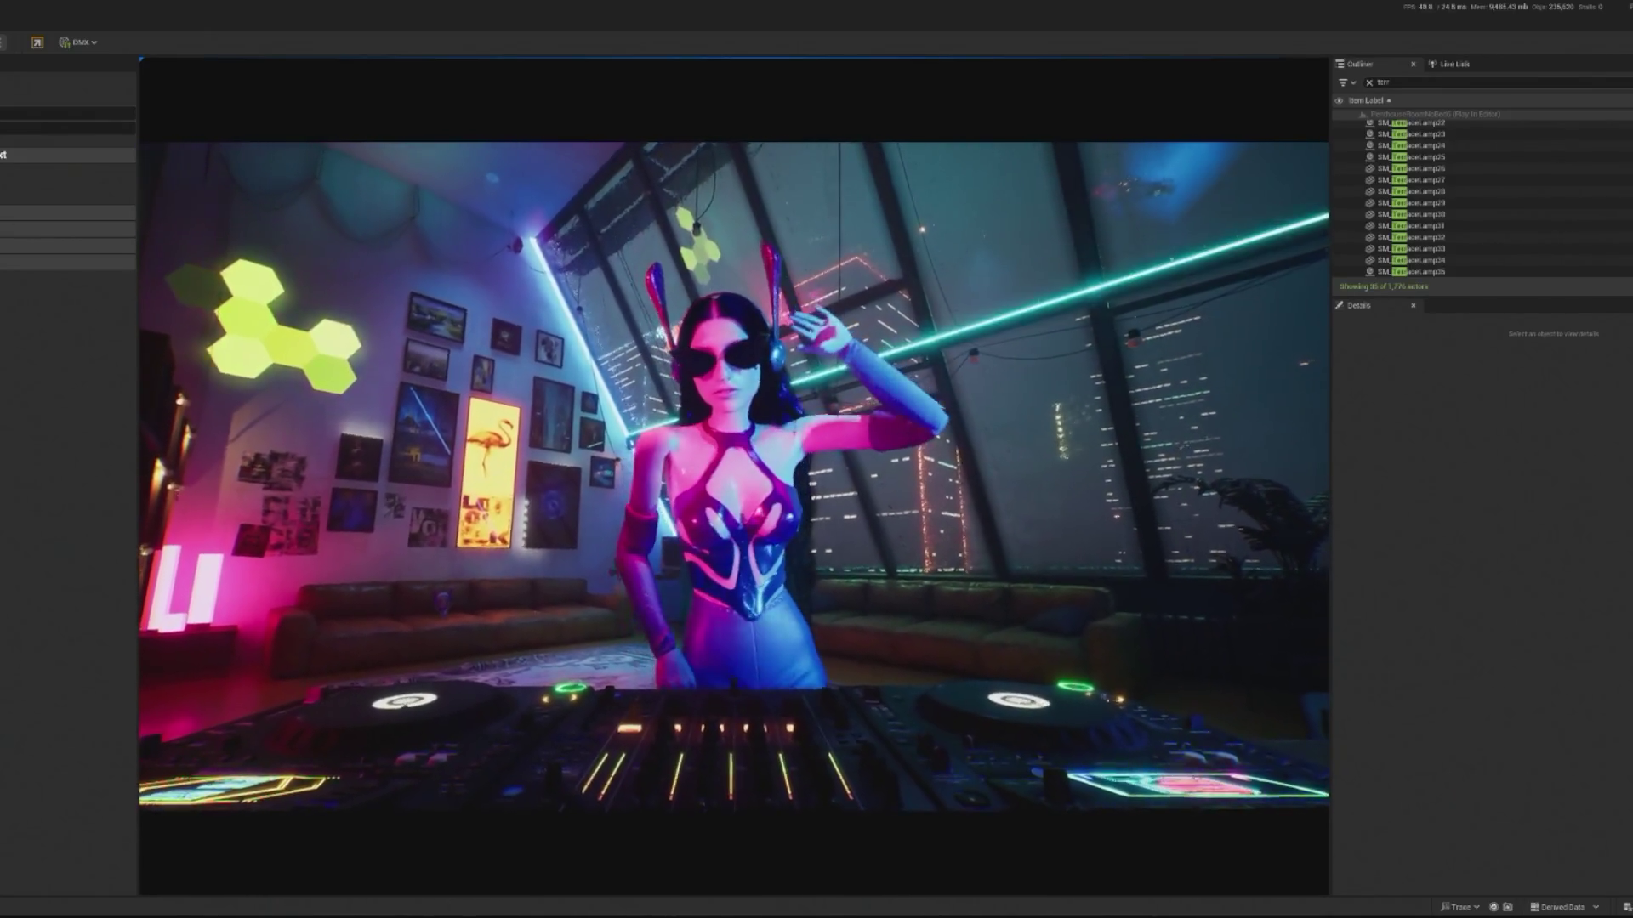
- Restart the Play In Editor preview of the DJ scene and give it mouse control
key(Escape)
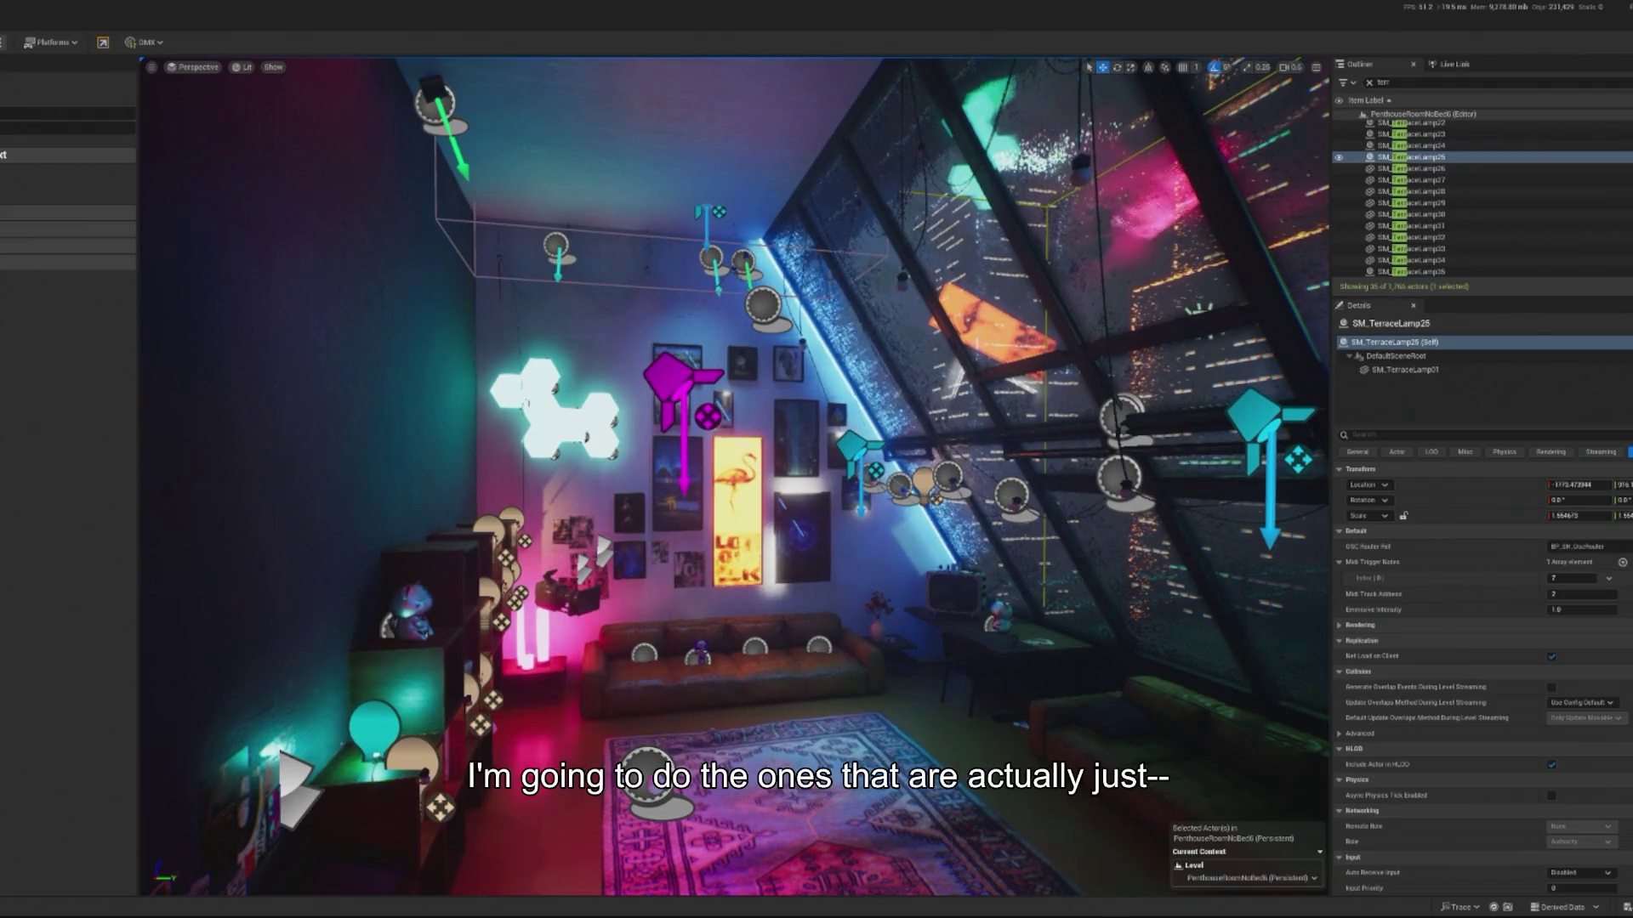
key(alt+p)
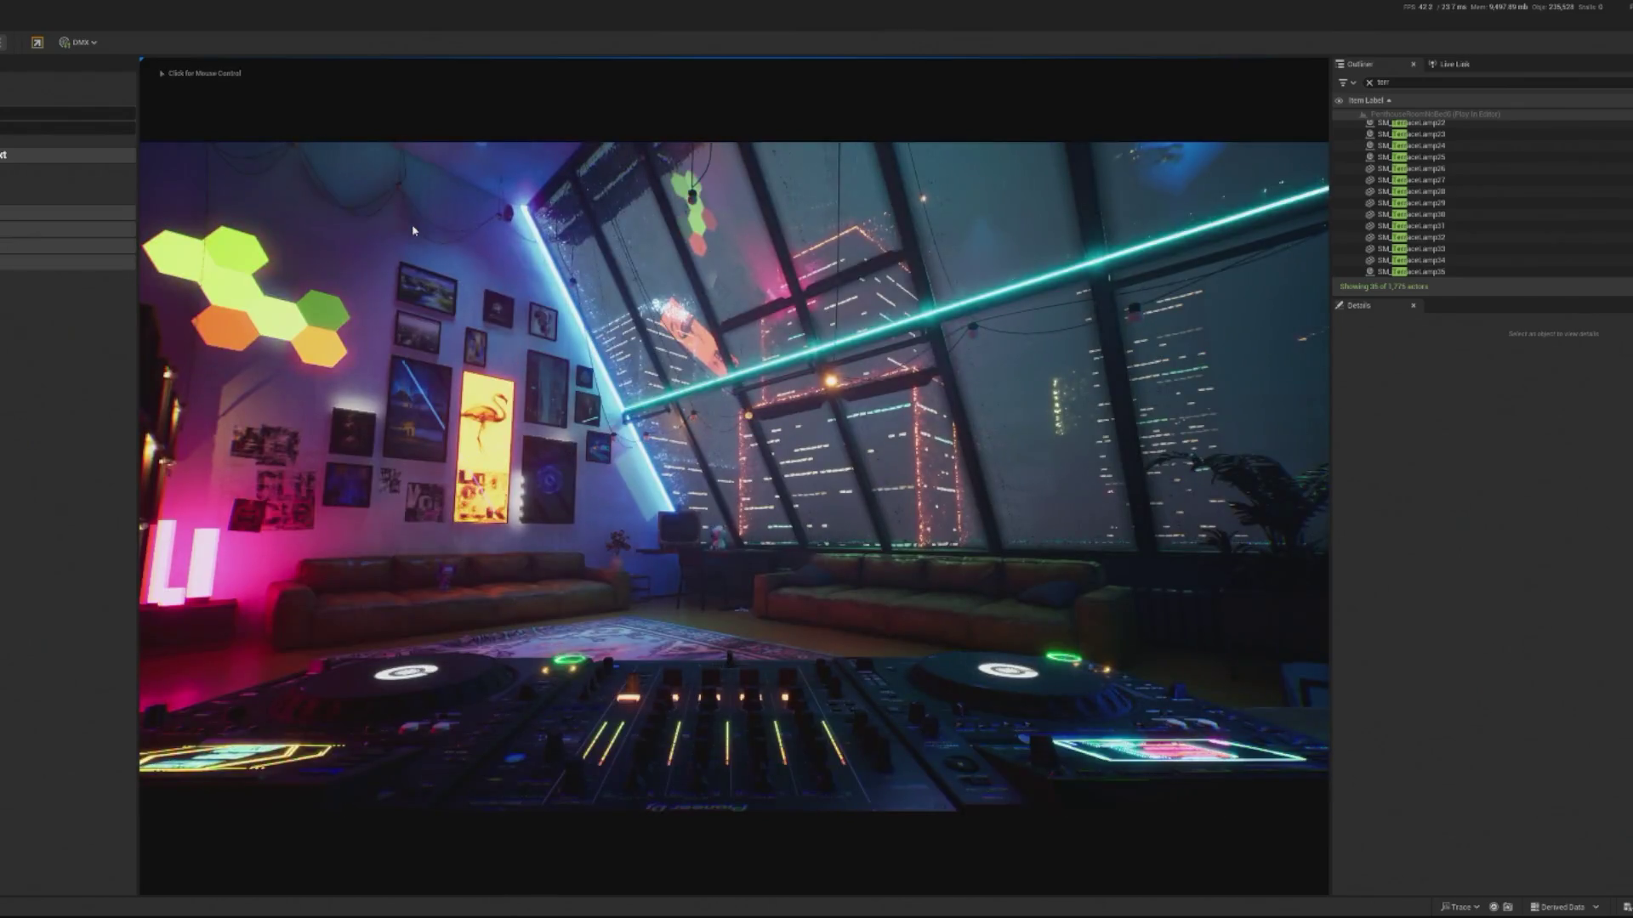
click(413, 230)
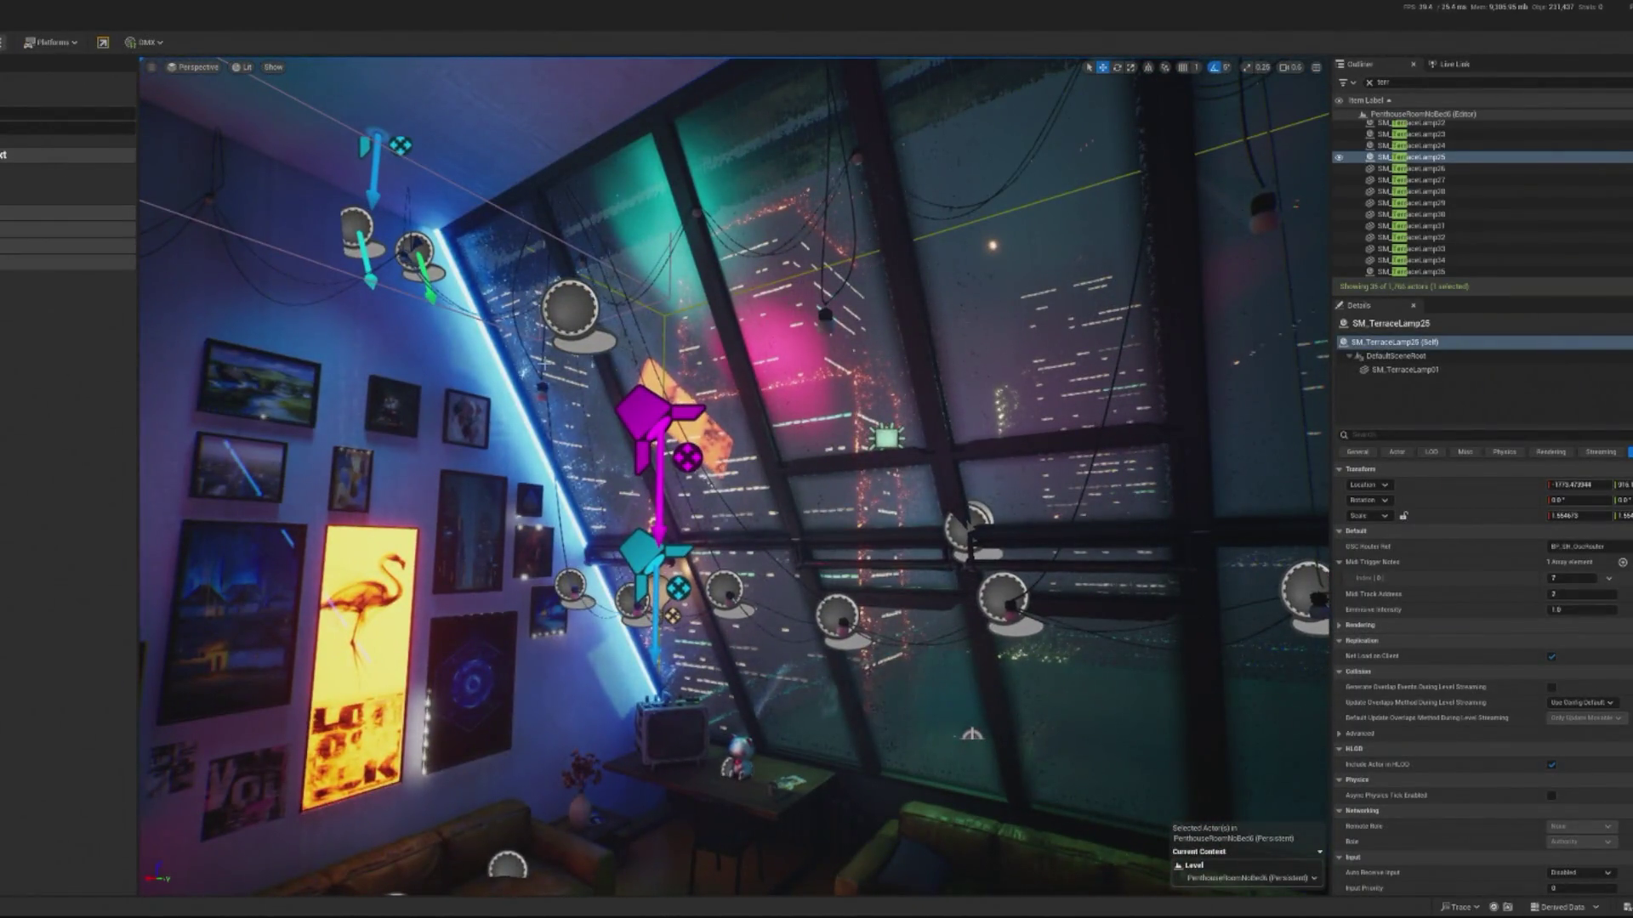
- Select a terrace lamp and locate its source asset in the Content Browser
click(856, 391)
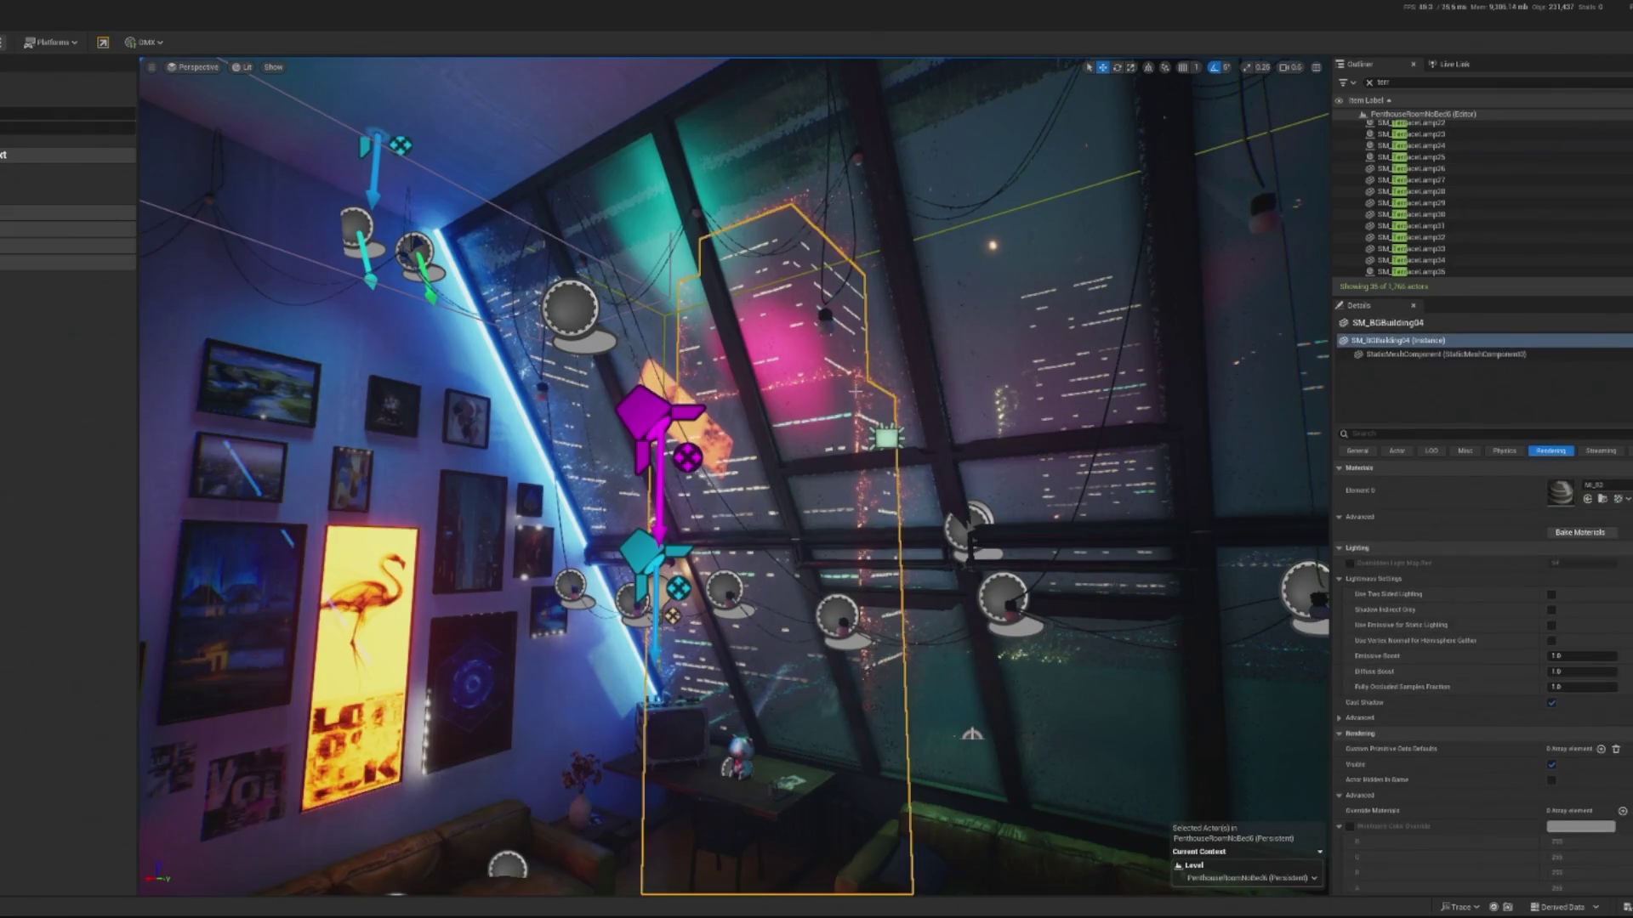
click(821, 316)
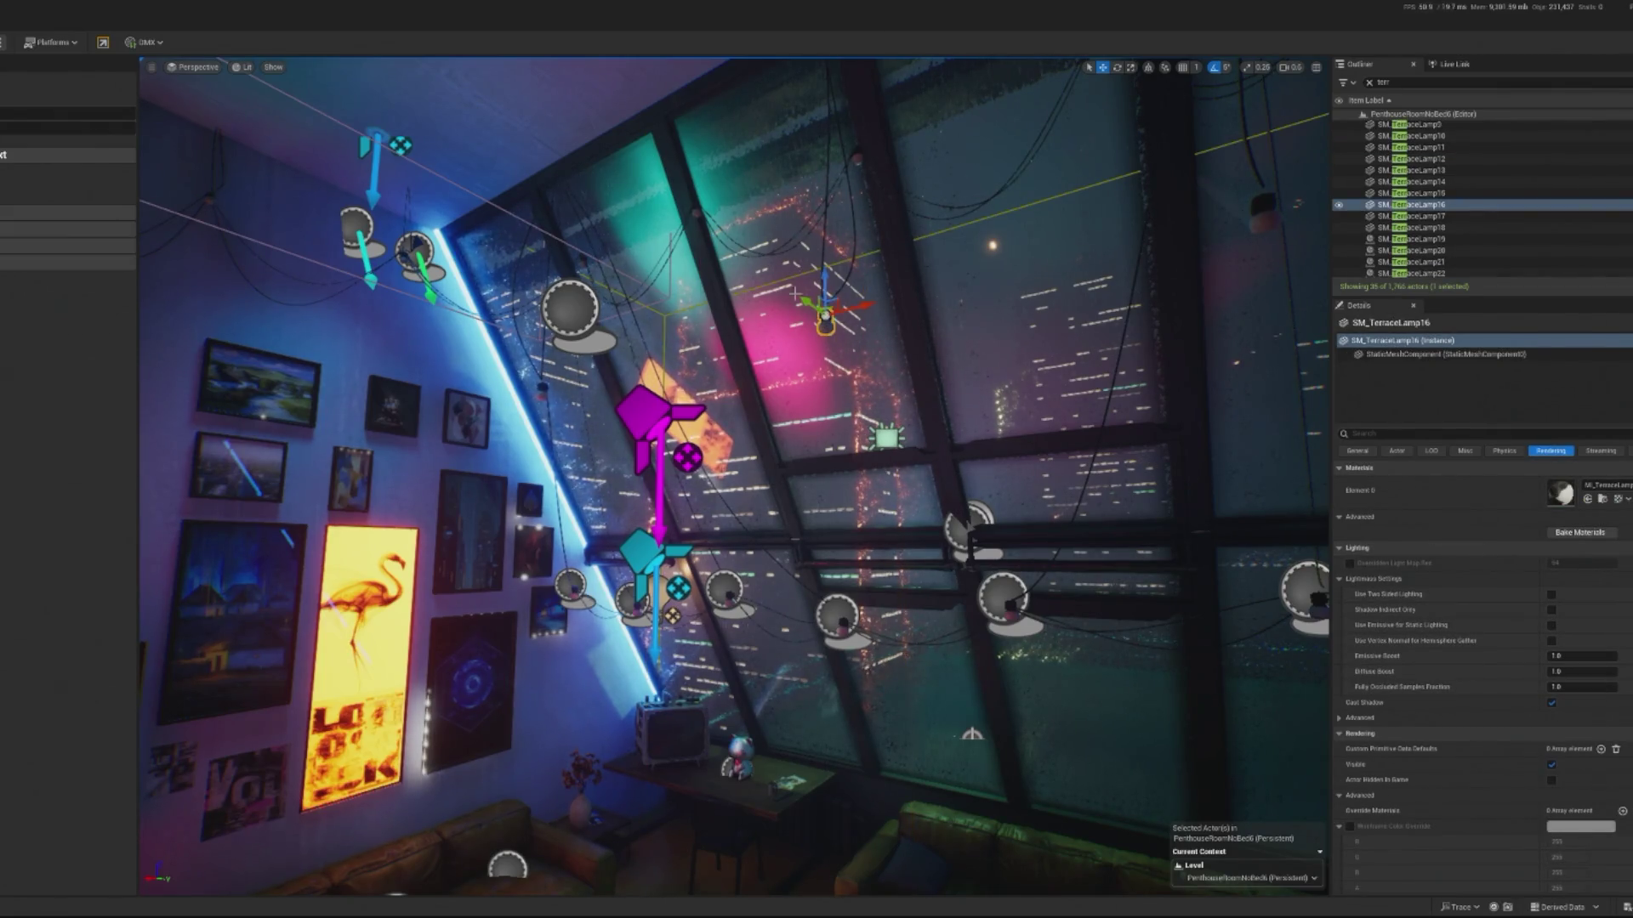
click(1006, 611)
right_click(1006, 611)
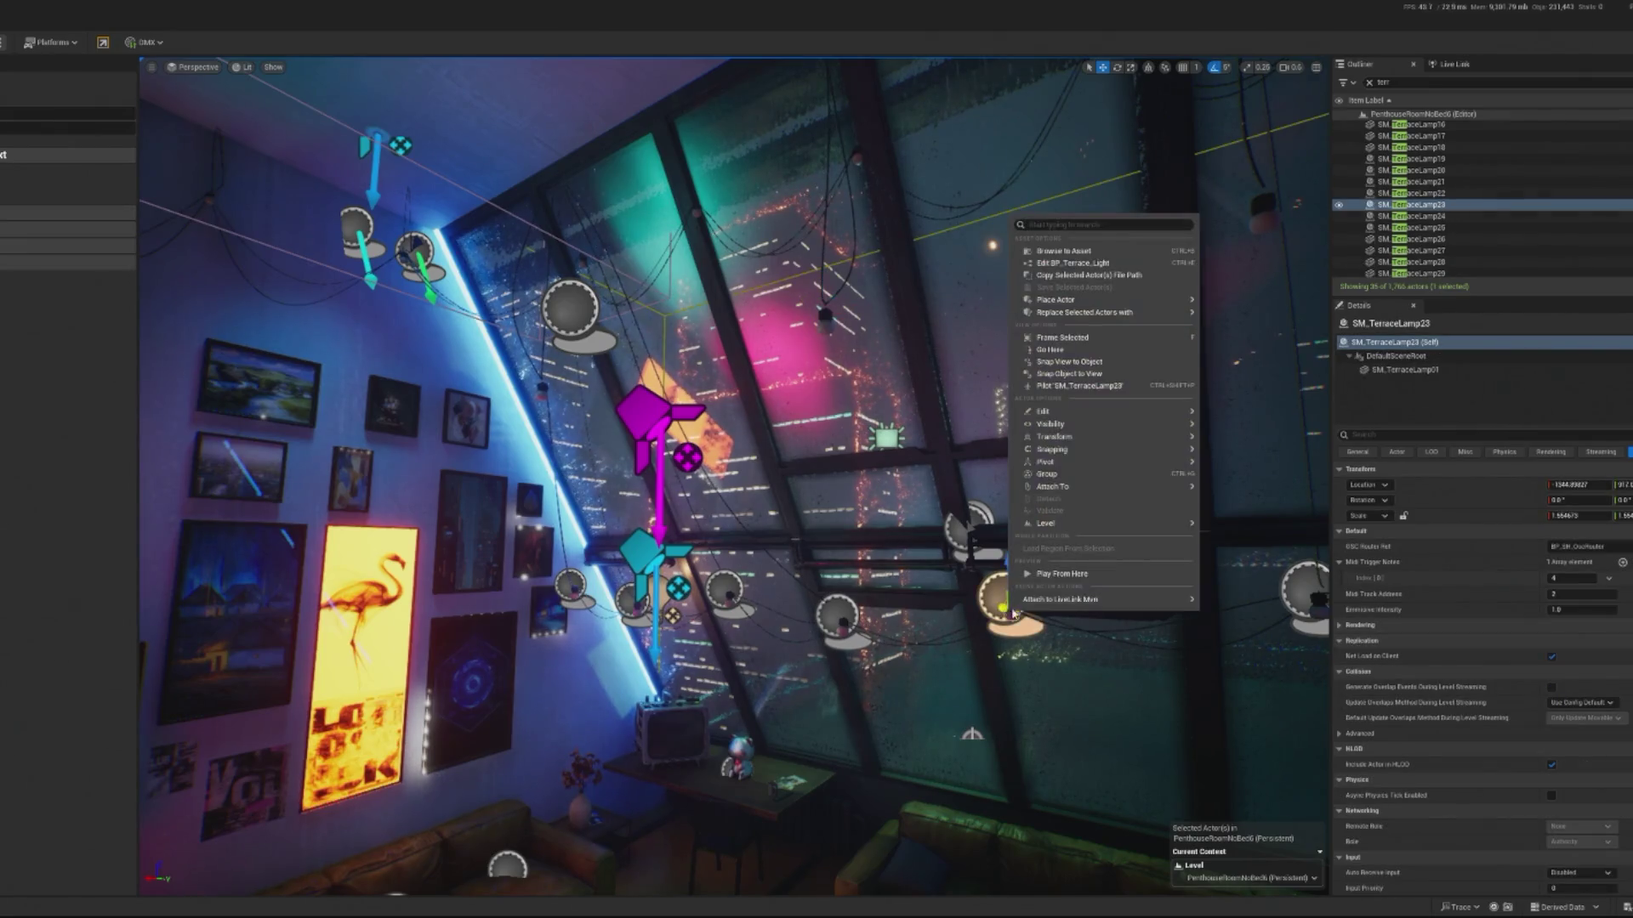
click(1063, 251)
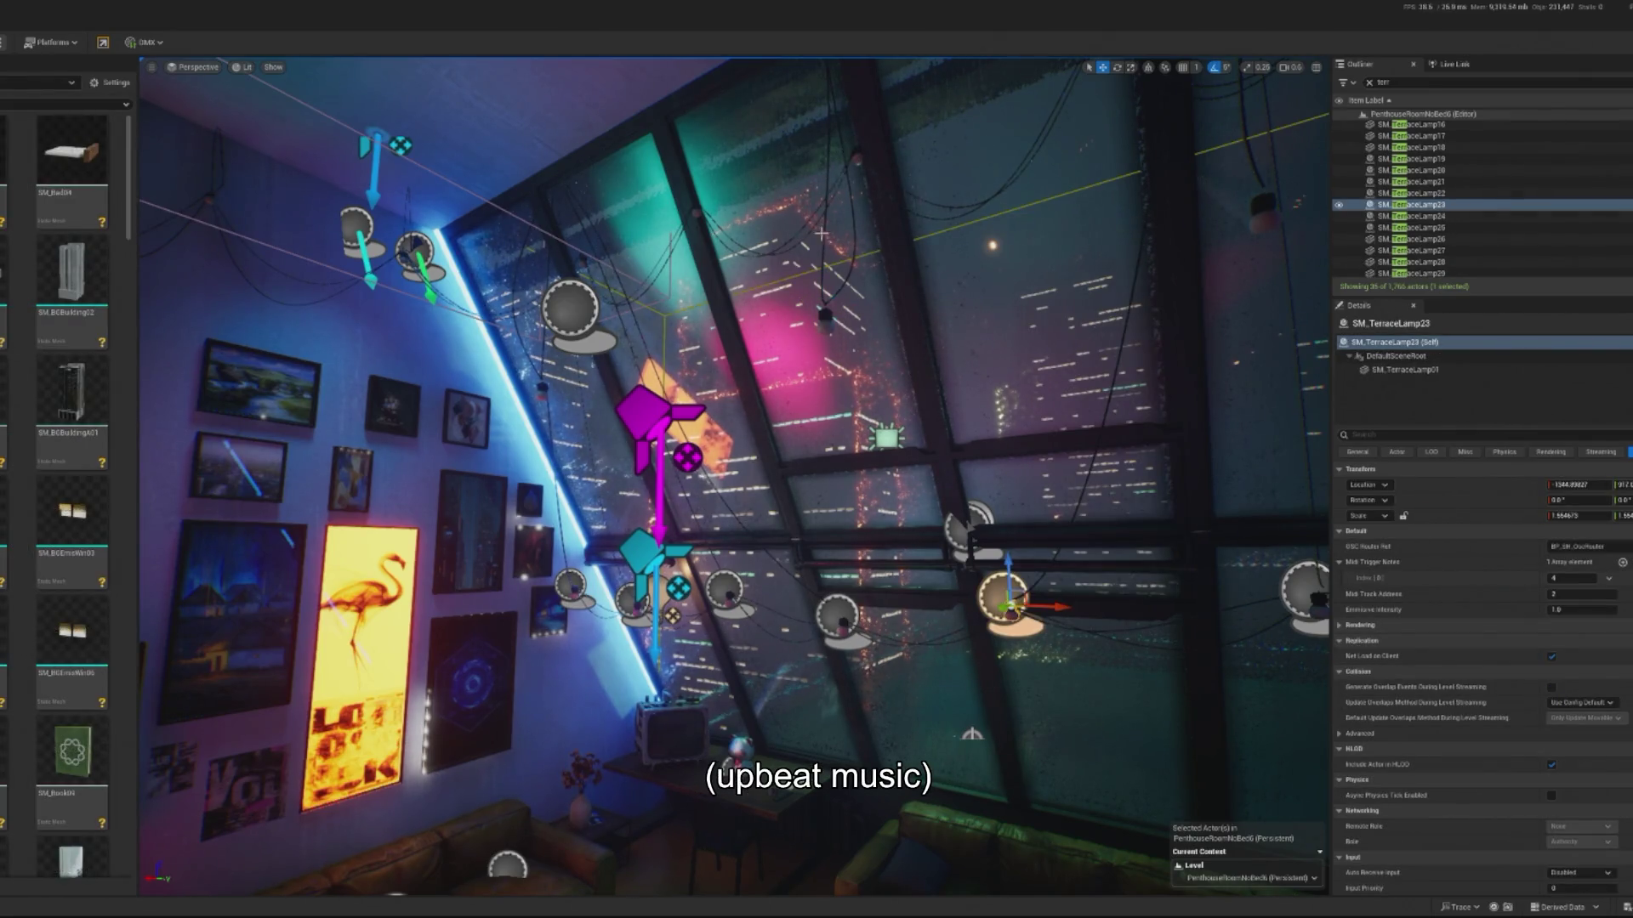
- Select the eight wall terrace lamps, from SM_TerraceLamp16 through SM_TerraceLamp01
click(795, 301)
click(822, 313)
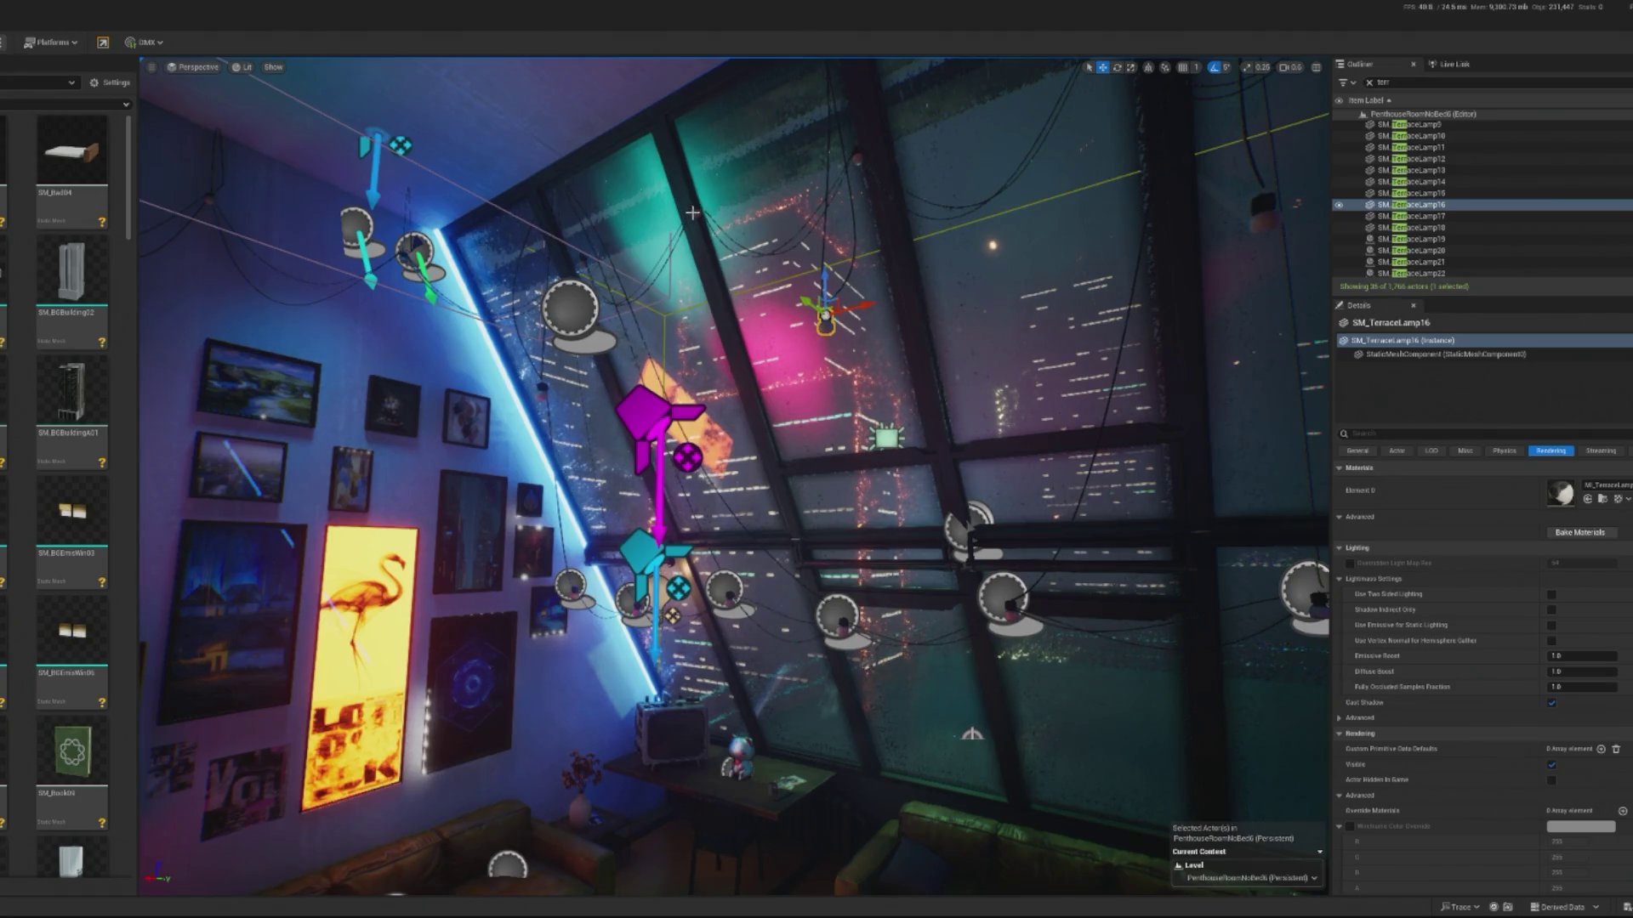
ctrl+click(694, 211)
ctrl+click(582, 258)
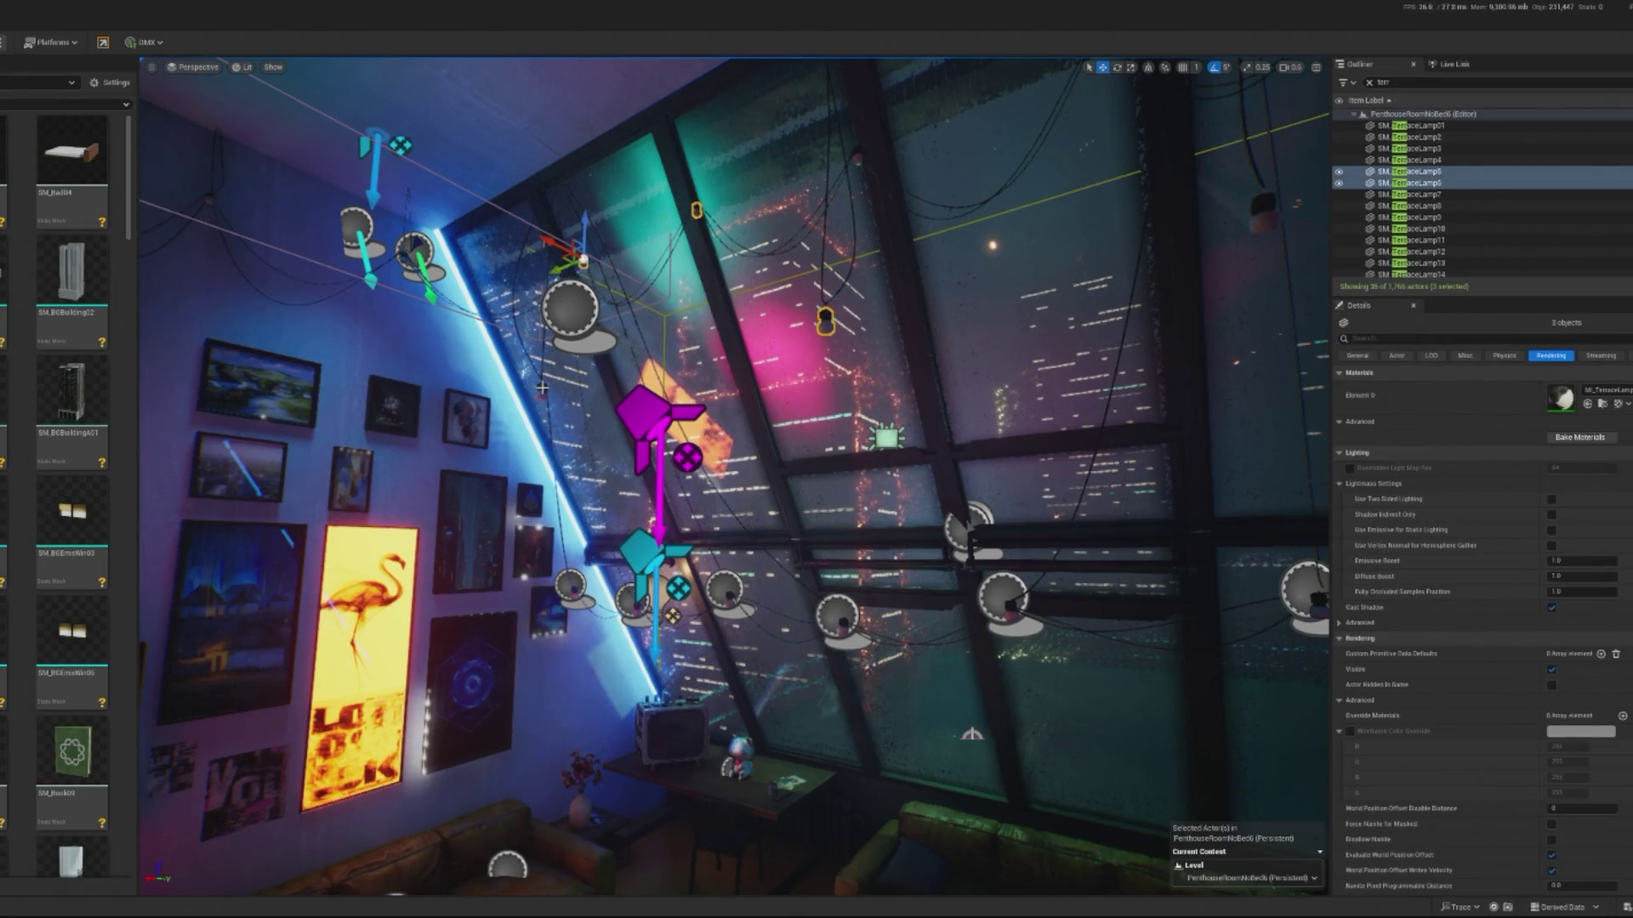
ctrl+click(569, 306)
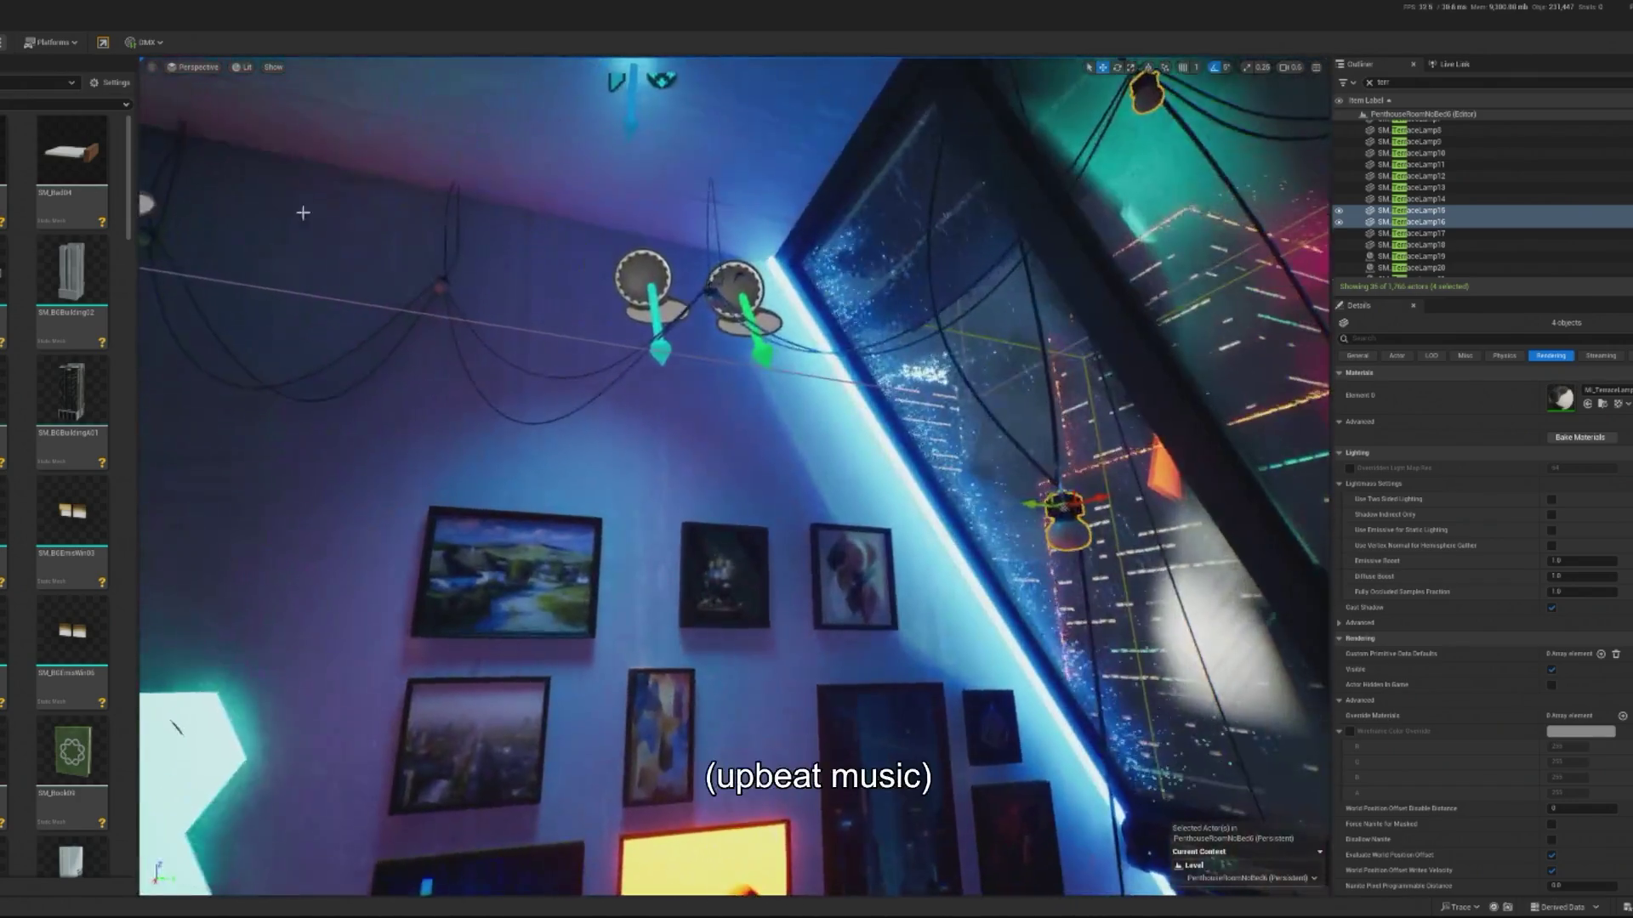
ctrl+click(435, 287)
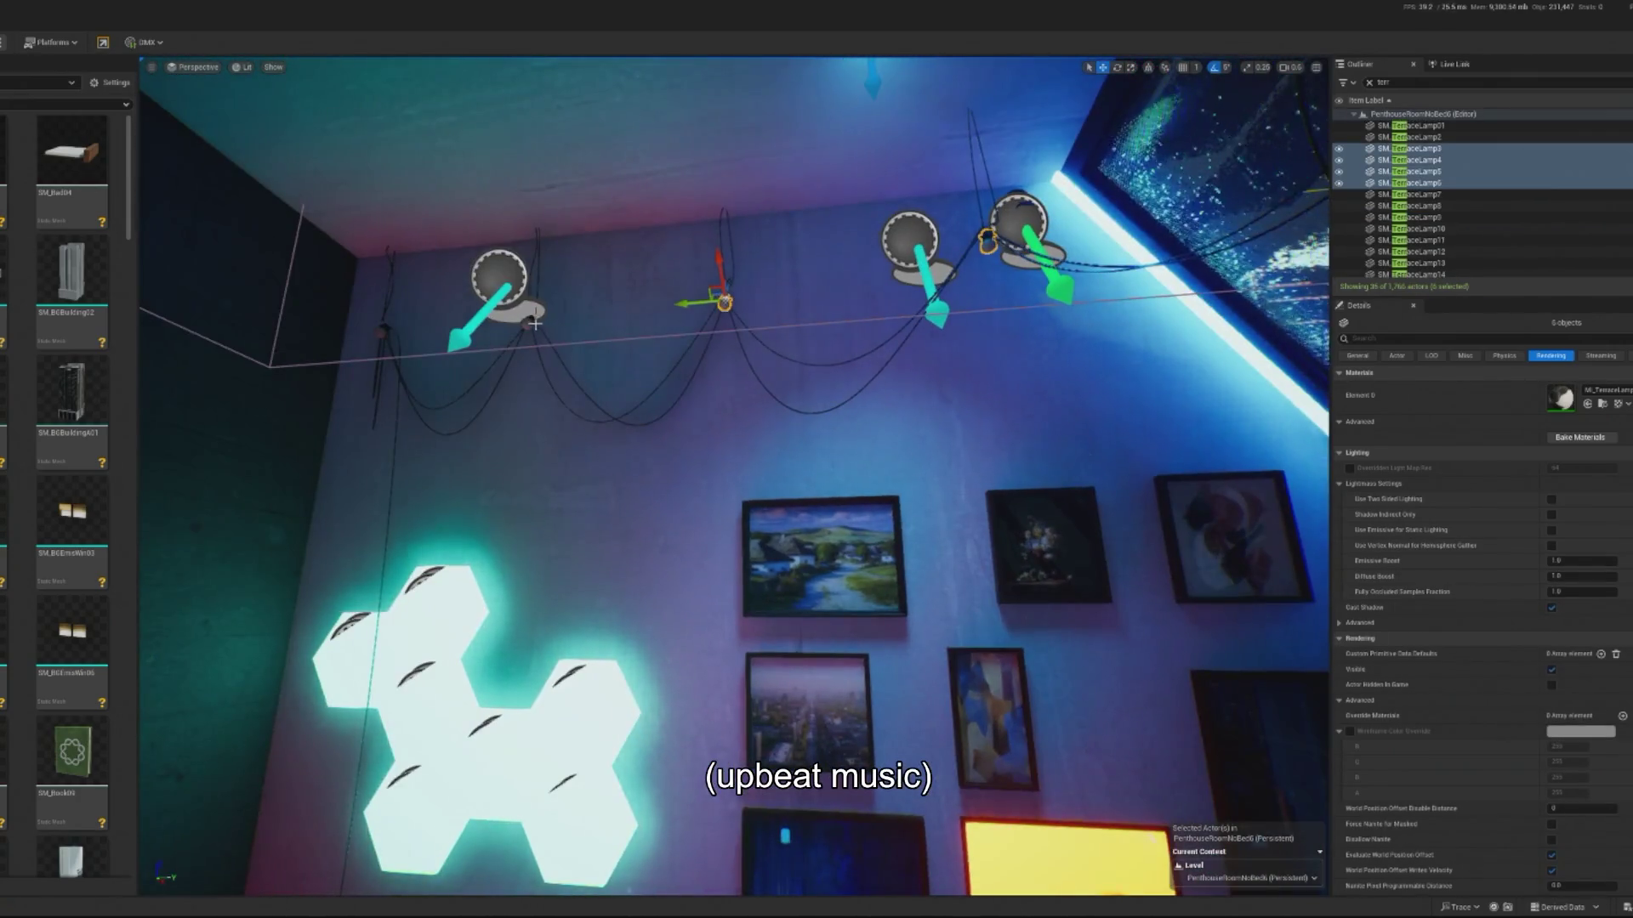
ctrl+click(382, 338)
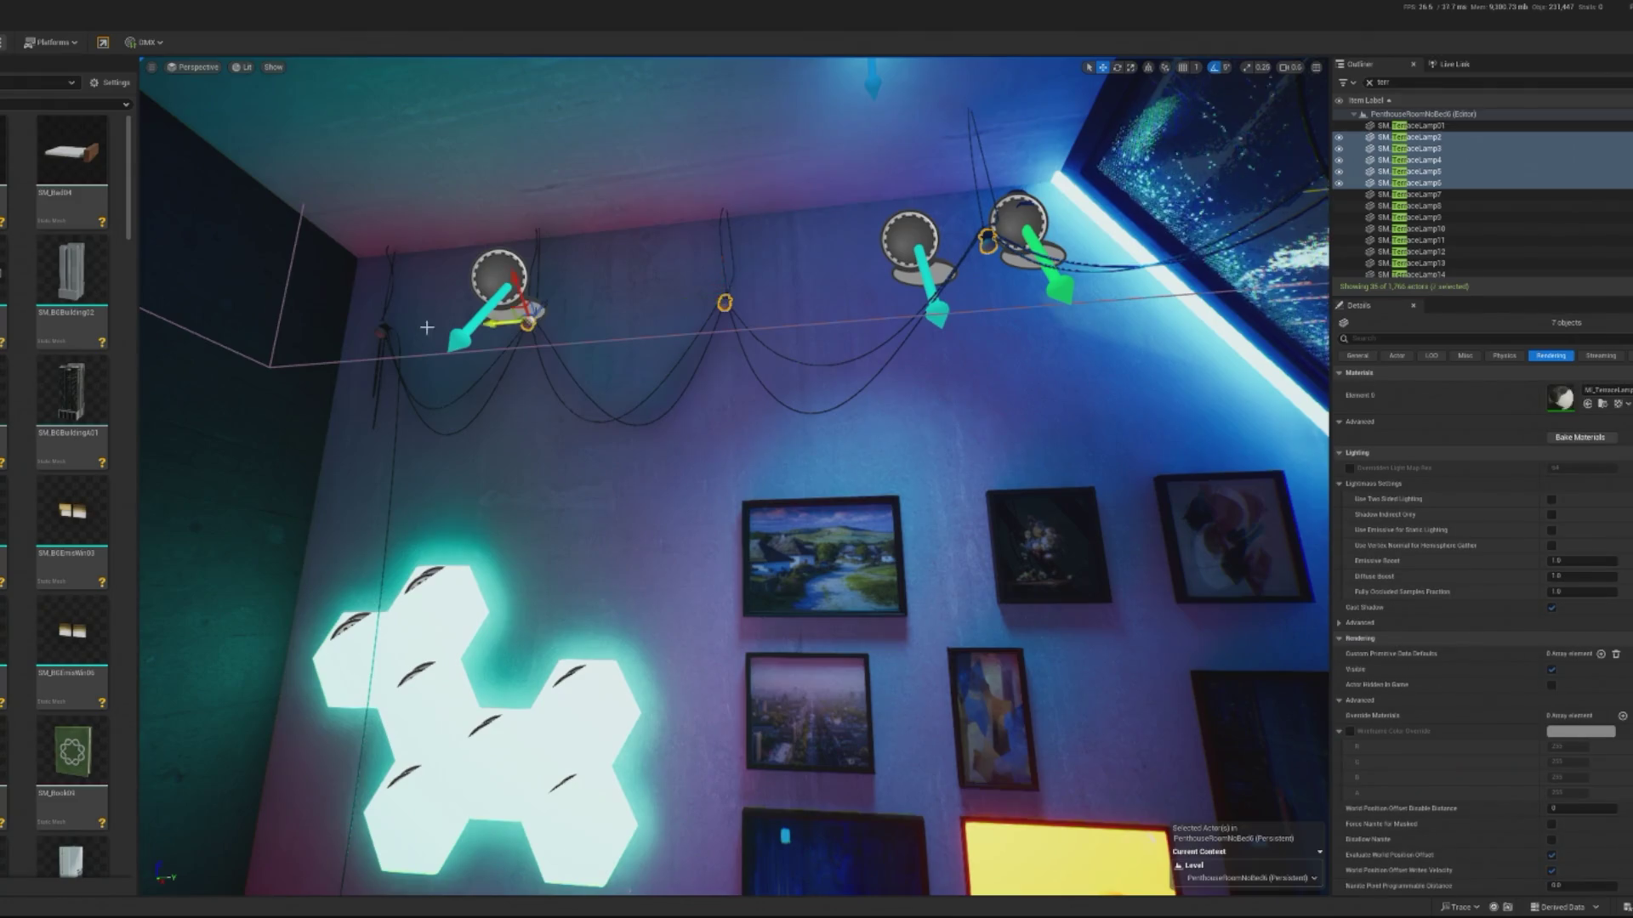
ctrl+click(381, 338)
- Replace the lamps with BP_Terrace_Light, linked to BP_SM_OscRouter, with one Midi Trigger Notes entry
right_click(526, 329)
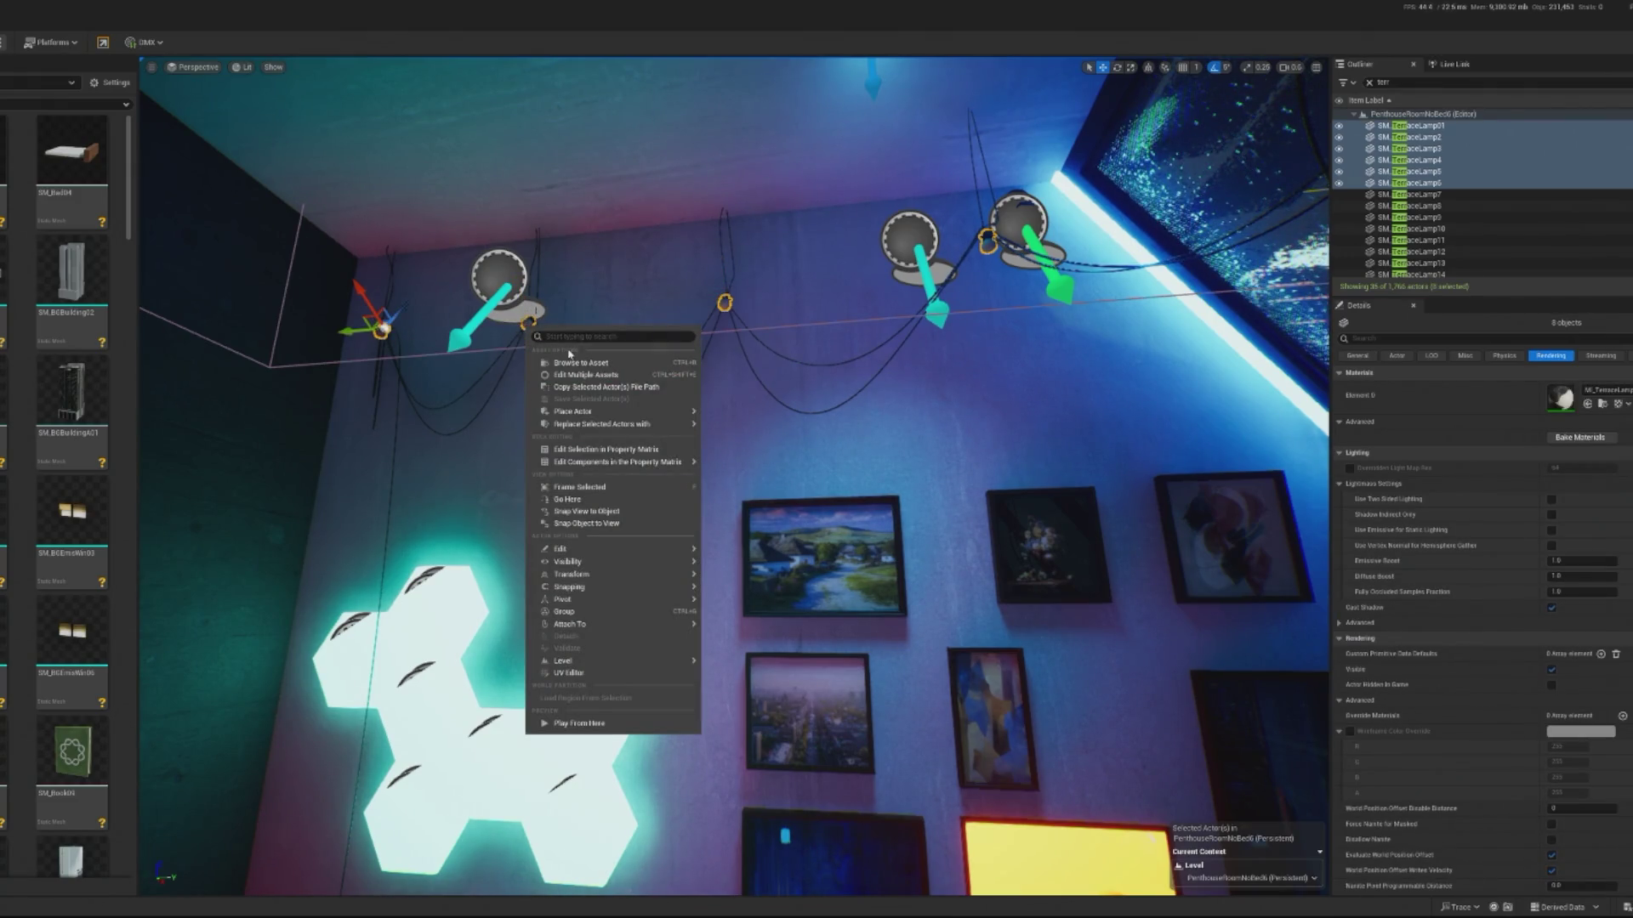
mouse_move(613, 424)
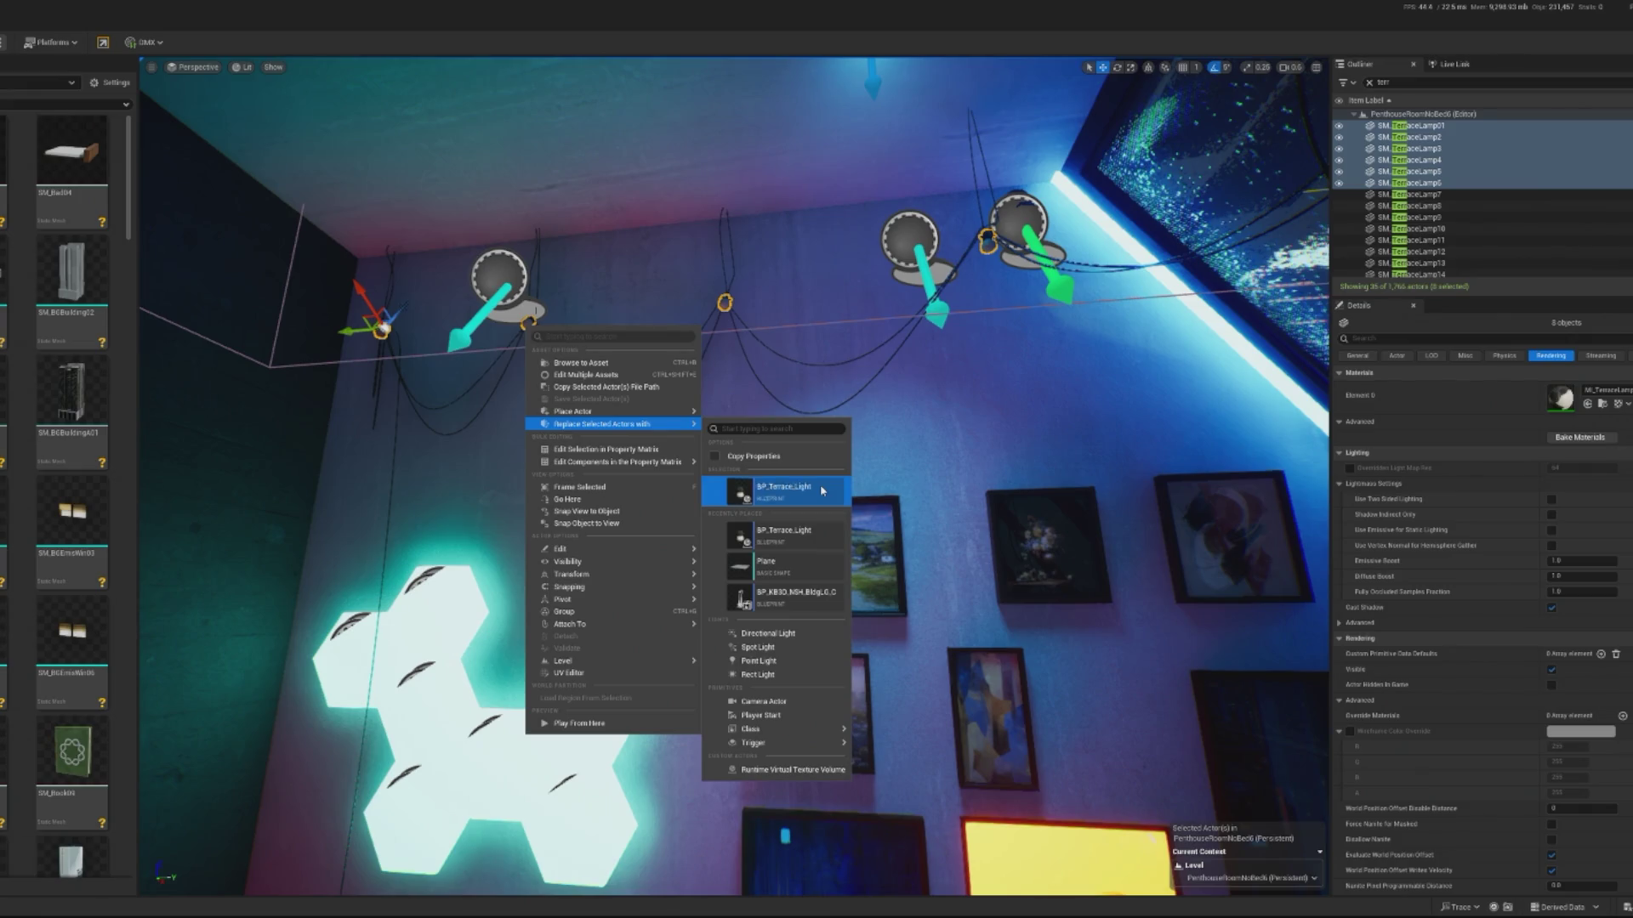
click(822, 490)
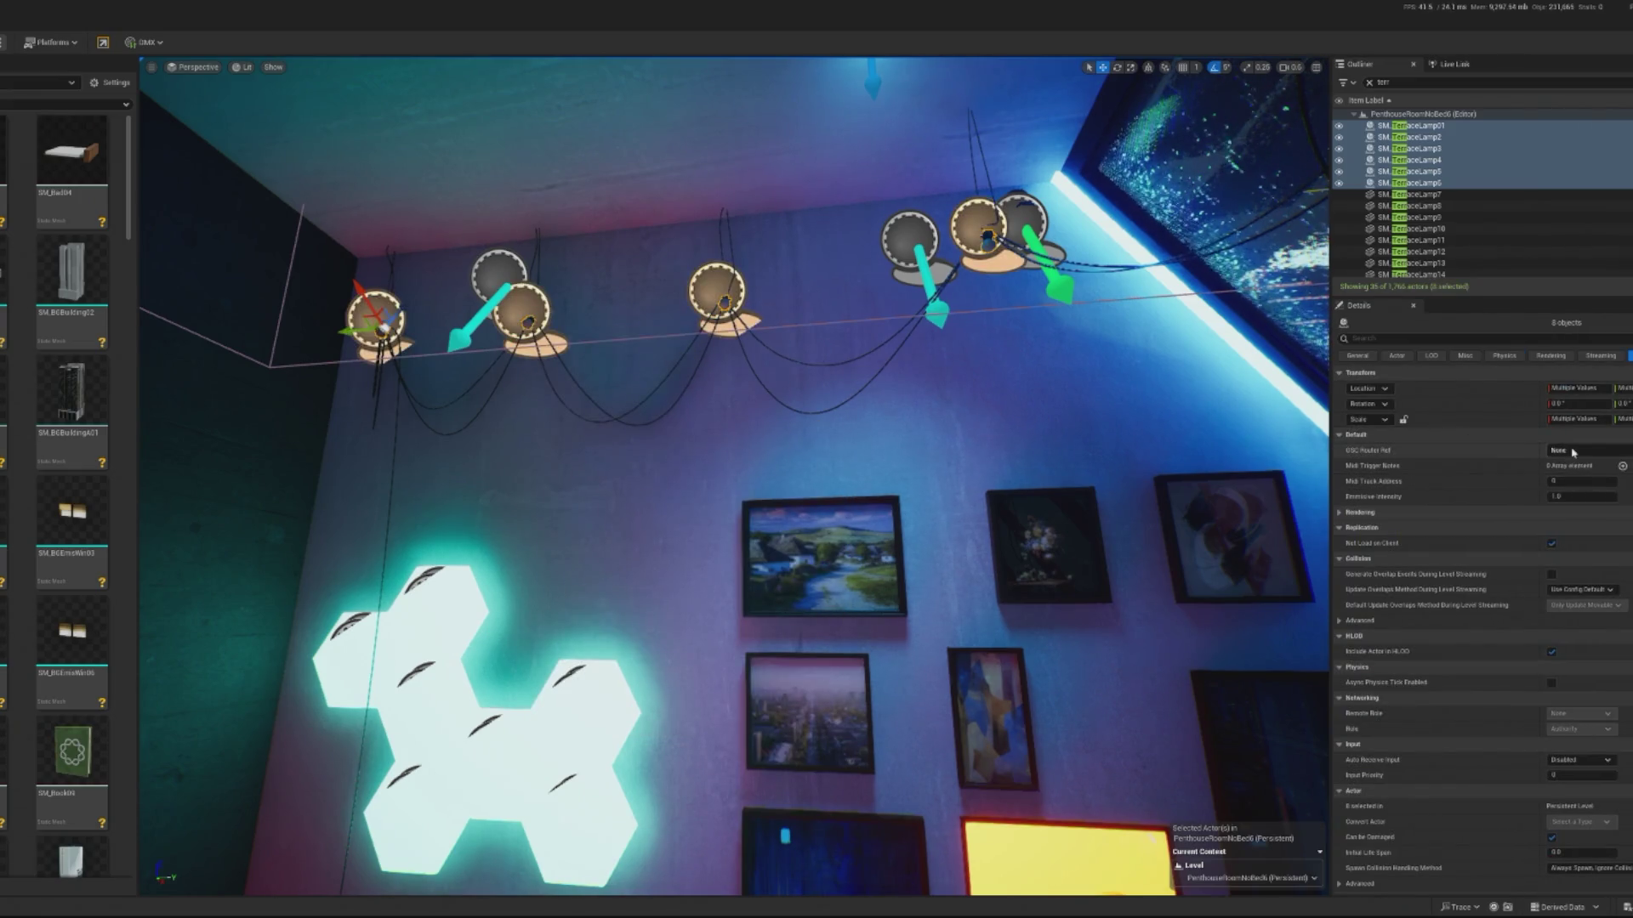
click(1573, 452)
click(1573, 492)
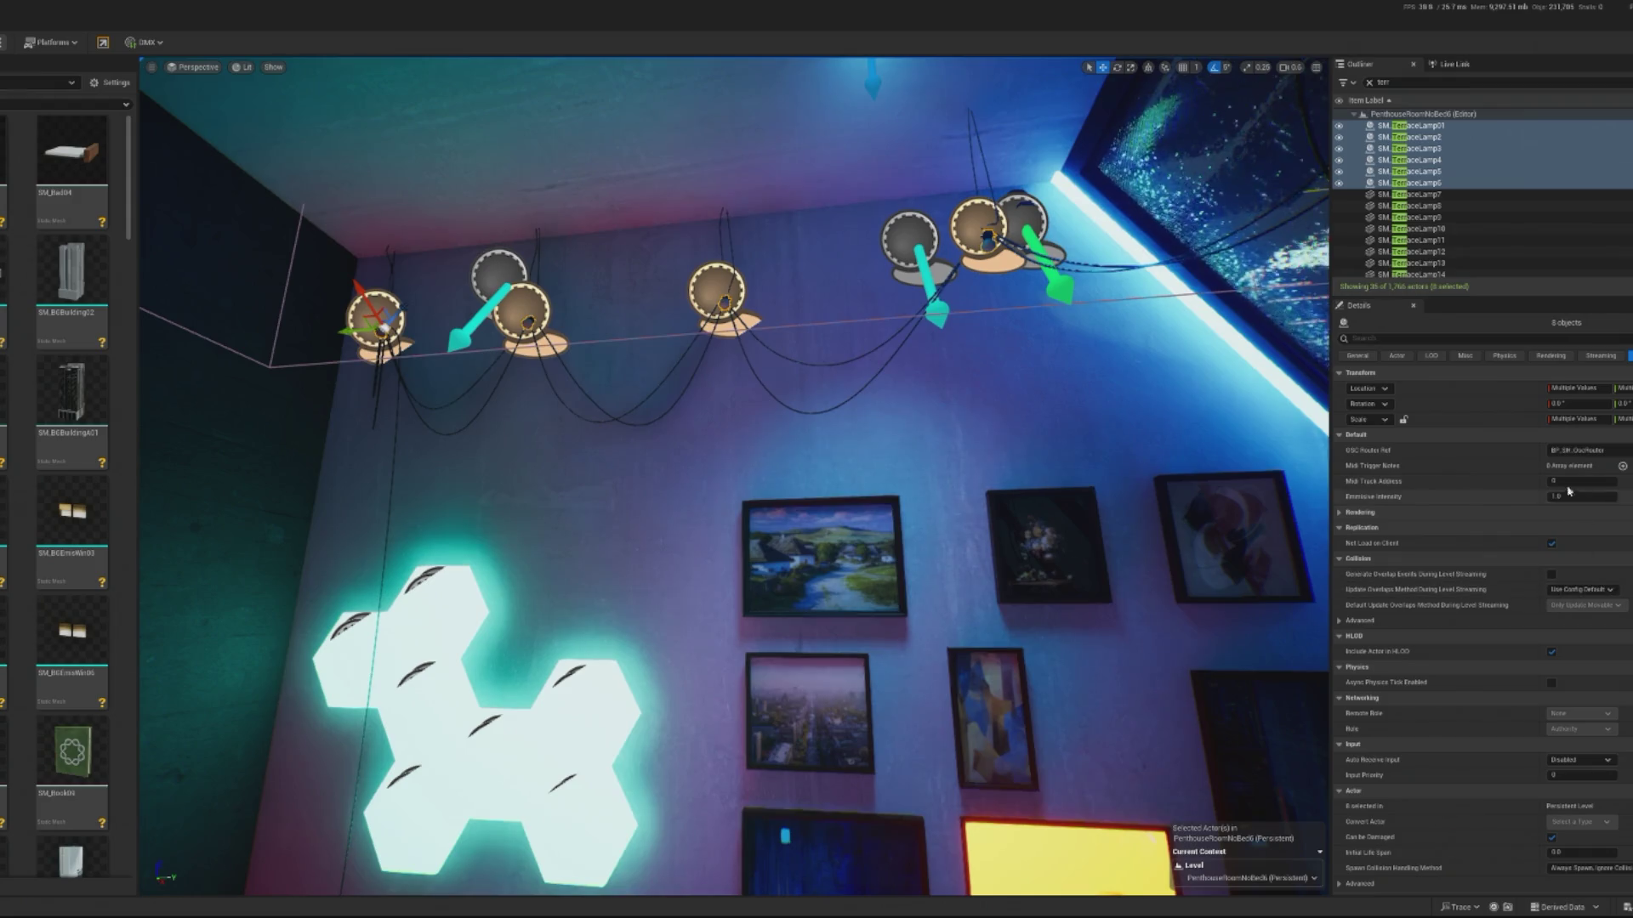
click(1623, 466)
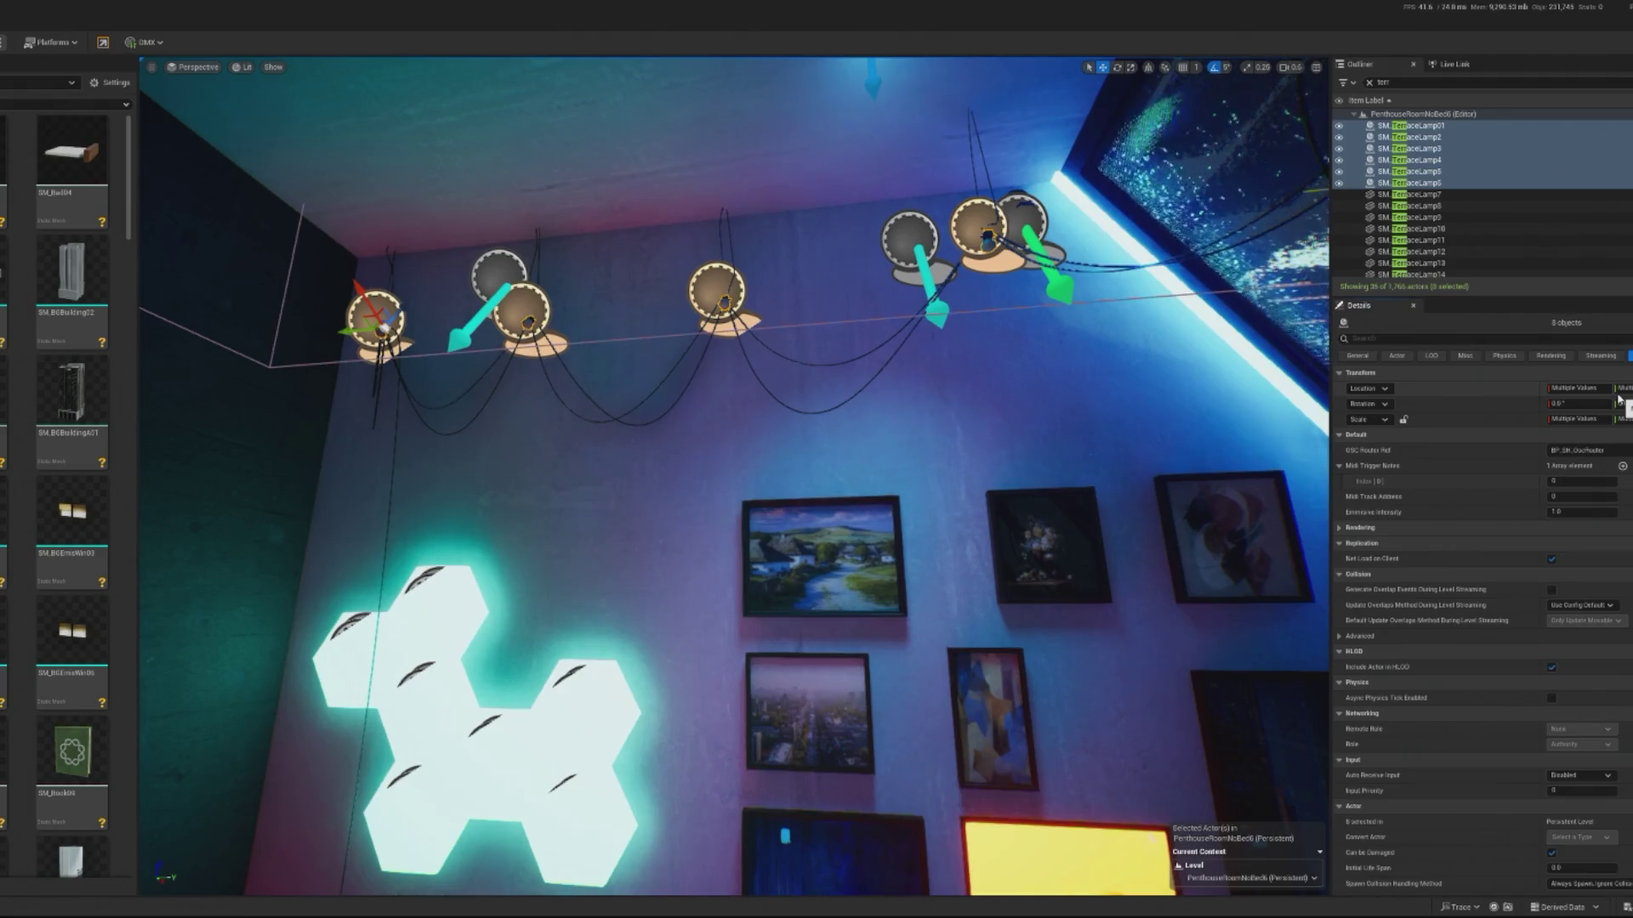
- Set the lamps' Midi Track Address to 2
click(1580, 497)
text(1)
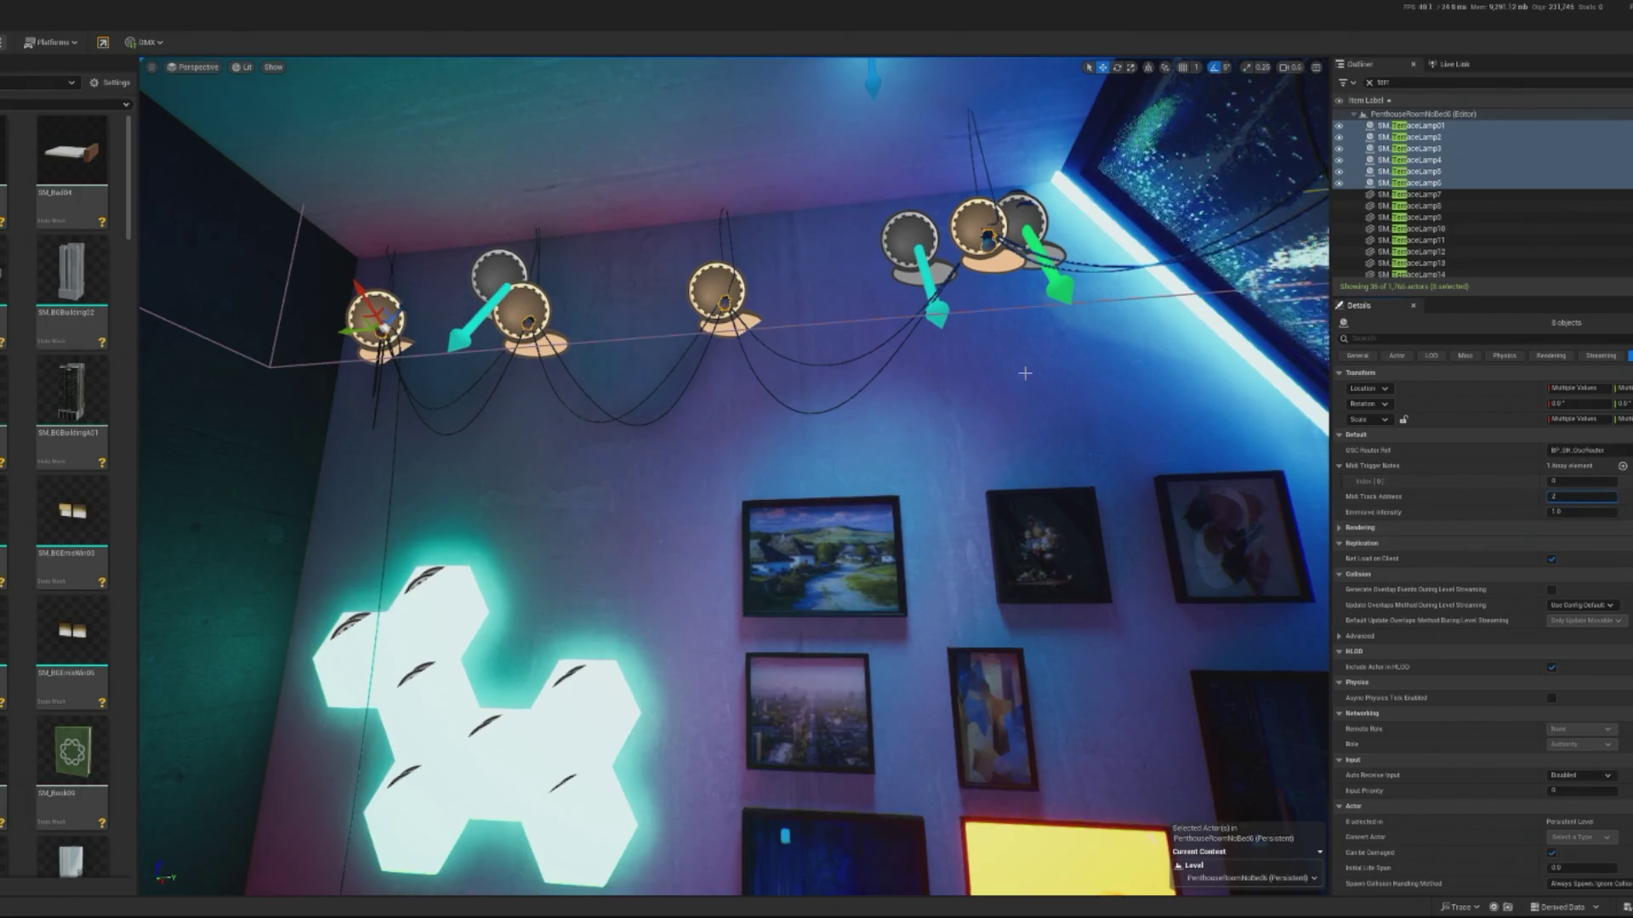
key(Return)
- Give SM_TerraceLamp16, 6, 5 and 15 their own trigger notes, including 2 and 3
drag(1047, 470, 1072, 453)
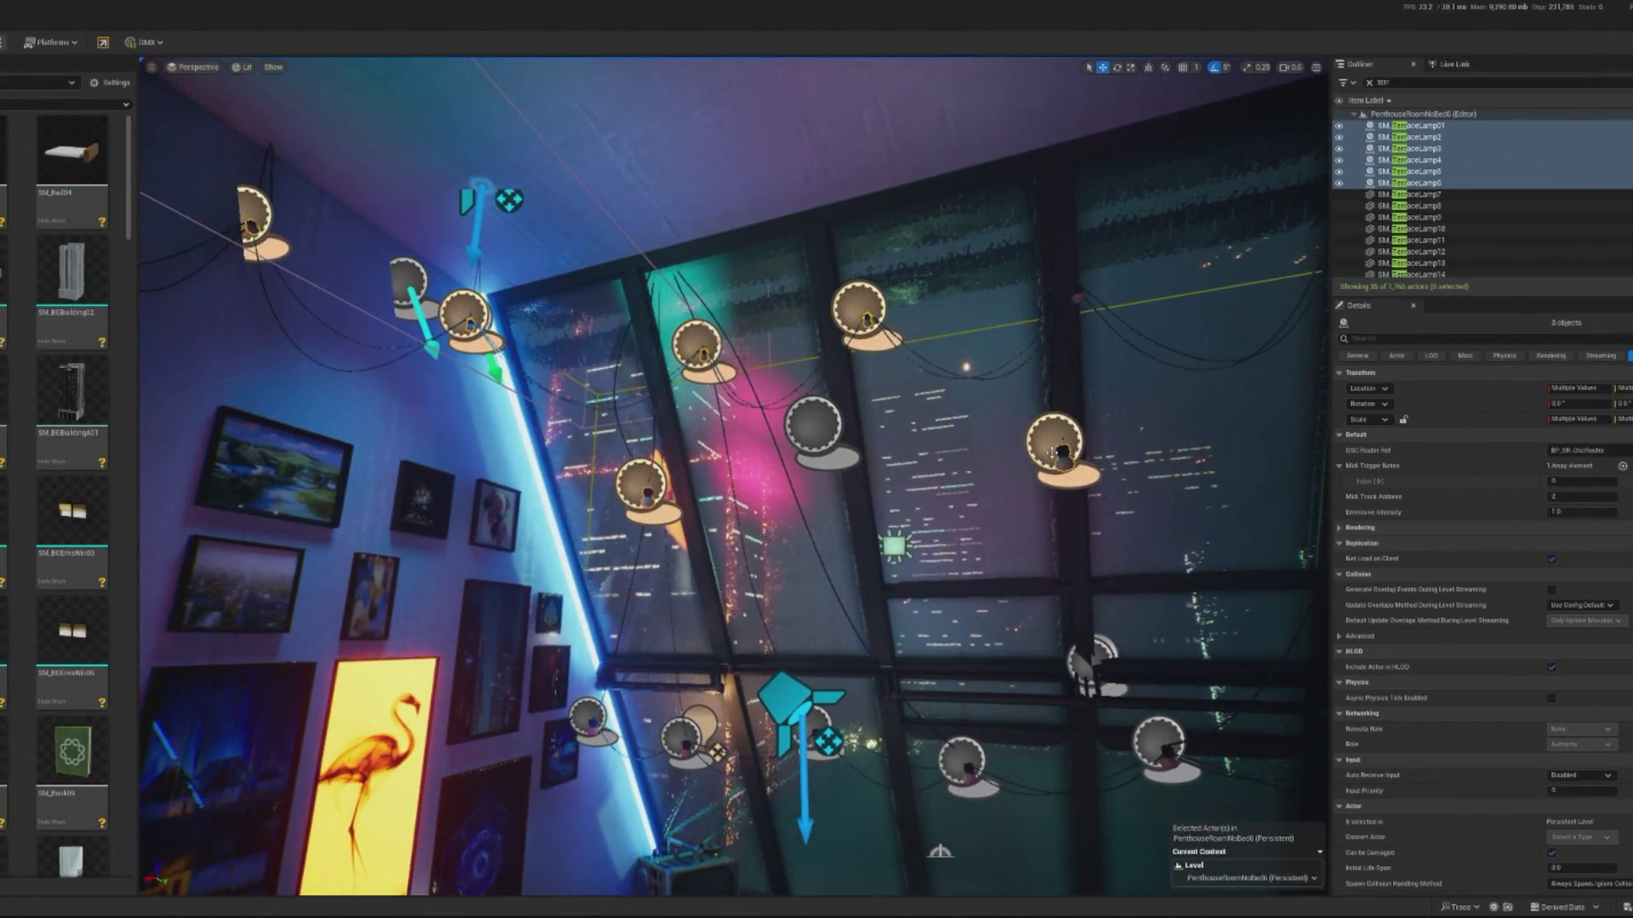
click(1065, 454)
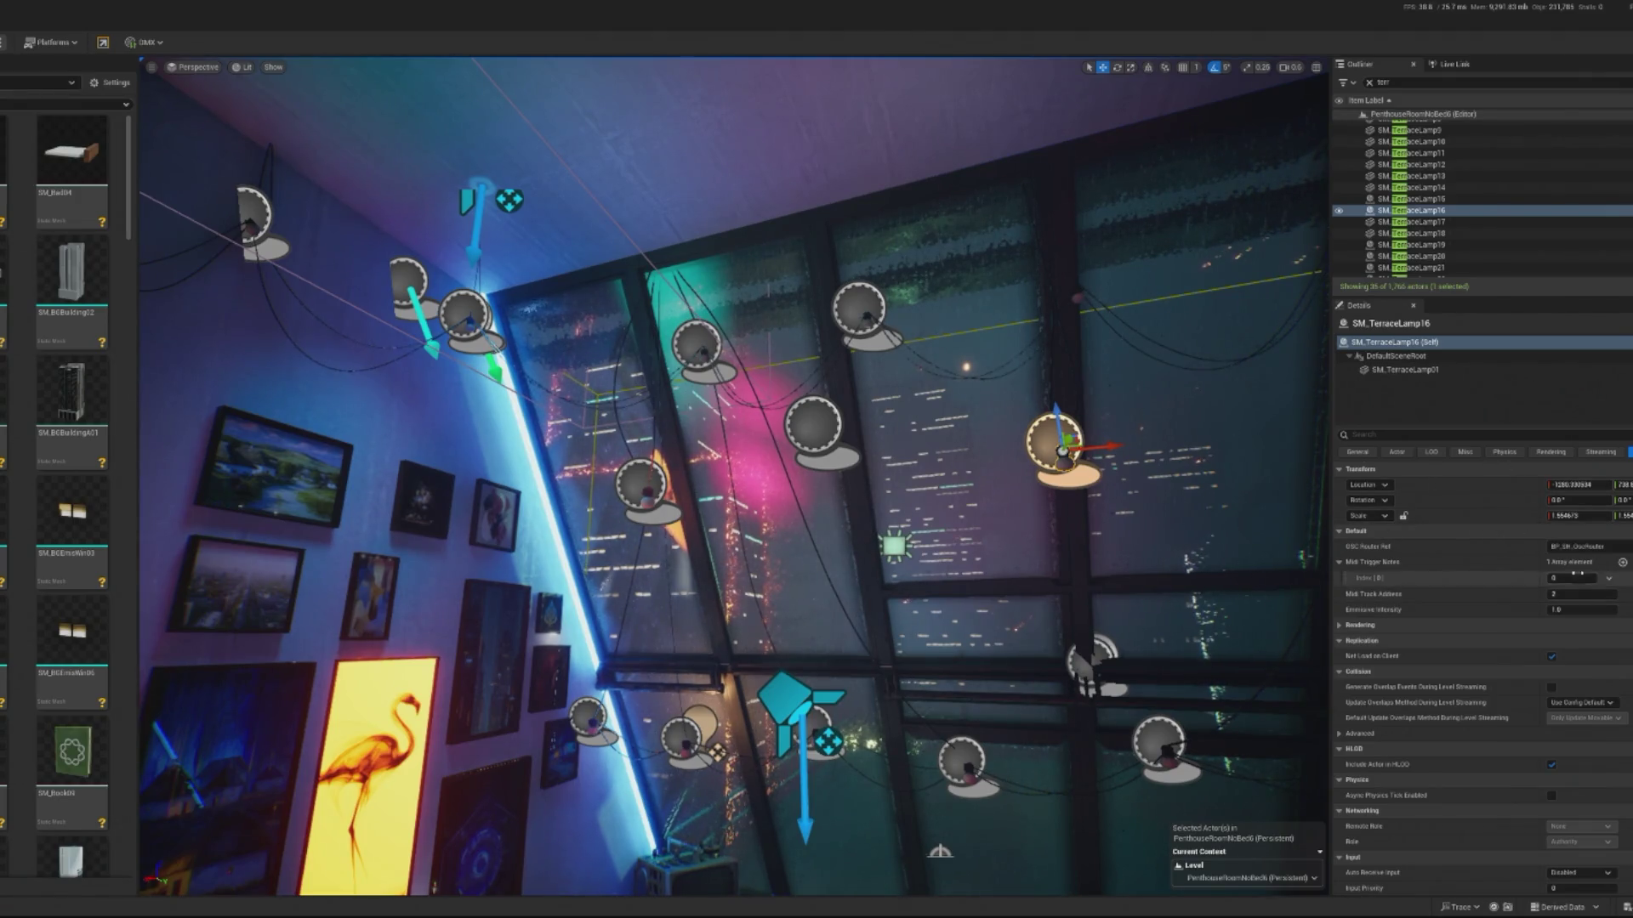
click(877, 326)
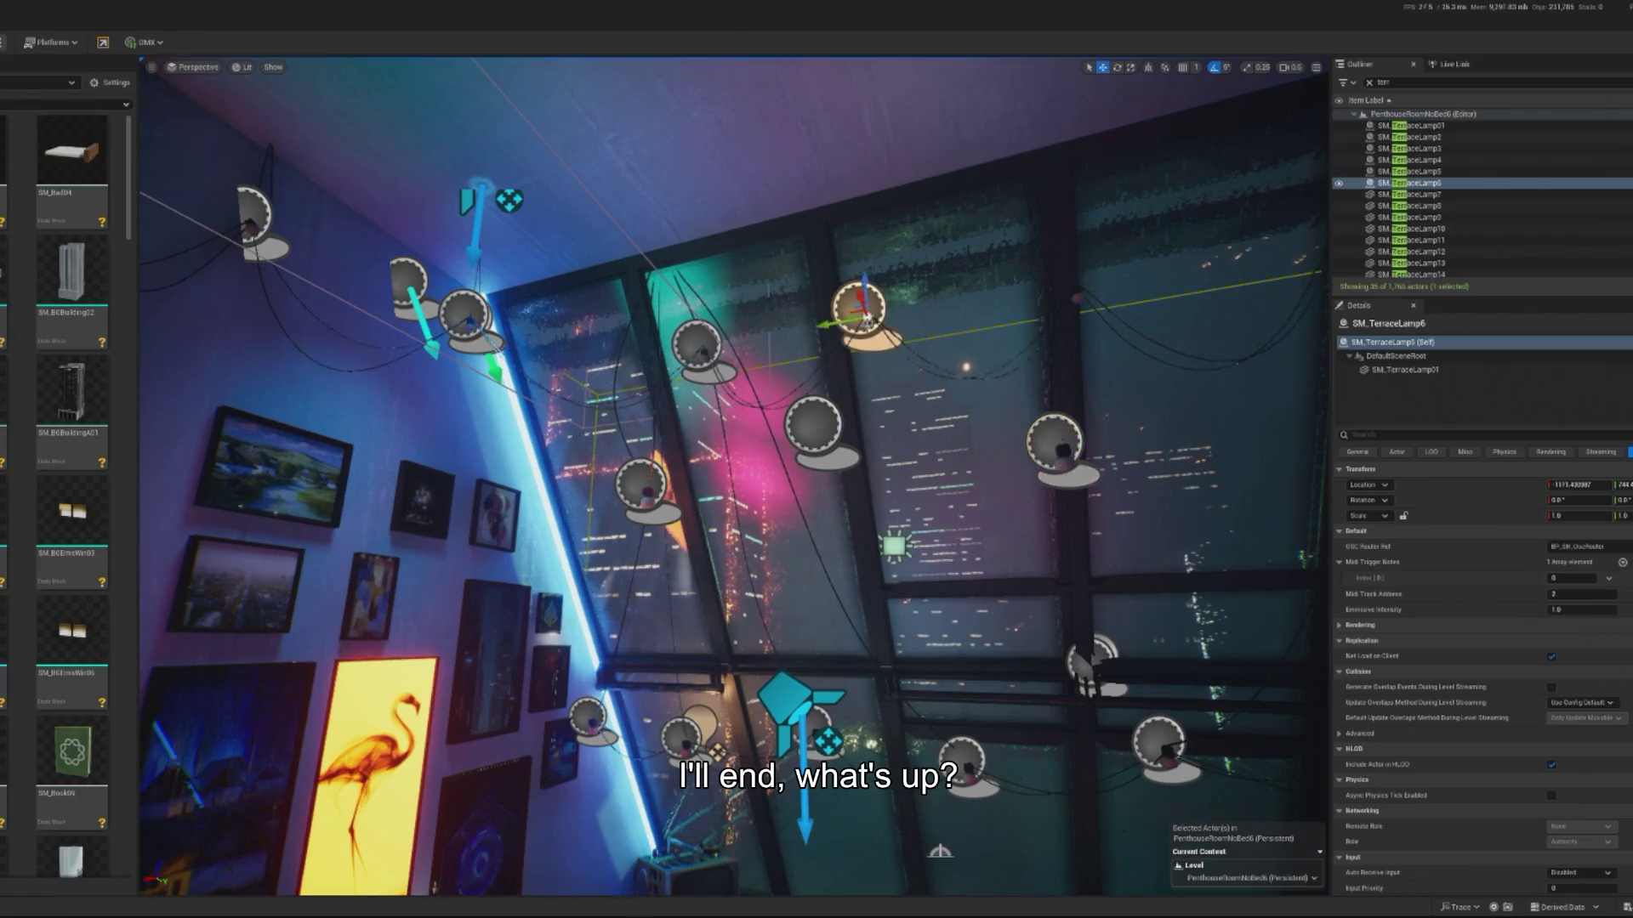
click(1571, 578)
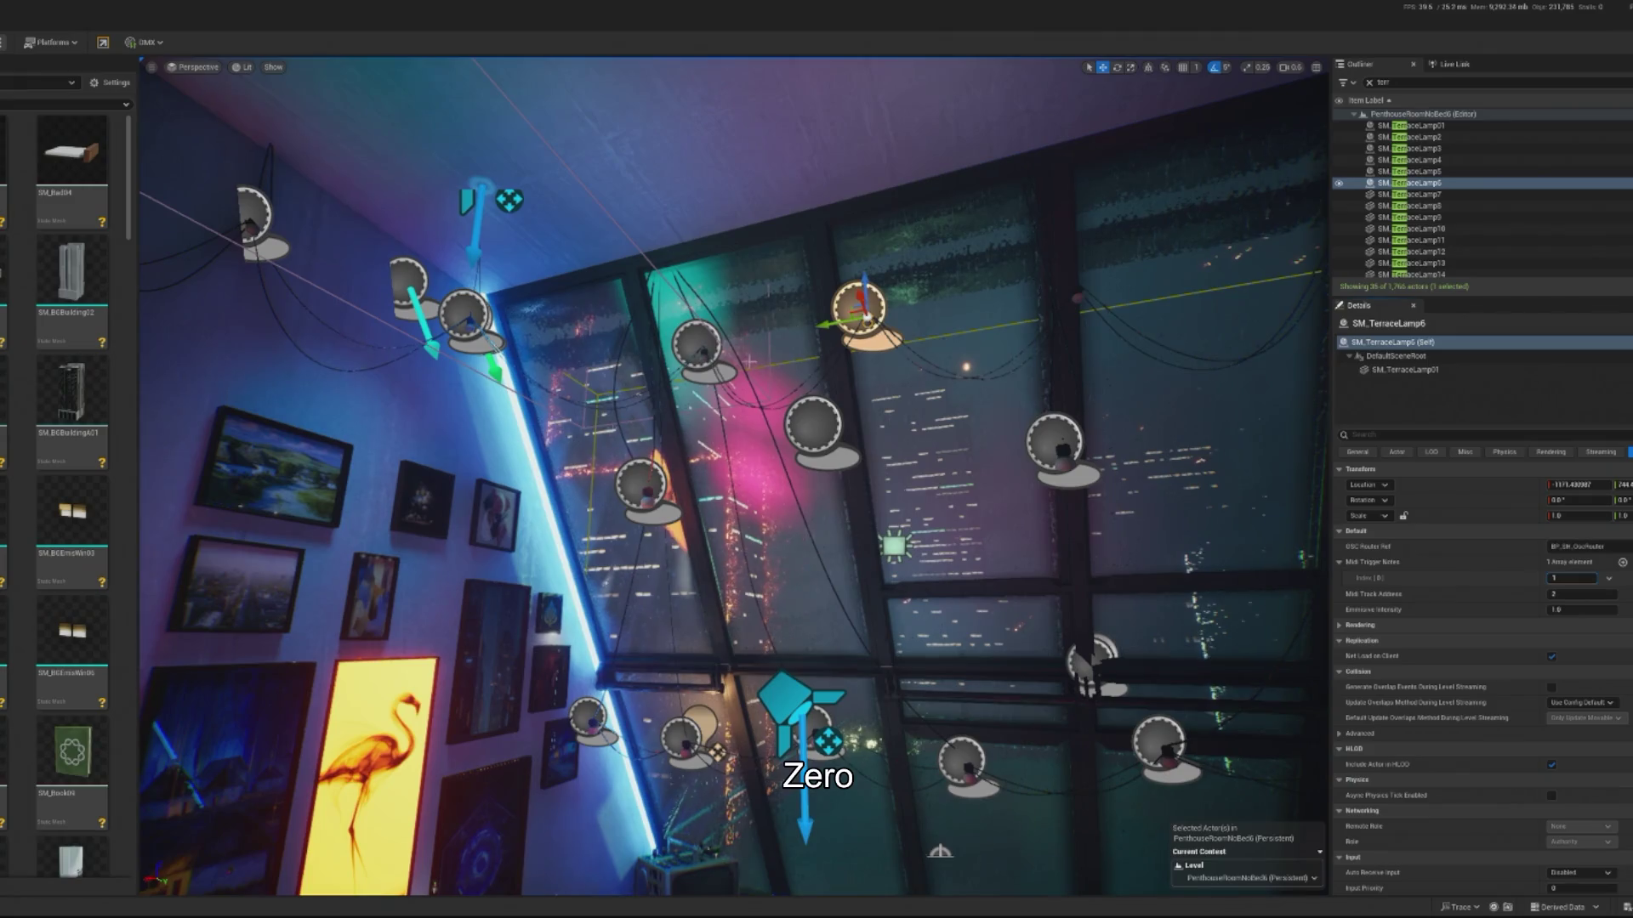
click(708, 355)
click(1572, 578)
text(2)
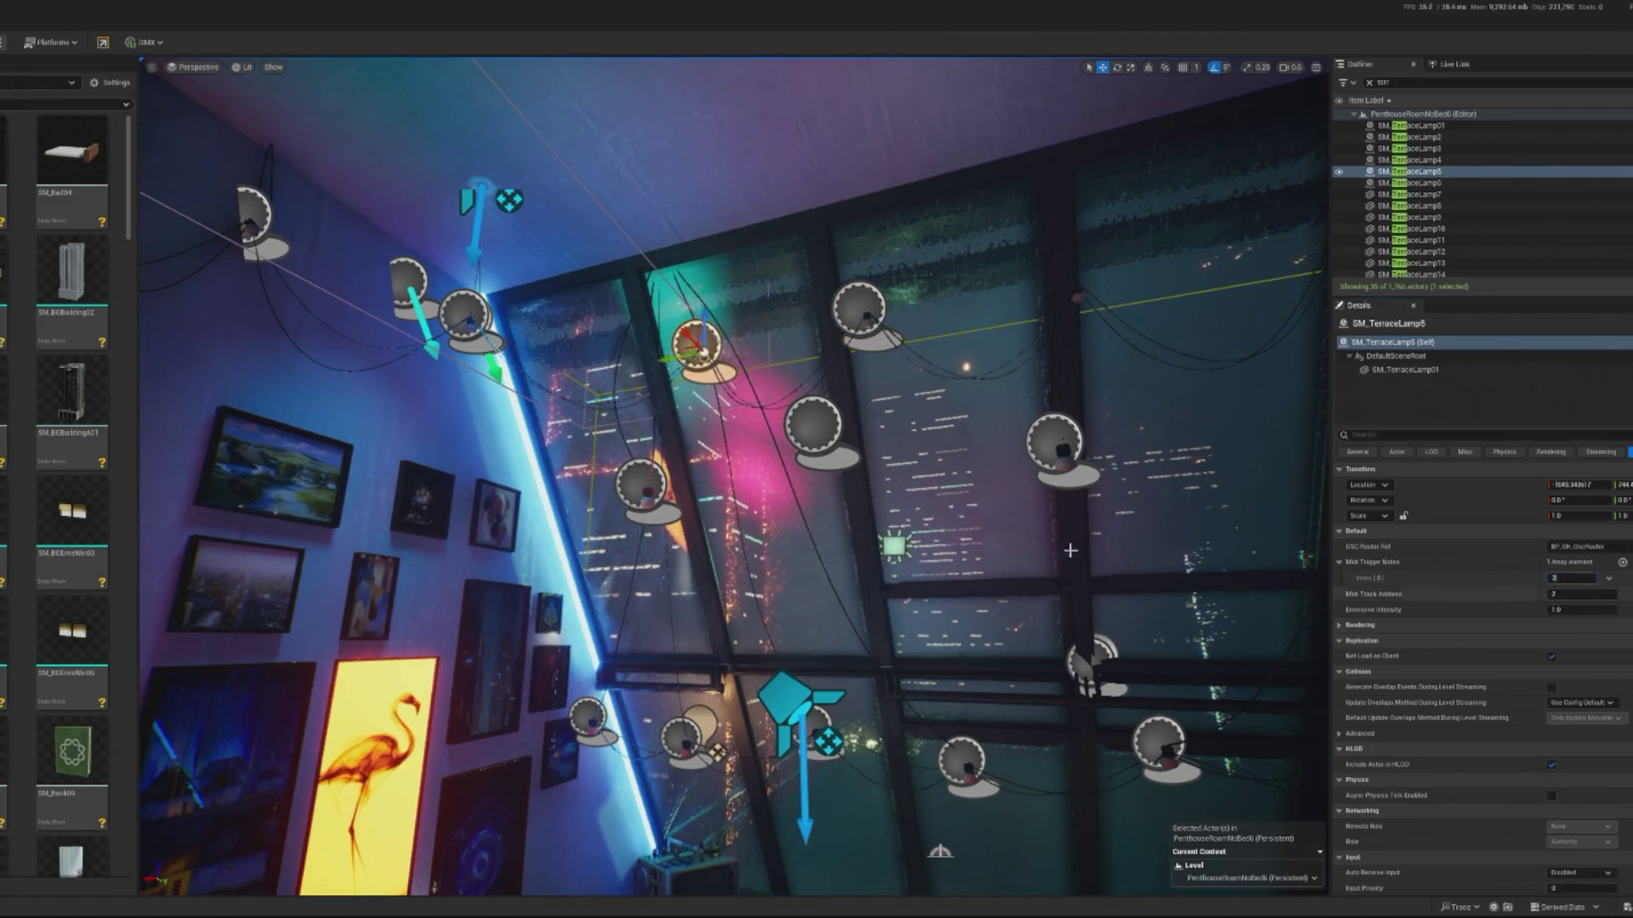
click(643, 484)
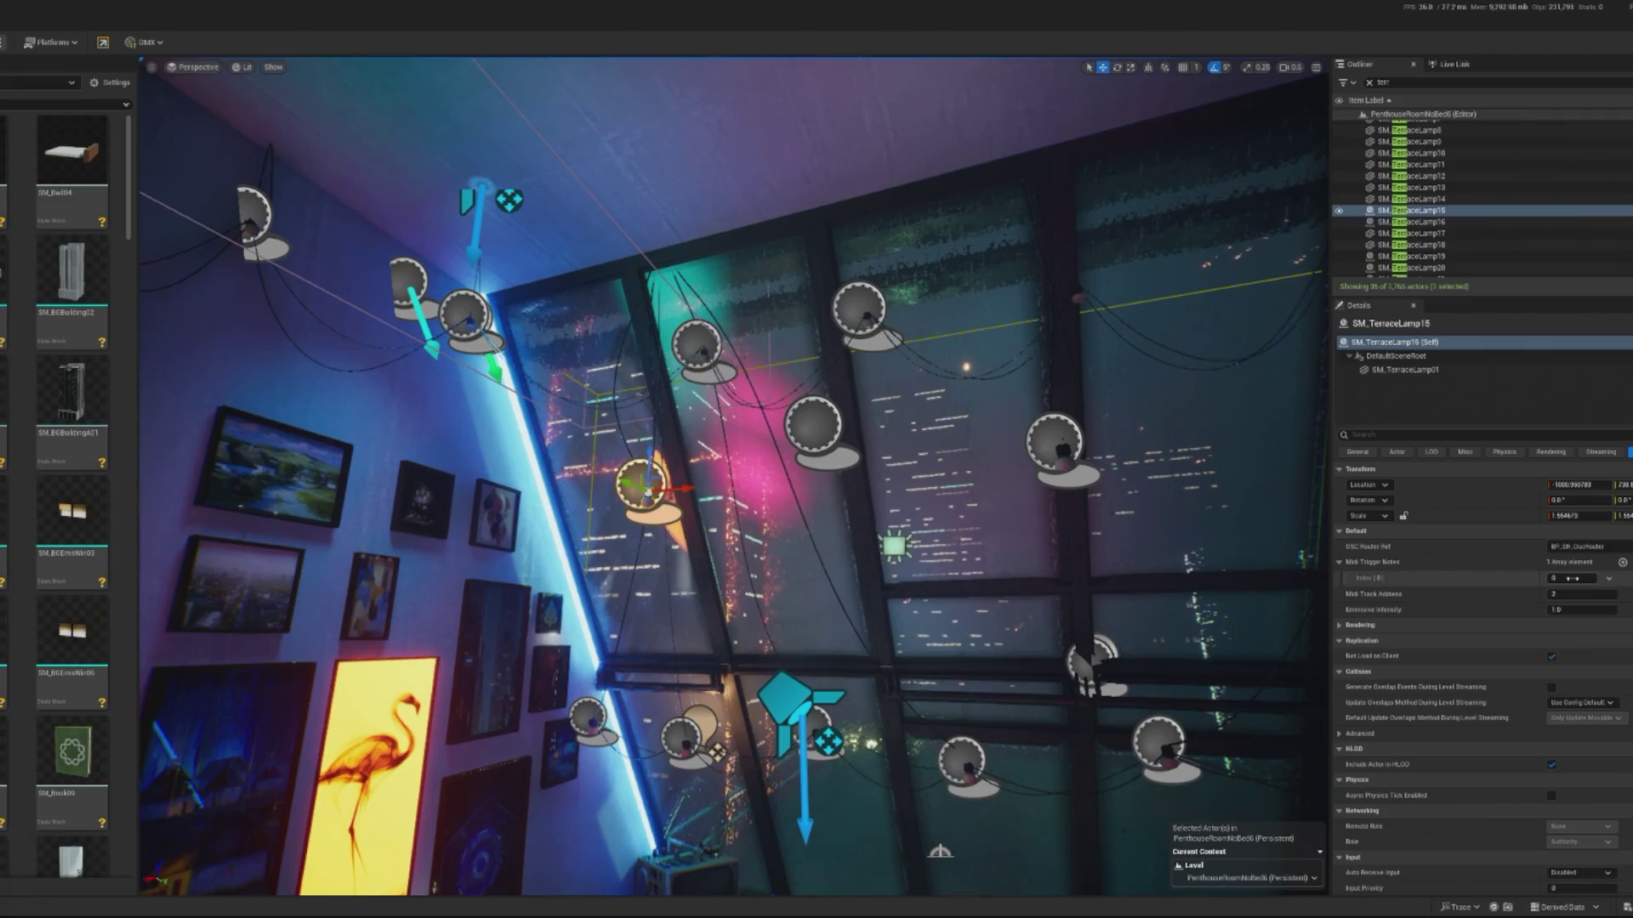
key(Return)
- Edit the trigger note values of SM_TerraceLamp4, 3, 2 and 01
drag(797, 410, 797, 410)
click(750, 387)
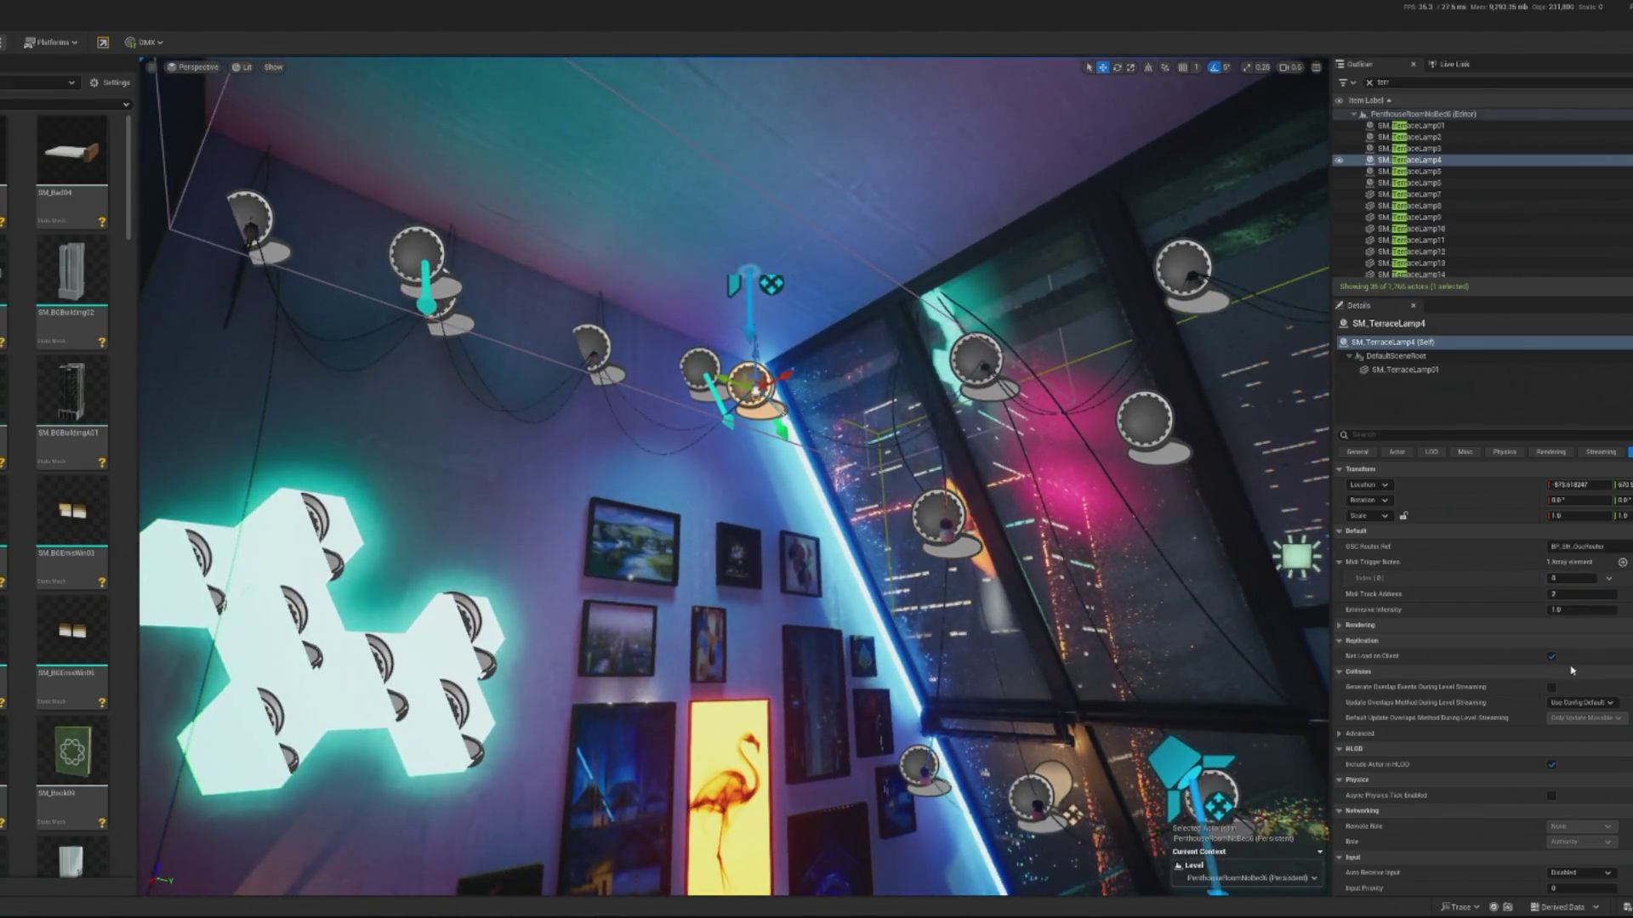
click(1578, 579)
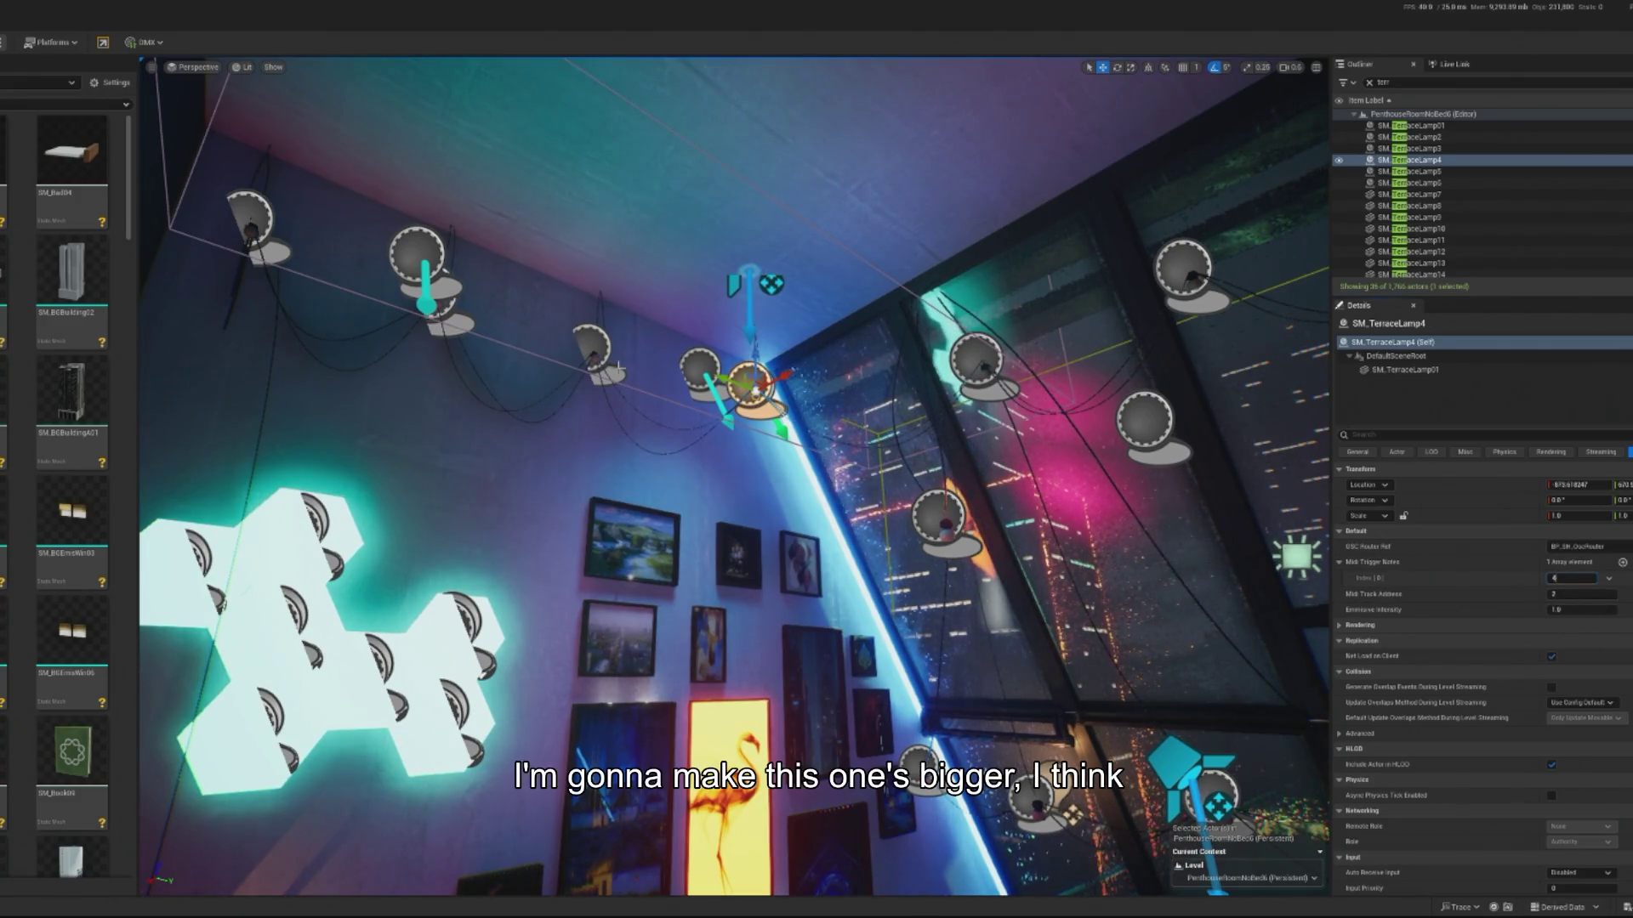
click(595, 353)
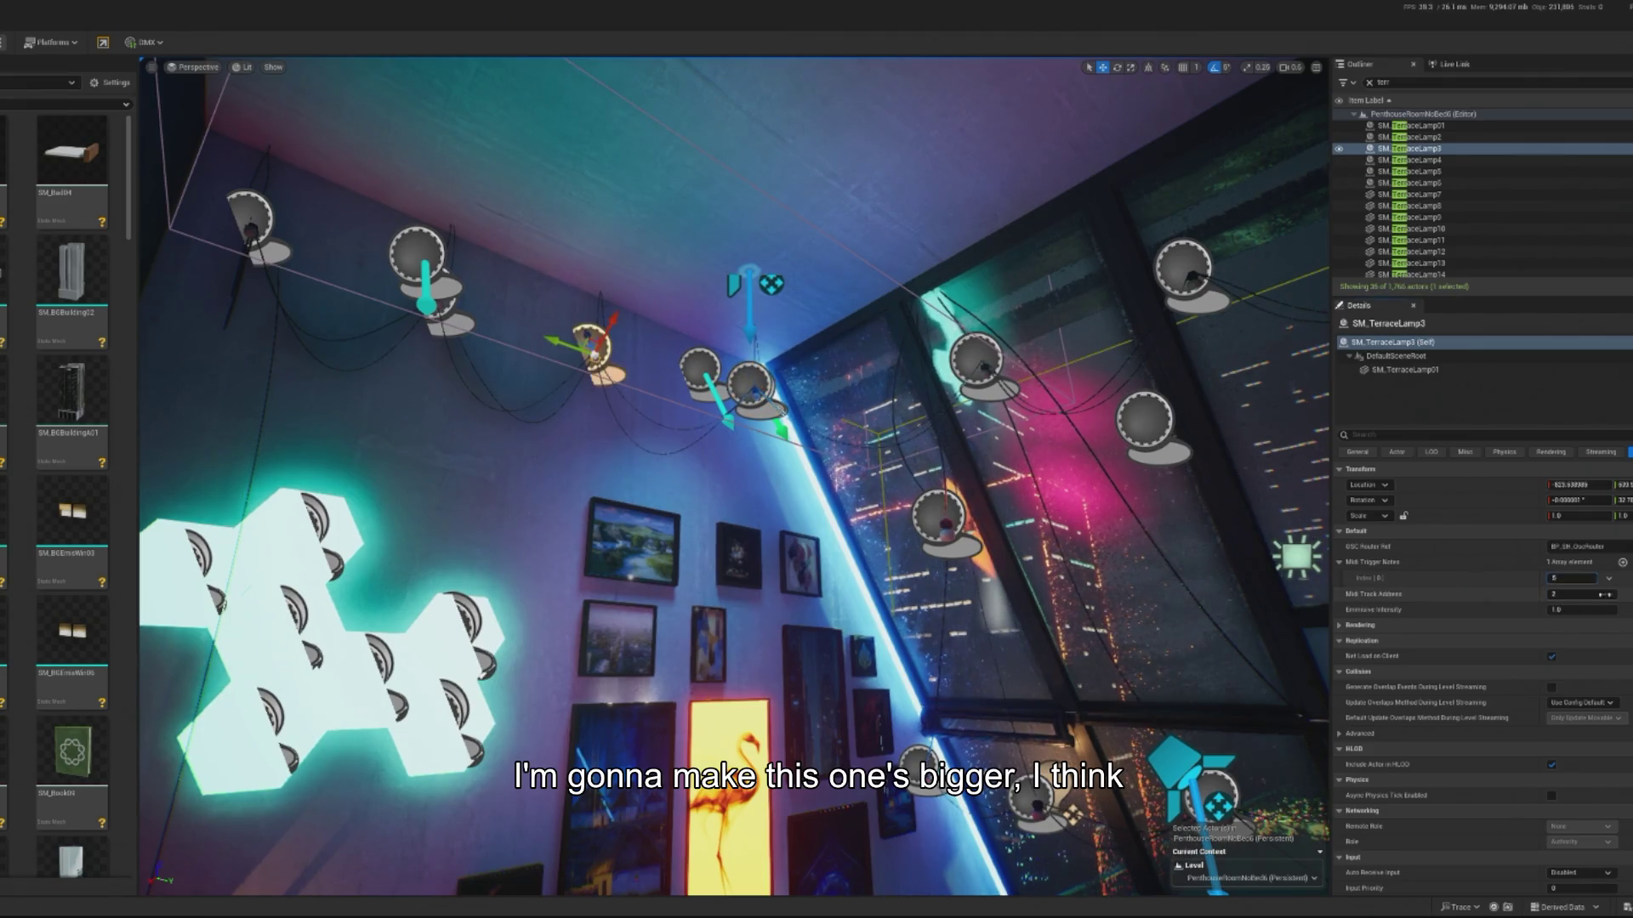
click(418, 255)
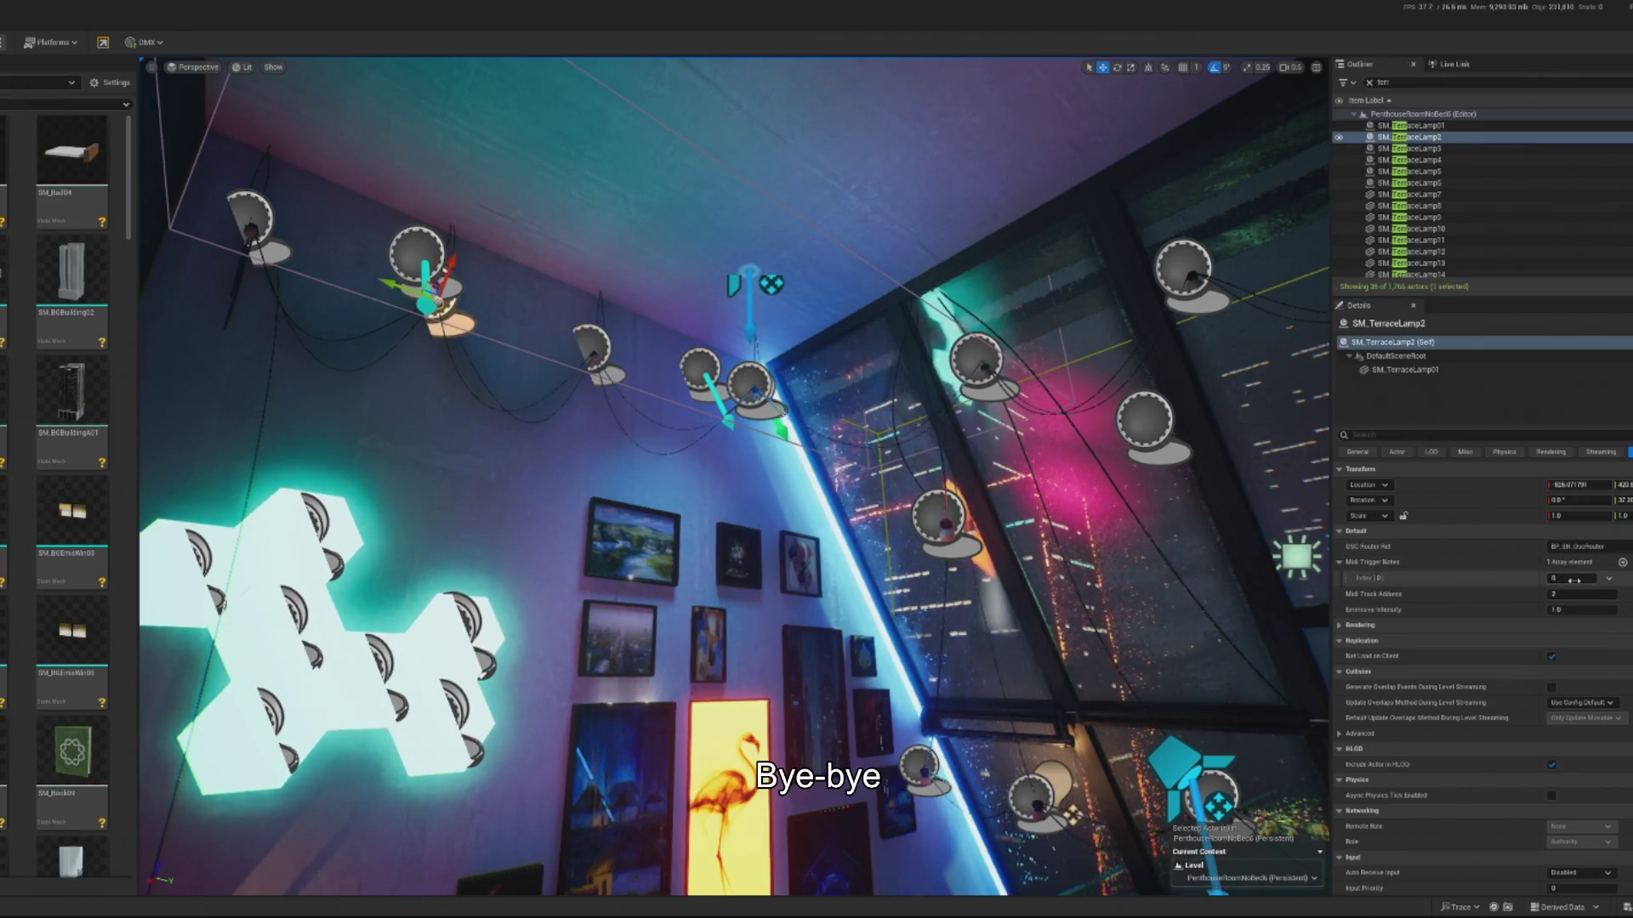
click(251, 222)
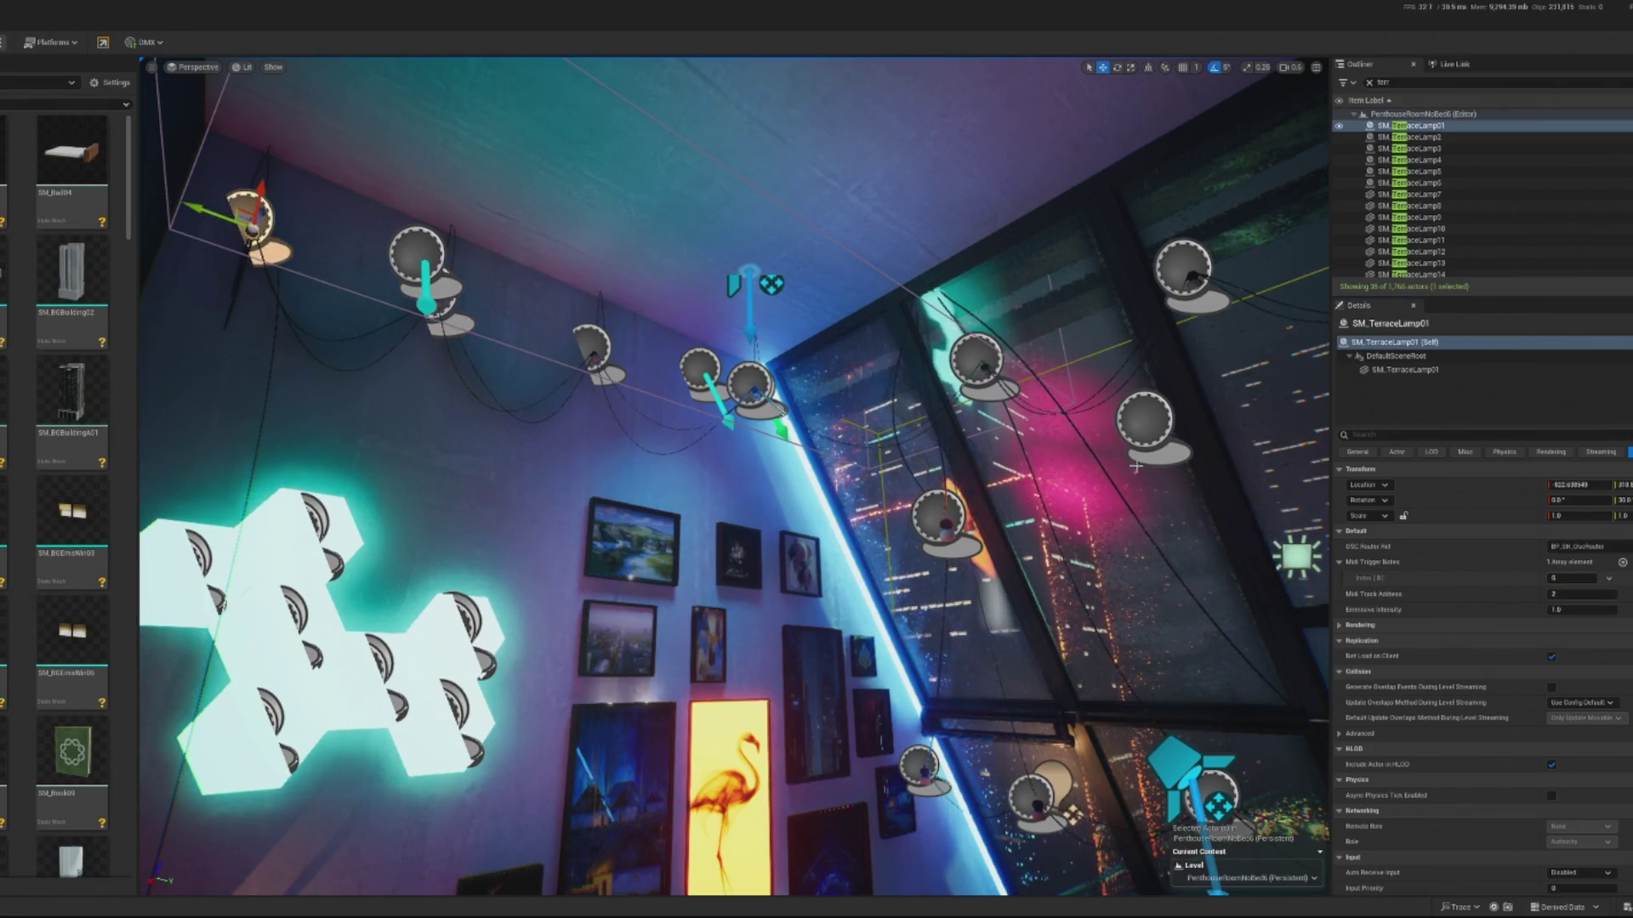
click(1546, 575)
- Set the last lamp's trigger note to 7, save the level, and start a test play
text(7)
key(Return)
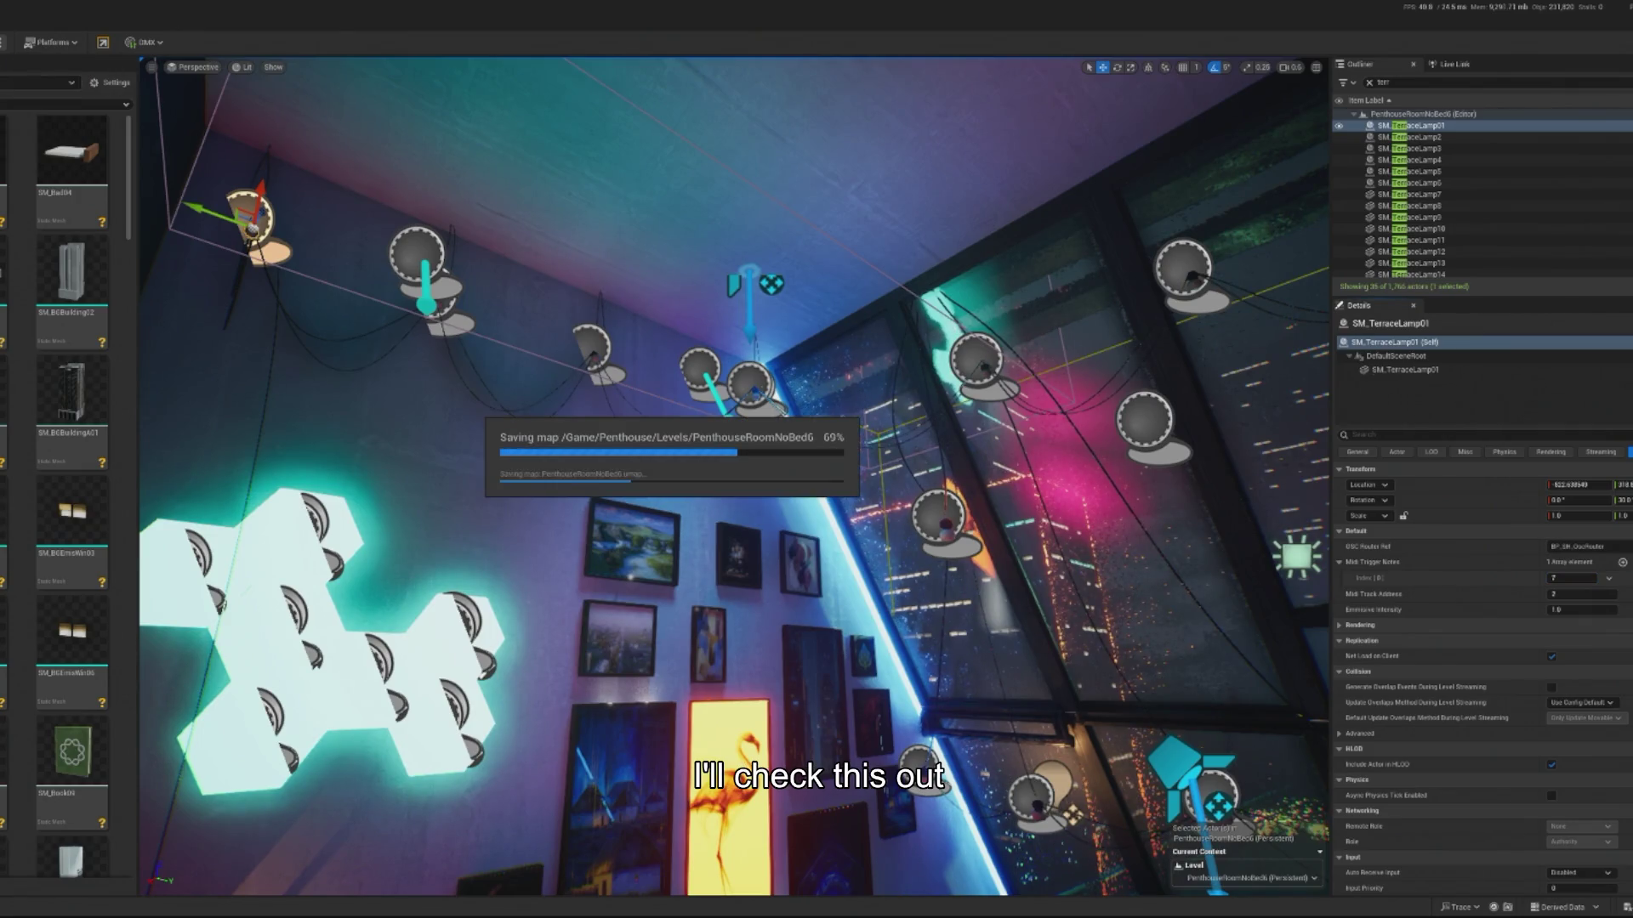
key(alt+p)
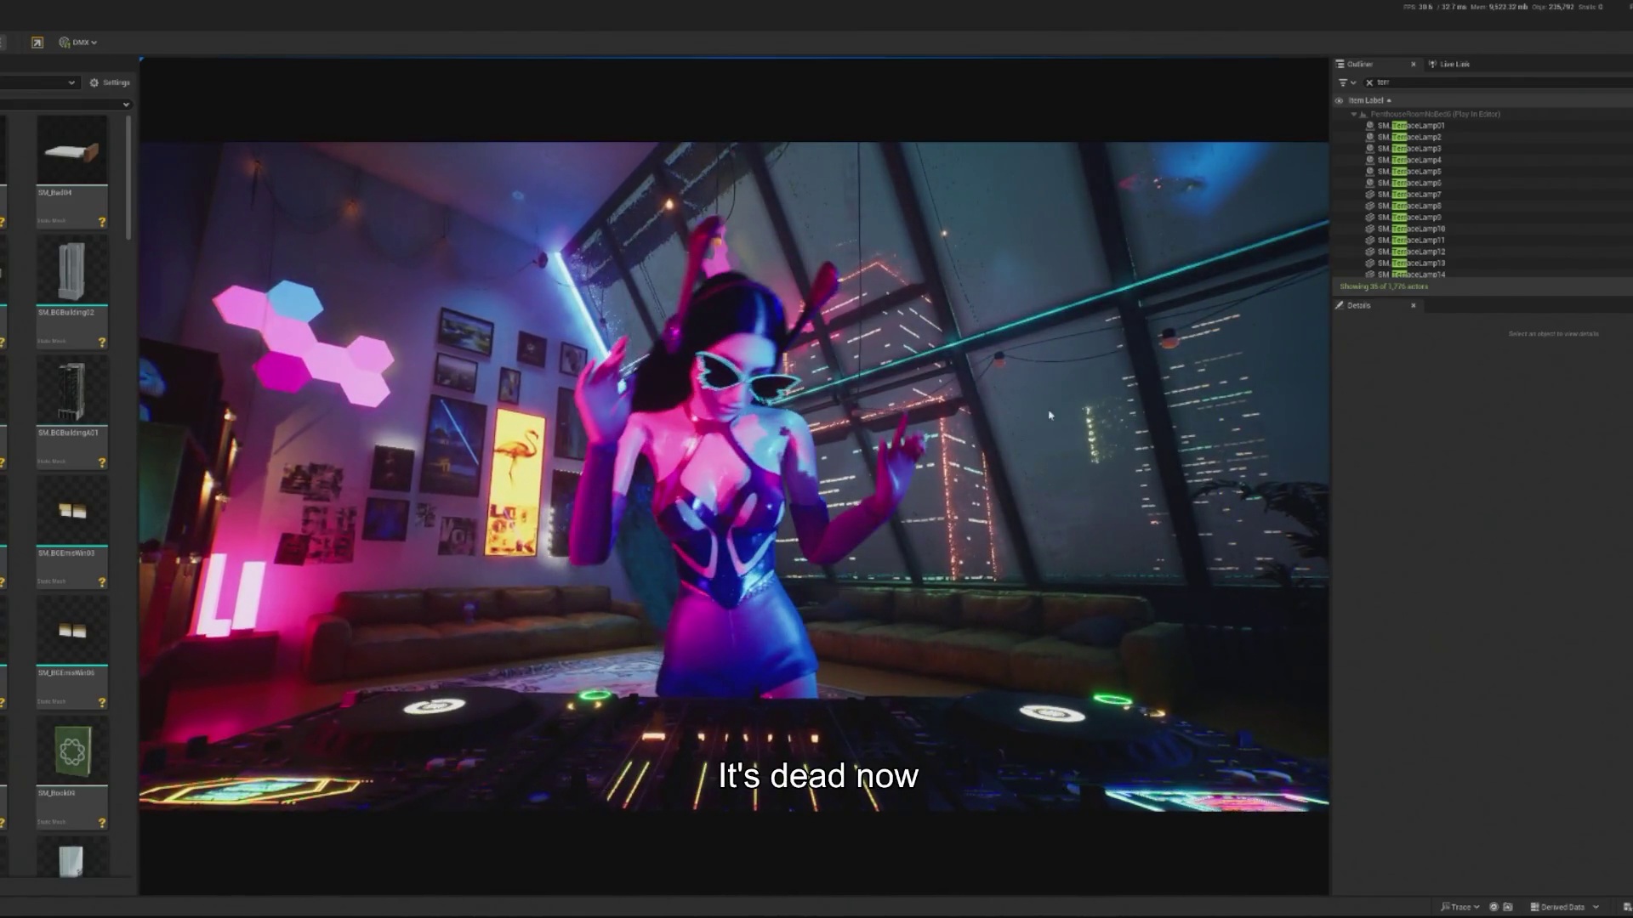
- Stop the test play and select SM_TerraceLamp23 to edit its Blueprint
key(Escape)
click(961, 421)
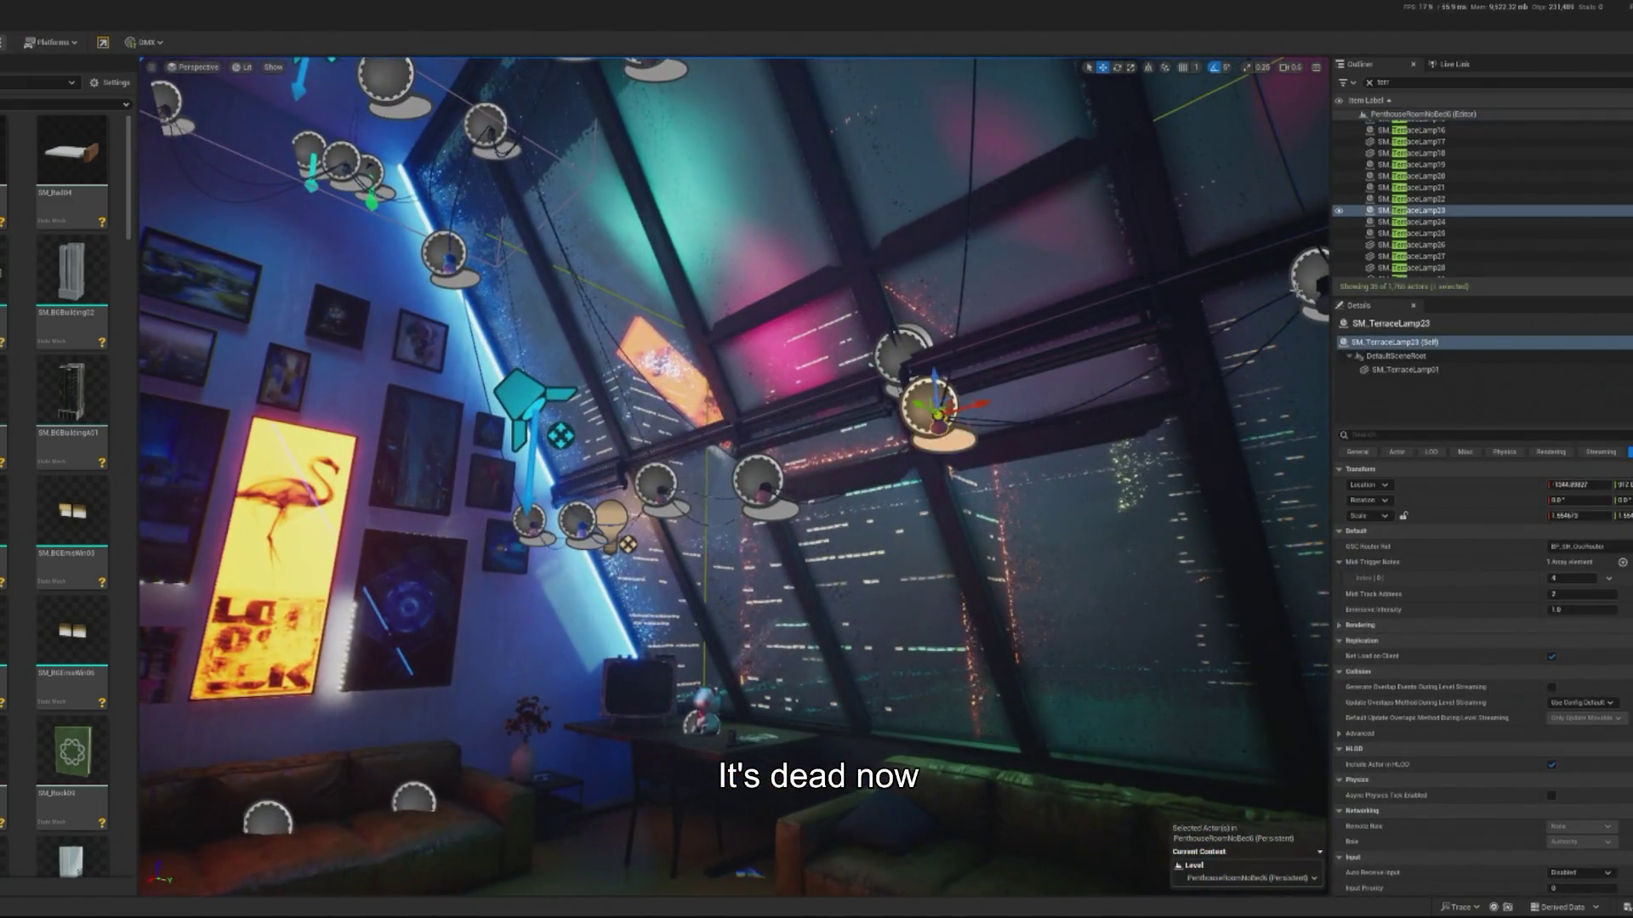
right_click(1421, 210)
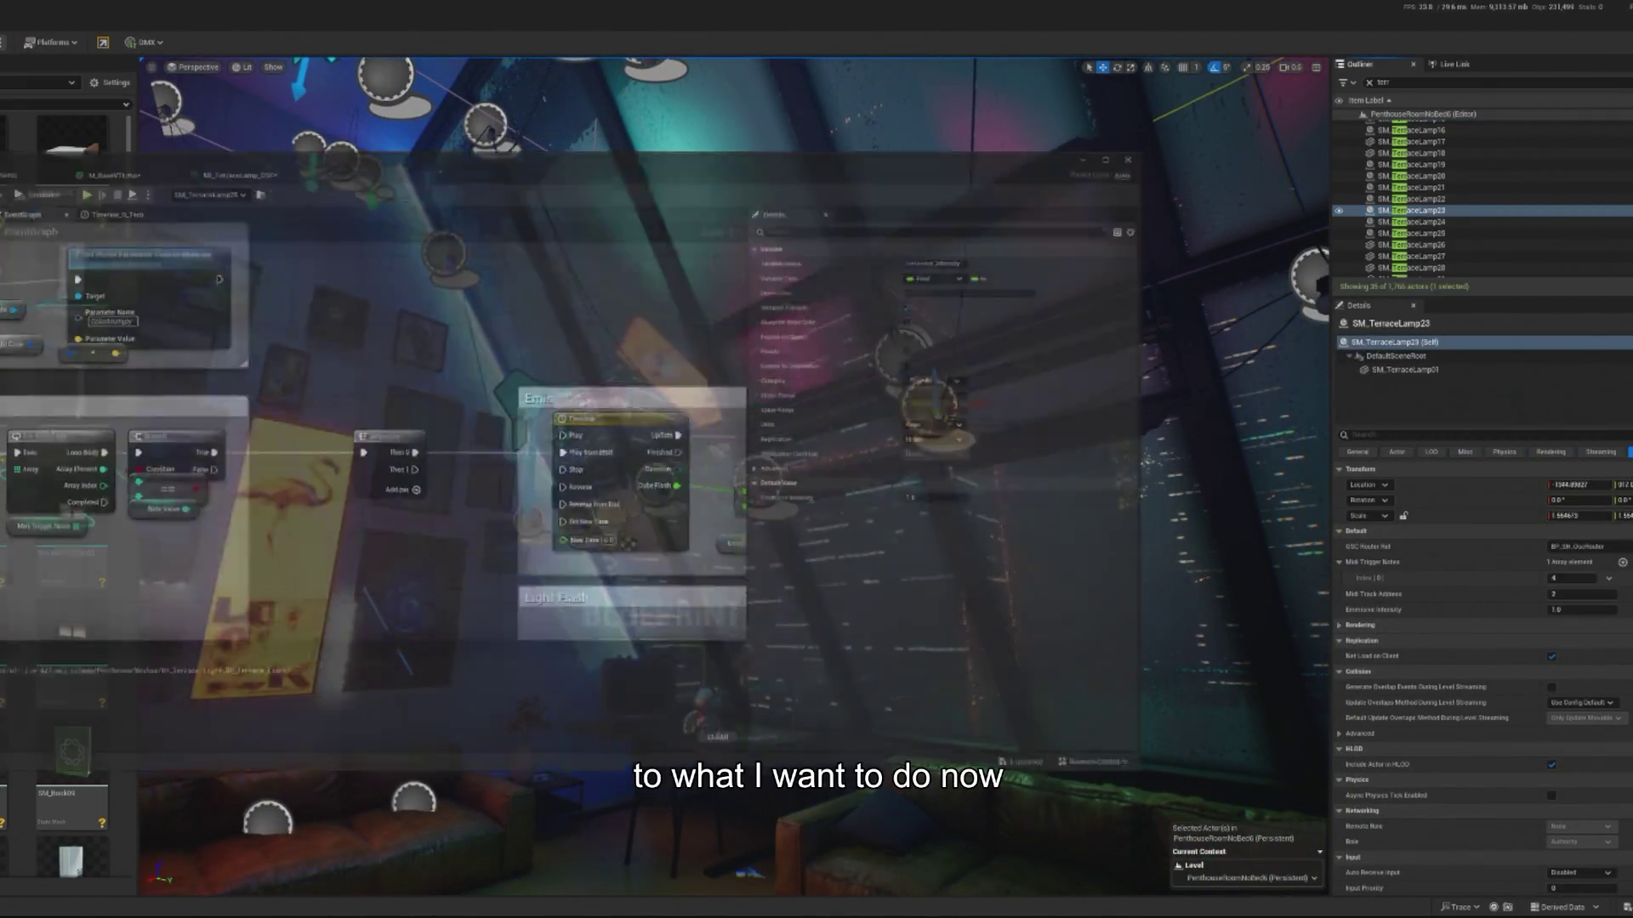
- Delete all nodes inside BP_Terrace_Light's Initialize Parameters group
scroll(823, 380, down, 3)
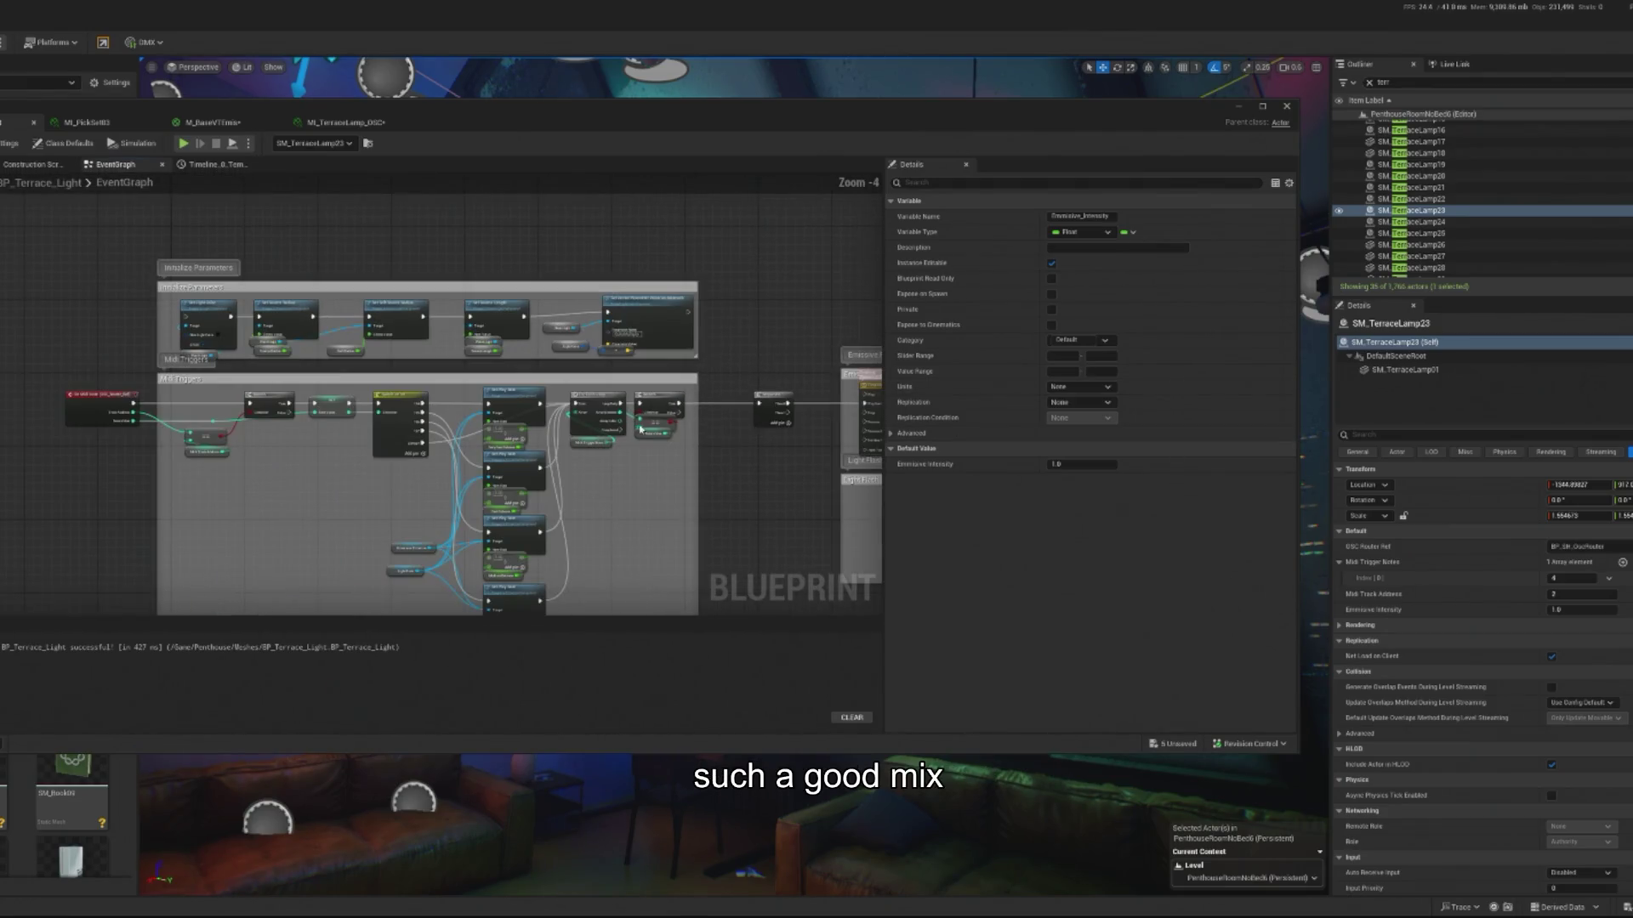
scroll(586, 324, up, 3)
scroll(586, 324, down, 1)
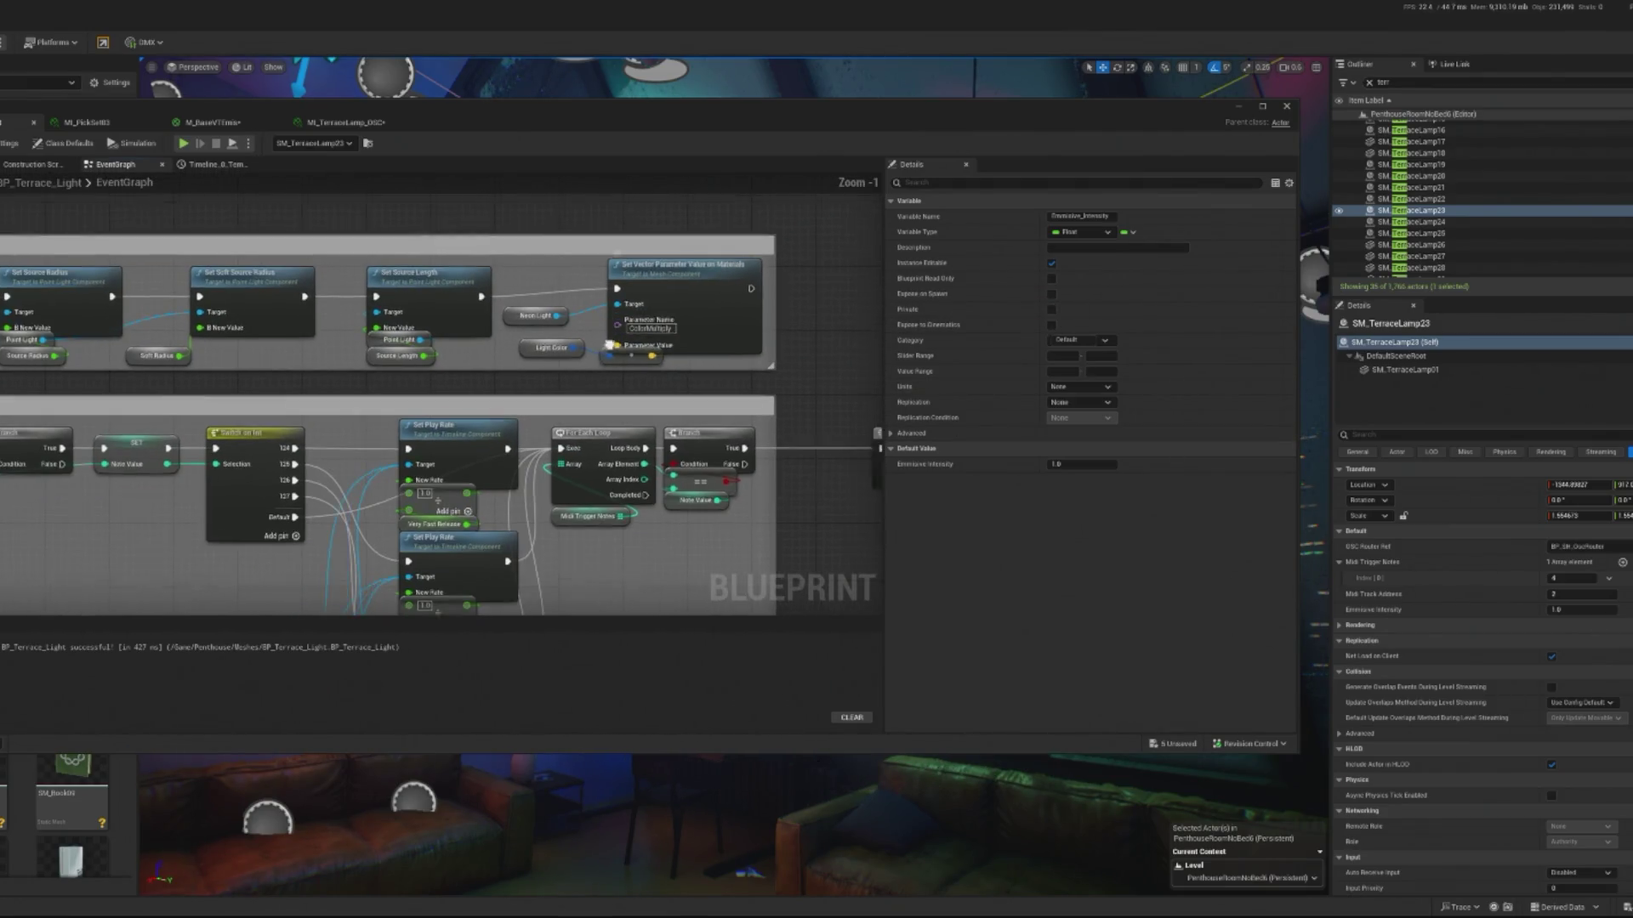
drag(162, 339, 385, 359)
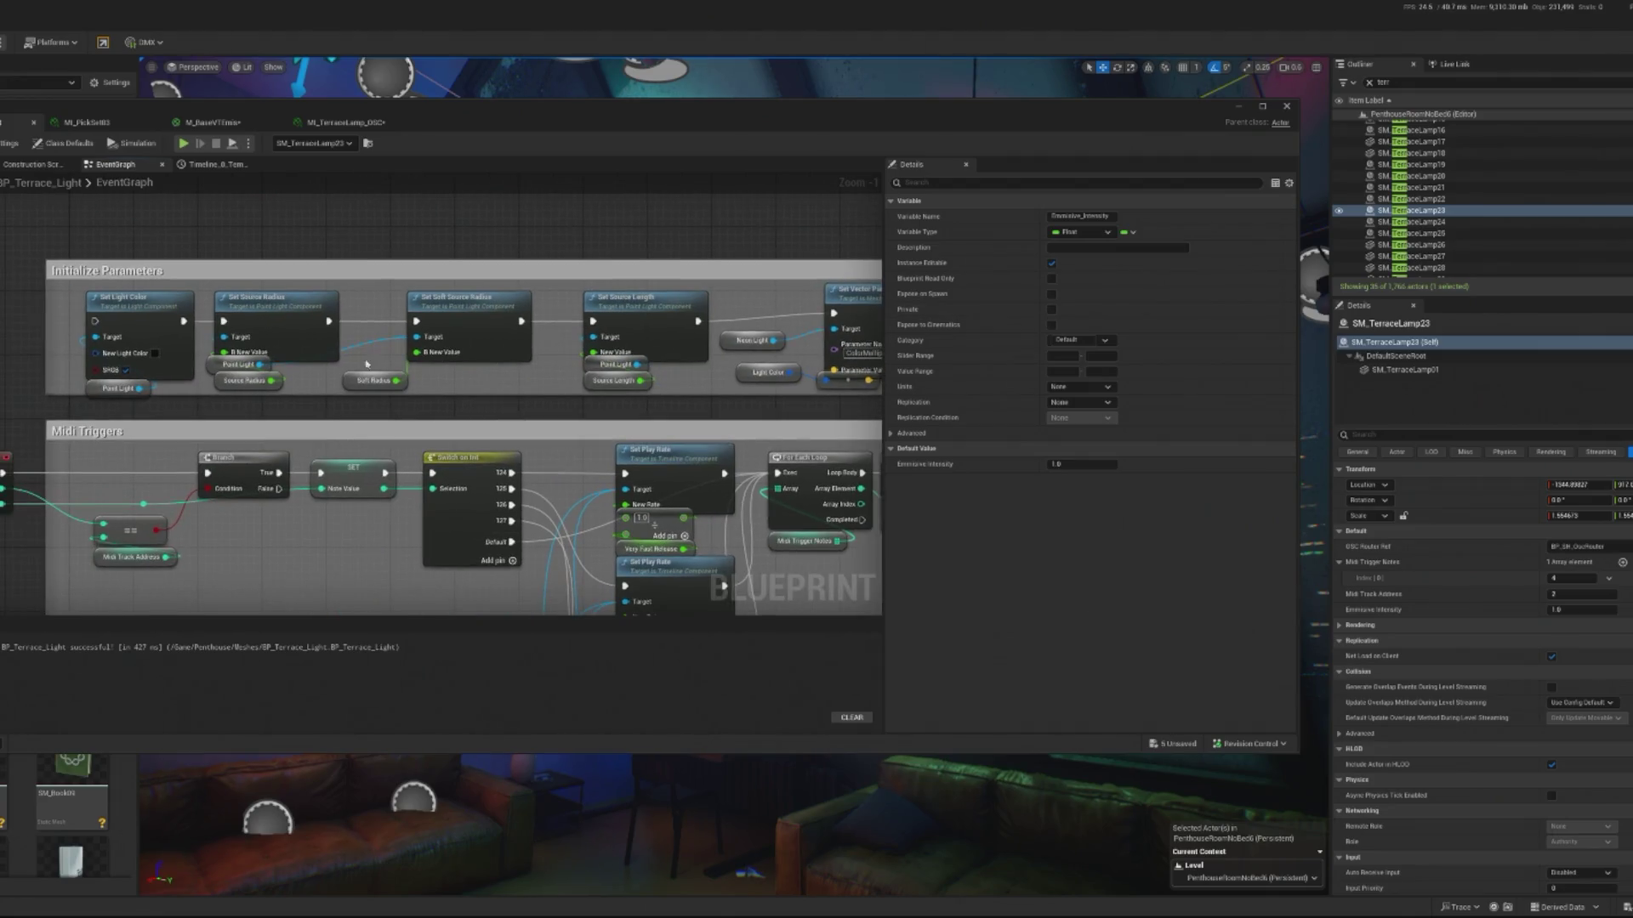
drag(179, 401, 264, 441)
mouse_move(159, 370)
mouse_down()
mouse_move(749, 455)
mouse_move(744, 434)
mouse_up()
key(Delete)
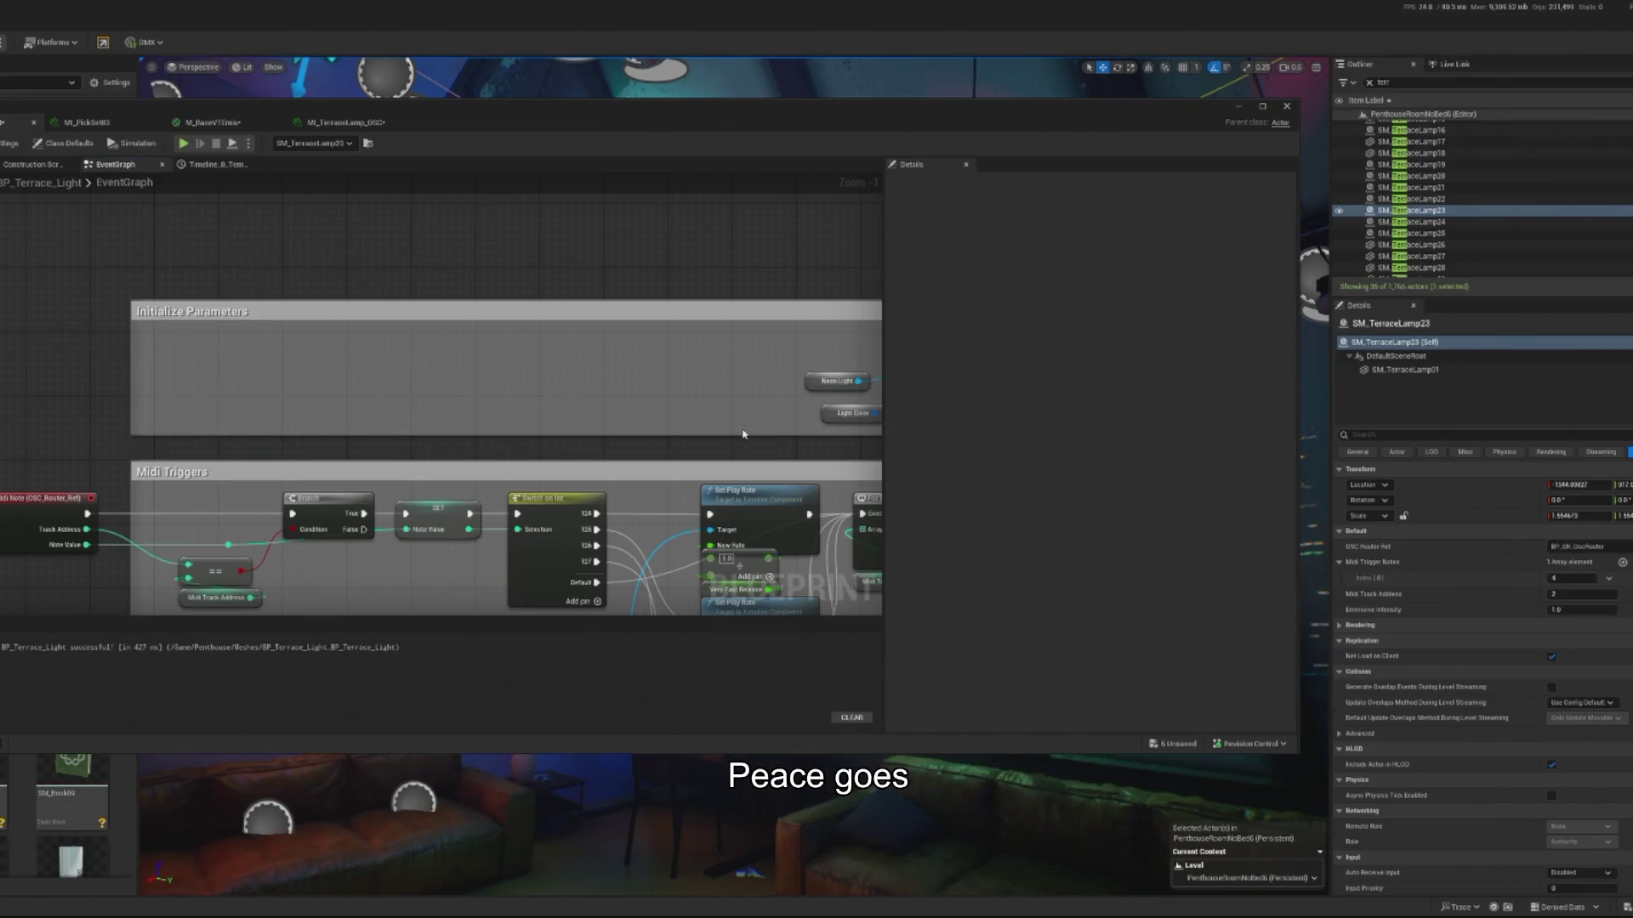
- Delete the leftover Set Vector Parameter nodes and minimise the Blueprint editor
mouse_move(619, 419)
mouse_down()
mouse_move(440, 400)
mouse_move(689, 438)
mouse_up()
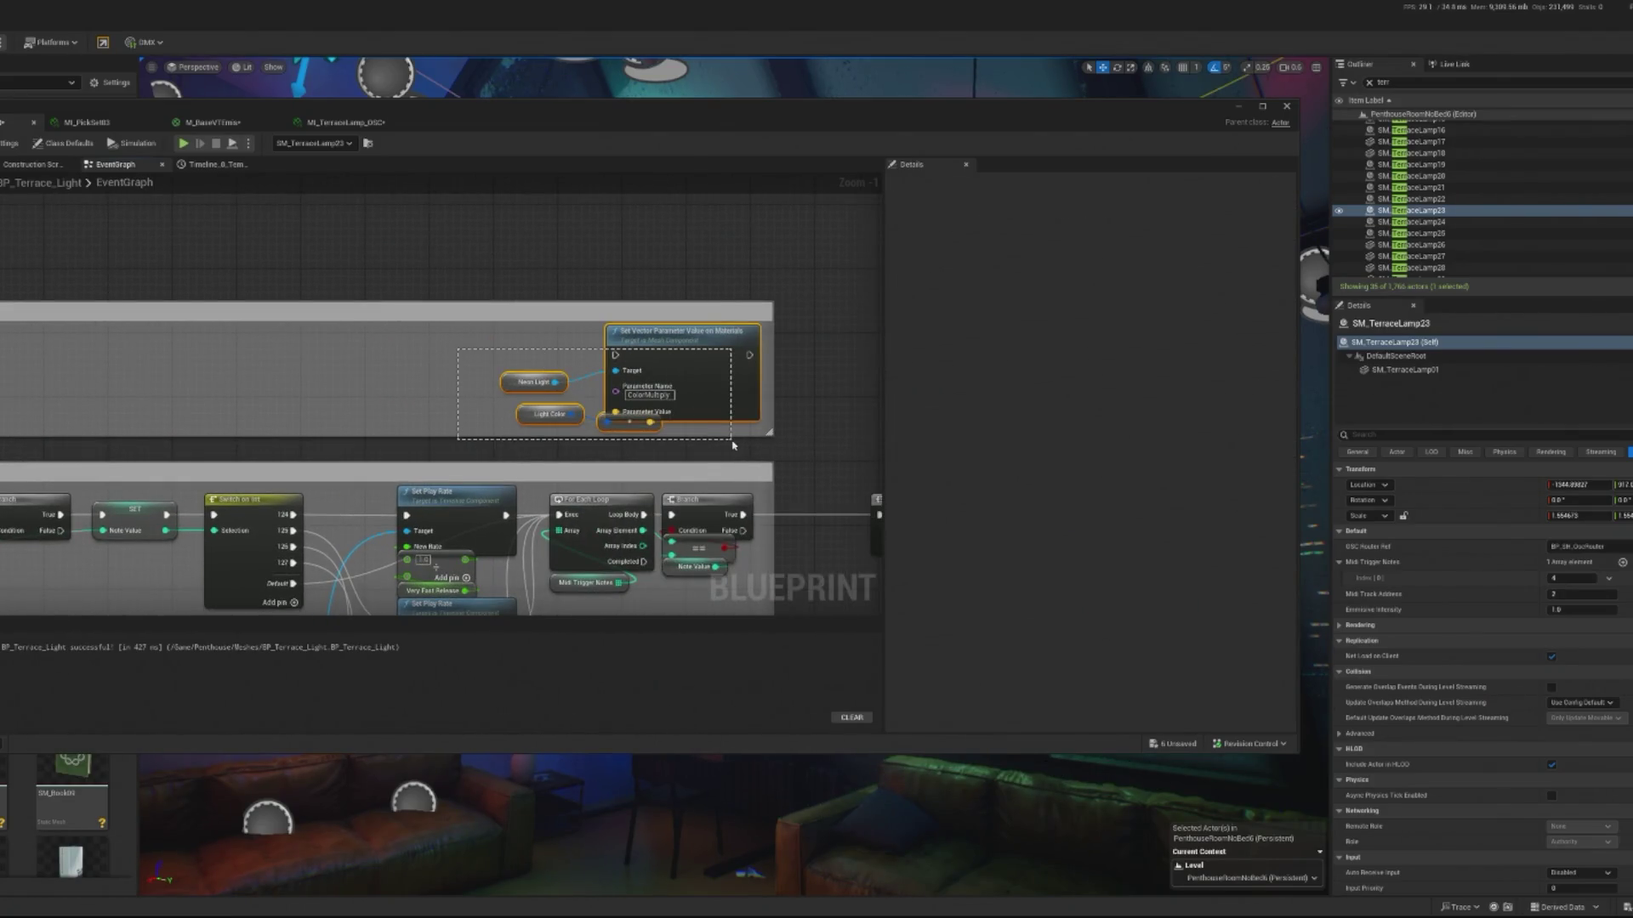
drag(680, 333, 153, 334)
drag(423, 386, 707, 386)
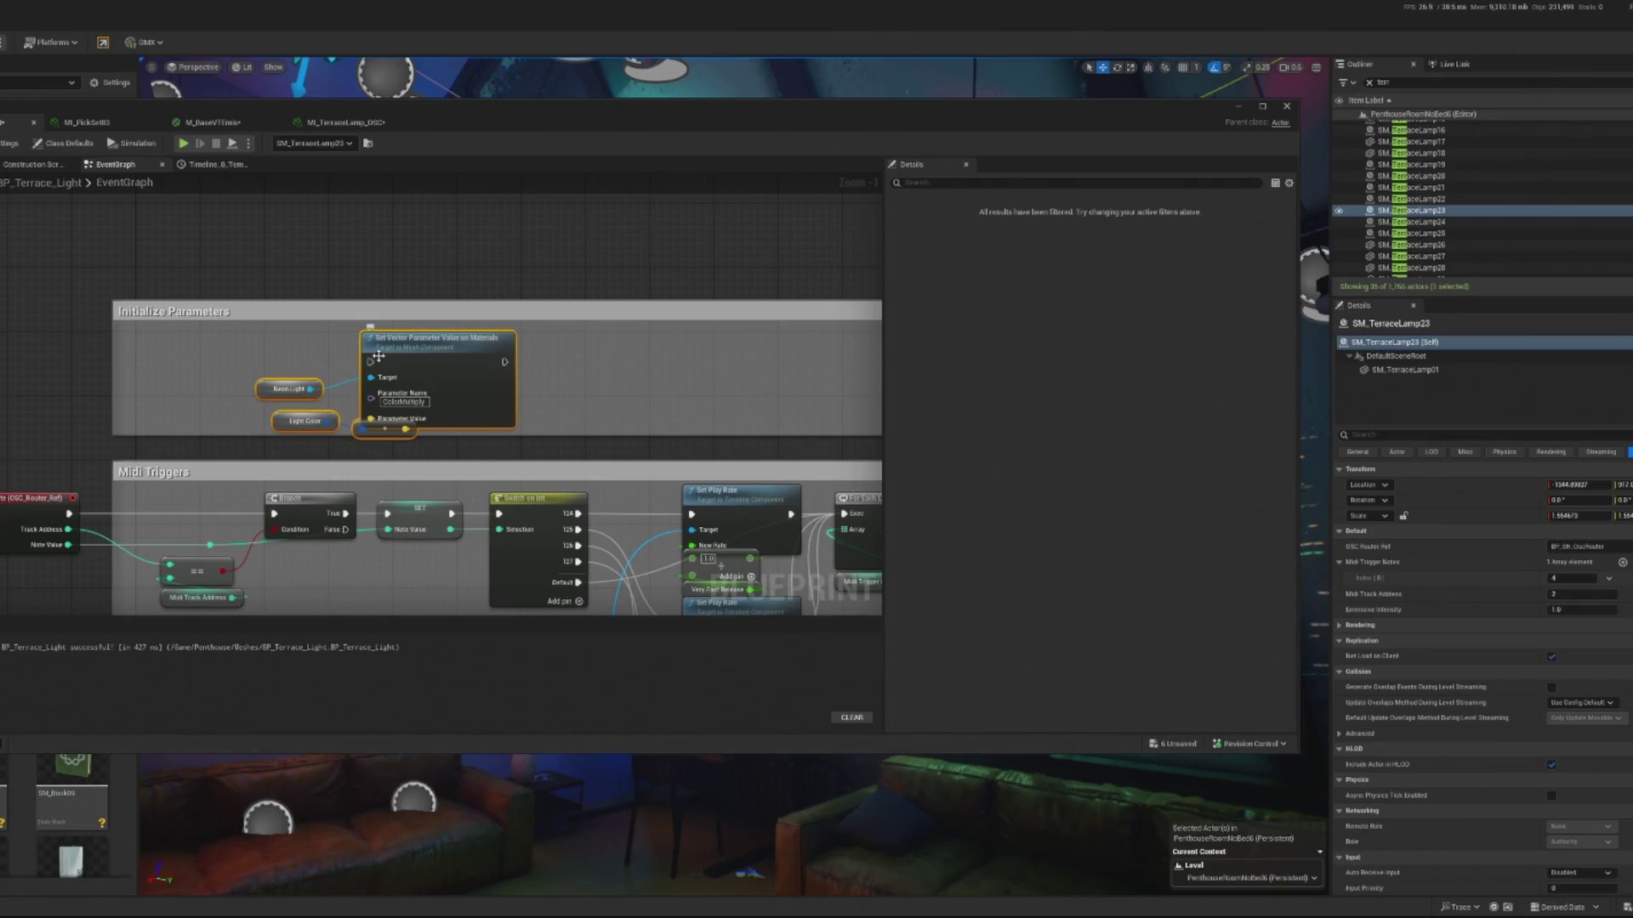
key(Delete)
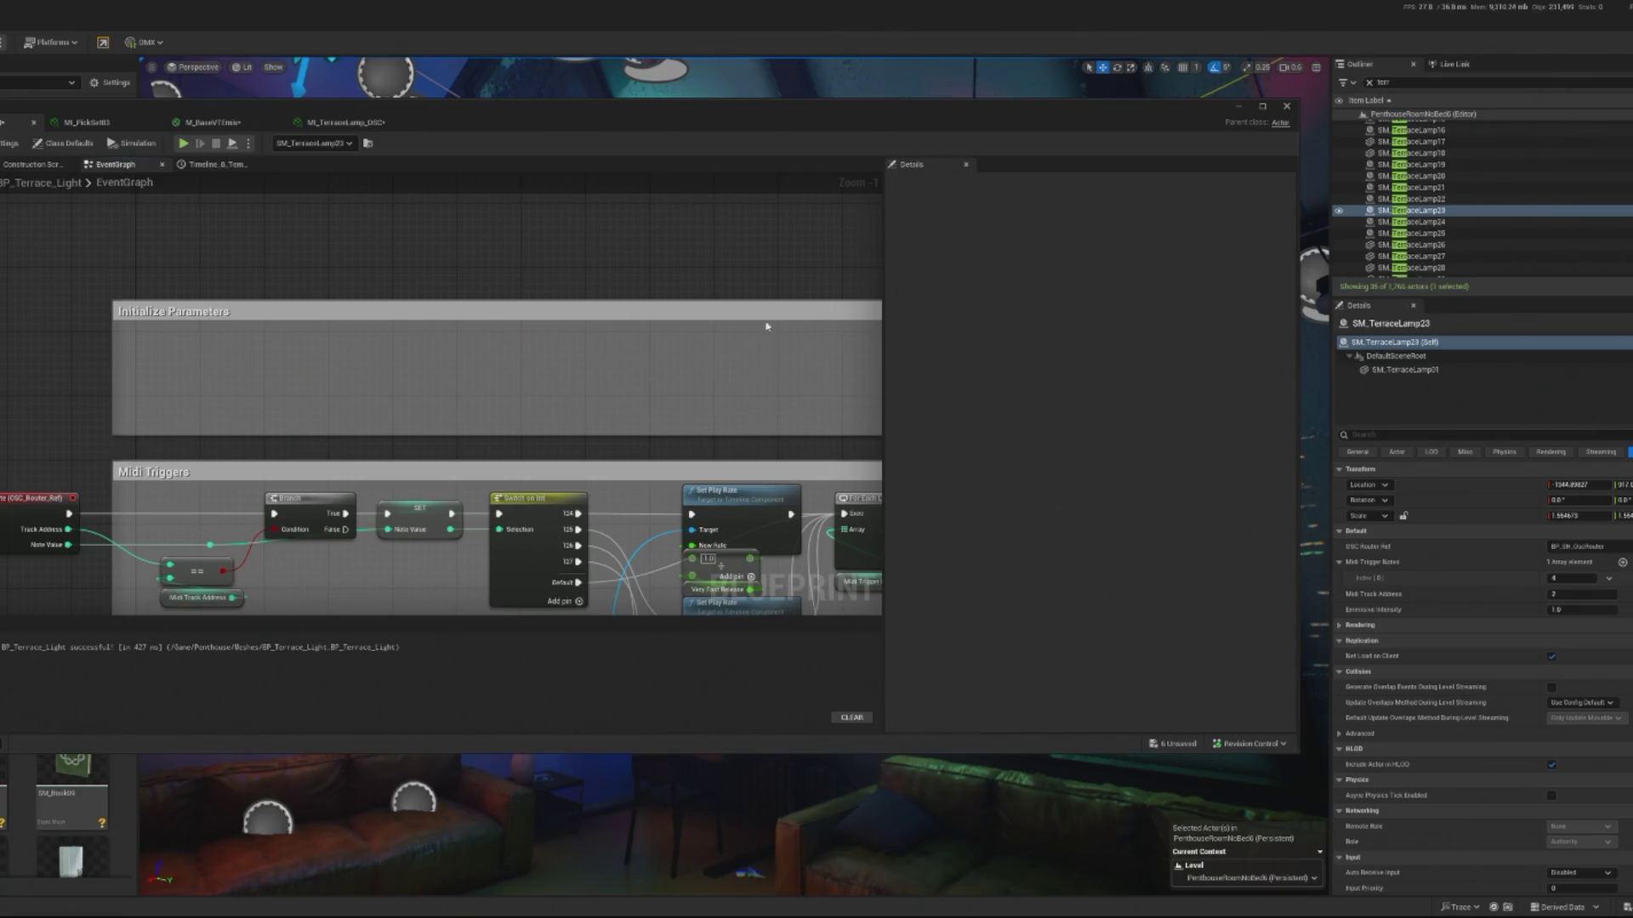
click(1238, 107)
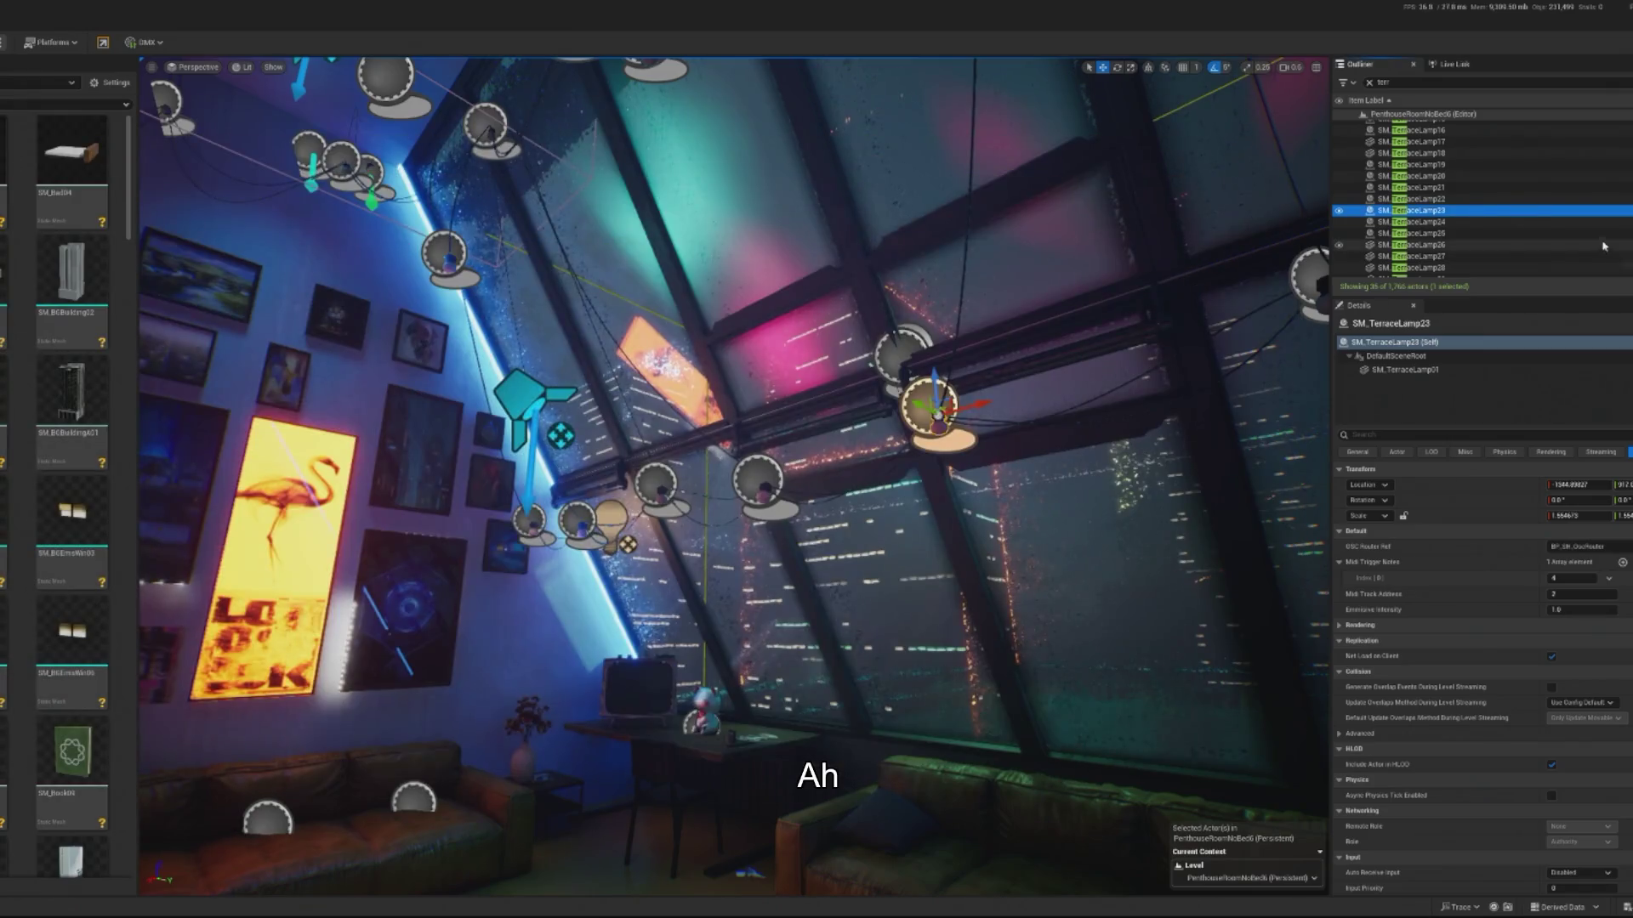
drag(1050, 353, 1039, 359)
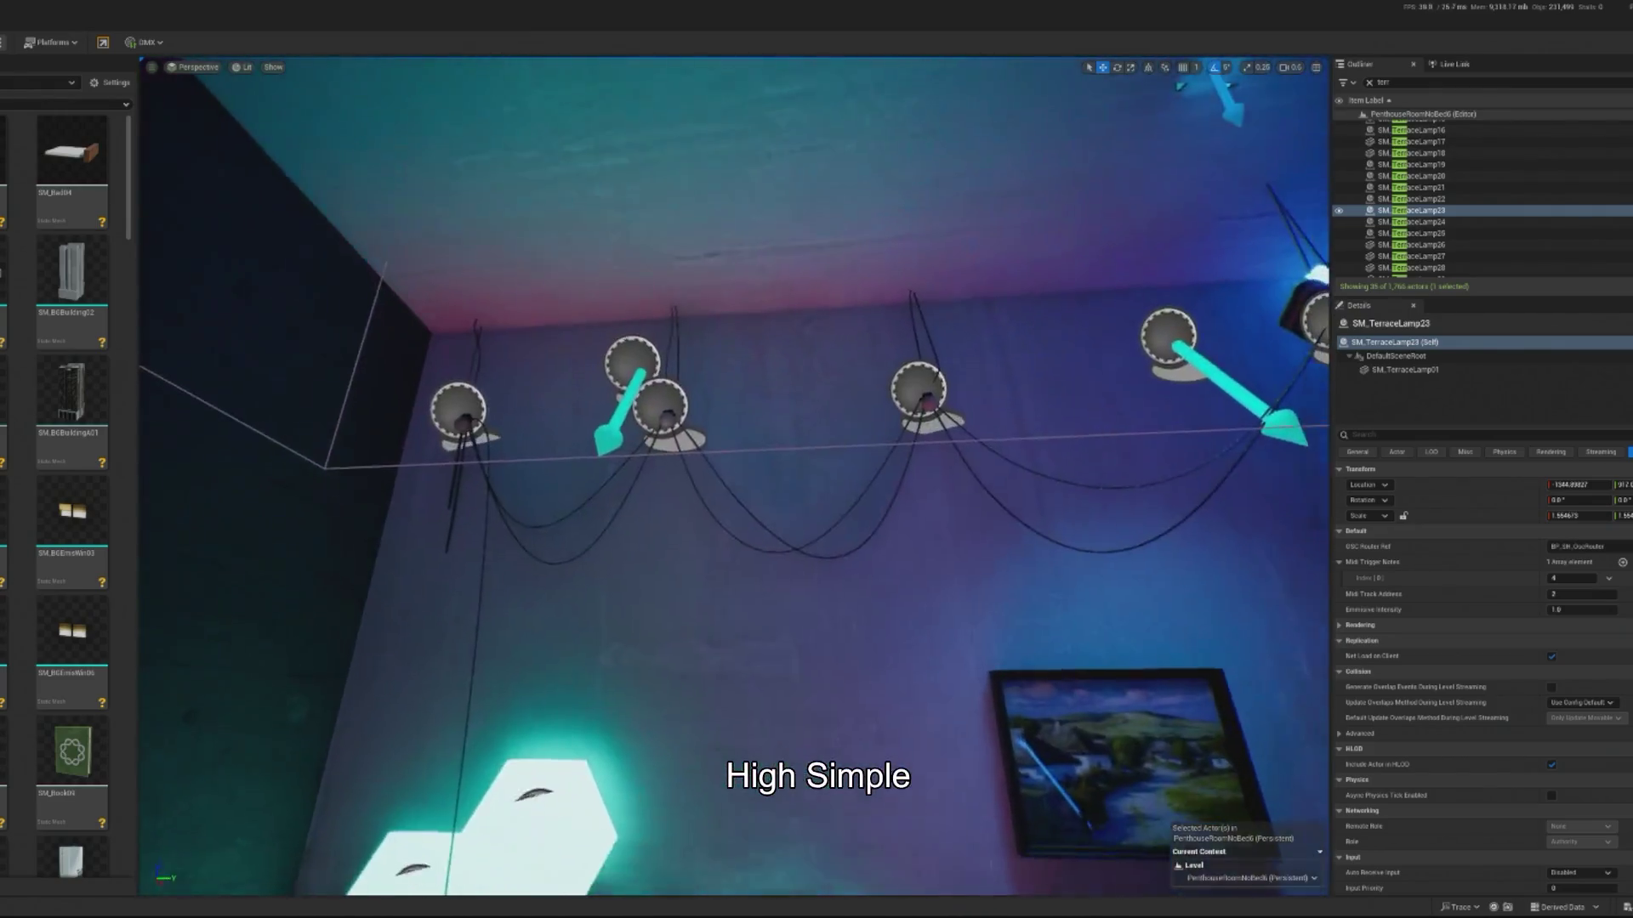
click(446, 391)
ctrl+click(656, 396)
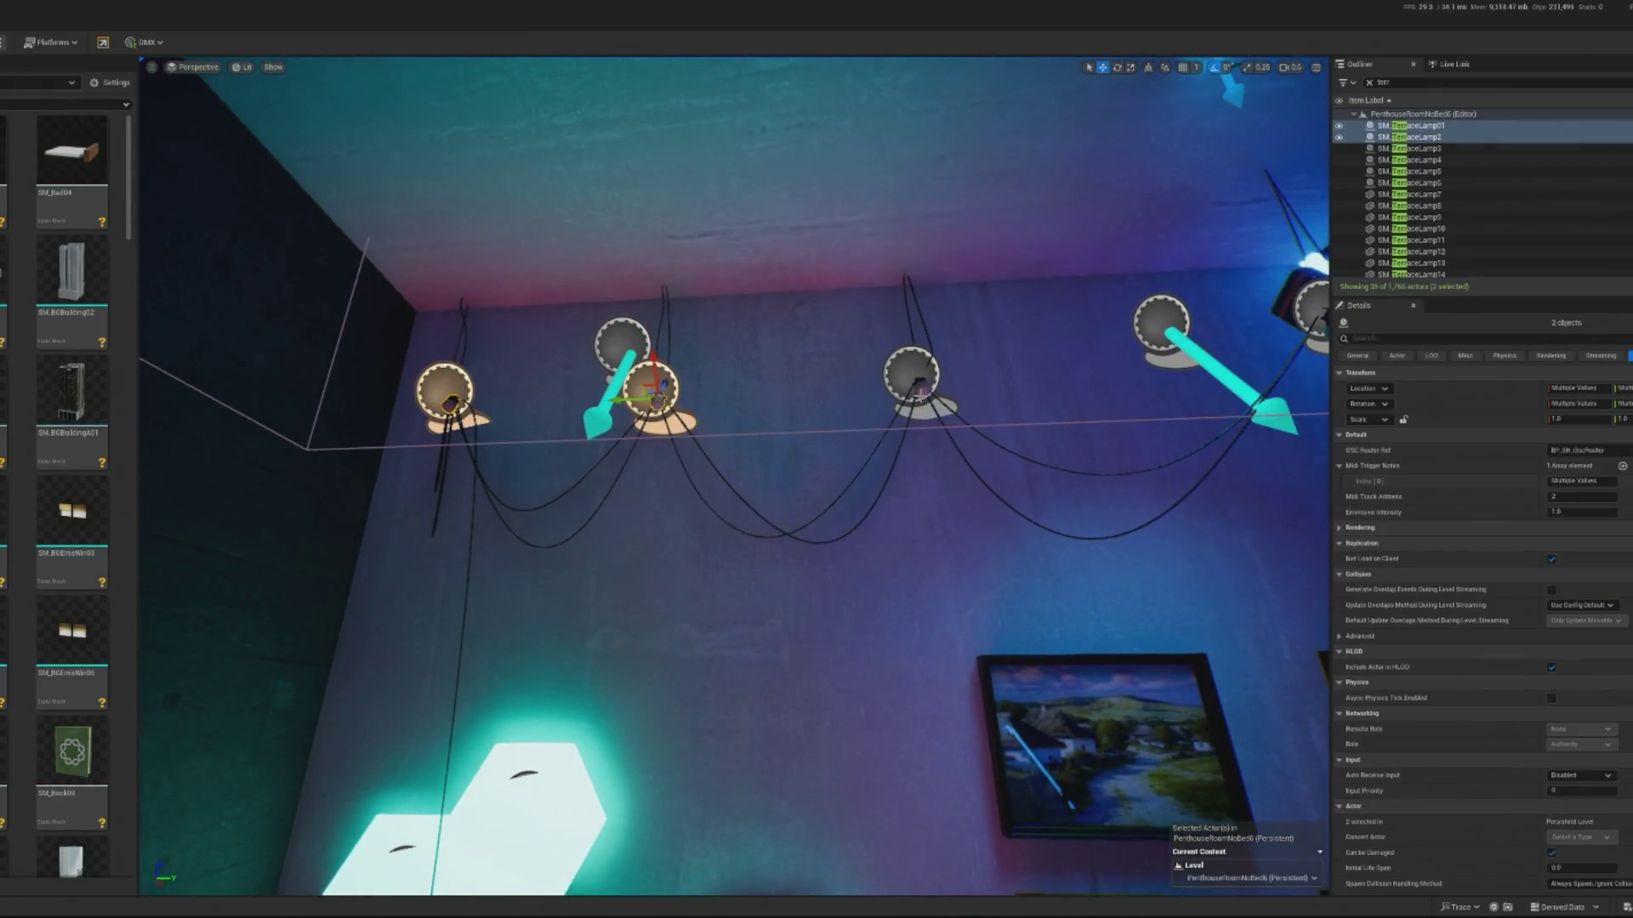
ctrl+click(926, 392)
ctrl+click(1026, 348)
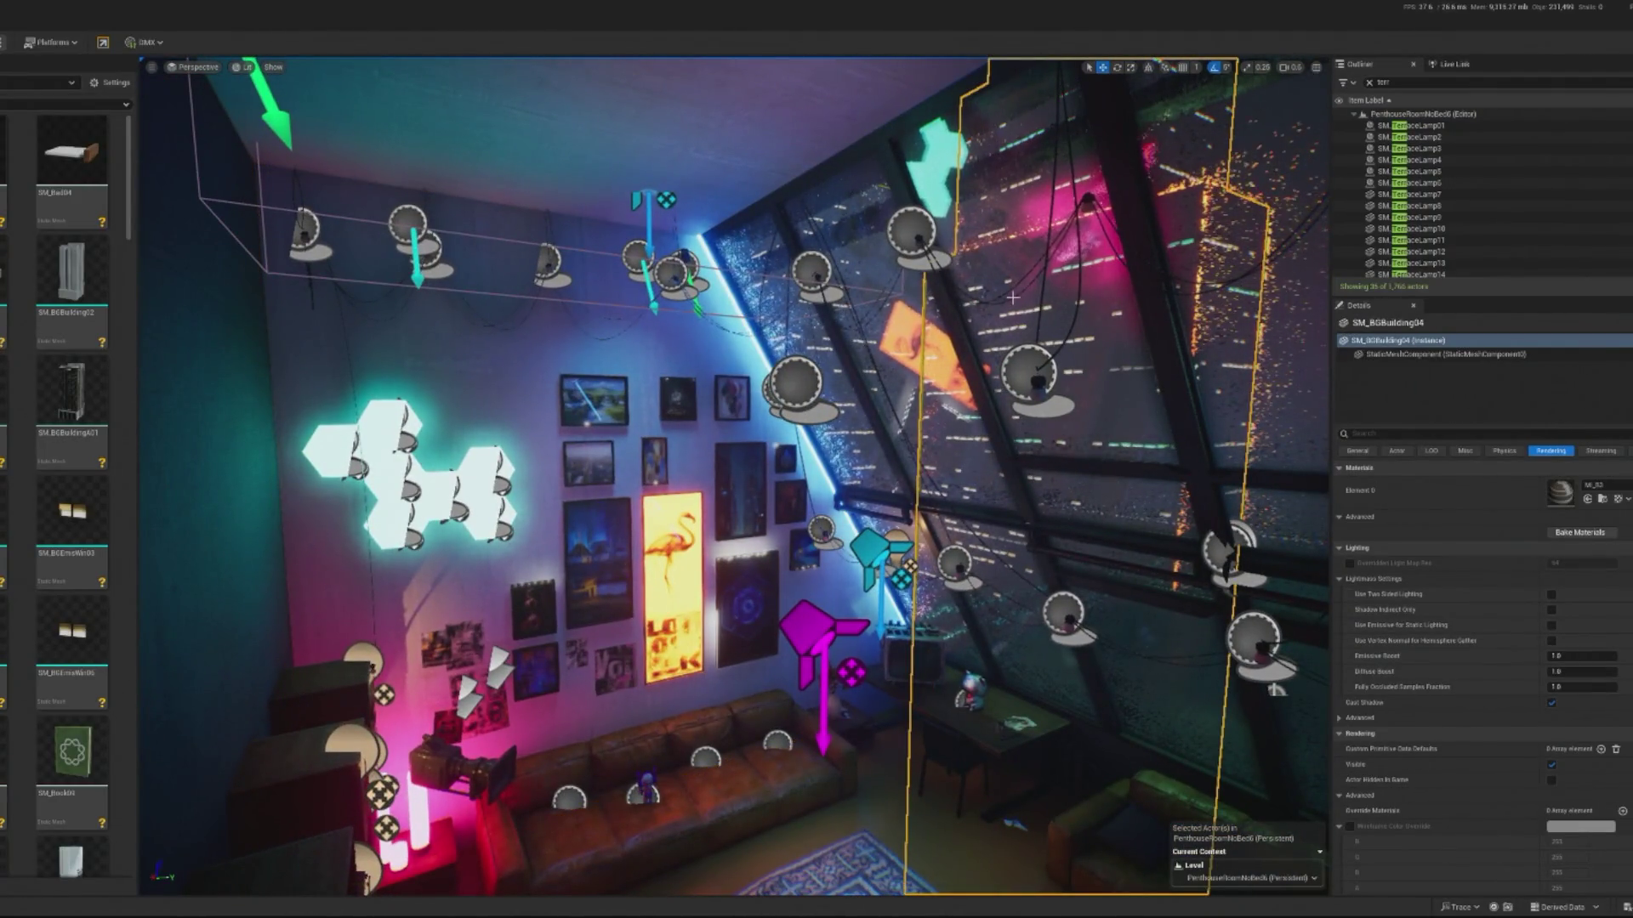
- Select the hanging wire lamps SM_WiresLamps01 and locate their asset
click(1082, 292)
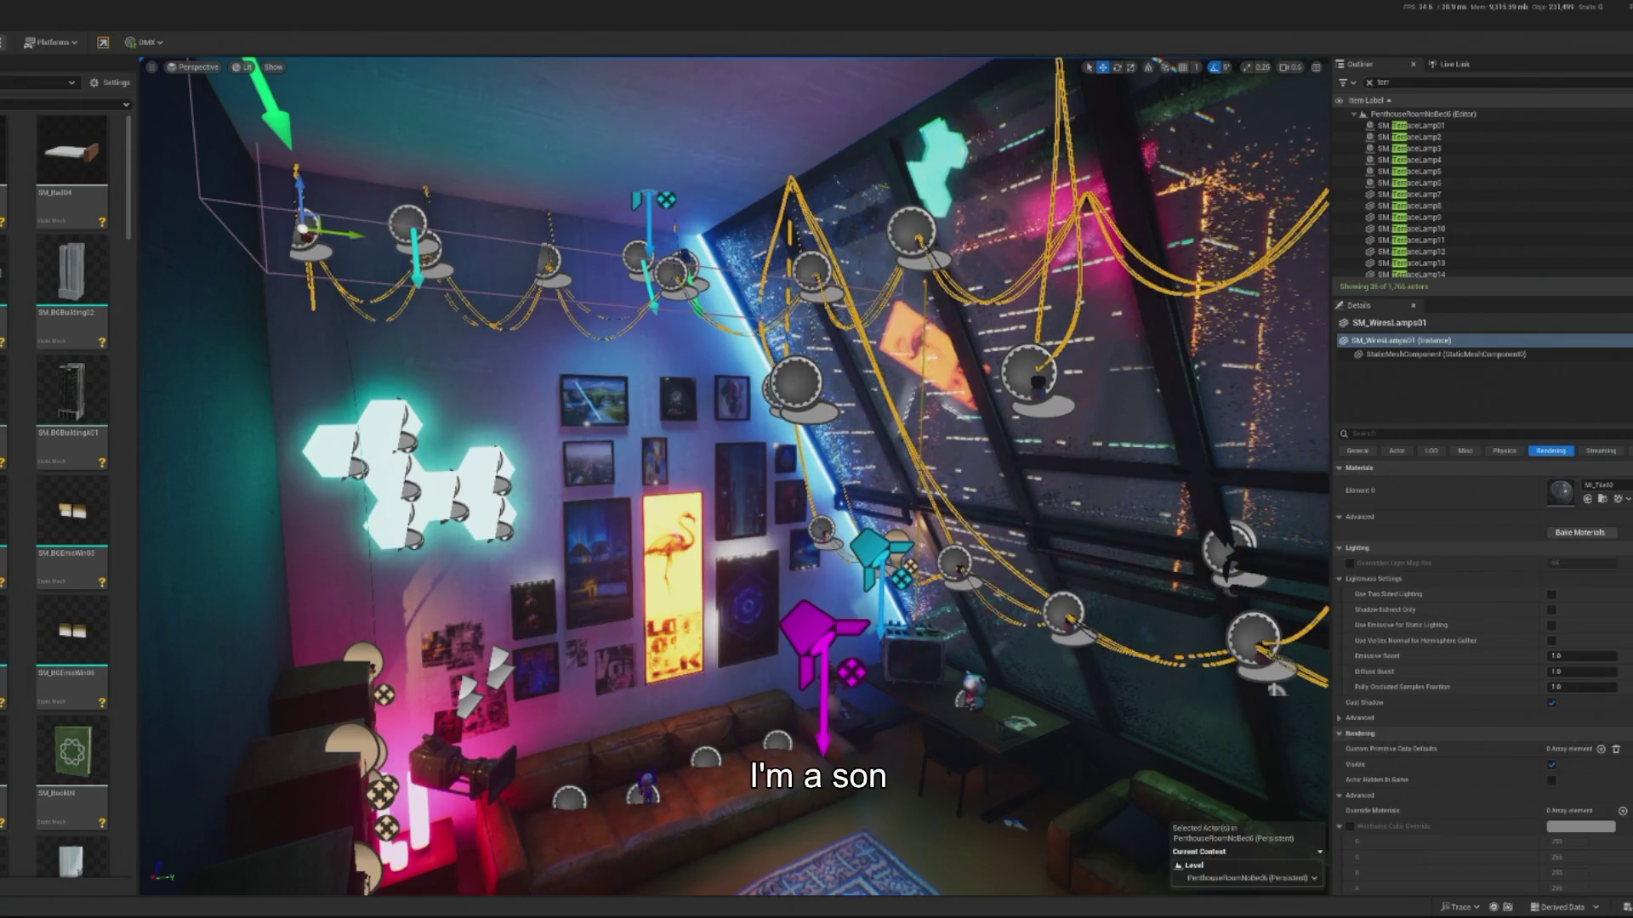
right_click(1082, 291)
click(1100, 323)
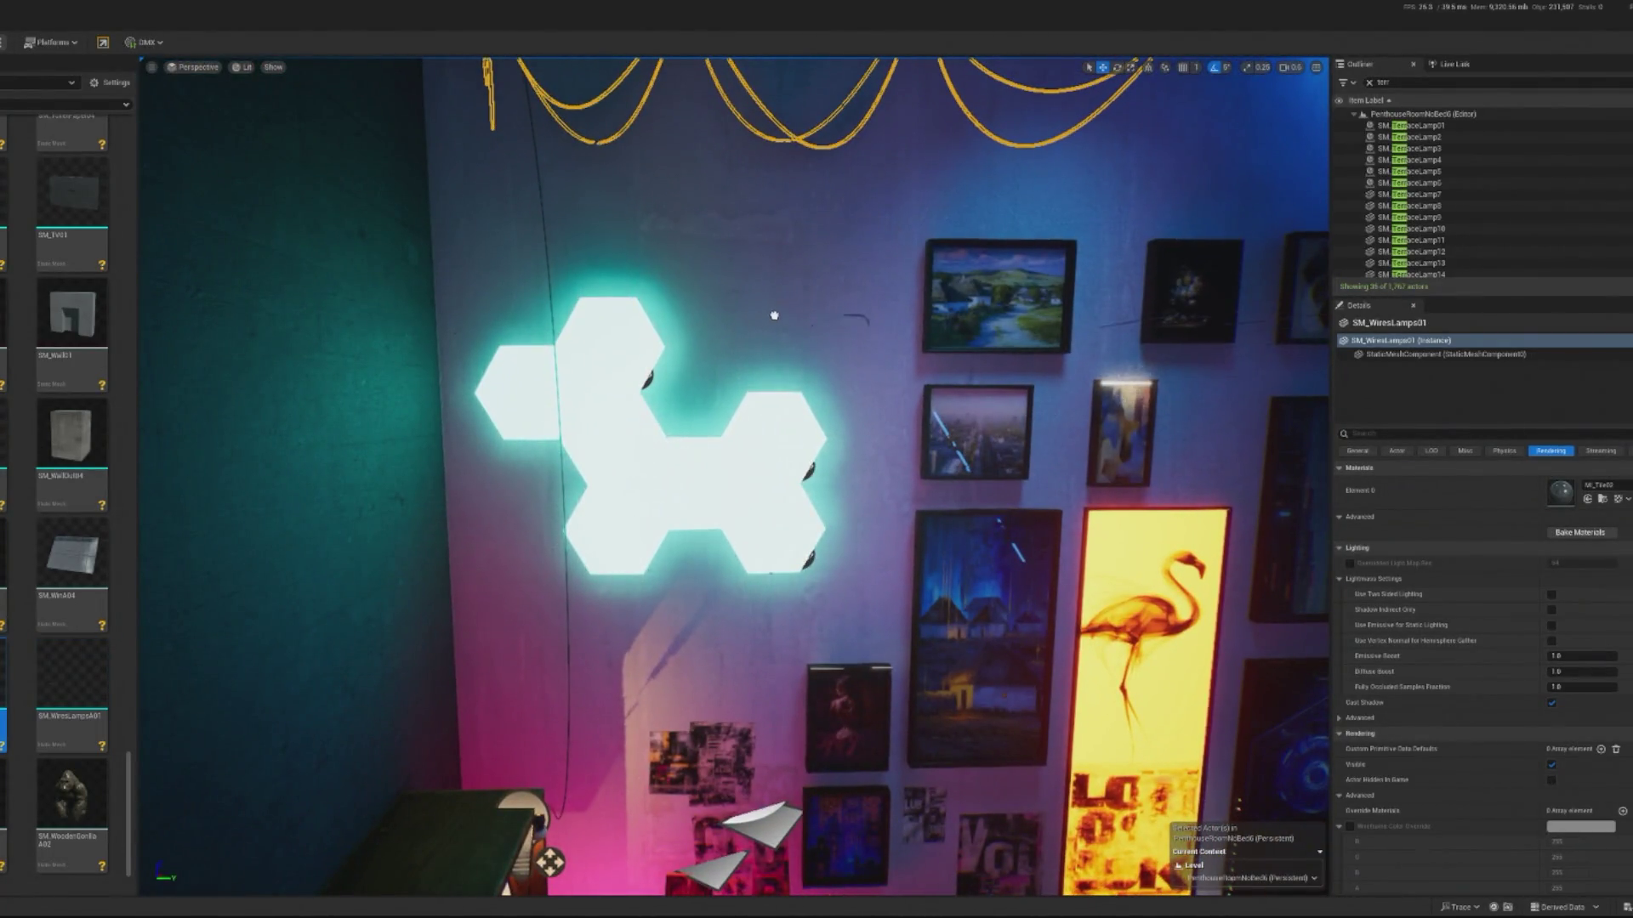
- Rotate SM_Wire9 and shift it along X beside the hexagon wall lights
click(749, 304)
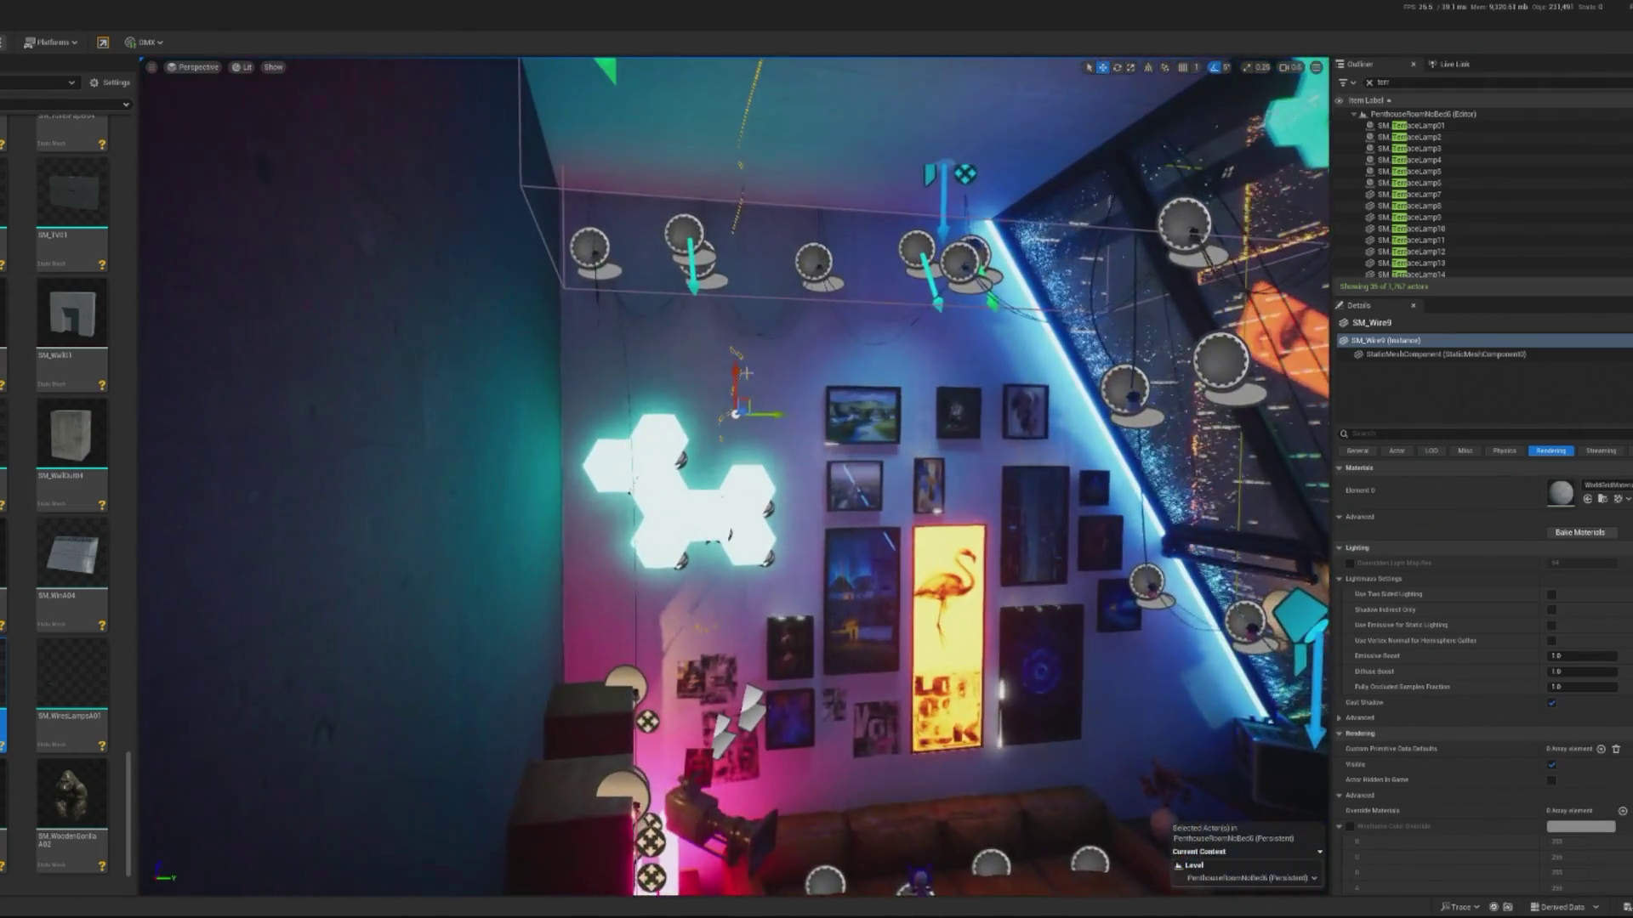
drag(738, 412, 851, 354)
key(e)
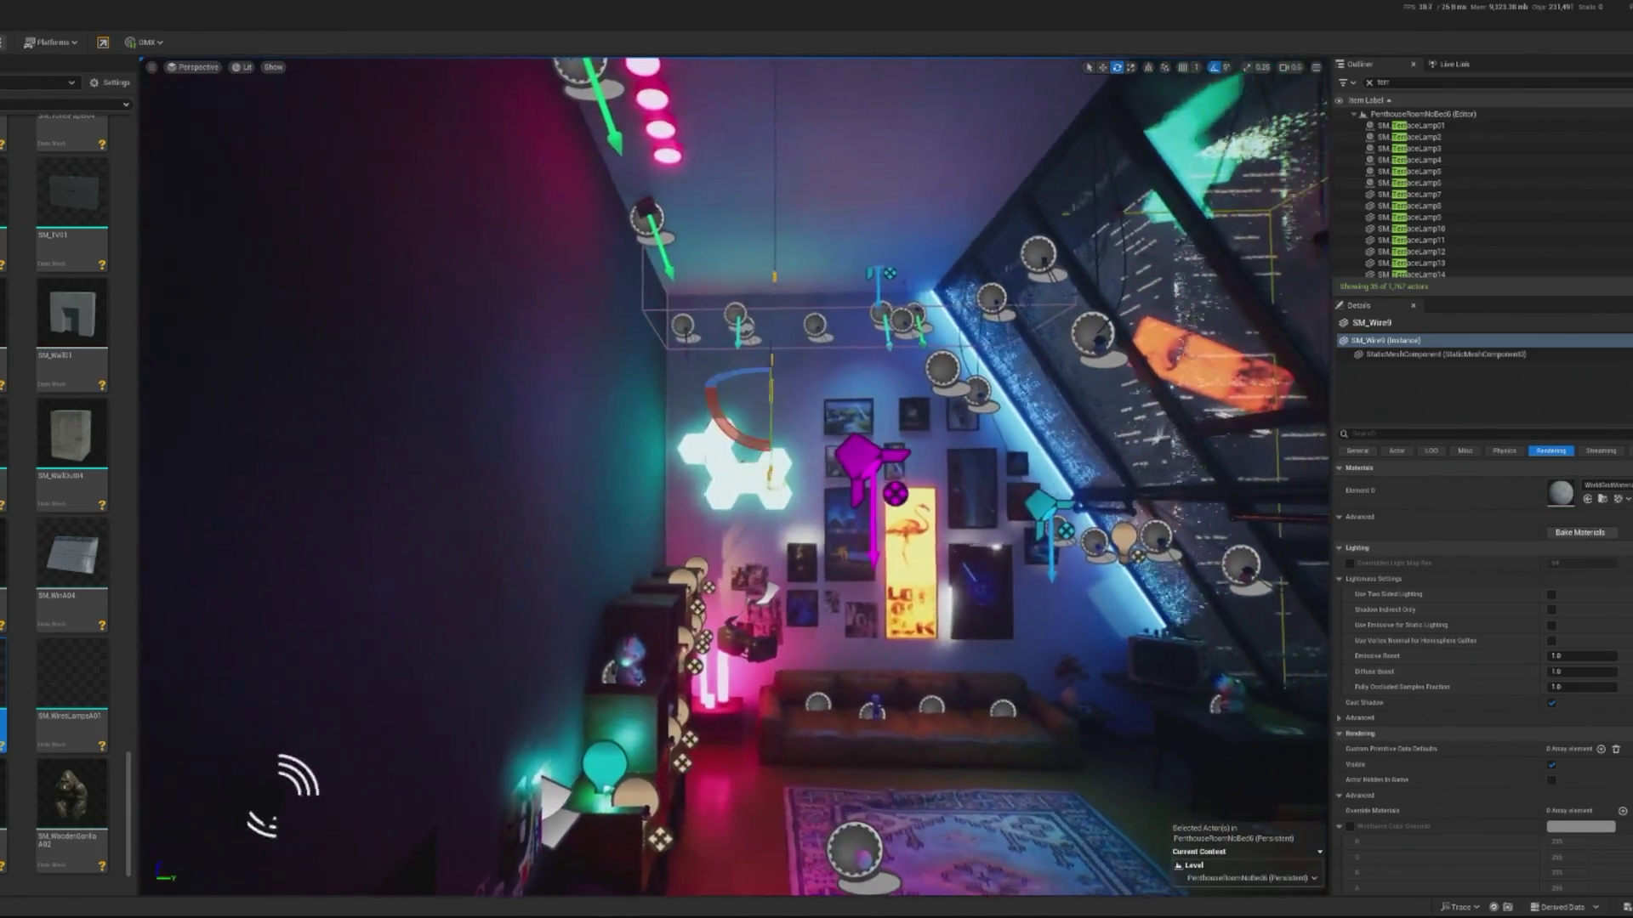
drag(769, 374, 769, 369)
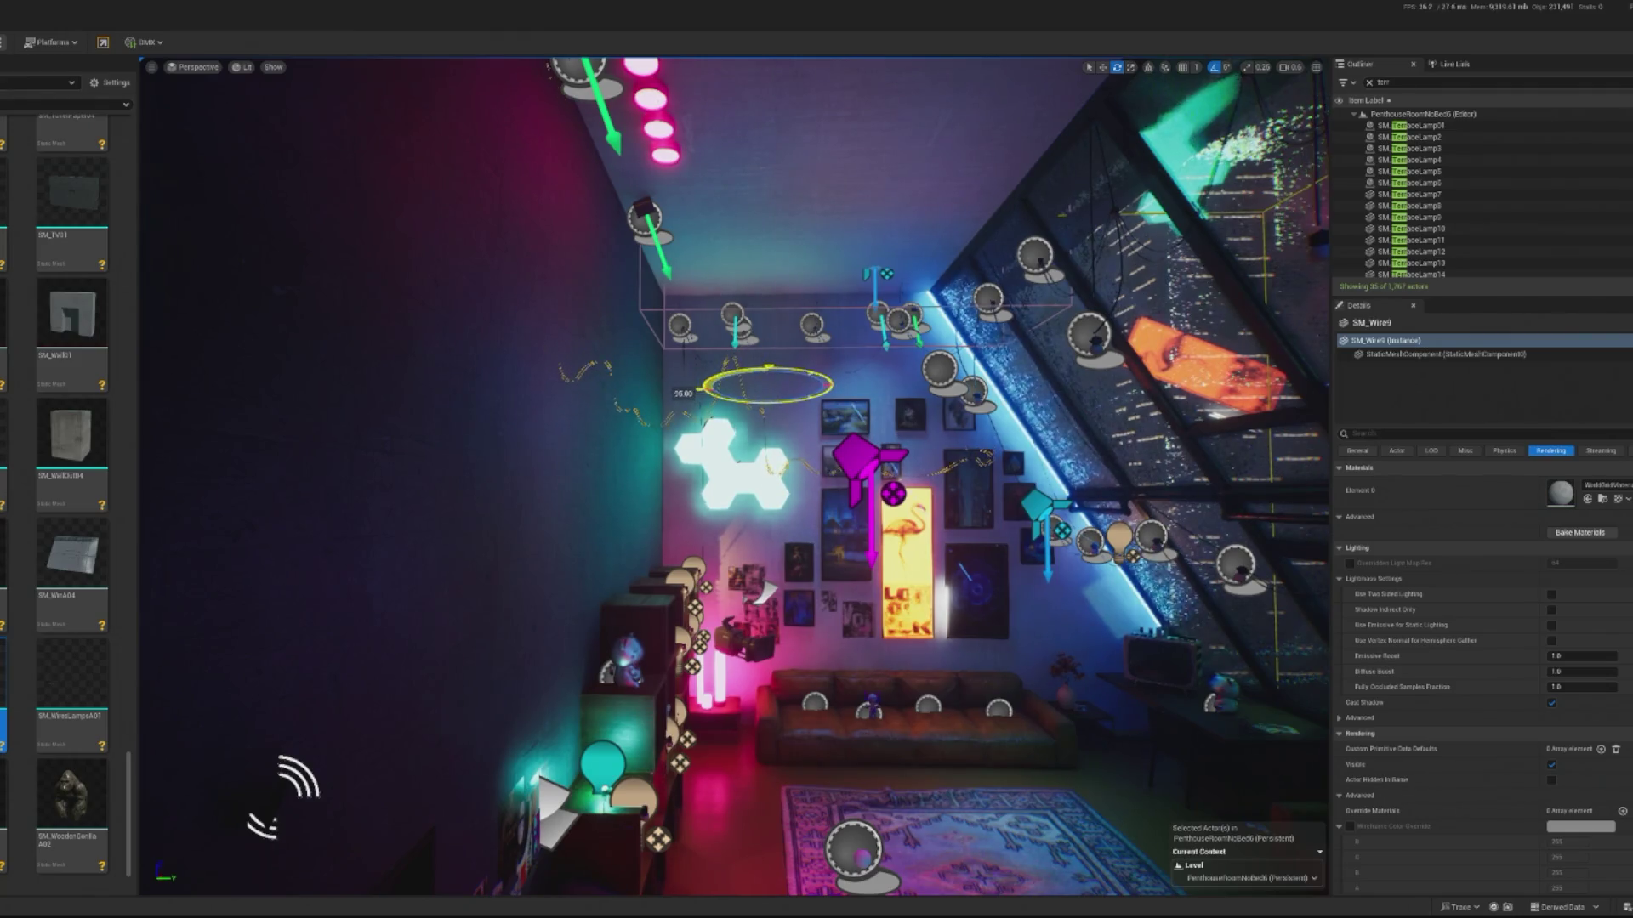
key(w)
drag(740, 396, 885, 396)
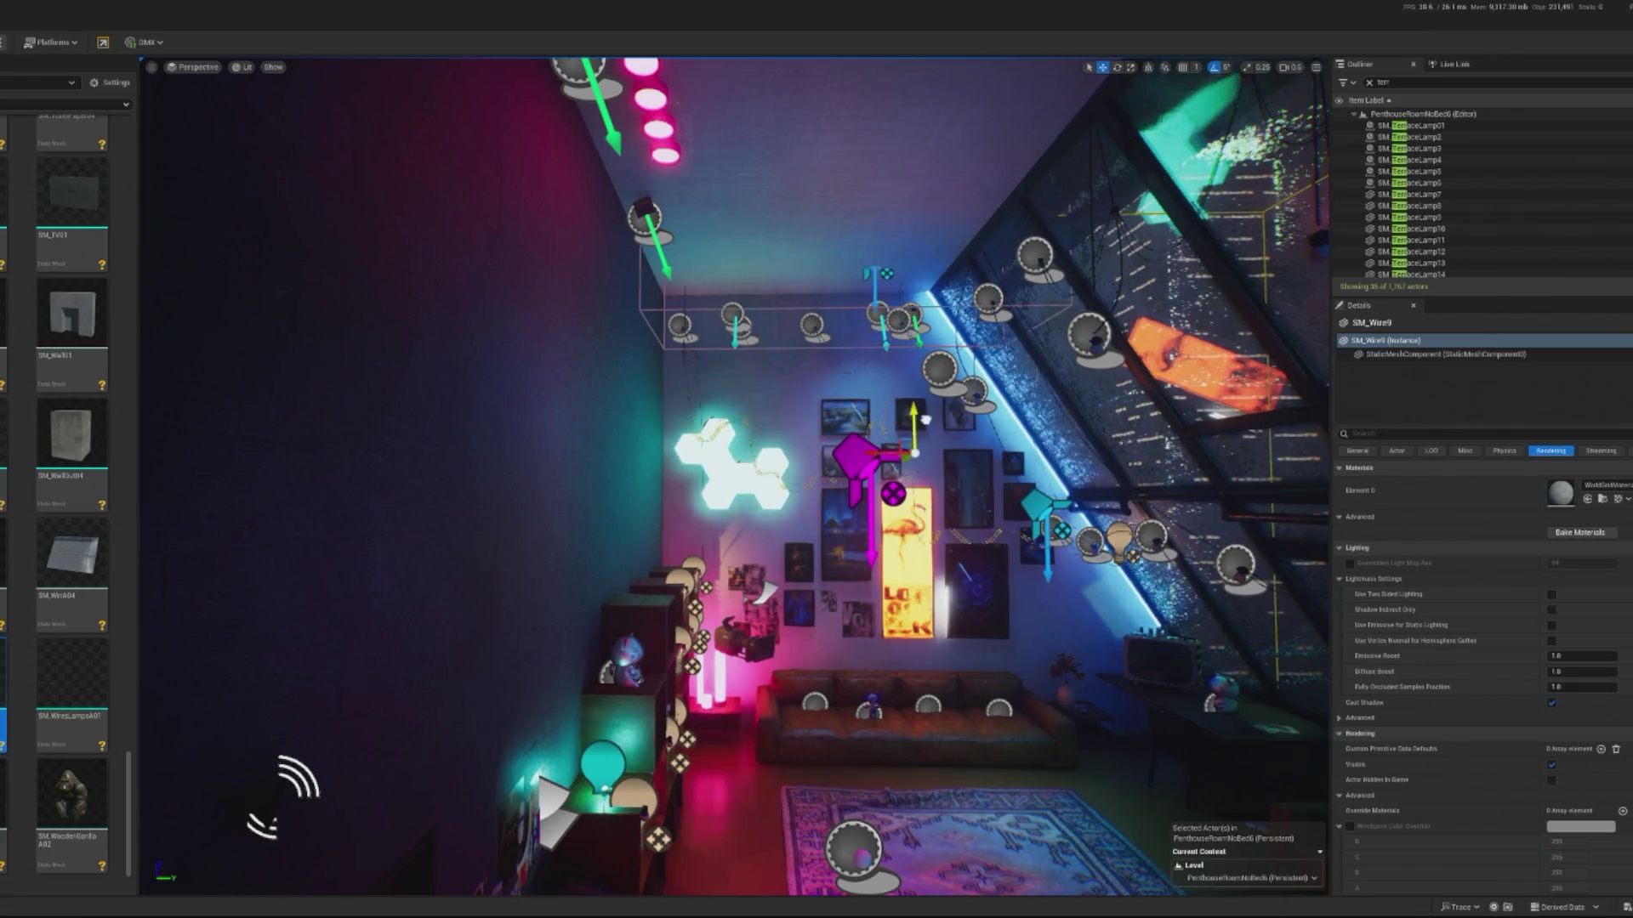
key(f)
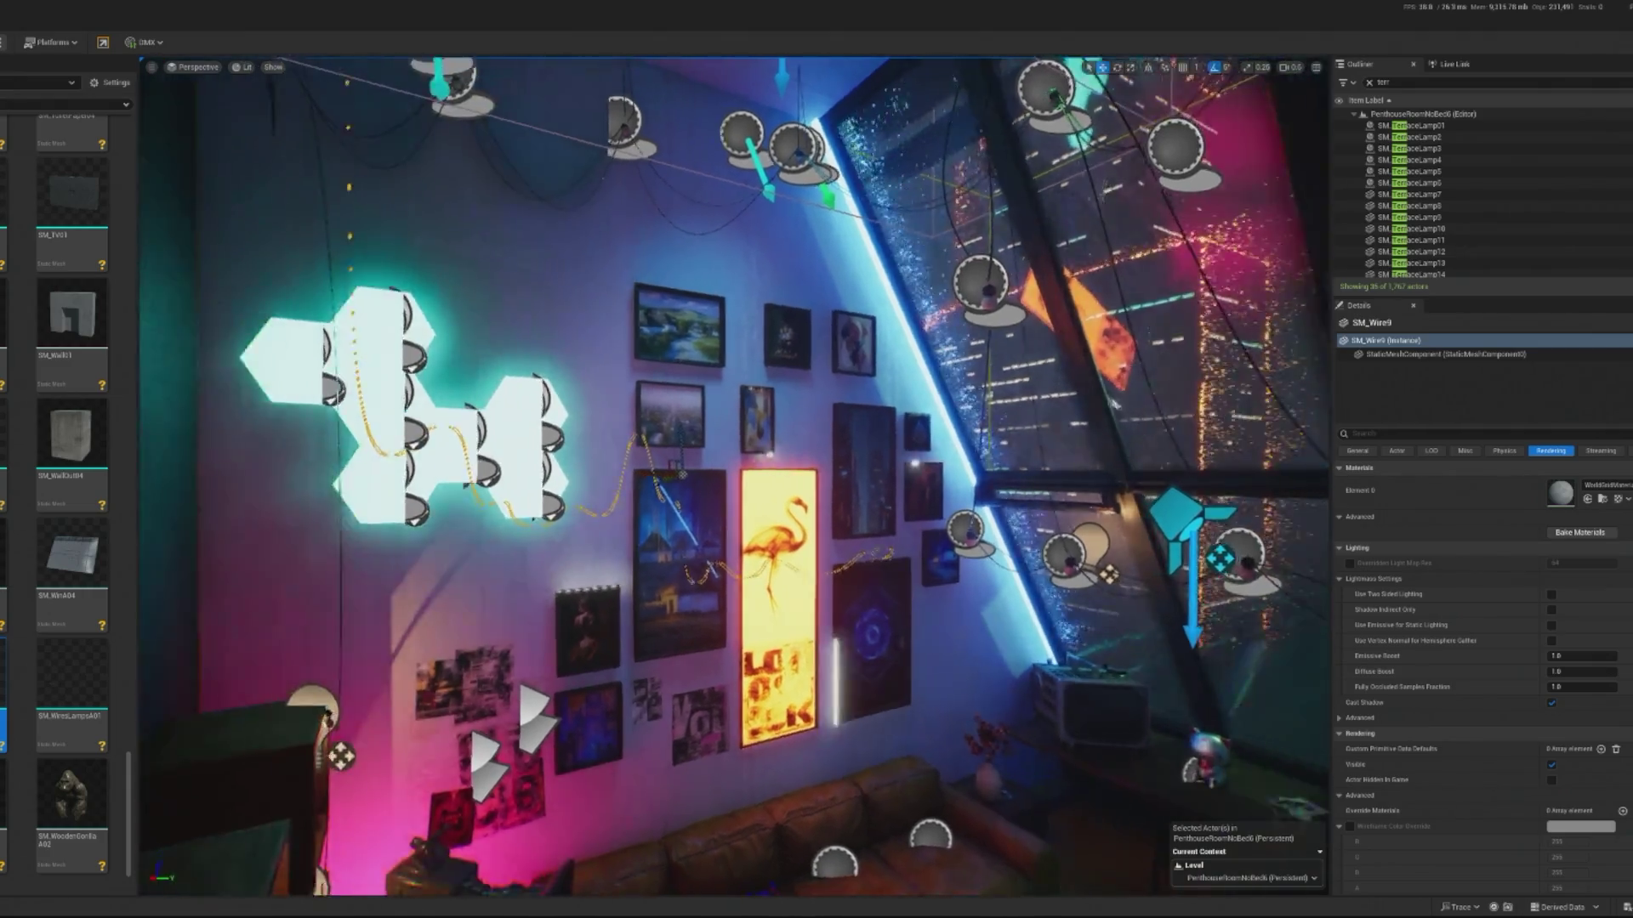
key(f)
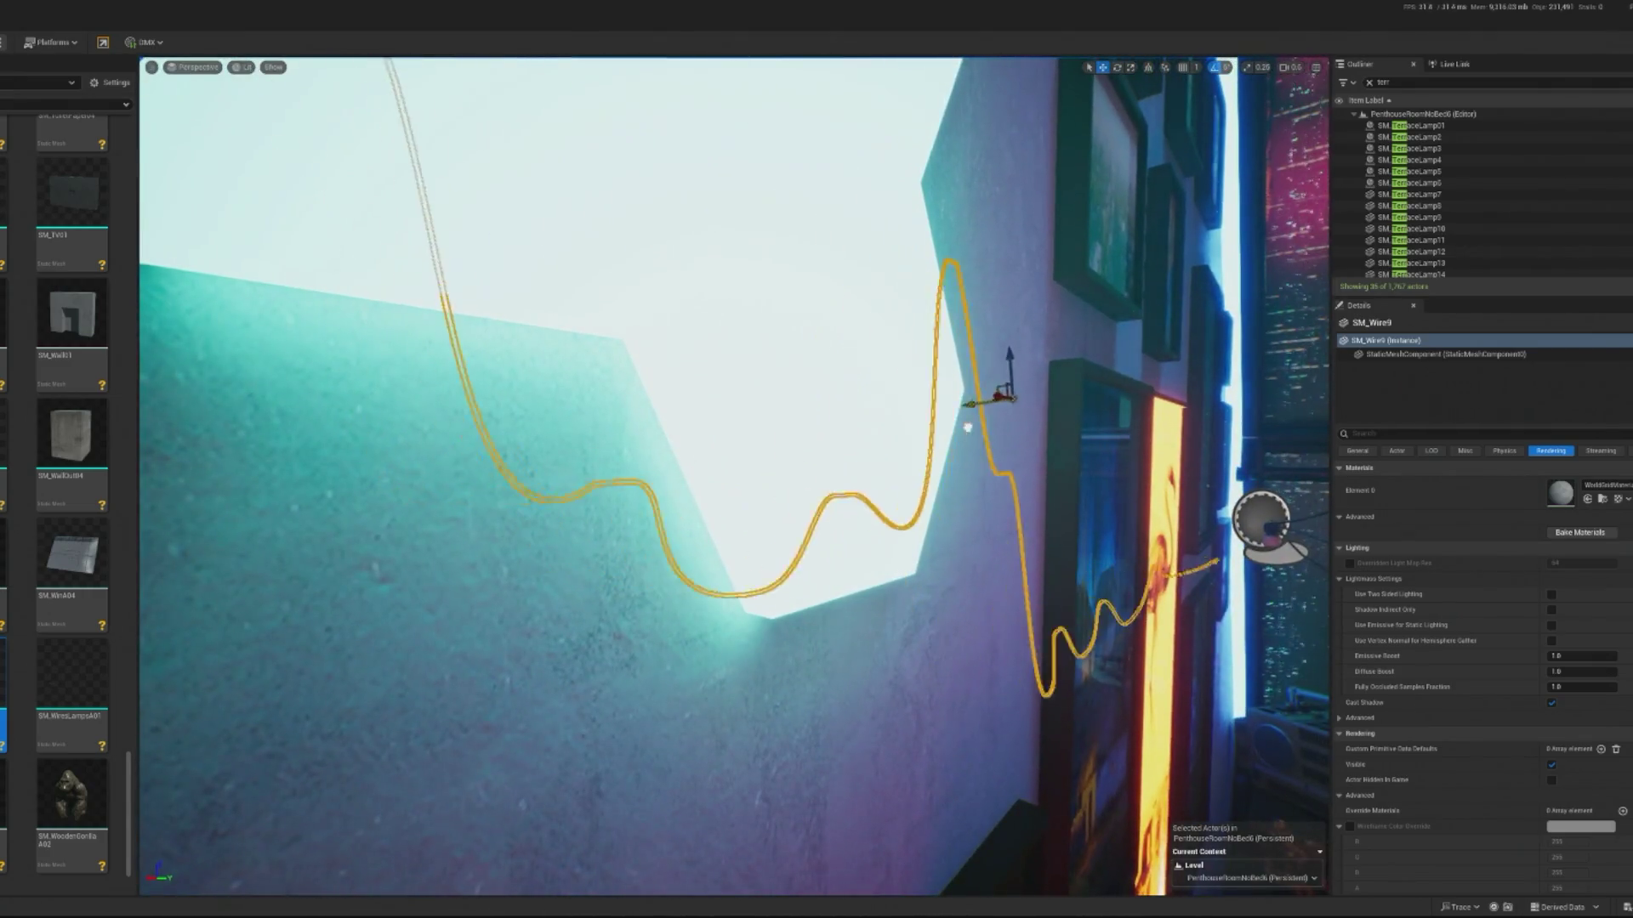
key(e)
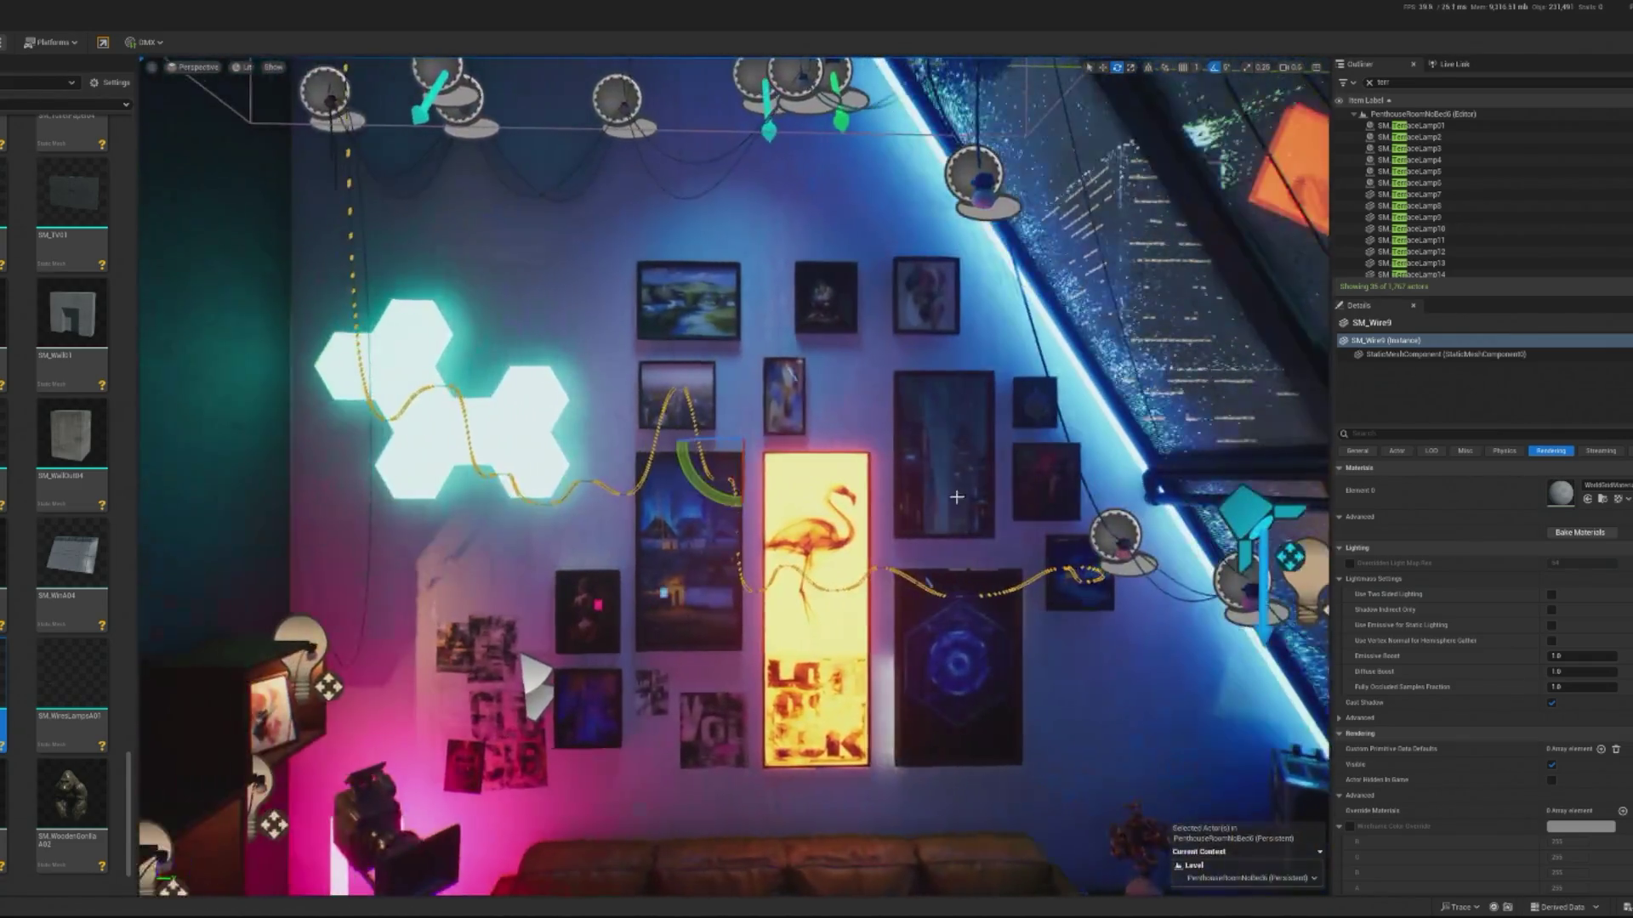
click(963, 718)
click(696, 269)
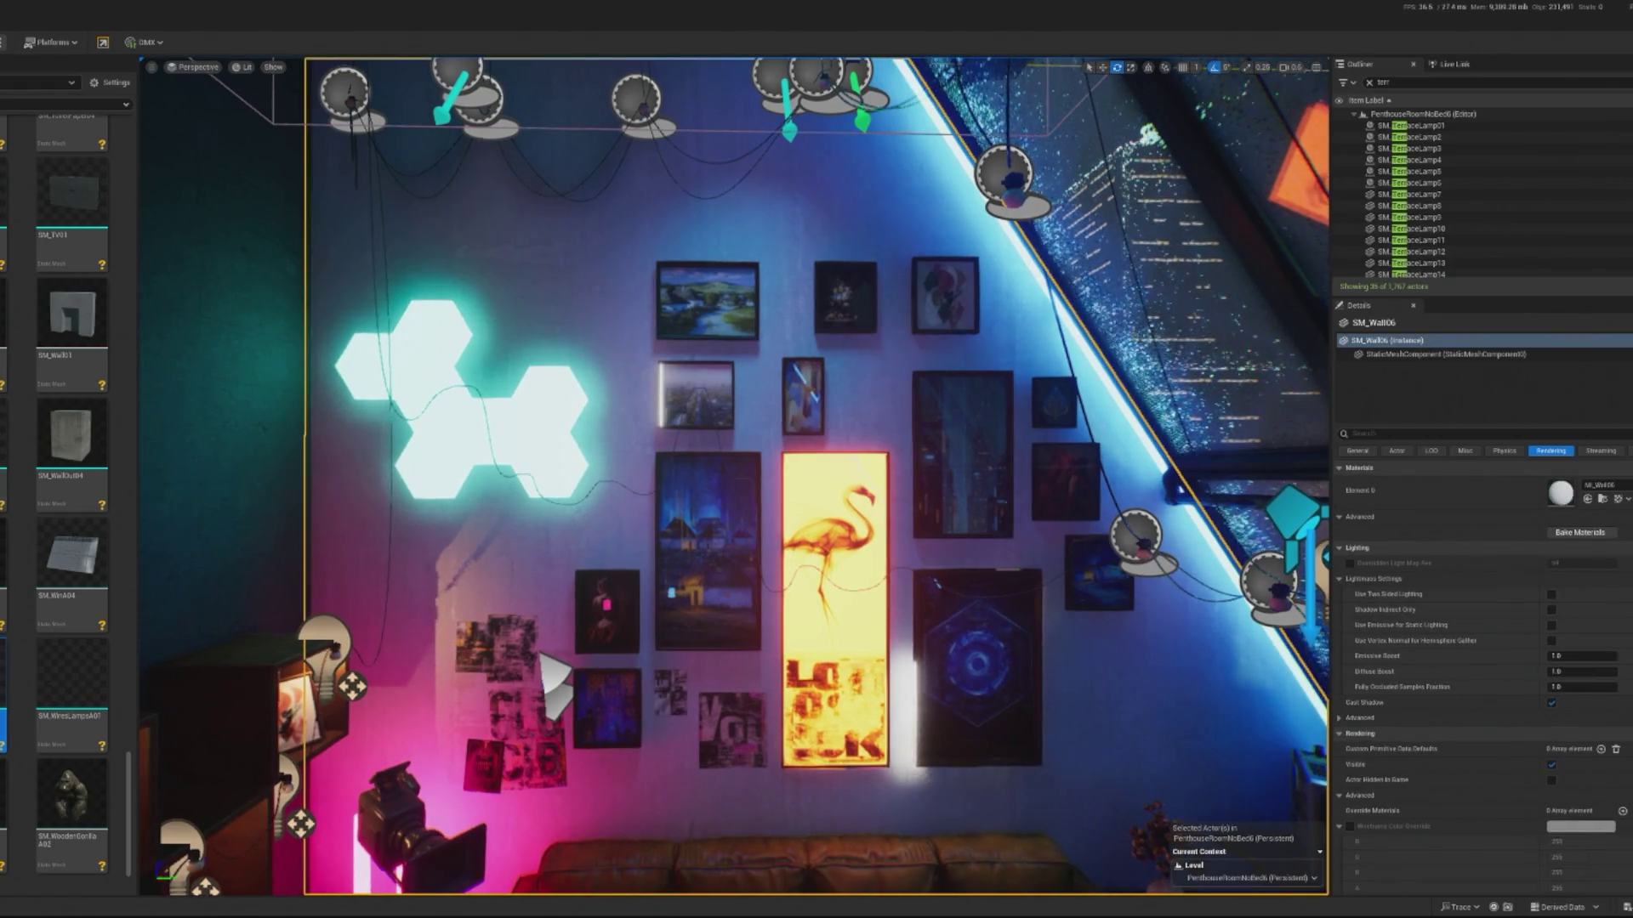
- Apply the wires' M_Tile02 material as SM_Wire9's override material
key(2)
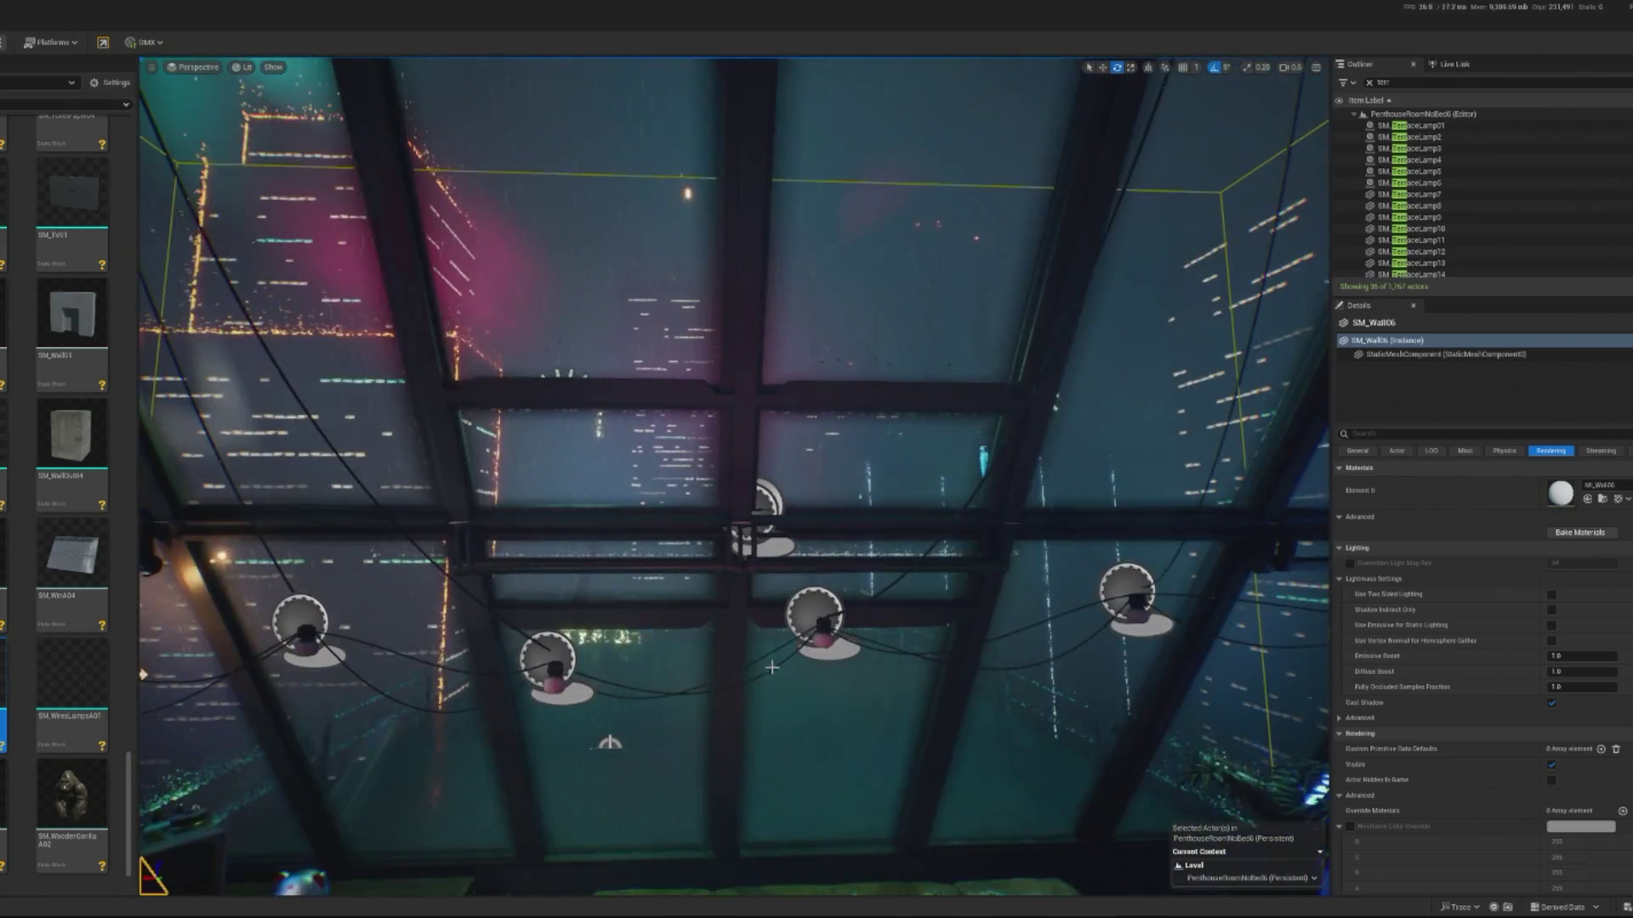
click(477, 671)
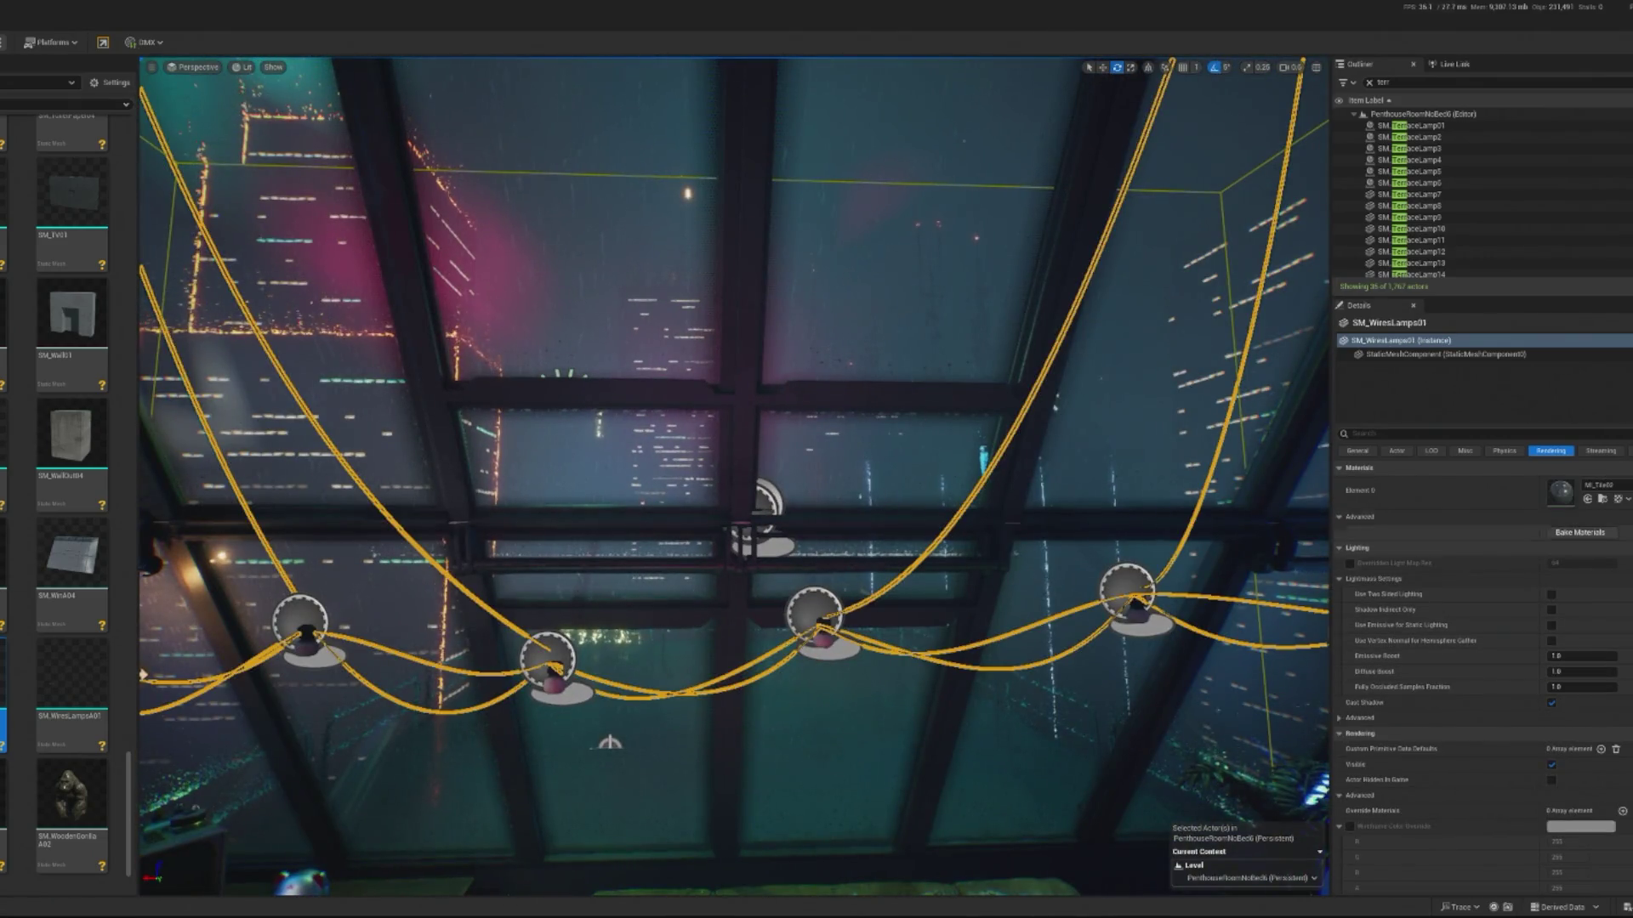
click(1587, 499)
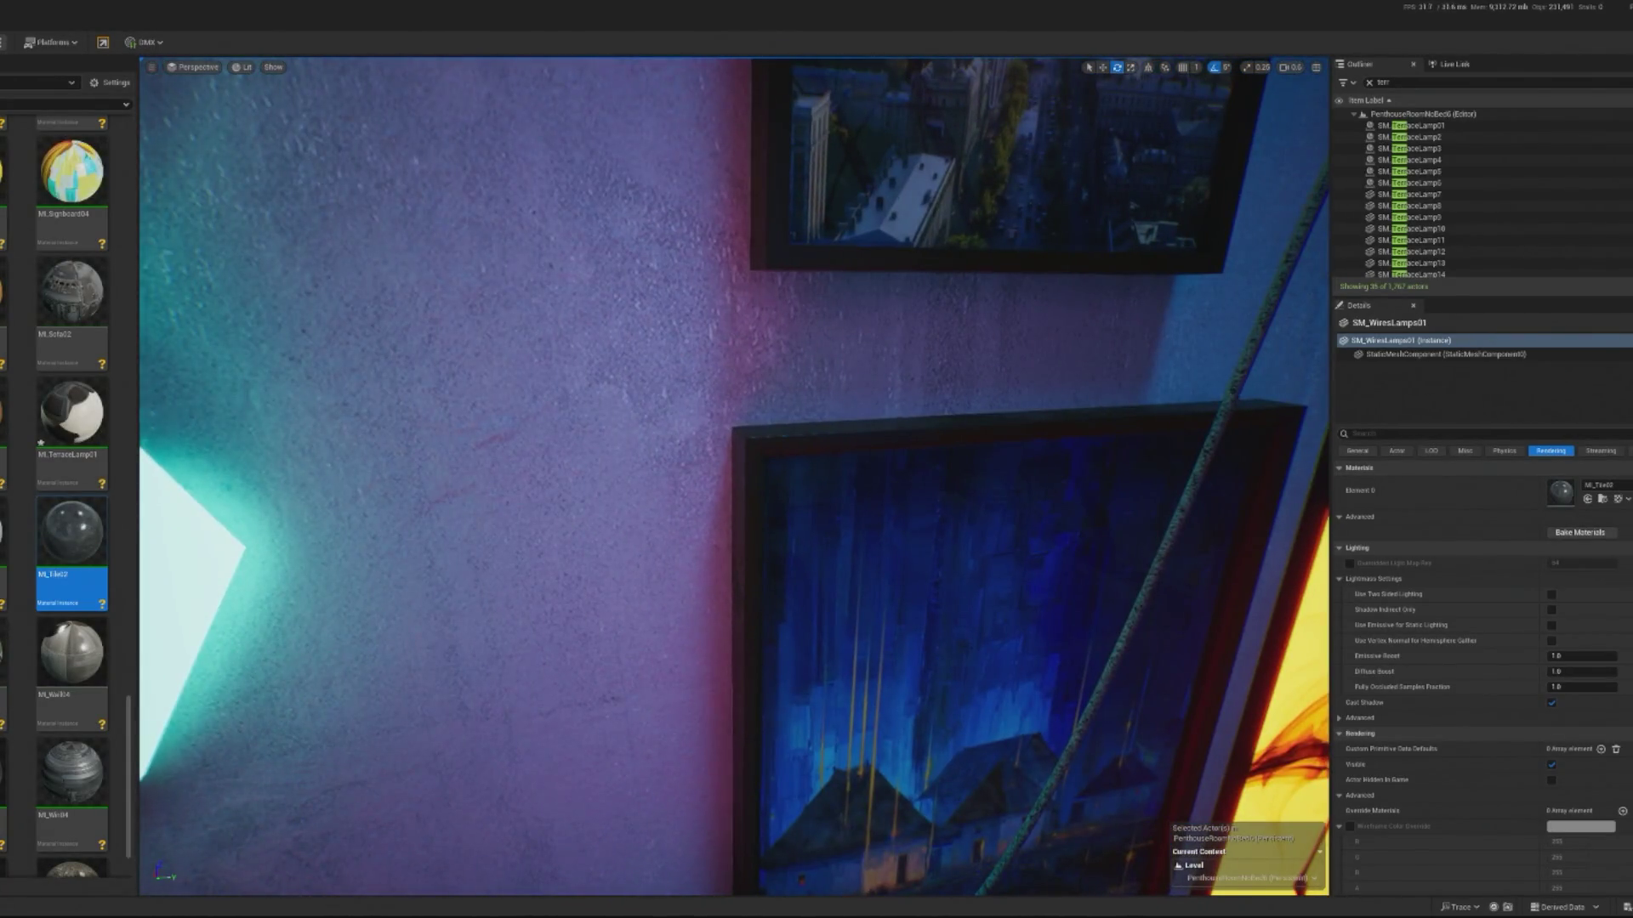
click(1088, 672)
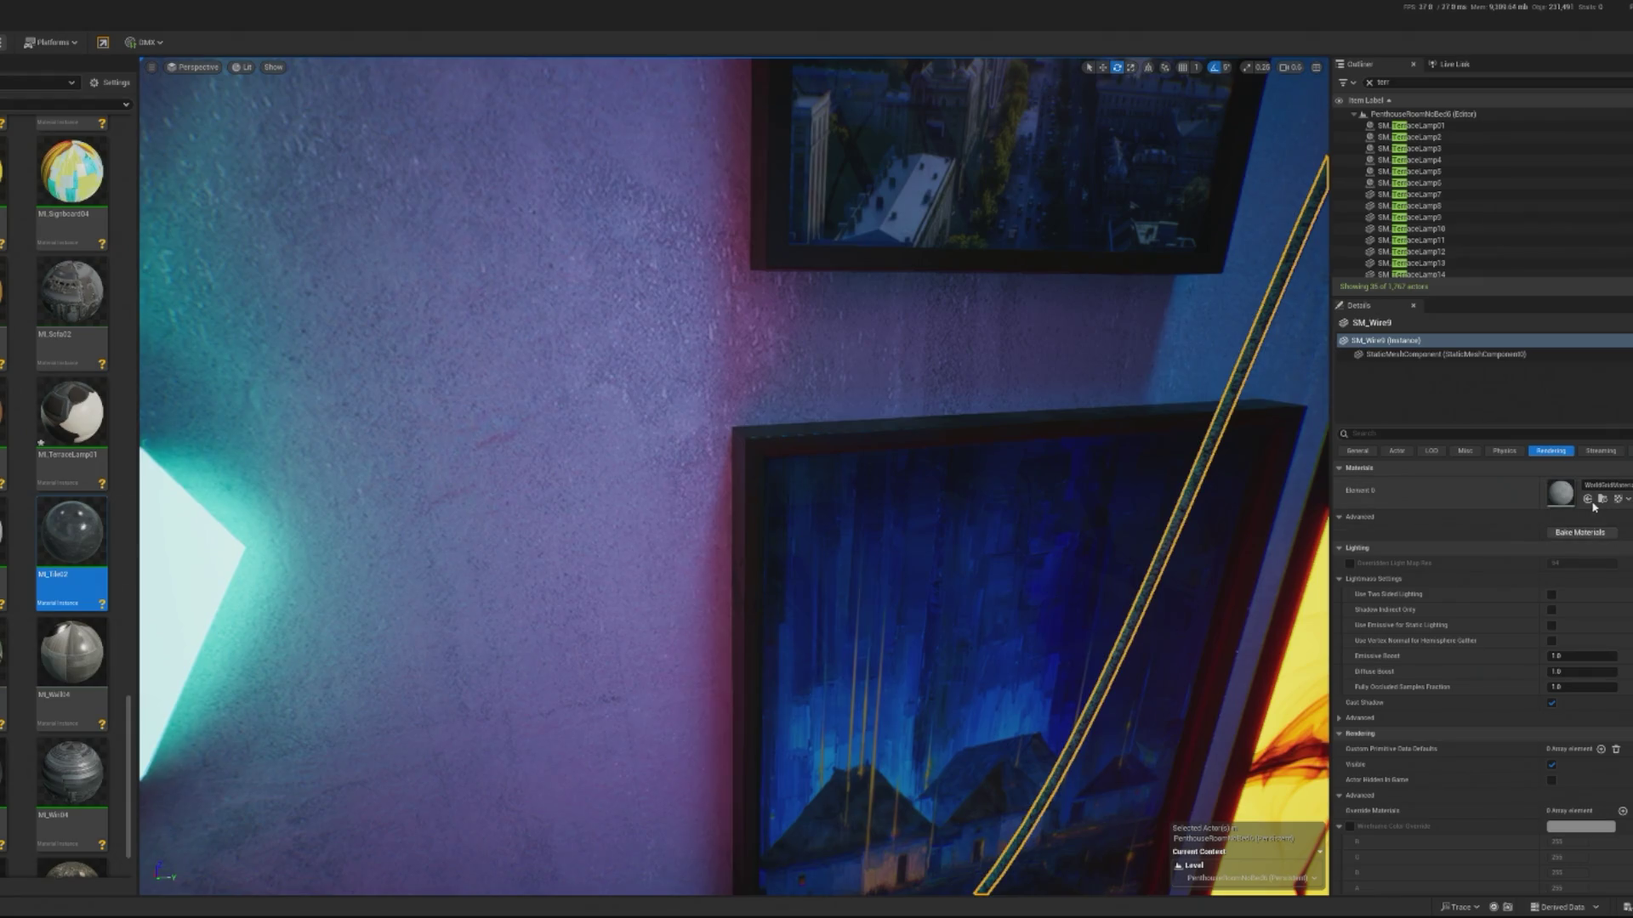
click(1587, 499)
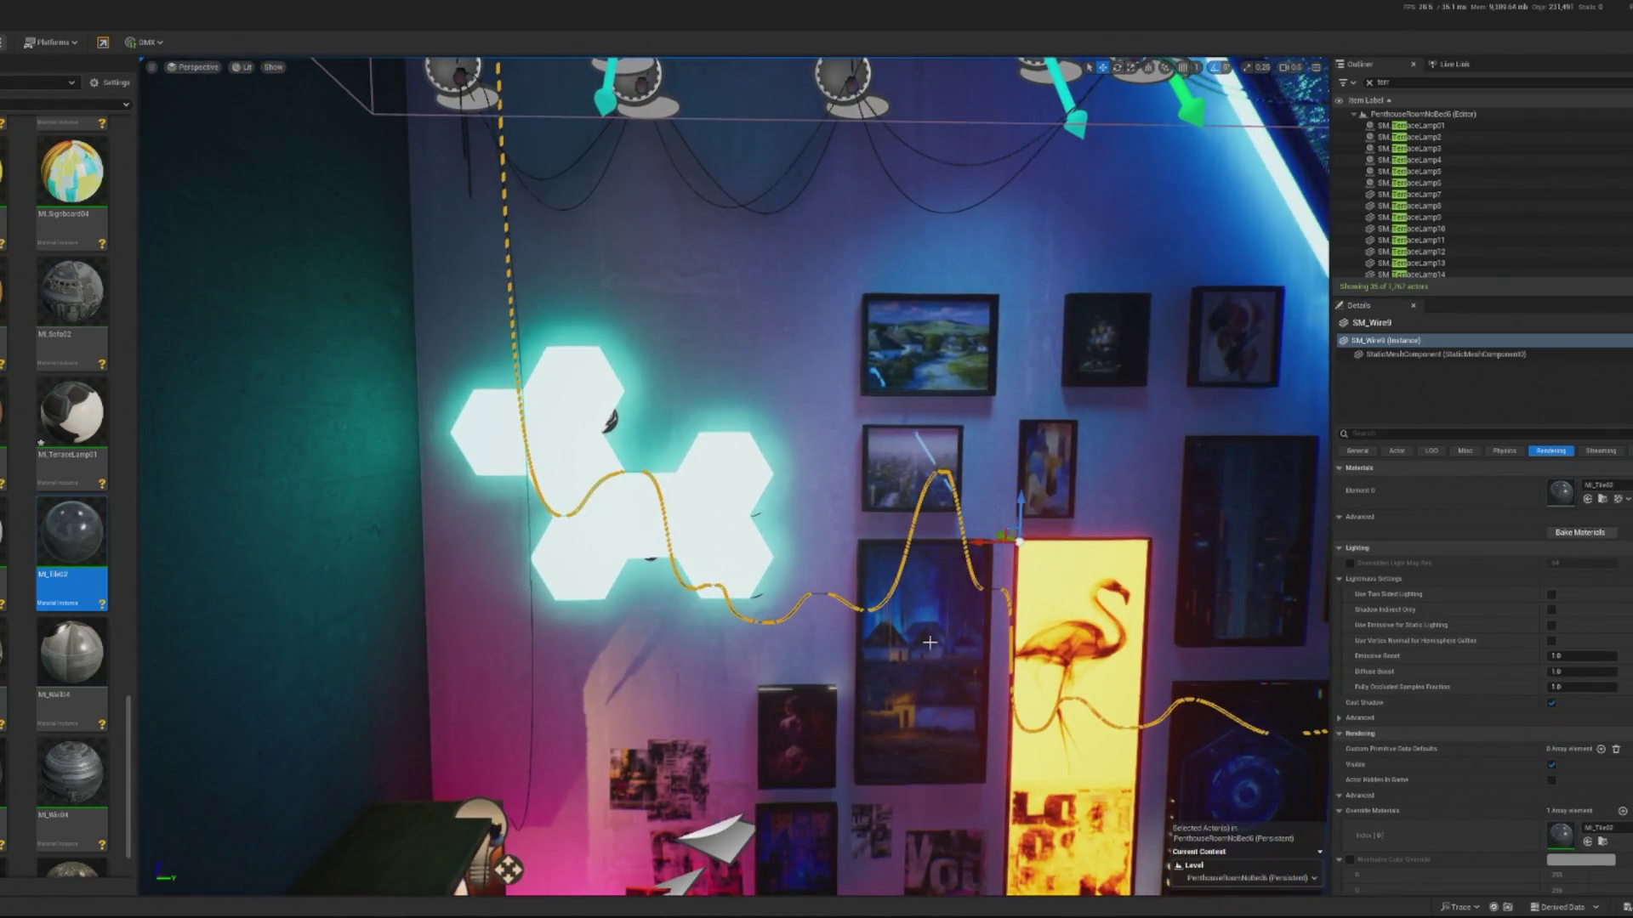
- Inspect the neighbouring SM_Wire08 cable, then select terrace lamp SM_TerraceLamp16
click(929, 642)
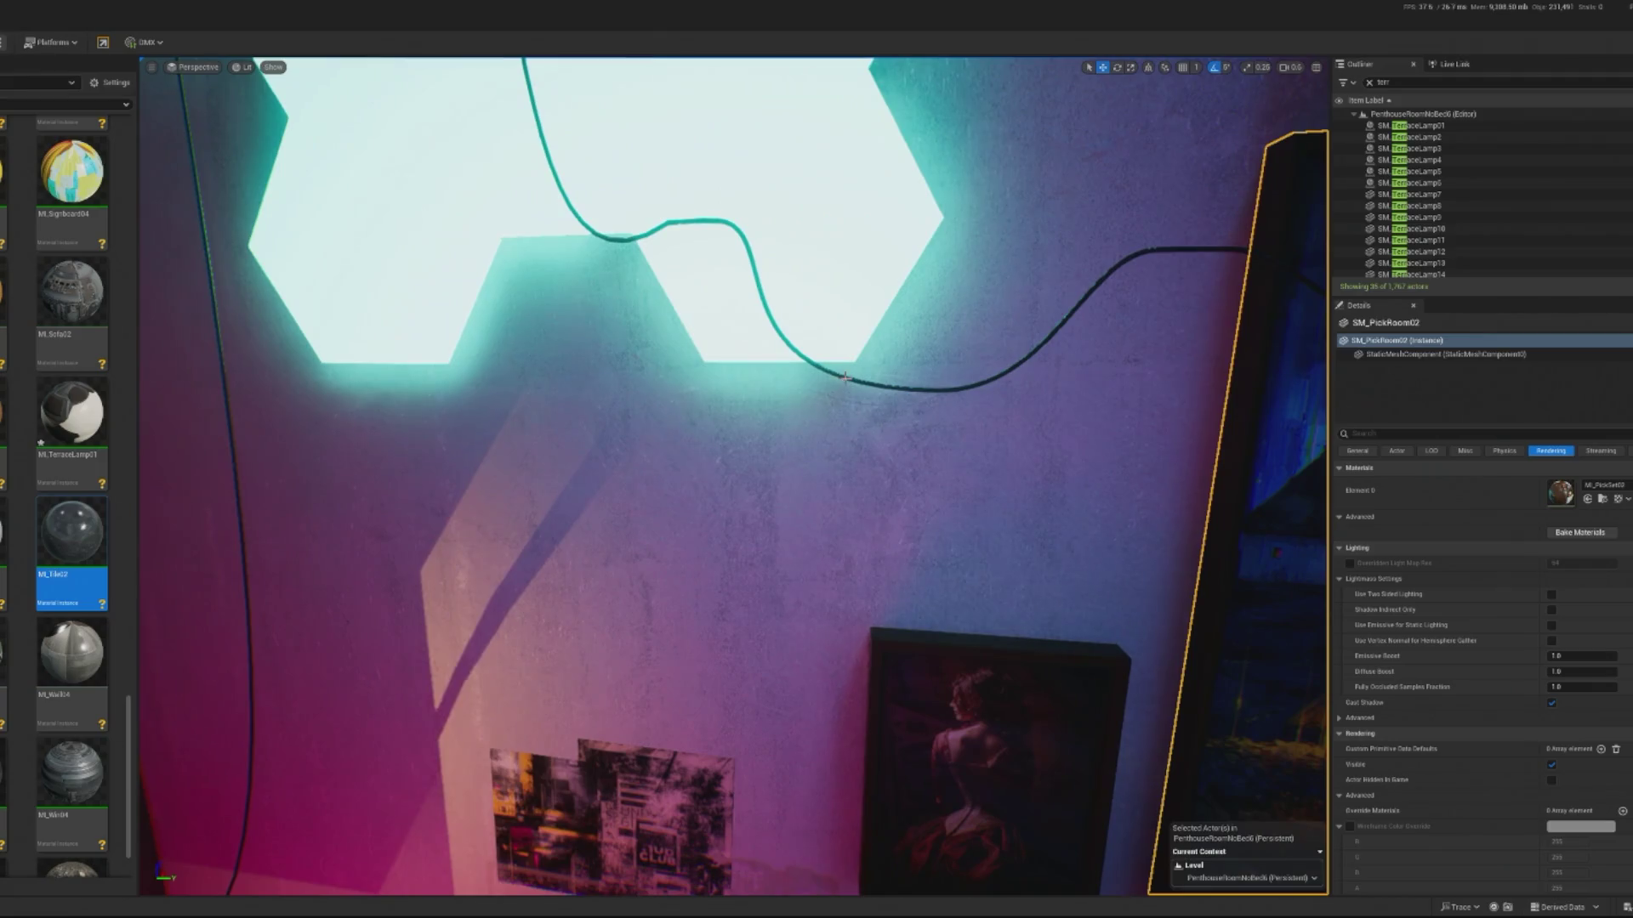
key(Escape)
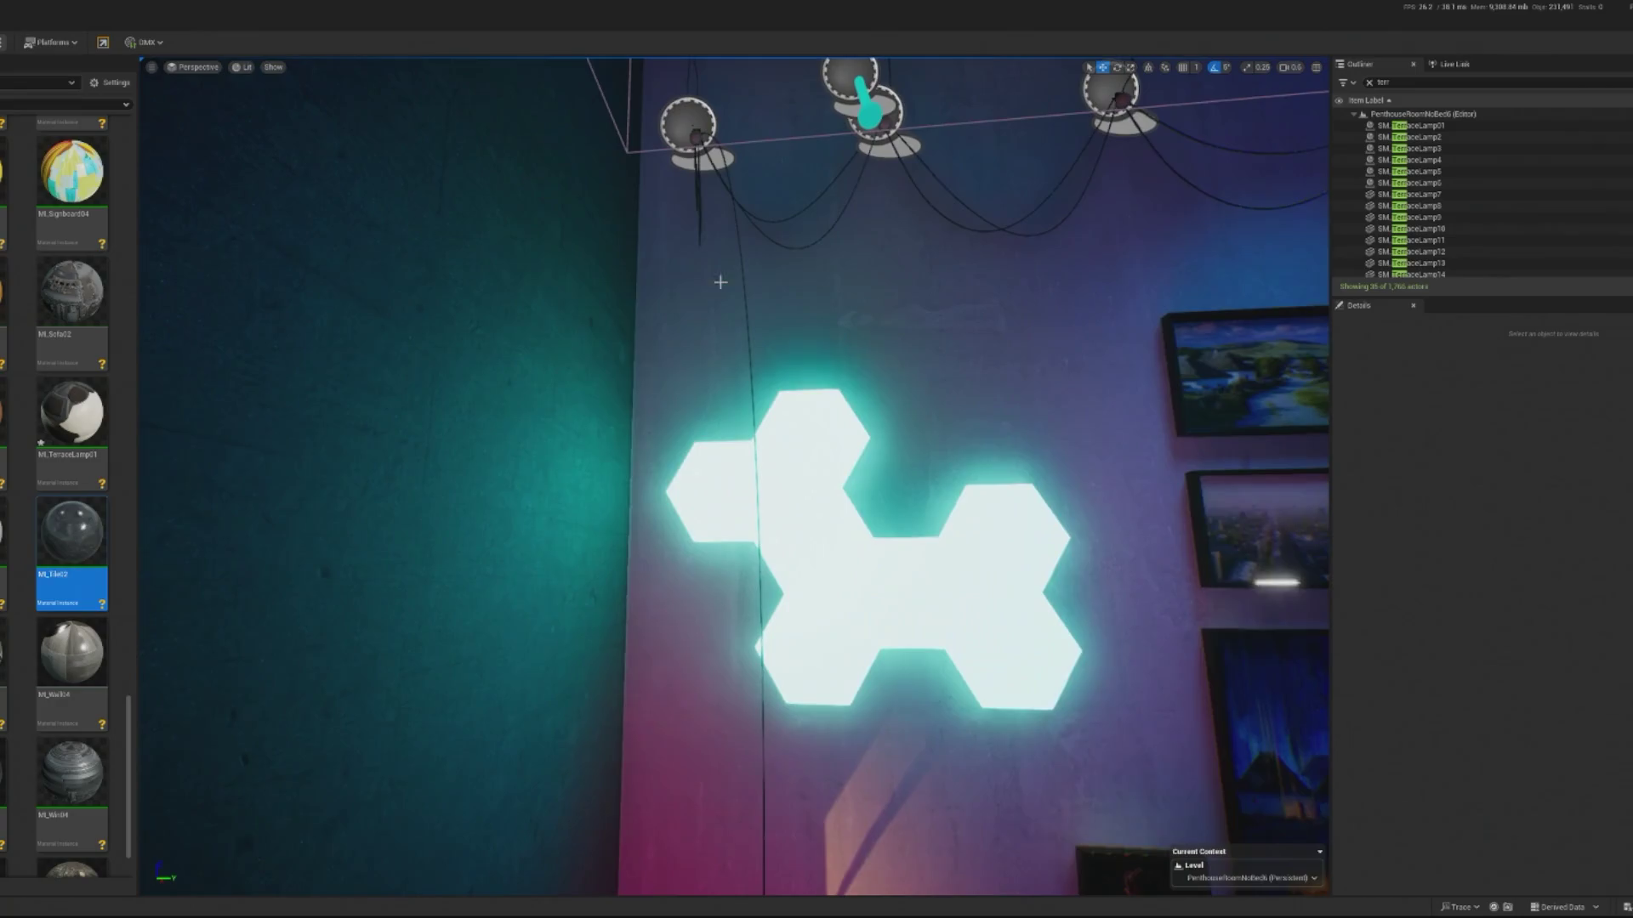
click(745, 287)
click(745, 287)
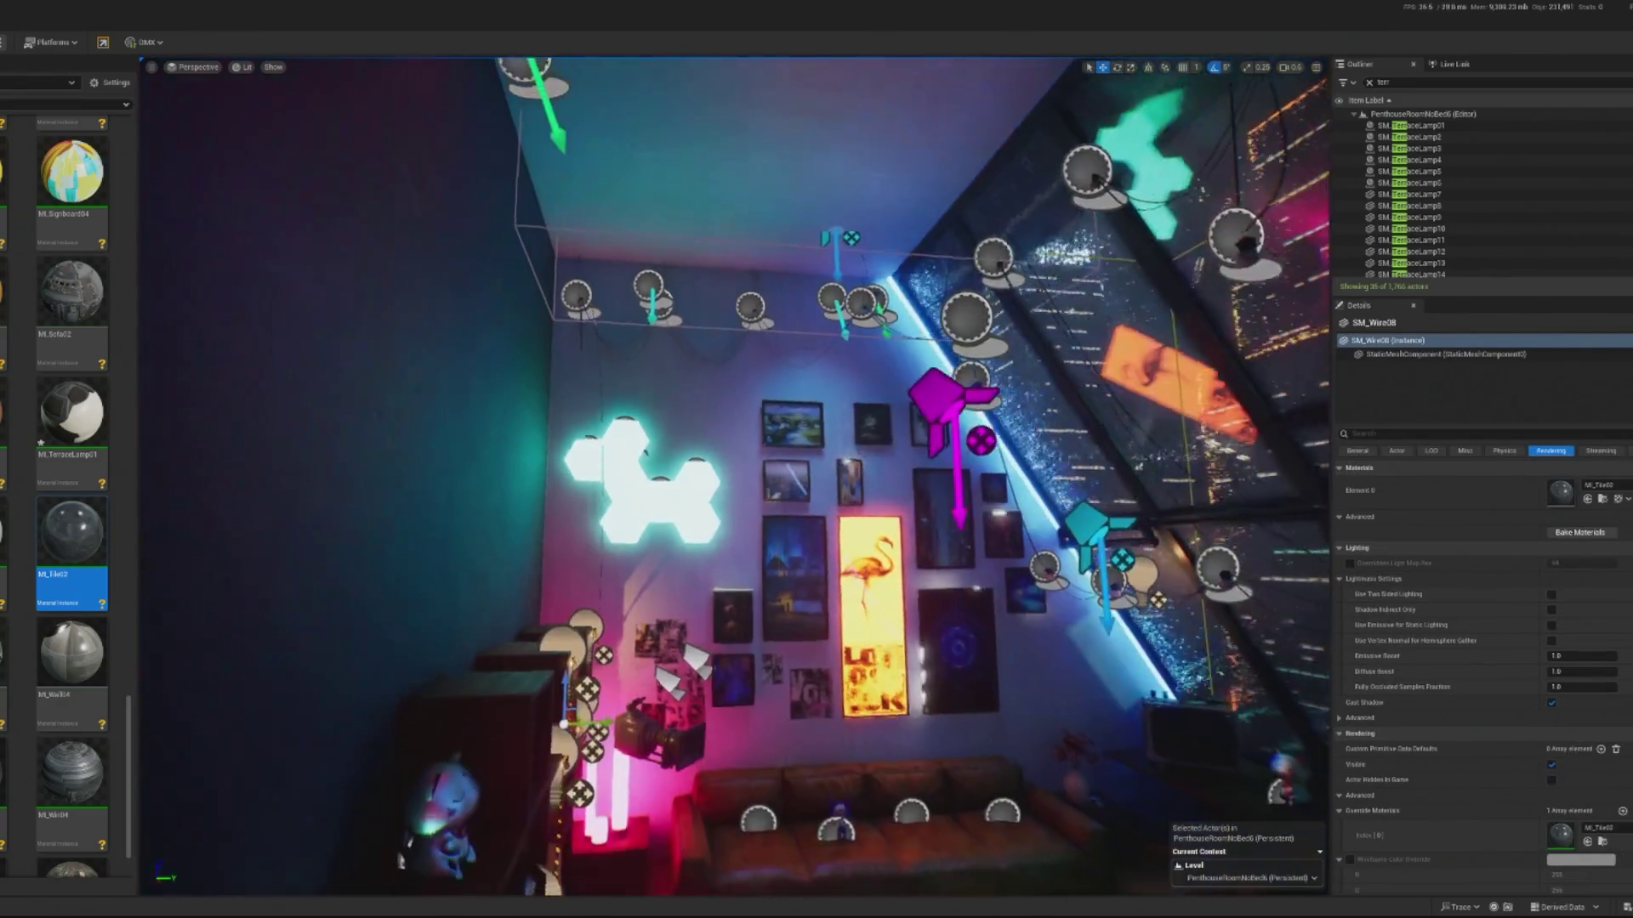
key(f)
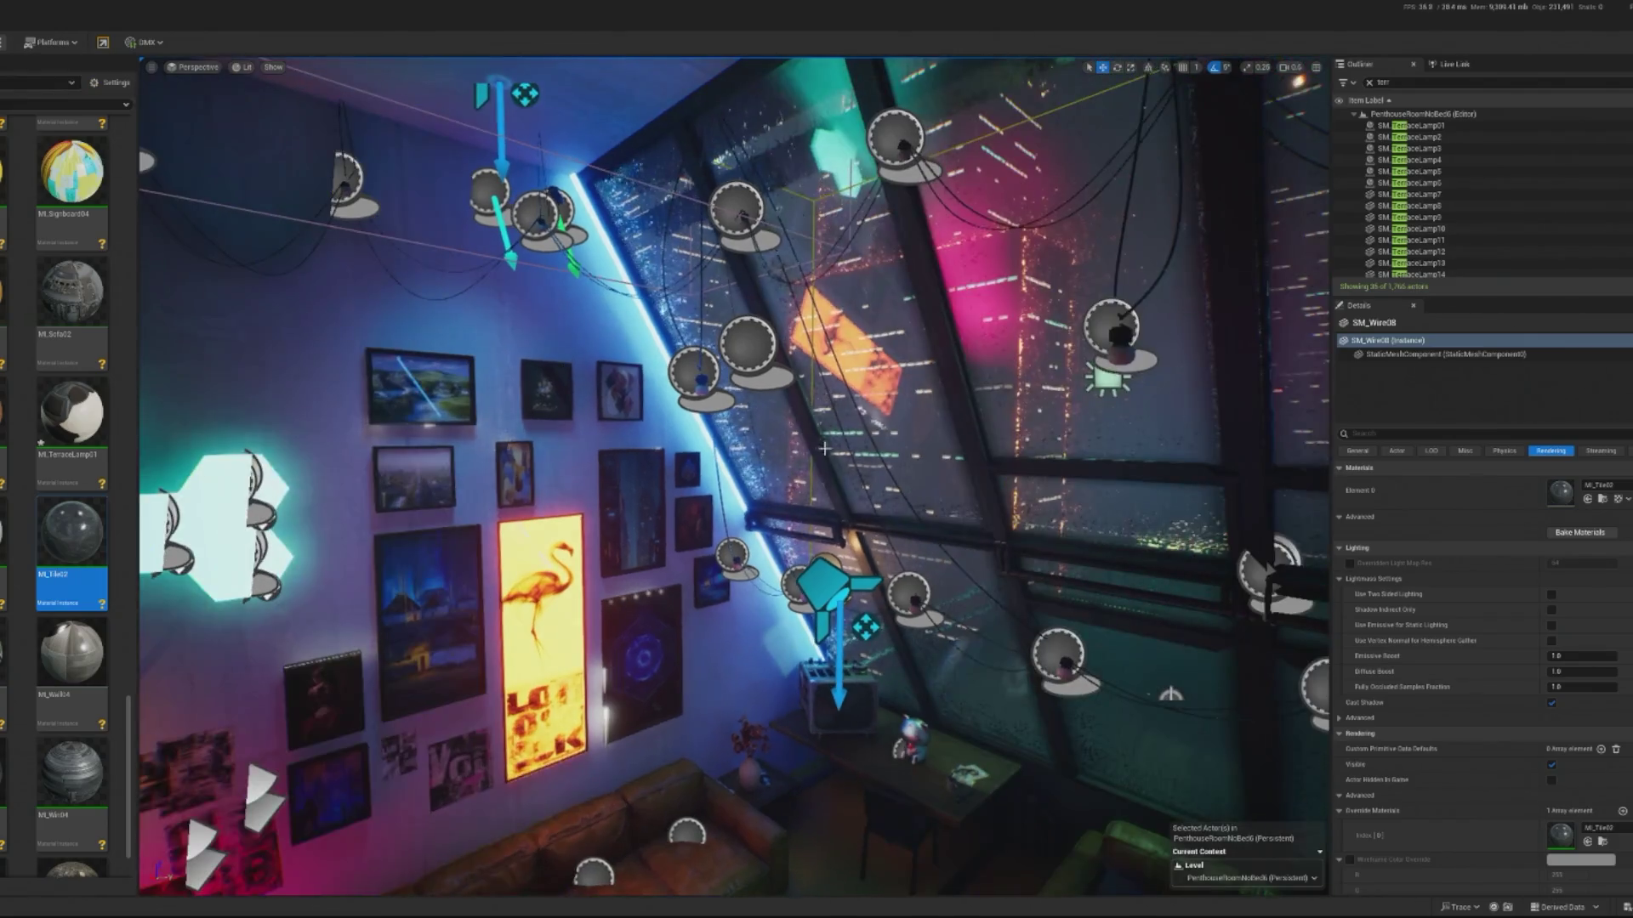
click(1129, 337)
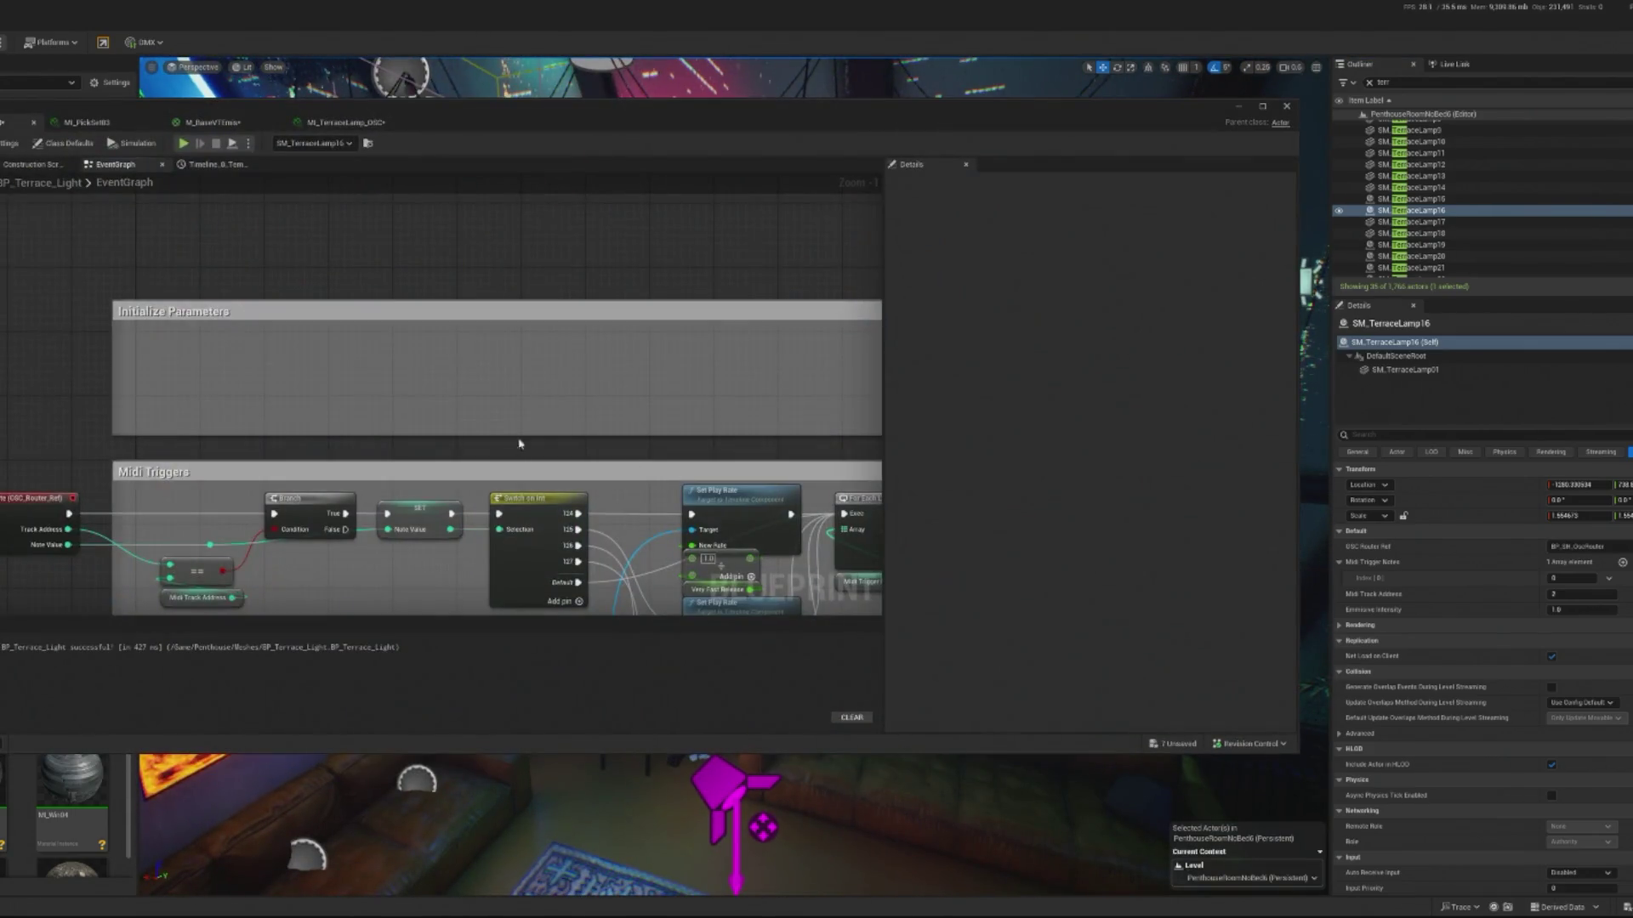
- Review the Emission and Light Flash timelines in BP_Terrace_Light, then minimise its editor
drag(514, 448, 374, 332)
drag(483, 331, 374, 505)
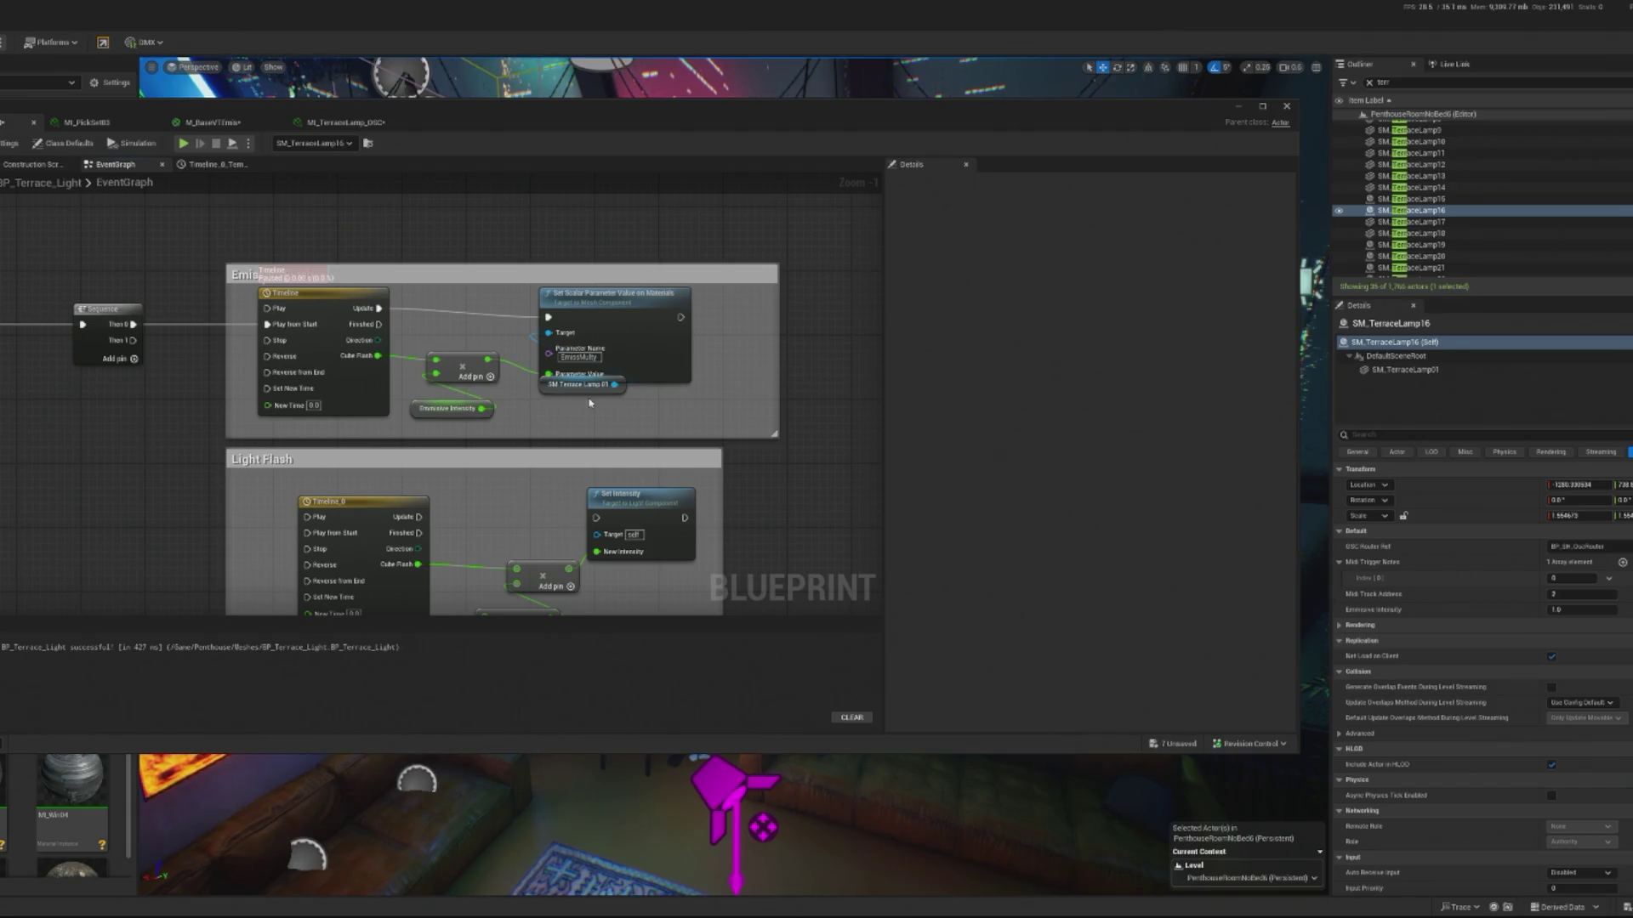
click(1239, 105)
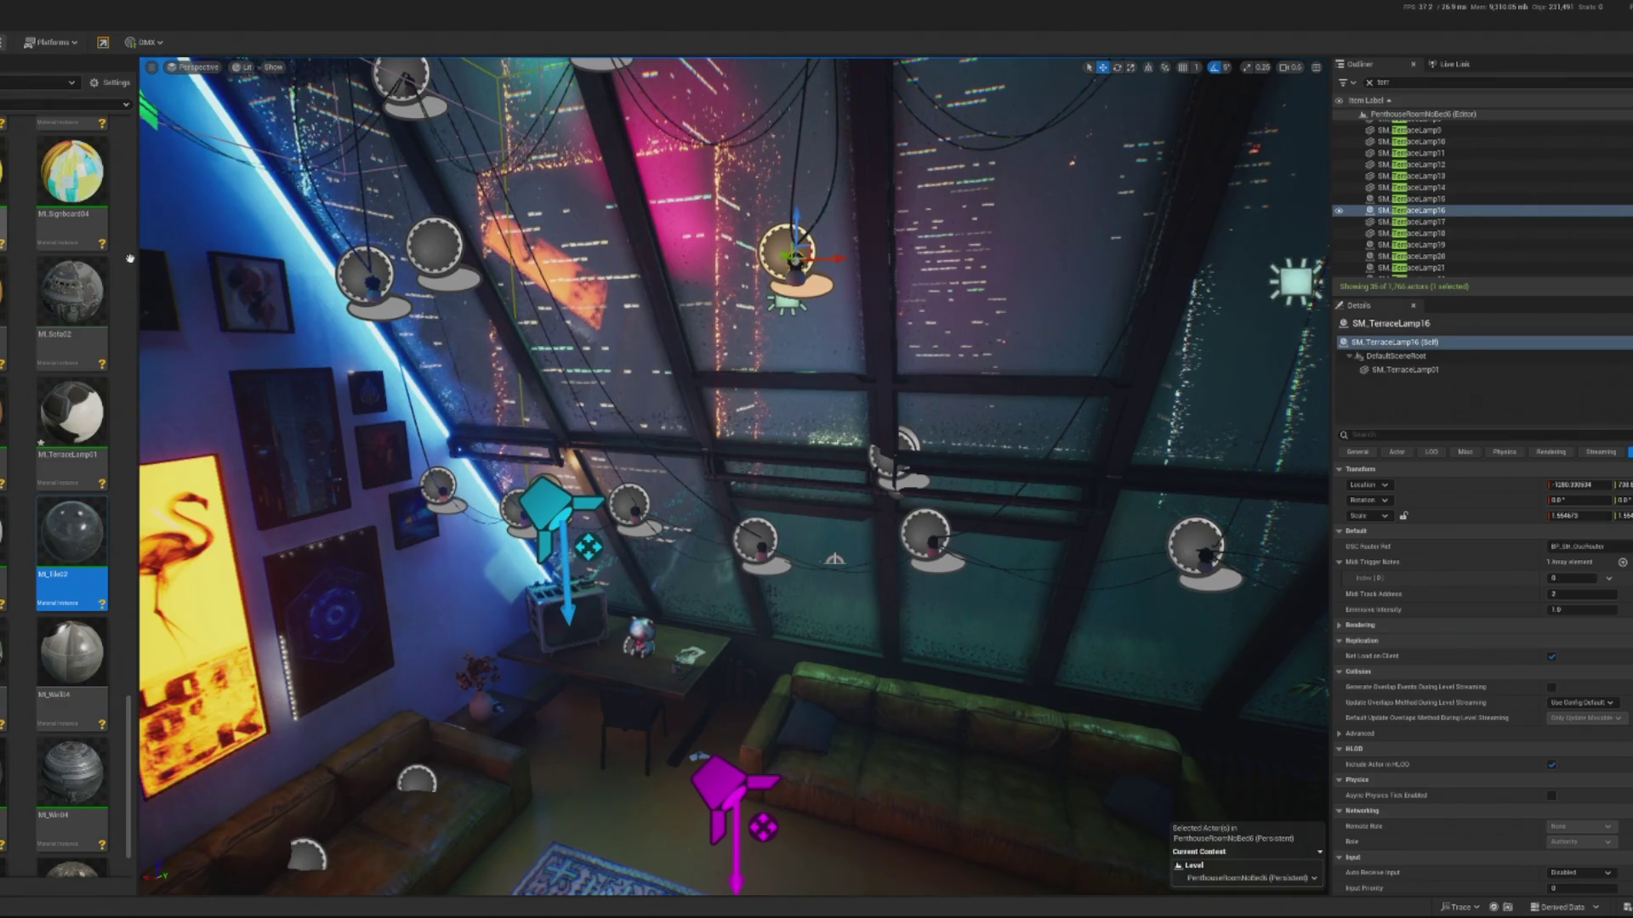
- Open MPC_Penthouse and remove an accidentally added scalar parameter
scroll(82, 184, up, 10)
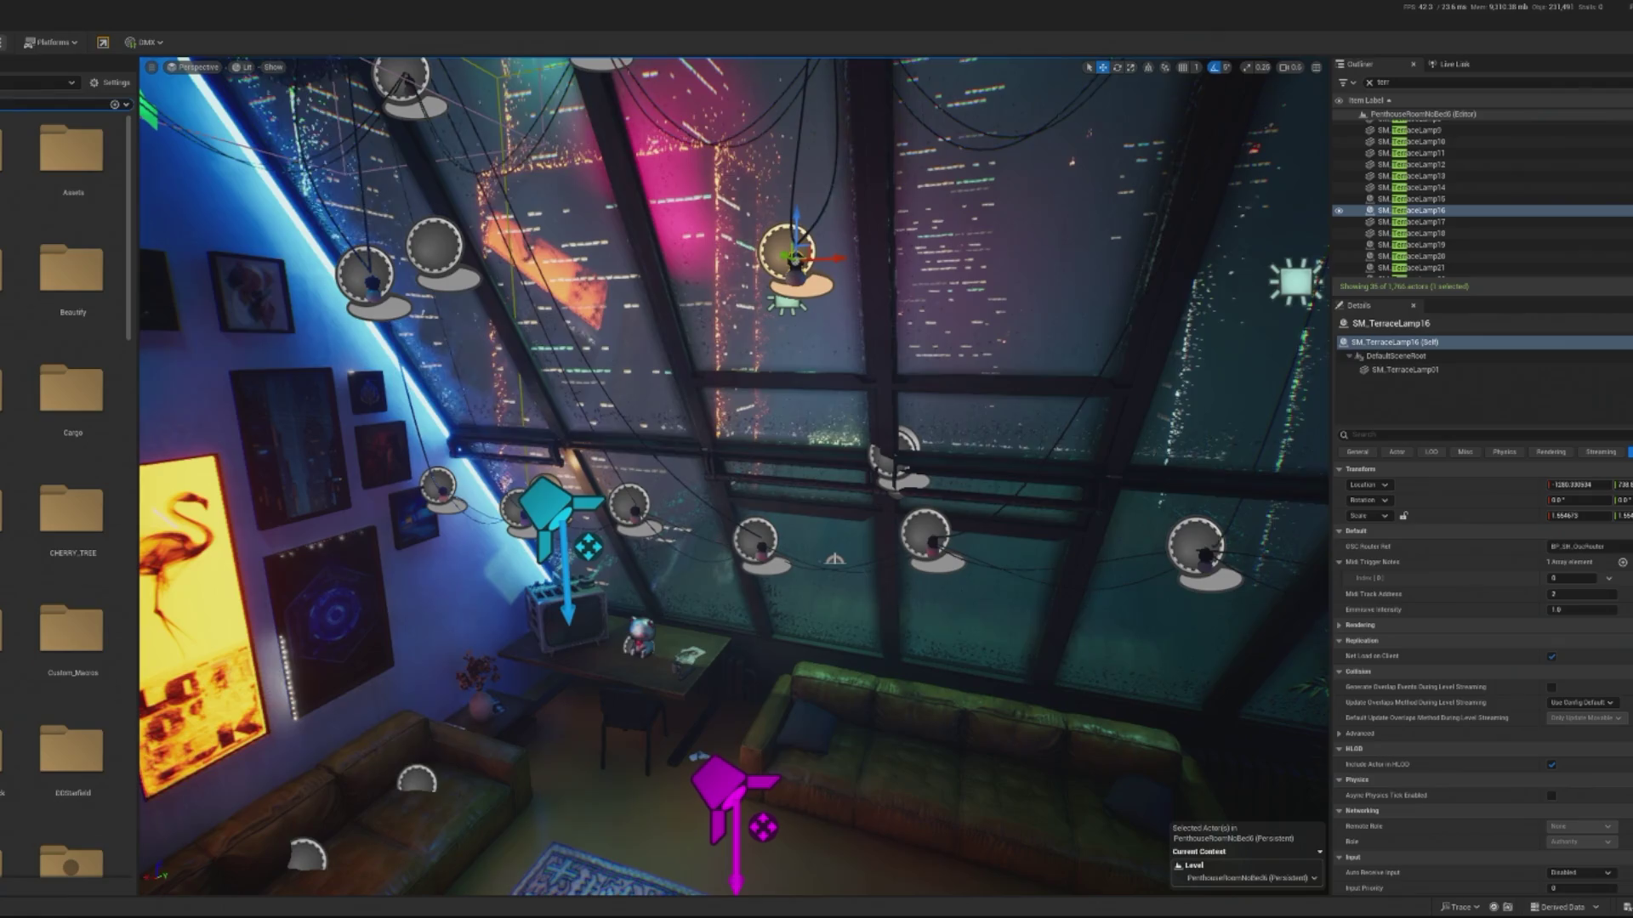
scroll(67, 255, down, 10)
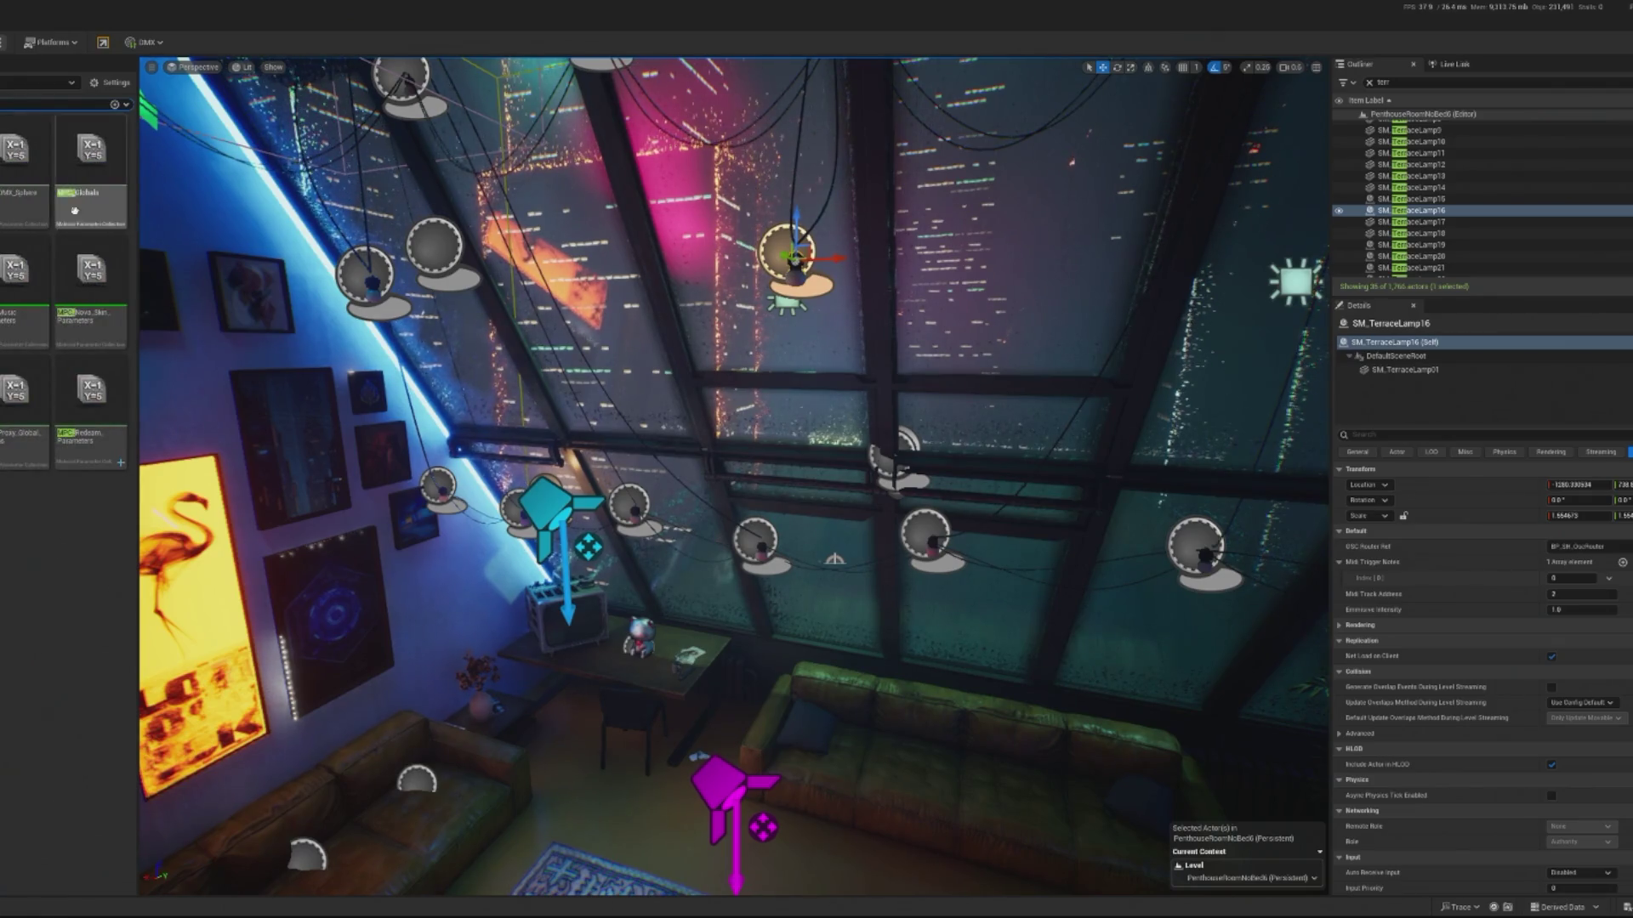
double_click(91, 399)
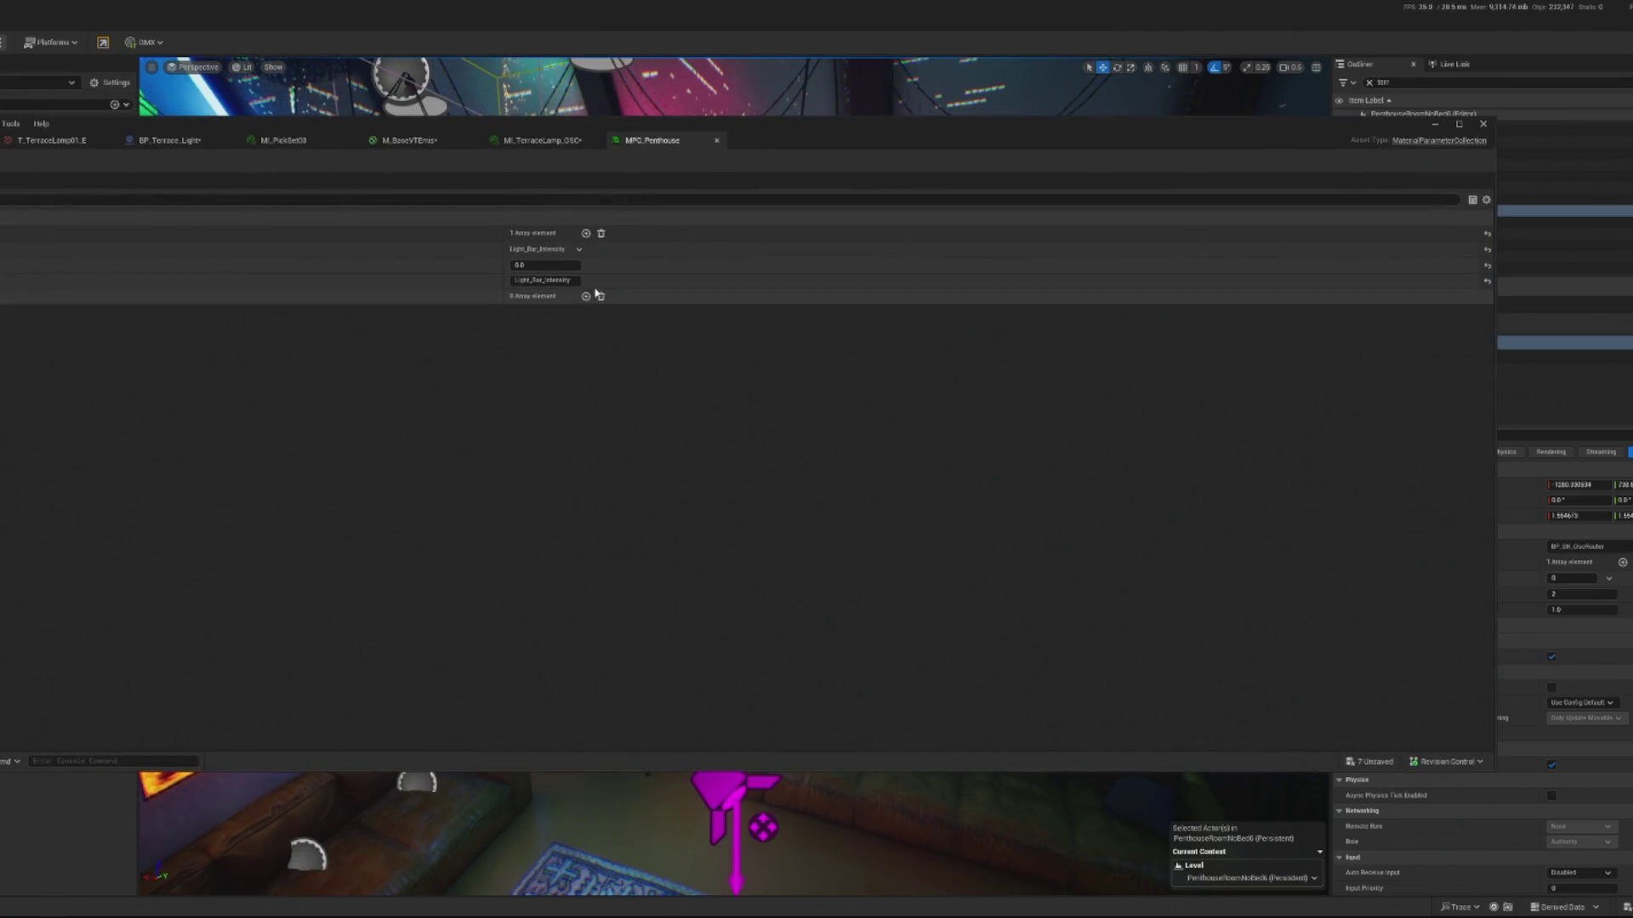
click(585, 233)
click(575, 297)
click(585, 327)
- Add a magenta vector parameter named Terrace_Light_Colour and minimise the collection editor
click(585, 297)
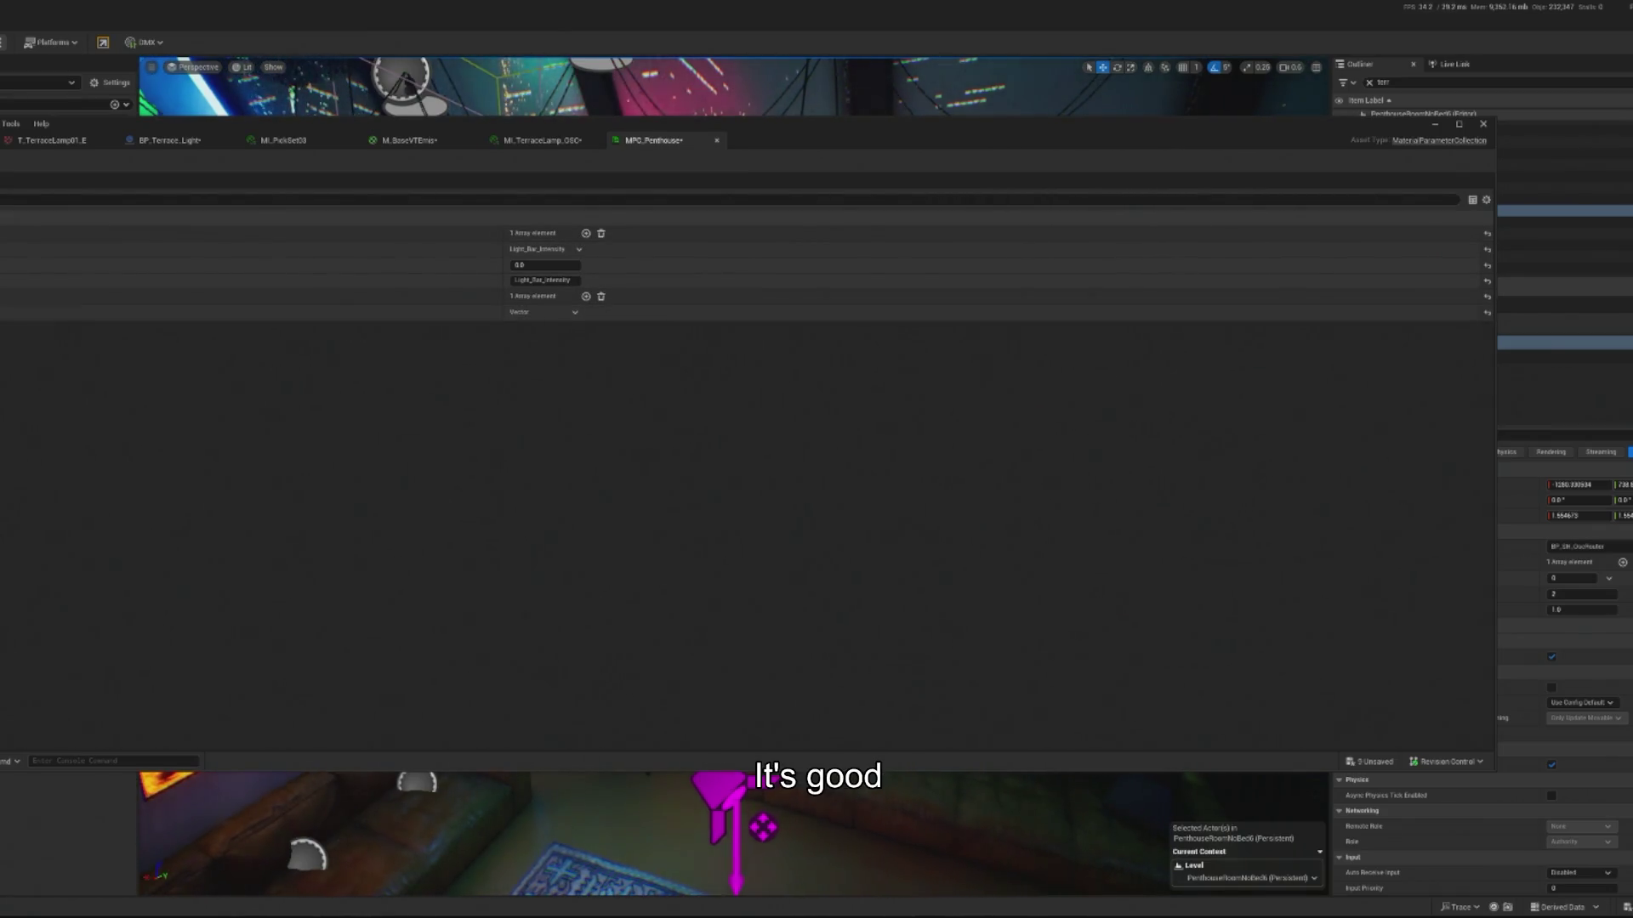
click(529, 329)
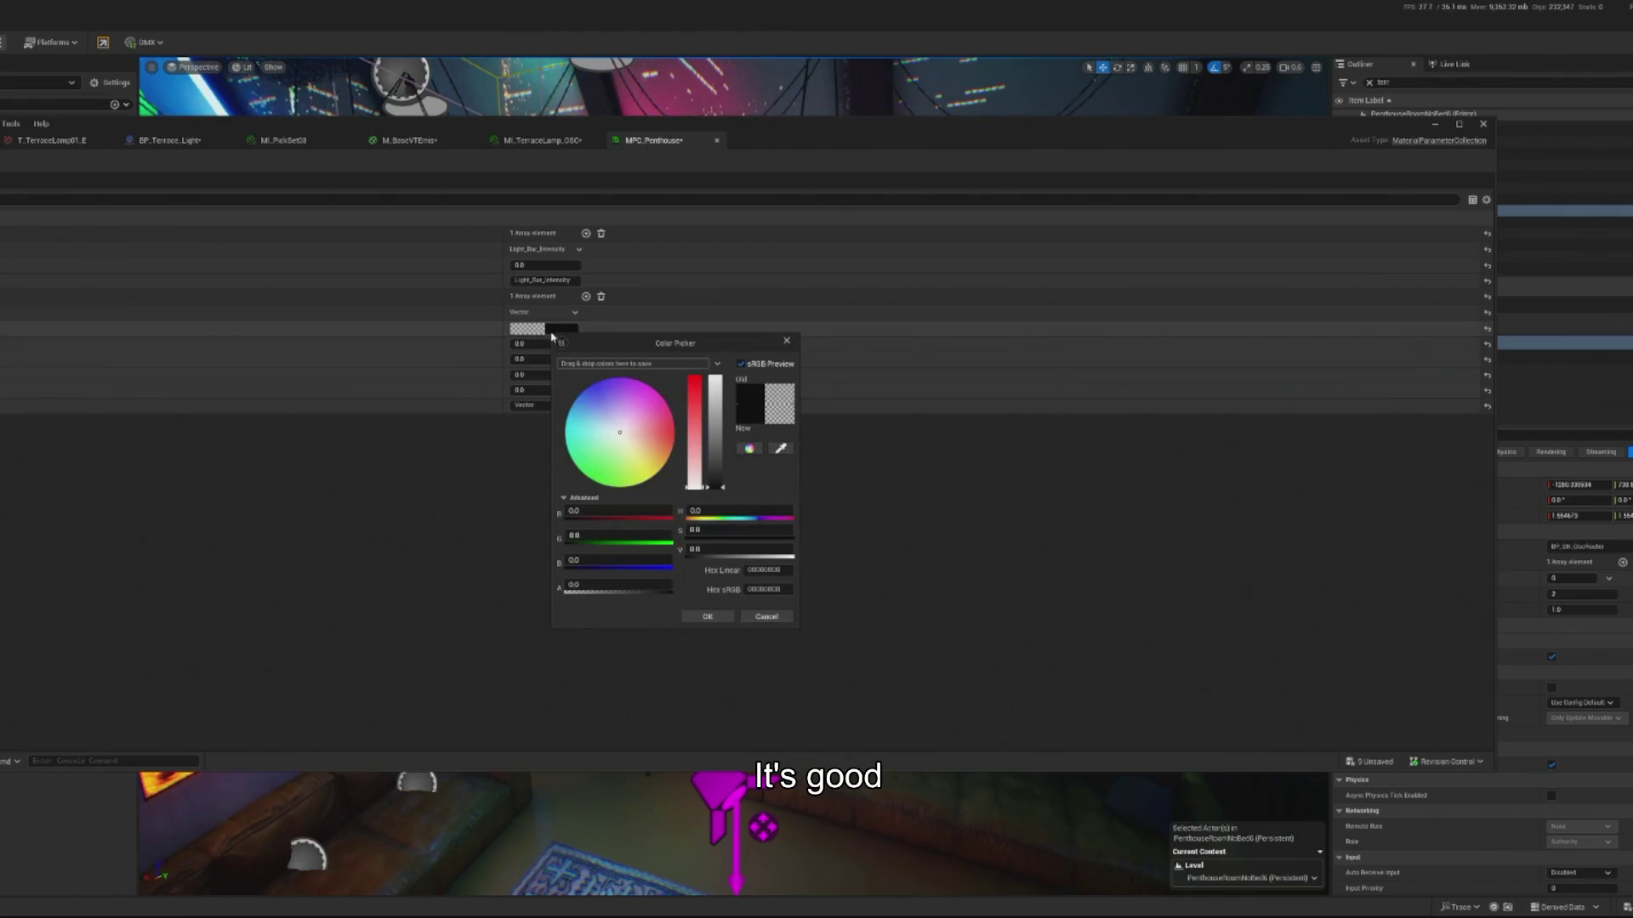
click(636, 408)
click(653, 391)
click(649, 386)
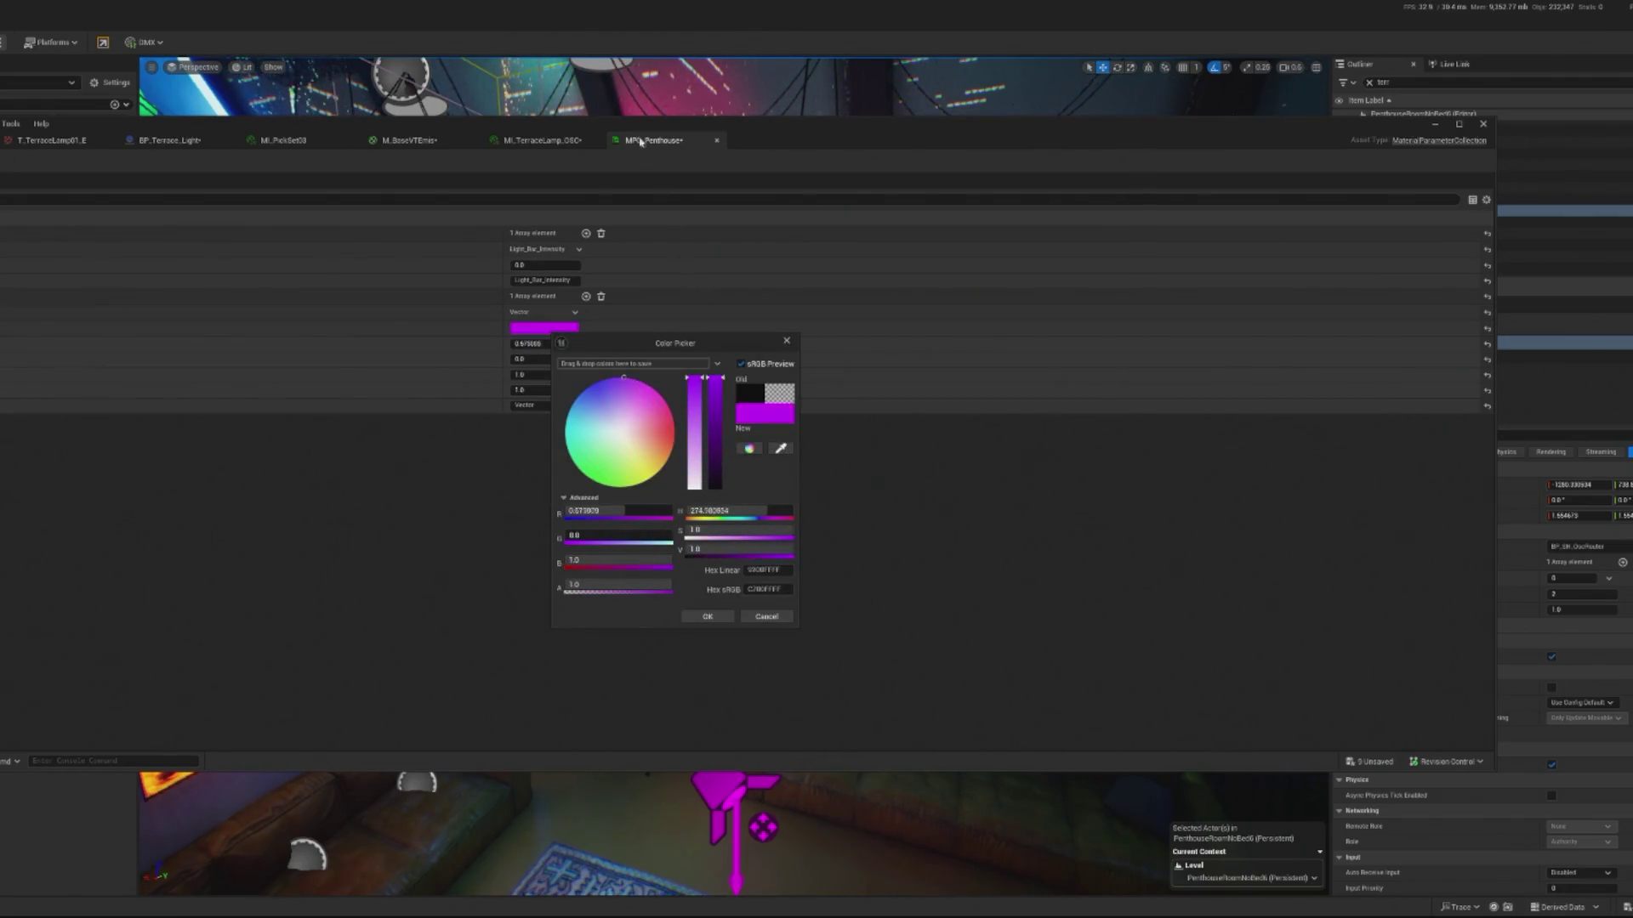
click(703, 622)
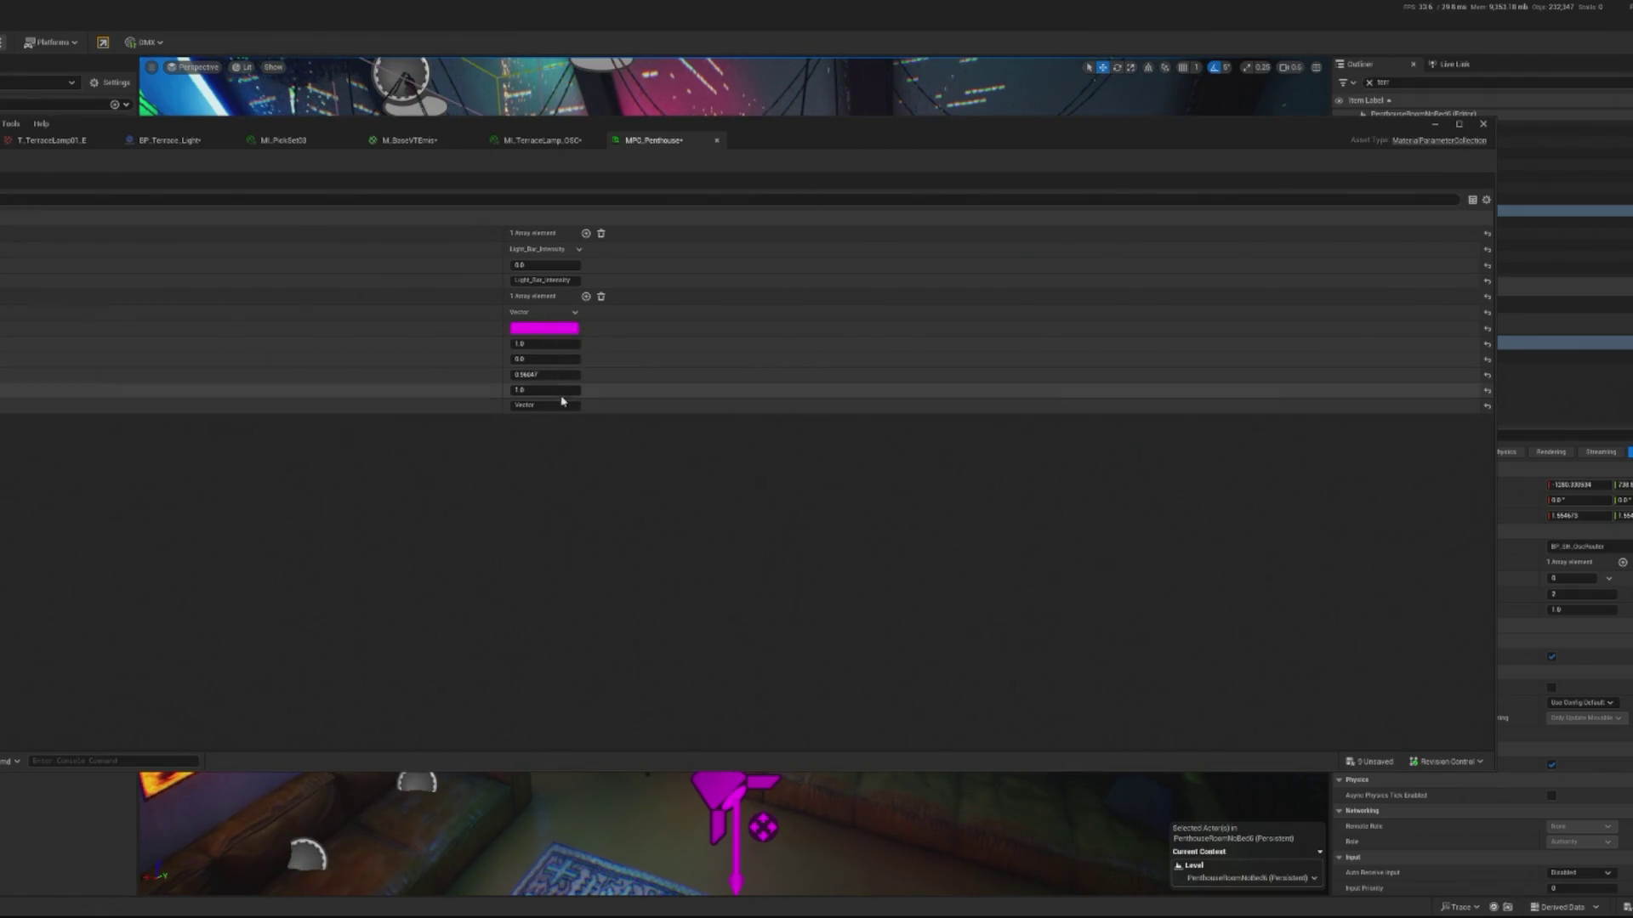
click(485, 328)
text(Terrace_Light_Colou)
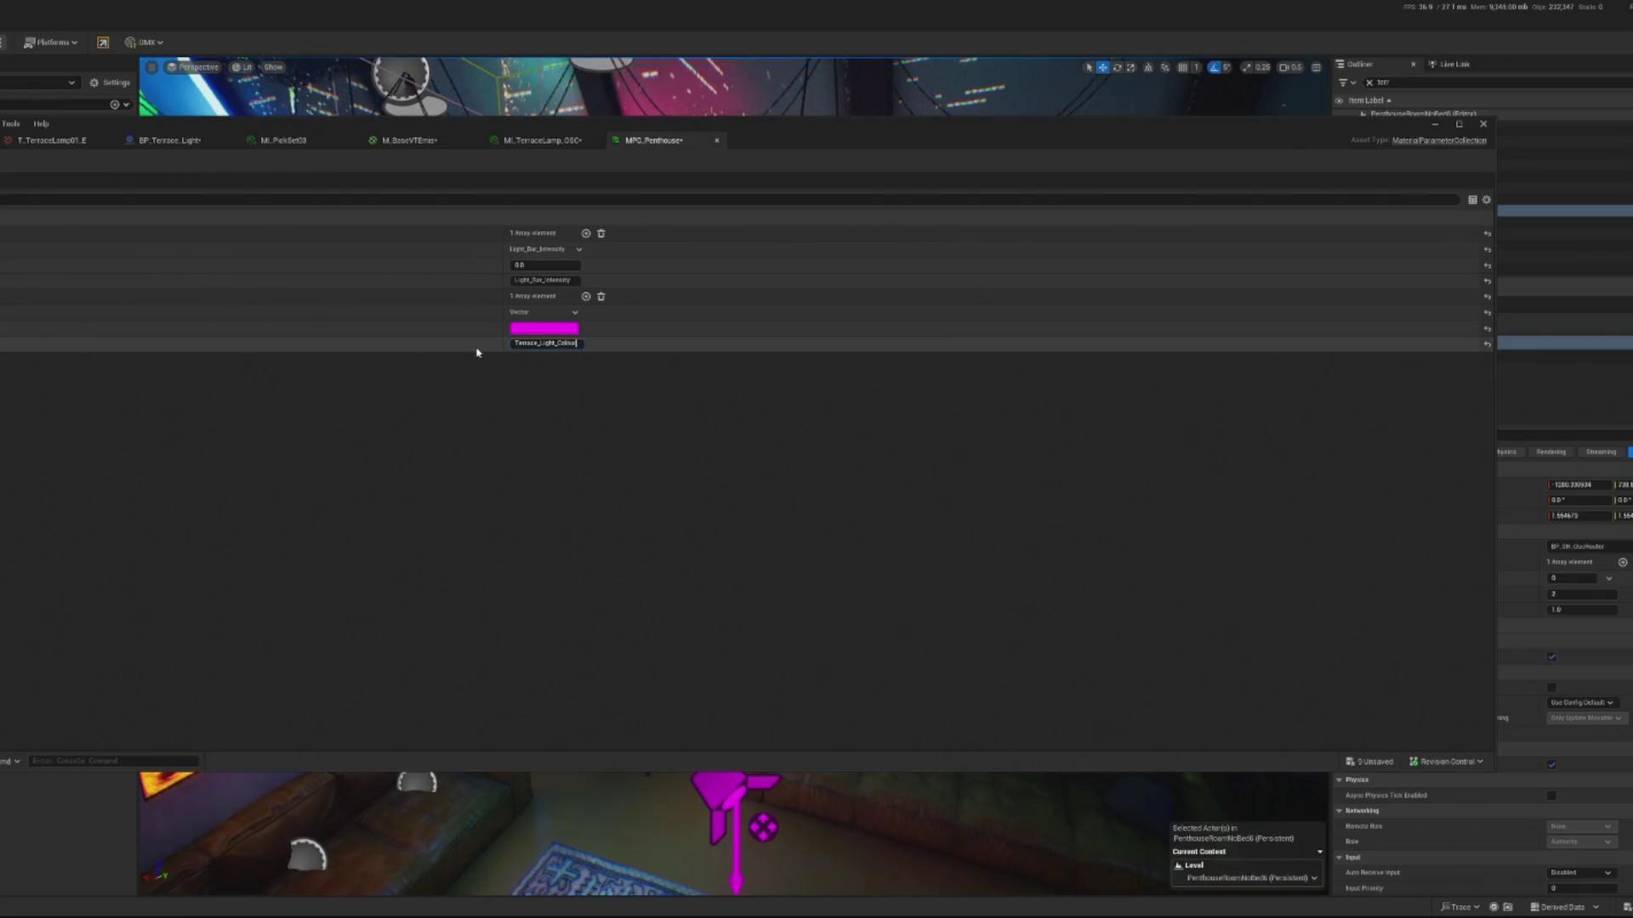
key(Return)
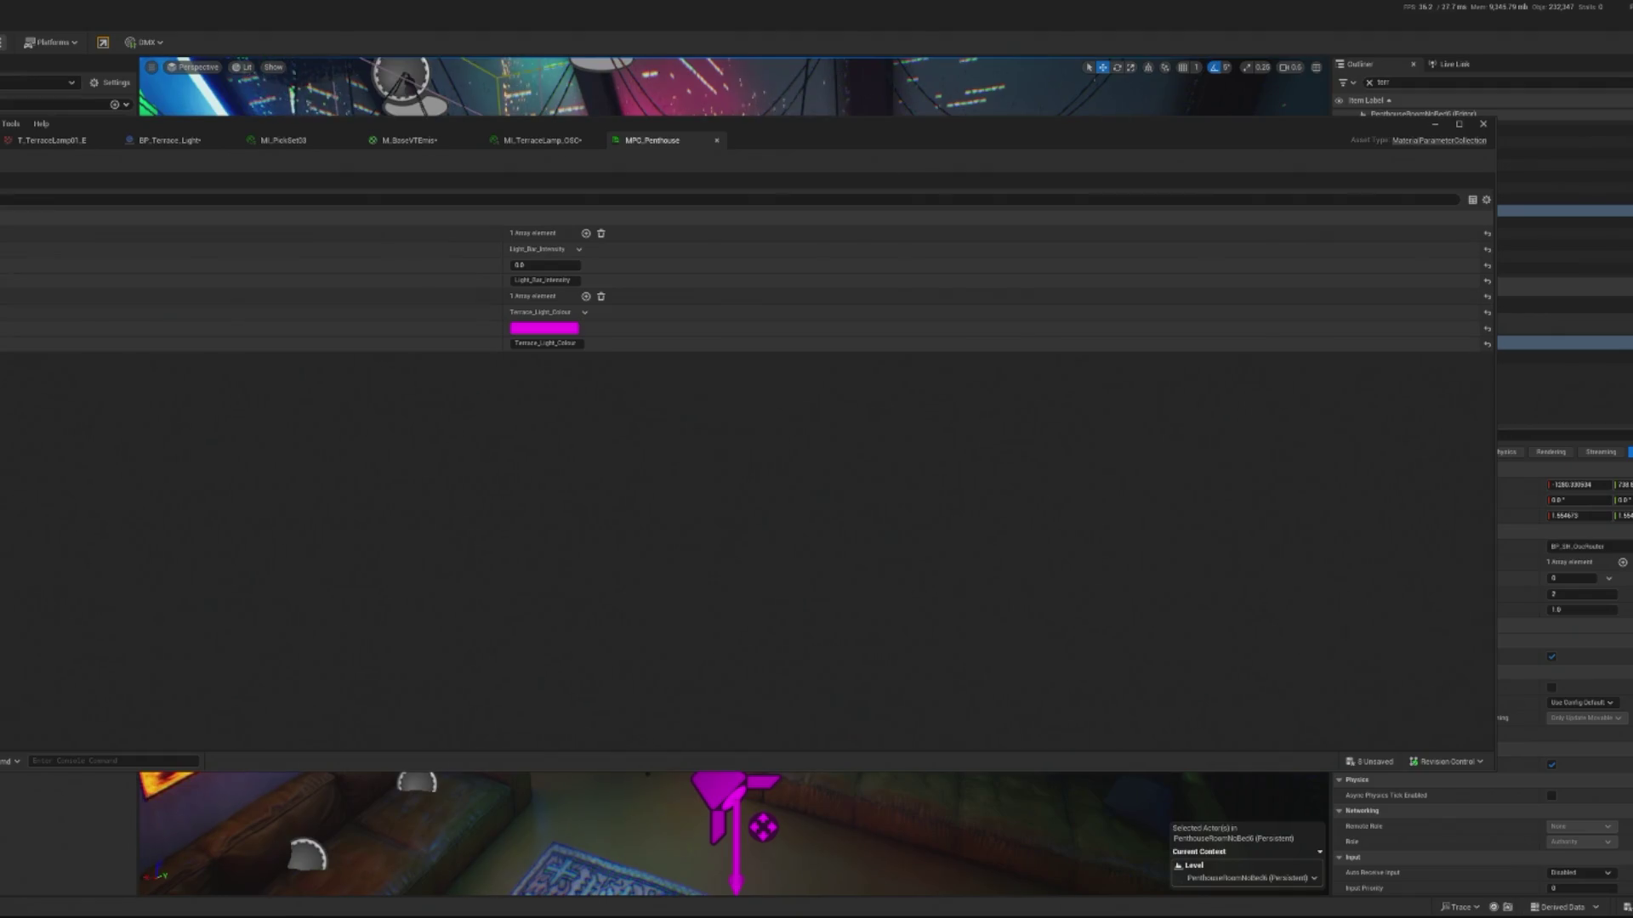
click(1435, 124)
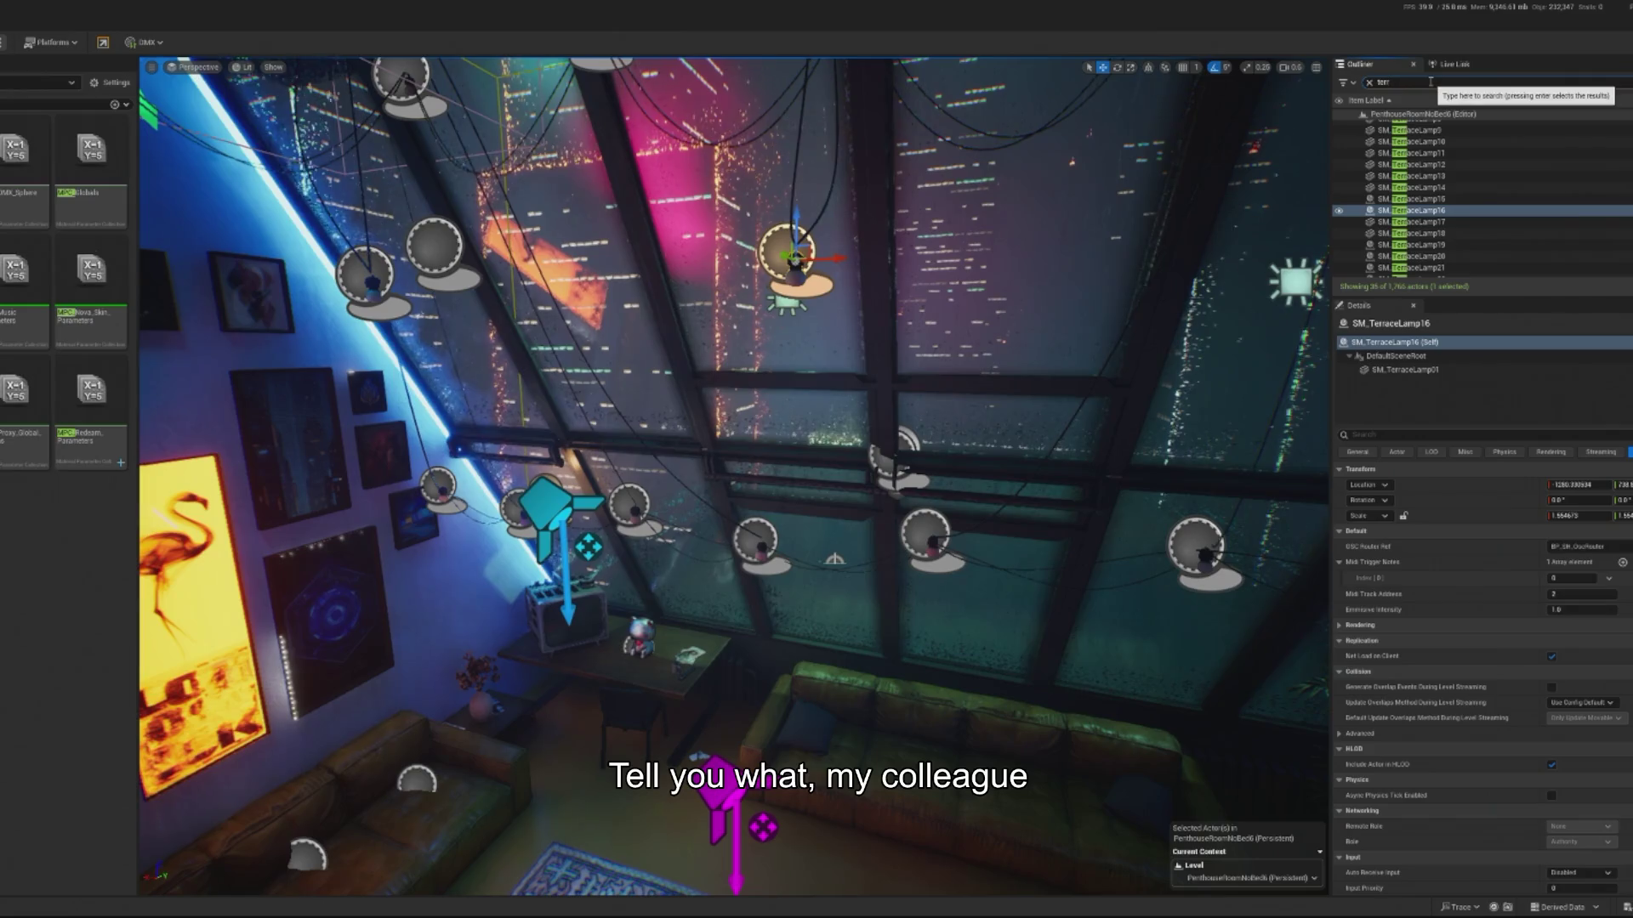
- Search the Outliner for 'witch' and open the BP_TwitchHandler Blueprint
key(BackSpace)
key(BackSpace)
key(BackSpace)
text(witch)
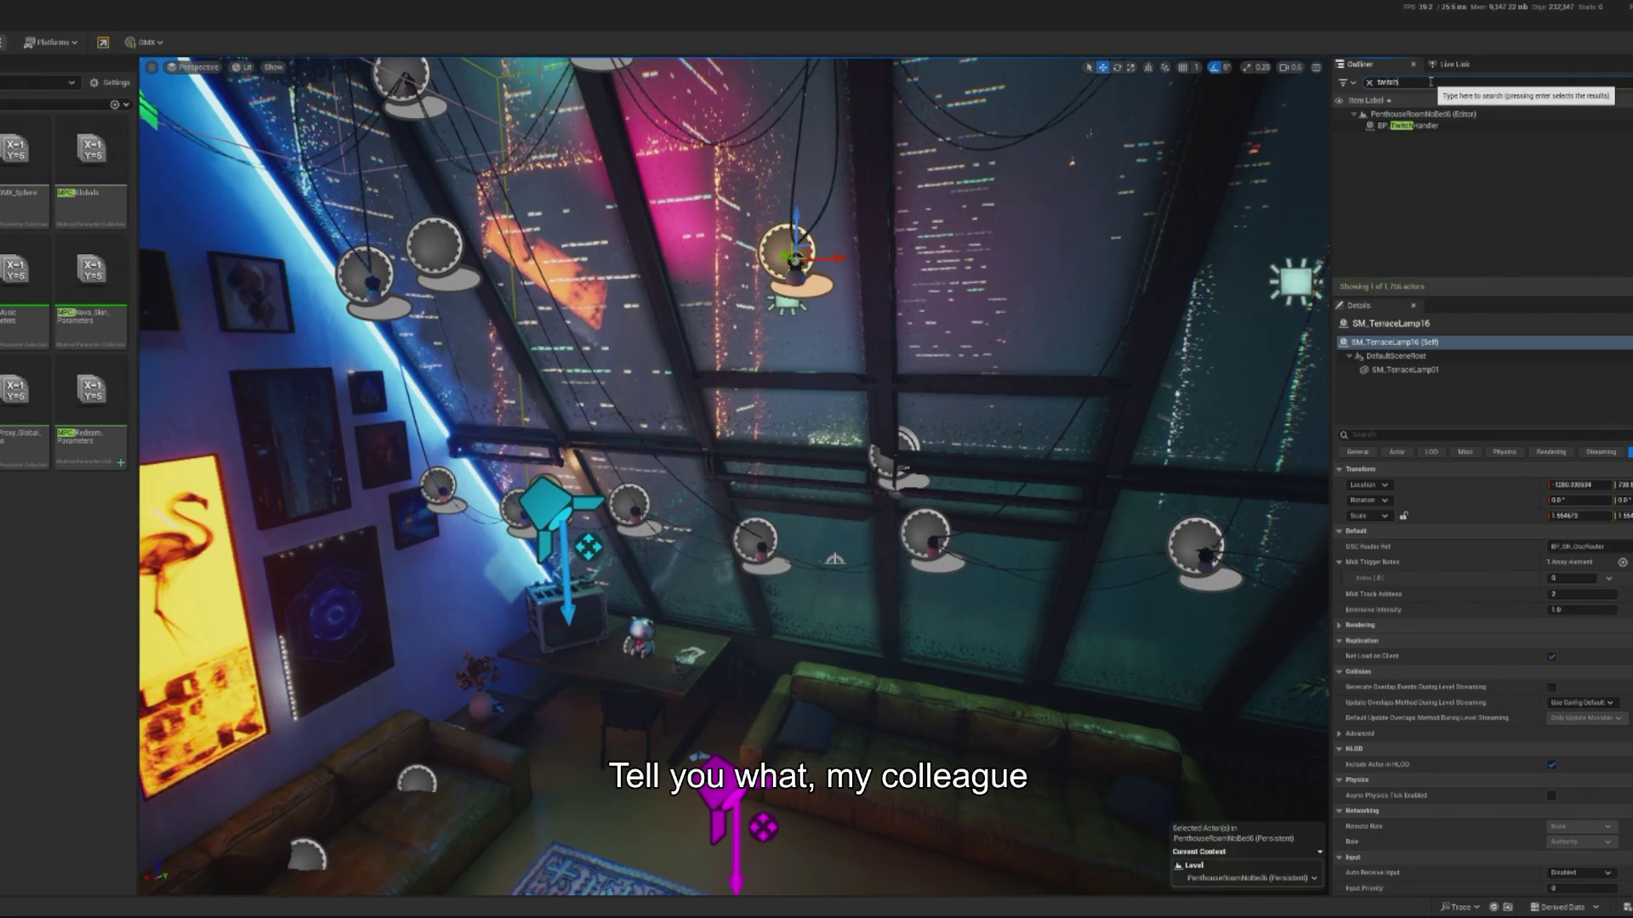
double_click(1412, 125)
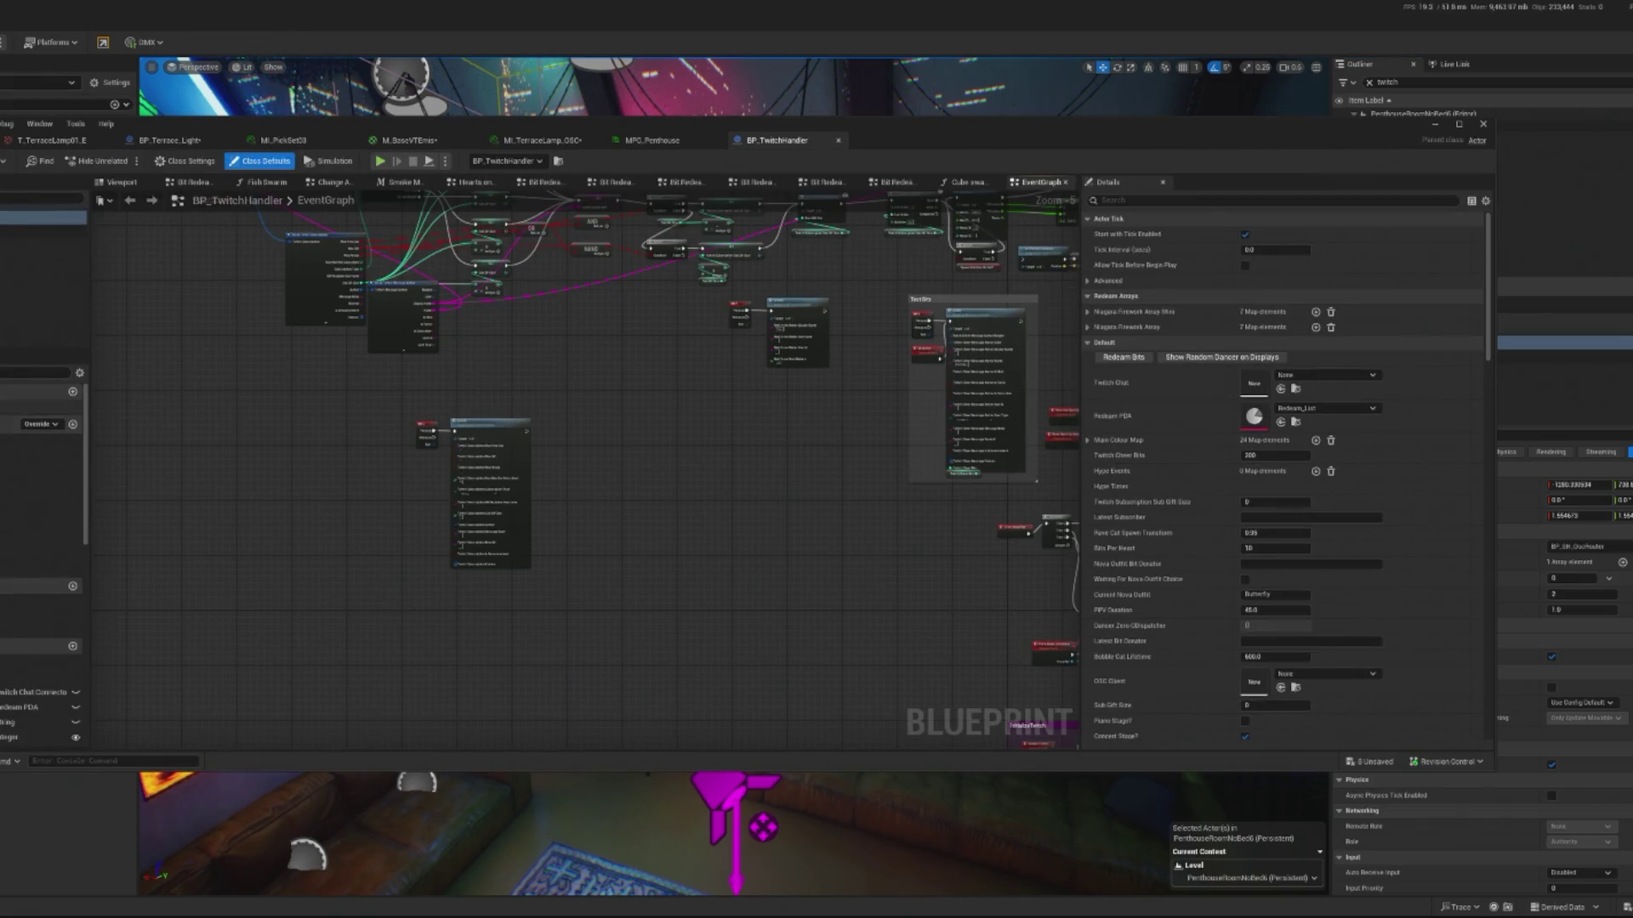
- Open the Change Ambient Lighting collapsed graph beside the Switch on Name node
scroll(540, 482, down, 6)
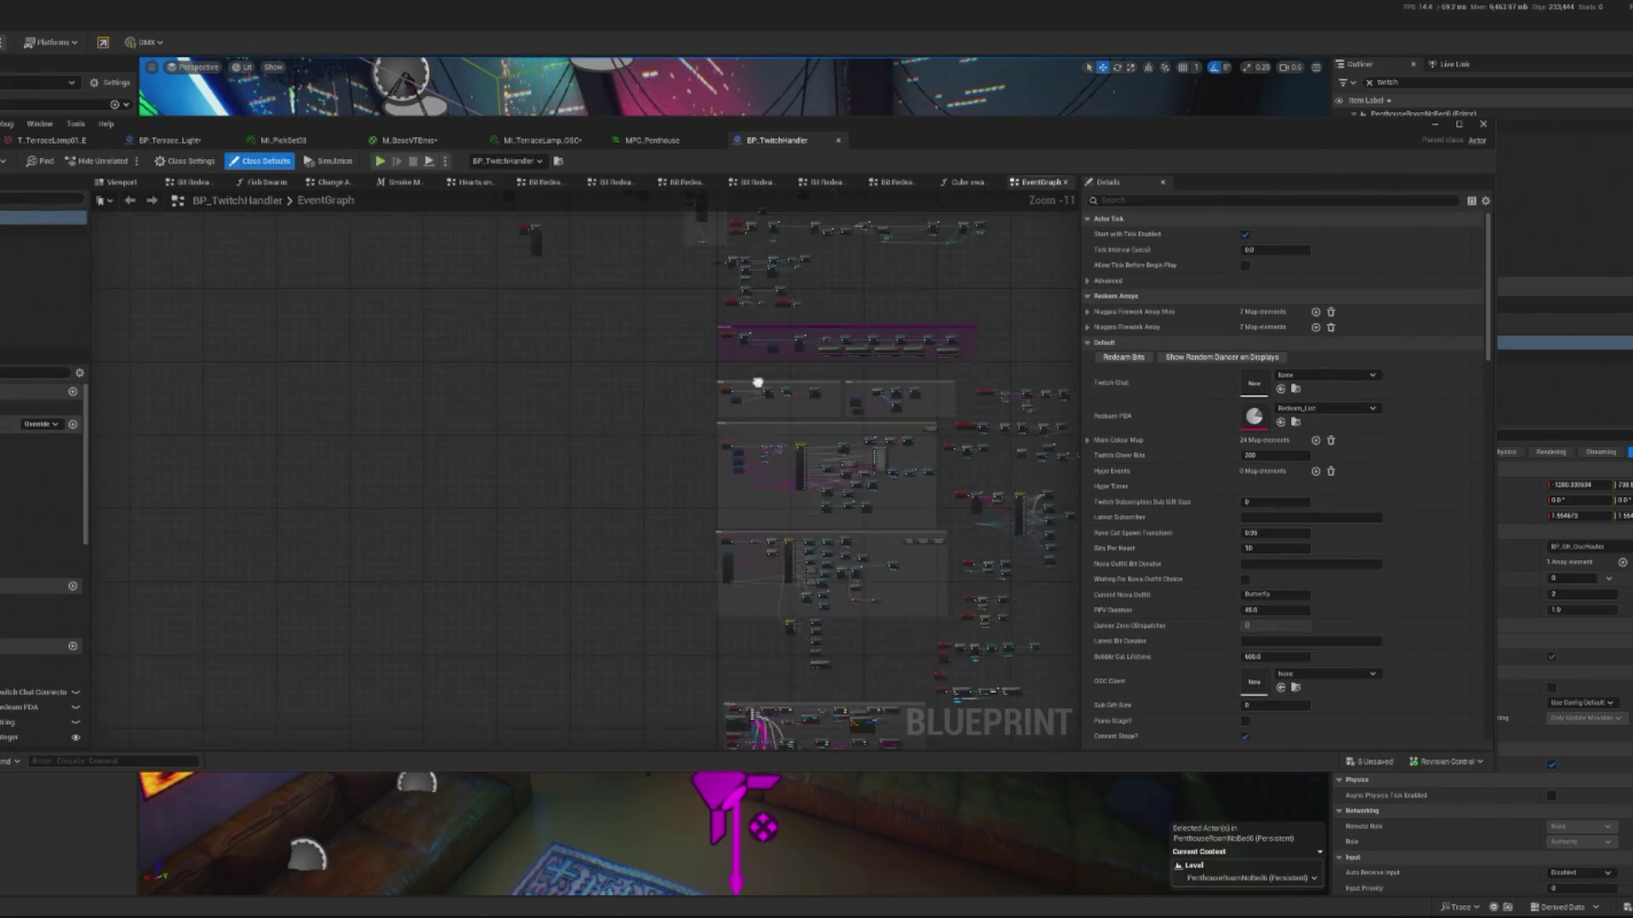
scroll(757, 298, up, 12)
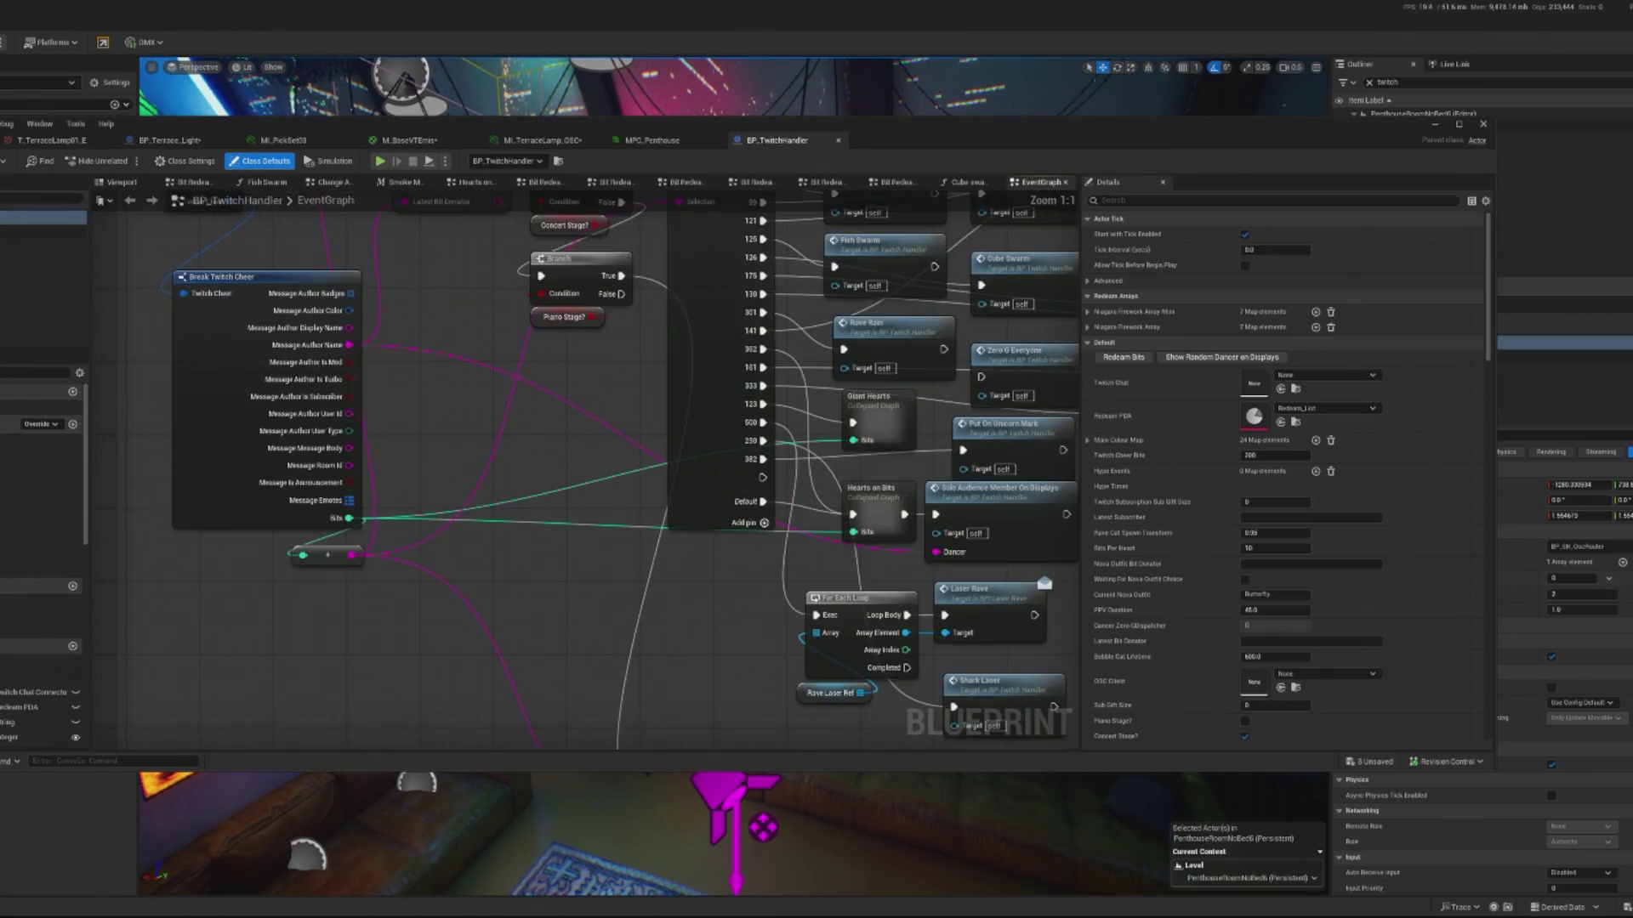
scroll(718, 247, down, 4)
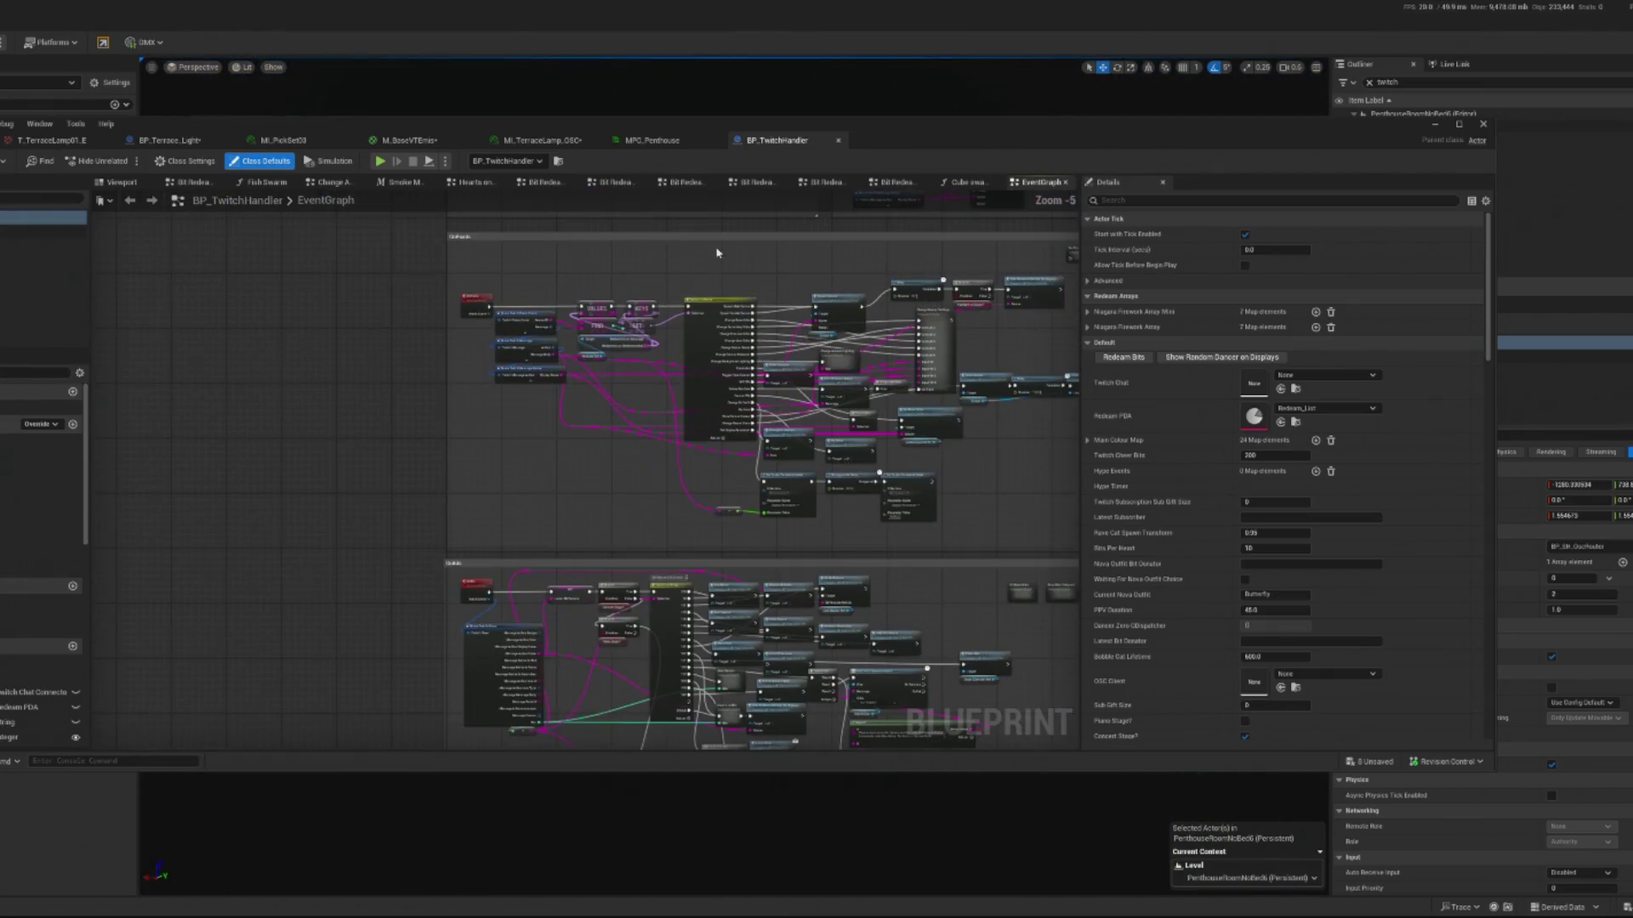
scroll(813, 395, up, 6)
drag(813, 395, 436, 312)
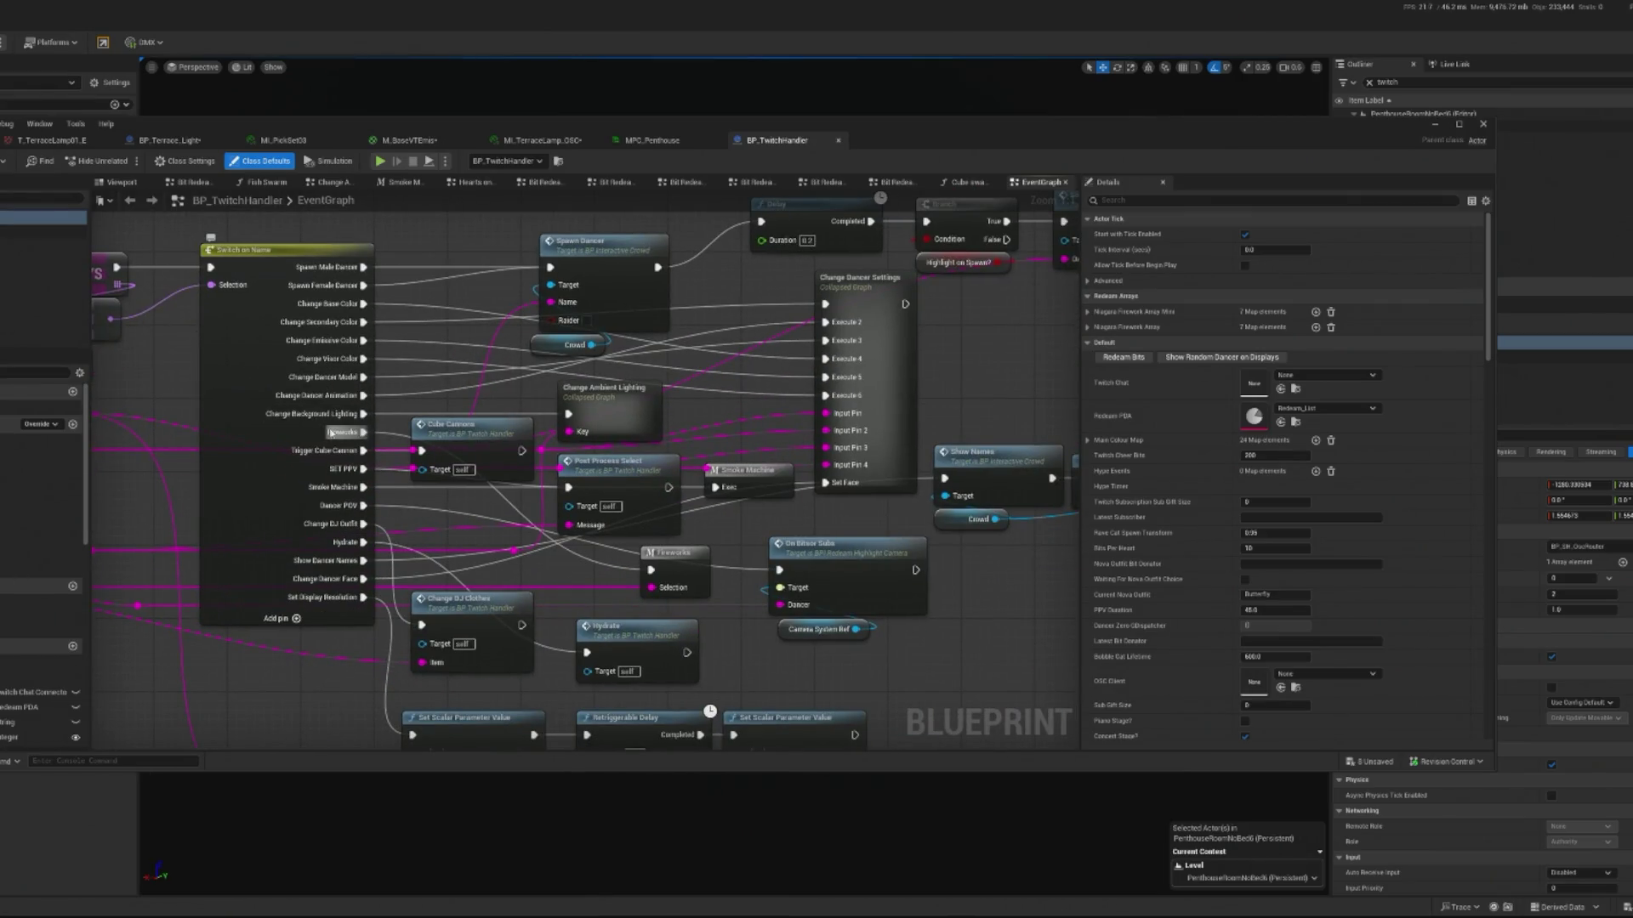
click(611, 414)
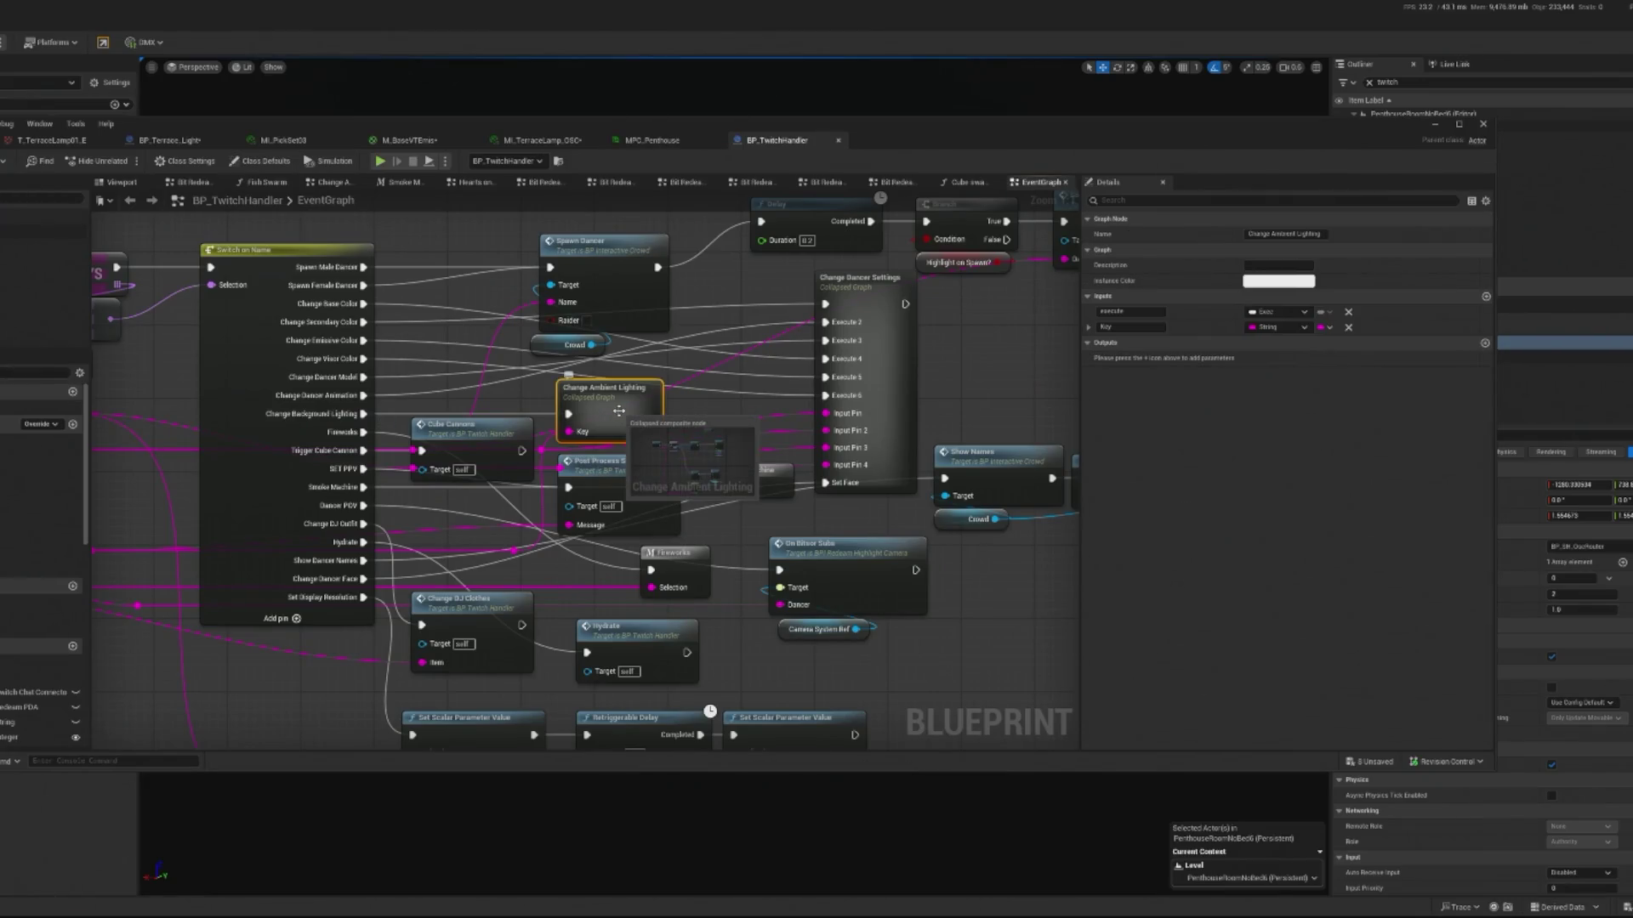
double_click(611, 415)
- Review the ambient lighting colour nodes, then switch to MI_TerraceLamp_OSC
scroll(620, 413, up, 1)
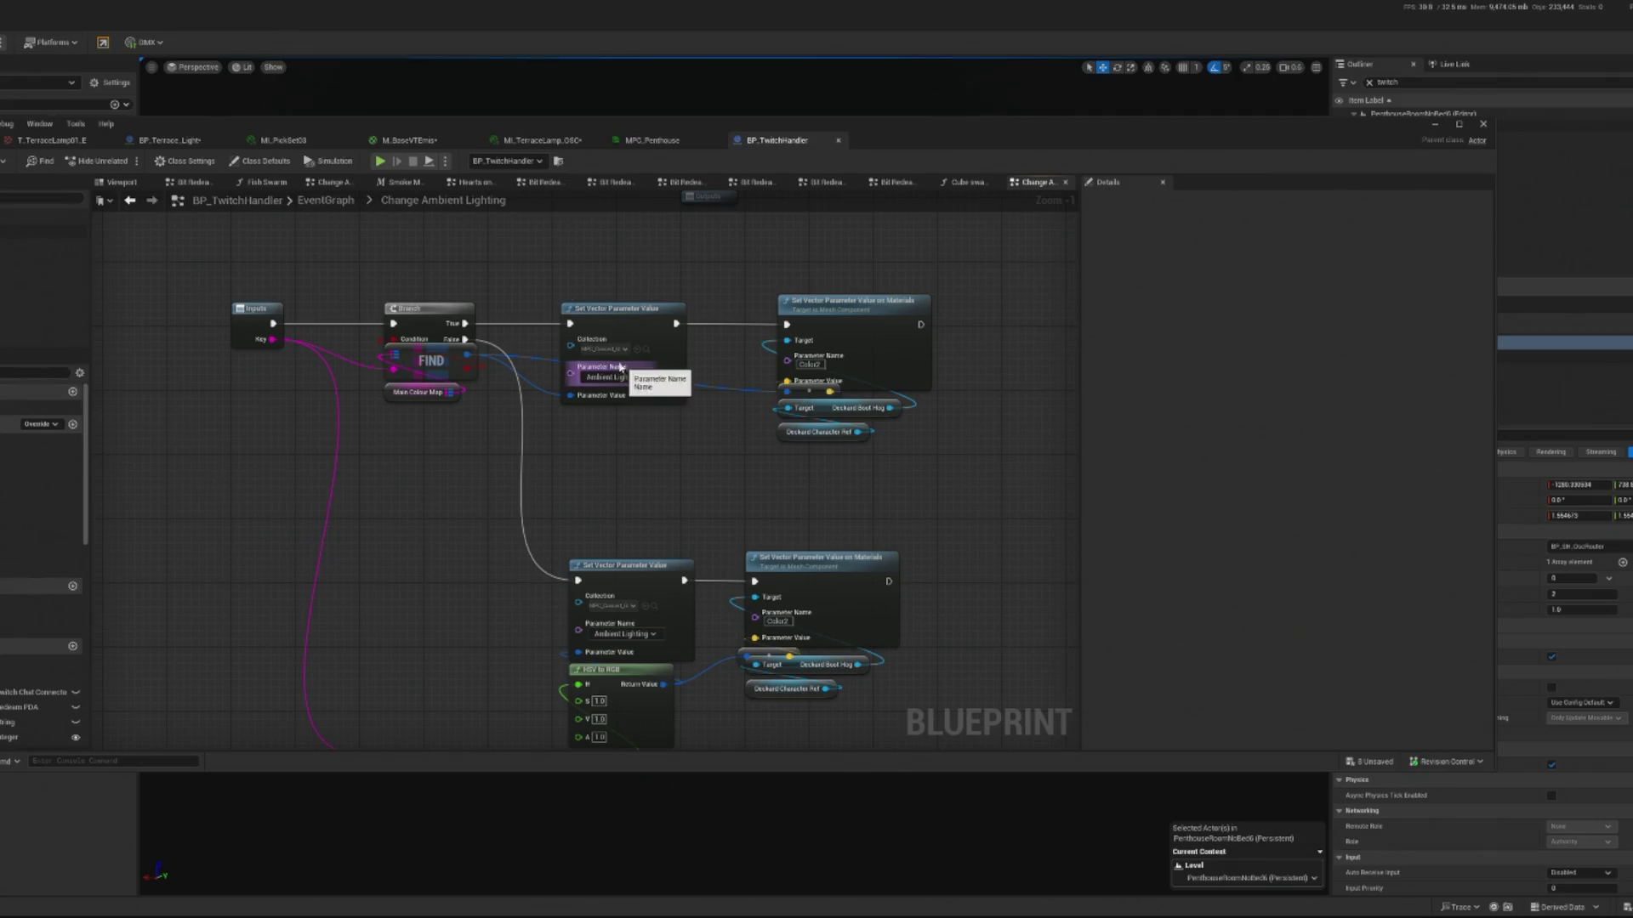
drag(832, 508, 717, 516)
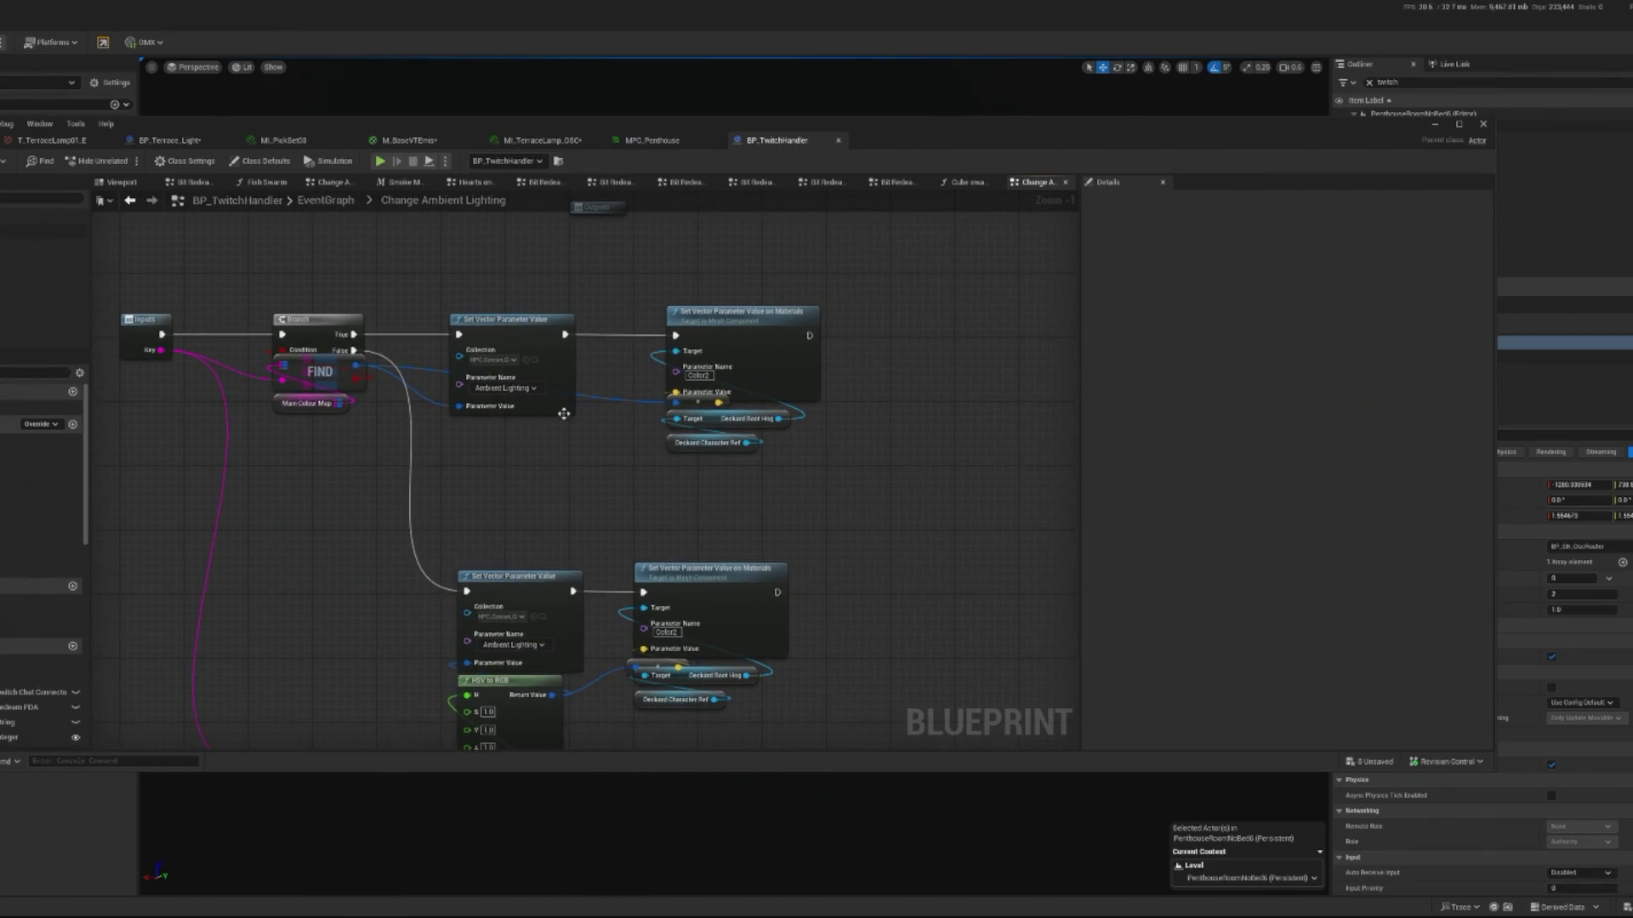
scroll(563, 414, up, 1)
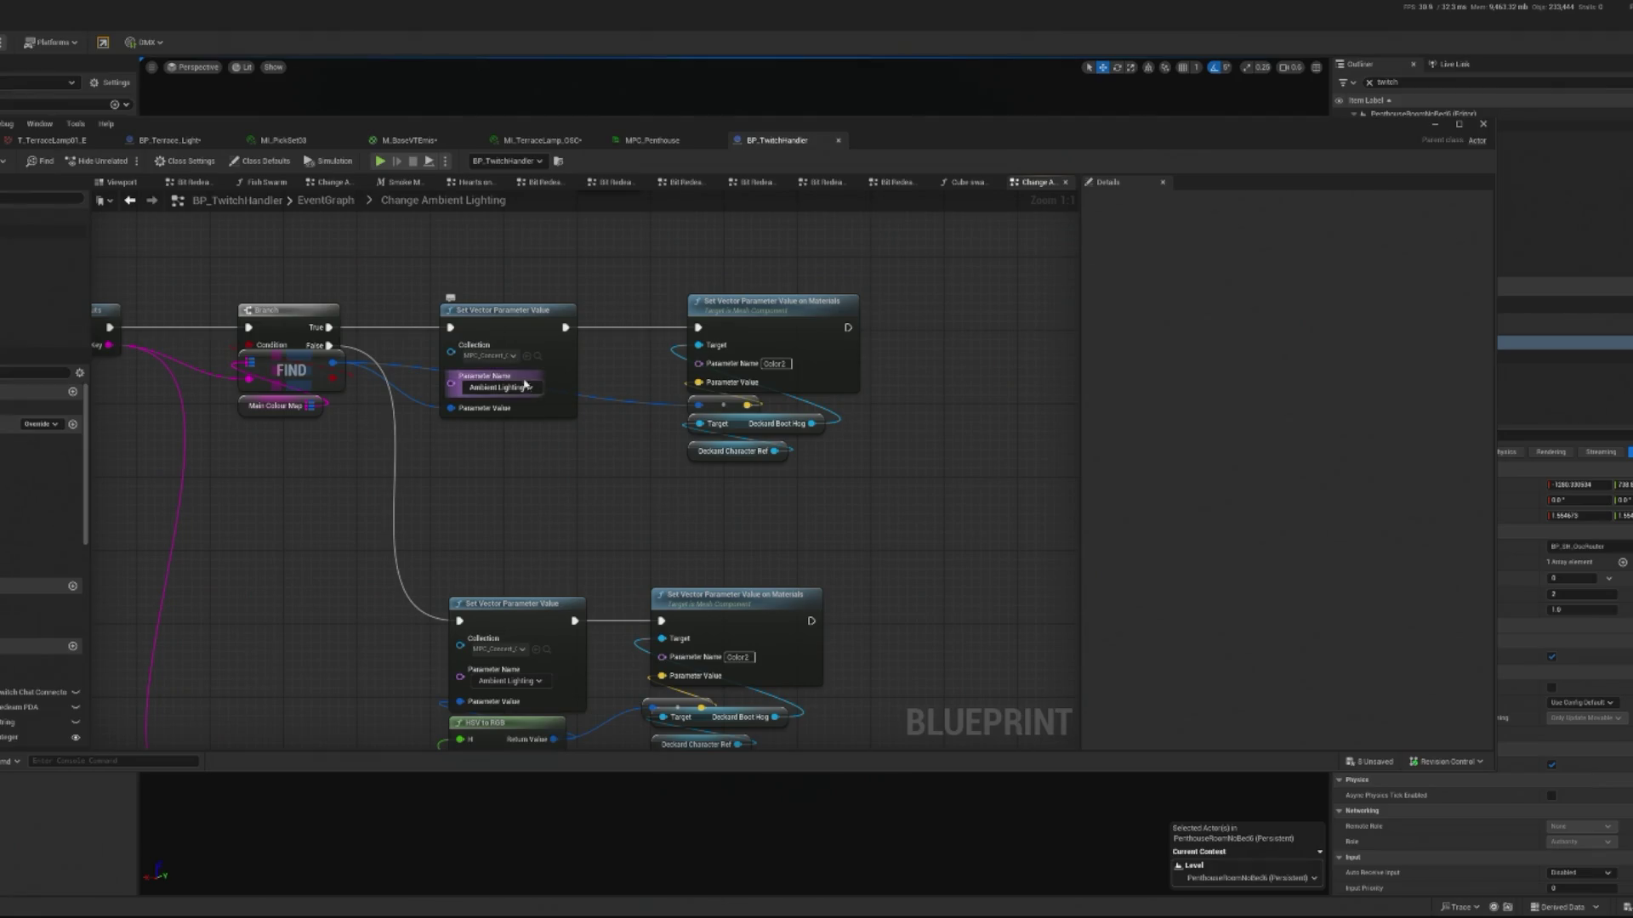
click(542, 141)
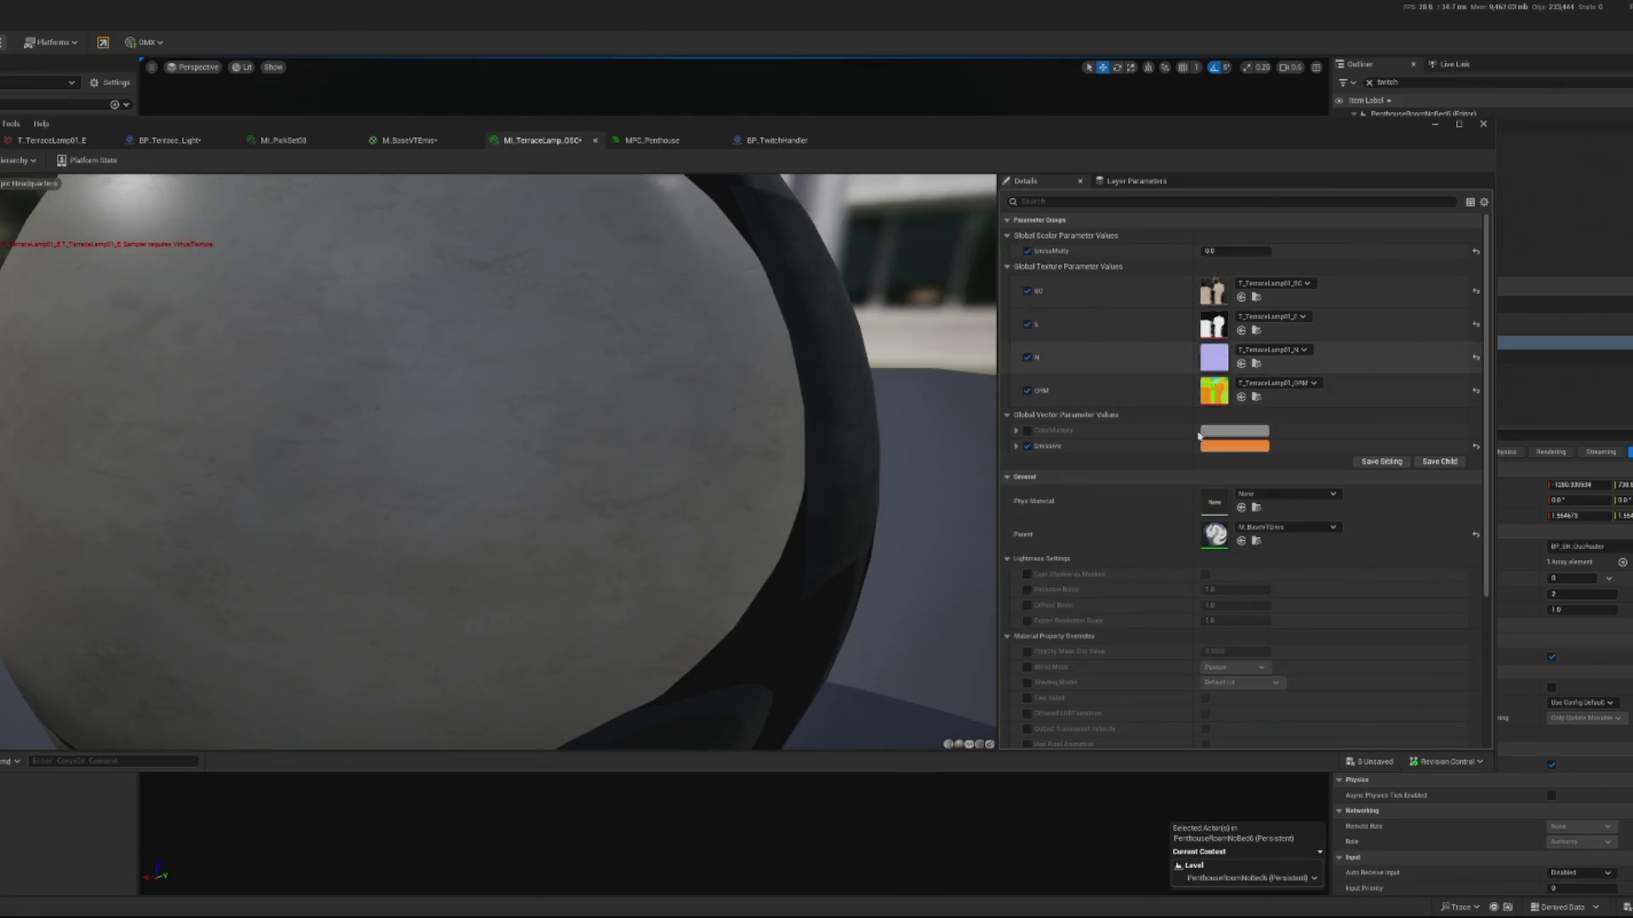
- Open the parent M_BaseVTEmis and add a CollectionParameter node beside ColorMultiply
double_click(1216, 544)
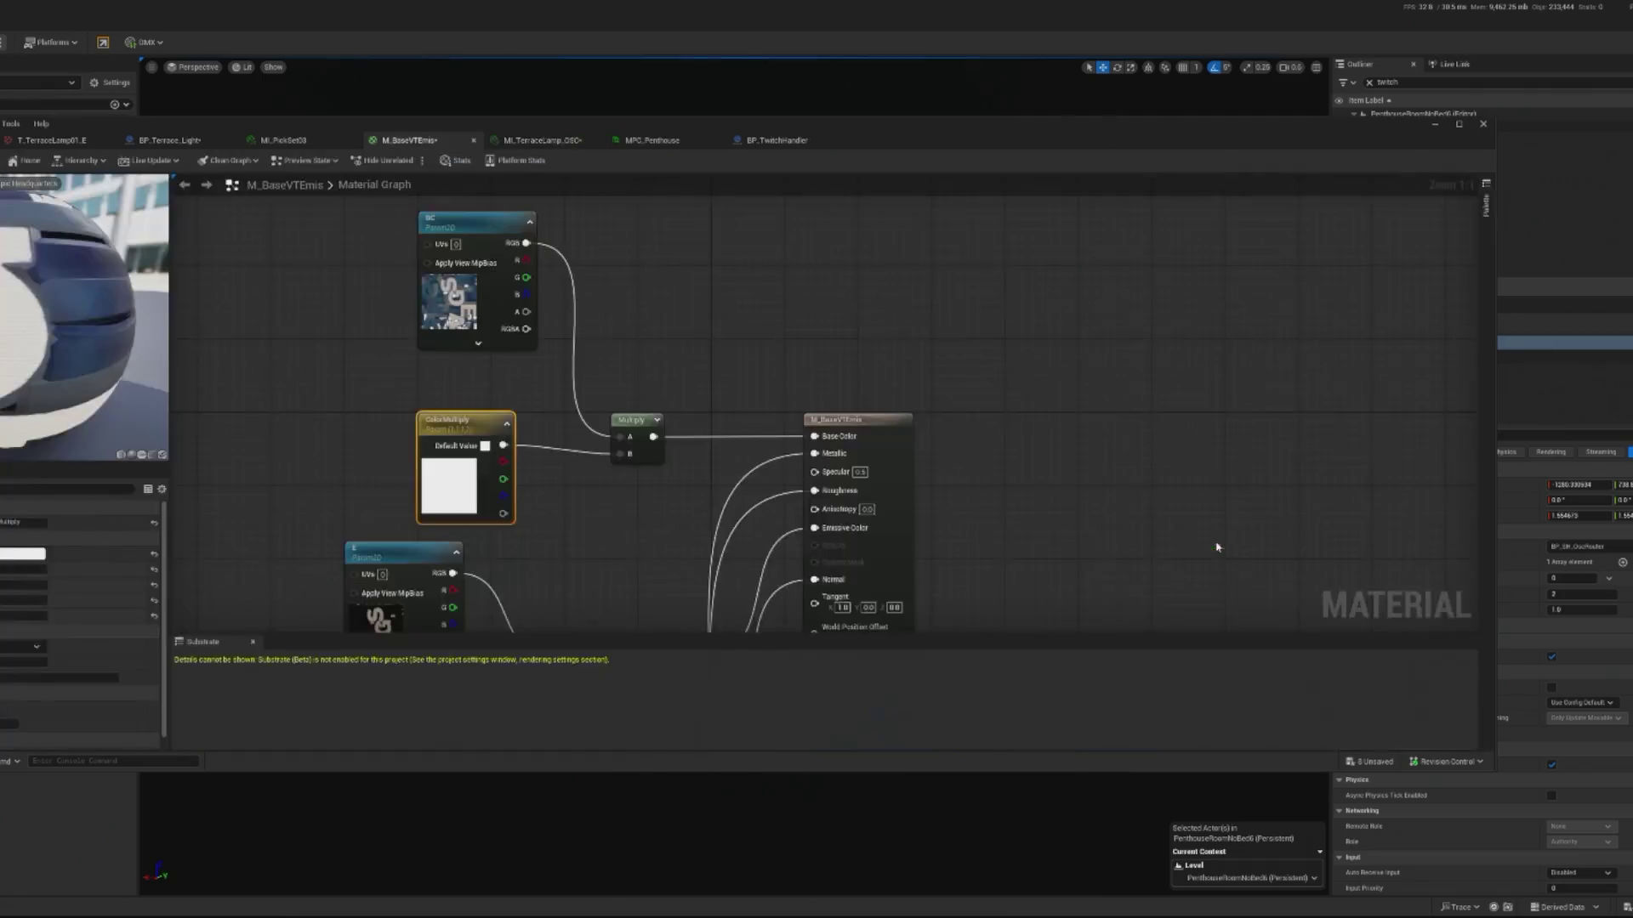
mouse_move(790, 509)
mouse_down()
mouse_move(666, 434)
mouse_move(691, 357)
mouse_move(614, 536)
mouse_up()
right_click(340, 501)
text(param)
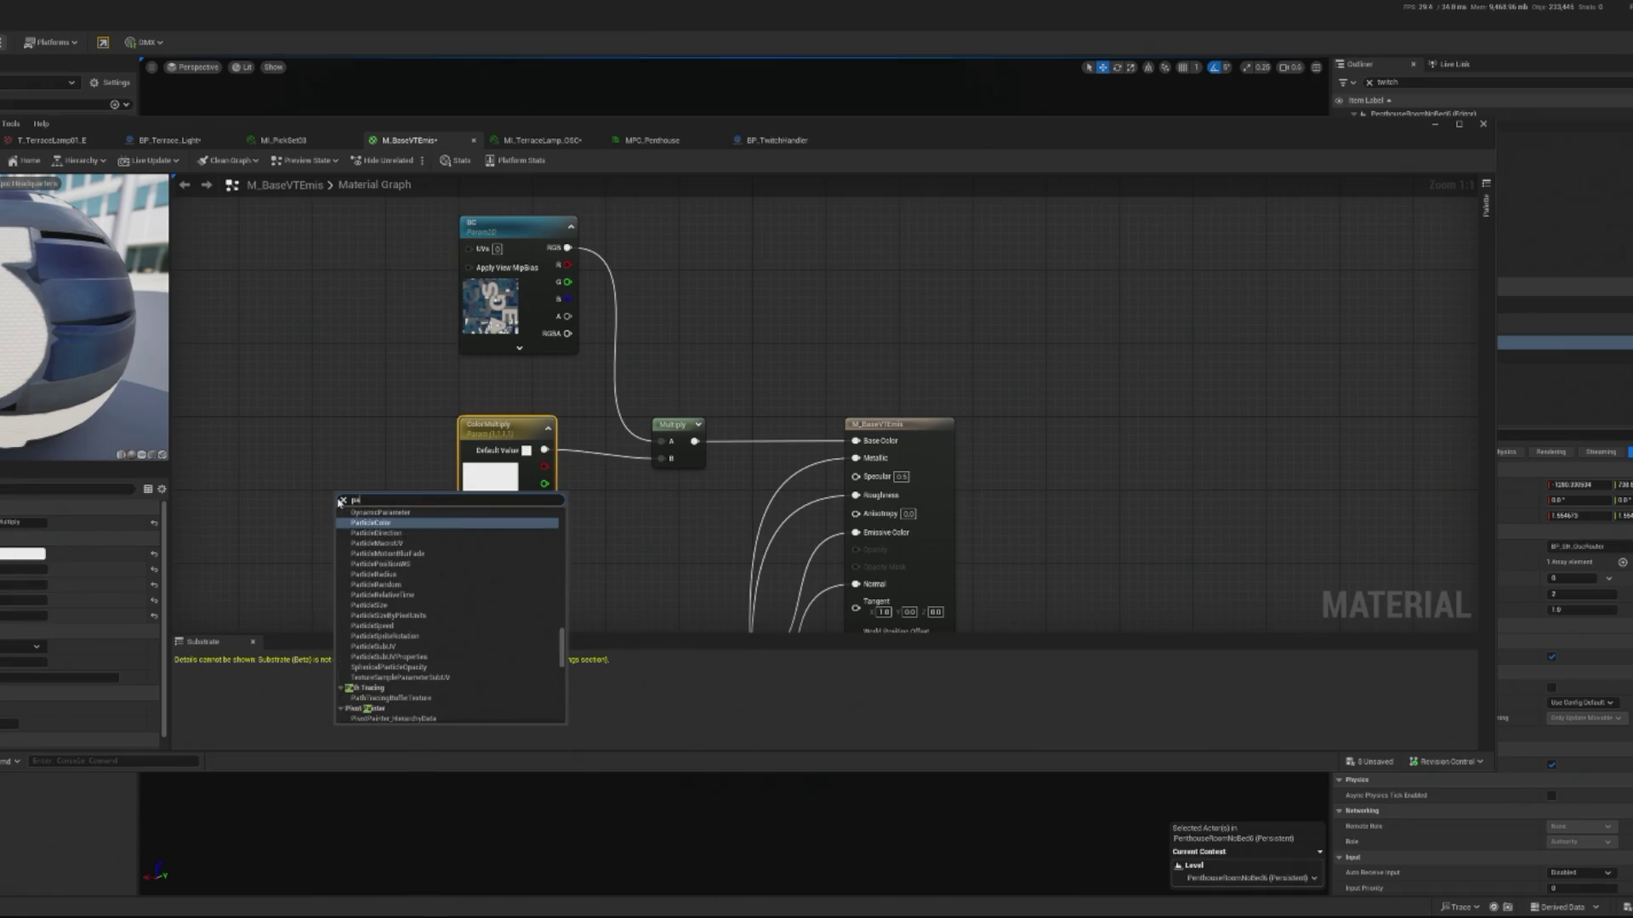
key(BackSpace)
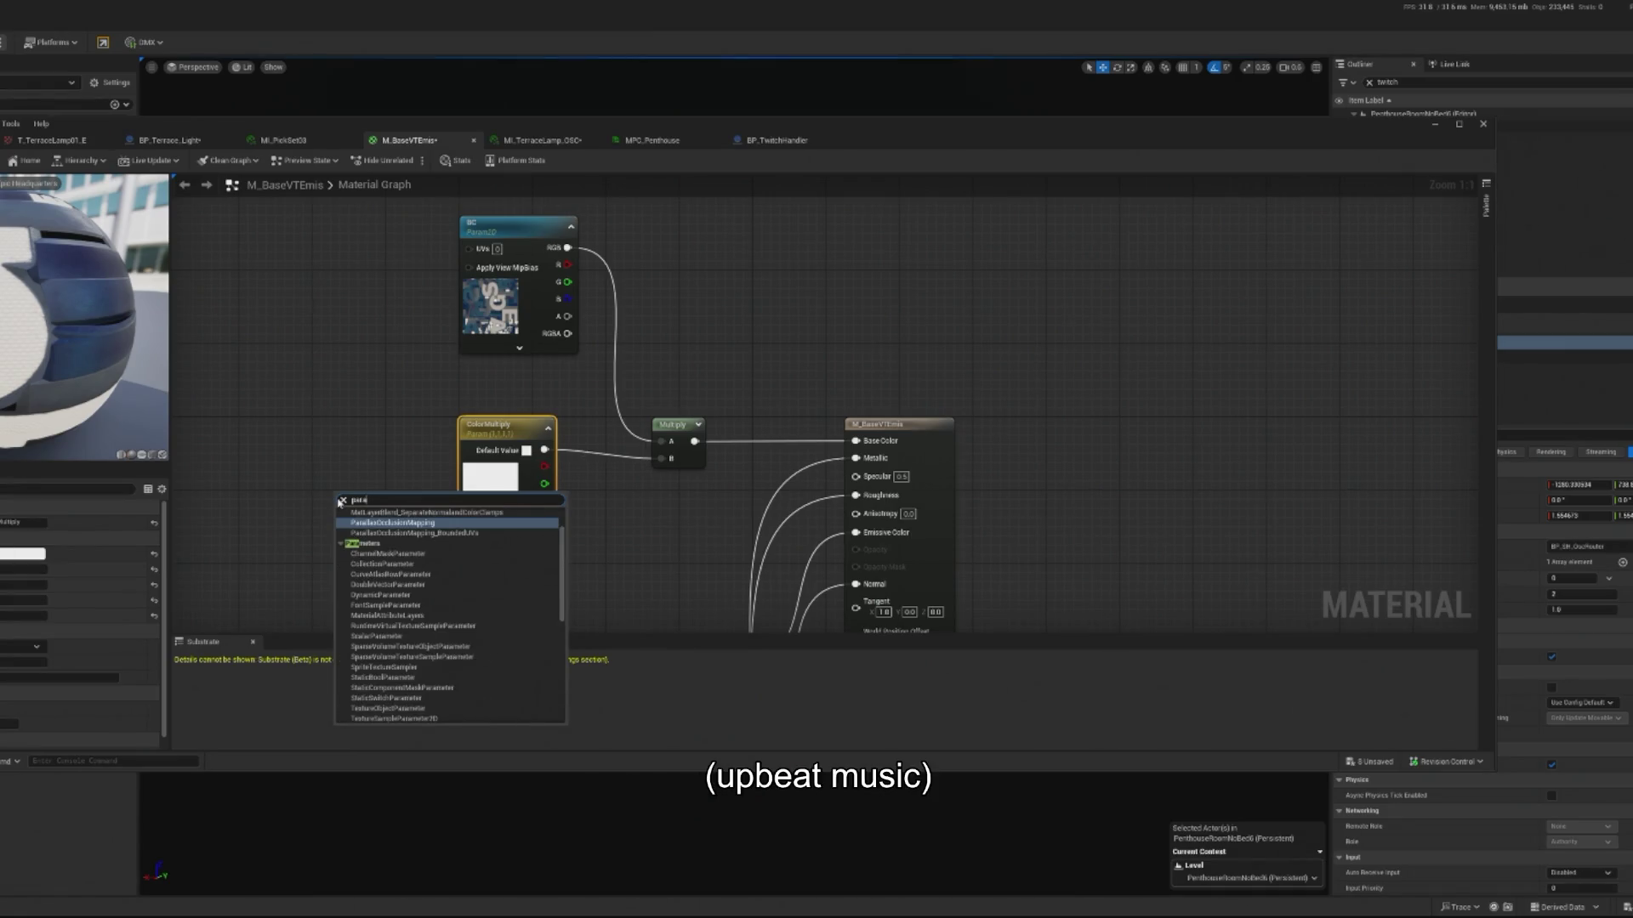
text(meter)
scroll(383, 553, up, 5)
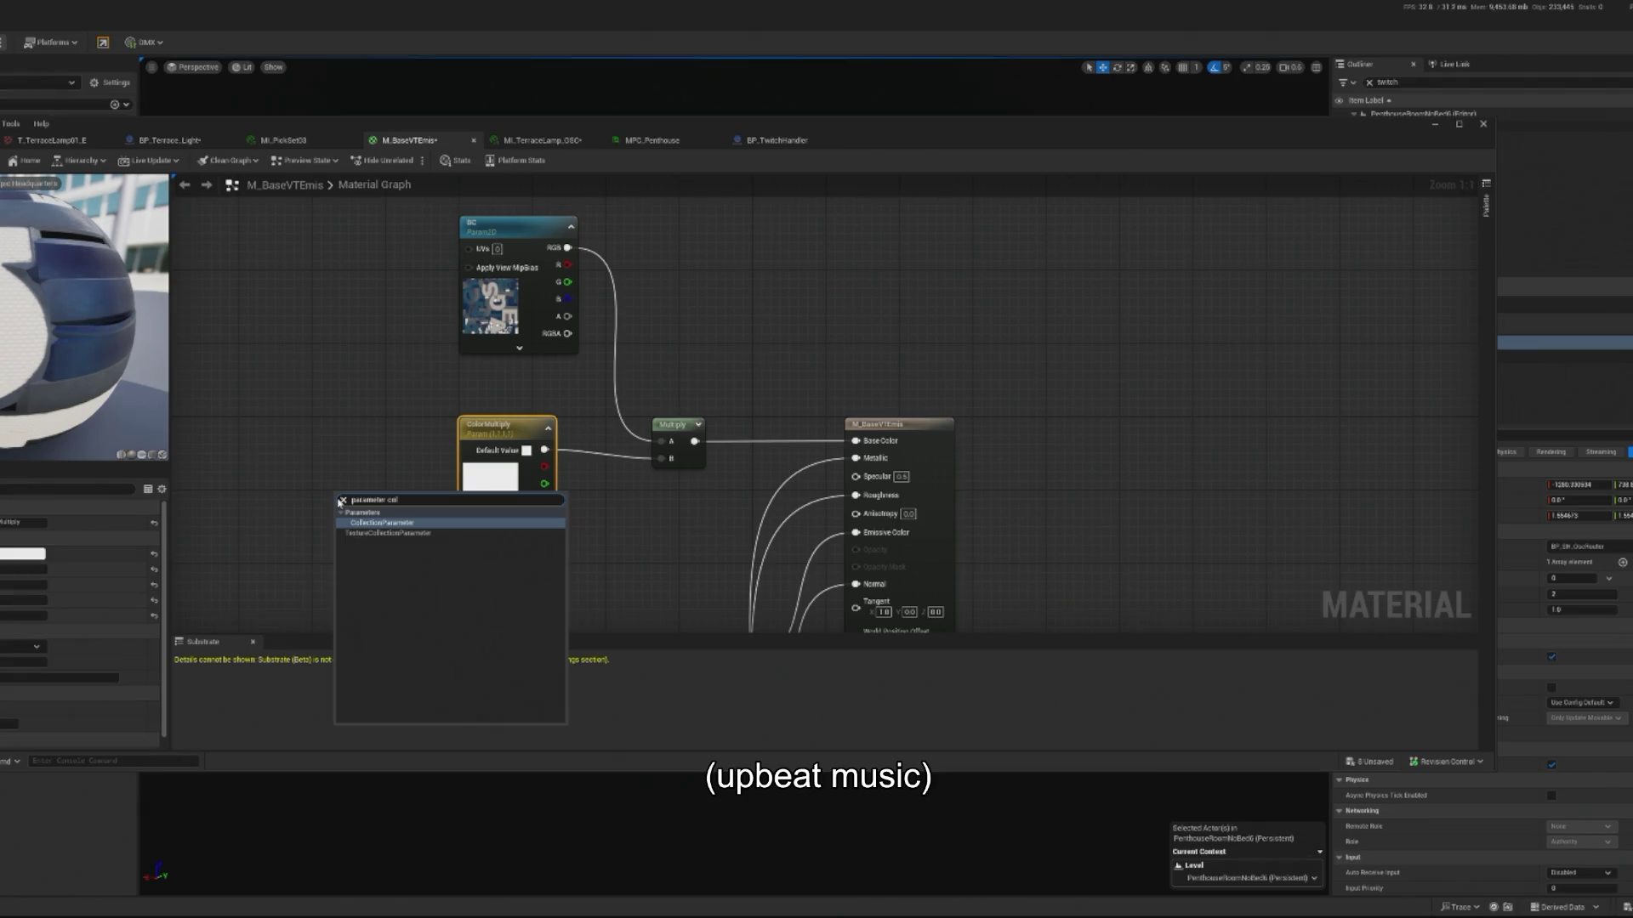
click(385, 523)
drag(385, 523, 355, 440)
- Set the node to MPC_Concert_Global_Params' Ambient Lighting and wire it into Multiply B
click(57, 524)
click(58, 526)
click(58, 525)
text(conv)
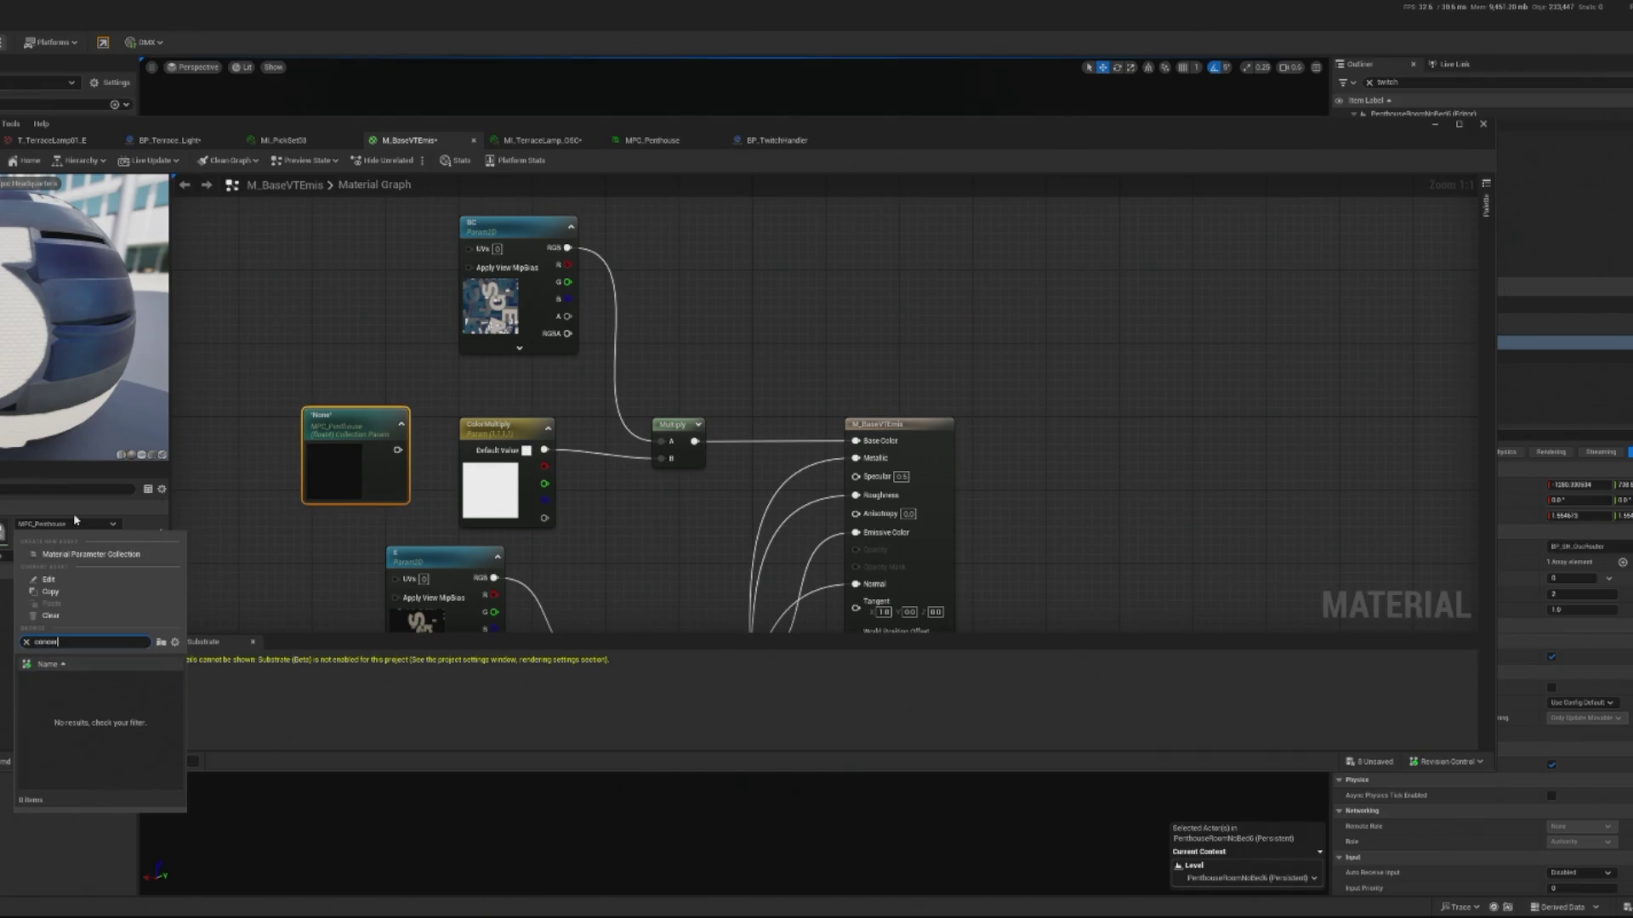
click(90, 687)
click(39, 556)
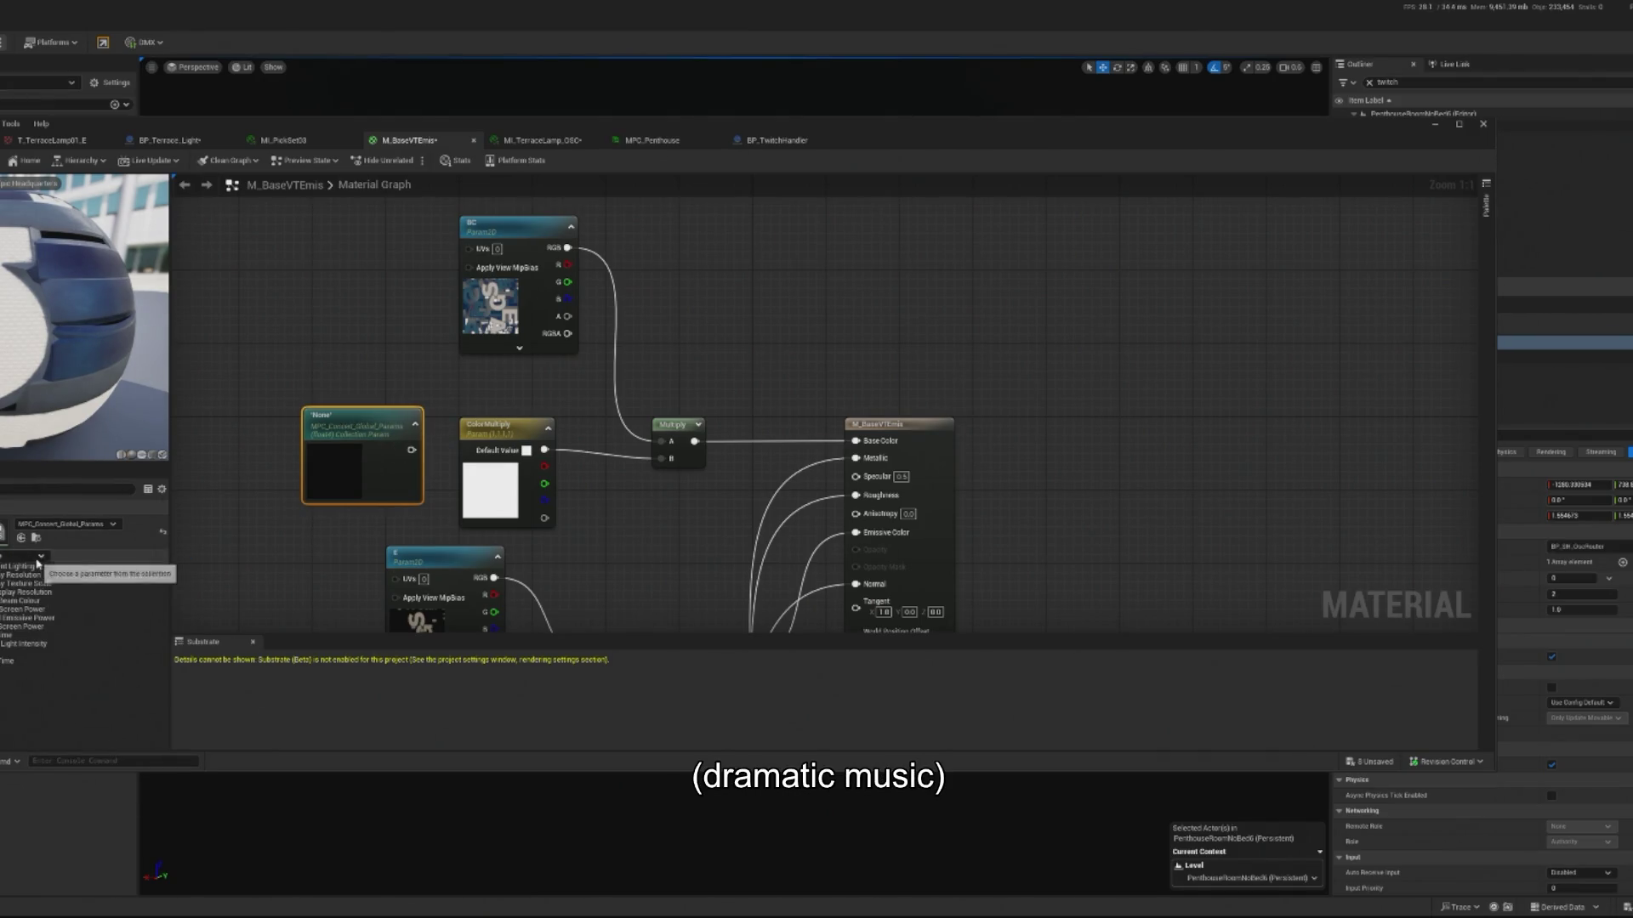
click(25, 567)
drag(411, 450, 662, 458)
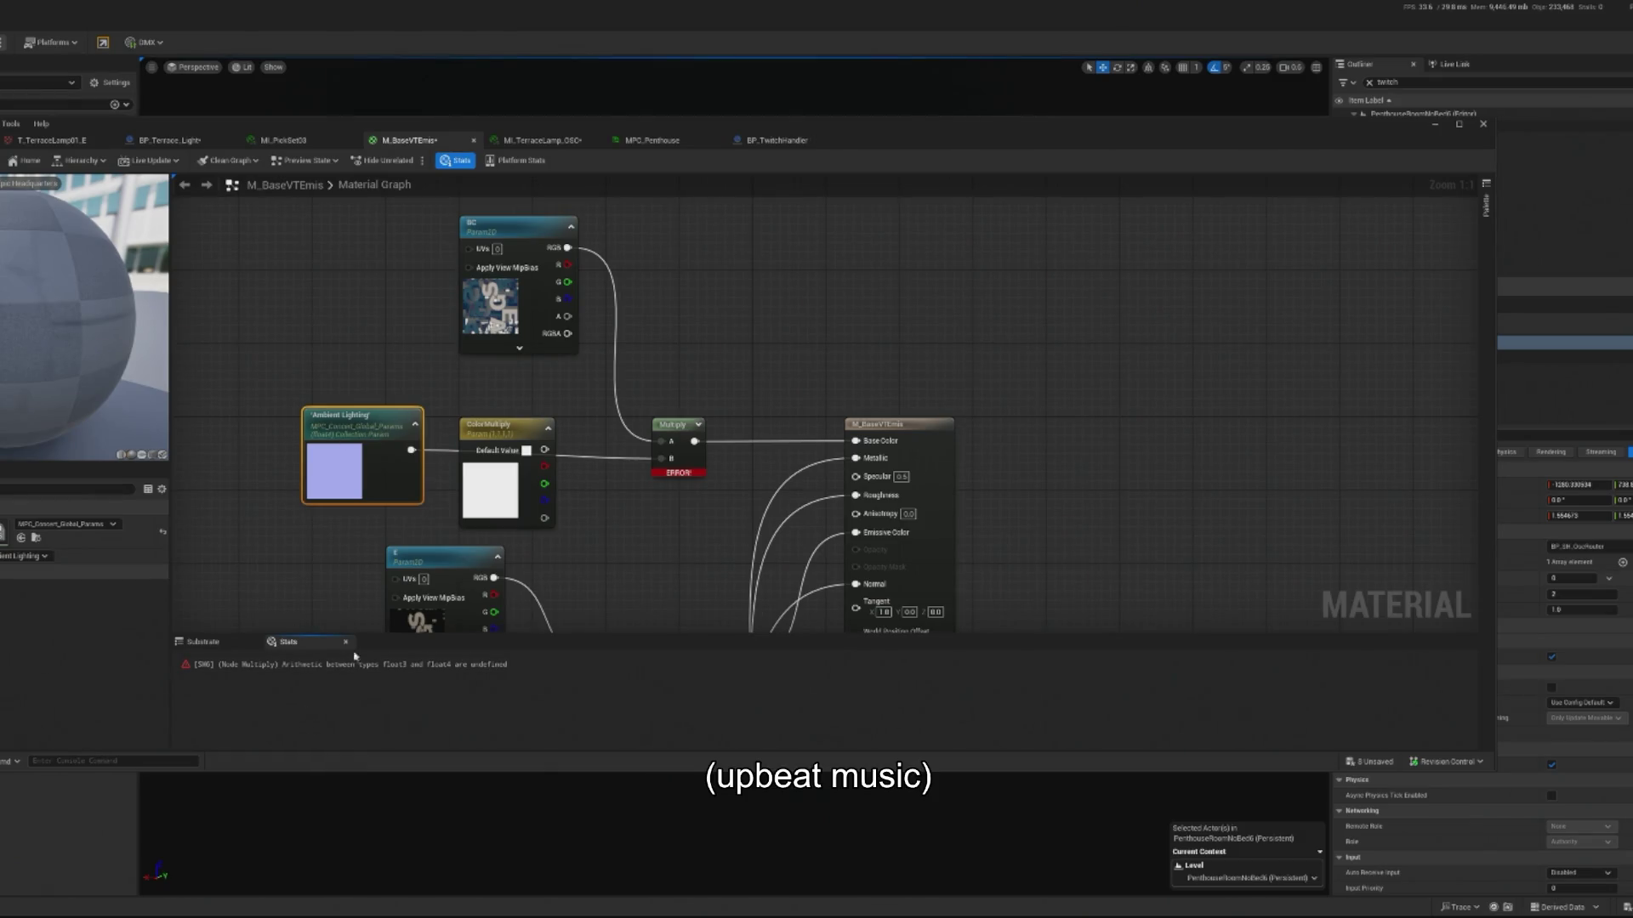
key(Home)
- Move ColorMultiply aside and save M_BaseVTEmis, continuing past the compile warning
mouse_move(491, 446)
mouse_down()
mouse_move(587, 482)
mouse_move(337, 410)
mouse_move(240, 223)
mouse_up()
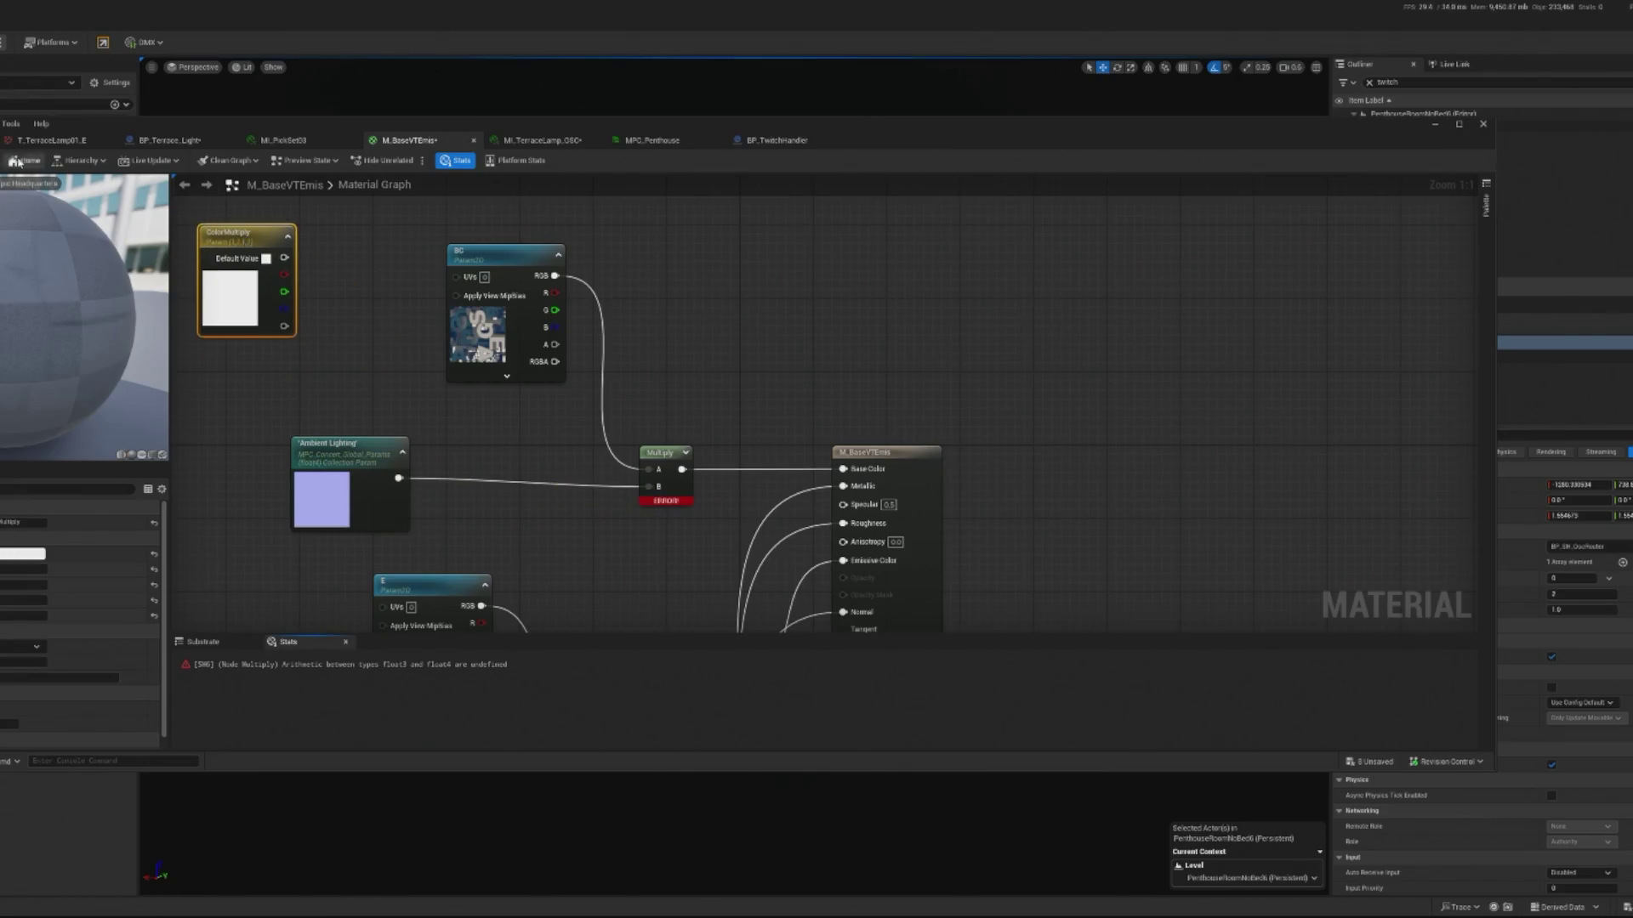
key(ctrl+s)
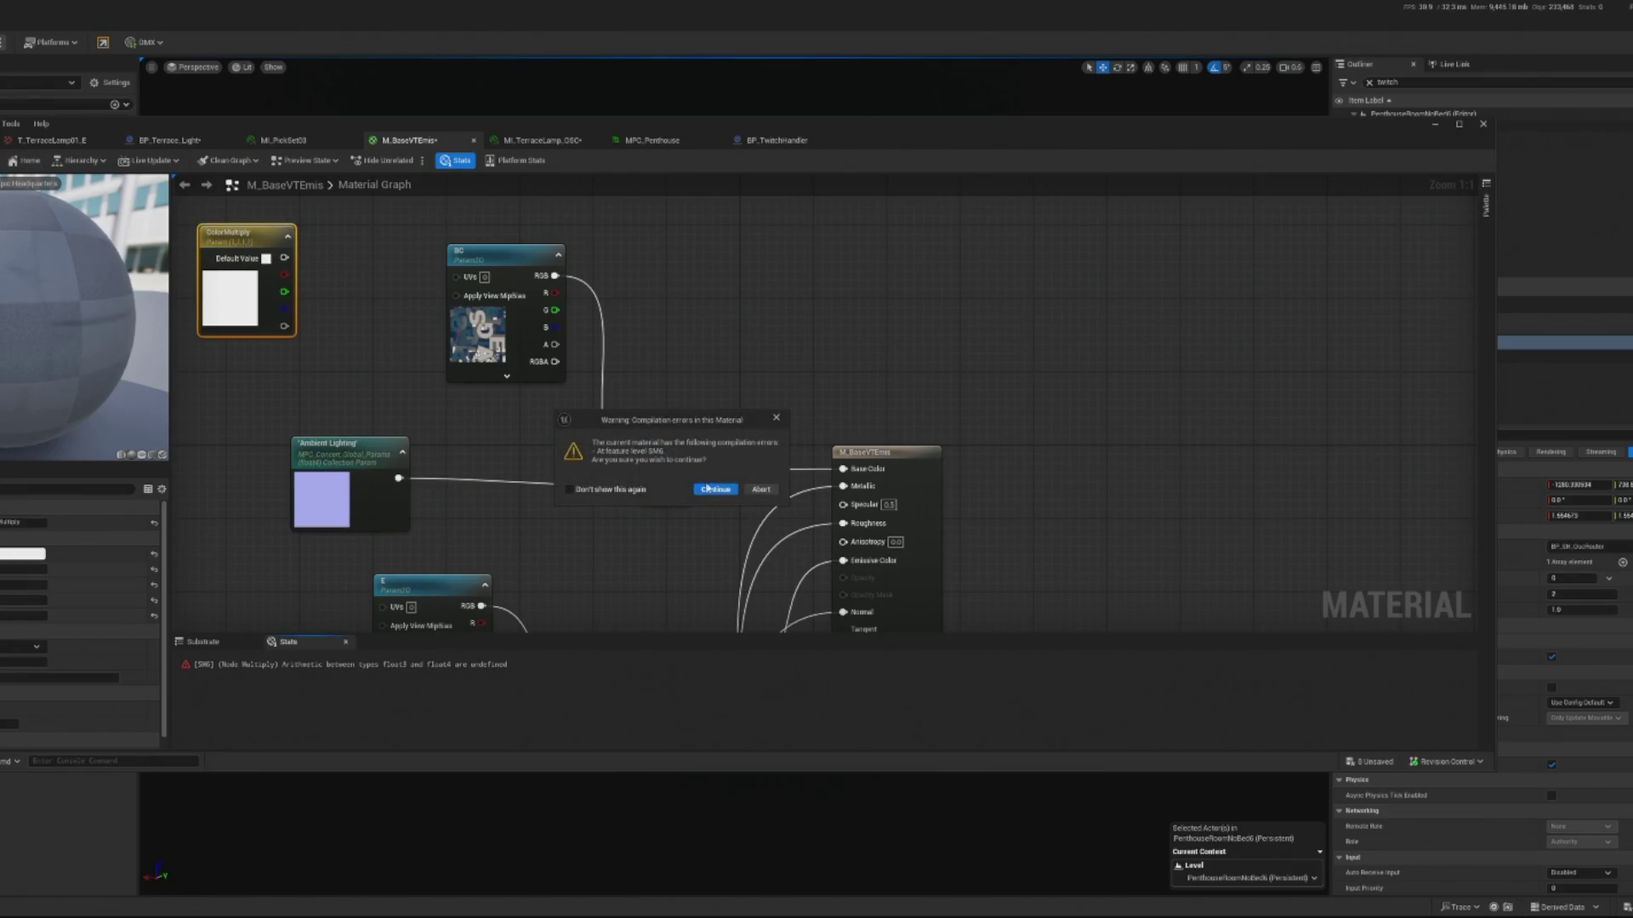
click(706, 487)
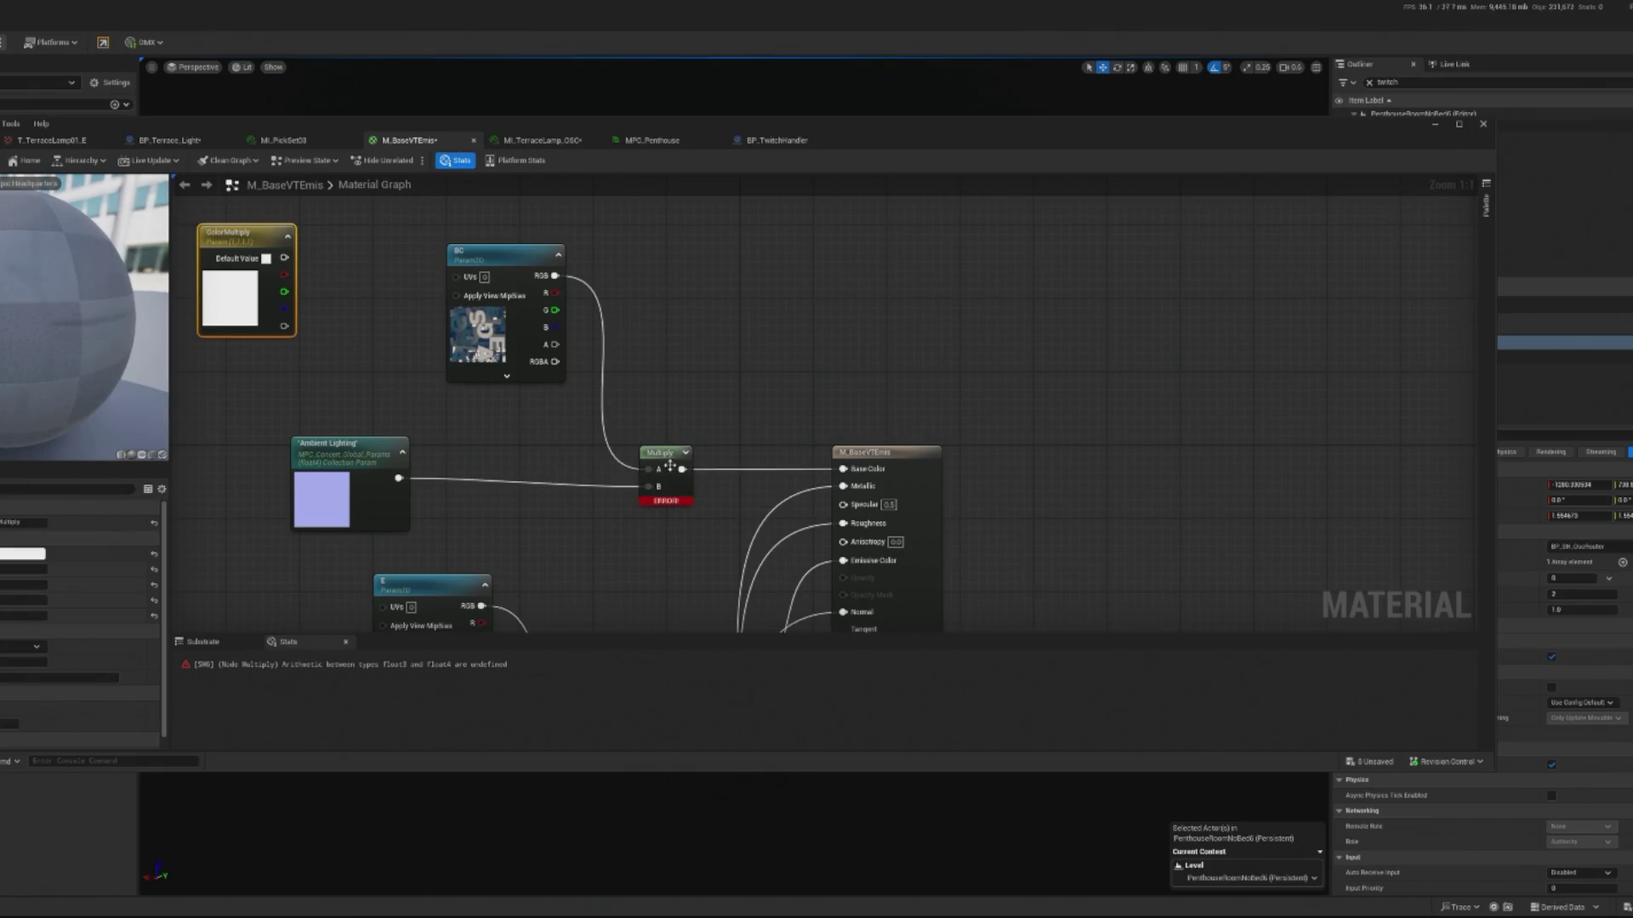
- Connect Ambient Lighting to the lower Multiply's B input and spread the E texture and Emissive nodes apart
mouse_move(652, 478)
mouse_down()
mouse_move(640, 295)
mouse_move(742, 419)
mouse_up()
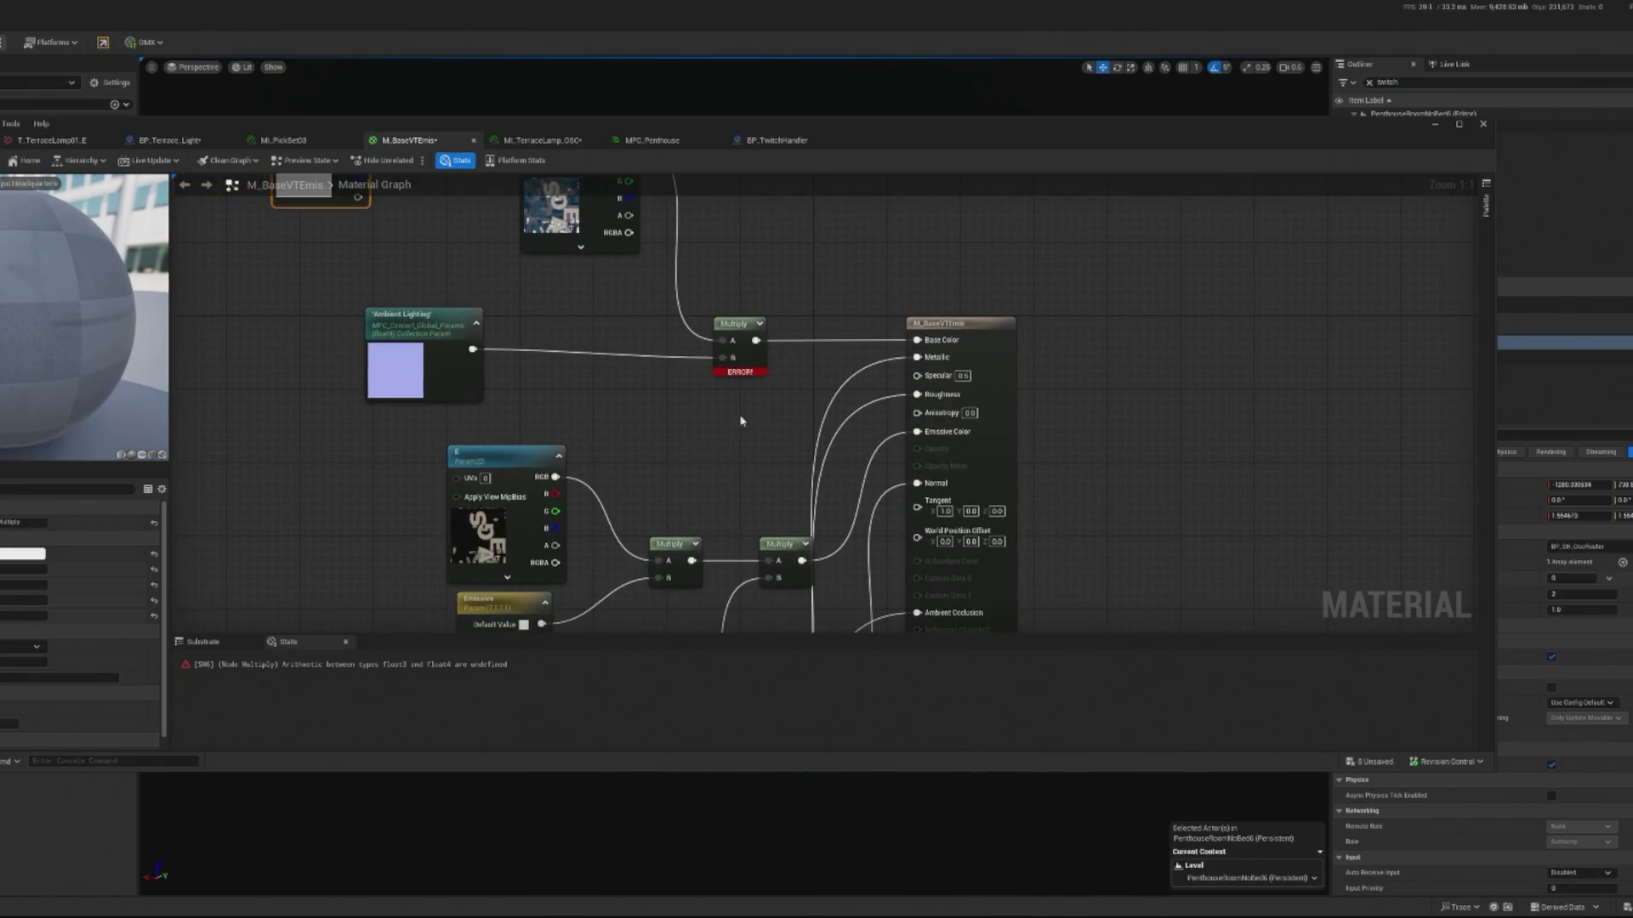
key(ctrl+z)
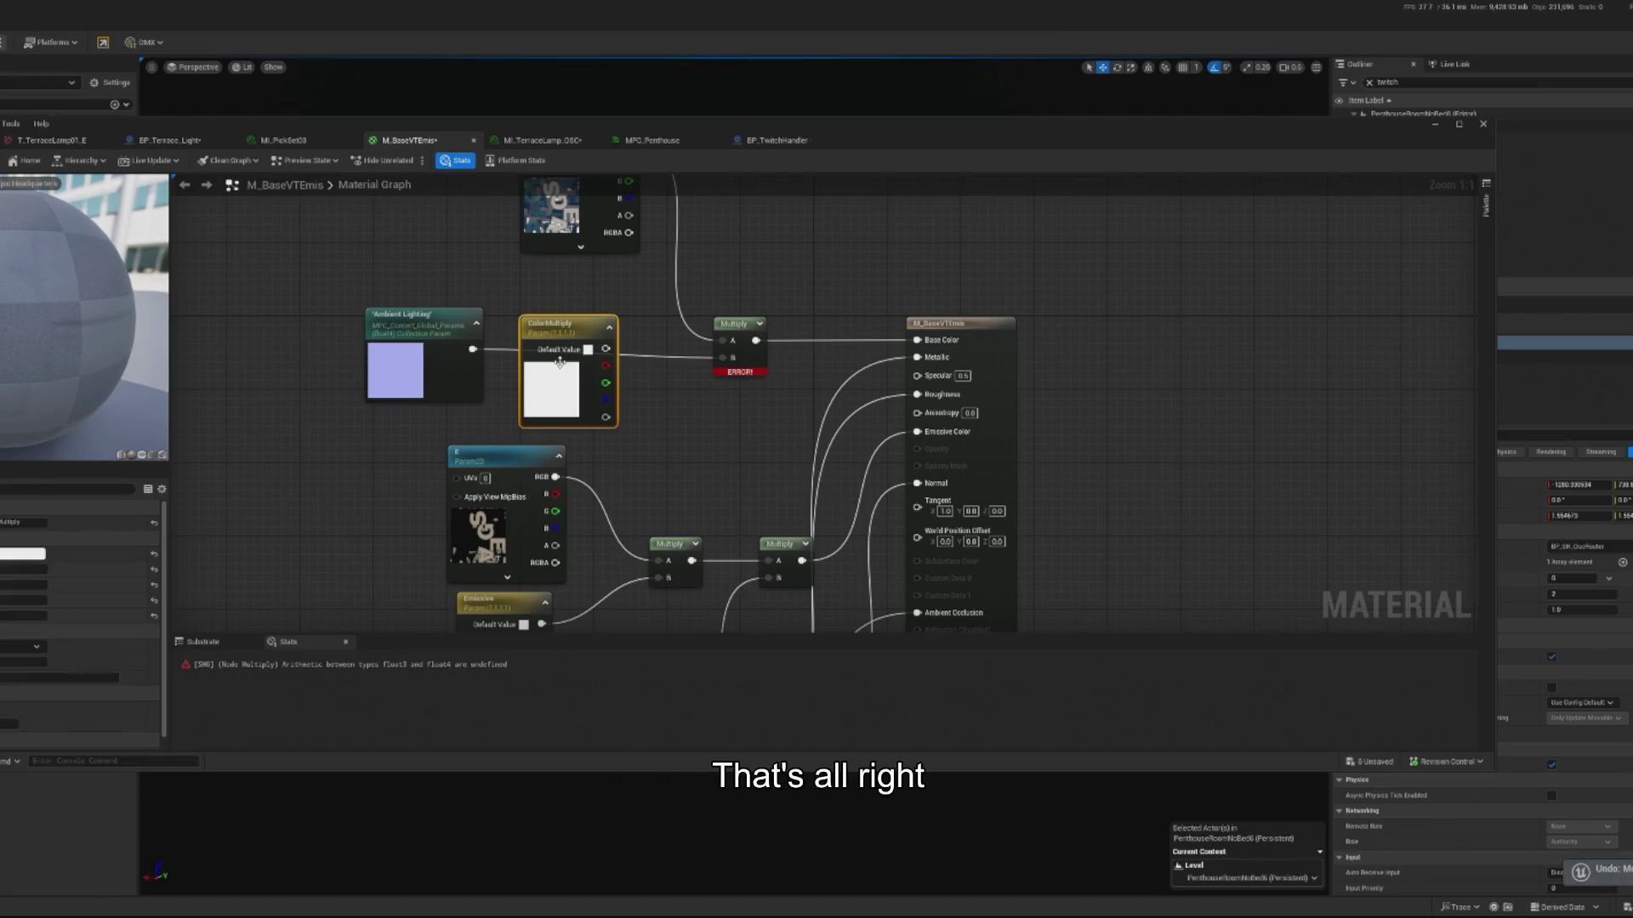
mouse_move(442, 335)
mouse_down()
mouse_move(444, 625)
mouse_move(495, 414)
mouse_move(460, 427)
mouse_move(423, 534)
mouse_move(603, 348)
mouse_up()
drag(630, 376, 630, 374)
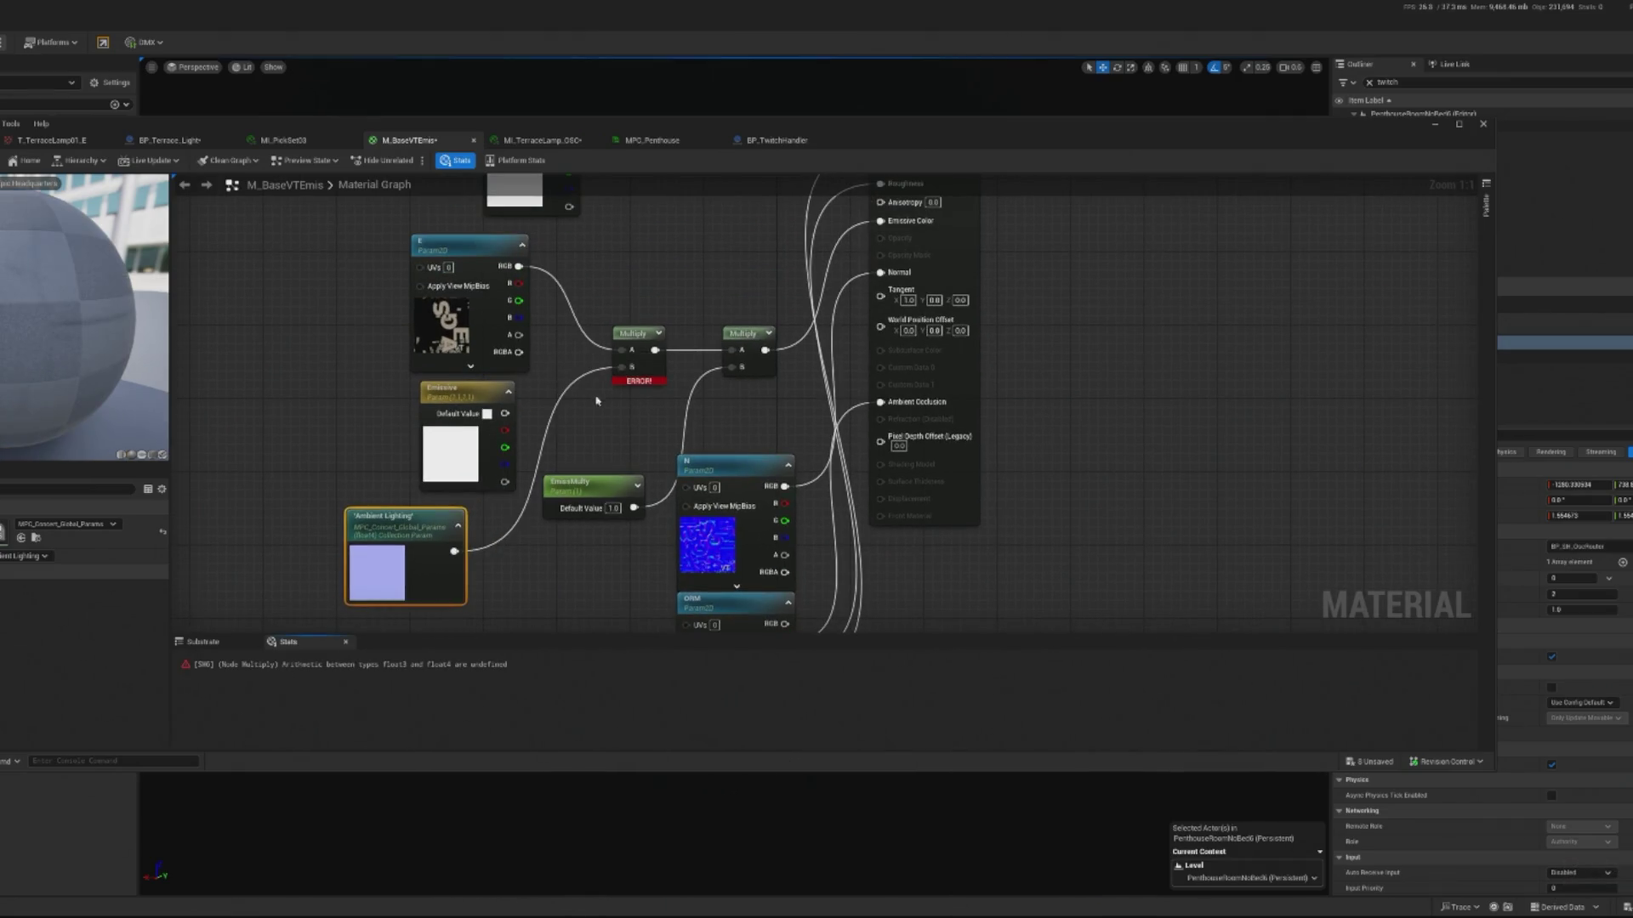
drag(446, 266, 382, 264)
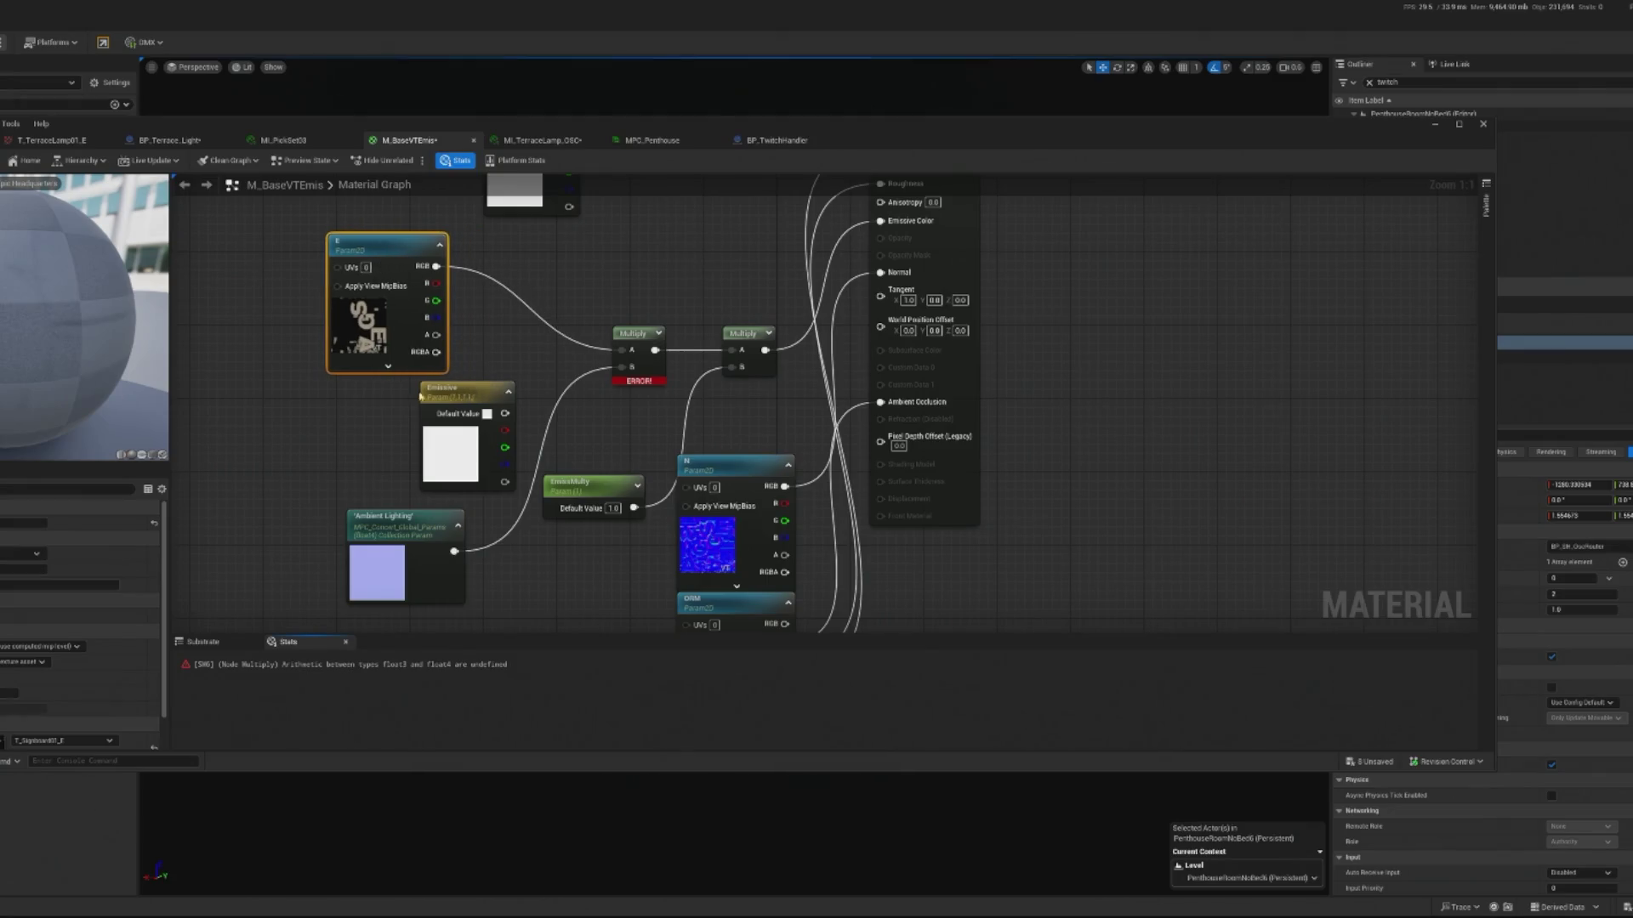
drag(446, 397, 243, 388)
mouse_move(405, 515)
mouse_down()
mouse_move(426, 451)
mouse_move(514, 443)
mouse_up()
text(float)
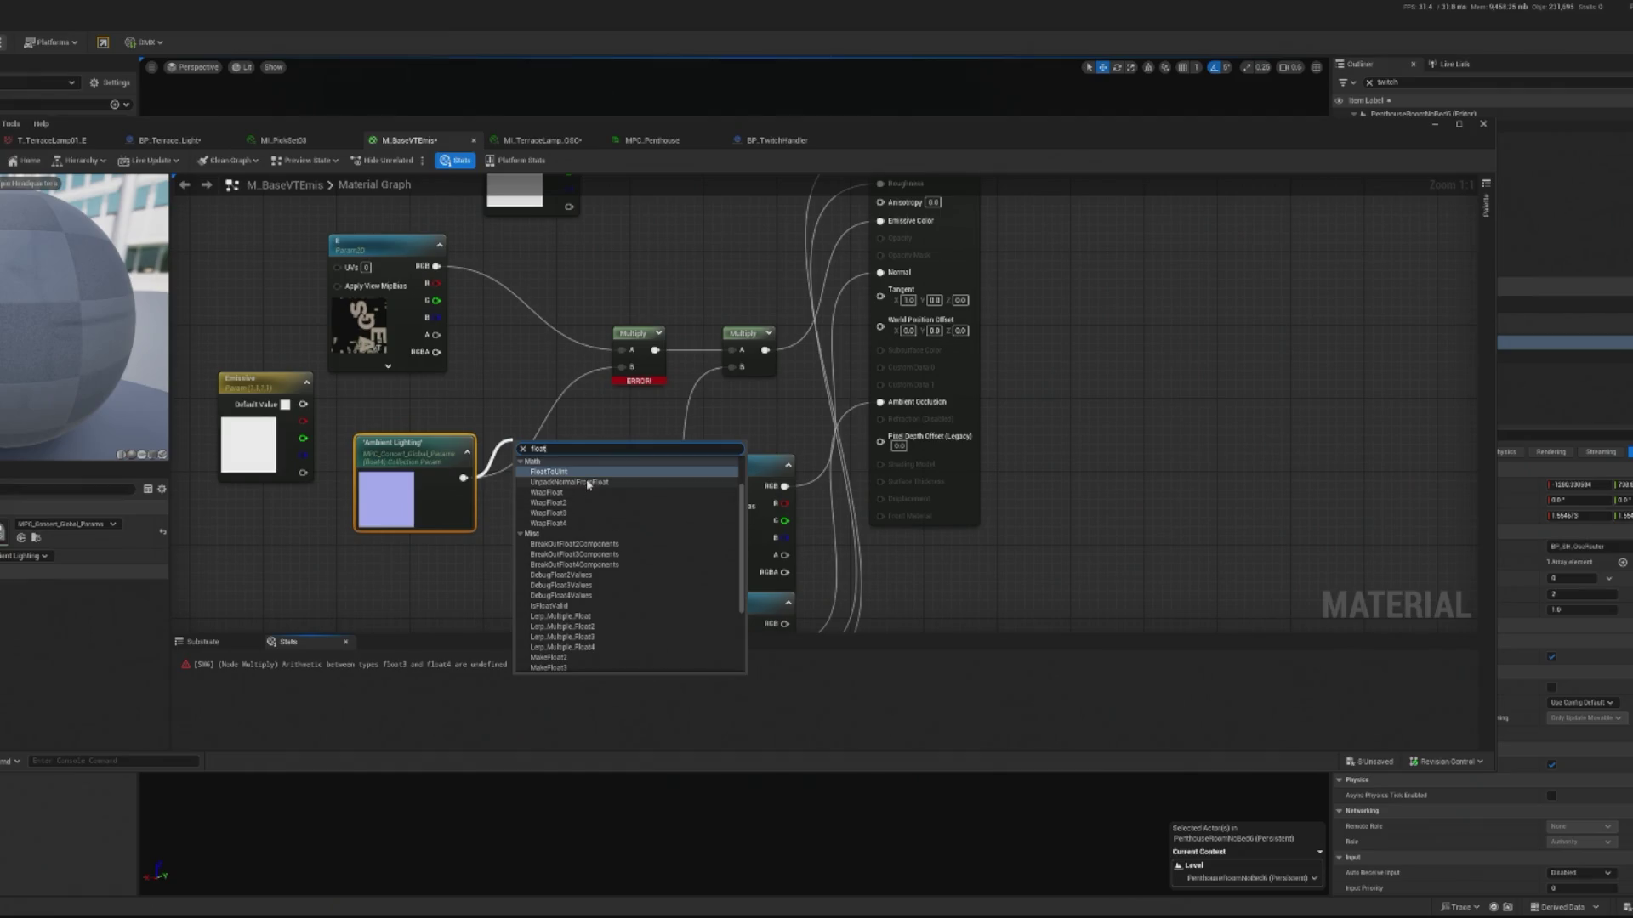
- Disconnect Ambient Lighting from Multiply B and add a MakeFloat3 node fed from it
click(630, 368)
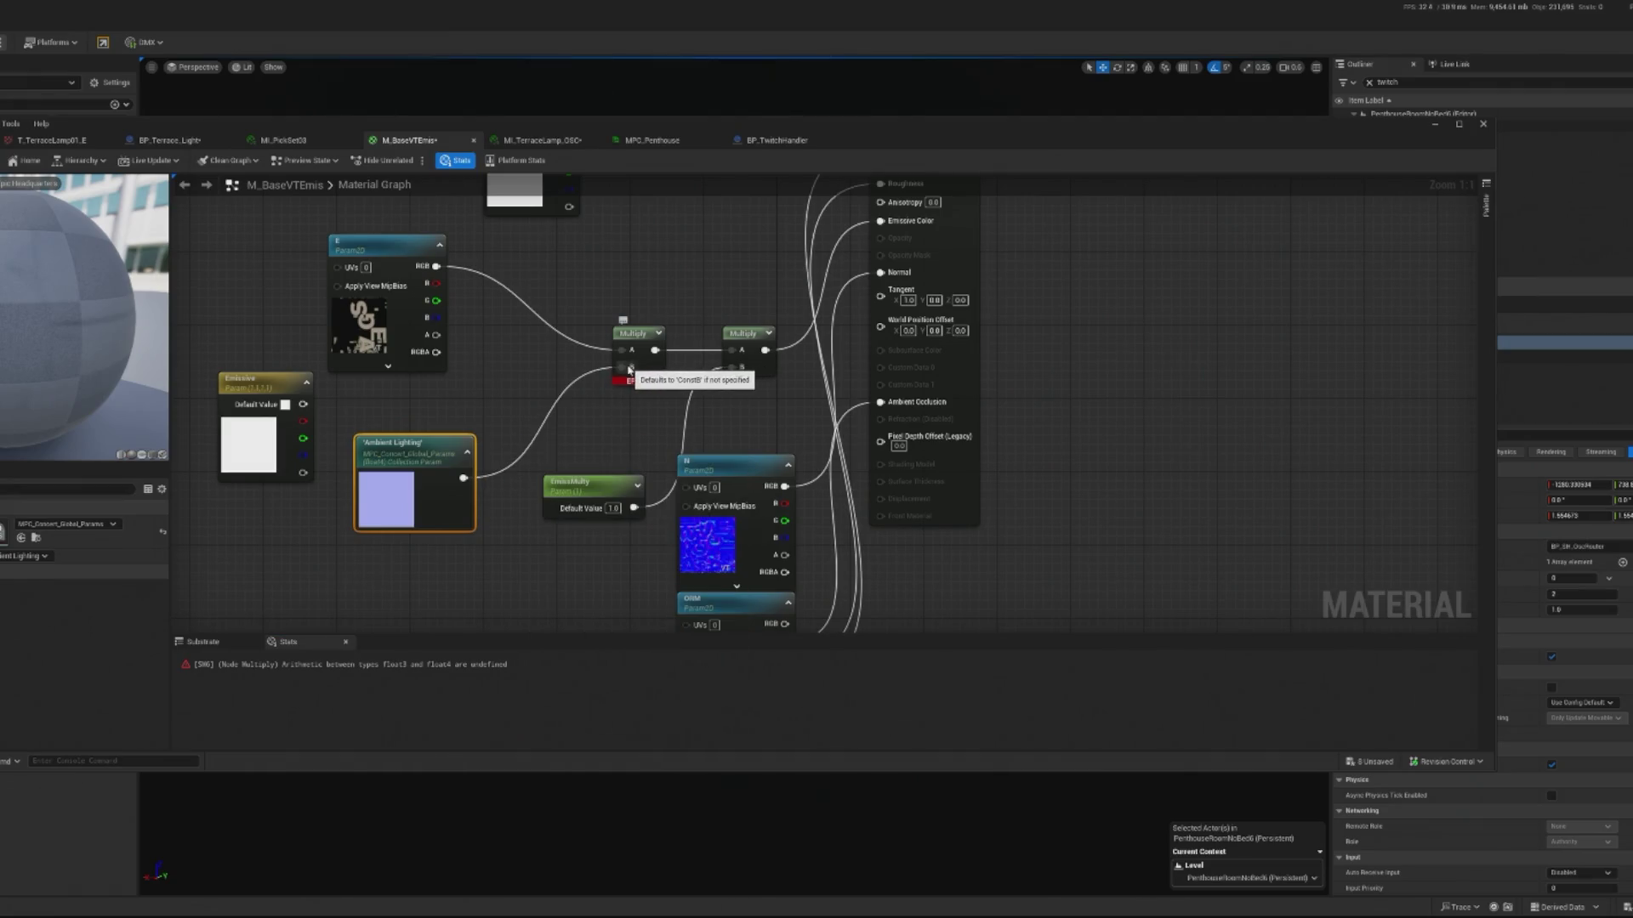
alt+click(630, 369)
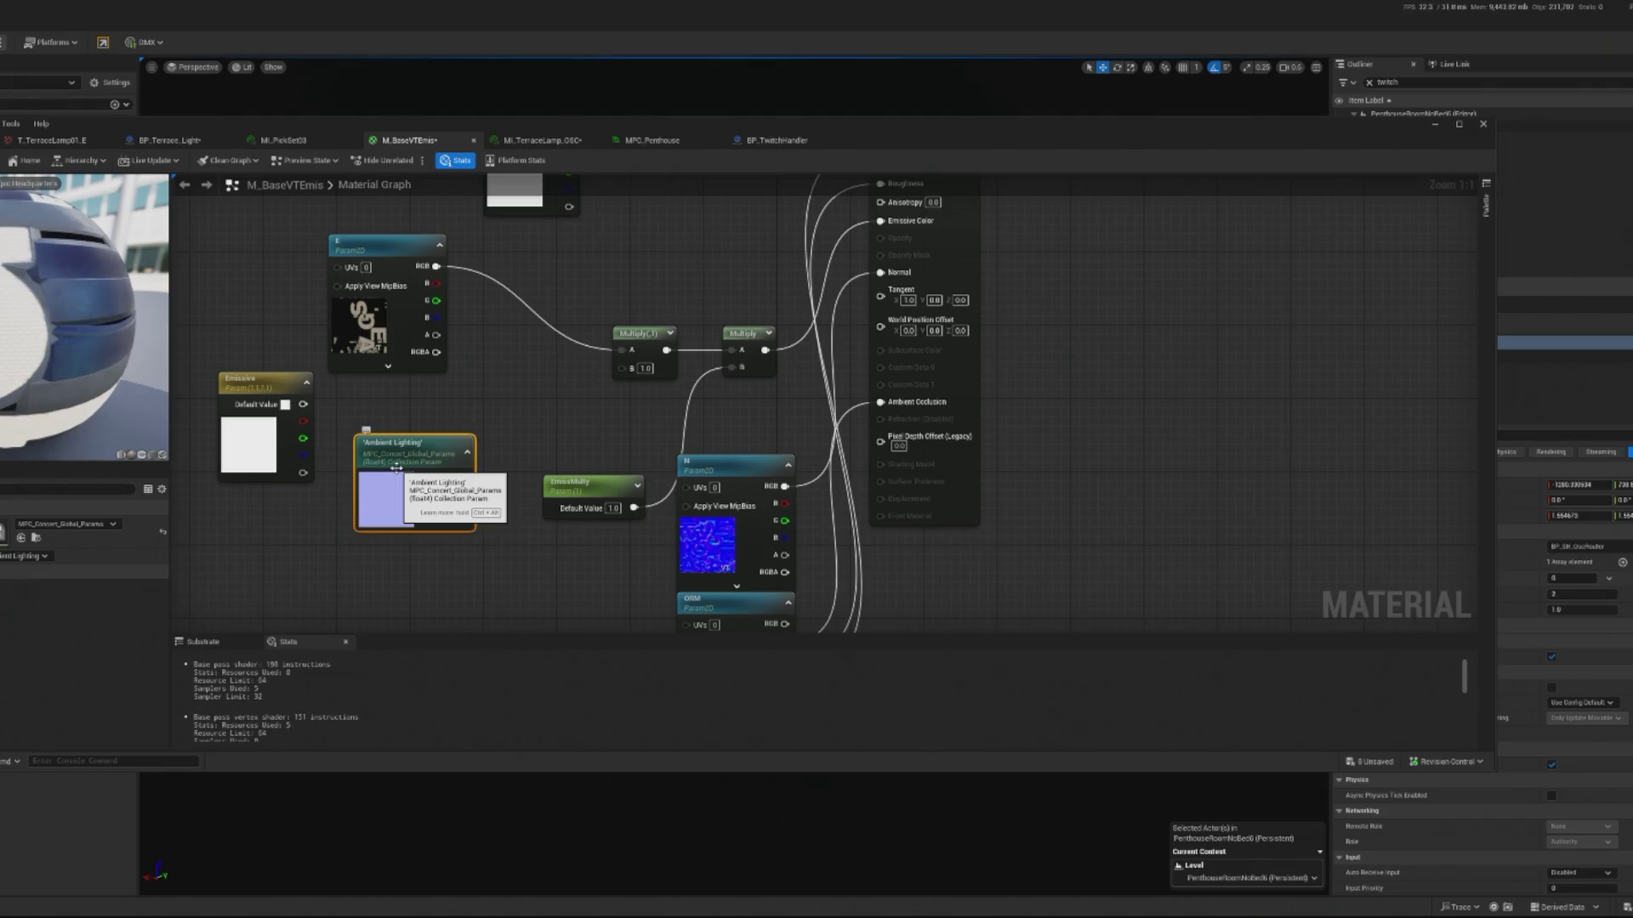
drag(462, 478, 499, 434)
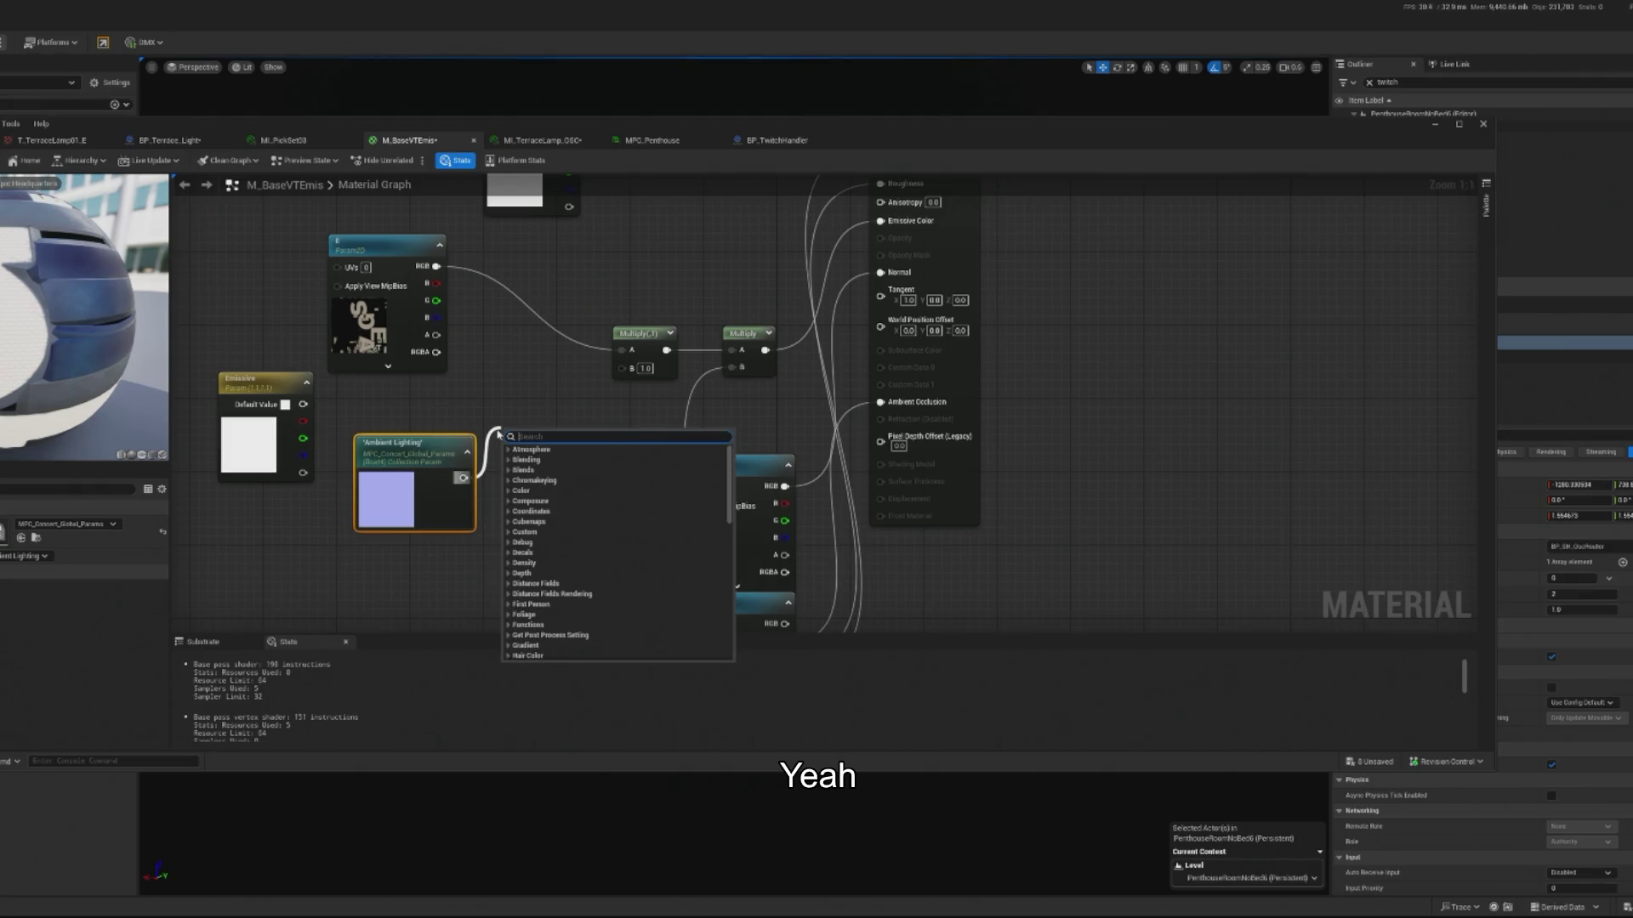
text(float 3)
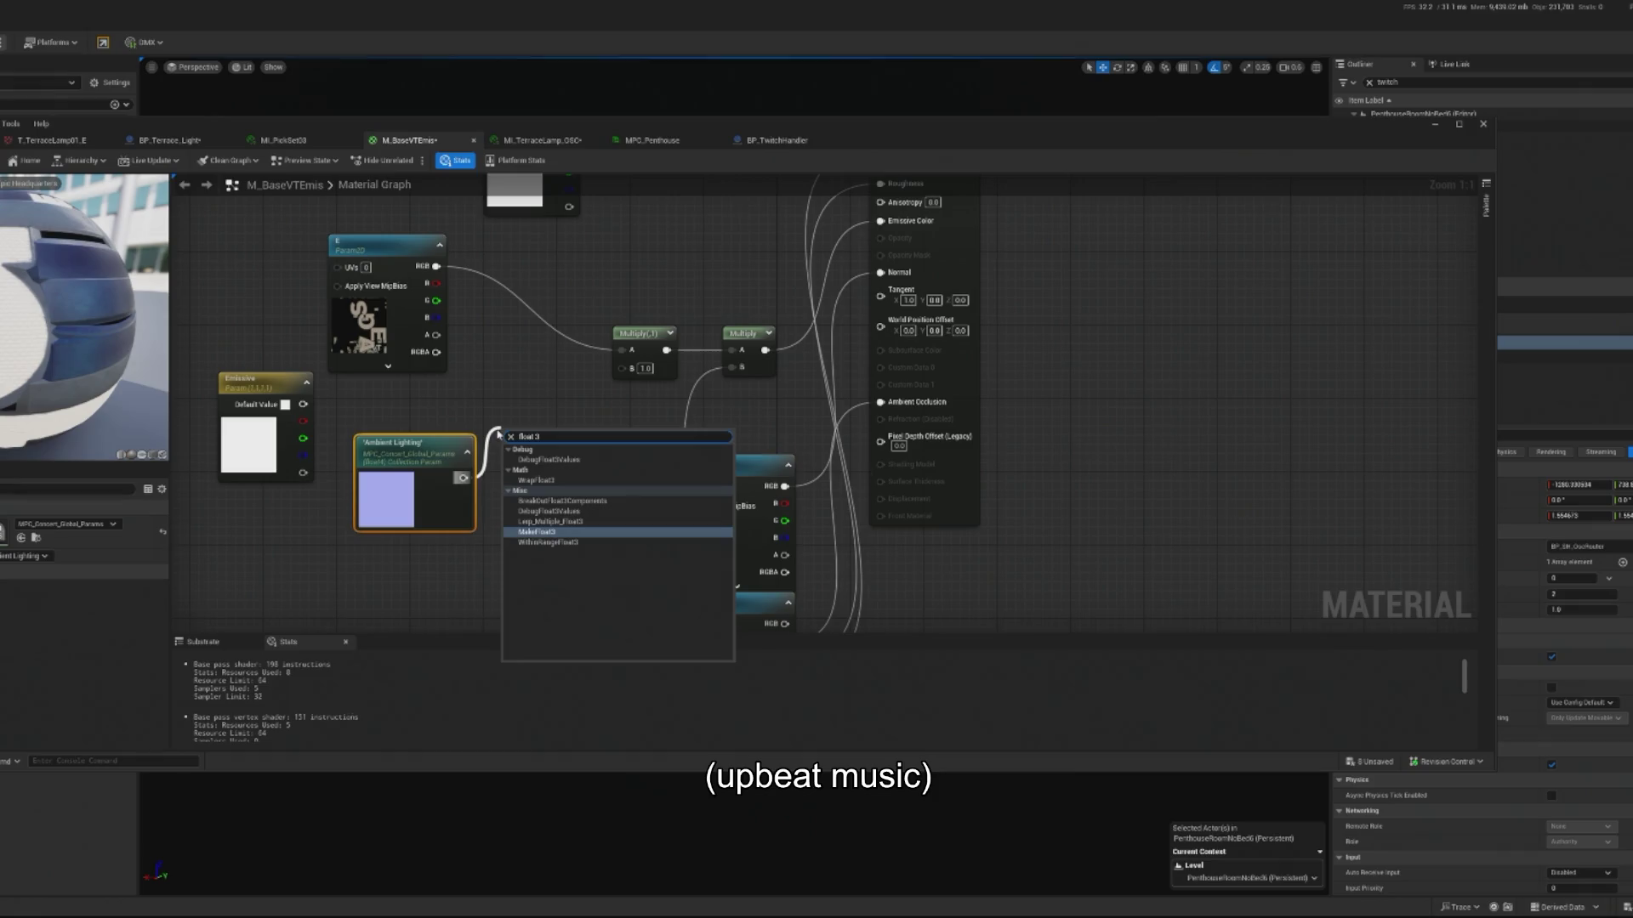
key(Return)
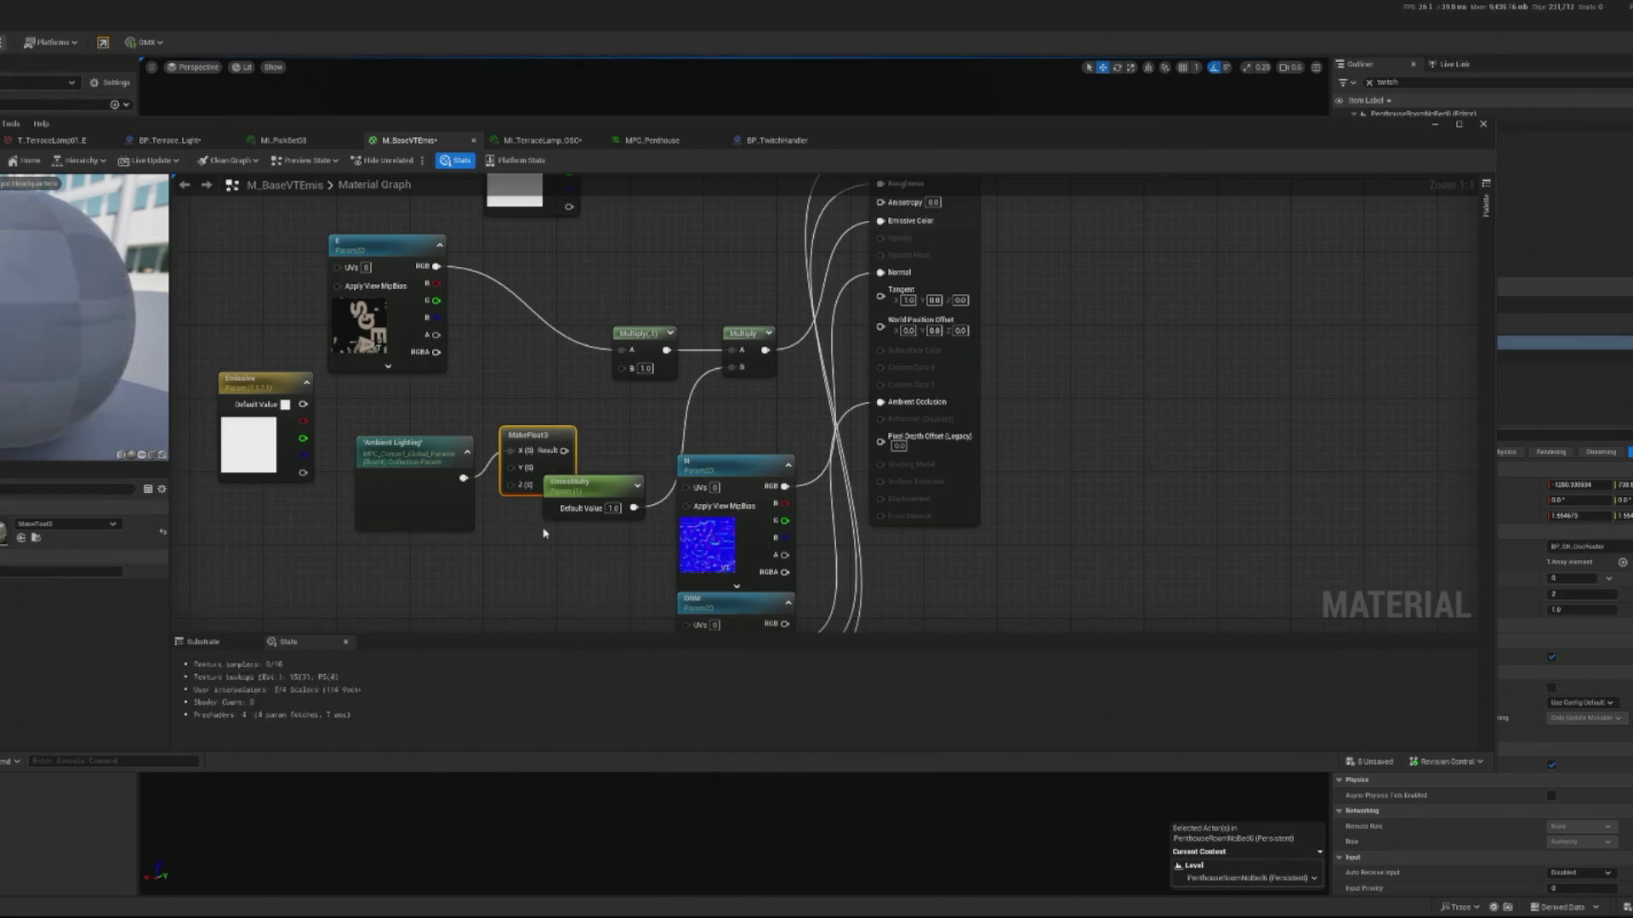
- Delete the MakeFloat3 node again and move the Multiply node left
mouse_move(537, 435)
mouse_down()
mouse_move(524, 406)
mouse_move(623, 368)
mouse_up()
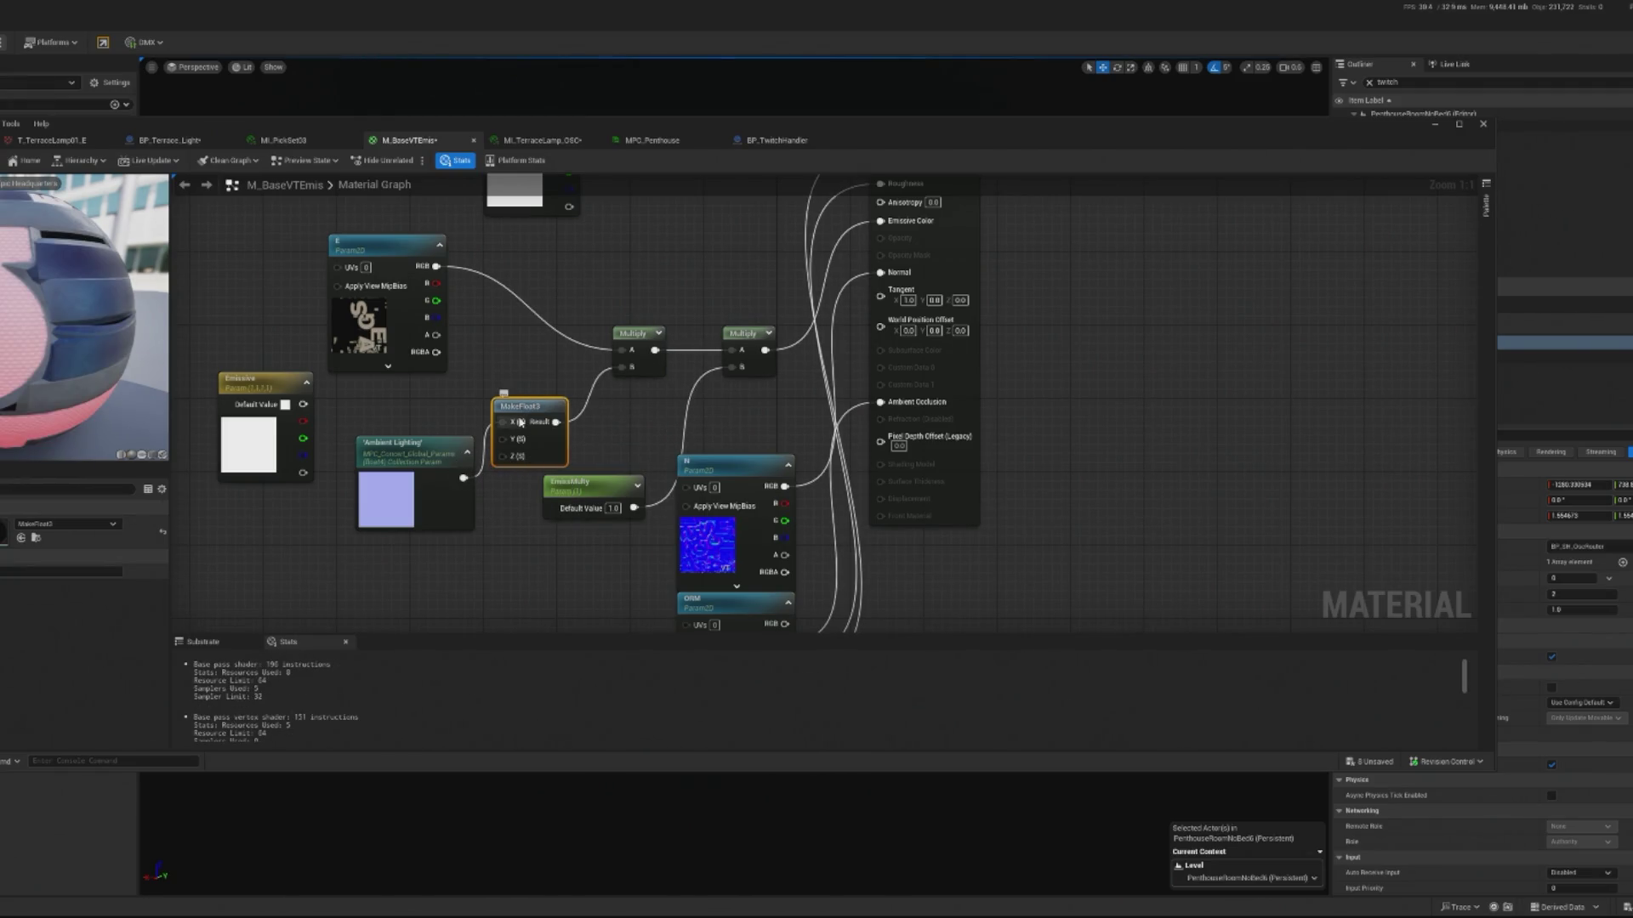
drag(523, 406, 525, 430)
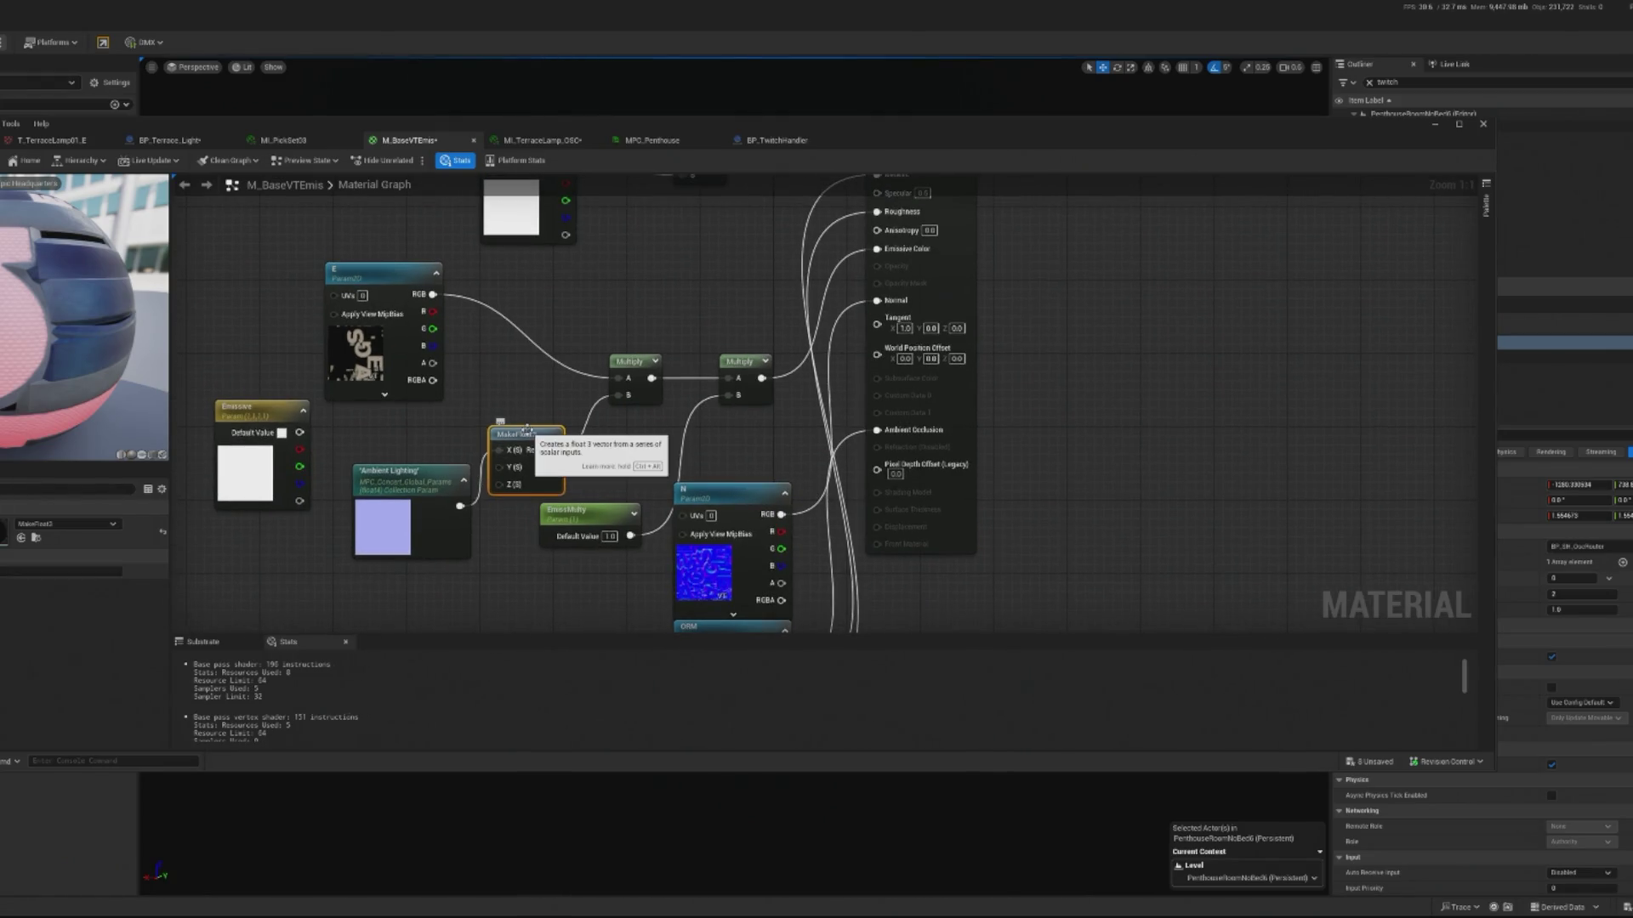
key(Delete)
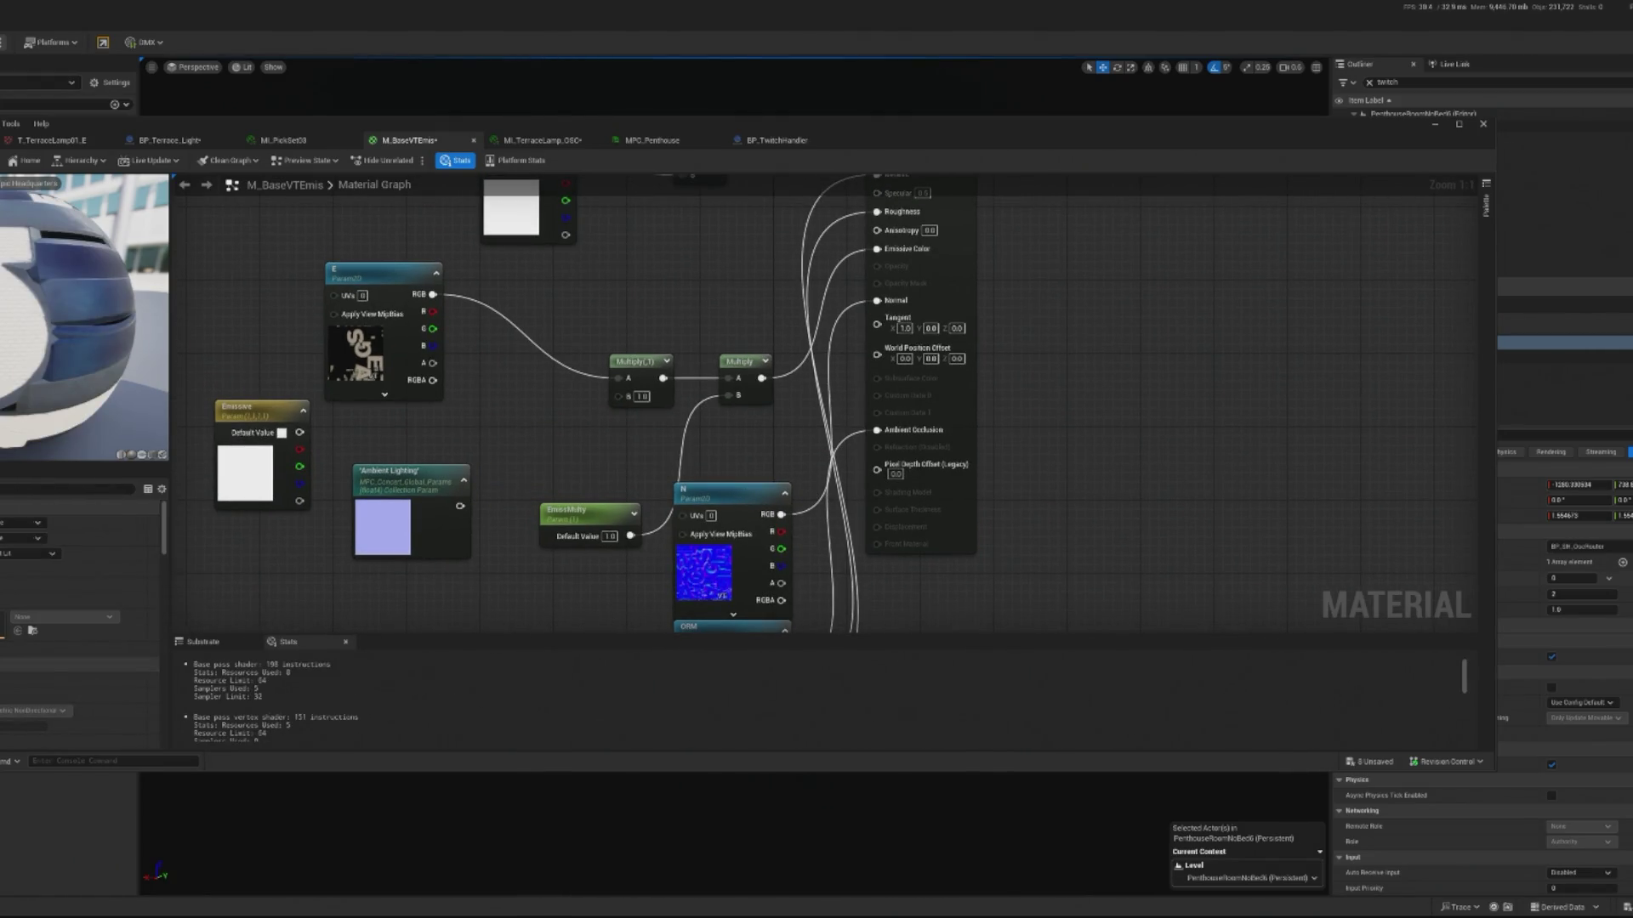
drag(635, 356, 544, 370)
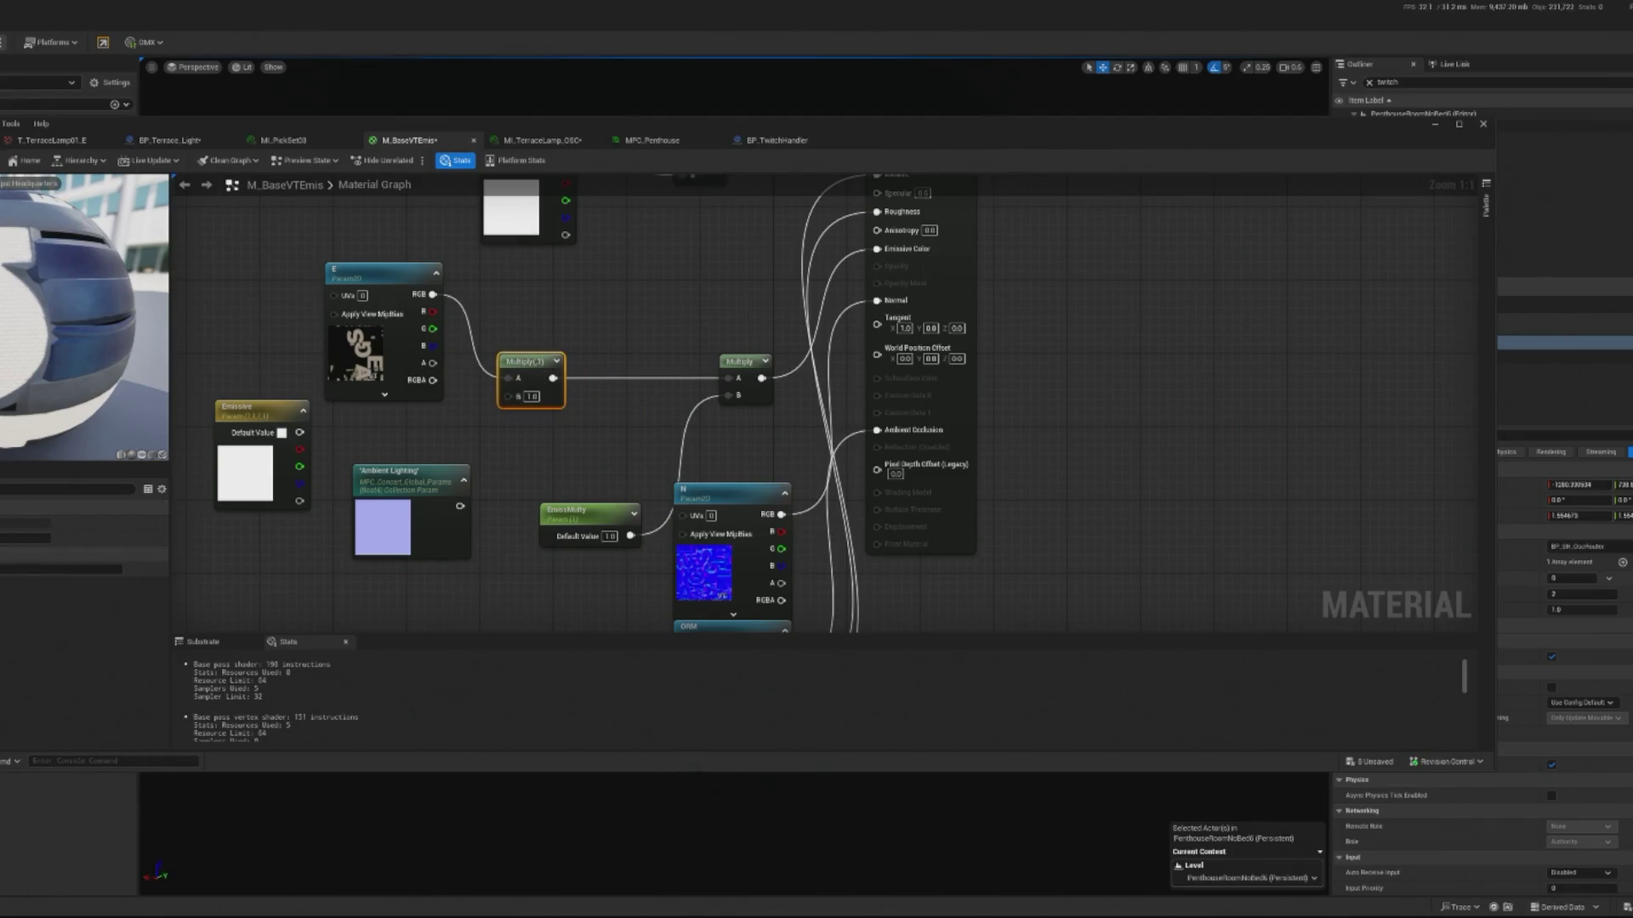
click(429, 491)
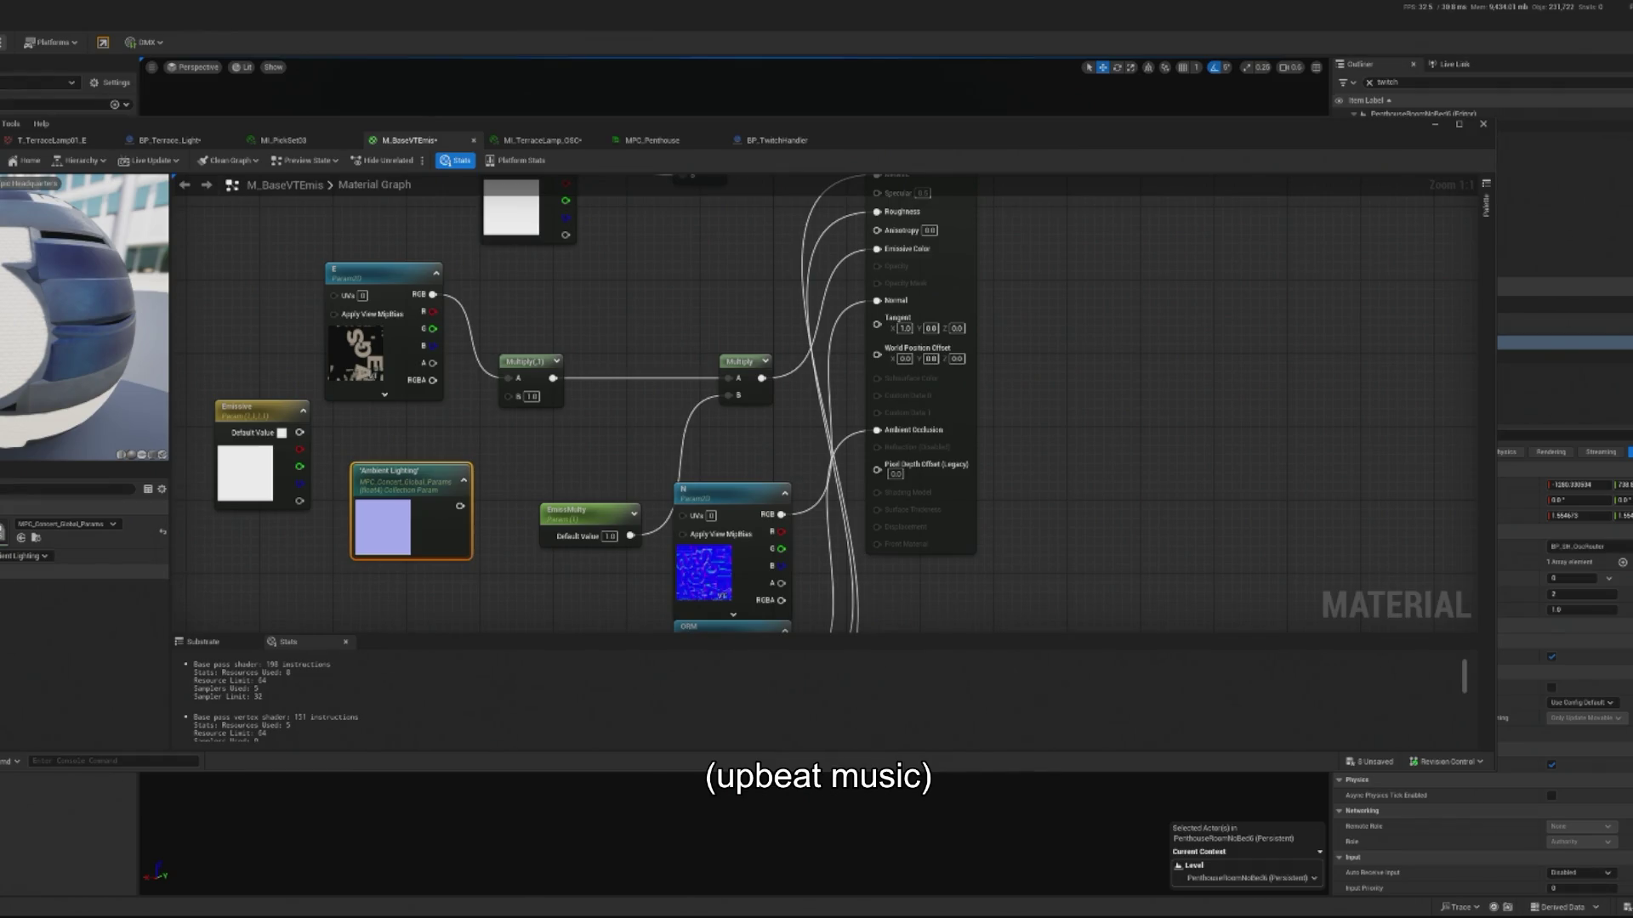
drag(459, 506, 502, 455)
- Add a ComponentMask with R, G and B from Ambient Lighting and wire it to Multiply B
text(component)
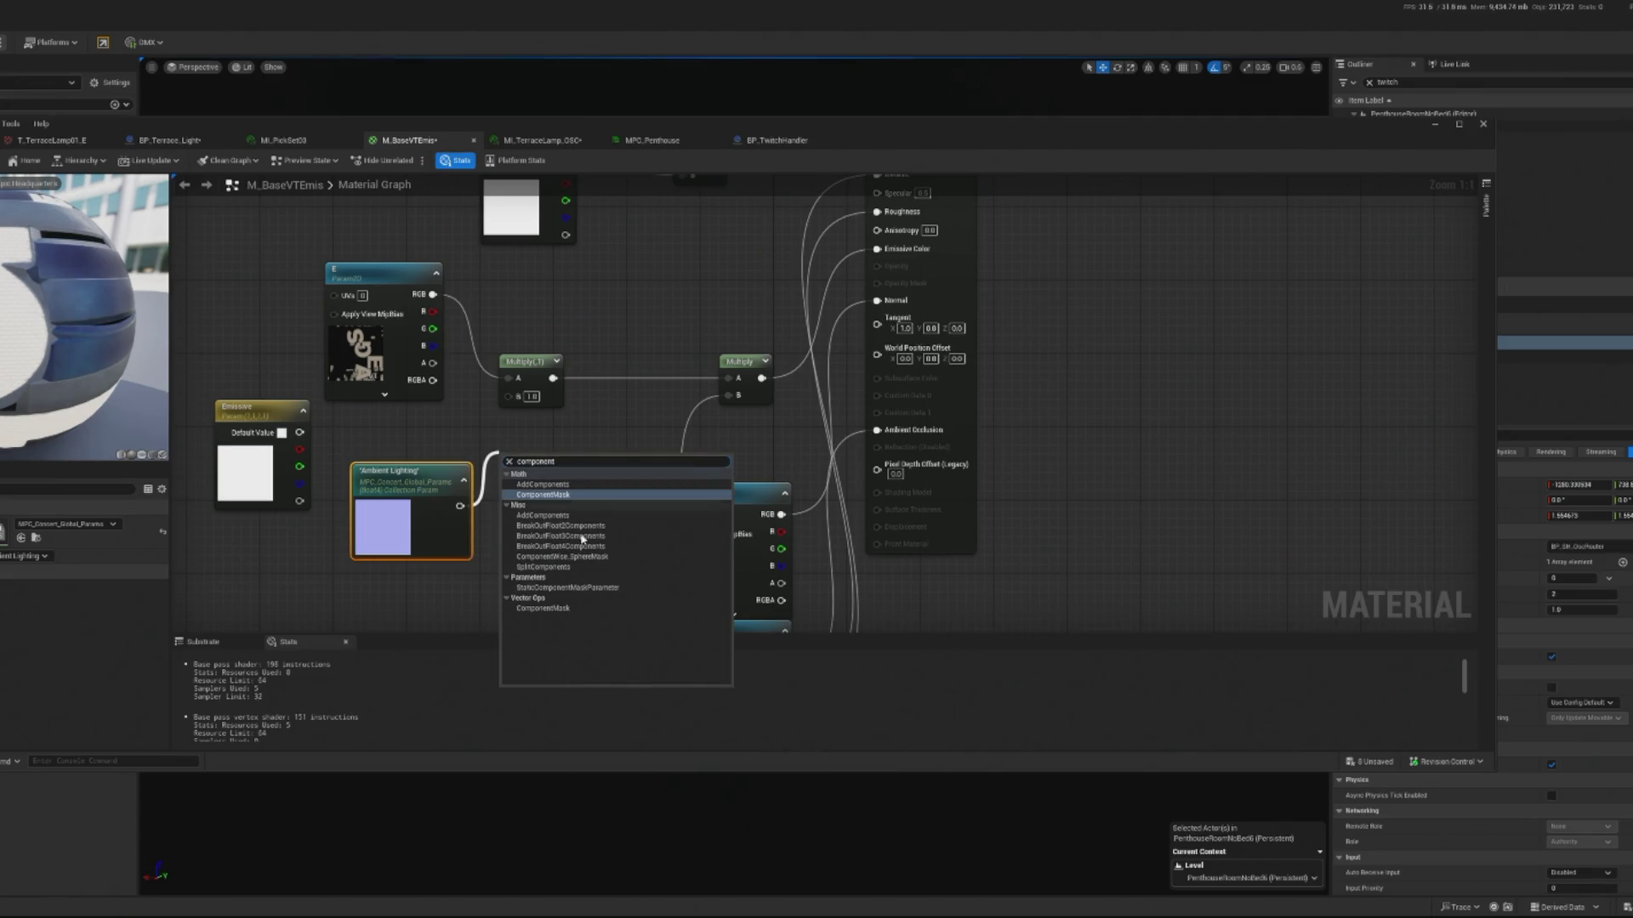
click(542, 494)
click(521, 483)
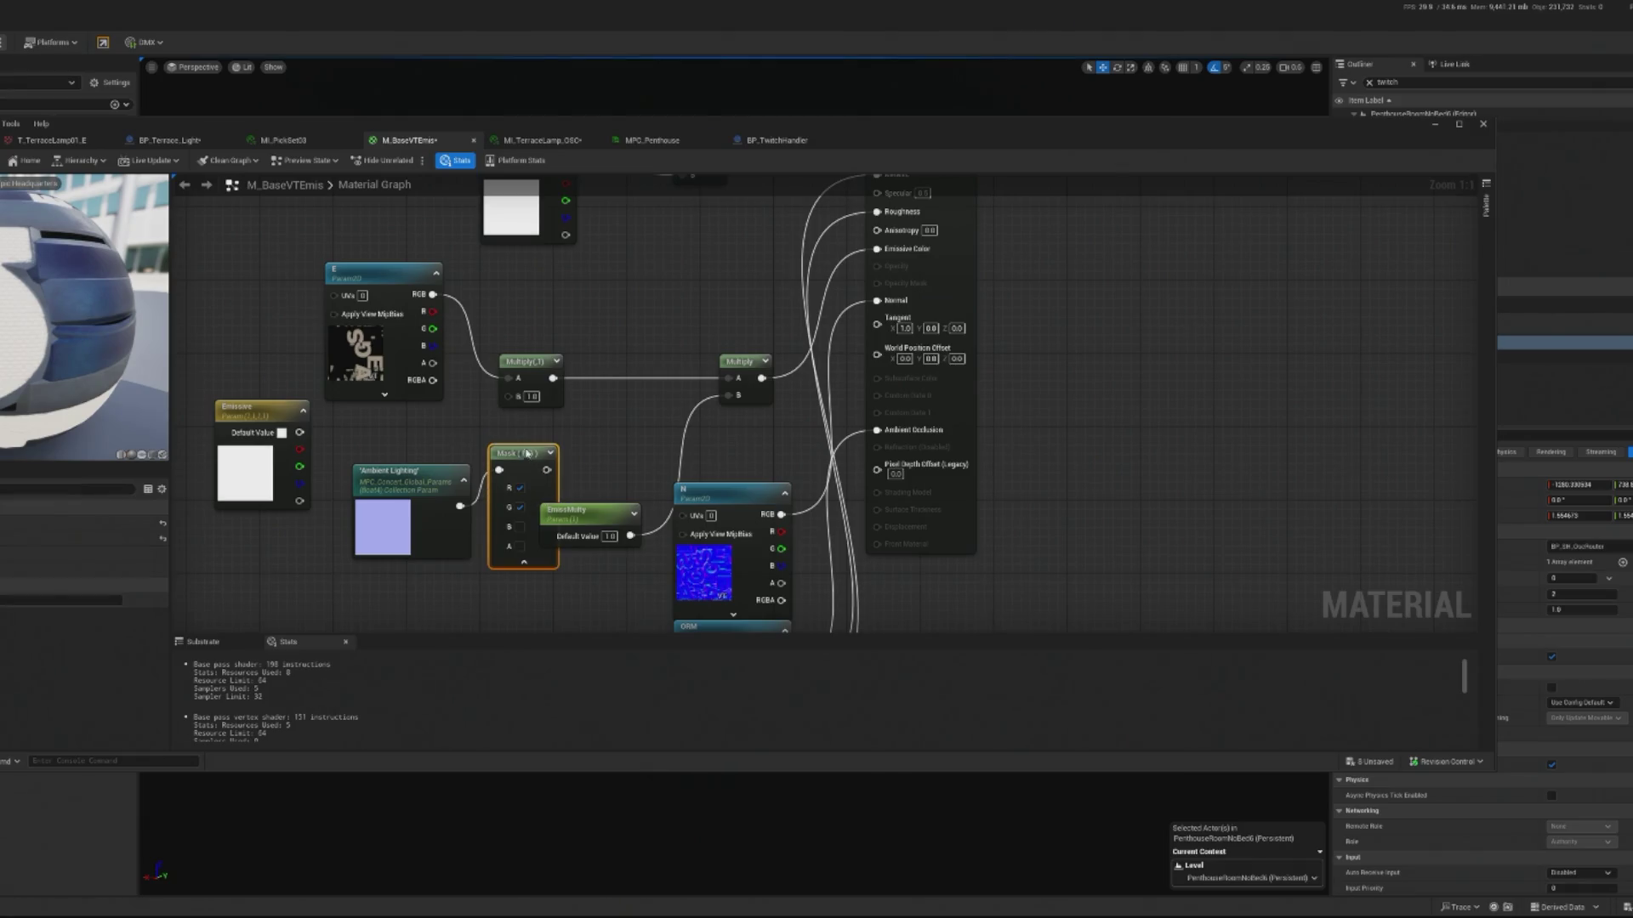
click(520, 517)
drag(553, 460, 508, 396)
drag(527, 475, 518, 437)
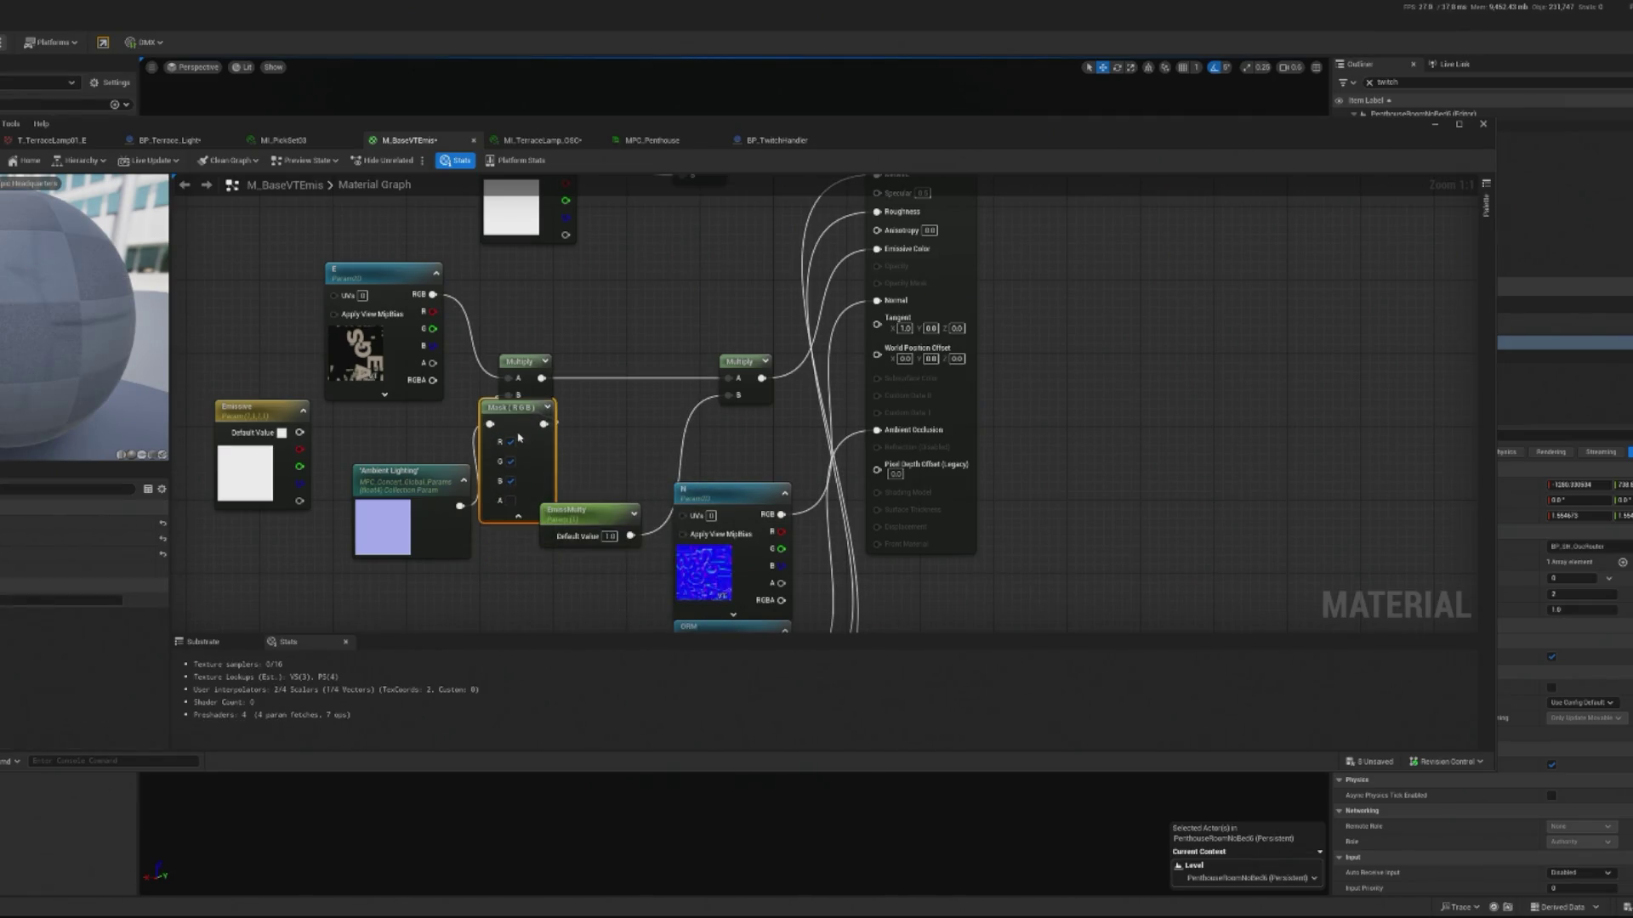
- Apply the M_BaseVTEmis changes and return to the penthouse level
drag(440, 473, 423, 472)
click(288, 414)
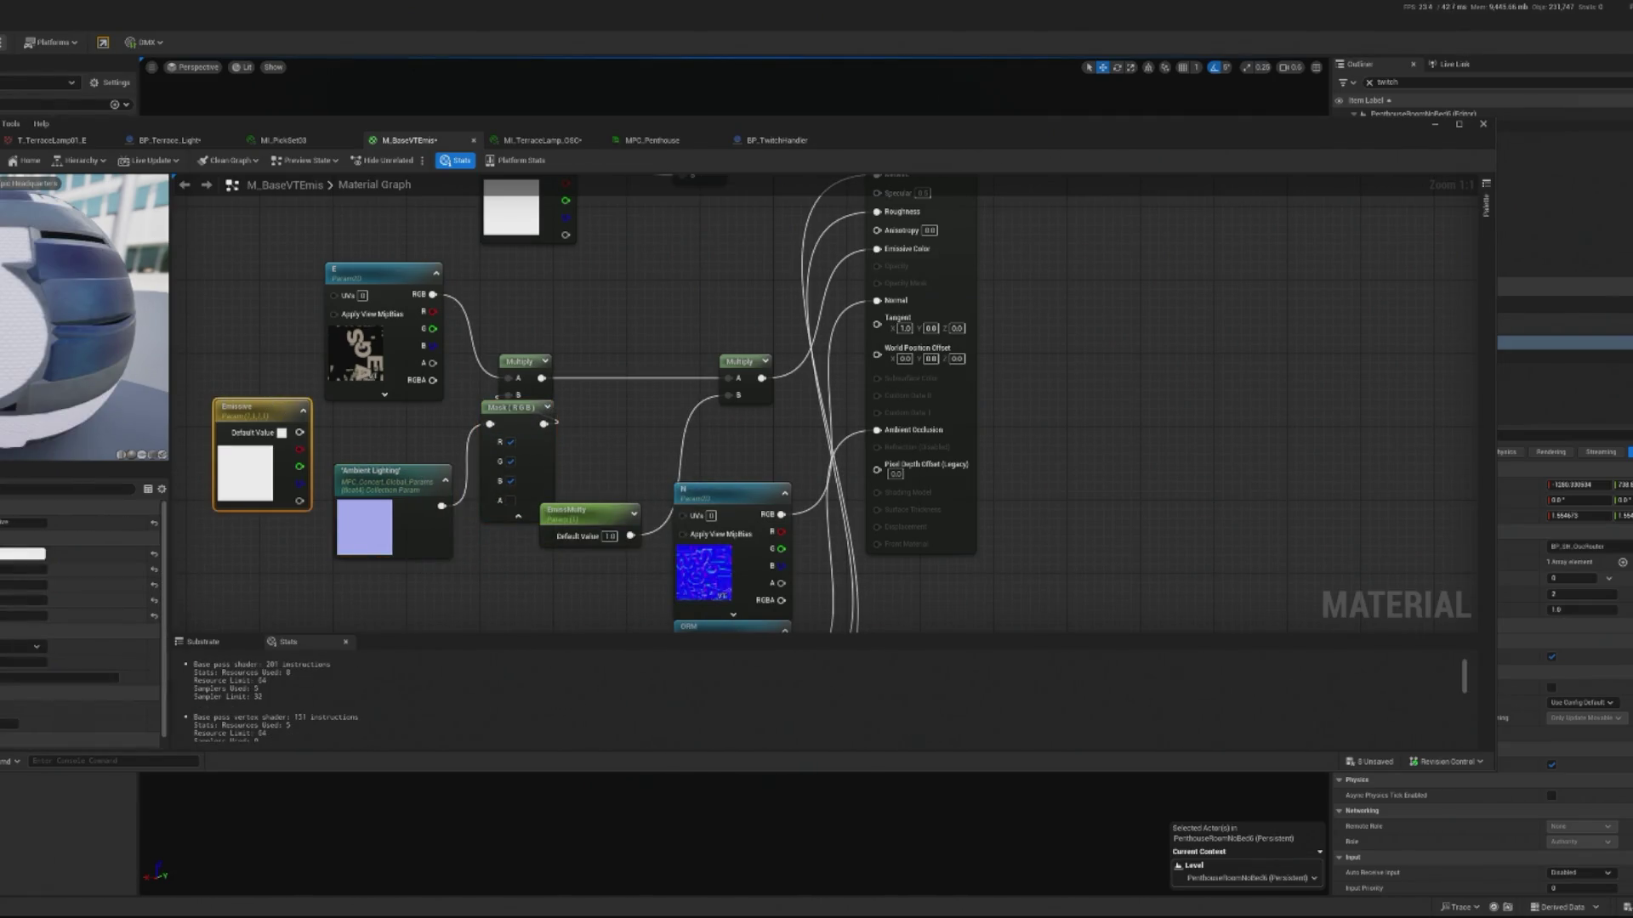
key(ctrl+s)
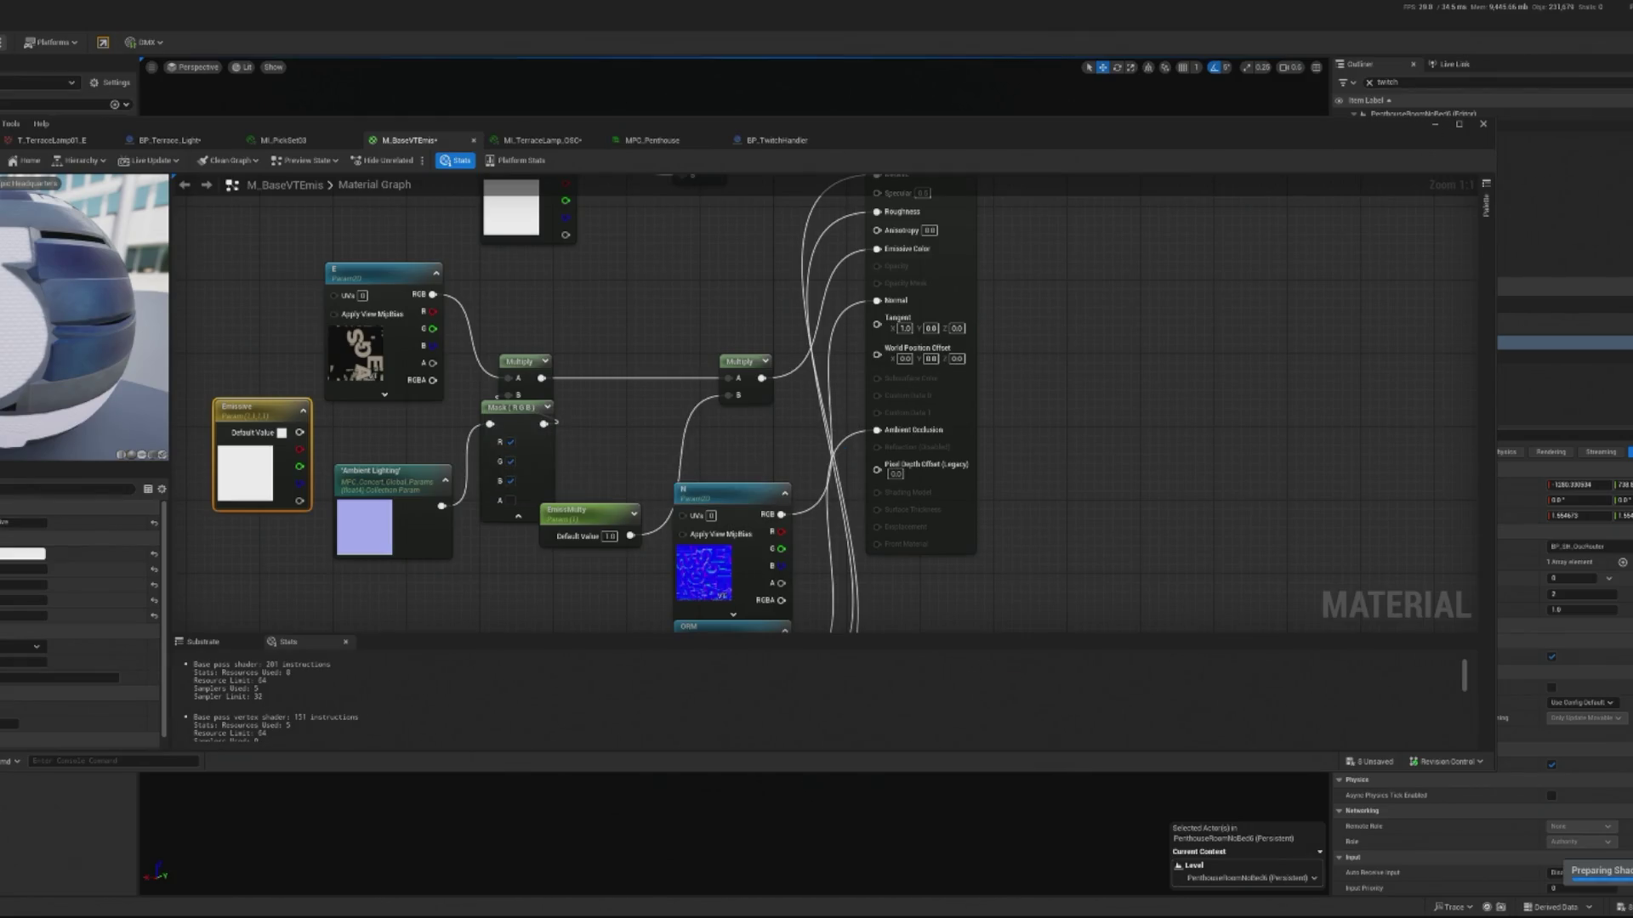
click(1431, 125)
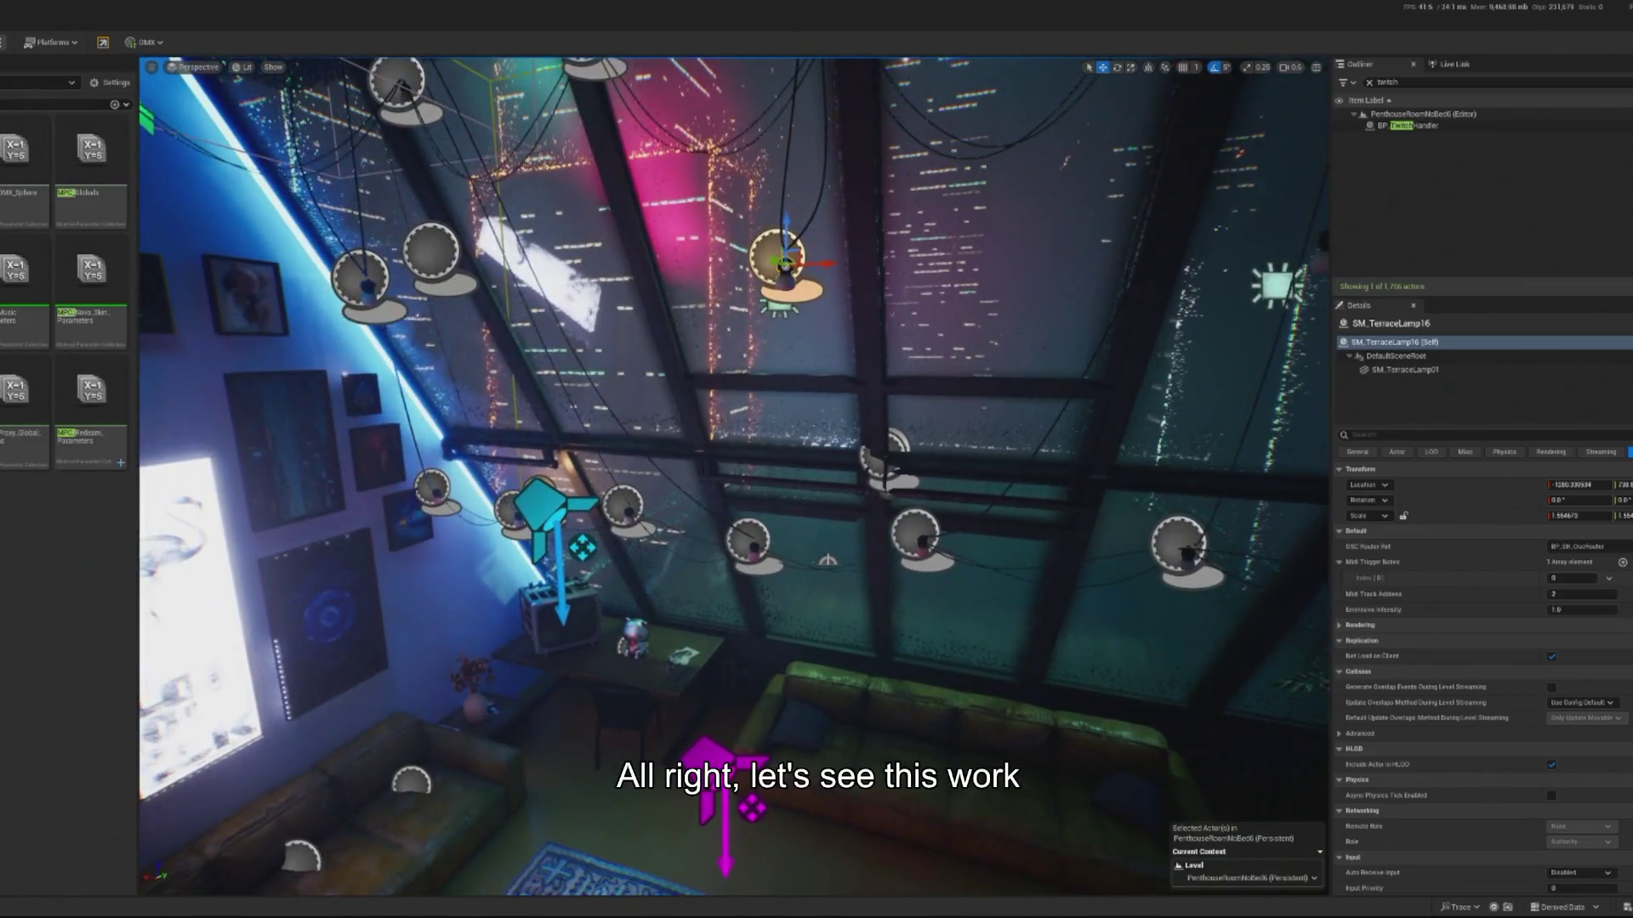
- Play the level briefly to preview the lights, then open the MI_PickSet03 material instance
key(alt+p)
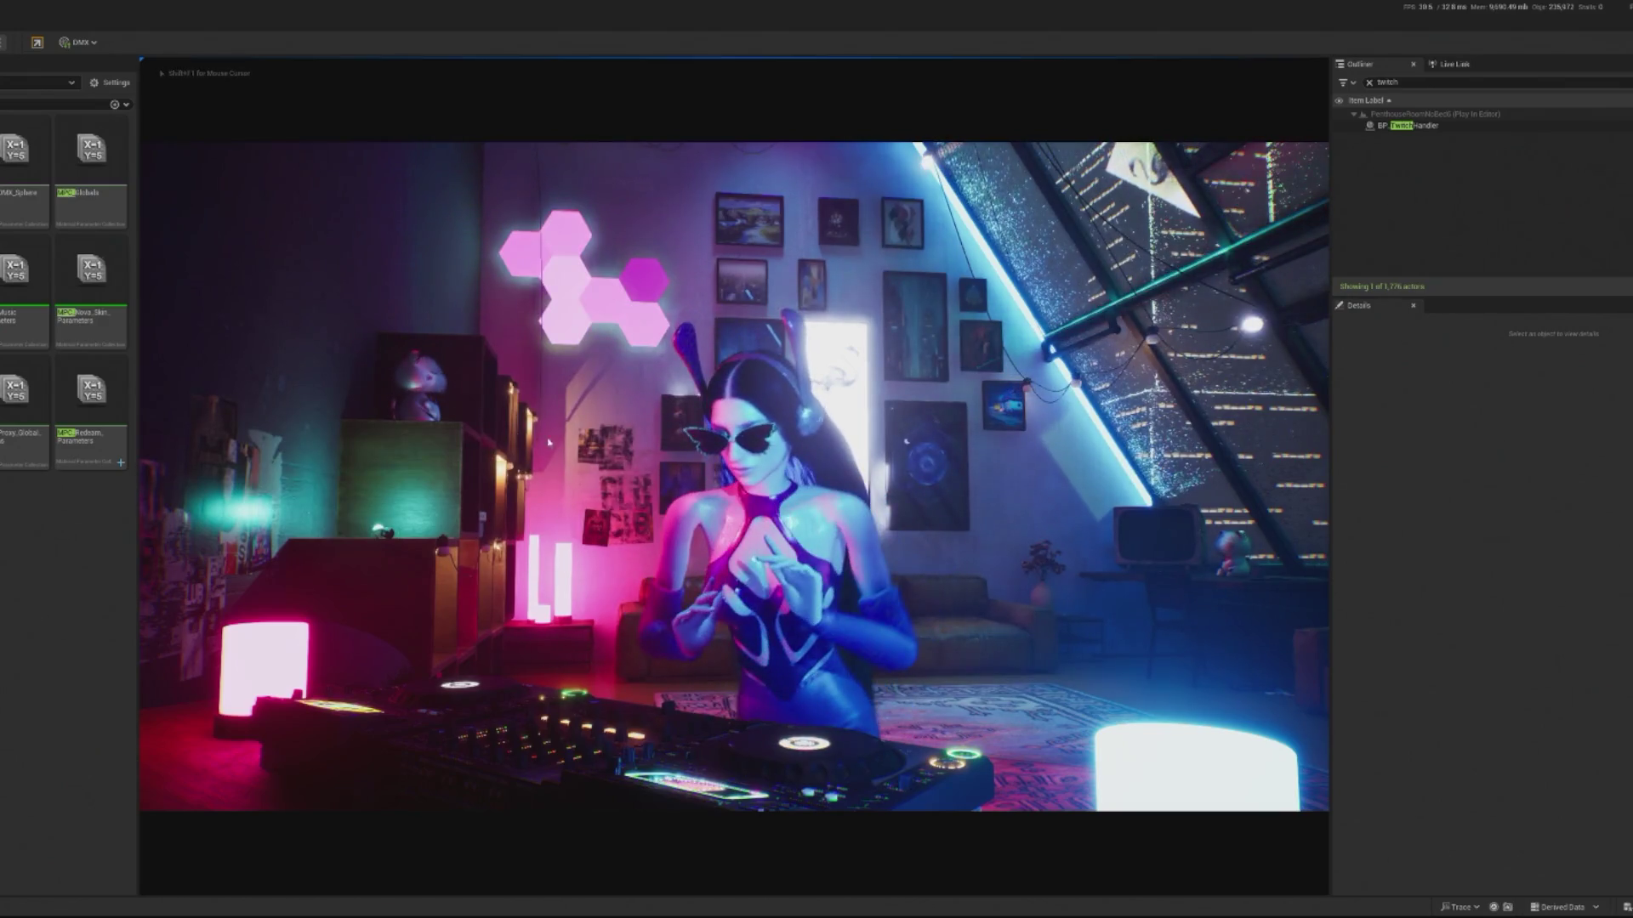
key(Escape)
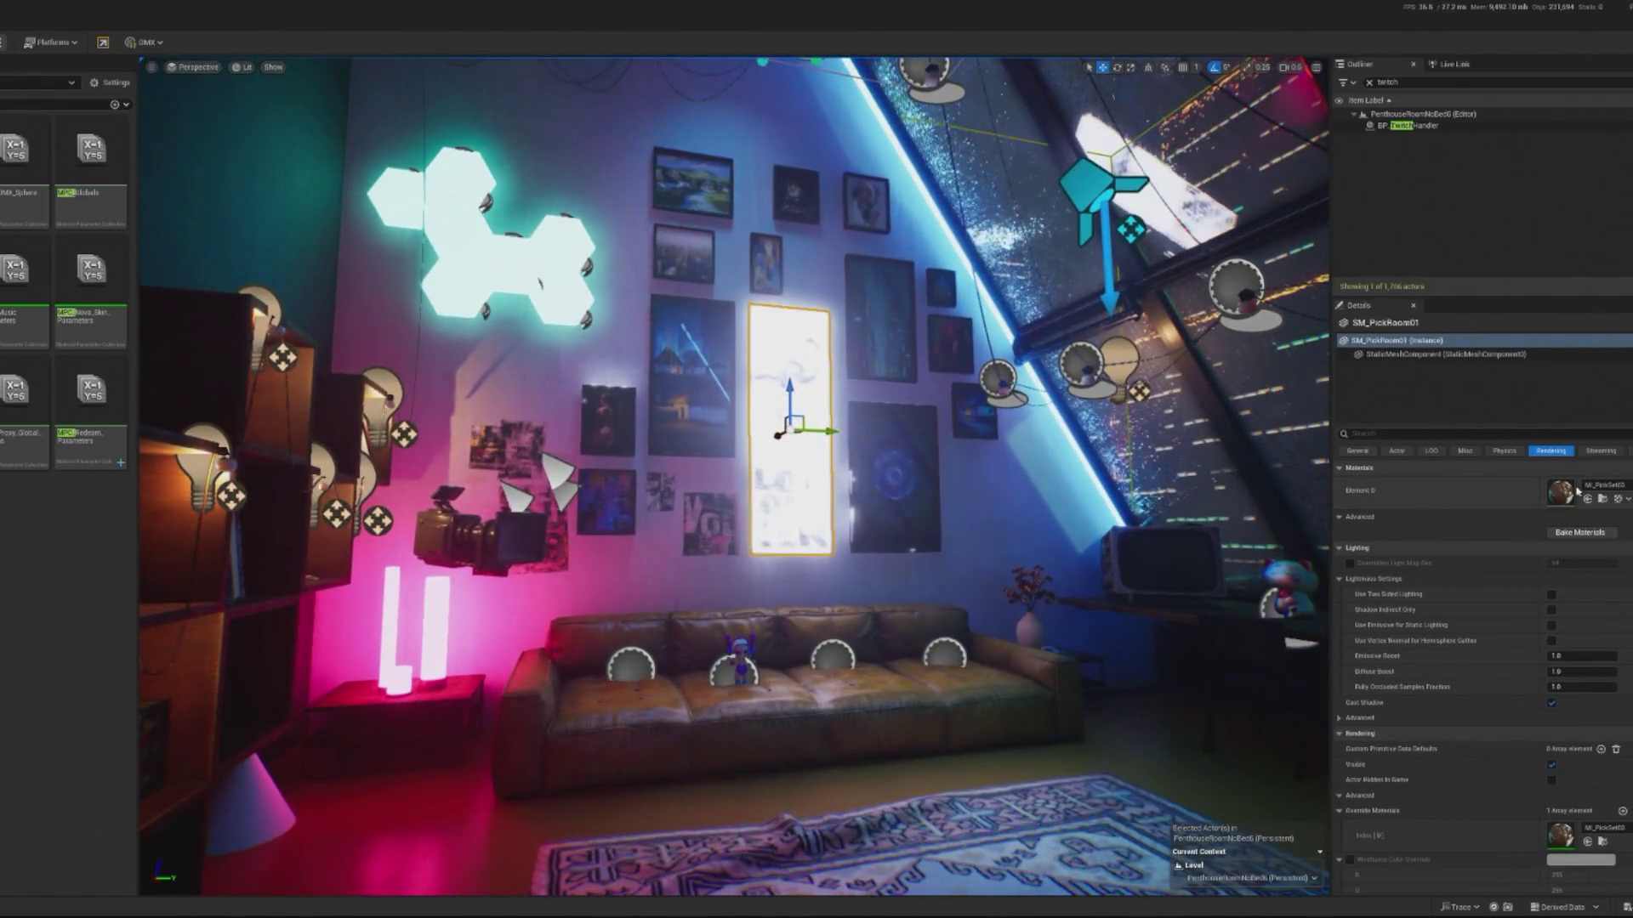
double_click(1554, 493)
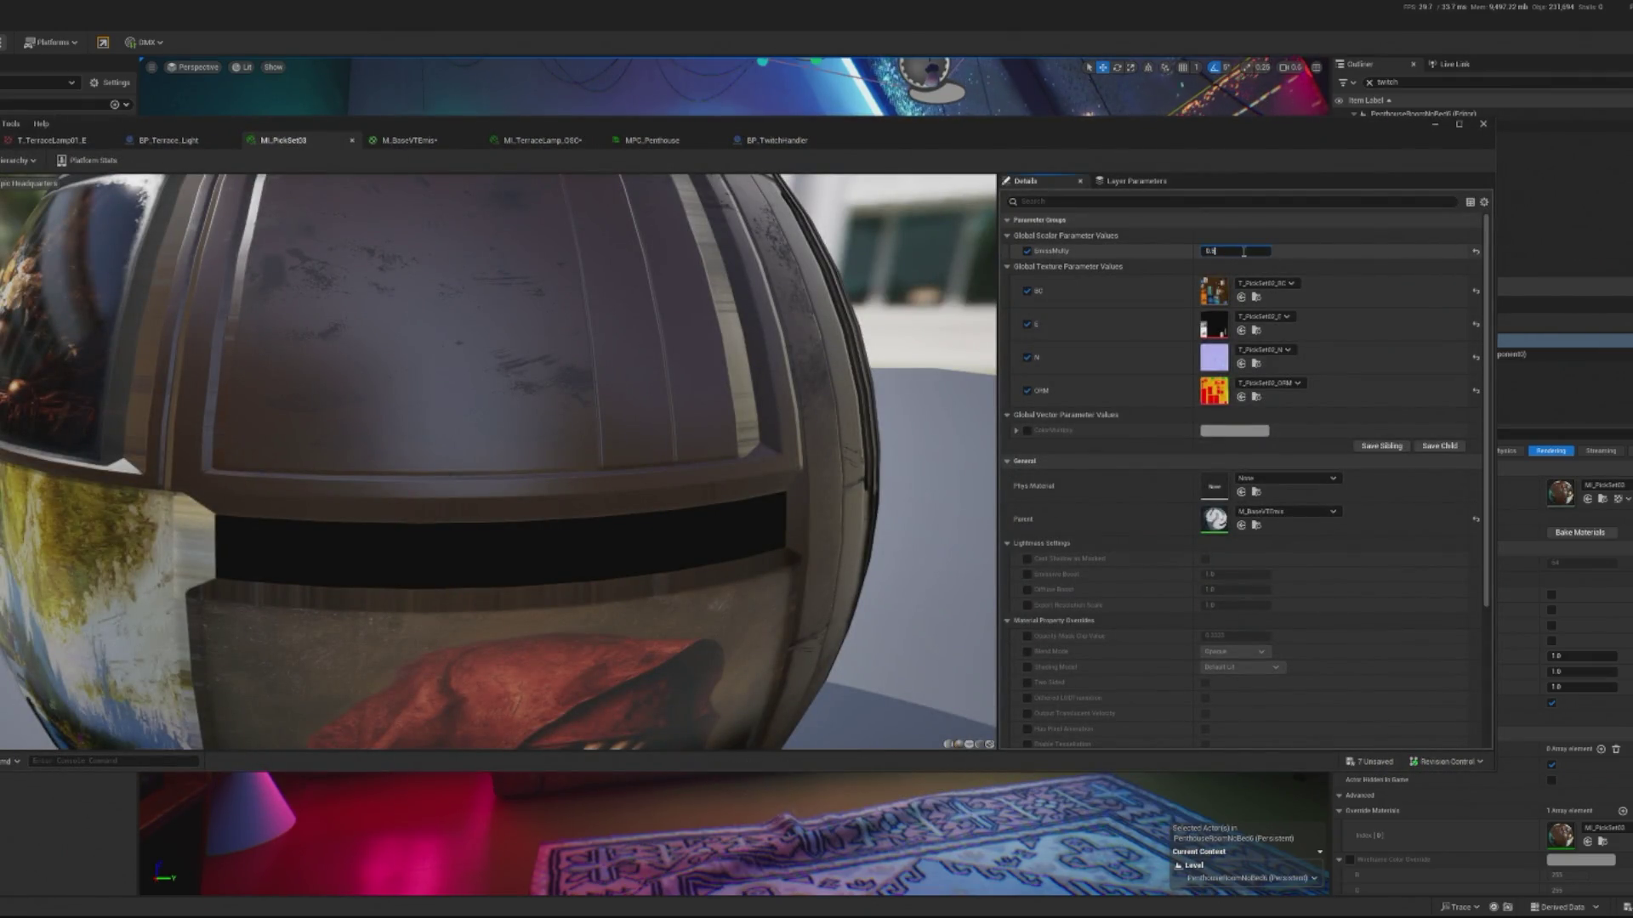
- Set MI_PickSet03's GlossMulty to 0.6 and save the instance
click(1436, 125)
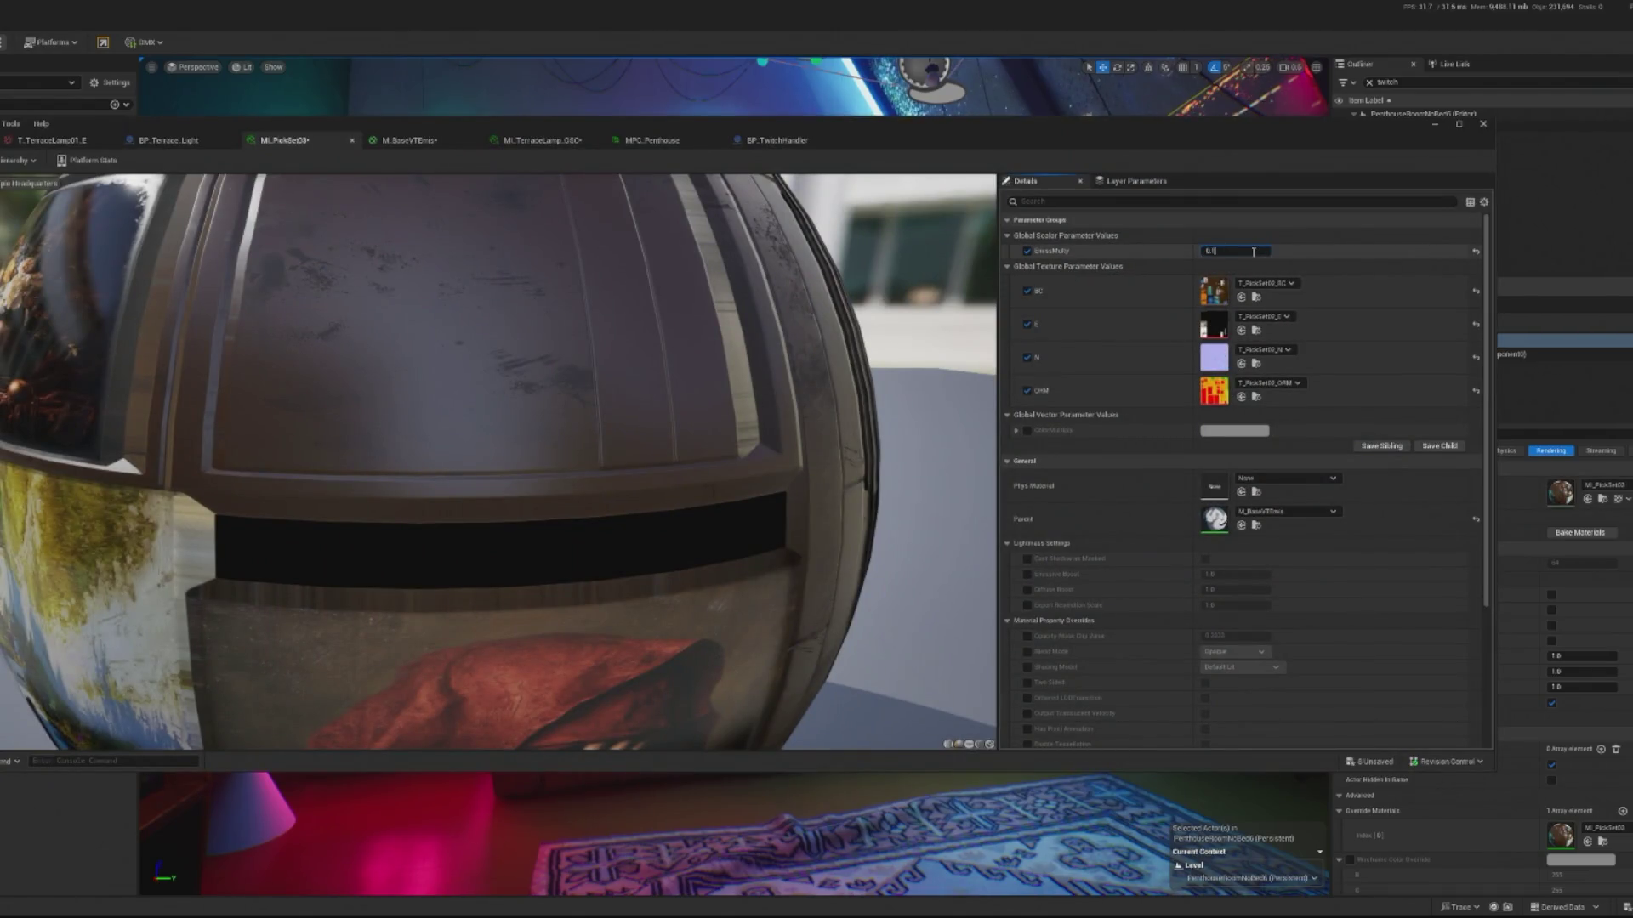
text(6)
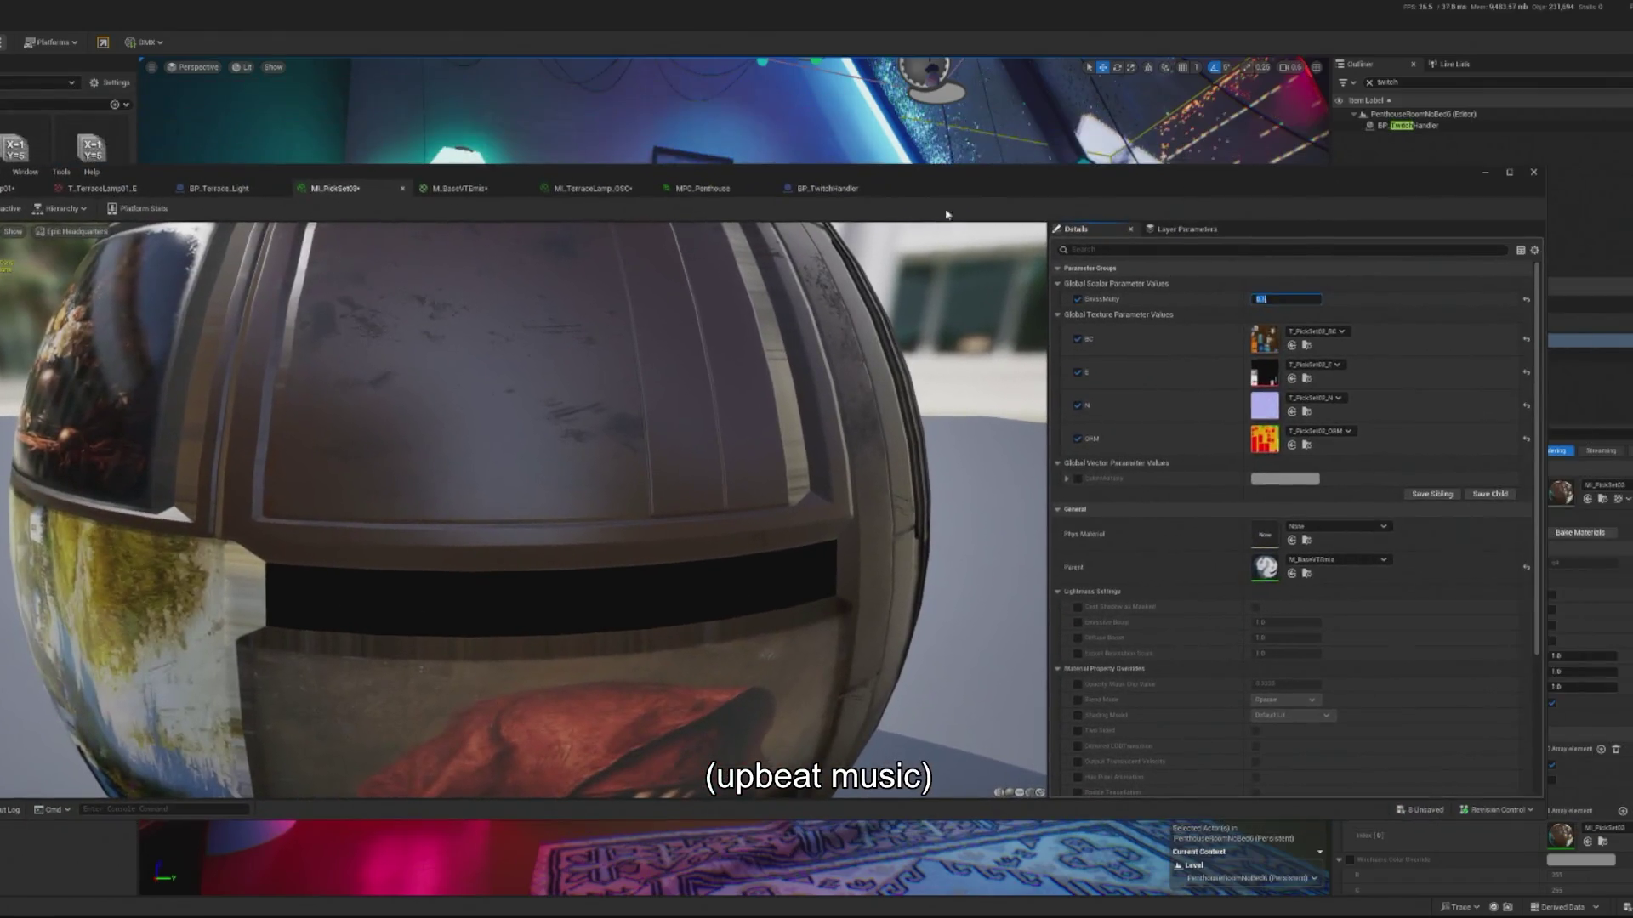
key(ctrl+s)
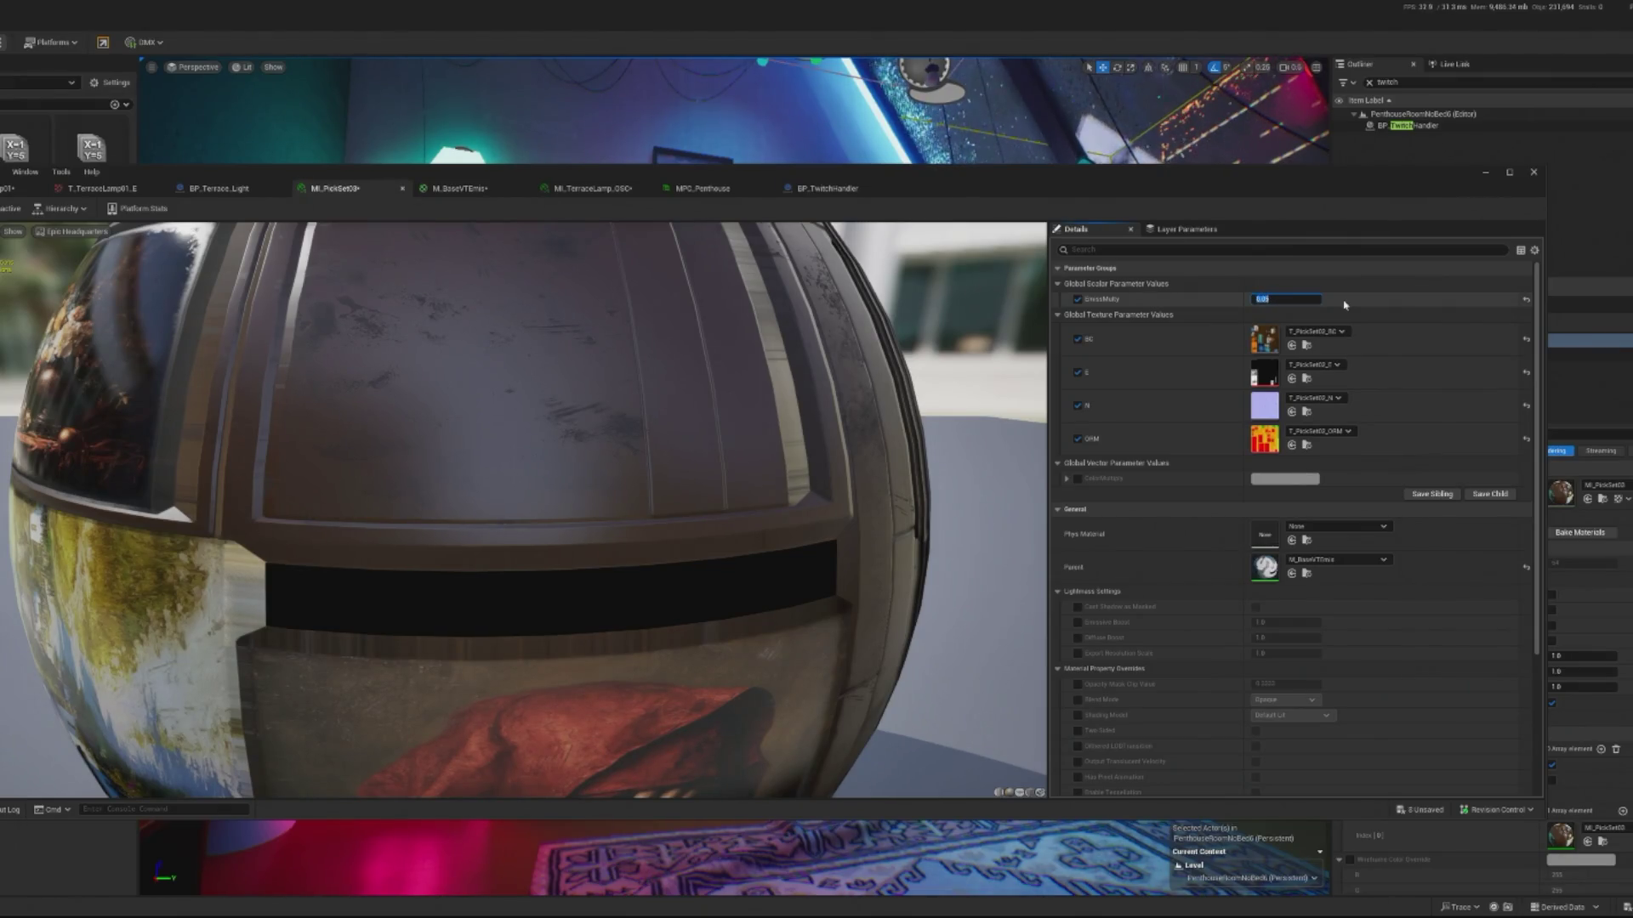
- Minimize the instance editor and play the penthouse scene with camera control
drag(1317, 190, 1099, 499)
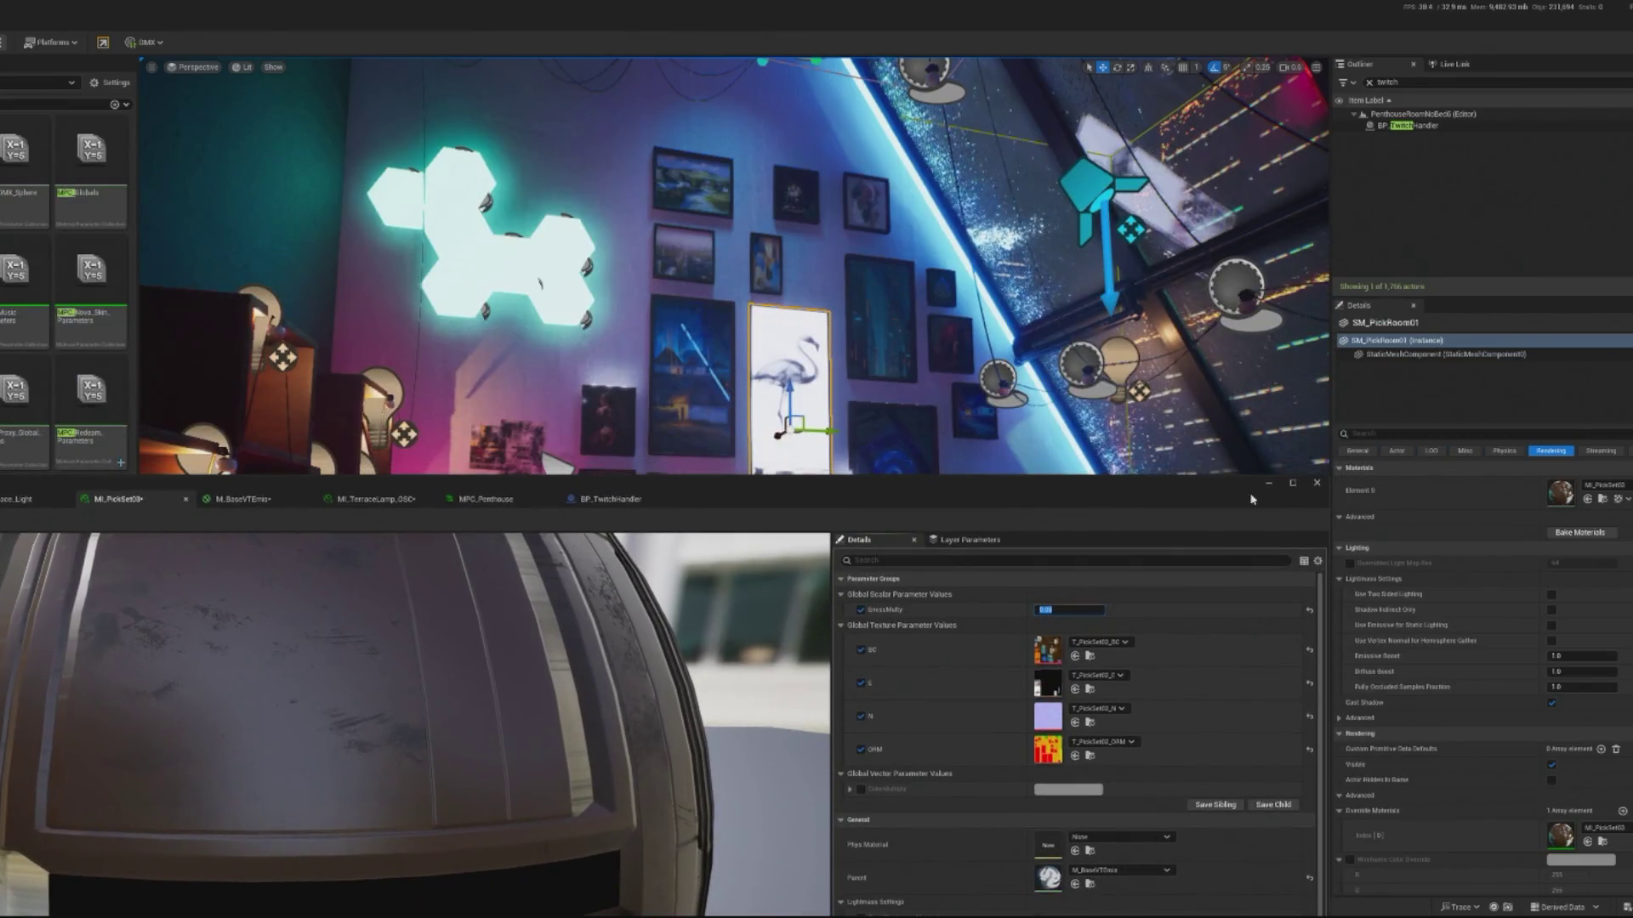
click(1268, 482)
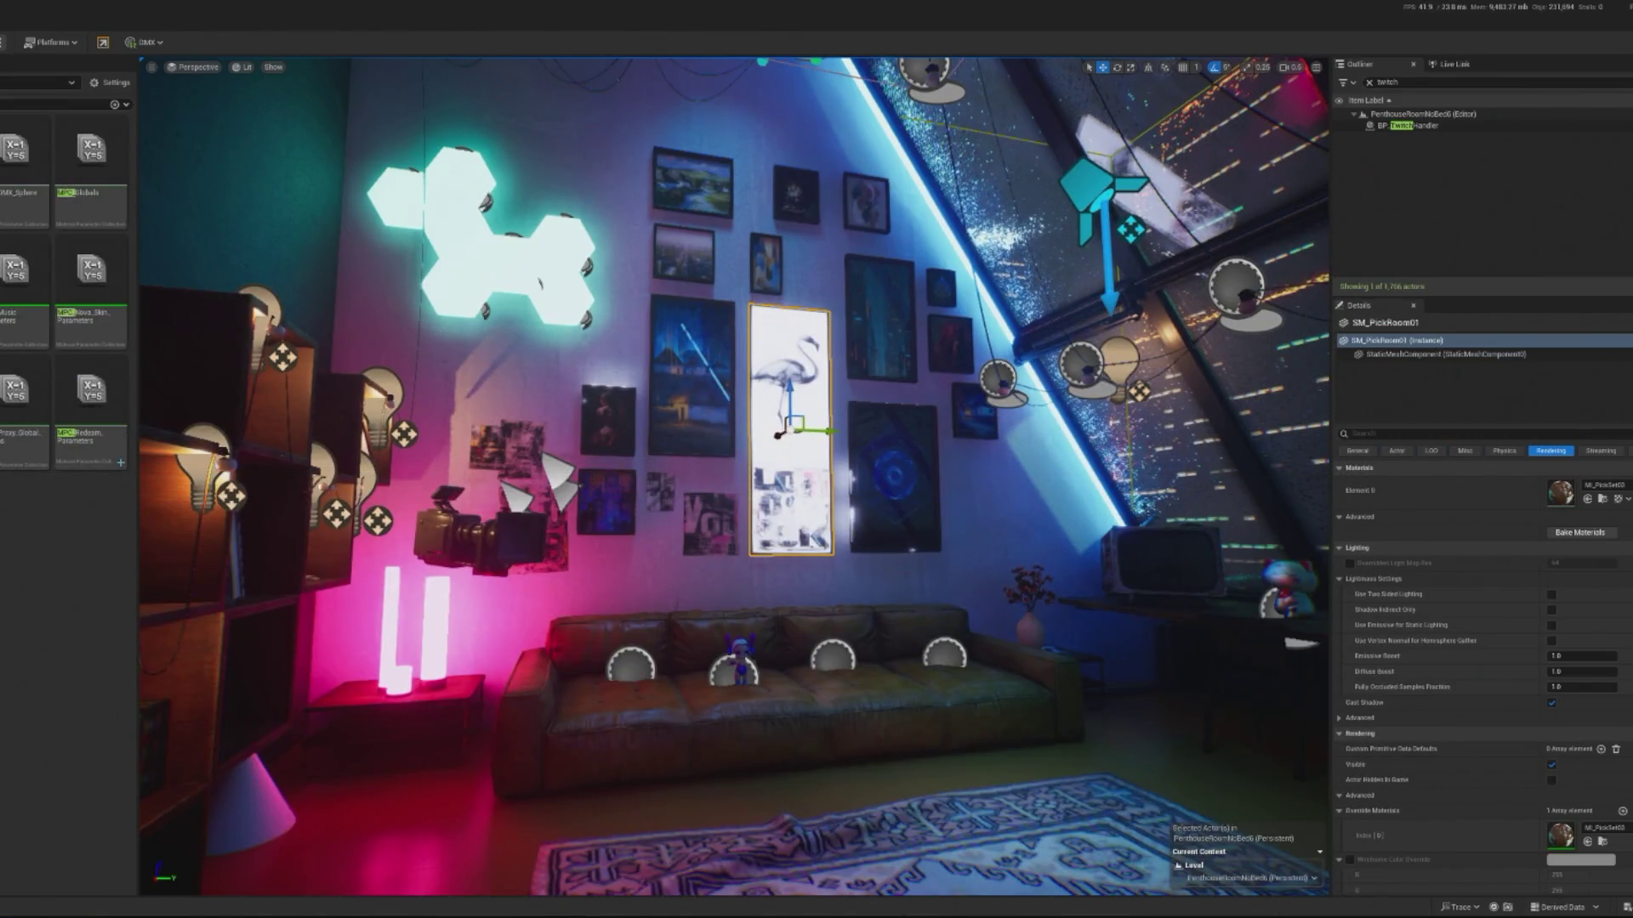
key(alt+p)
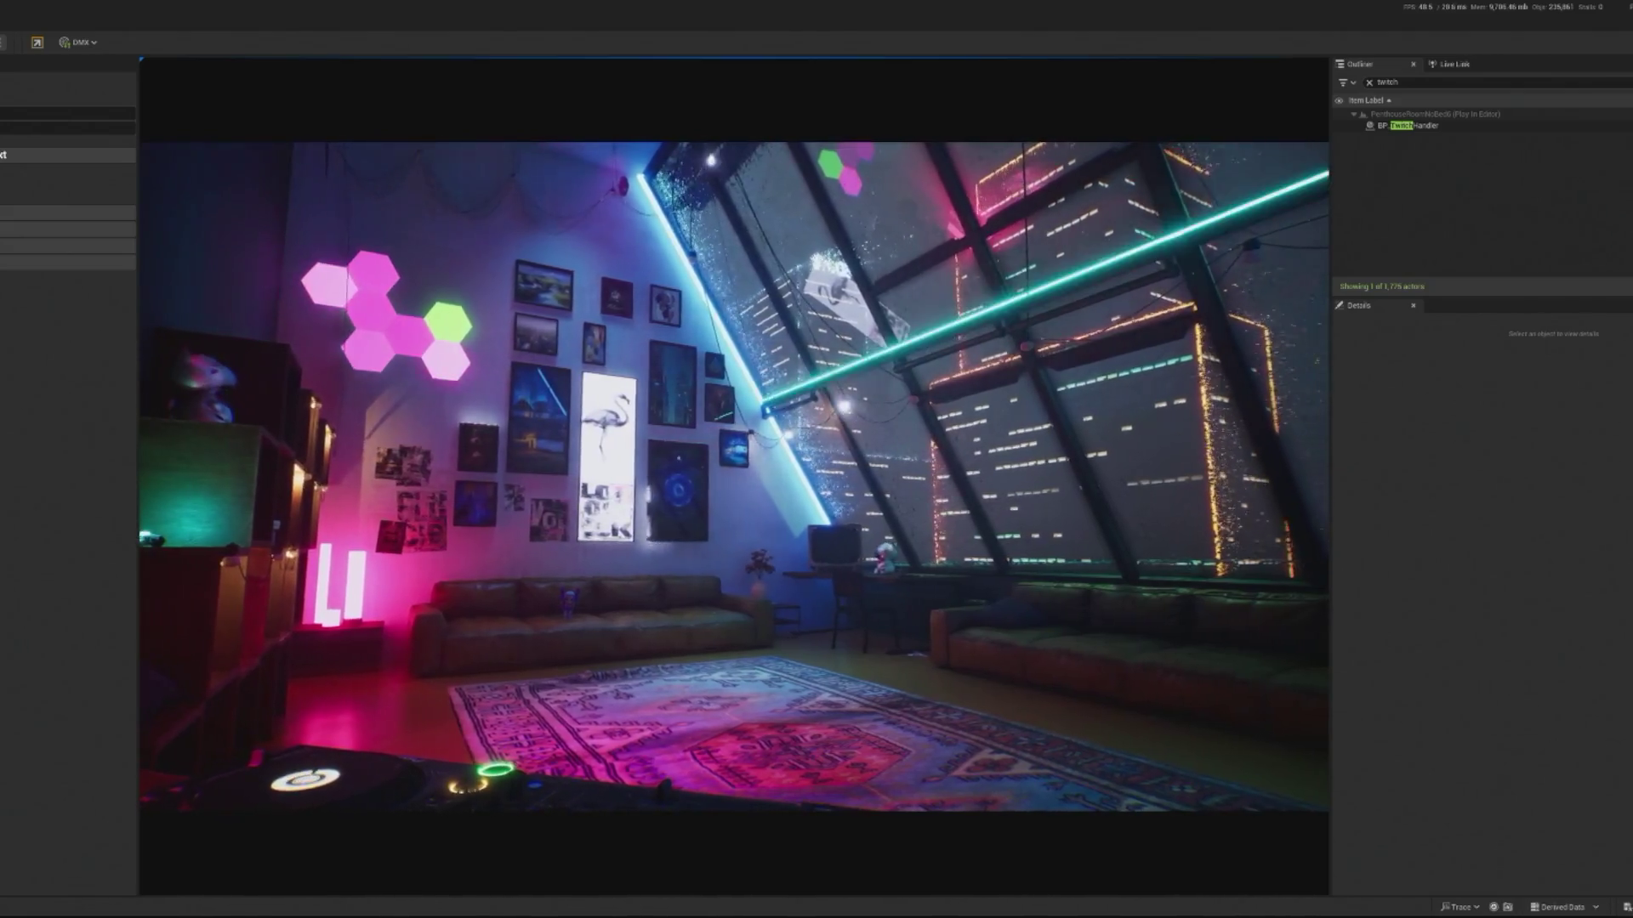
click(170, 672)
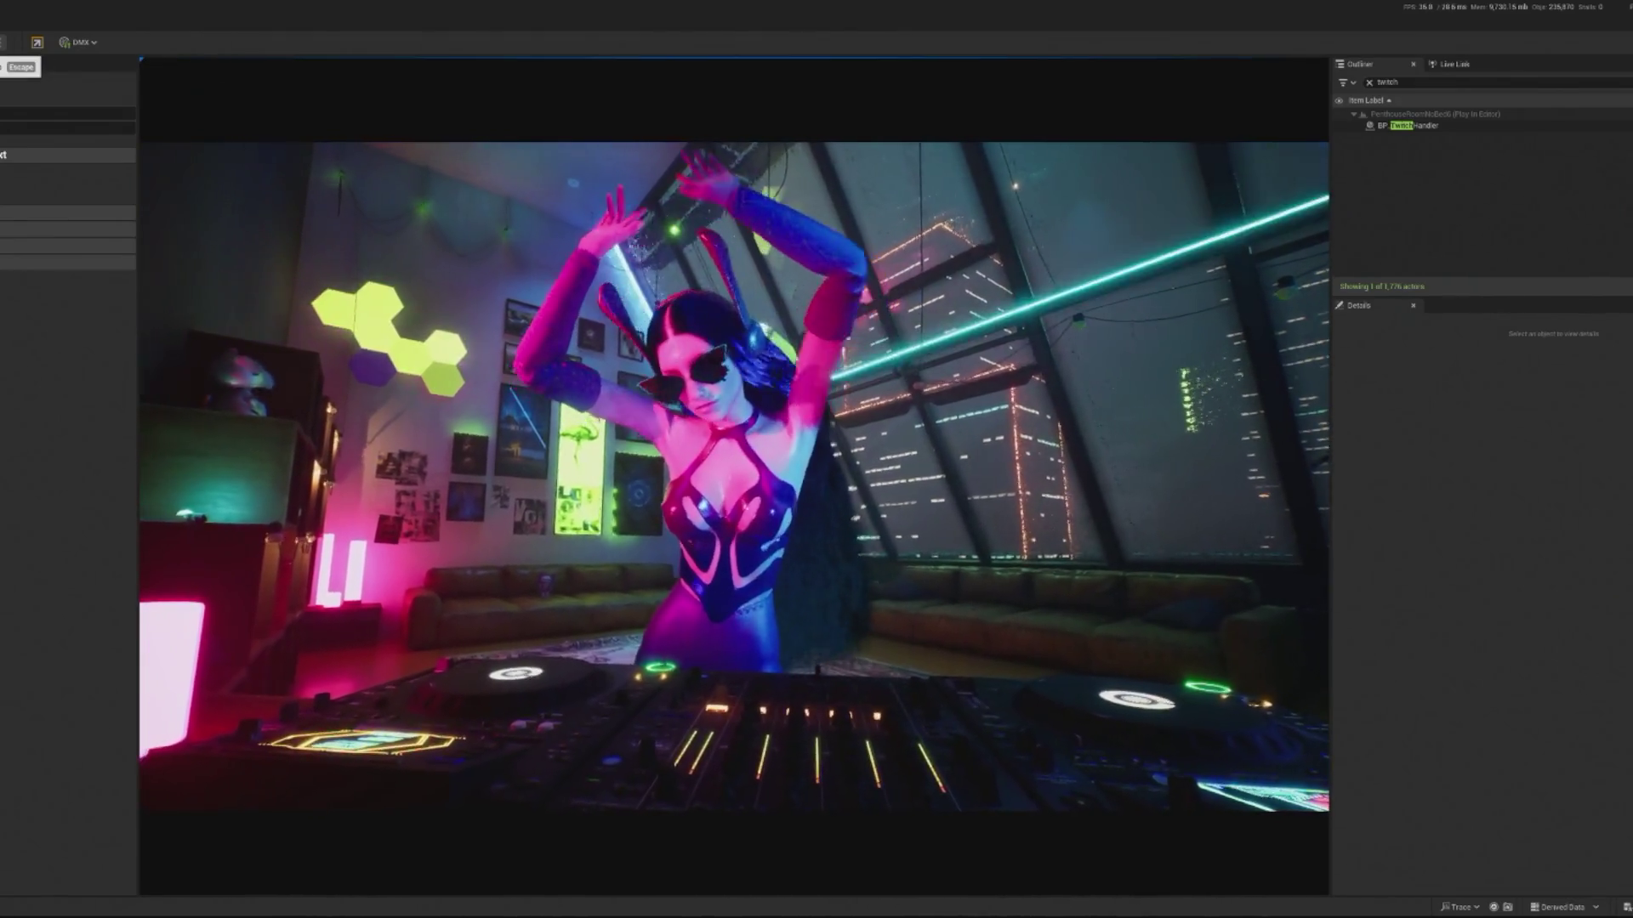
- Stop the play session after watching the glowing hexagon lights, bringing up the runtime error log
key(Escape)
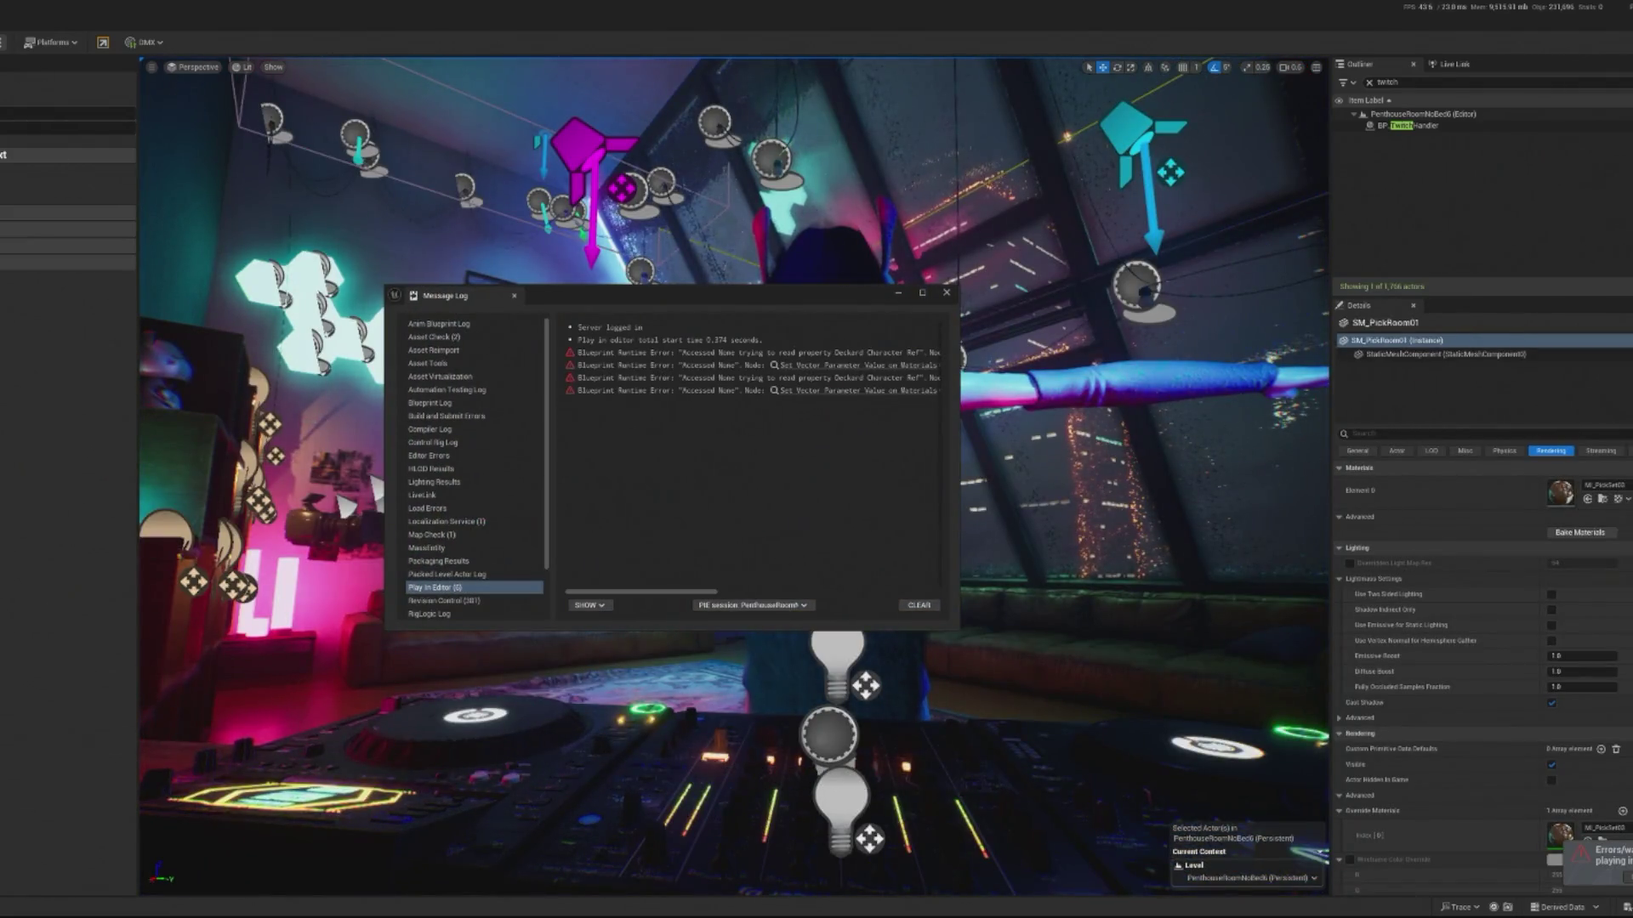
- Close the error log, replay the DJ scene, and stop it to see the Accessed None errors
key(alt+F4)
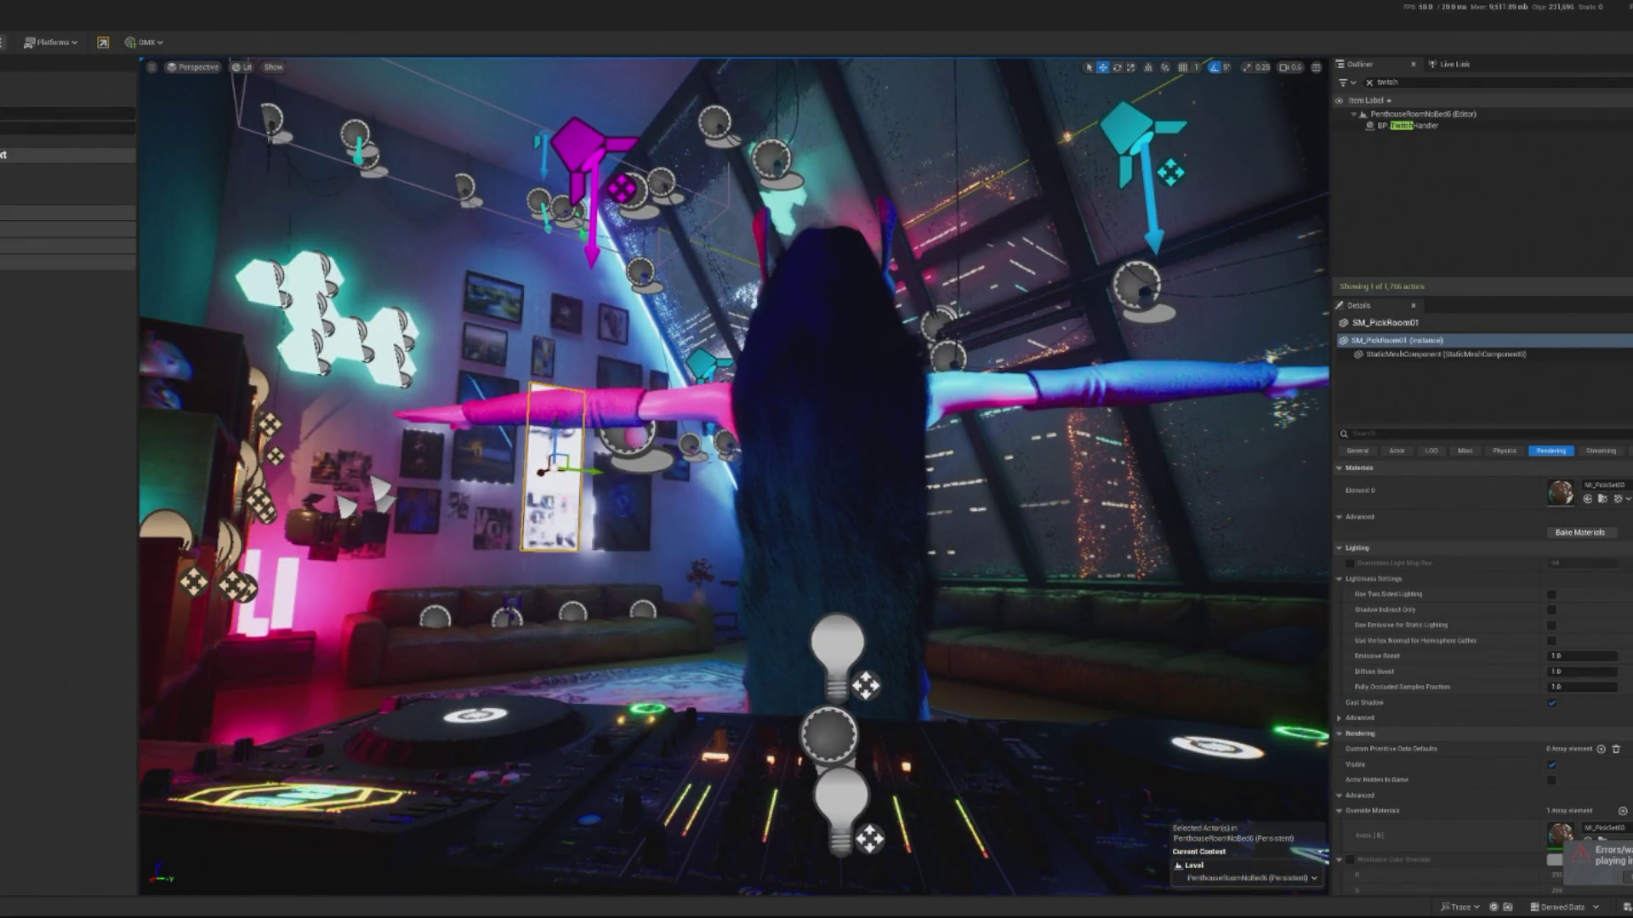
key(alt+p)
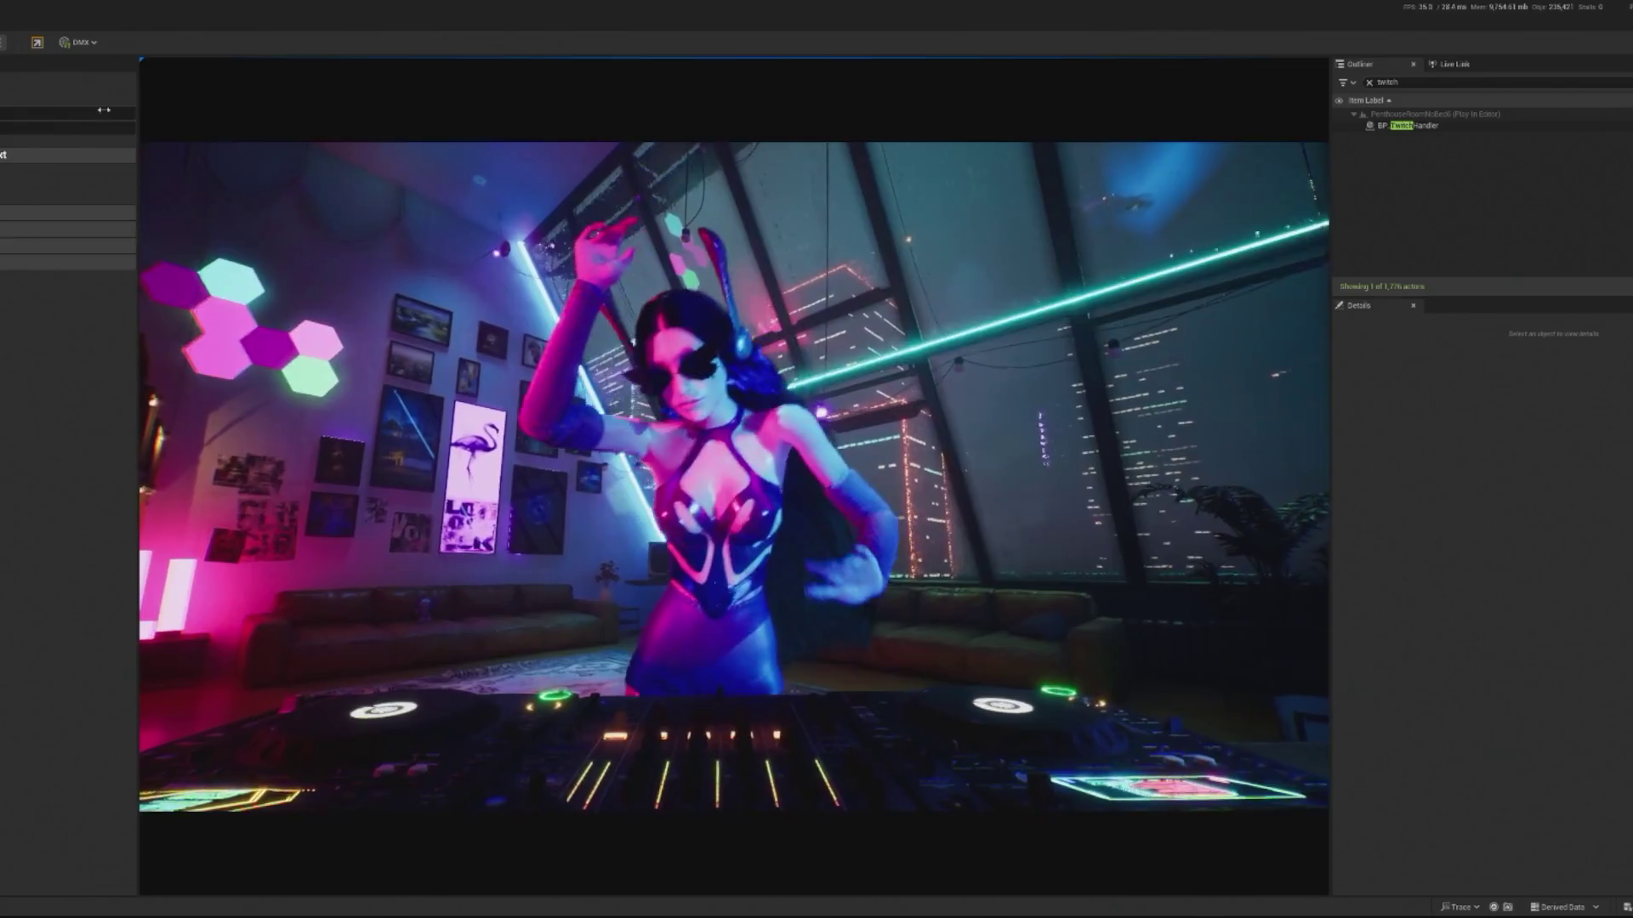
key(Escape)
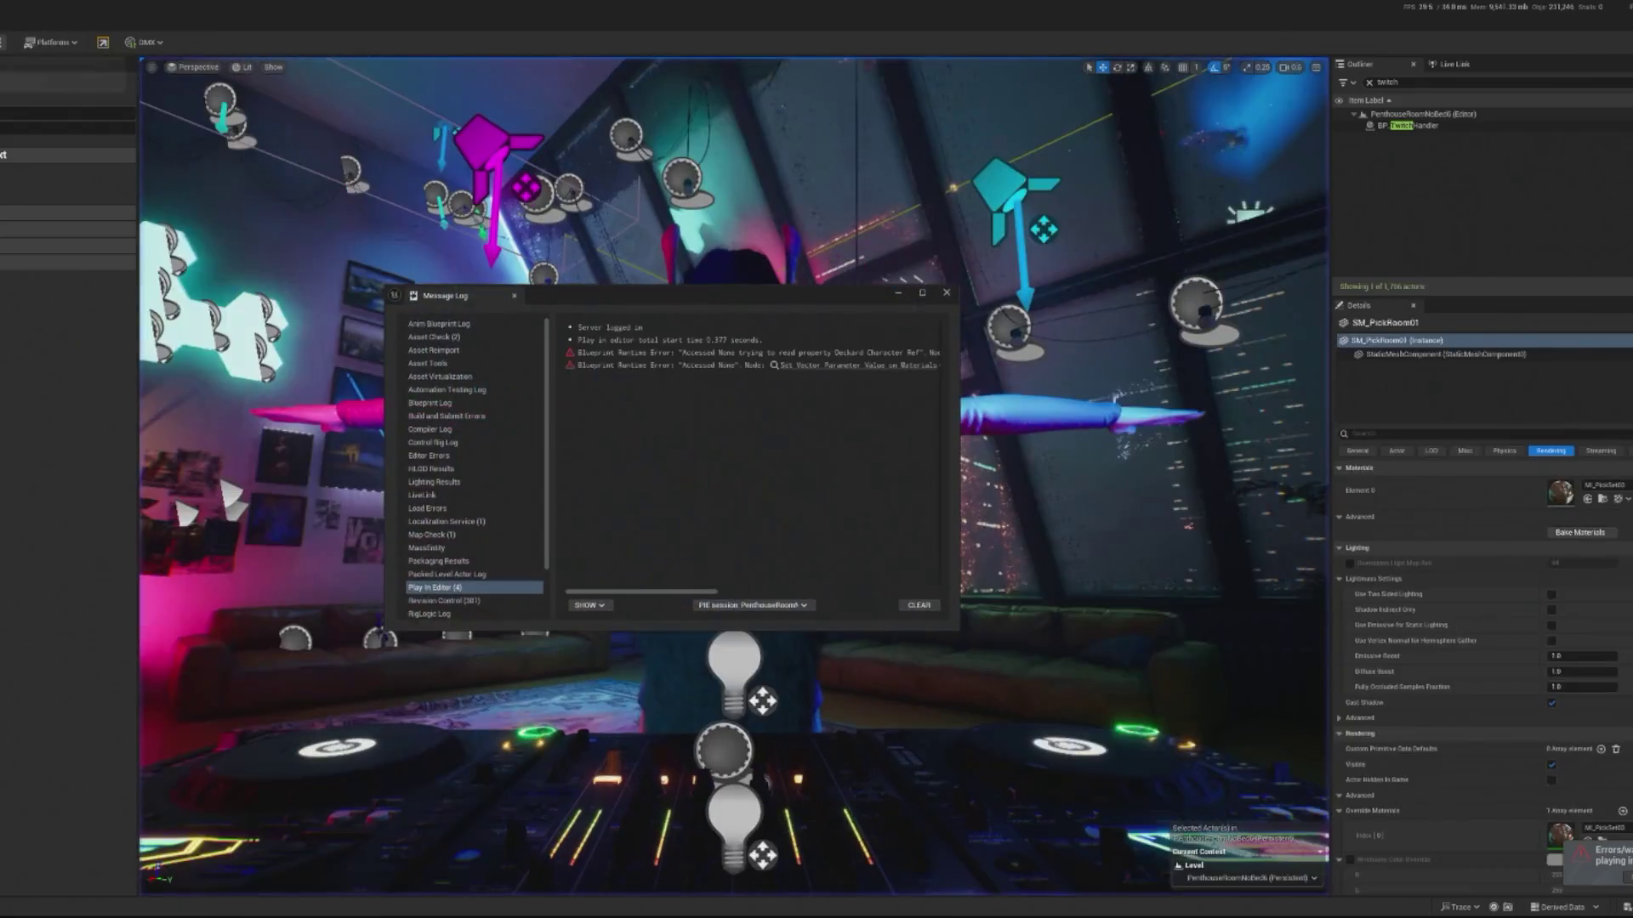
click(863, 367)
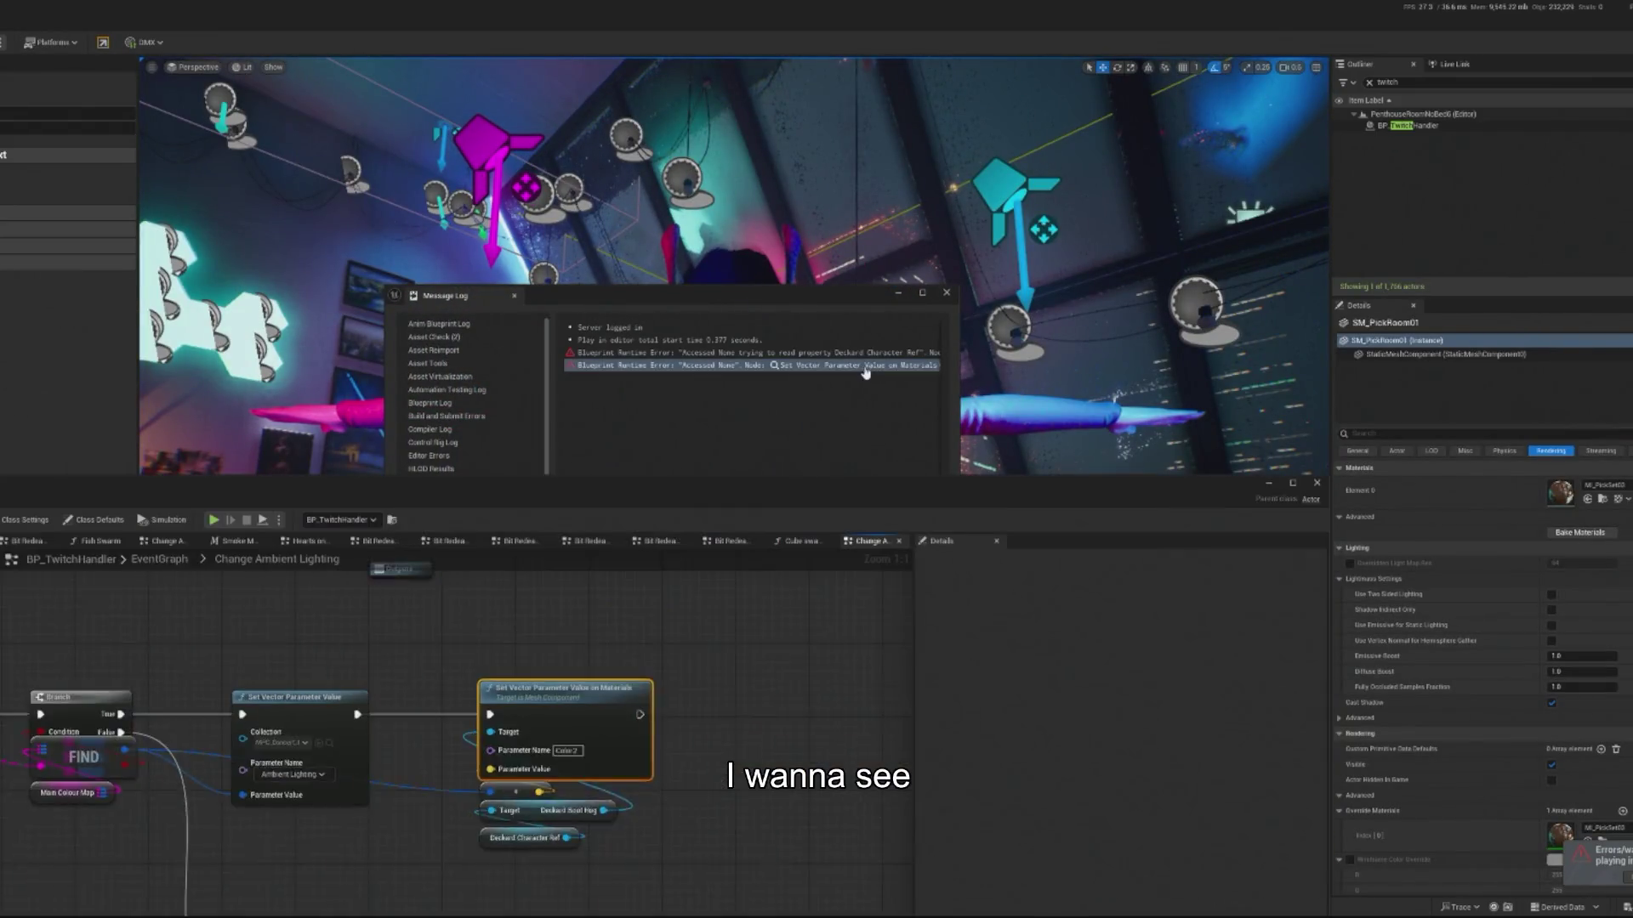
click(947, 293)
key(alt+p)
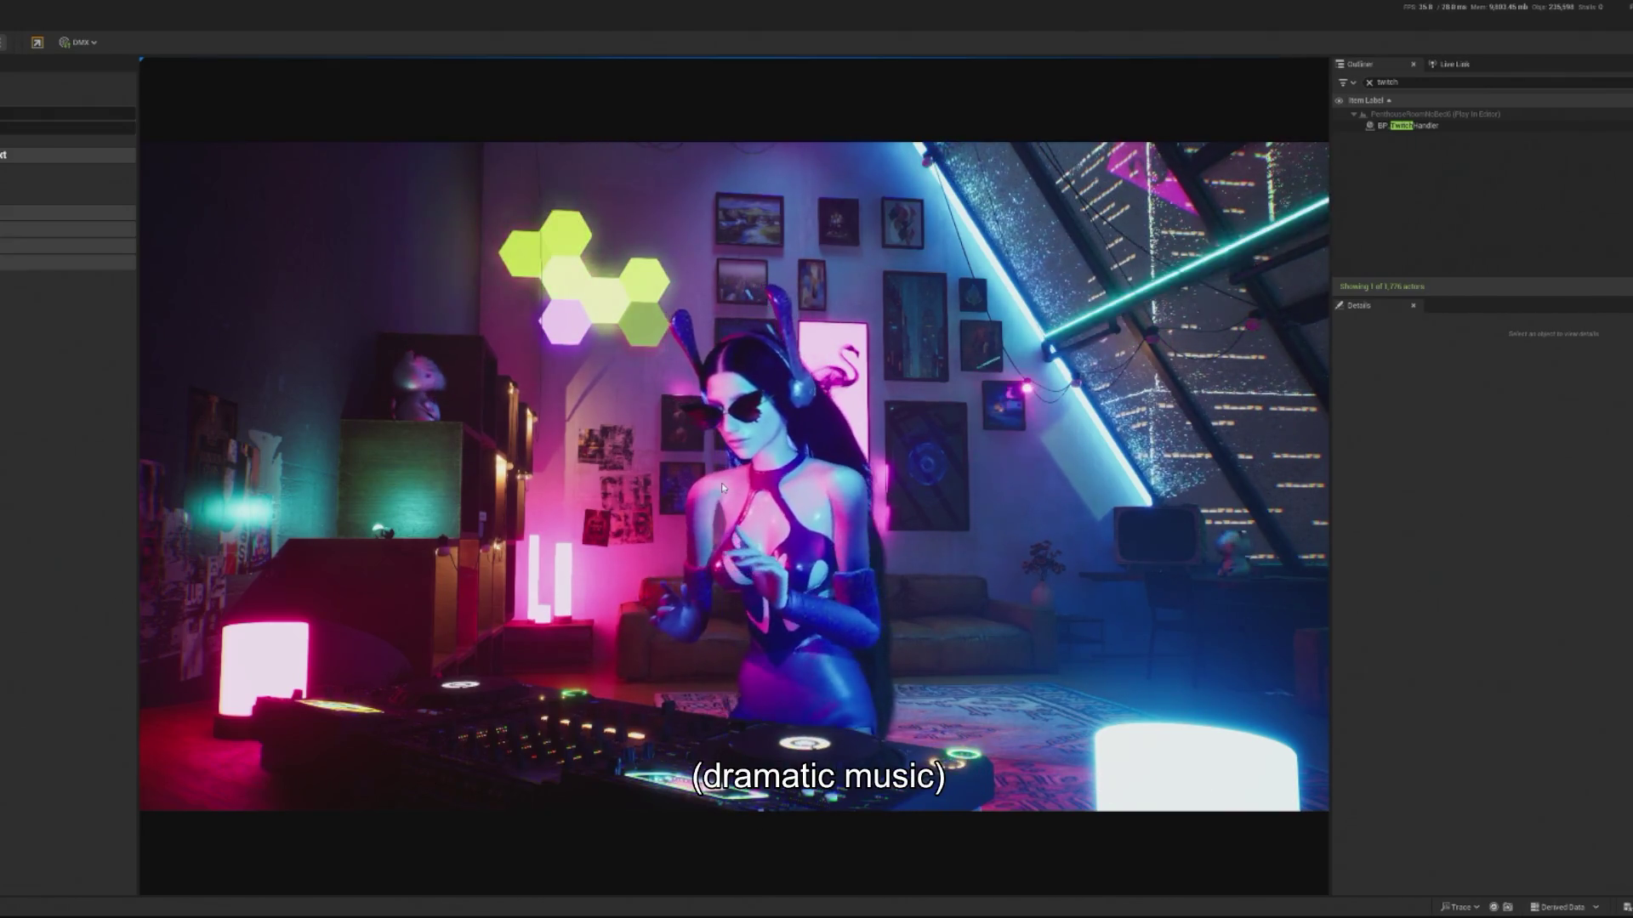
key(Escape)
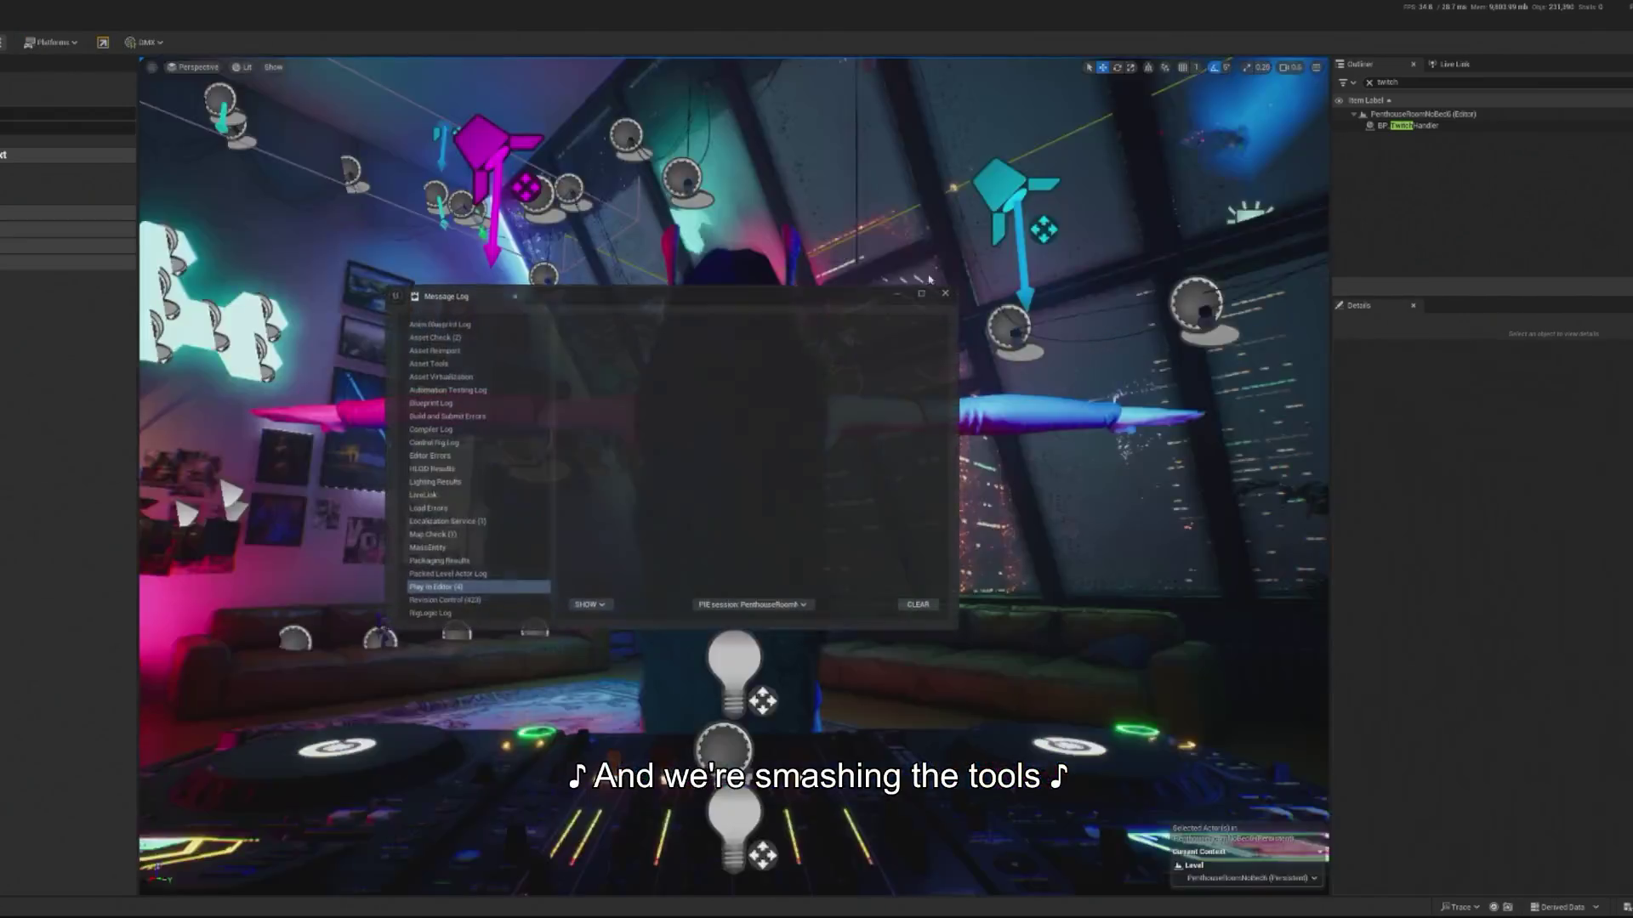
- Jump to BP_TwitchHandler's Change Ambient Lighting graph and spread the nodes to make room
click(817, 365)
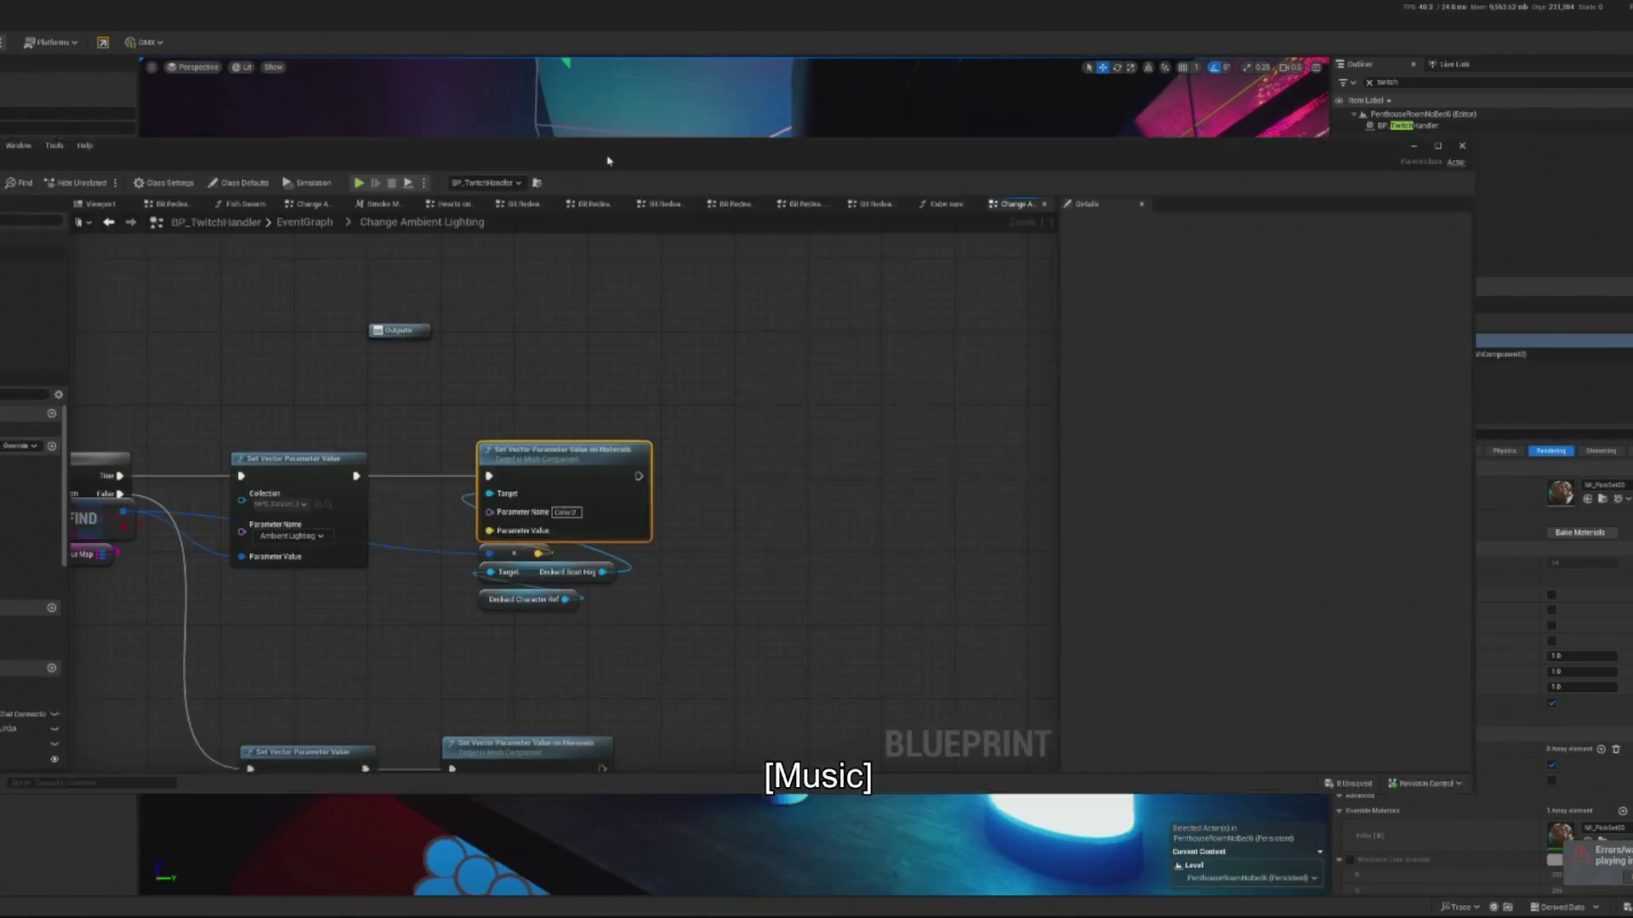
drag(607, 160, 597, 106)
mouse_move(311, 533)
mouse_down()
mouse_move(577, 516)
mouse_move(506, 513)
mouse_up()
drag(659, 476, 783, 620)
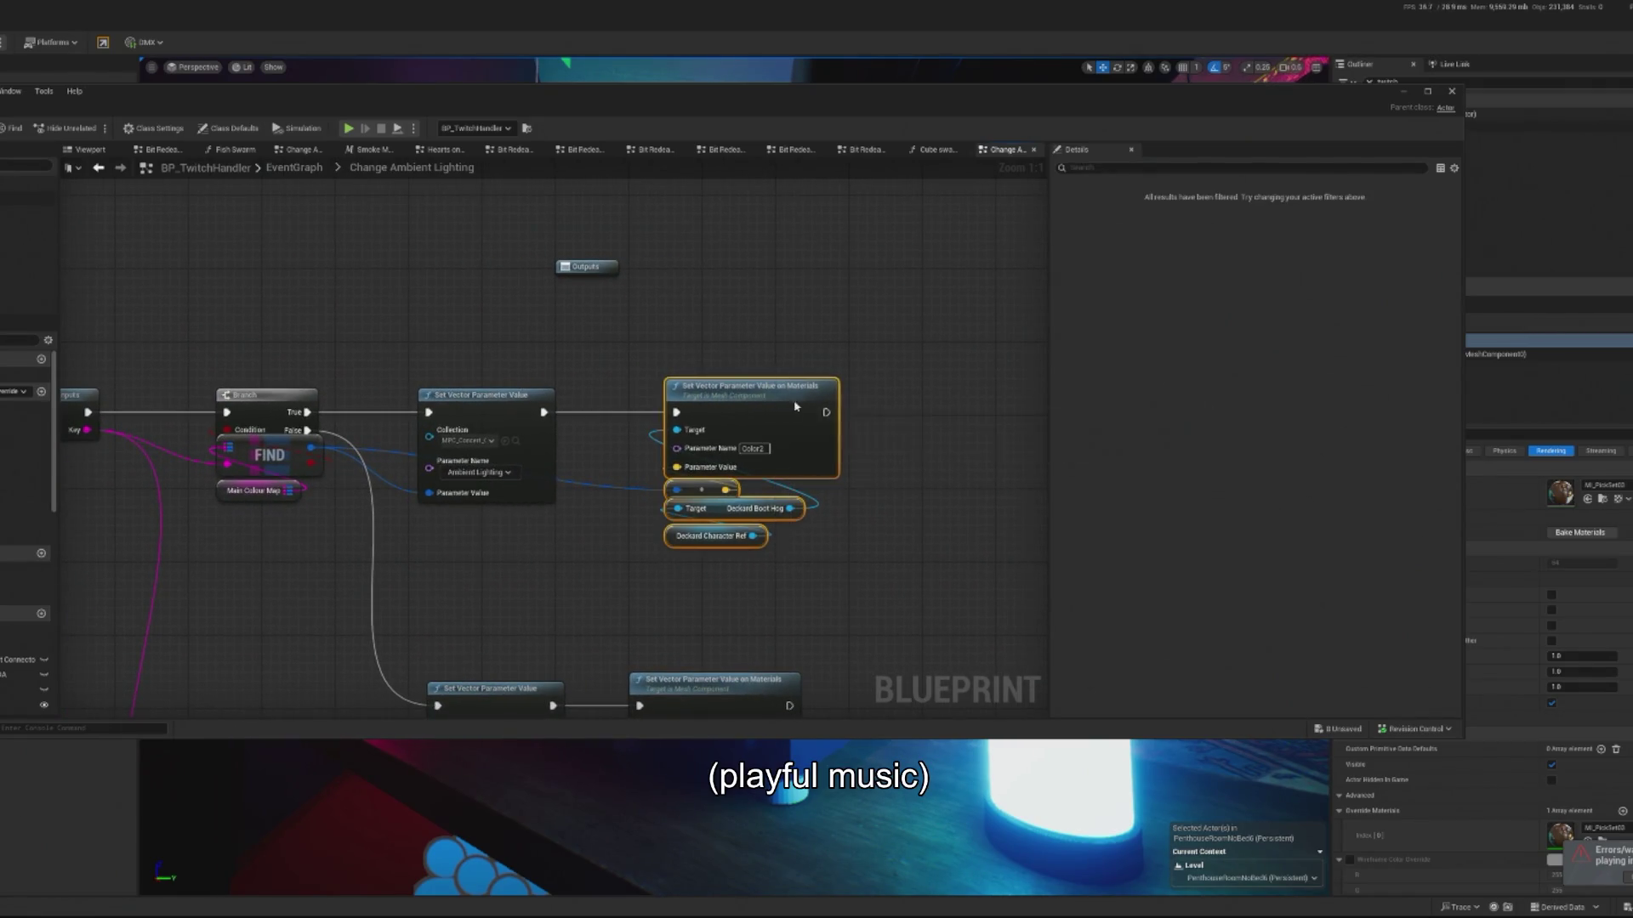
drag(766, 387, 848, 386)
mouse_move(620, 460)
mouse_down()
mouse_move(708, 446)
mouse_move(610, 453)
mouse_up()
mouse_move(396, 504)
mouse_down()
mouse_move(493, 505)
mouse_move(474, 371)
mouse_move(388, 480)
mouse_up()
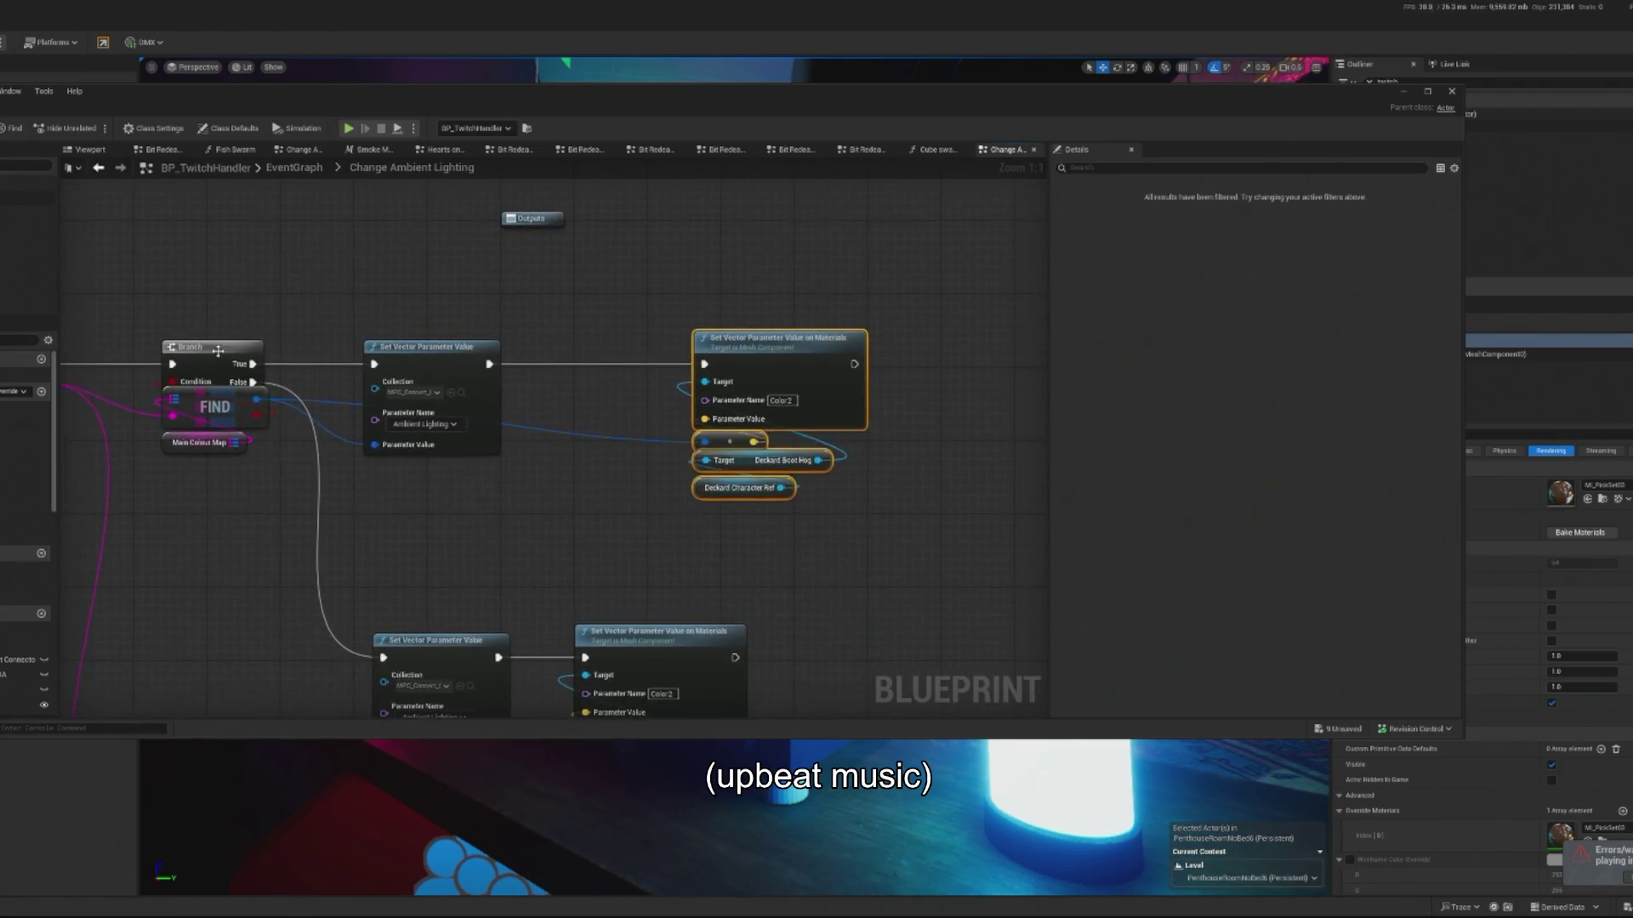
- Insert a Branch after the ambient lighting Set Vector Parameter Value and tidy the nearby nodes
click(693, 384)
drag(927, 459, 680, 327)
drag(808, 359, 1036, 340)
click(807, 389)
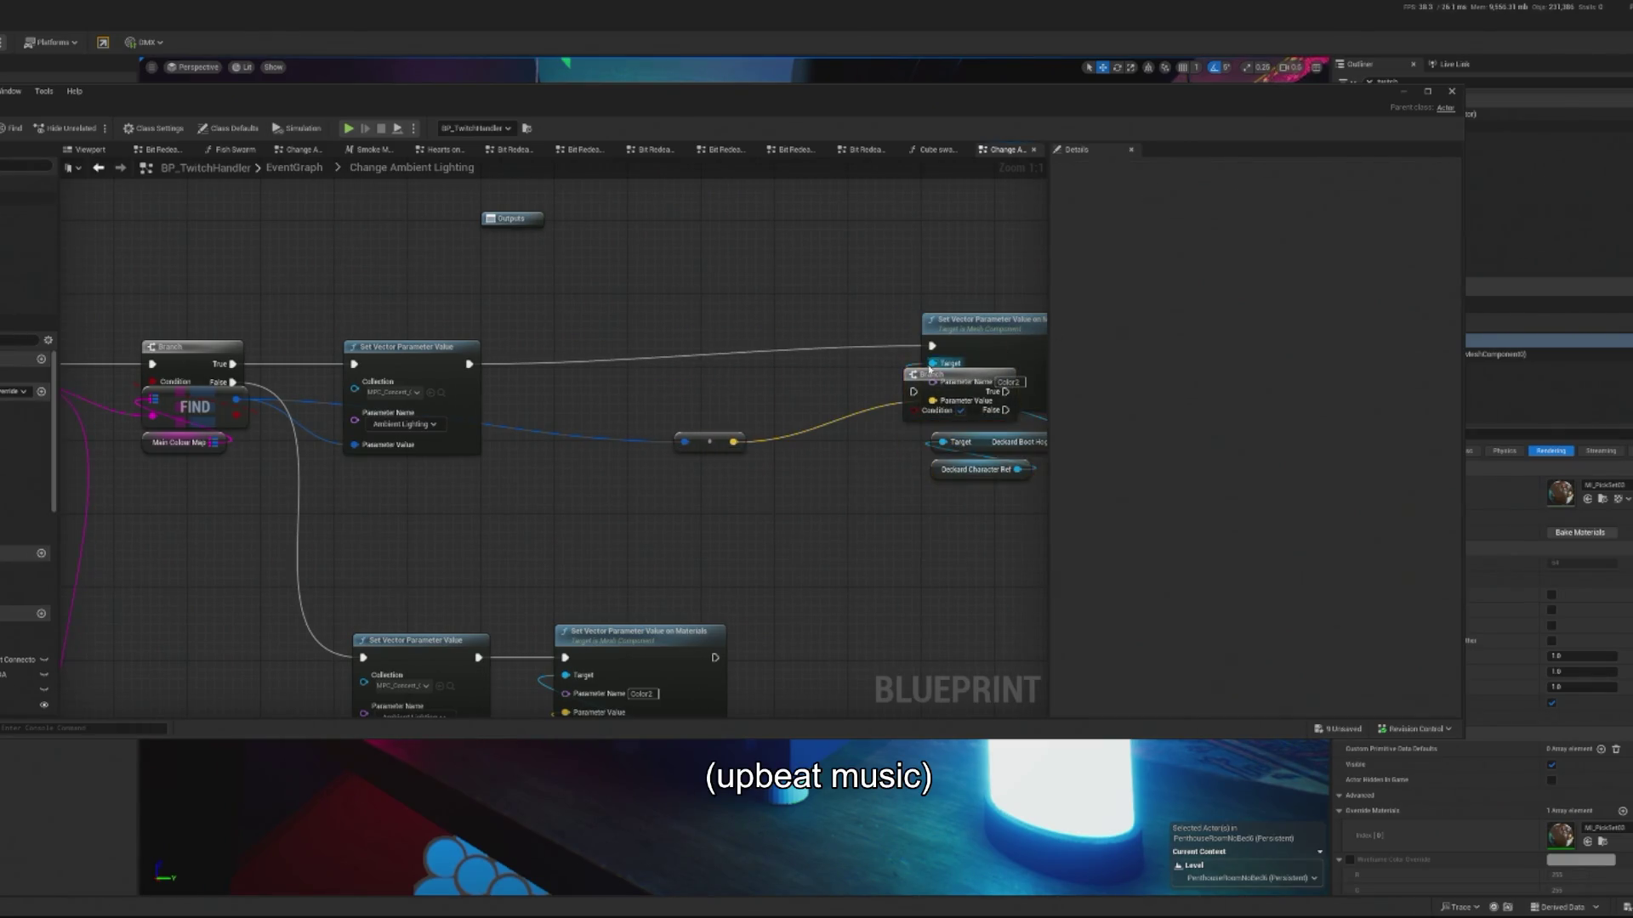
mouse_move(930, 376)
mouse_down()
mouse_move(836, 391)
mouse_move(609, 357)
mouse_up()
drag(472, 372, 490, 372)
mouse_move(487, 364)
mouse_down()
mouse_move(592, 372)
mouse_move(657, 350)
mouse_up()
click(655, 356)
click(709, 441)
drag(709, 441, 609, 460)
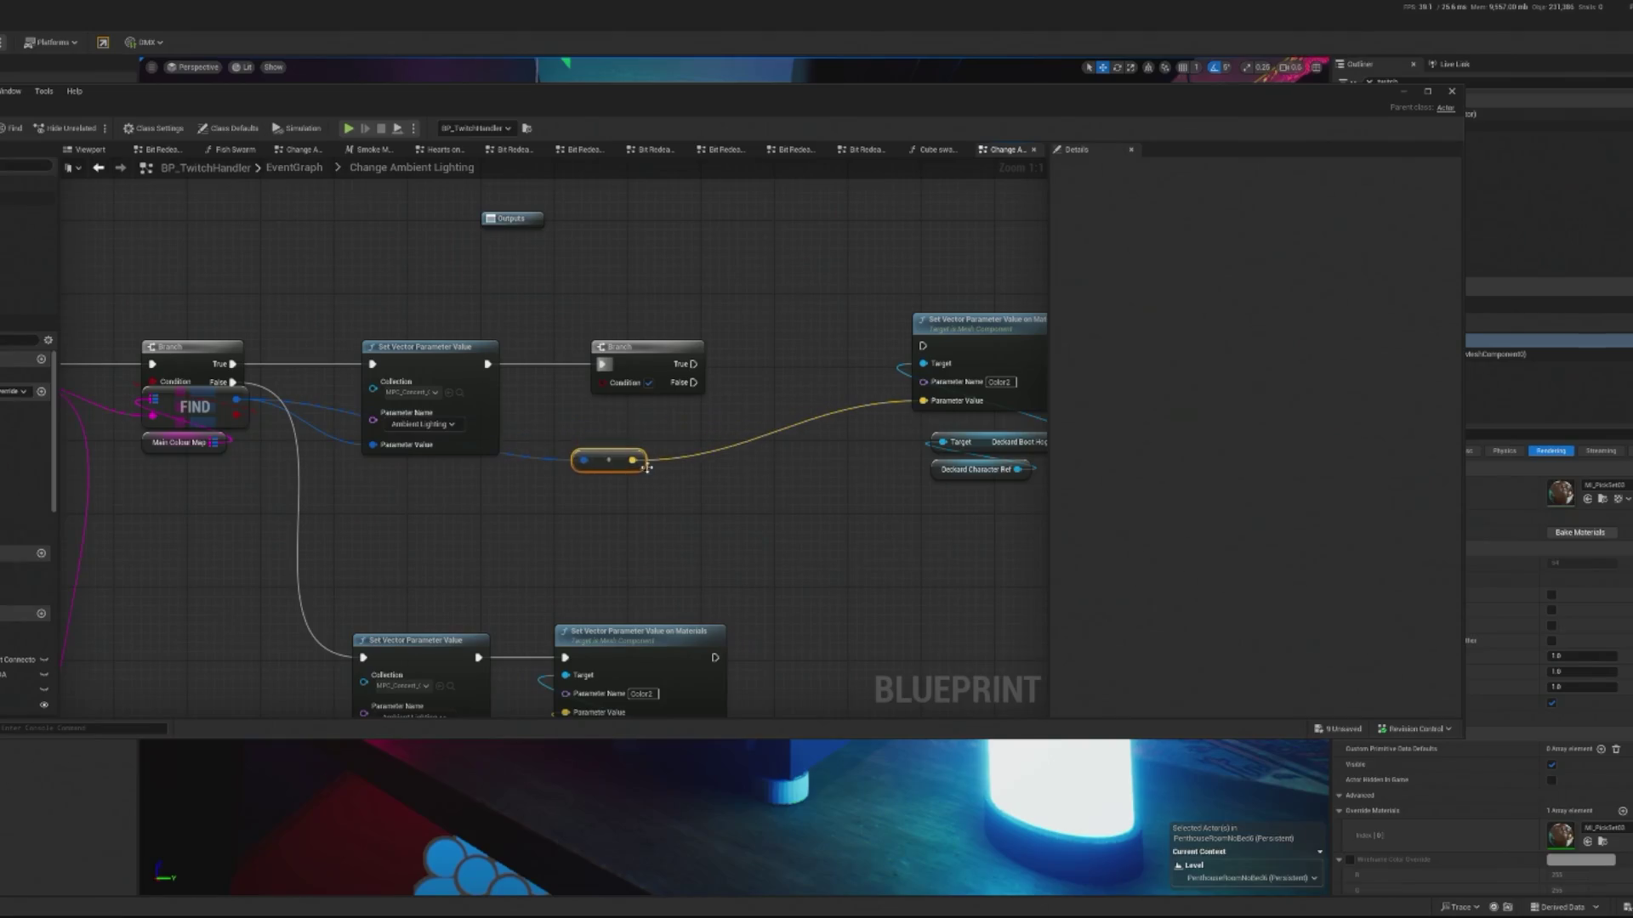
mouse_move(948, 472)
mouse_down()
mouse_move(574, 447)
mouse_move(675, 427)
mouse_up()
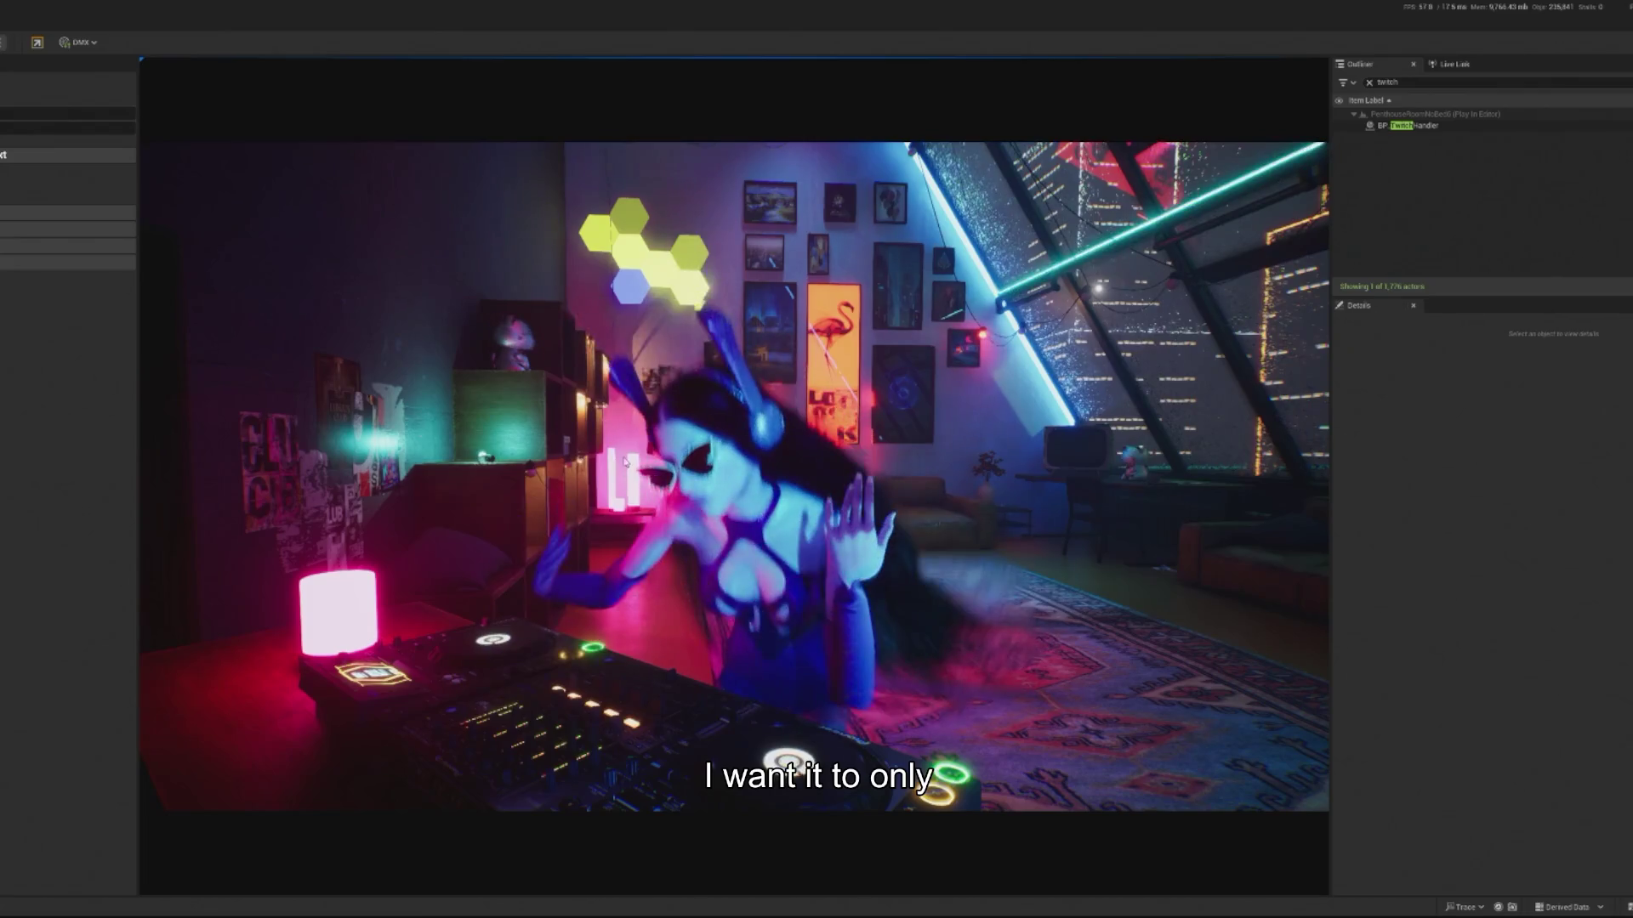
- Stop play, select the top-left hexplate light, and search the Outliner for the controller
key(Escape)
mouse_move(732, 442)
mouse_down()
mouse_move(710, 419)
mouse_move(719, 429)
mouse_up()
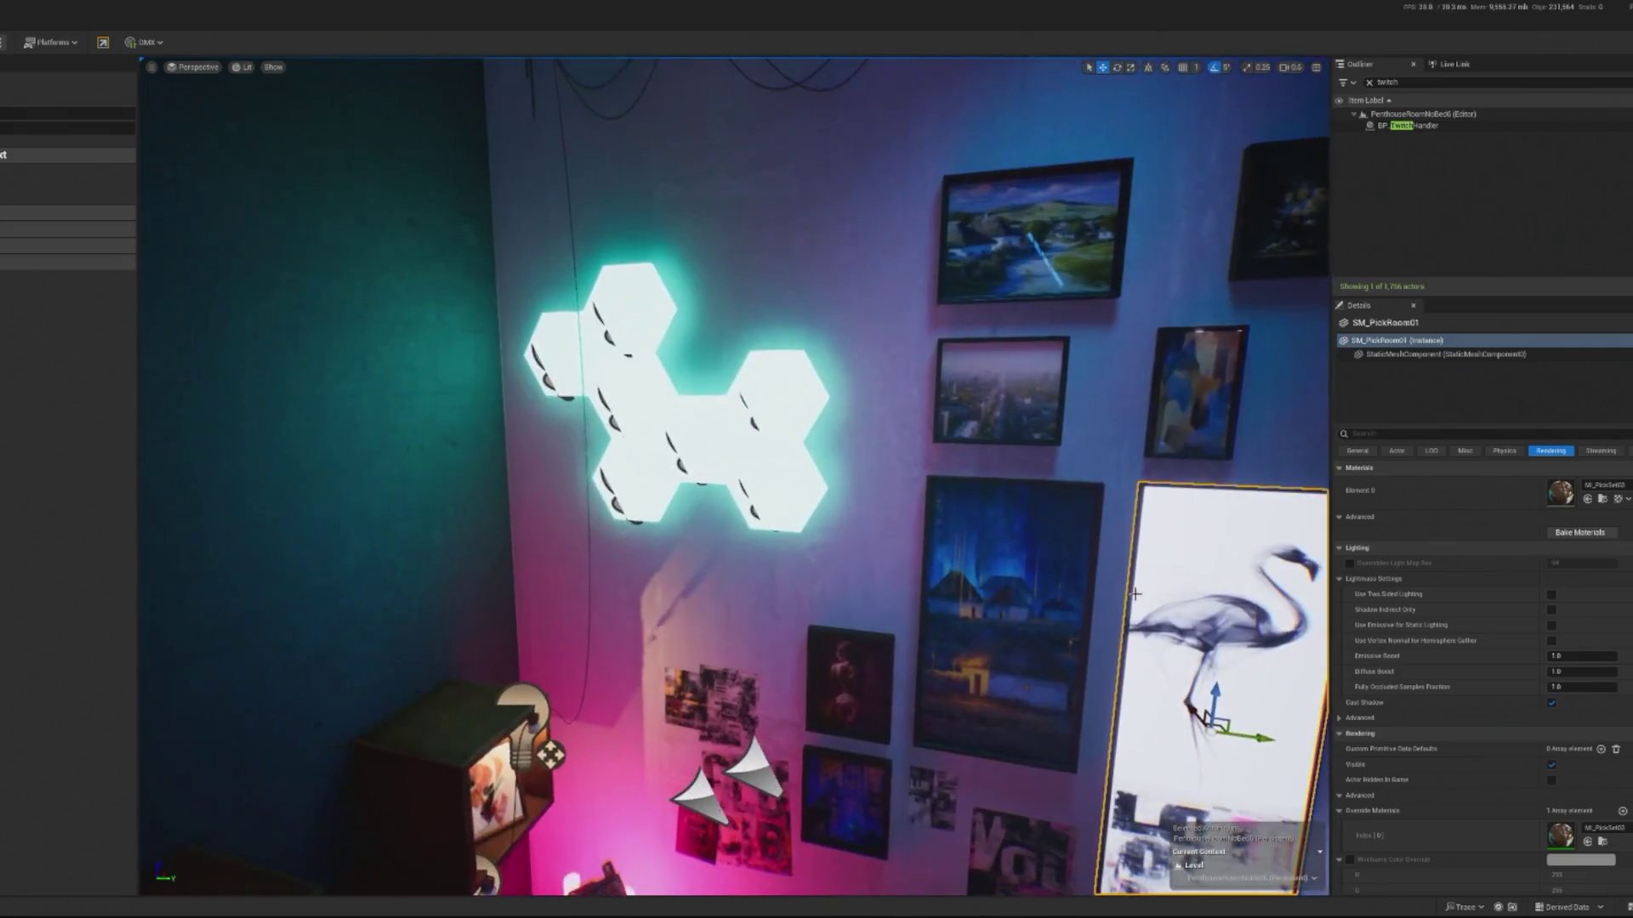
click(553, 332)
drag(552, 332, 548, 336)
scroll(733, 477, up, 5)
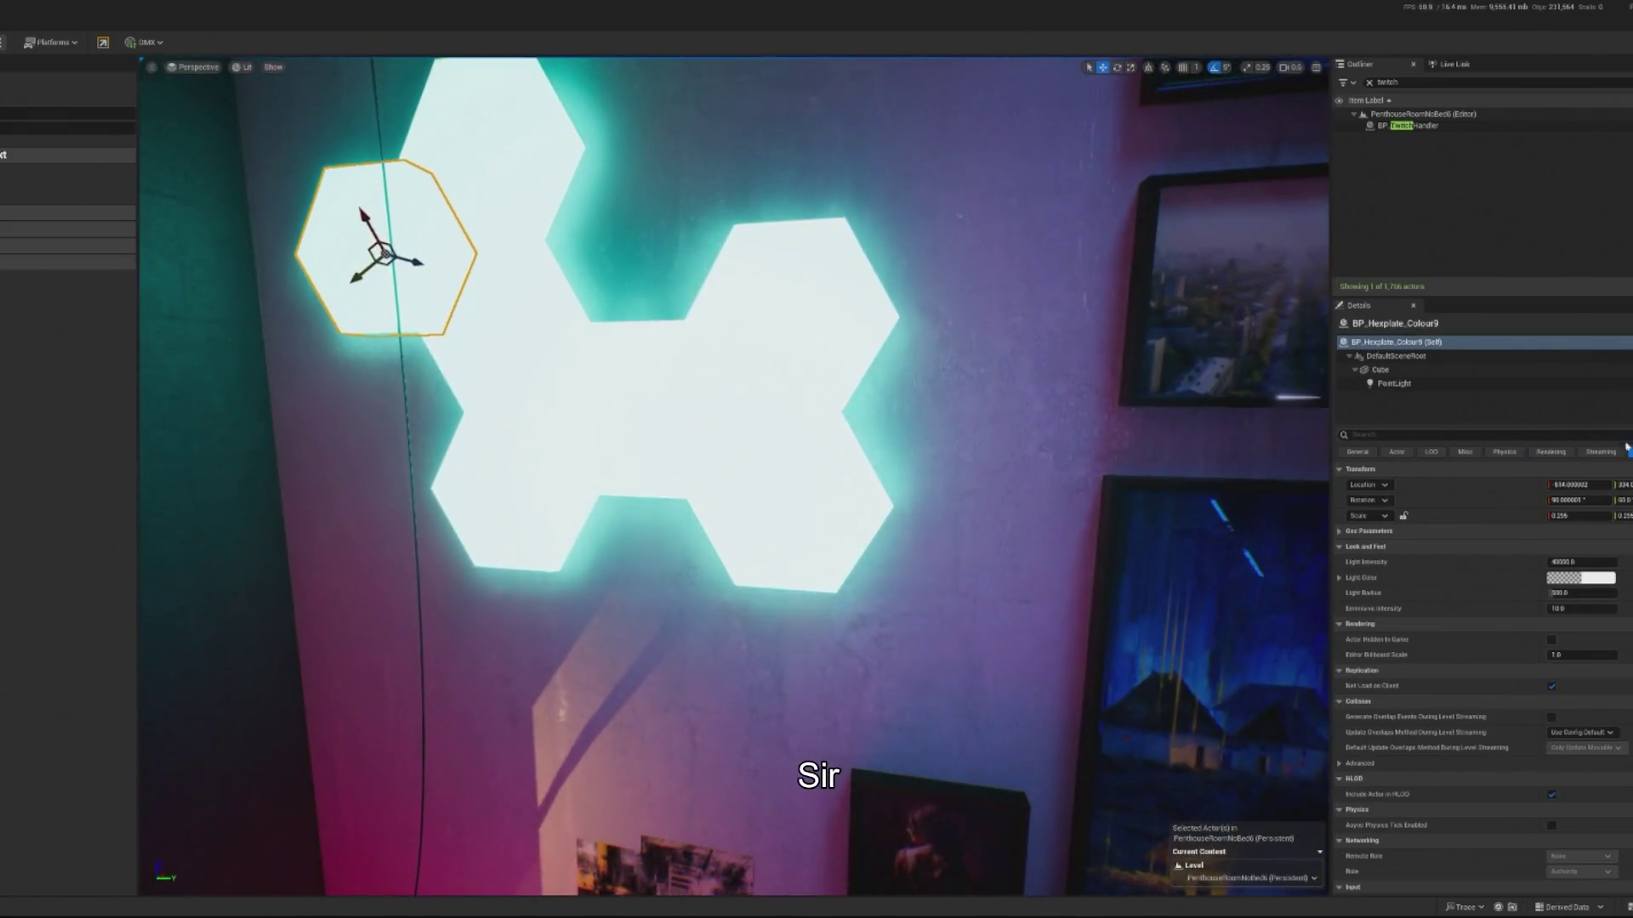
drag(733, 476, 782, 469)
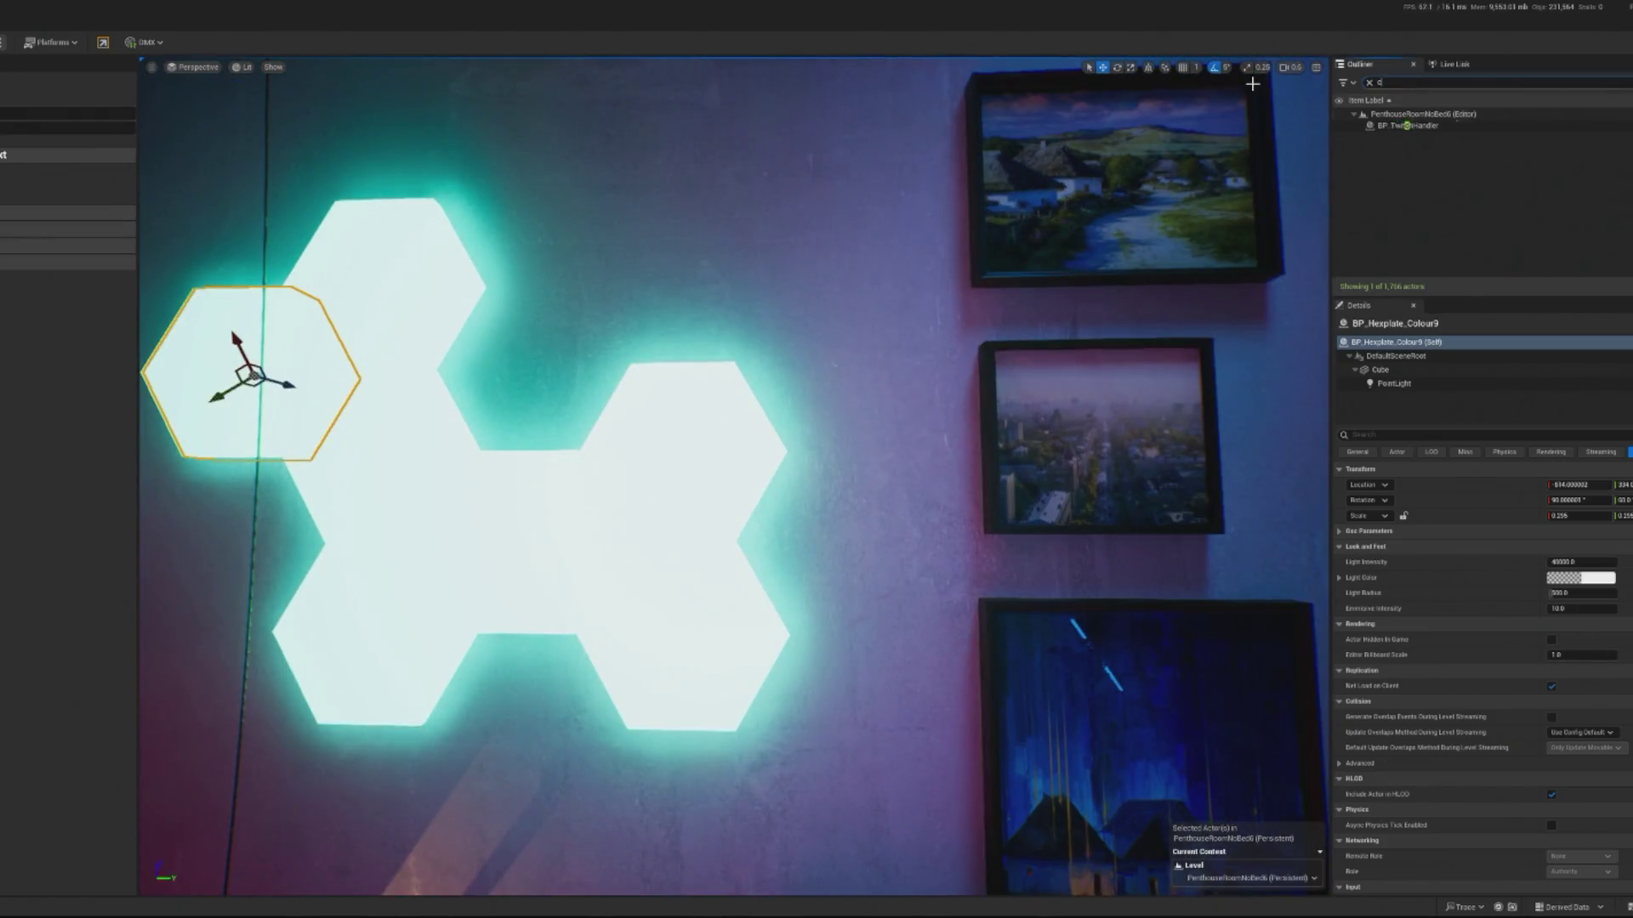
text(ontroller)
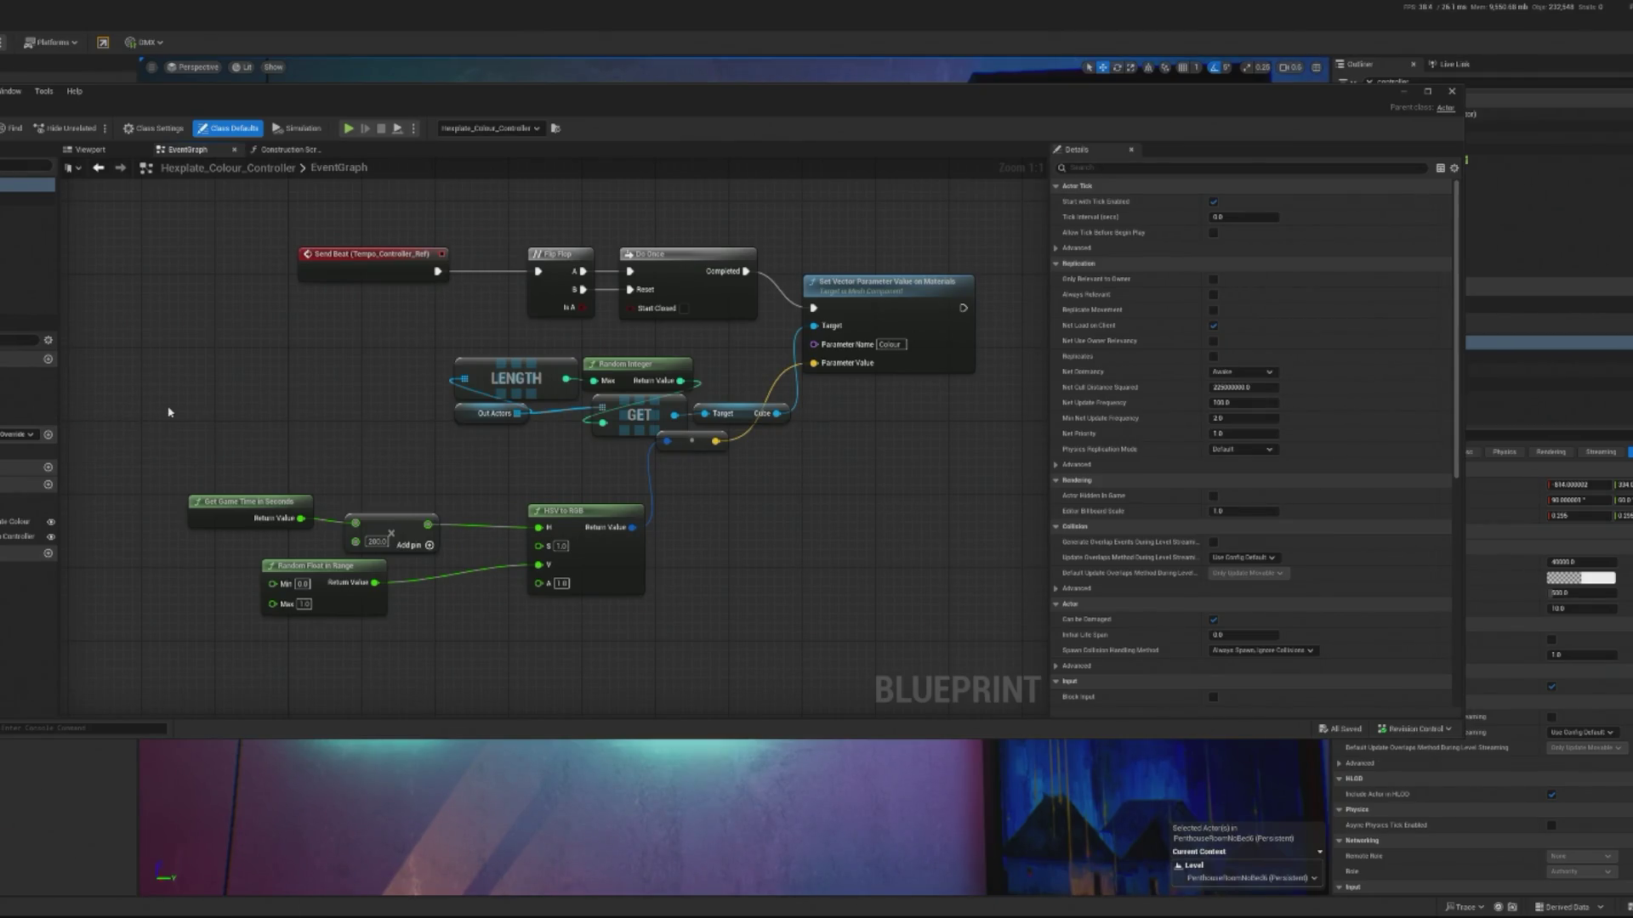
- Add a SIN (Degrees) node to the controller's event graph and nudge it into place
right_click(170, 412)
text(sin)
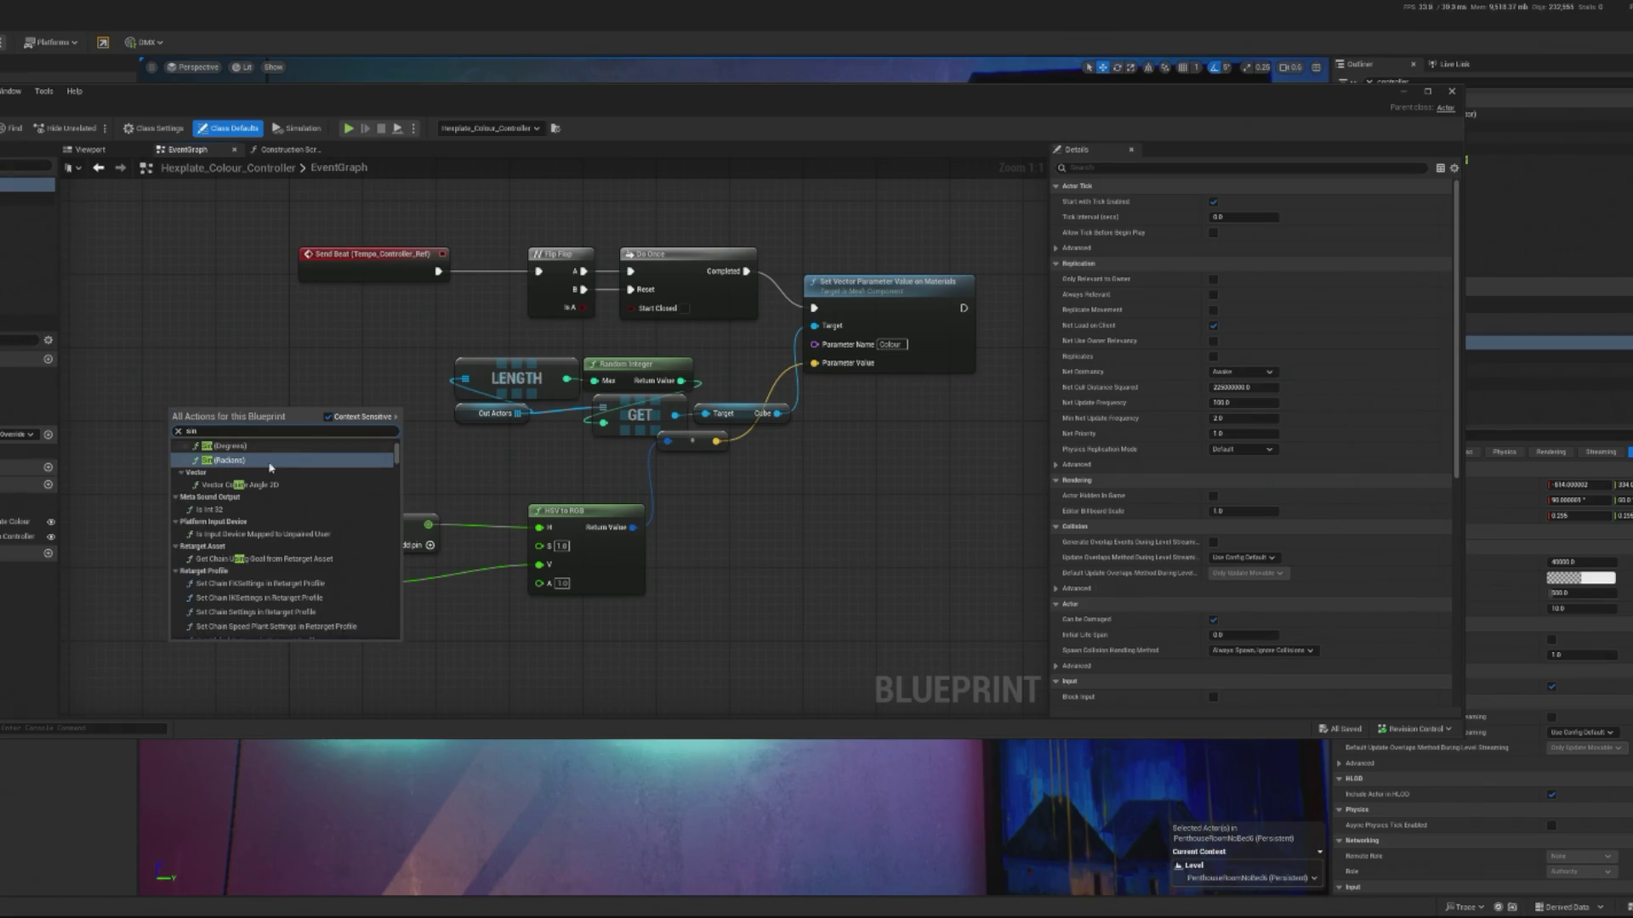
click(236, 447)
drag(234, 426, 261, 452)
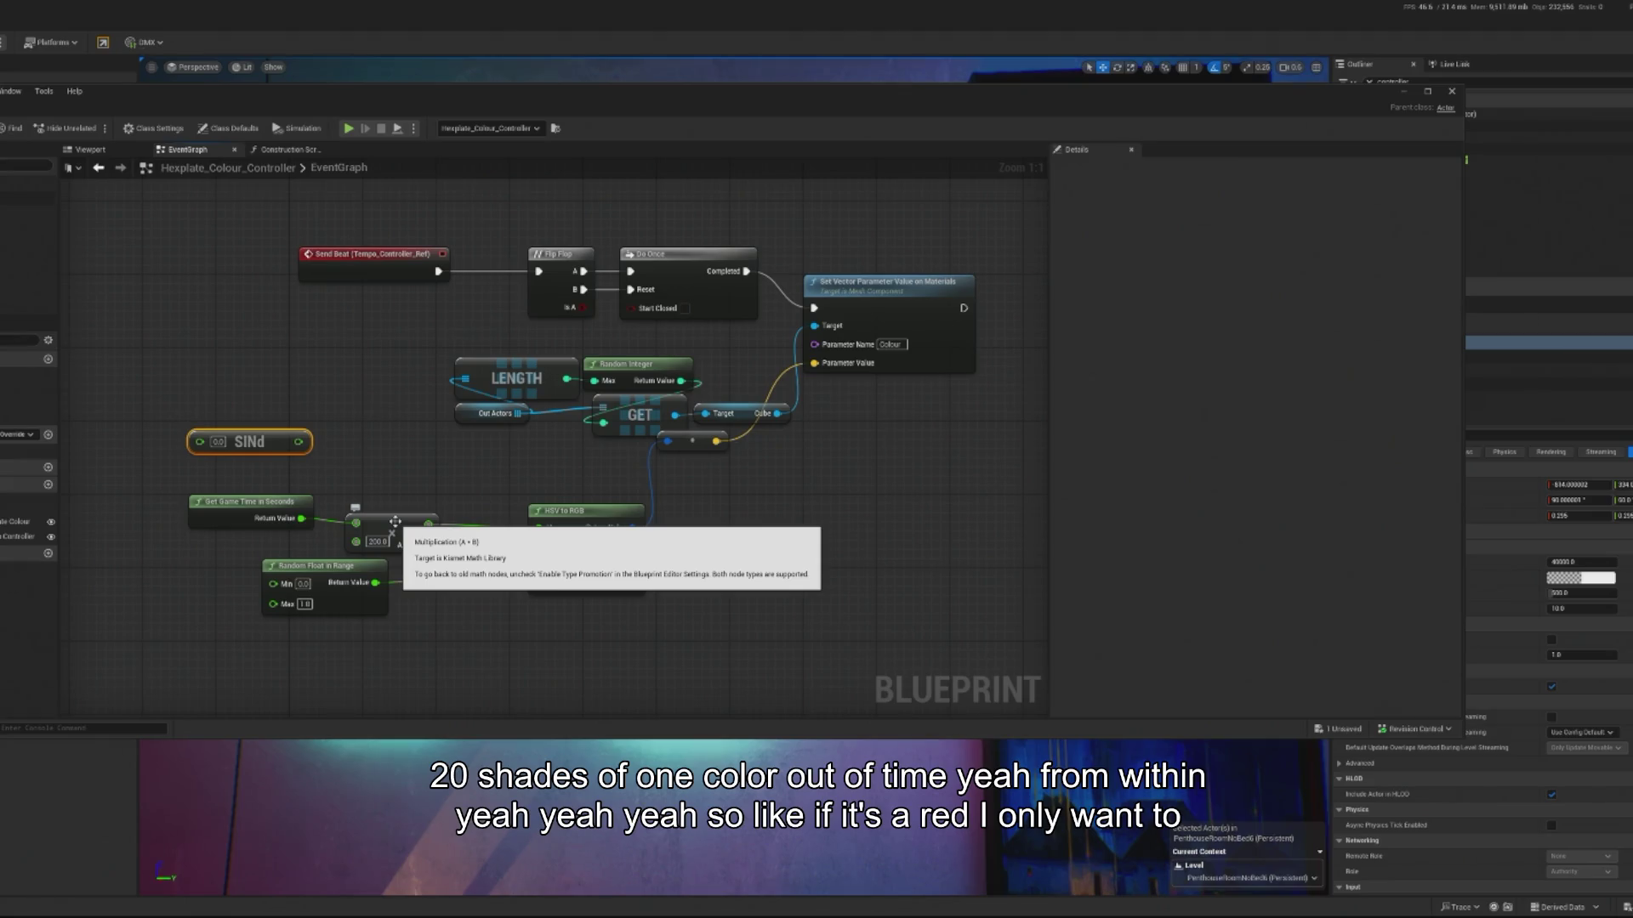
drag(395, 521, 355, 560)
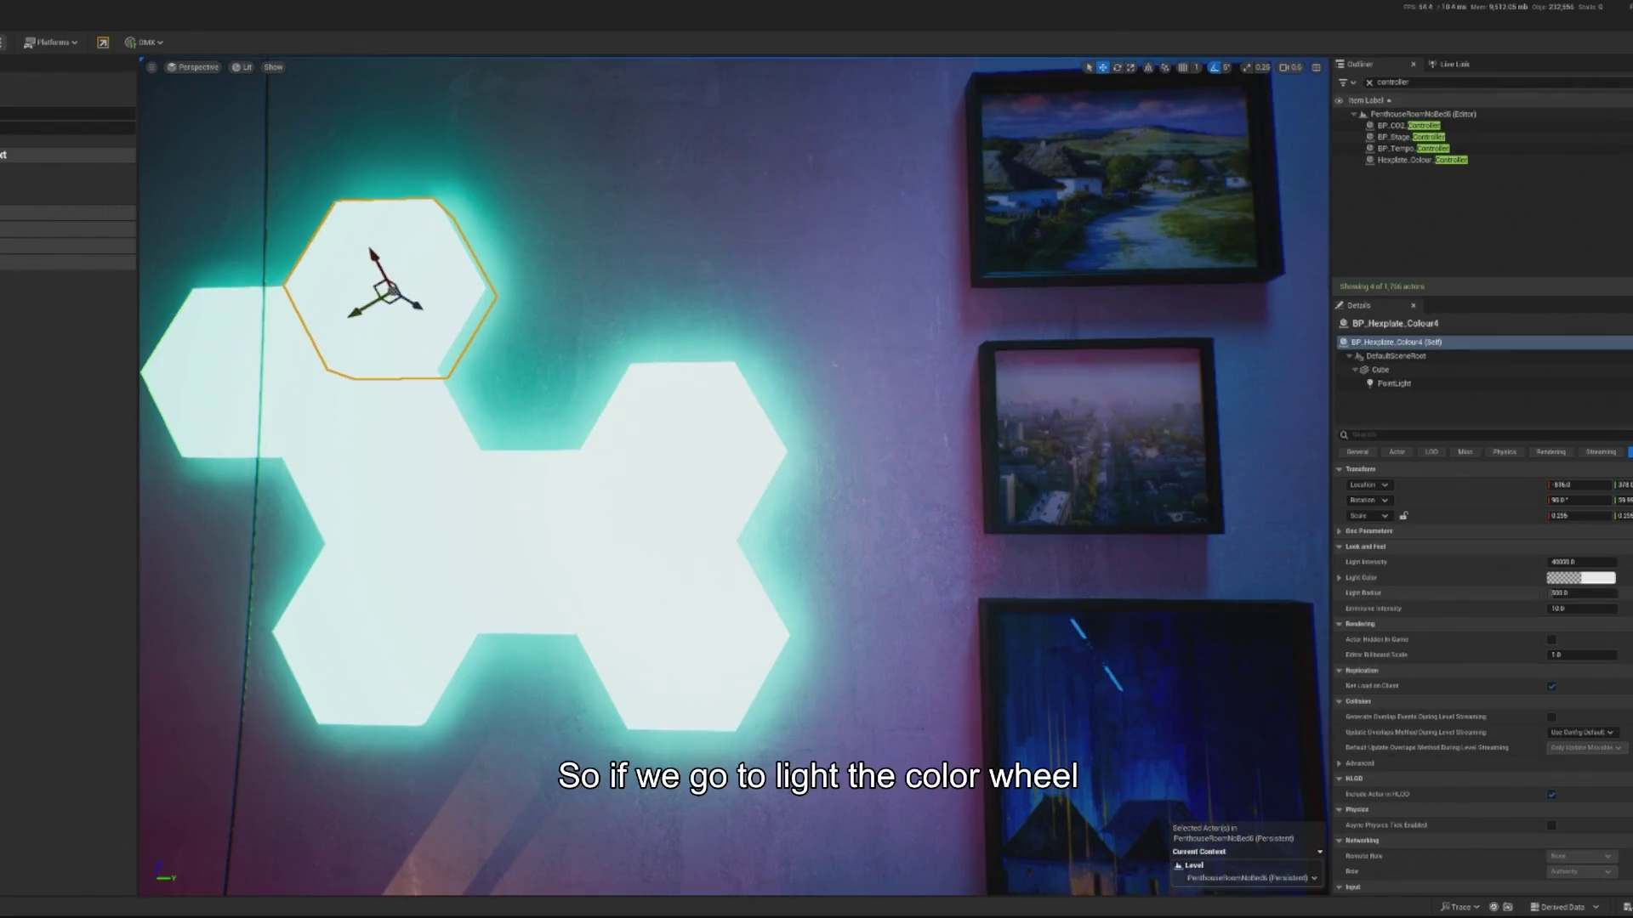
- Try full brightness and orange, cyan and green-cyan hues on the hexplate light colour, then cancel
drag(1511, 648, 1509, 625)
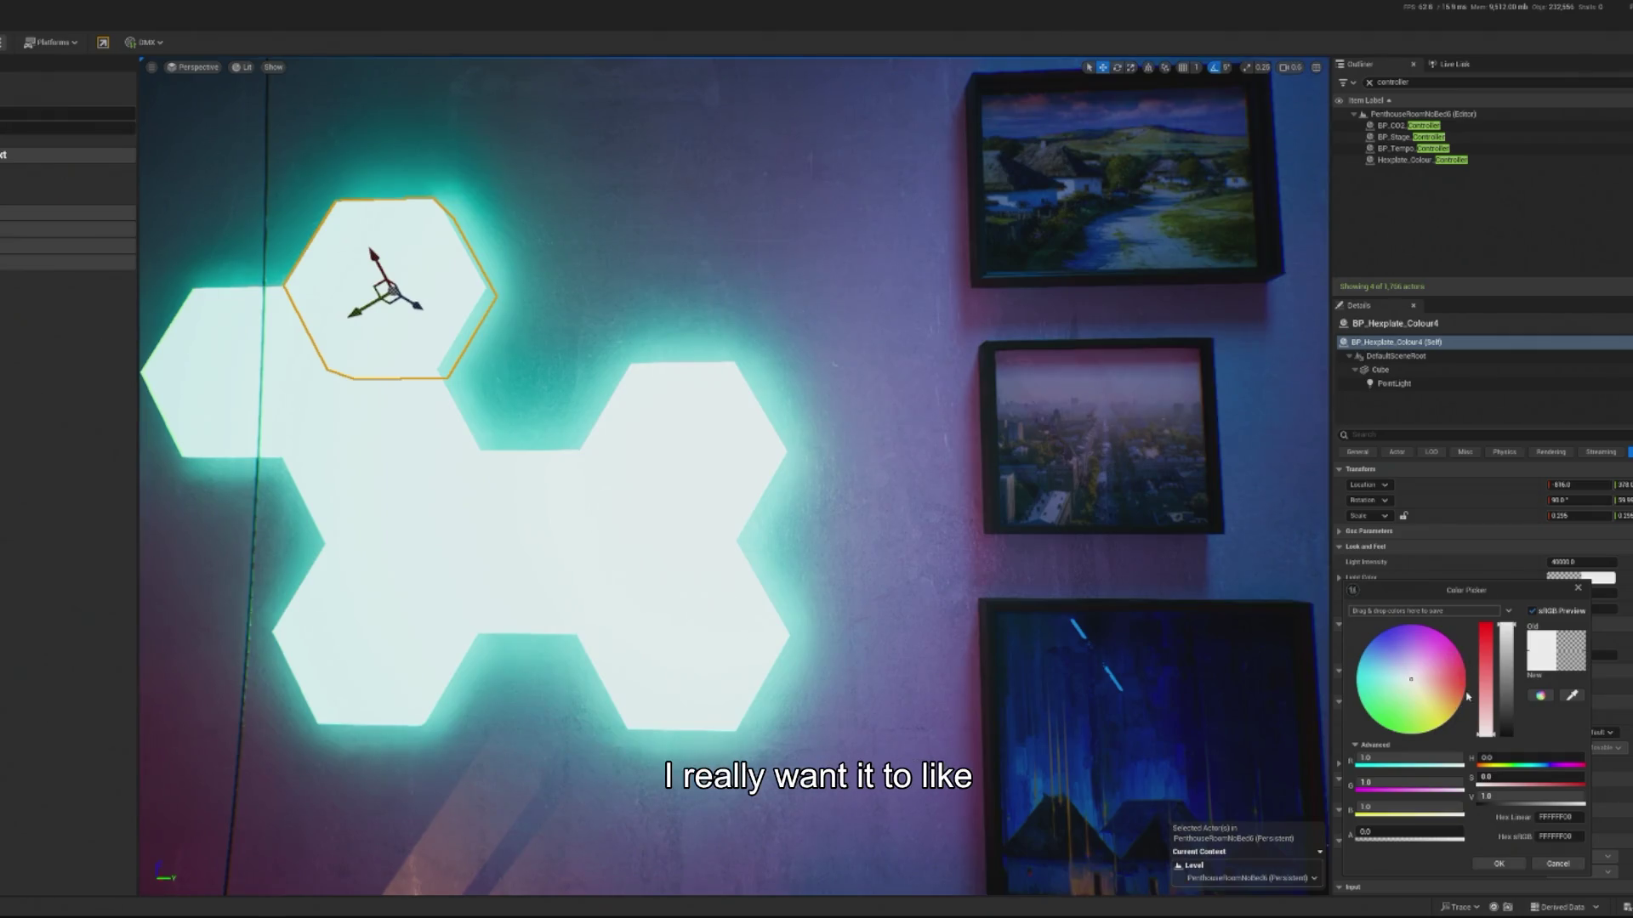
mouse_move(1454, 663)
mouse_down()
mouse_move(1462, 692)
mouse_move(1409, 735)
mouse_move(1457, 778)
mouse_move(1371, 697)
mouse_up()
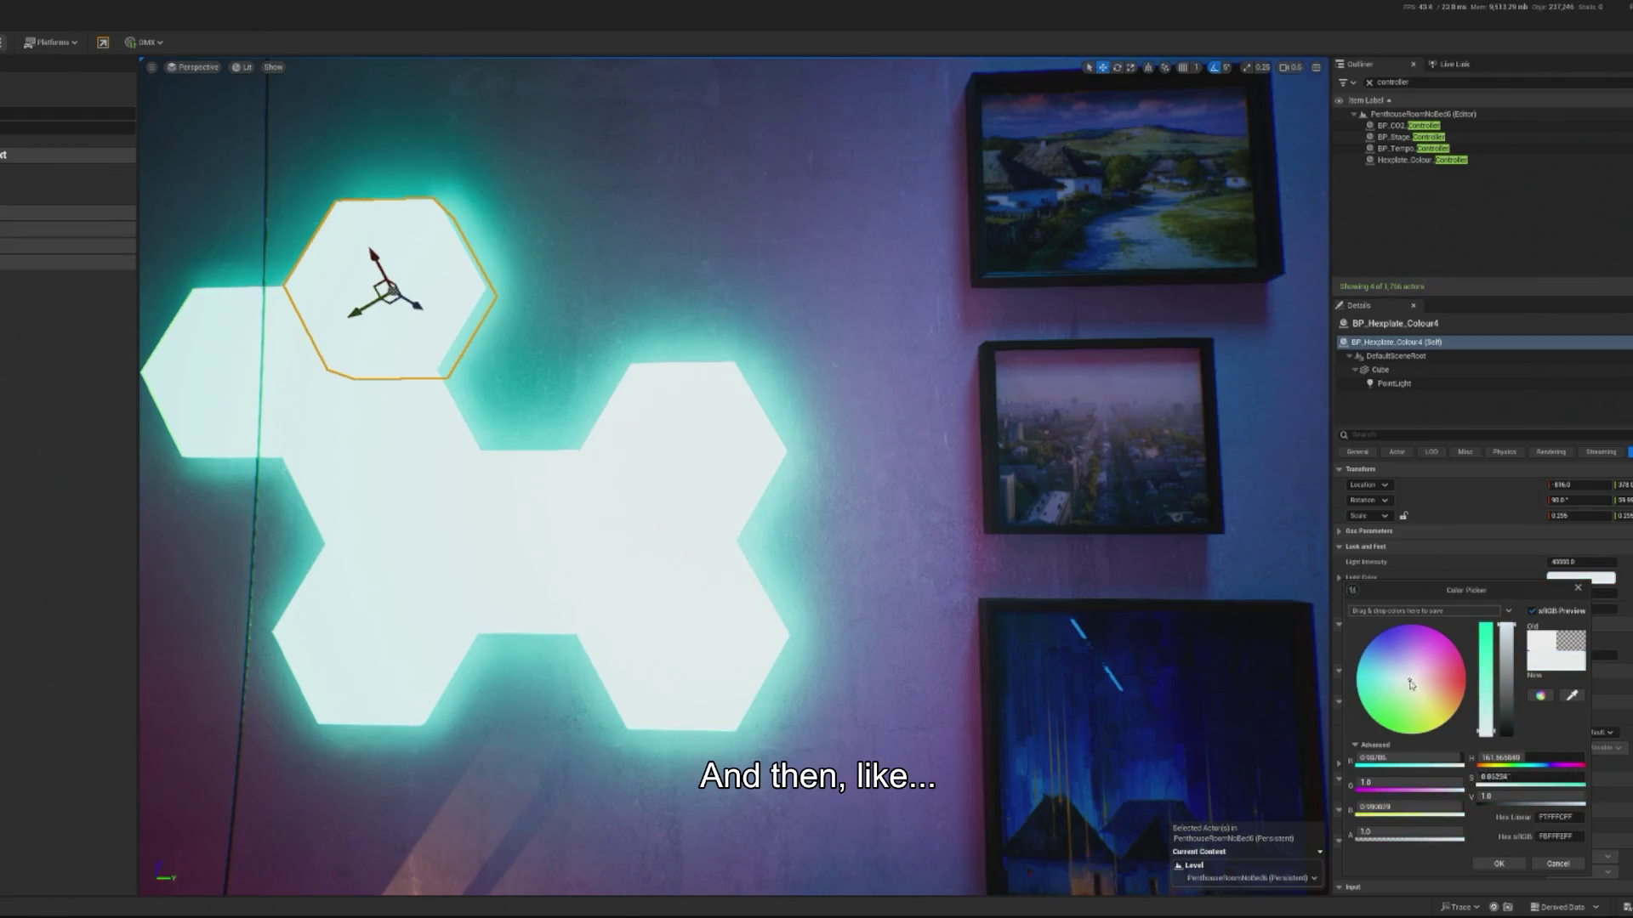
click(1372, 680)
mouse_move(1384, 685)
mouse_down()
mouse_move(1356, 718)
mouse_move(1380, 644)
mouse_up()
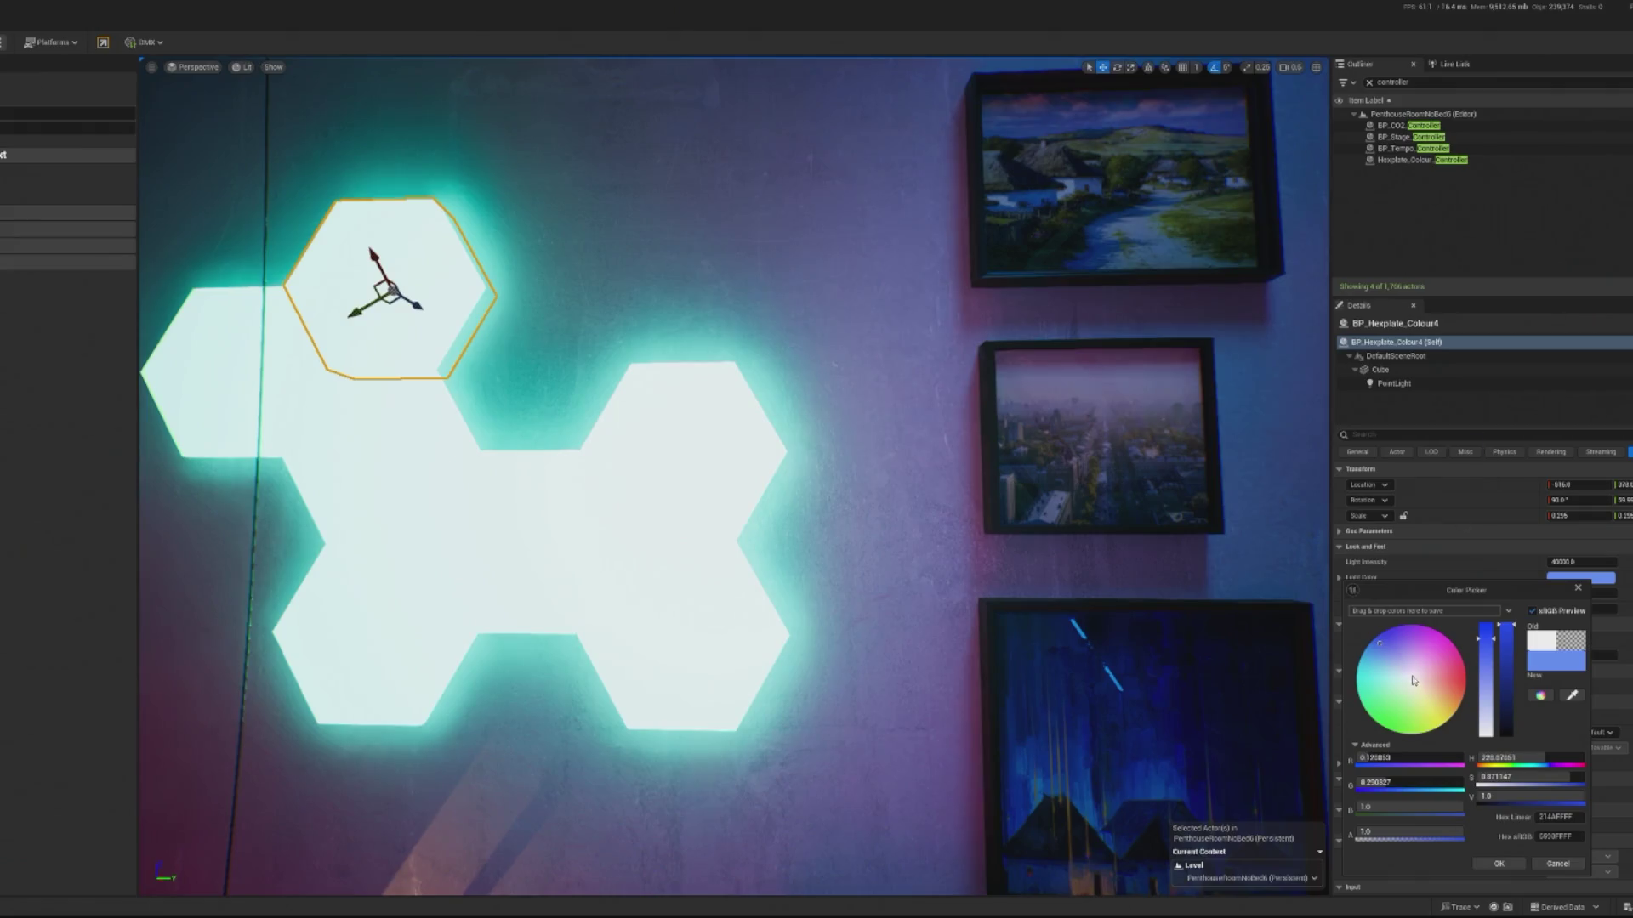
click(1557, 864)
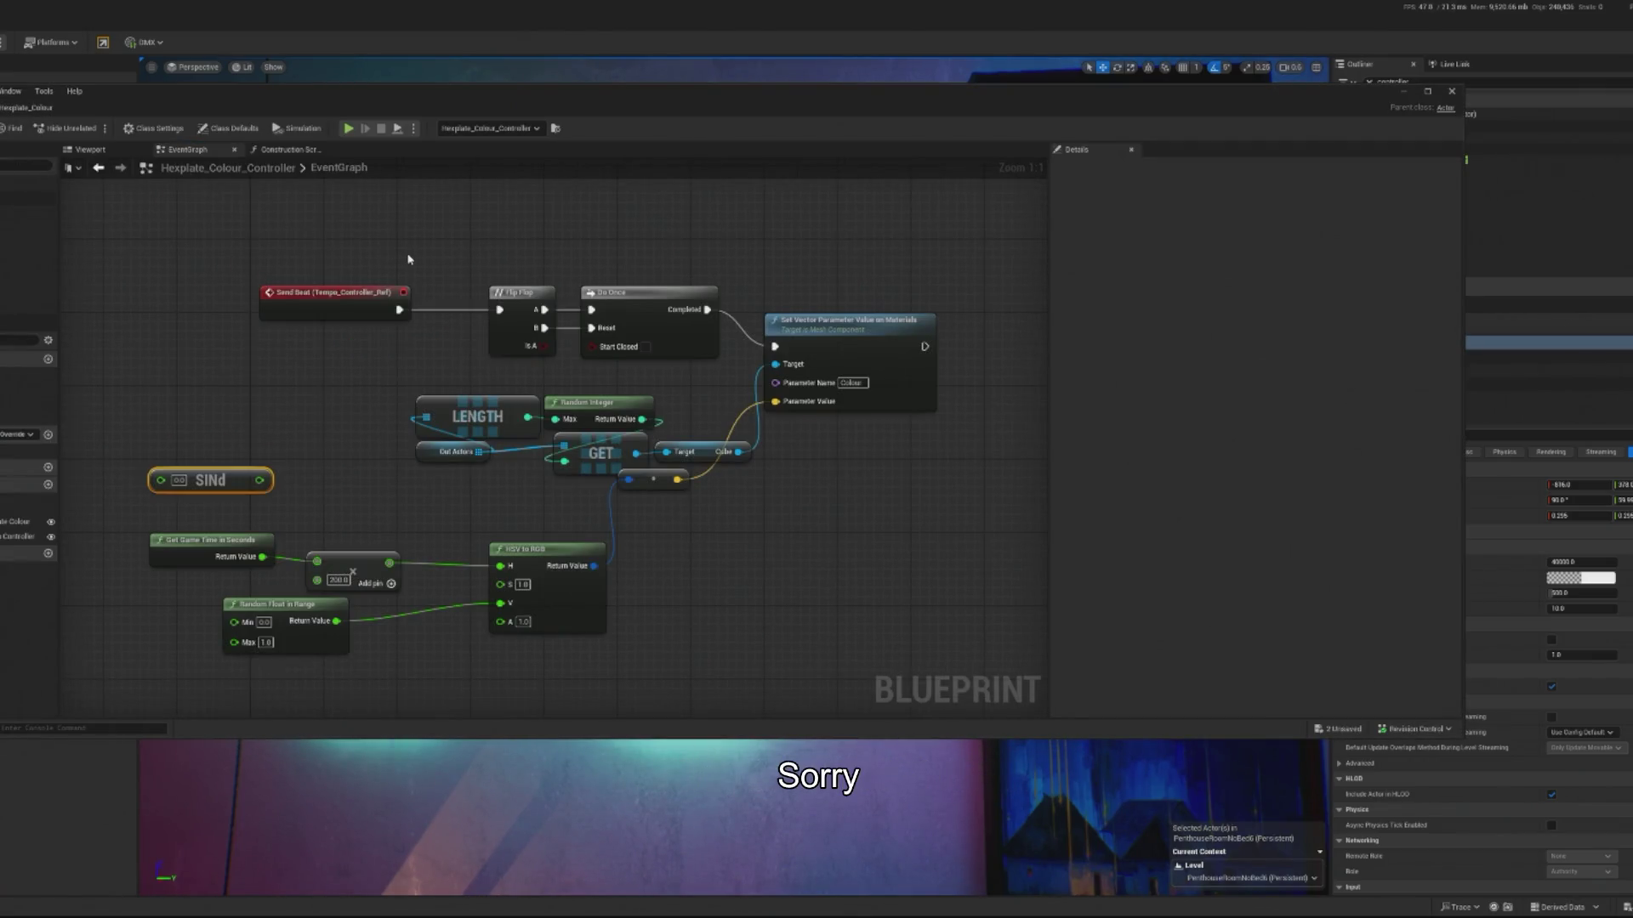
- Start a 'get' node search in the event graph, then dismiss it
mouse_move(742, 493)
mouse_down()
mouse_move(765, 529)
mouse_move(779, 523)
mouse_up()
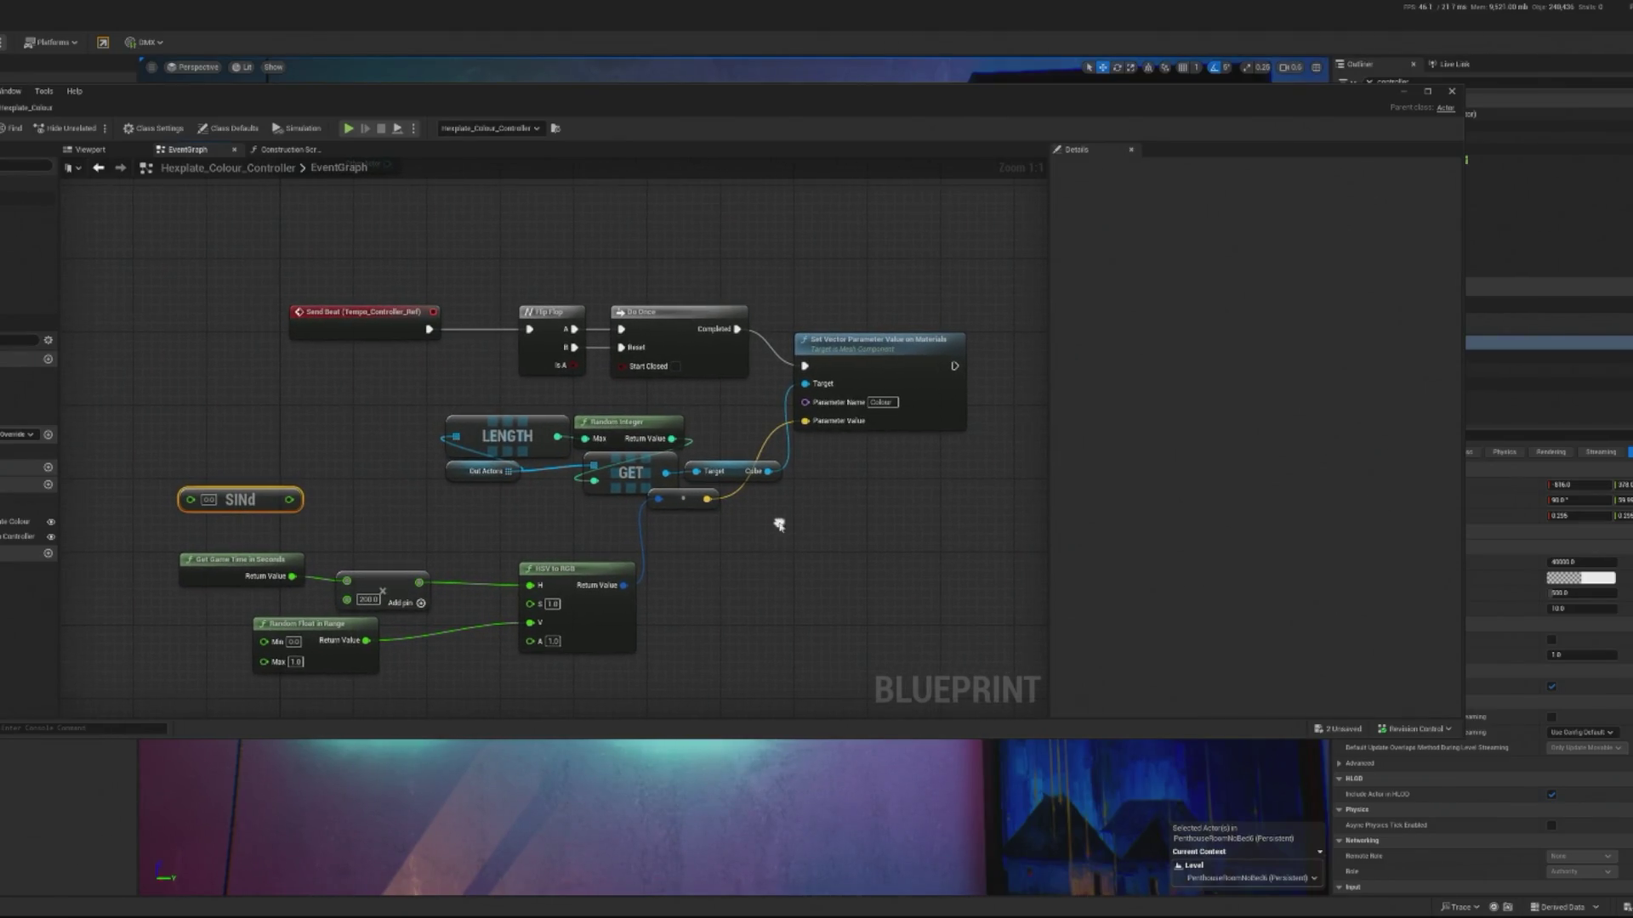
right_click(266, 456)
text(get)
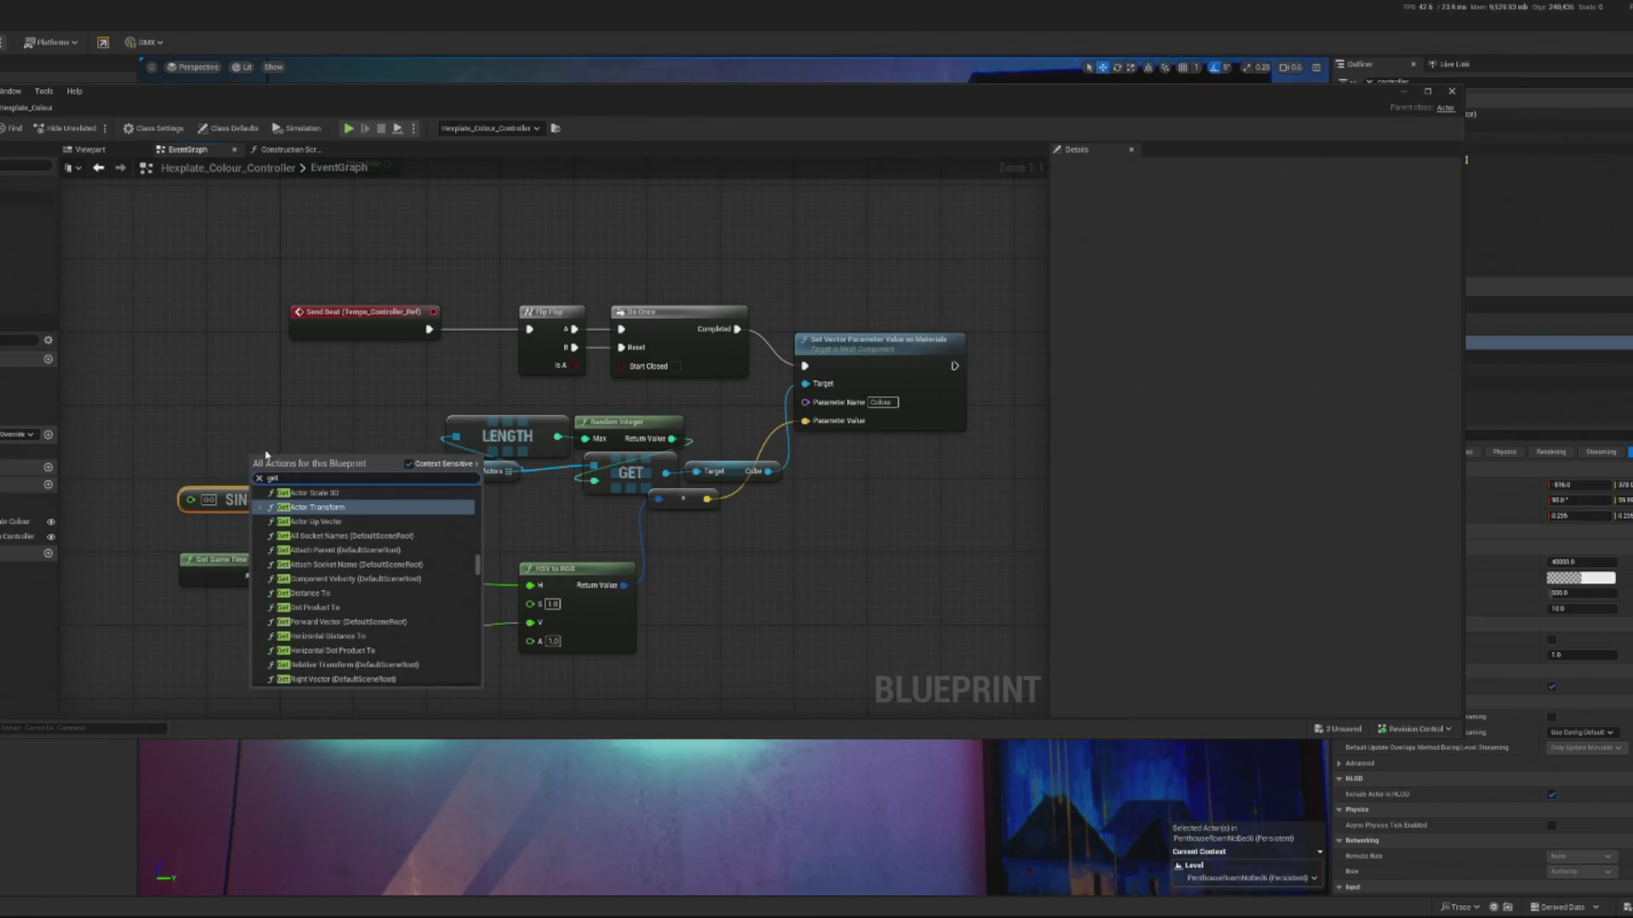
click(1403, 92)
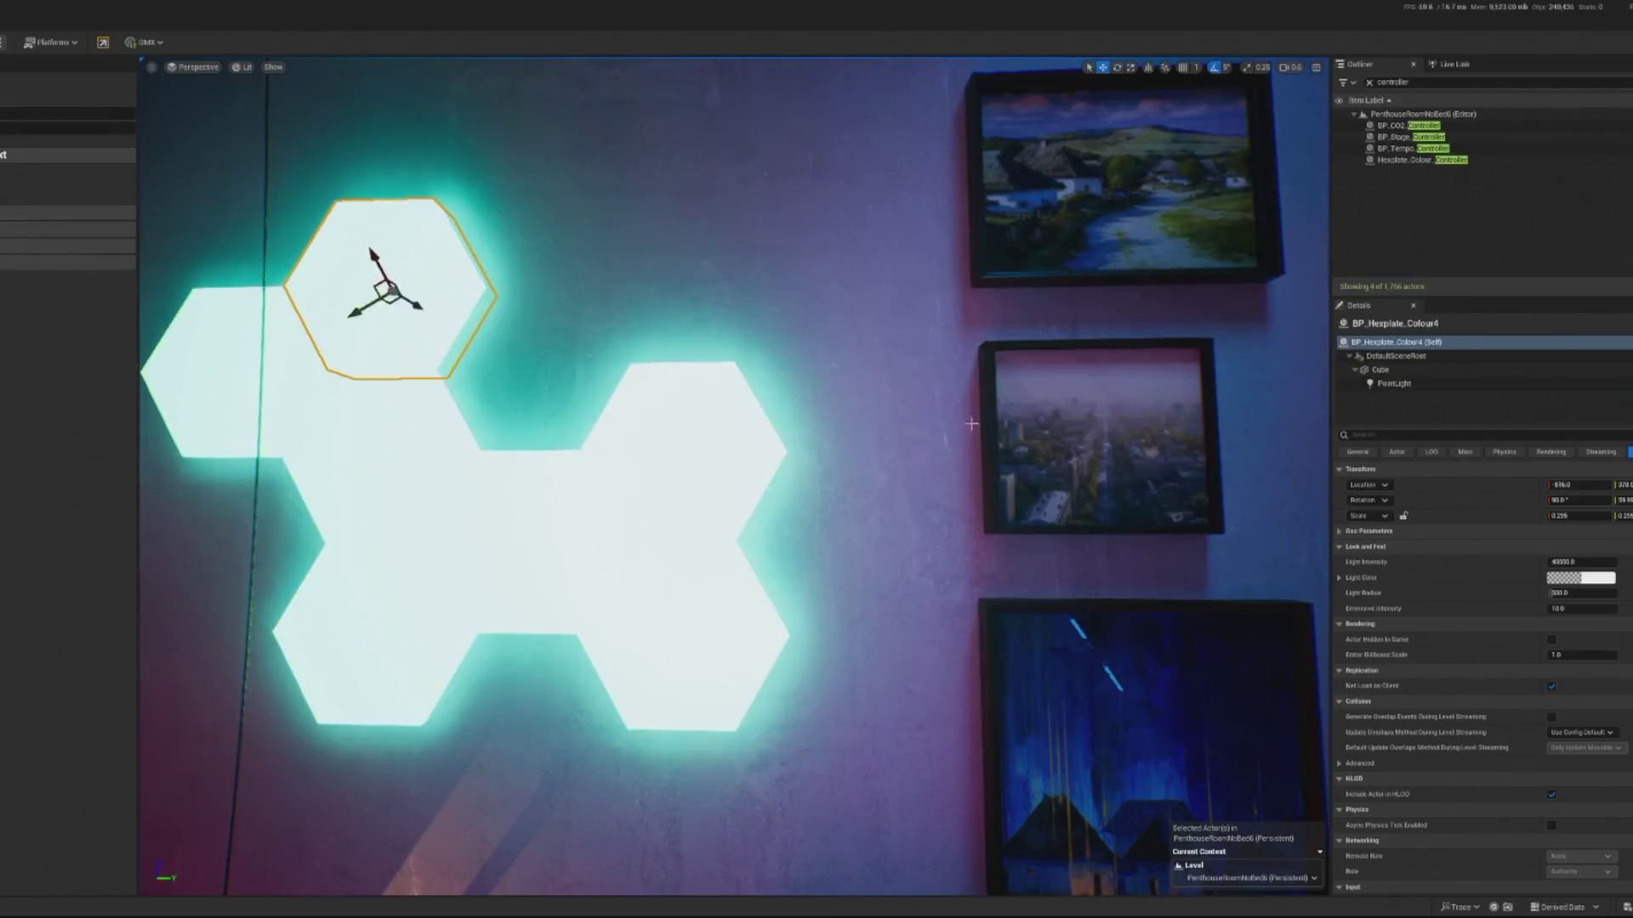
- Select the middle hexplate's Cube component and open its material instance, then the parent M_Hexplate_Display
click(385, 496)
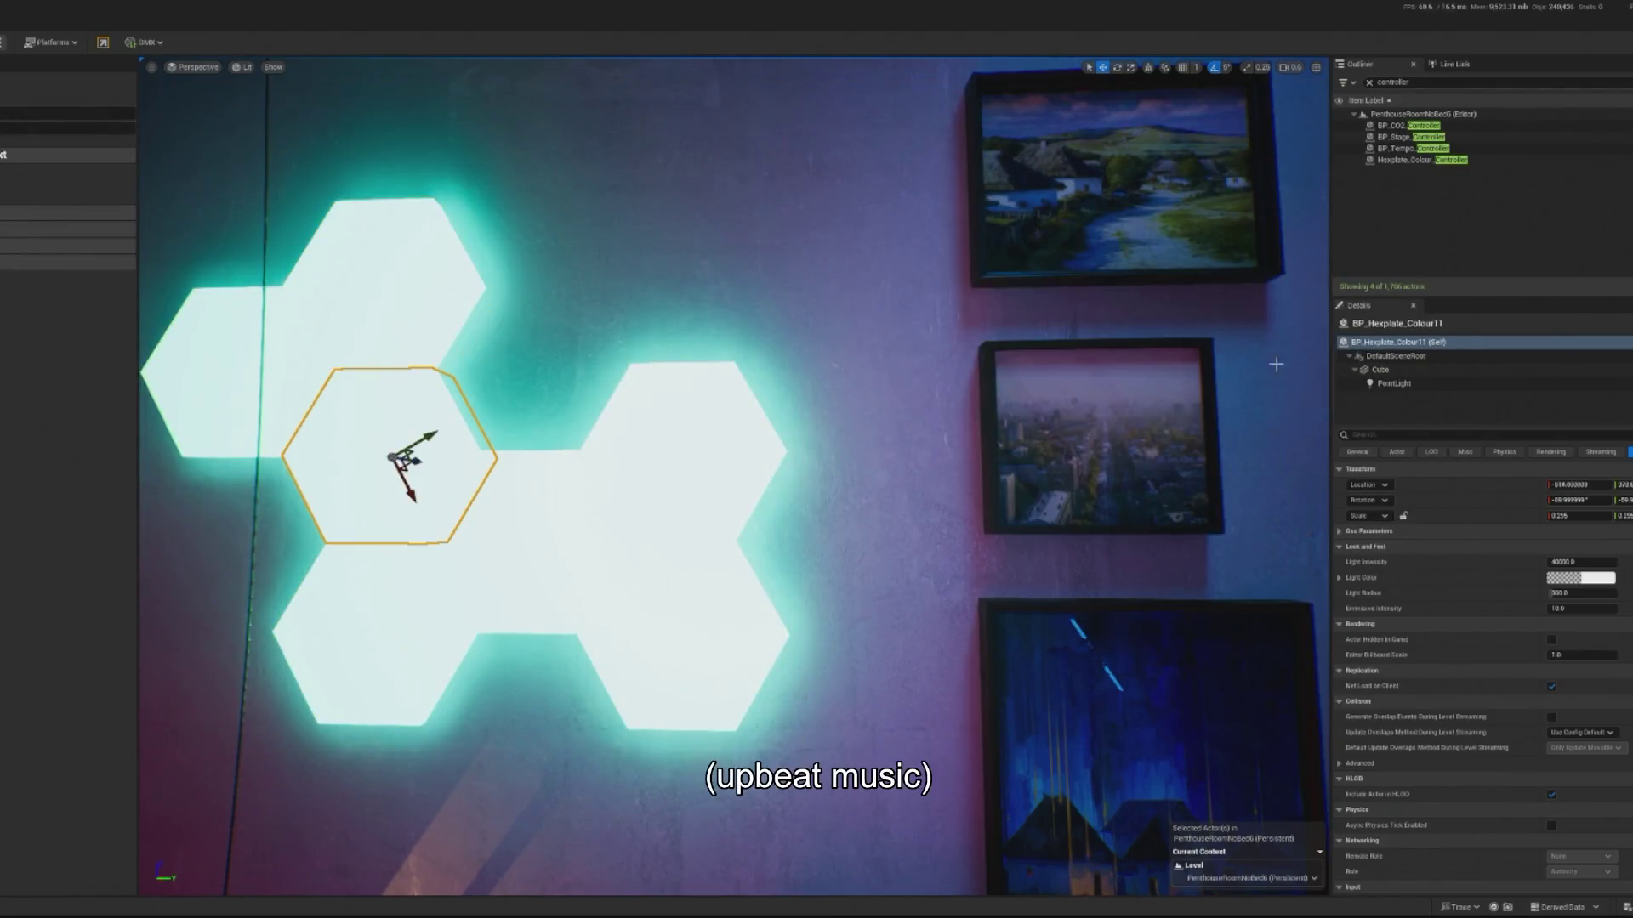
click(1382, 370)
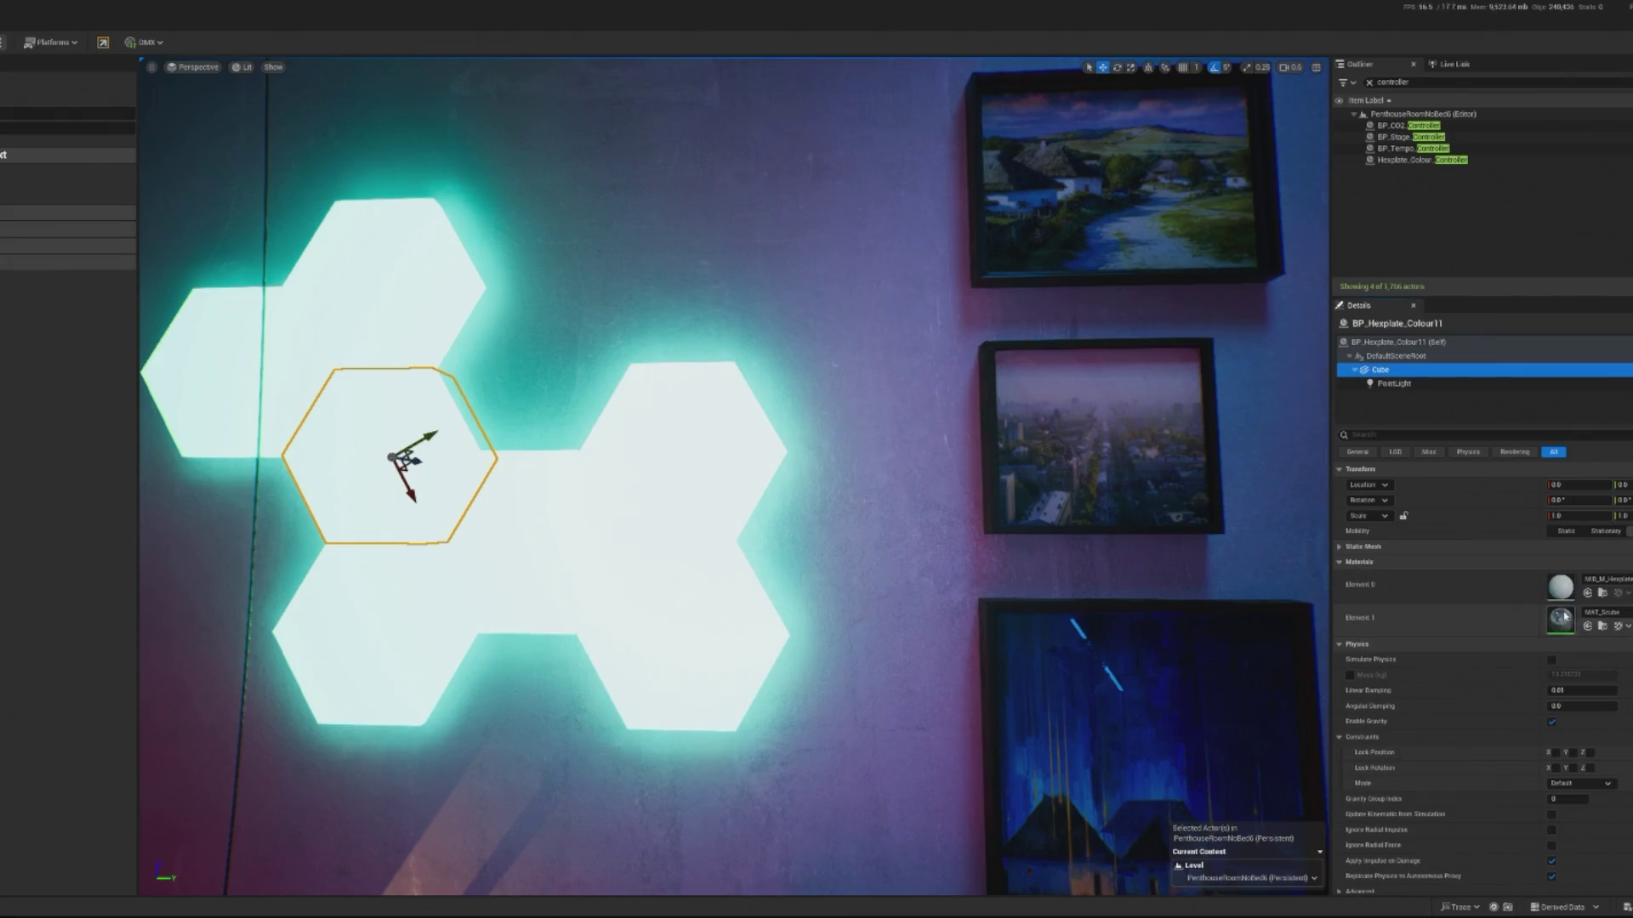
double_click(1560, 586)
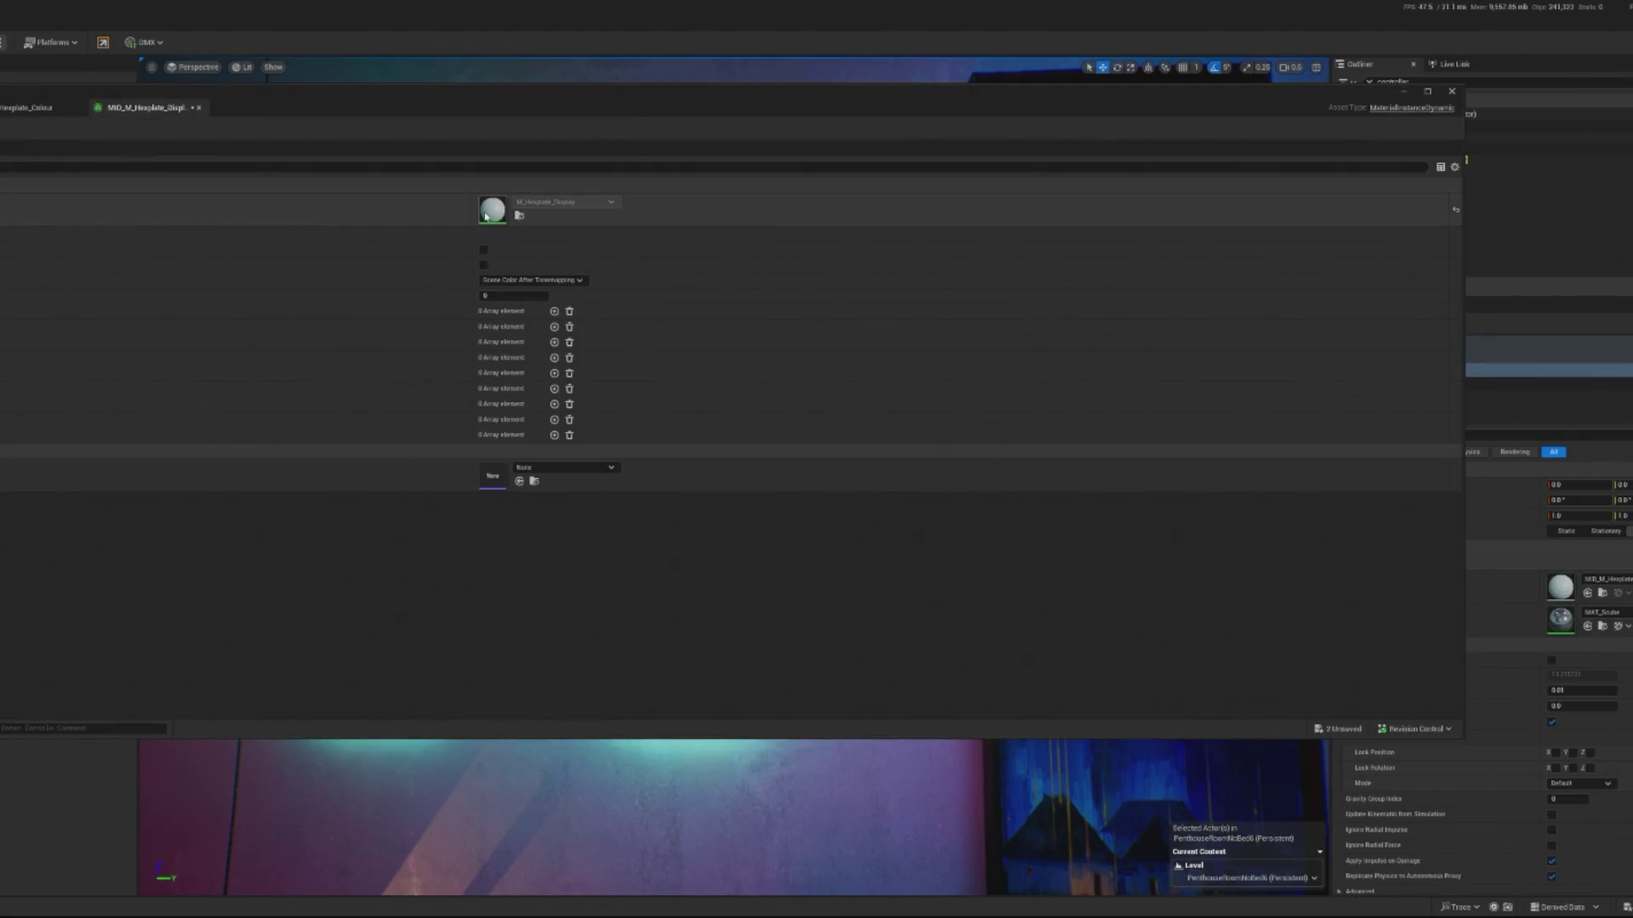
double_click(486, 216)
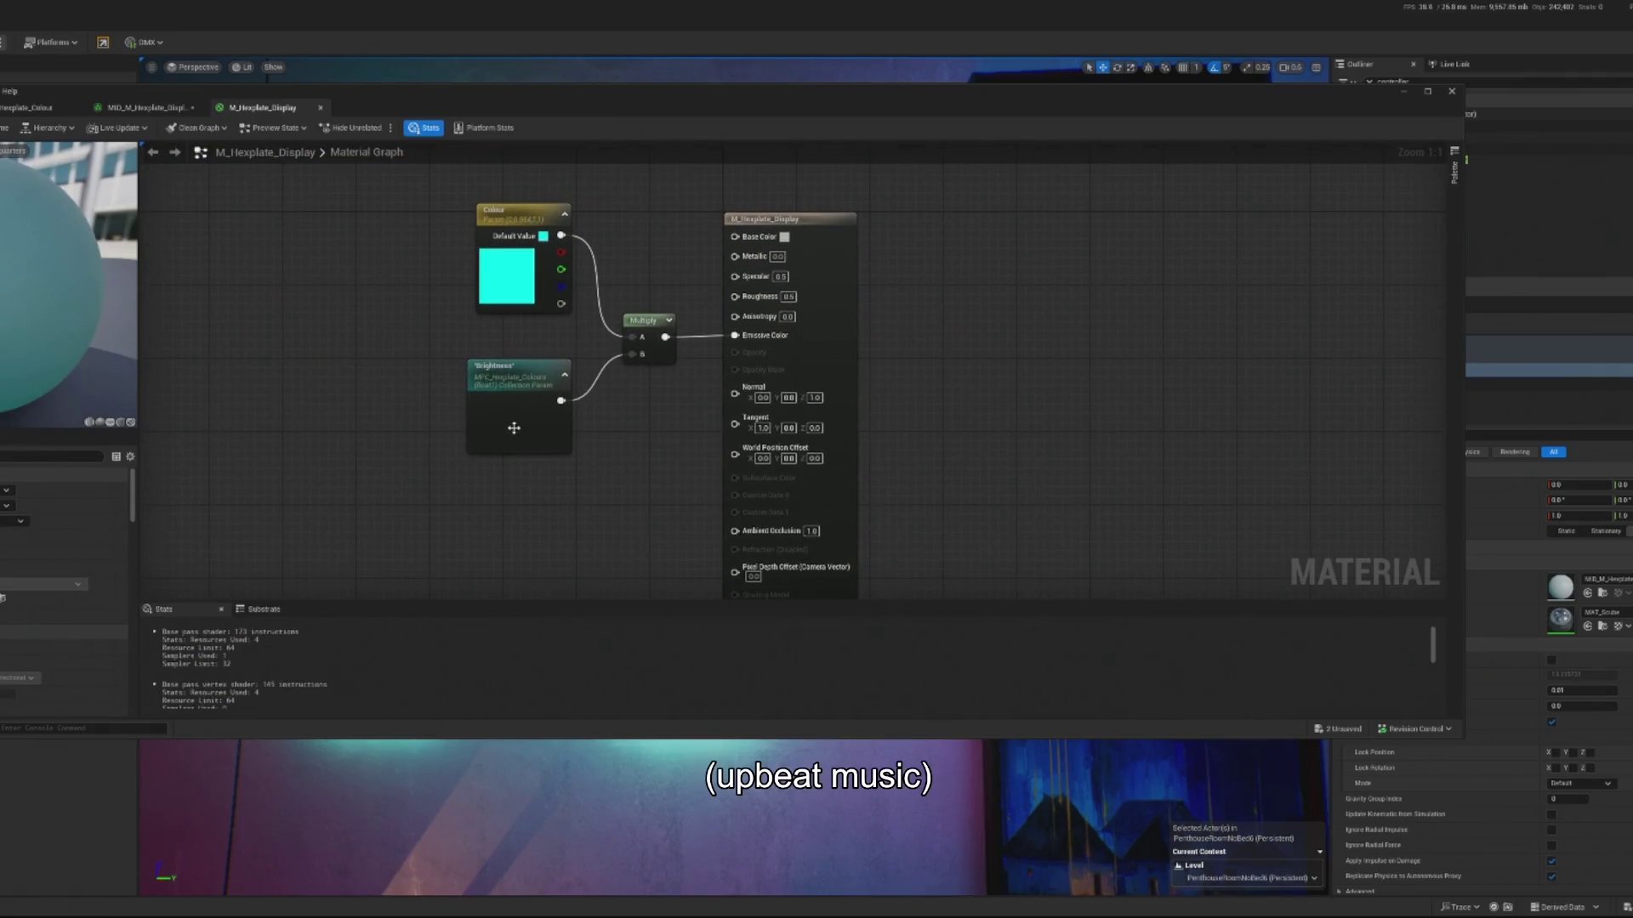
- Add a Terrace_Light_Colour collection parameter node beside the Colour parameter
click(514, 315)
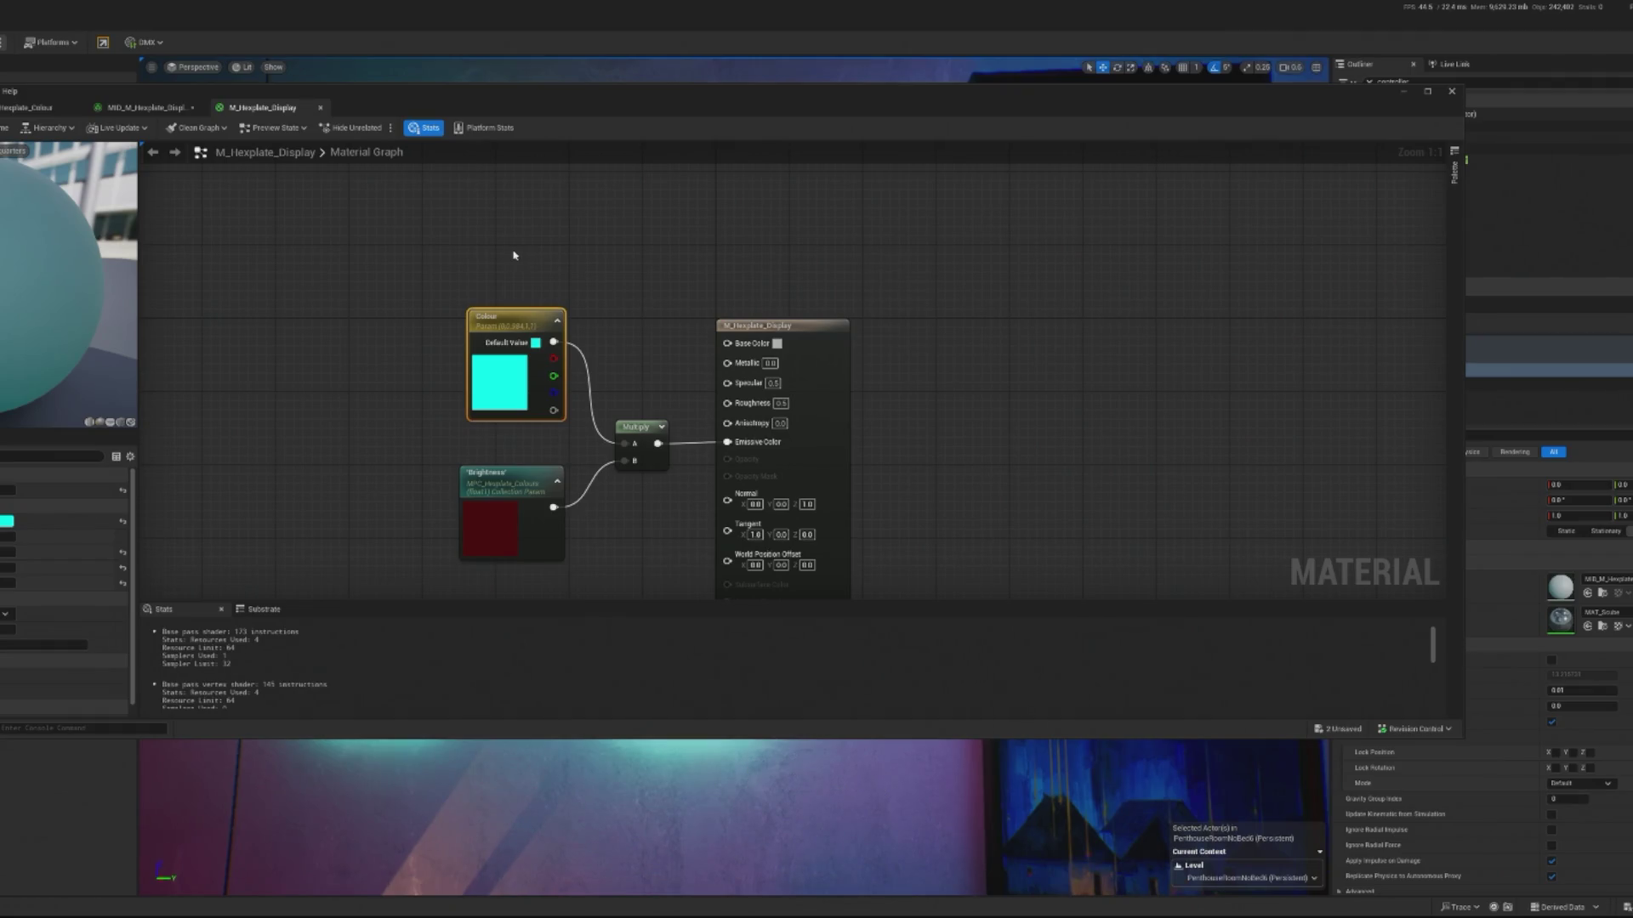
right_click(368, 329)
text(paramete)
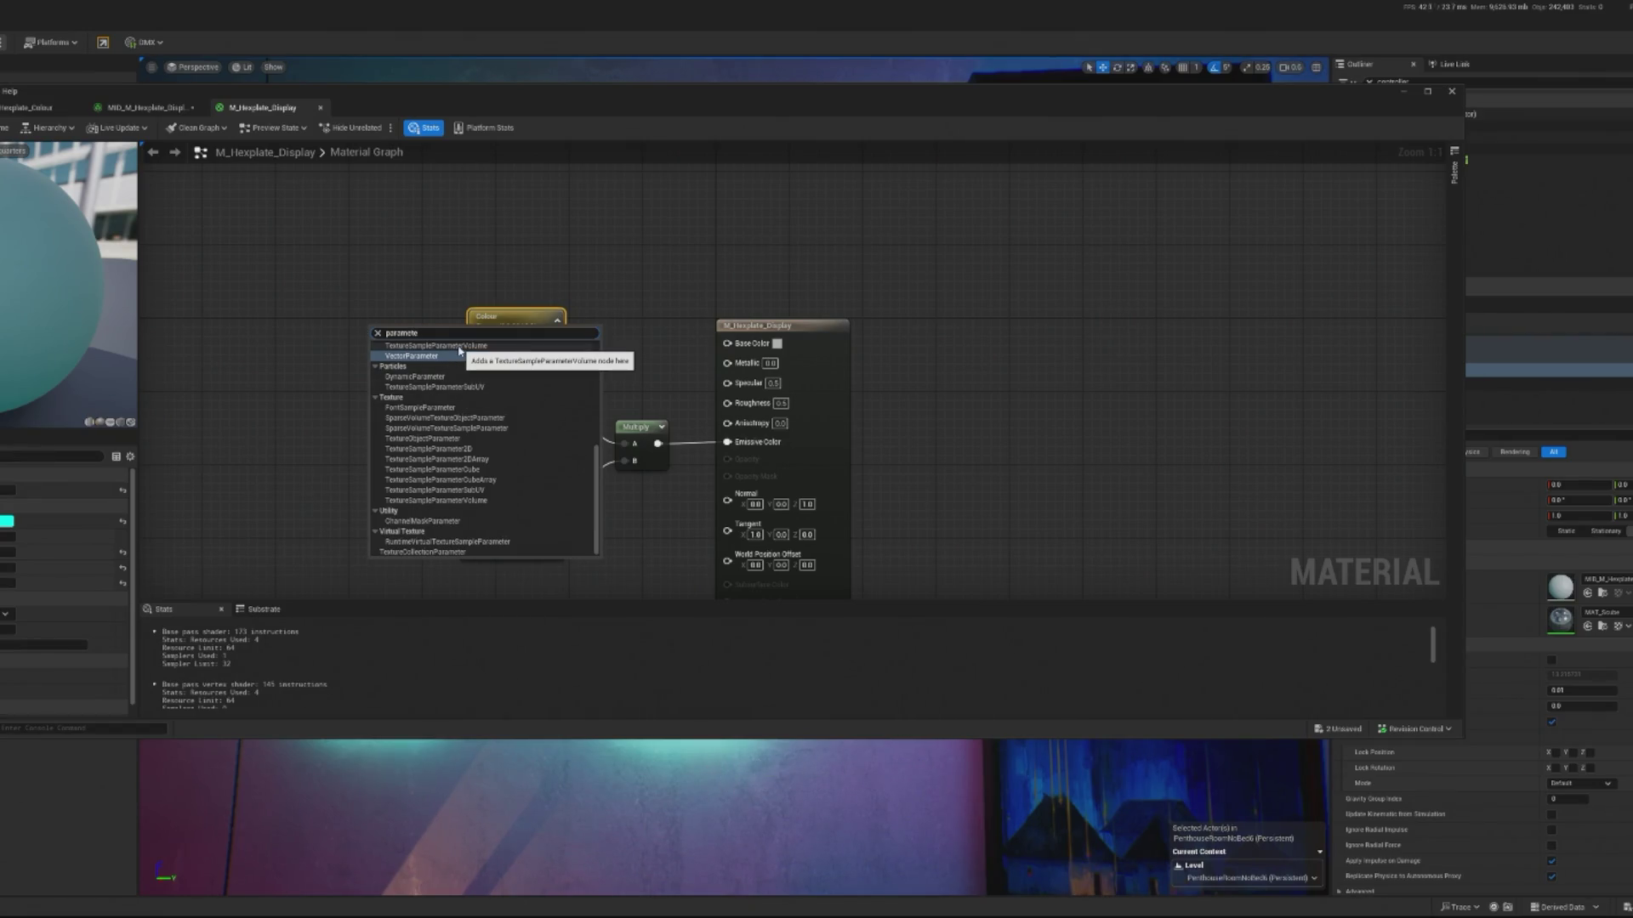
scroll(458, 344, up, 5)
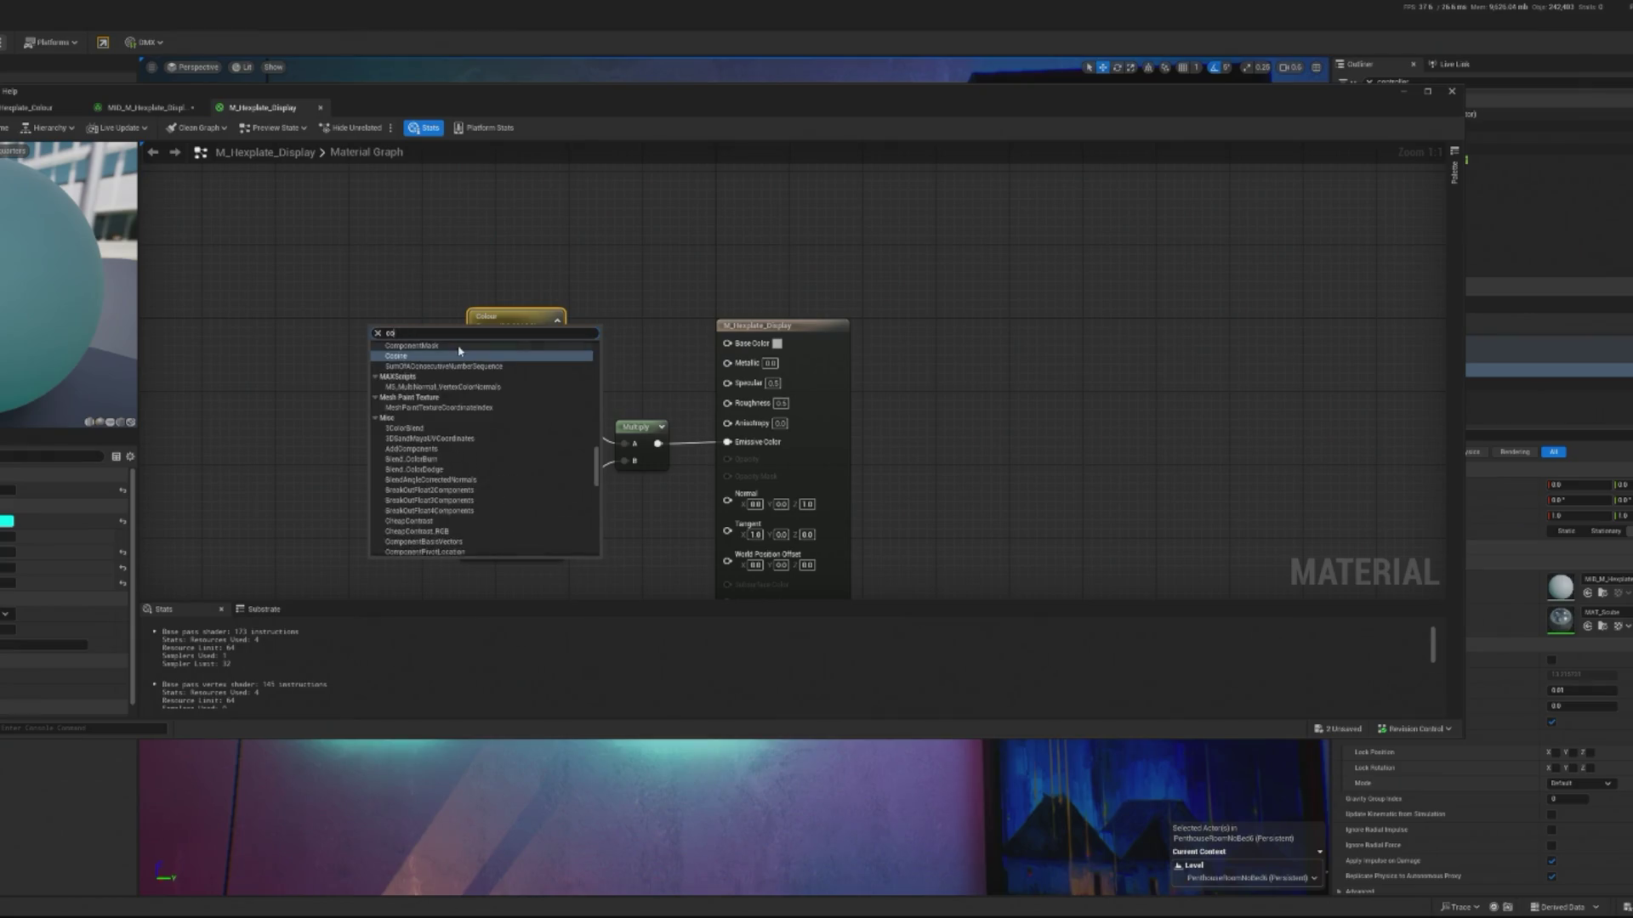
click(459, 355)
- Add a ComponentMask off Terrace_Light_Colour, masking the R, G and B channels
mouse_move(383, 326)
mouse_down()
mouse_move(310, 316)
mouse_move(146, 164)
mouse_move(392, 324)
mouse_up()
text(mask)
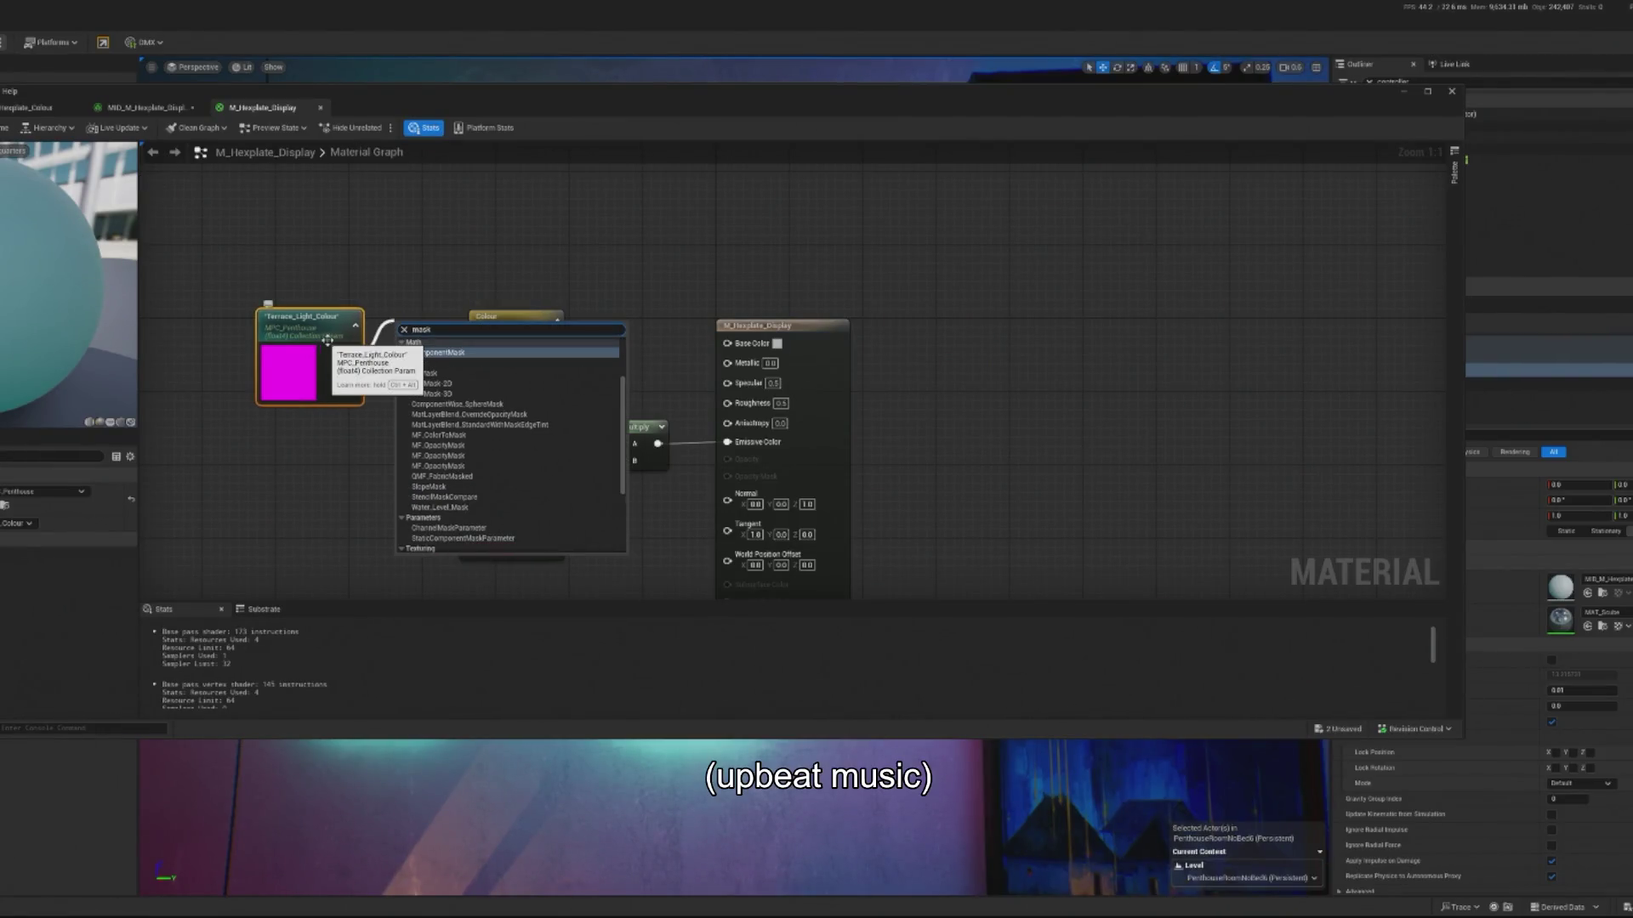
click(459, 353)
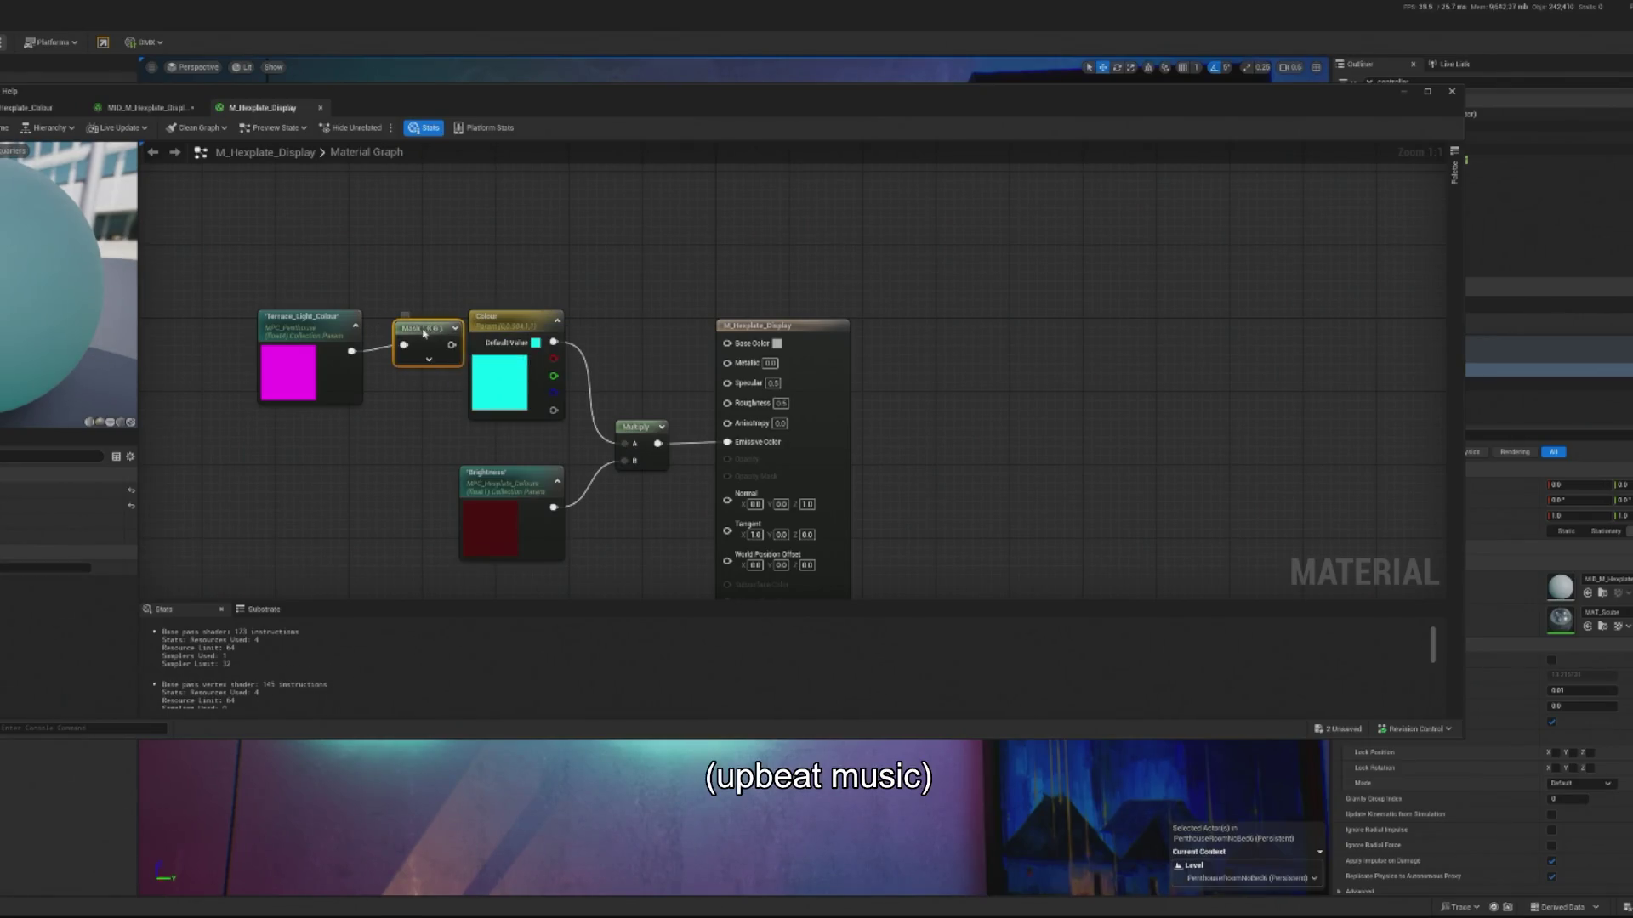
click(411, 358)
click(415, 400)
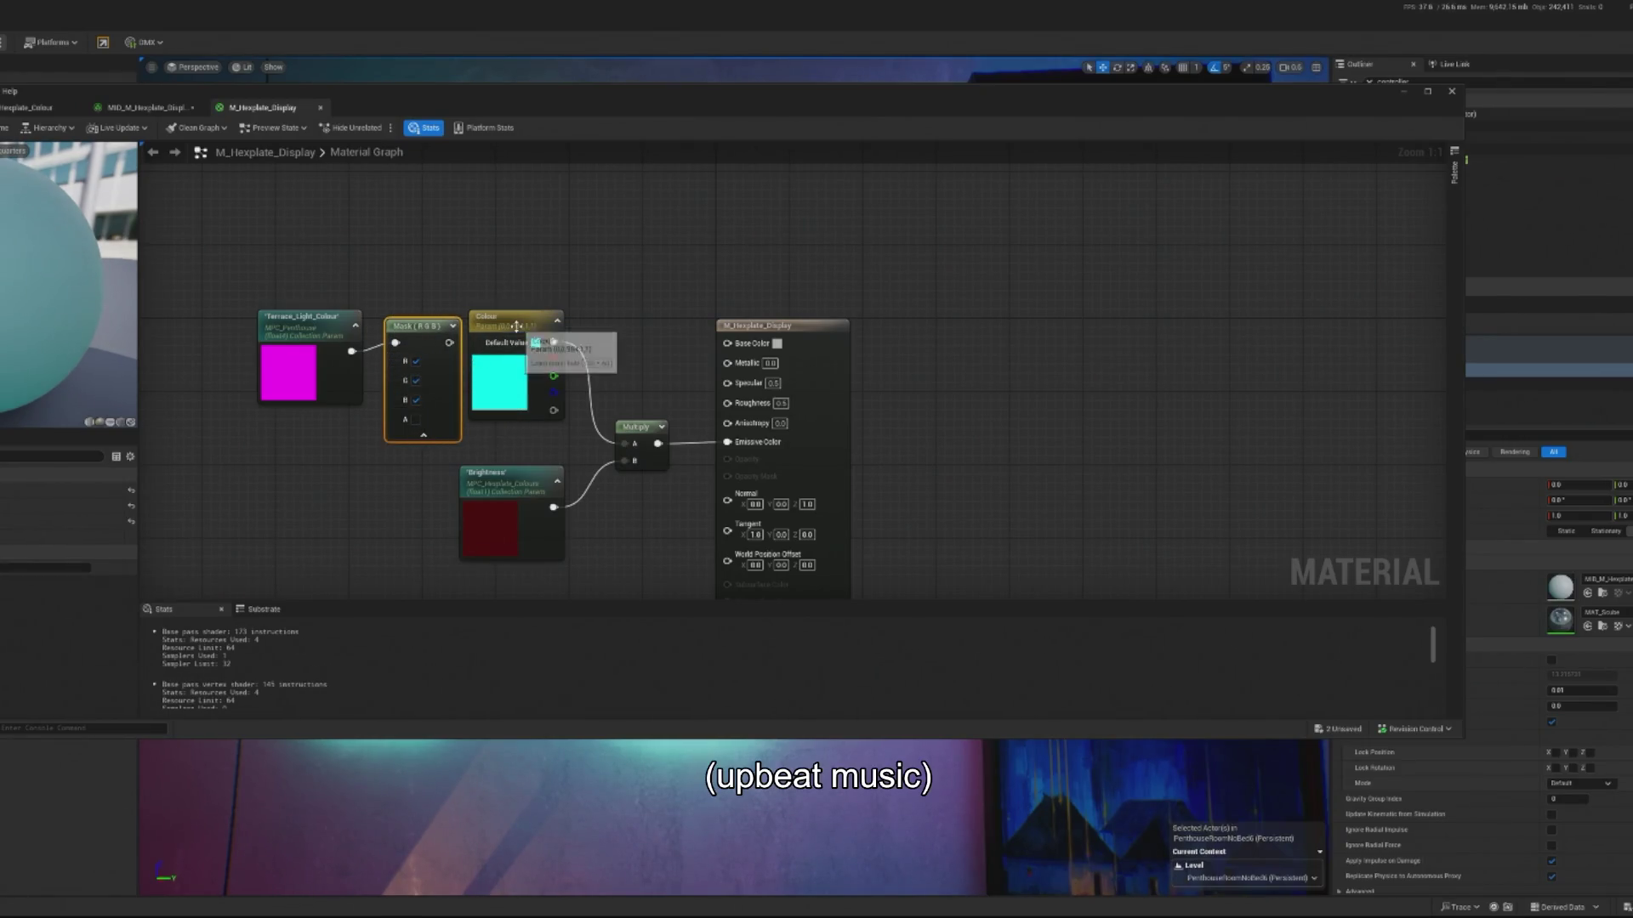
- Replace the Colour parameter with the masked terrace colour in Multiply A and apply the material
drag(523, 332, 419, 190)
alt+click(627, 443)
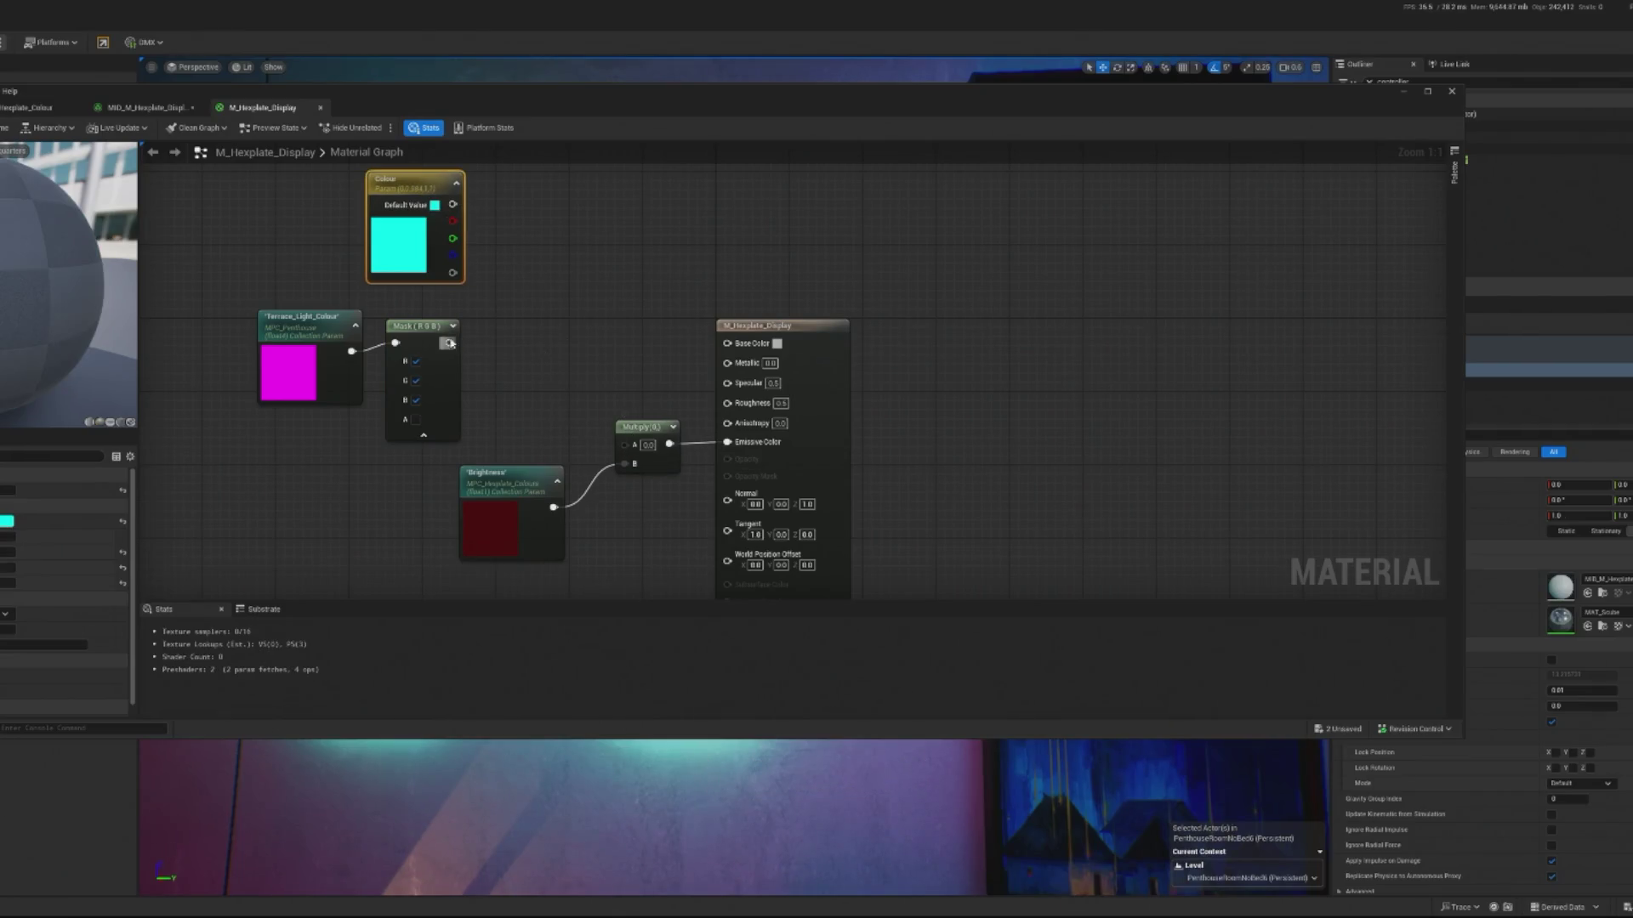
drag(425, 326, 425, 336)
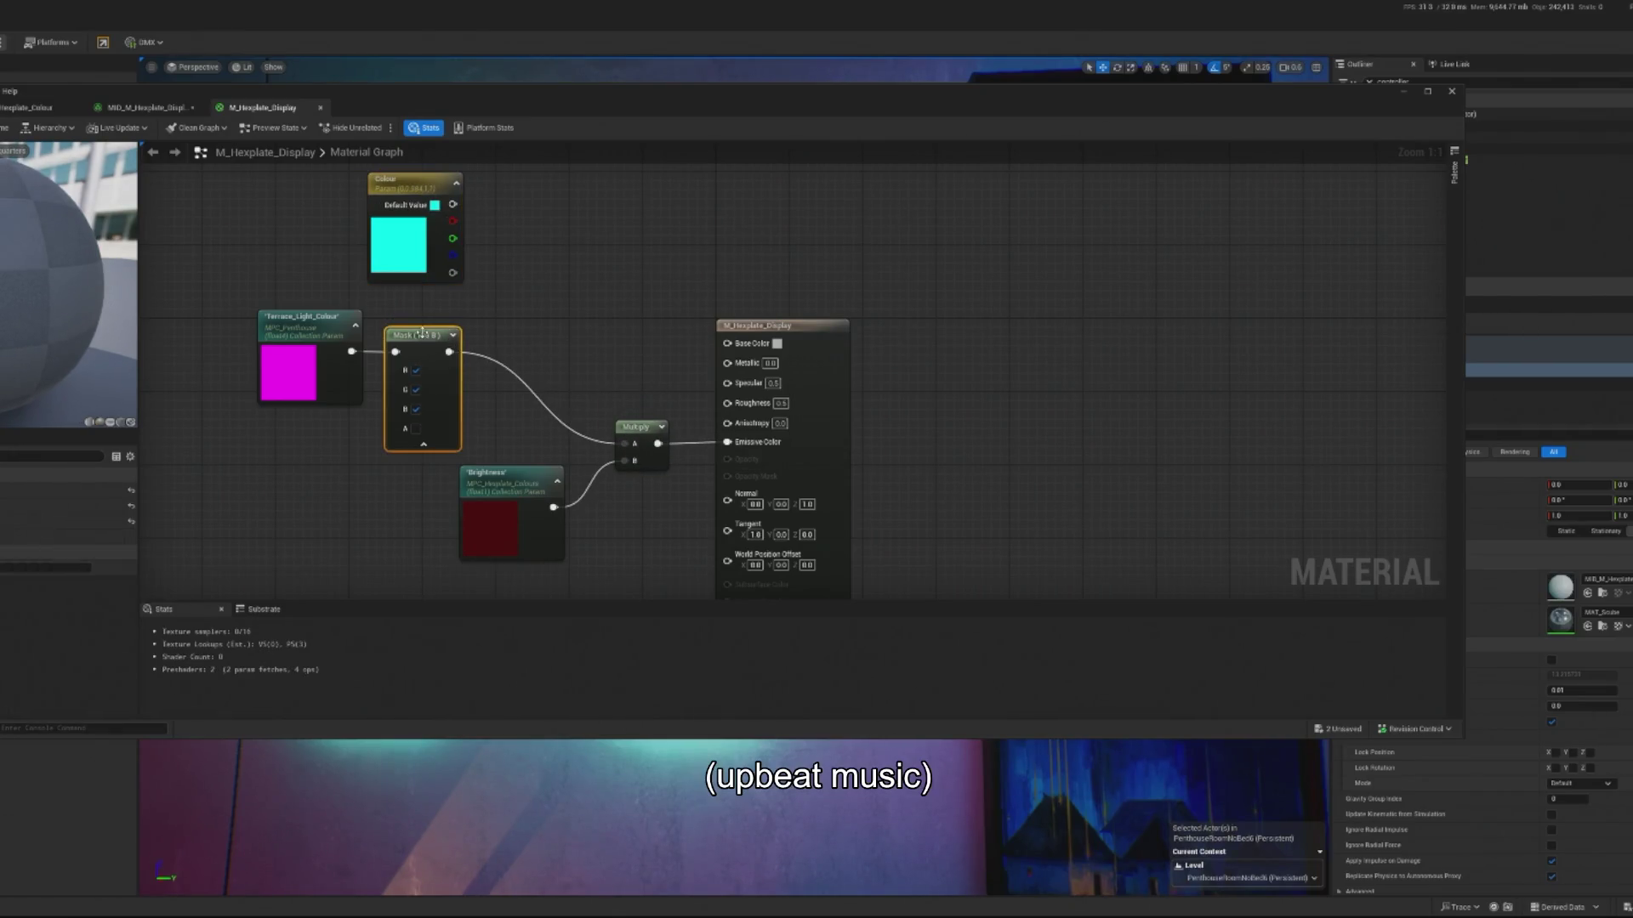
click(424, 444)
mouse_move(210, 315)
mouse_down()
mouse_move(384, 357)
mouse_move(528, 358)
mouse_up()
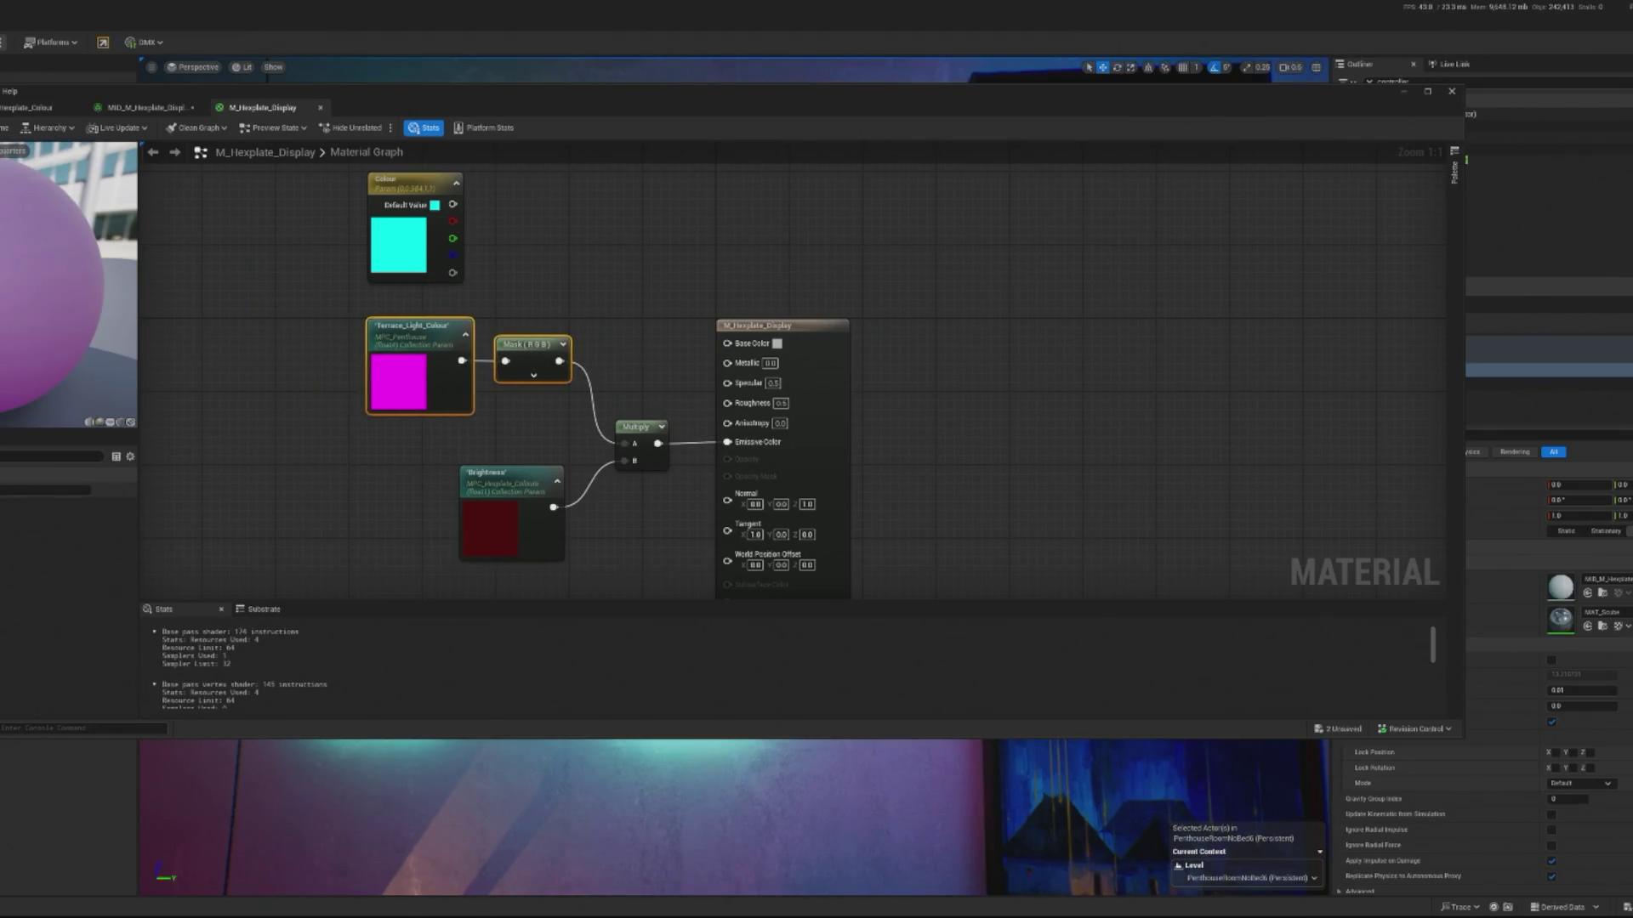
key(ctrl+s)
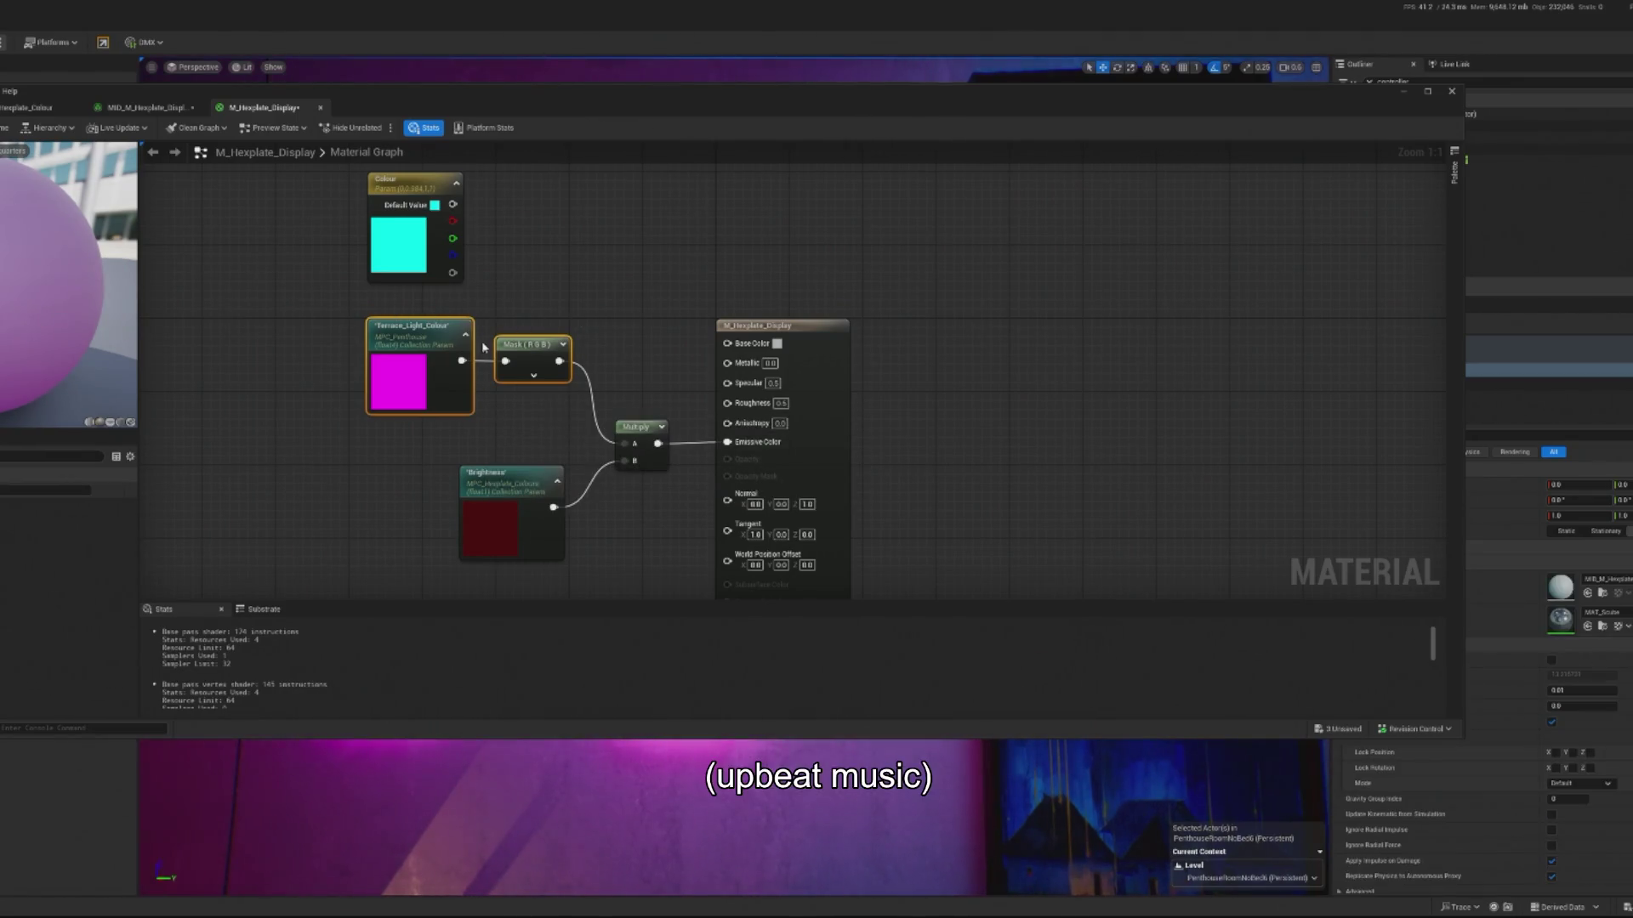
click(1450, 91)
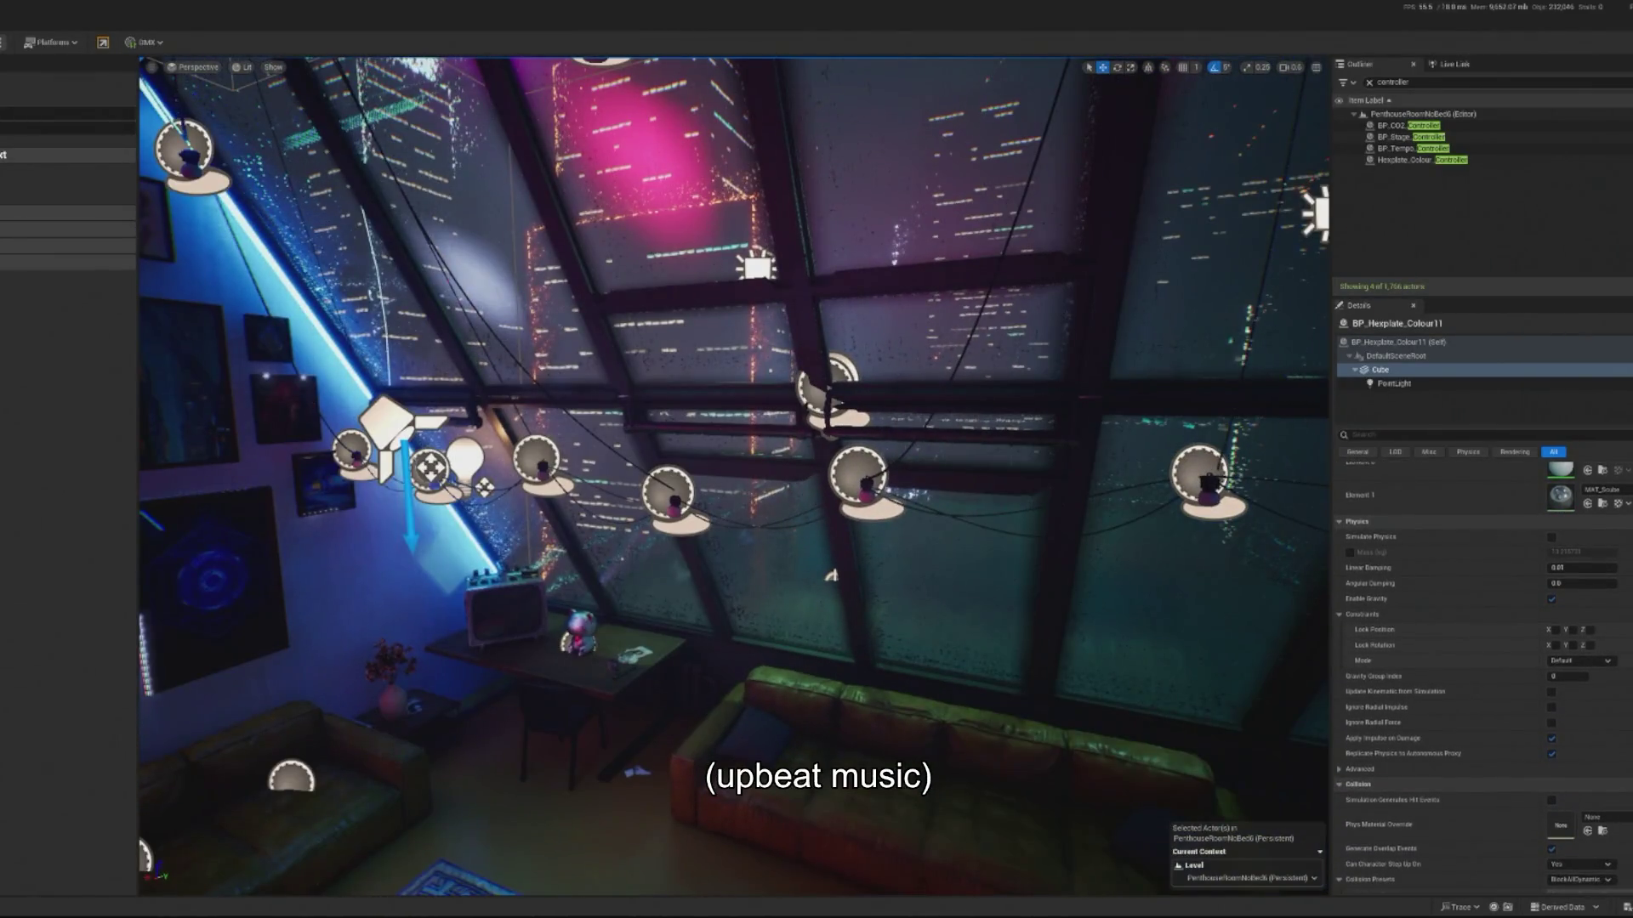
- Play the level to preview the pink hexplate lights, then search the Outliner for 'contr'
click(6, 41)
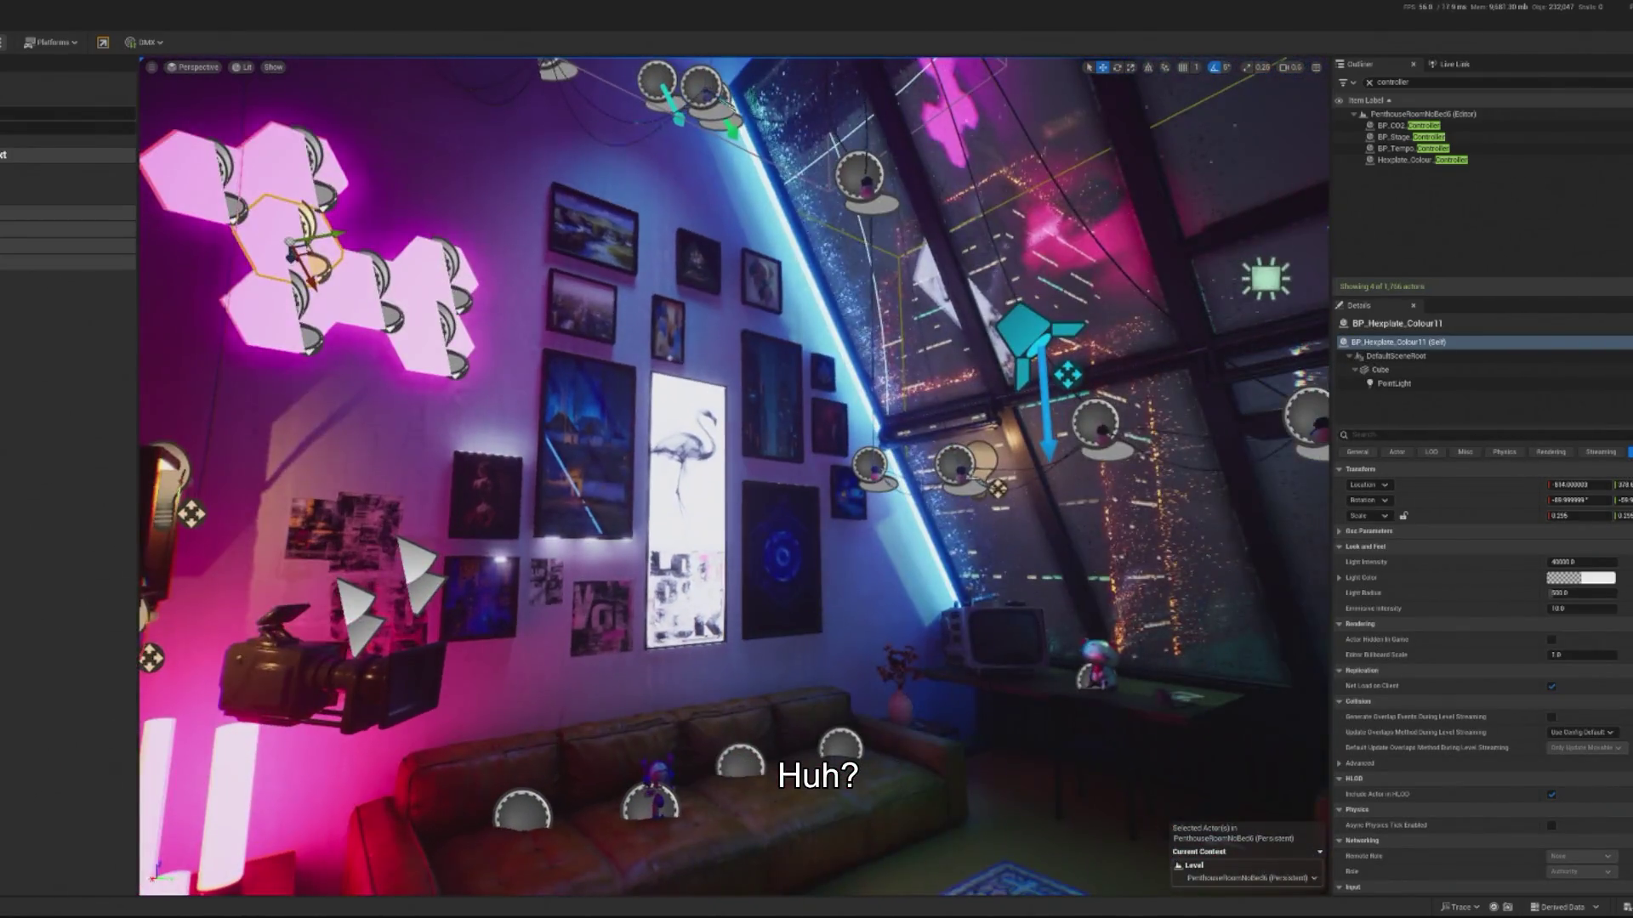
click(955, 465)
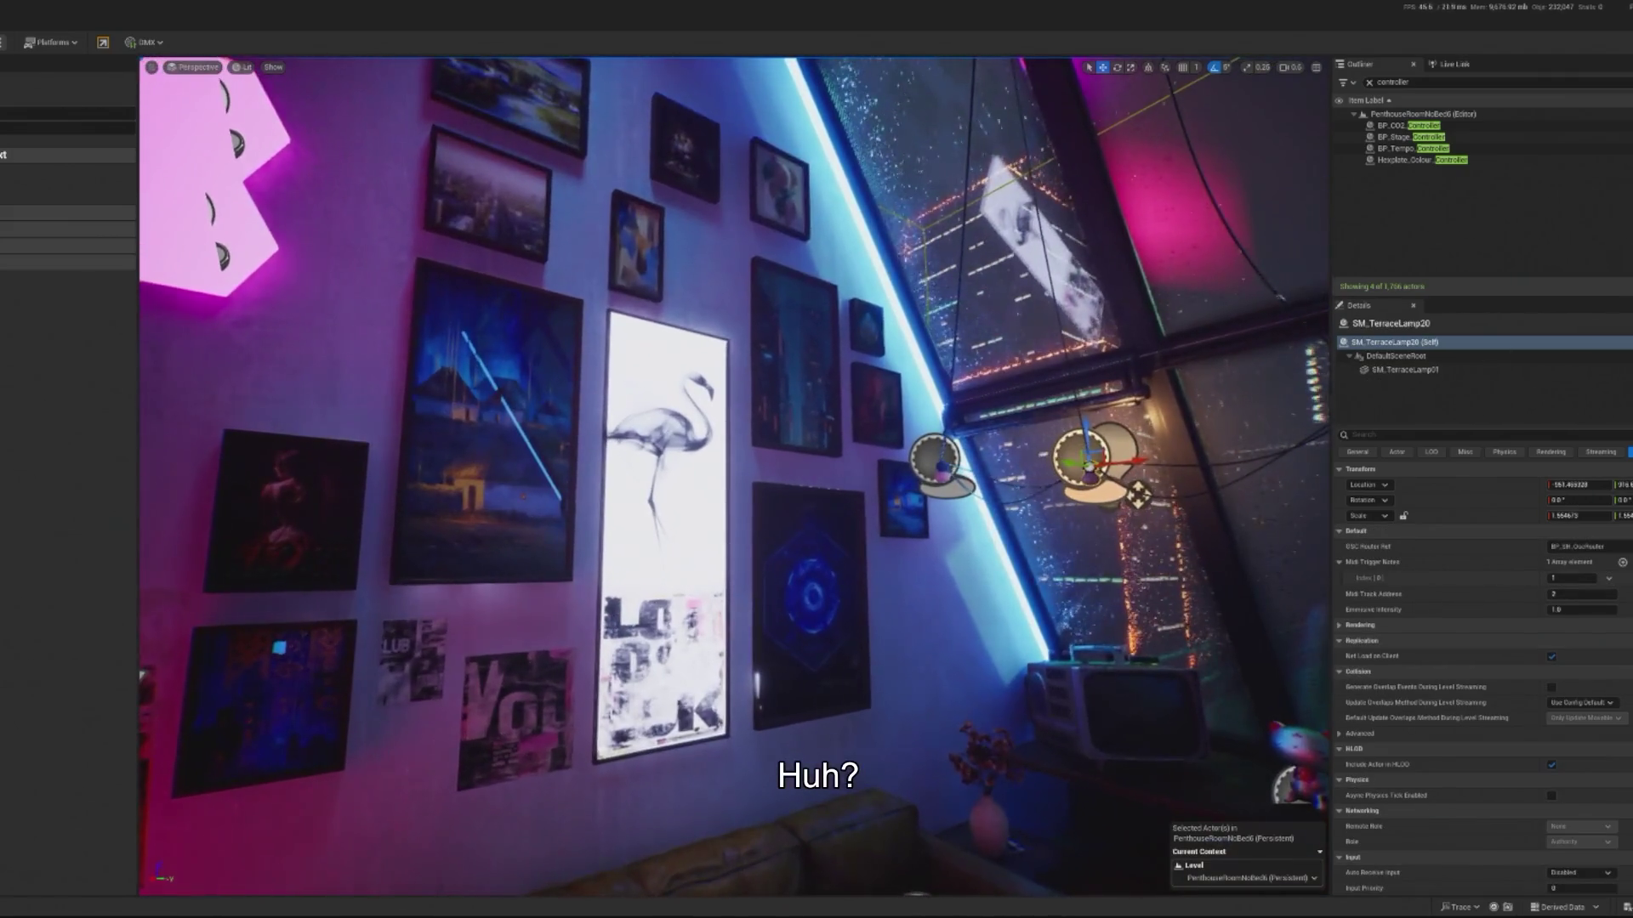
scroll(765, 287, down, 5)
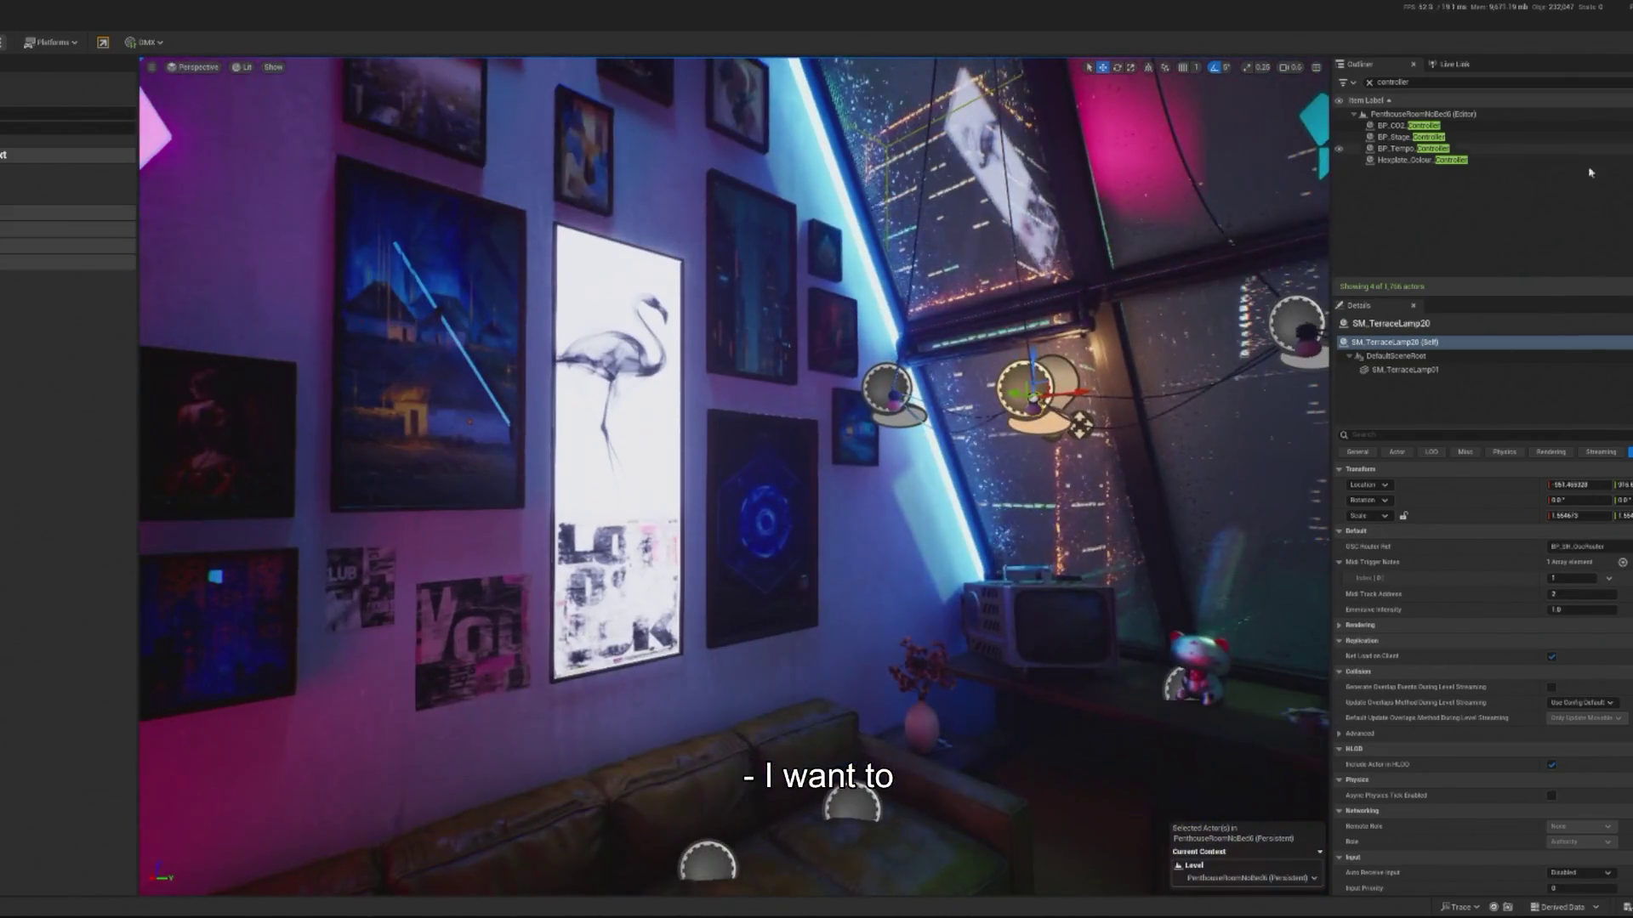
text(tw)
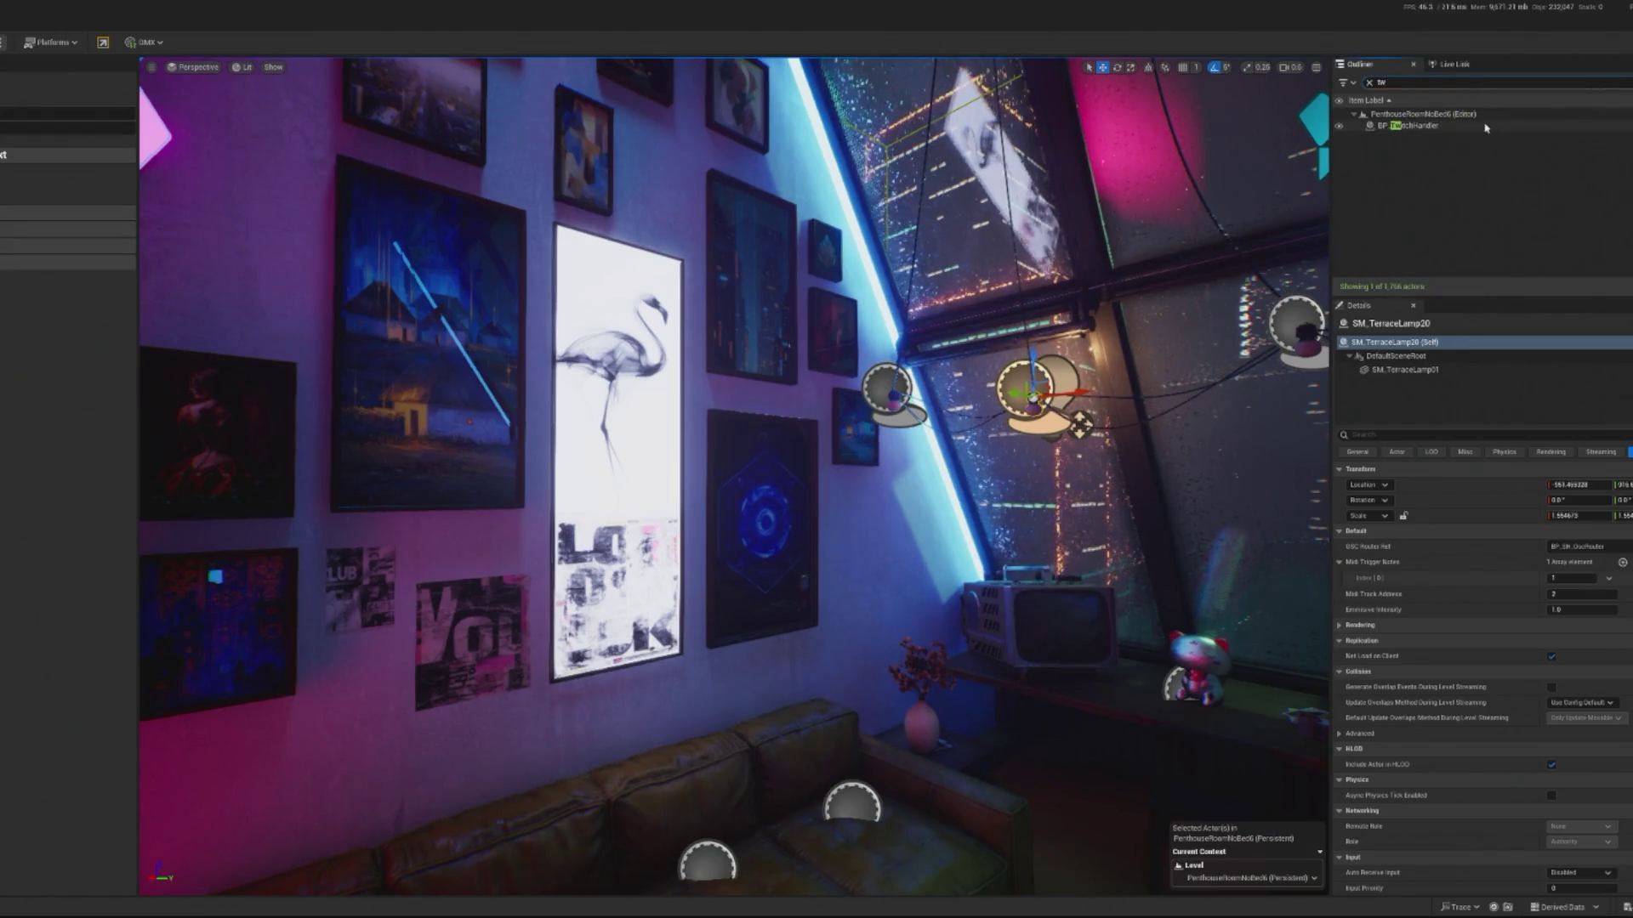
key(BackSpace)
key(BackSpace)
text(contr)
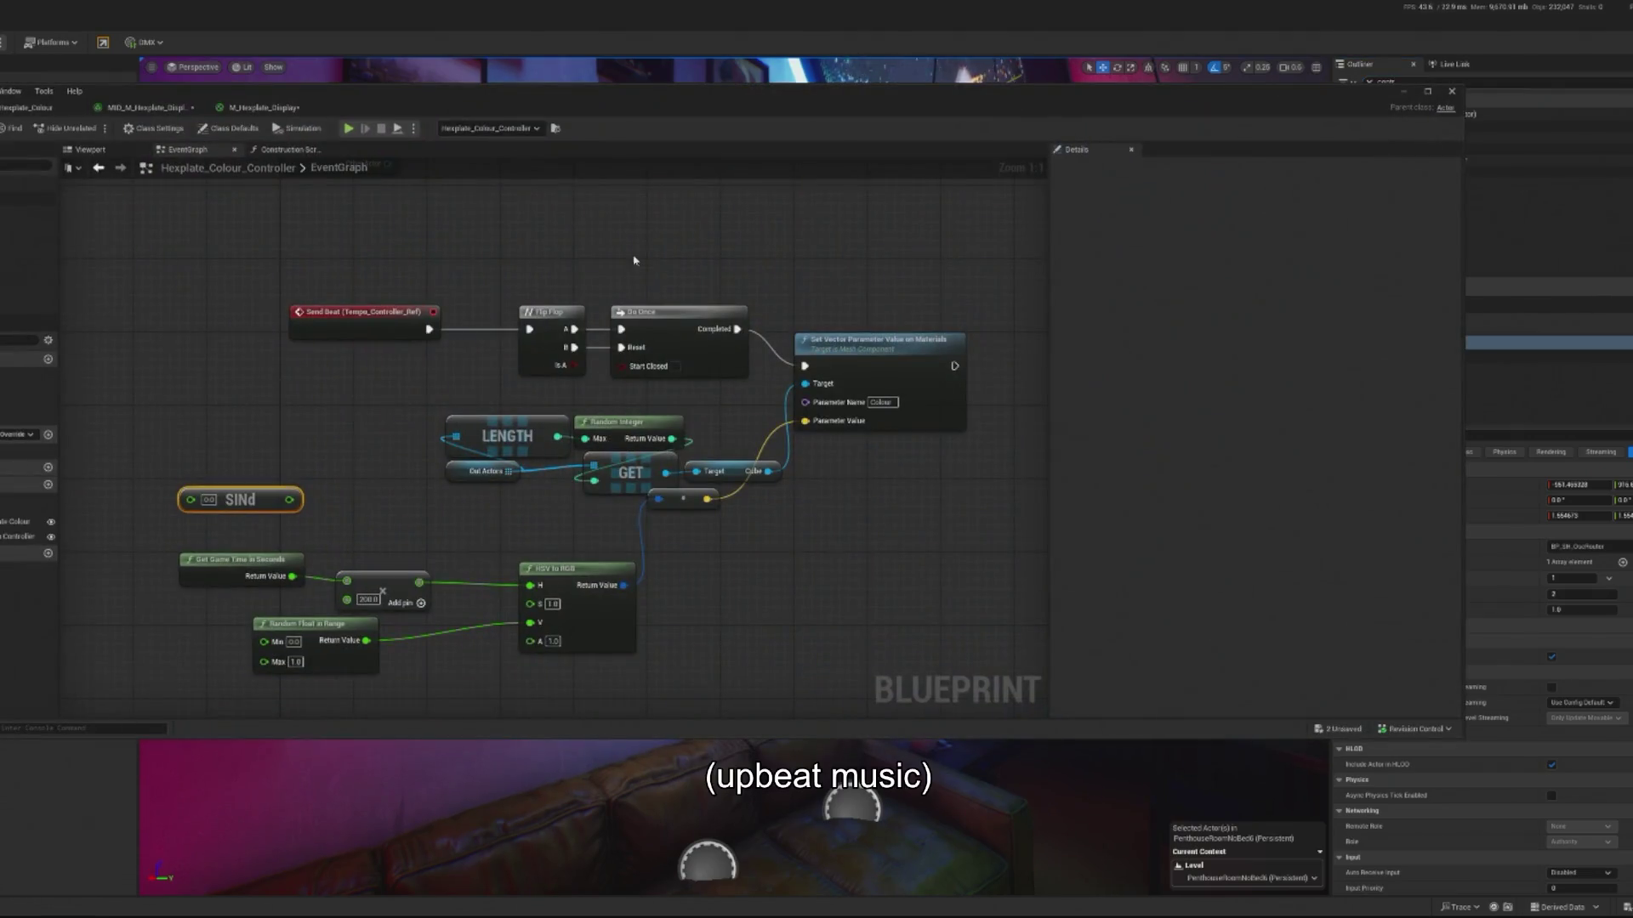
- Switch the collection parameter node's Collection to MPC_Concert_Global_Params and apply the material
click(244, 108)
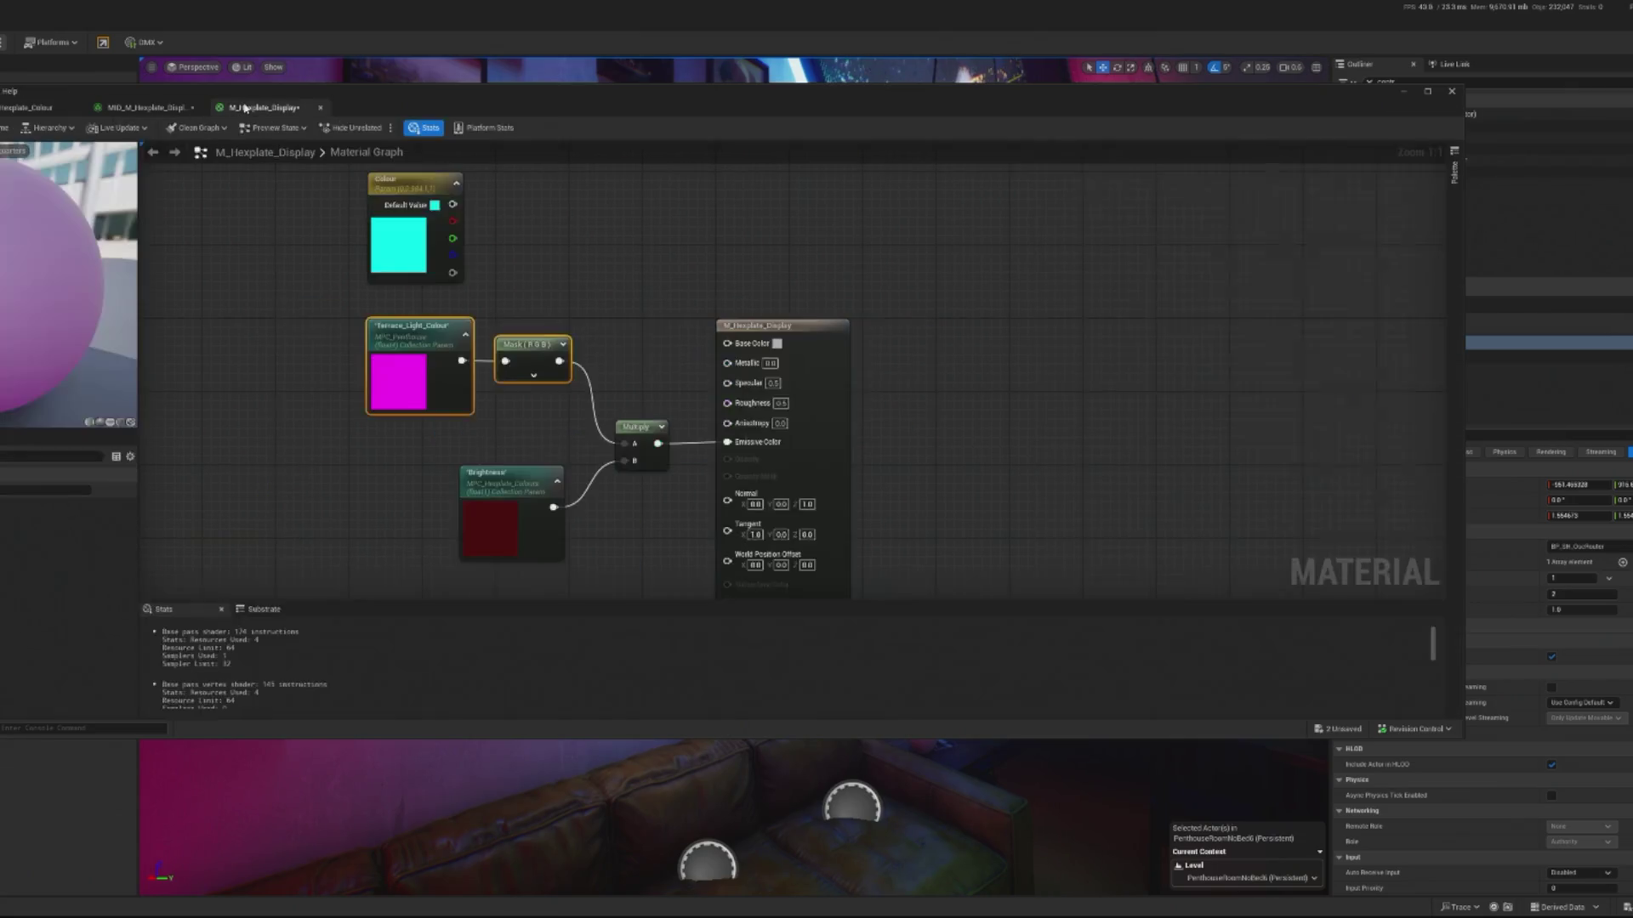
click(428, 329)
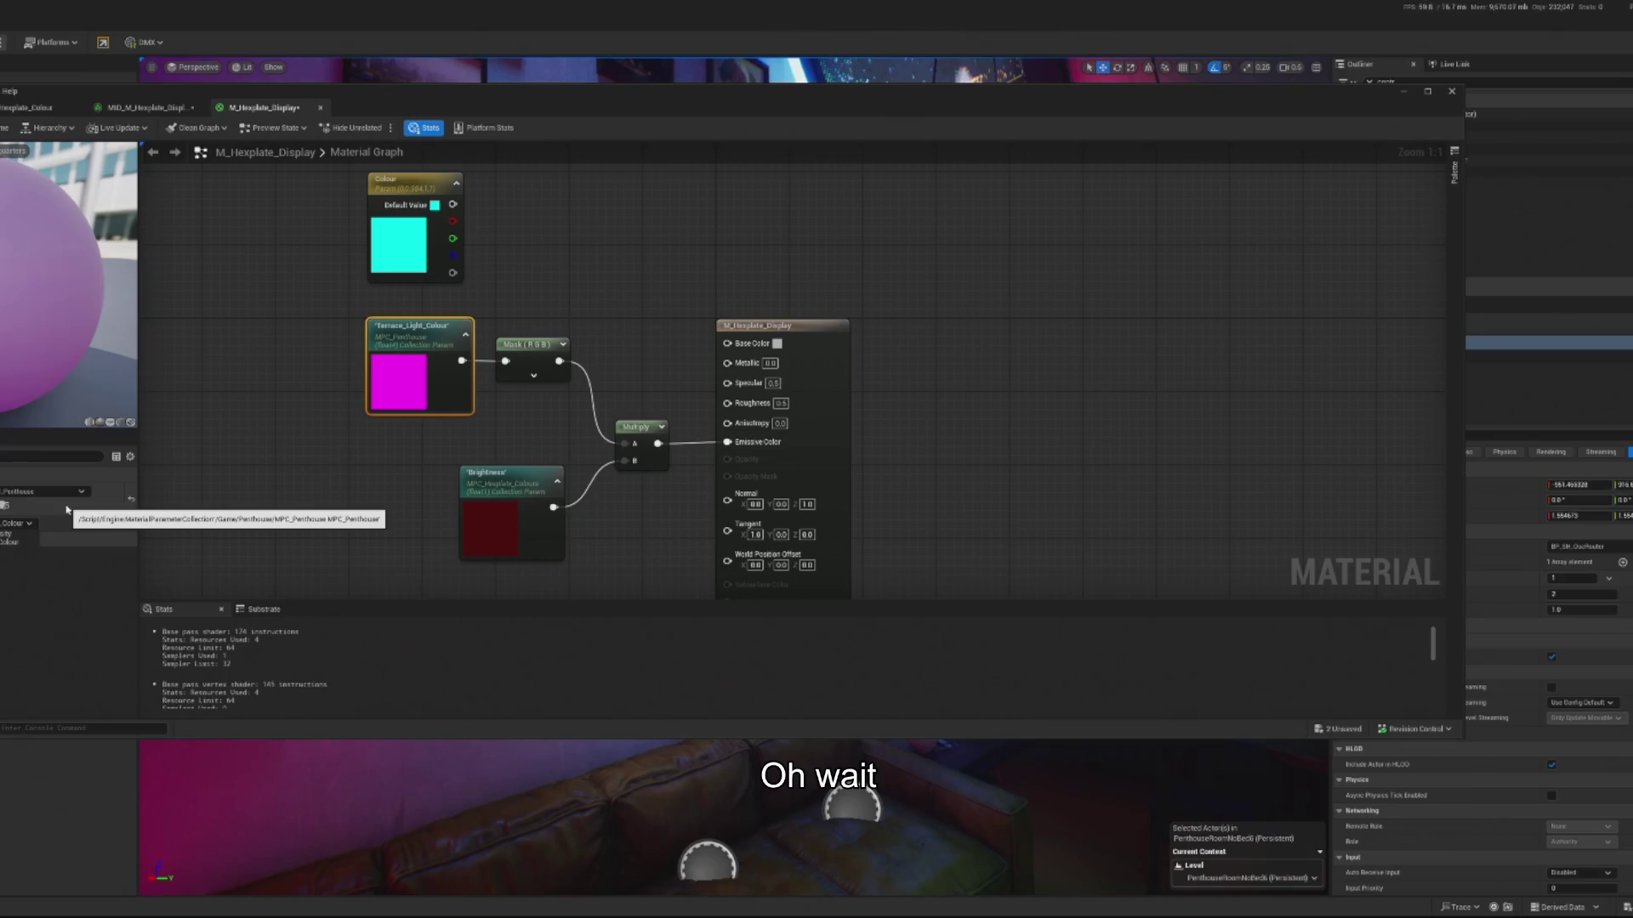
click(44, 495)
text(concert)
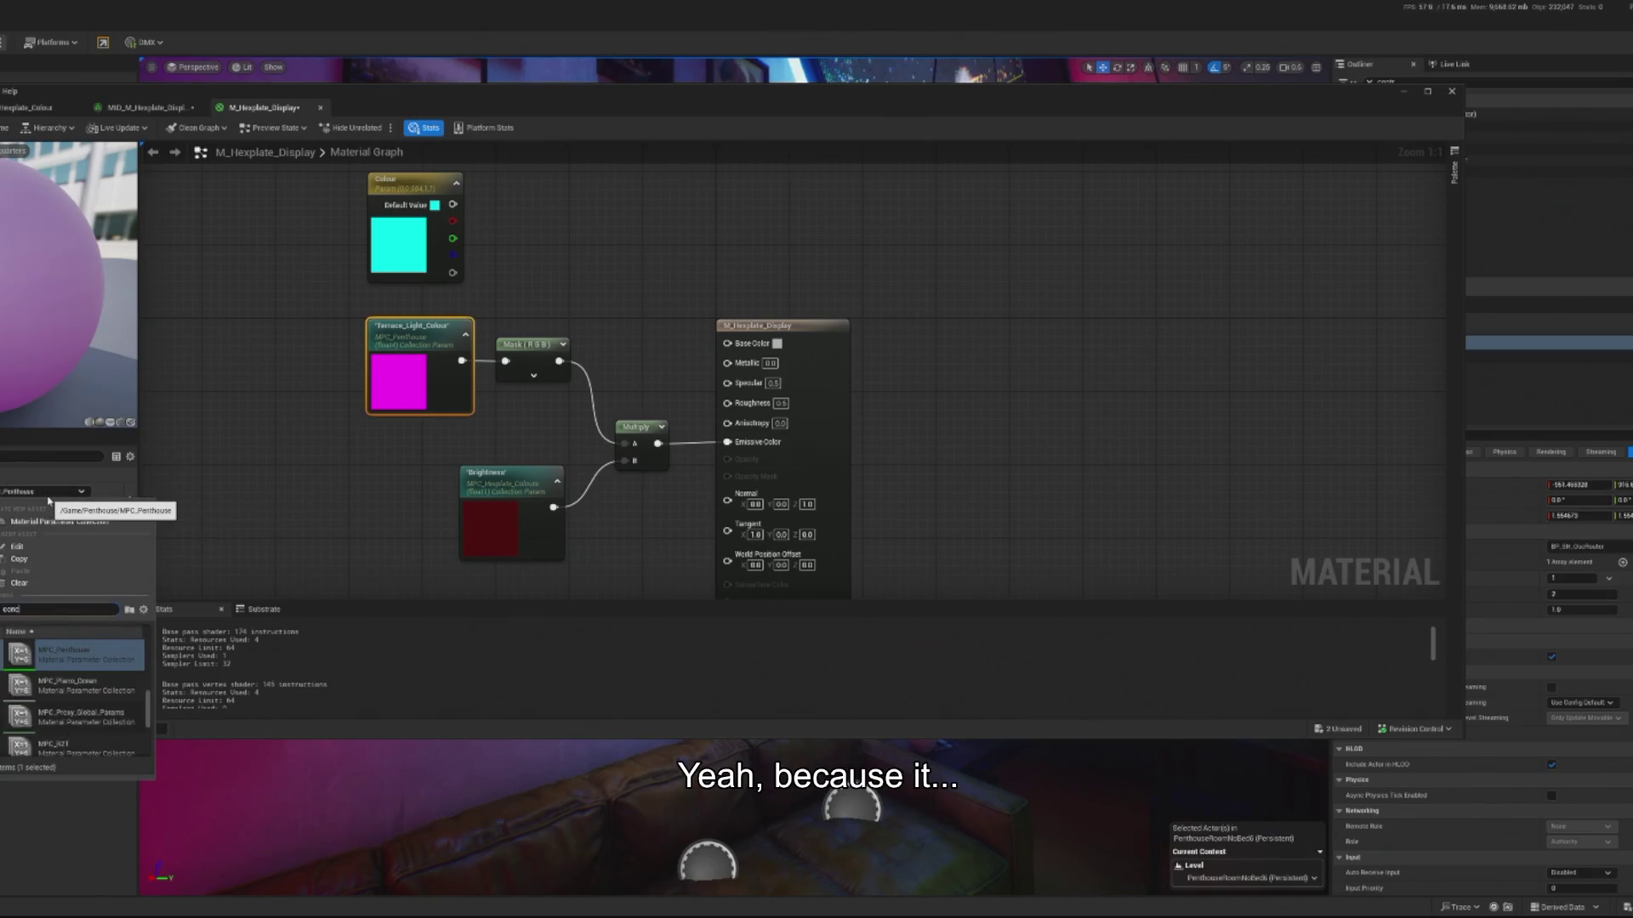
click(68, 655)
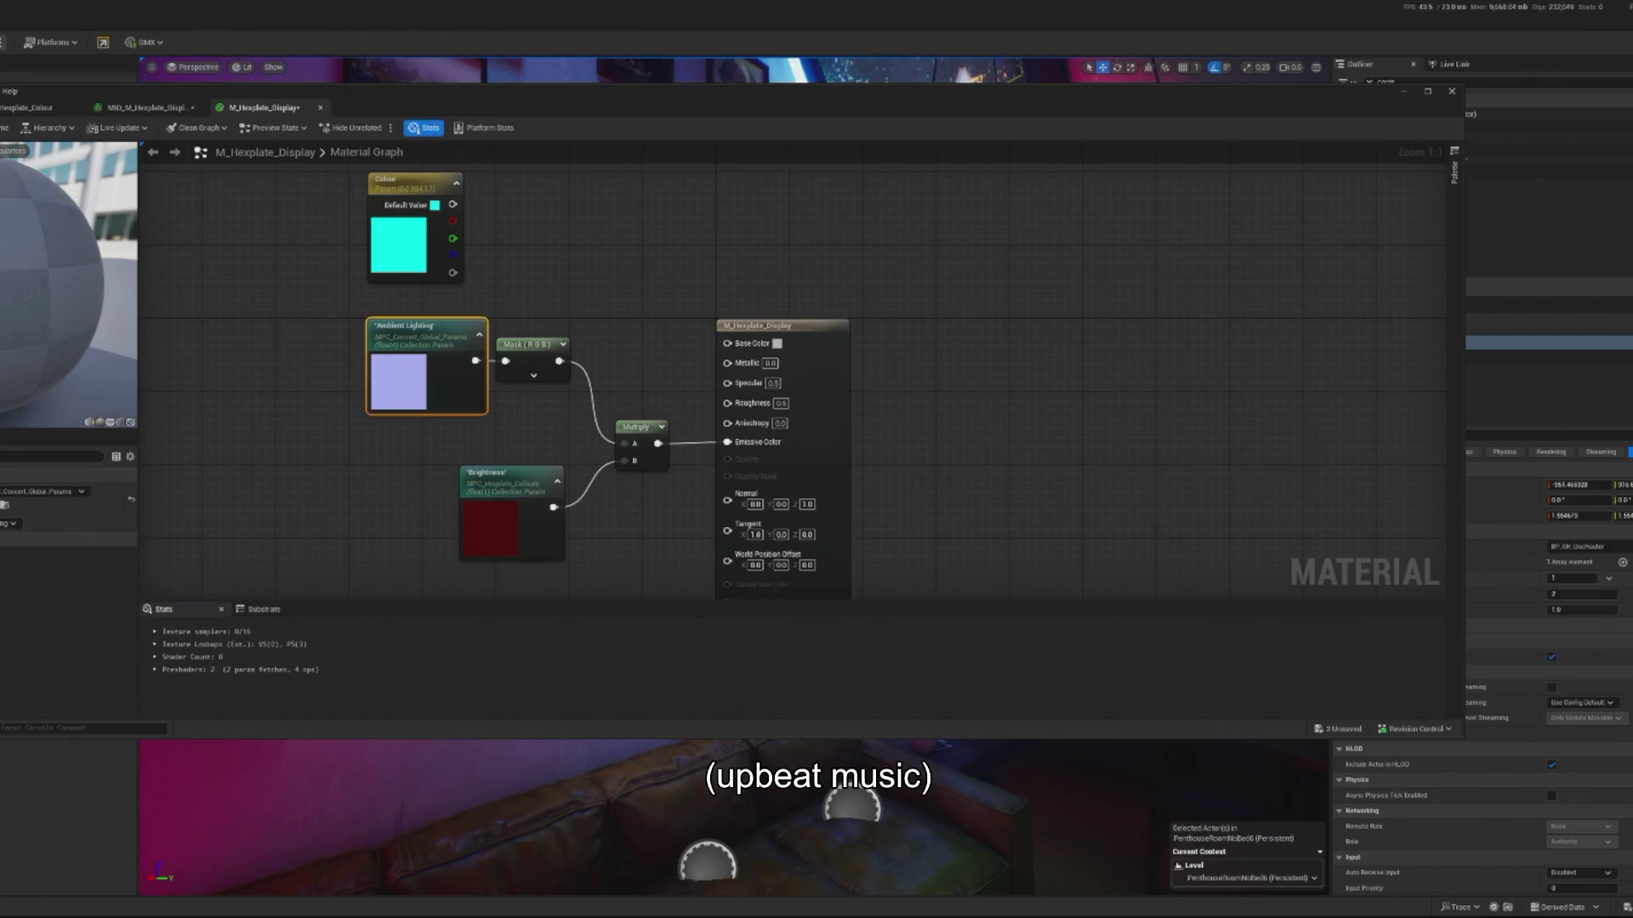
key(ctrl+s)
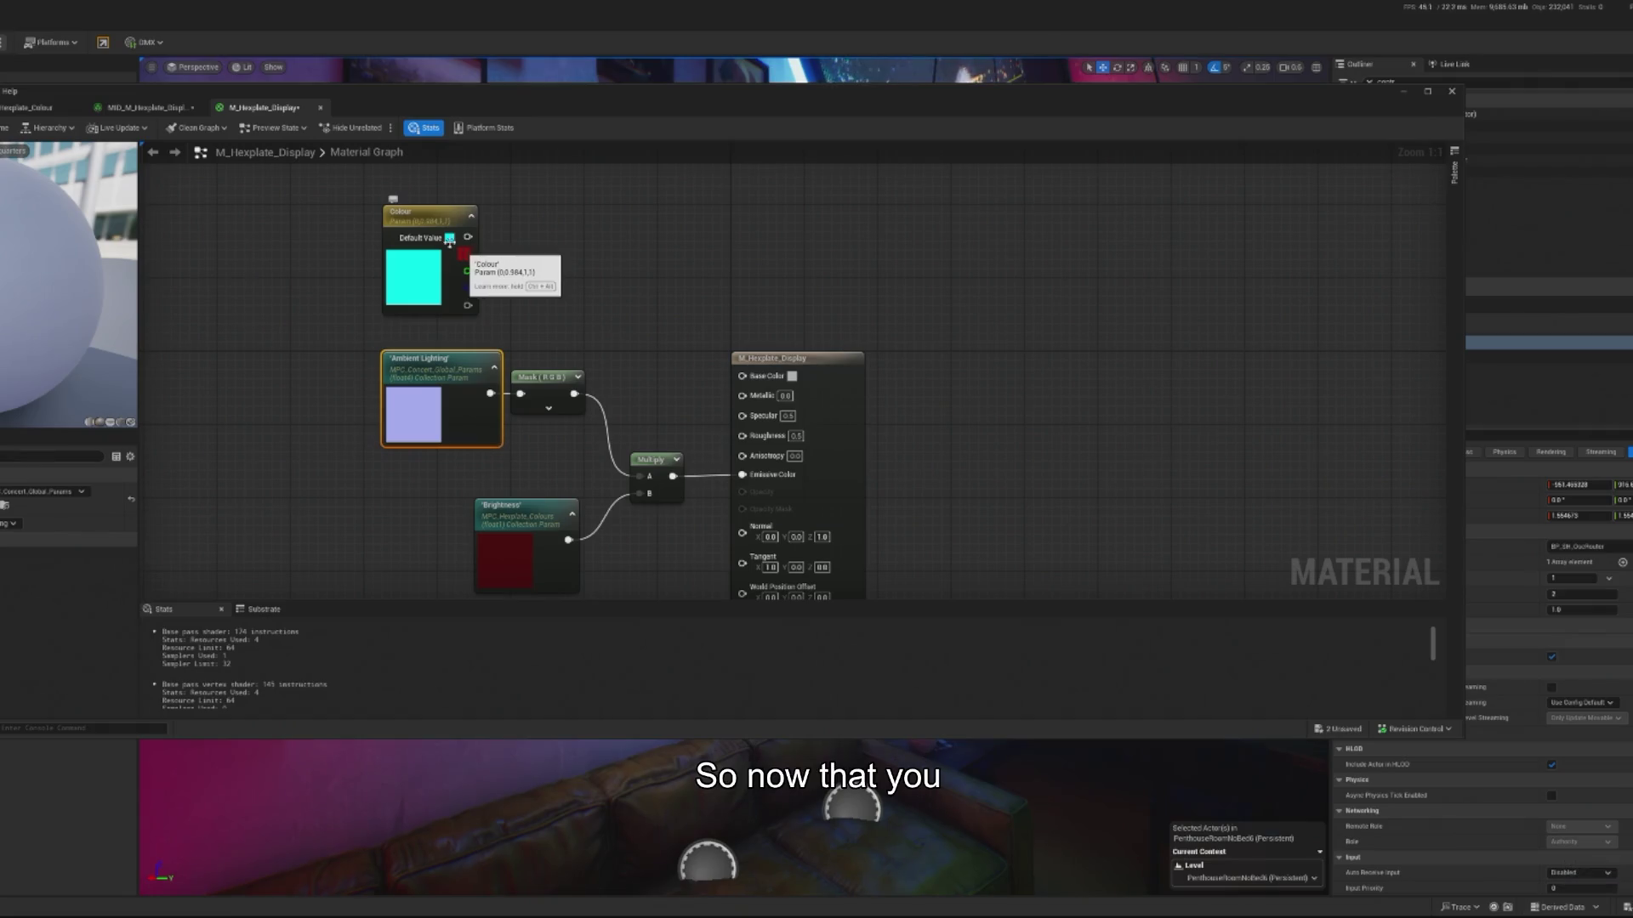
click(1404, 92)
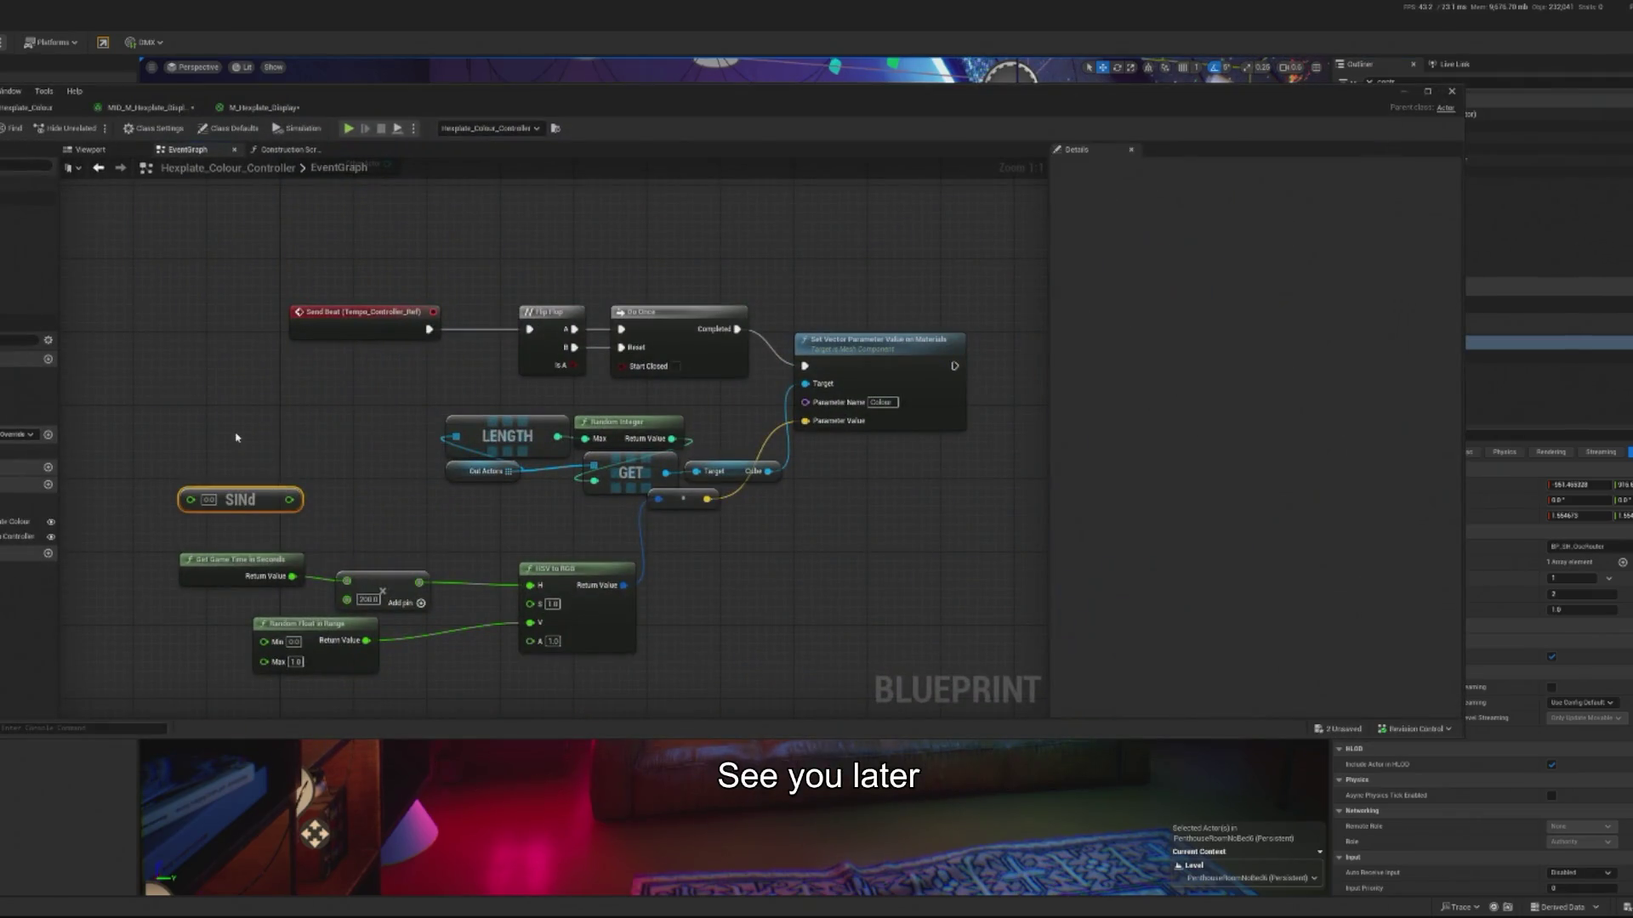
- Bring up the node search in the Hexplate_Colour_Controller event graph
right_click(237, 437)
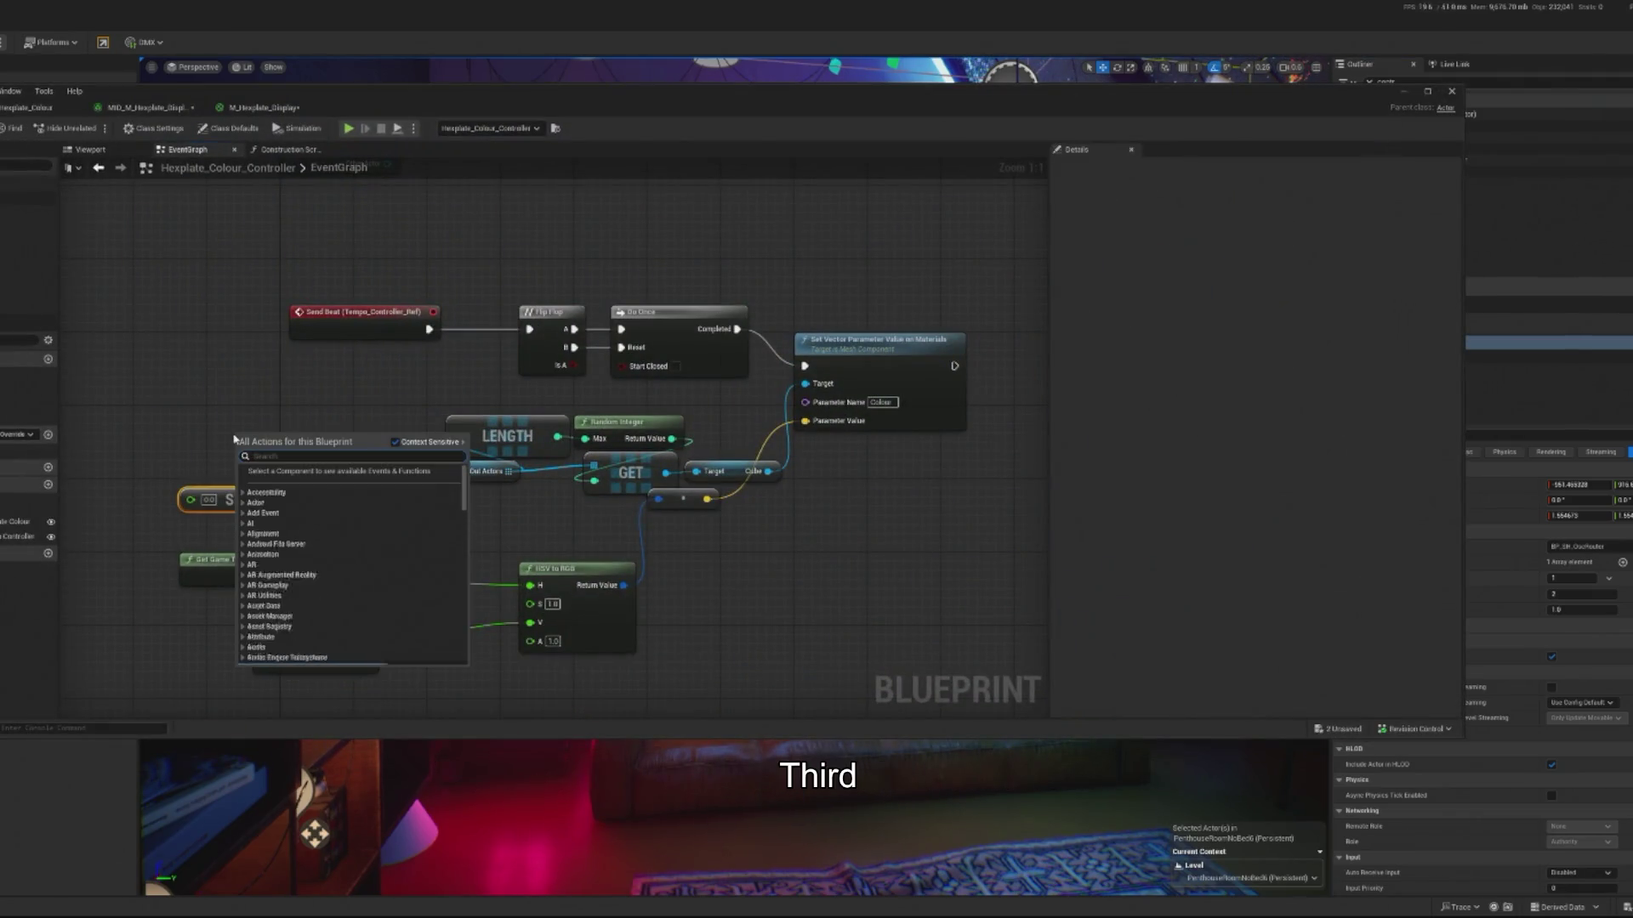
- Add a Get Scalar Parameter Value node and rearrange the Send Beat event beside it
text(get scalar v)
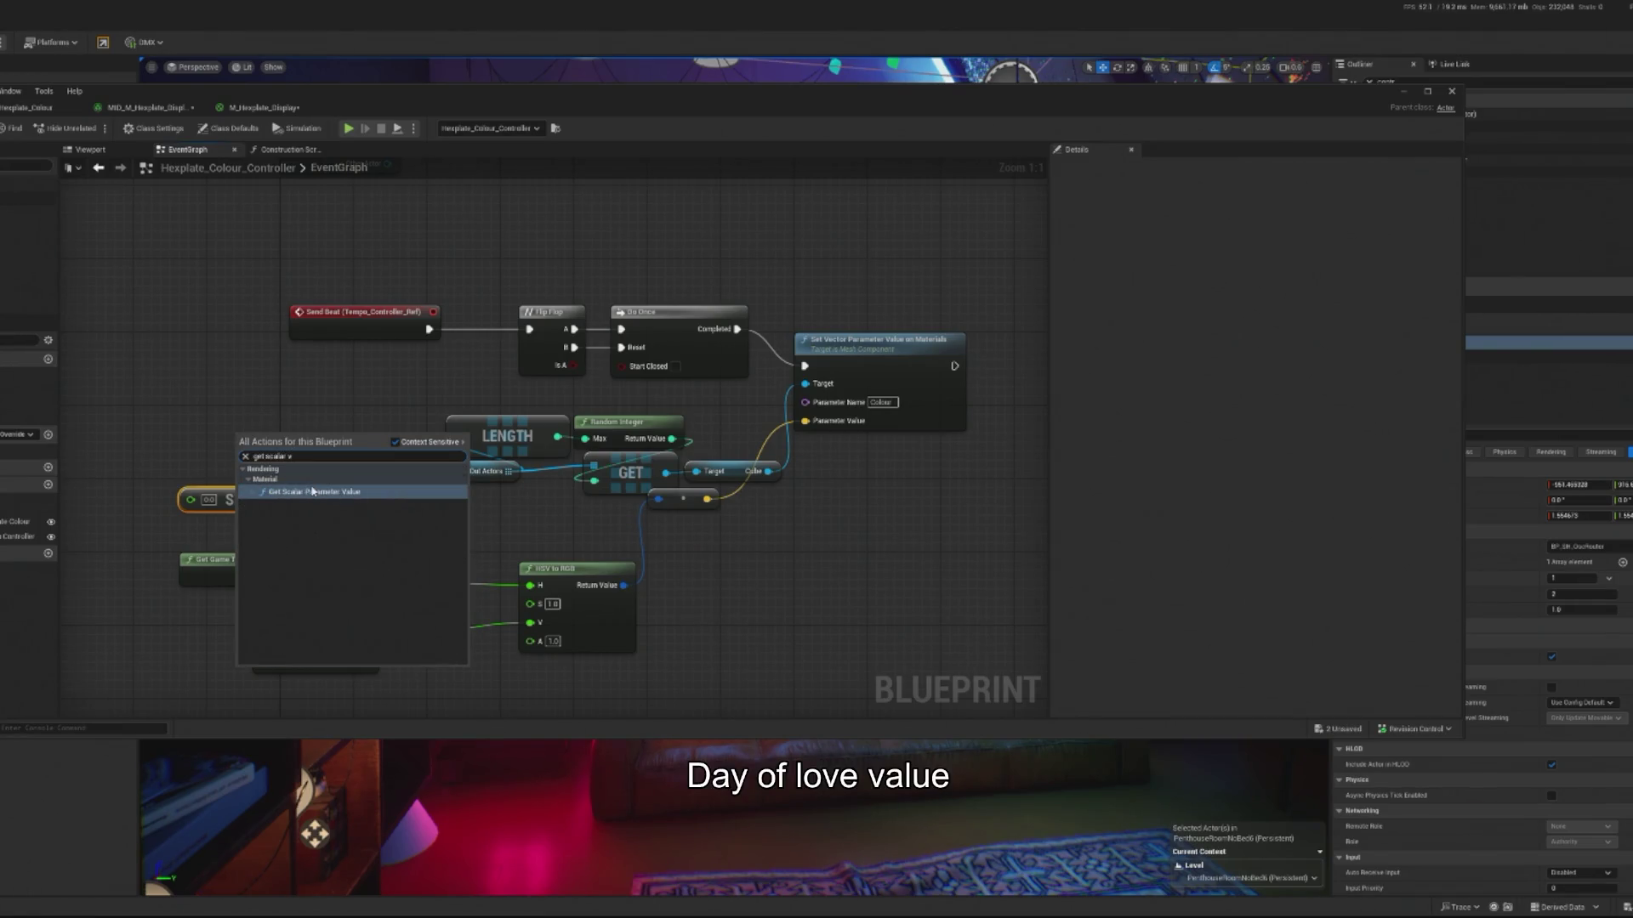
click(313, 492)
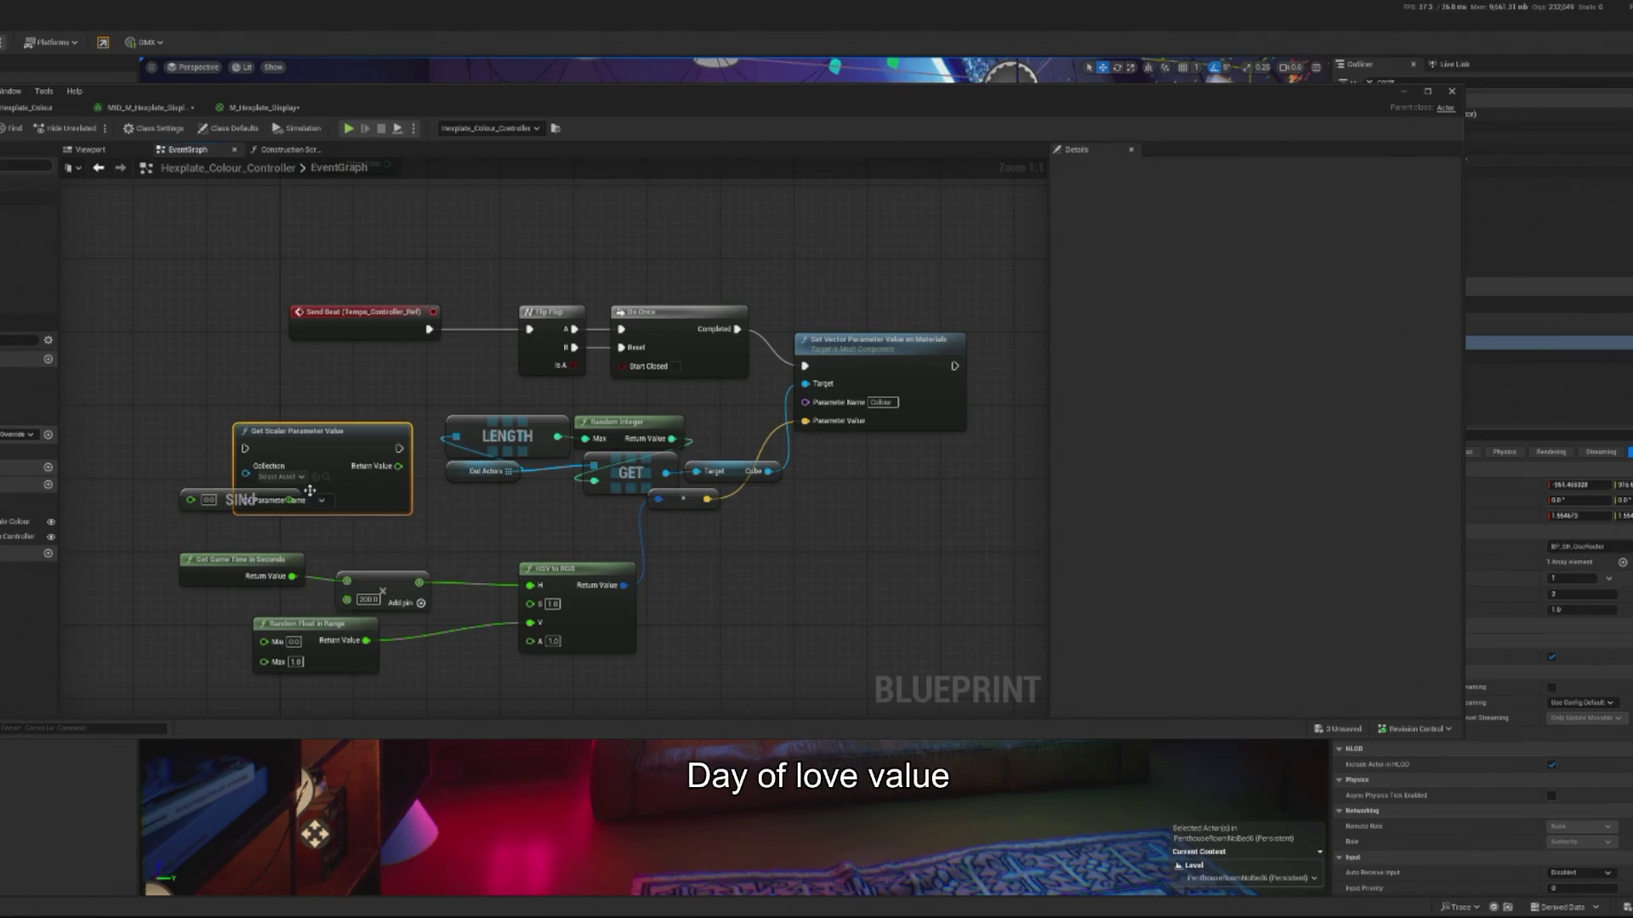
mouse_move(194, 345)
mouse_down()
mouse_move(406, 347)
mouse_move(419, 362)
mouse_move(429, 469)
mouse_move(392, 583)
mouse_move(332, 677)
mouse_move(331, 557)
mouse_move(317, 616)
mouse_move(408, 620)
mouse_move(408, 508)
mouse_up()
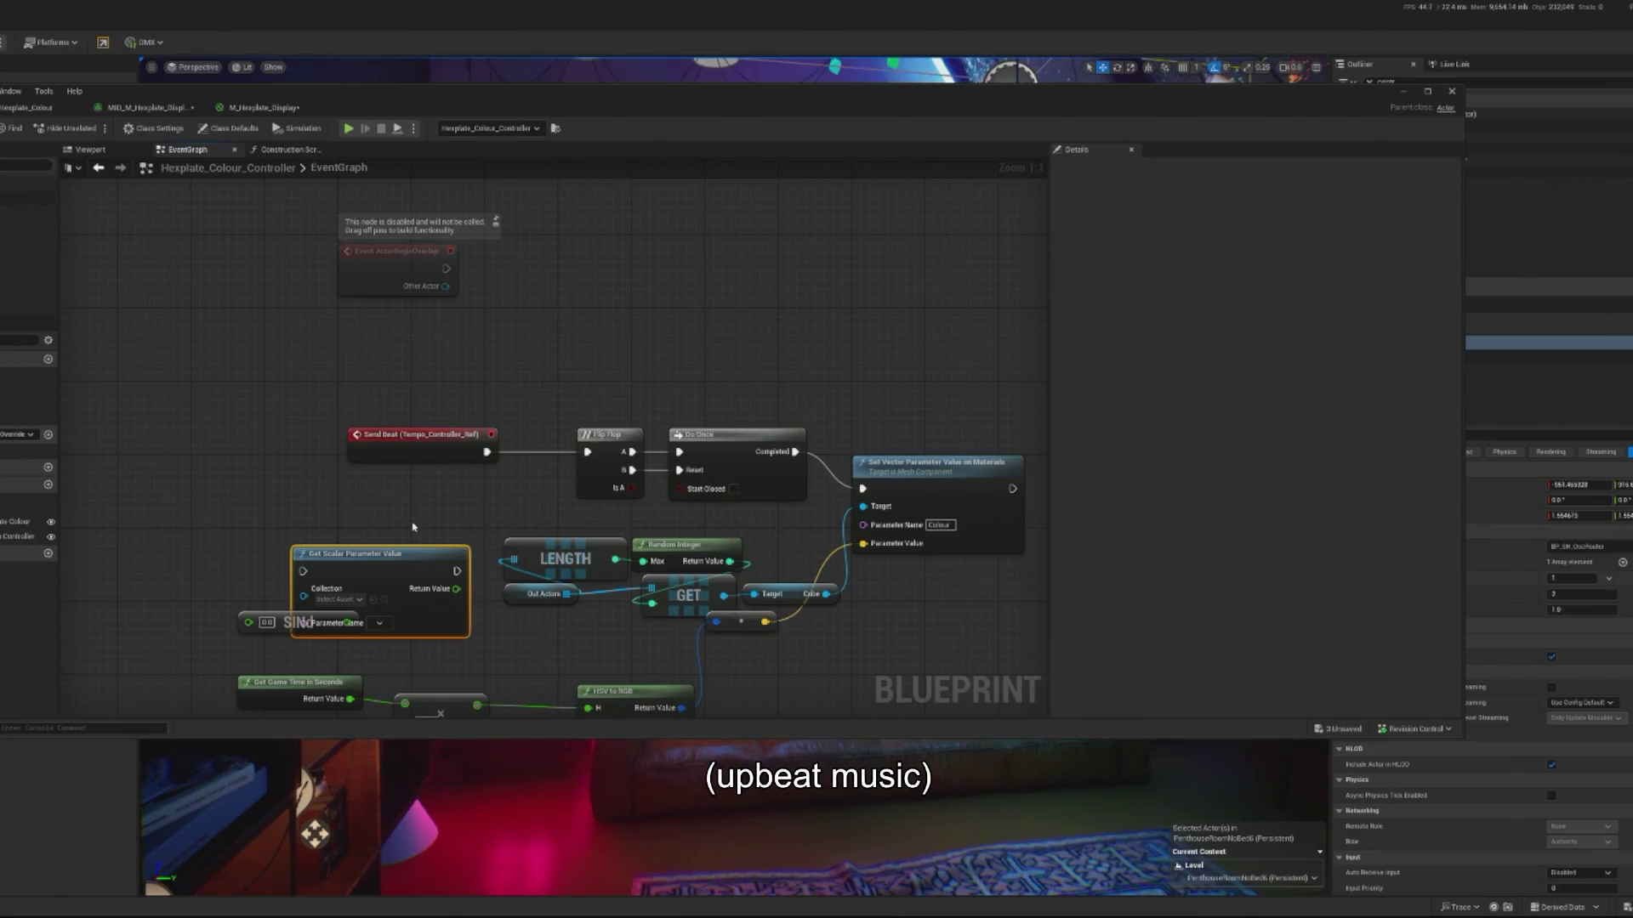
drag(355, 440, 203, 441)
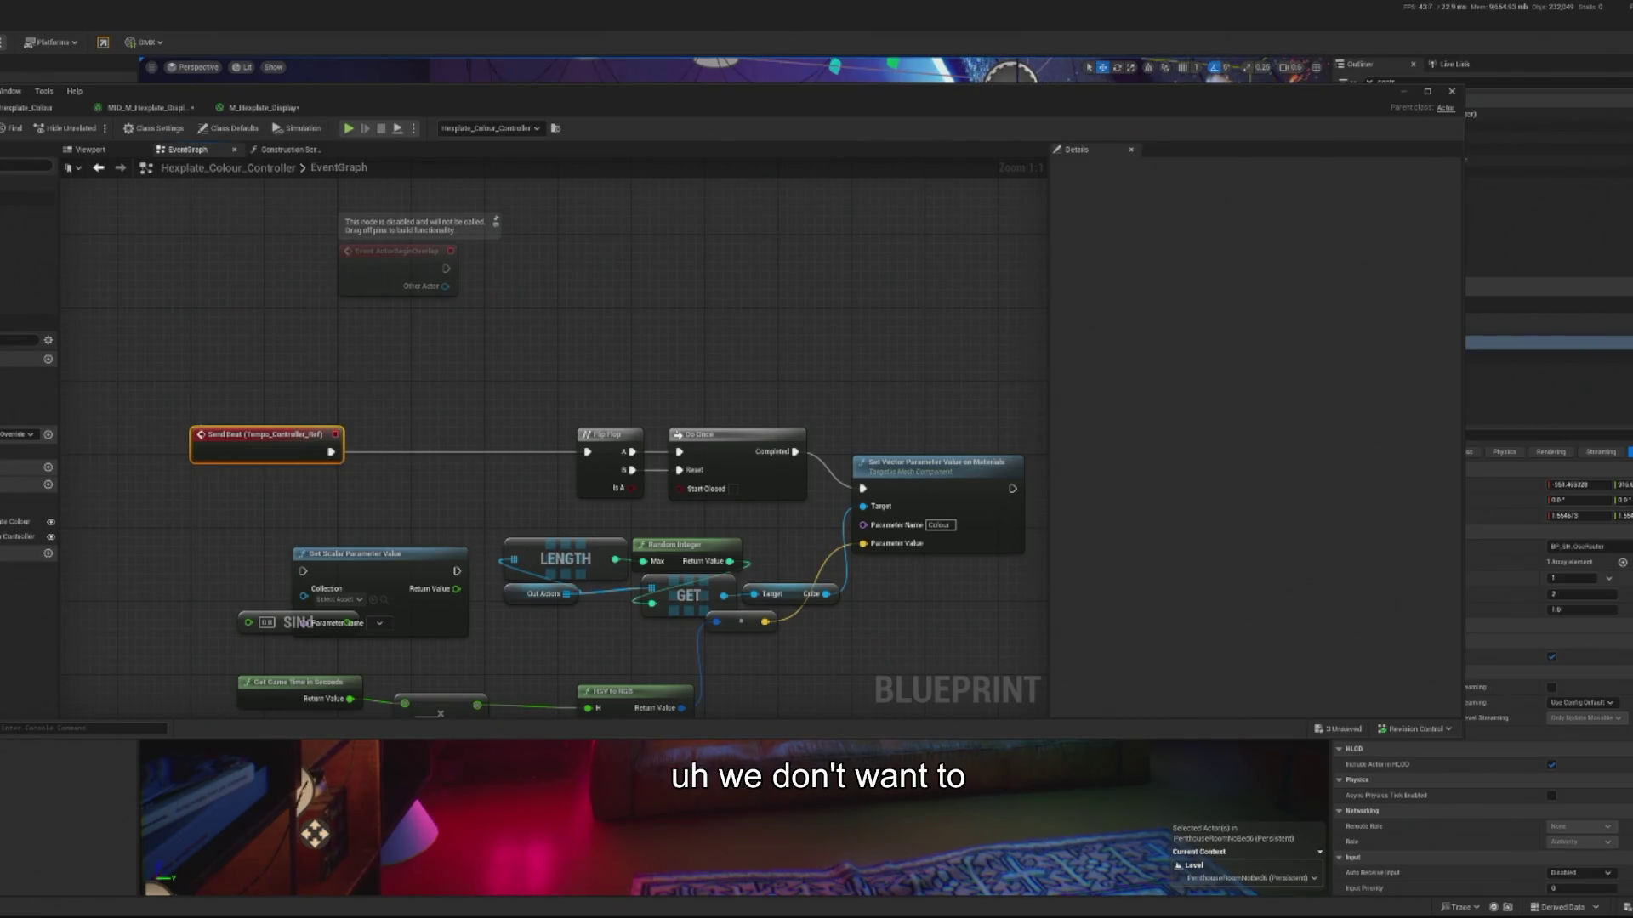
drag(357, 383, 378, 390)
drag(281, 442, 392, 443)
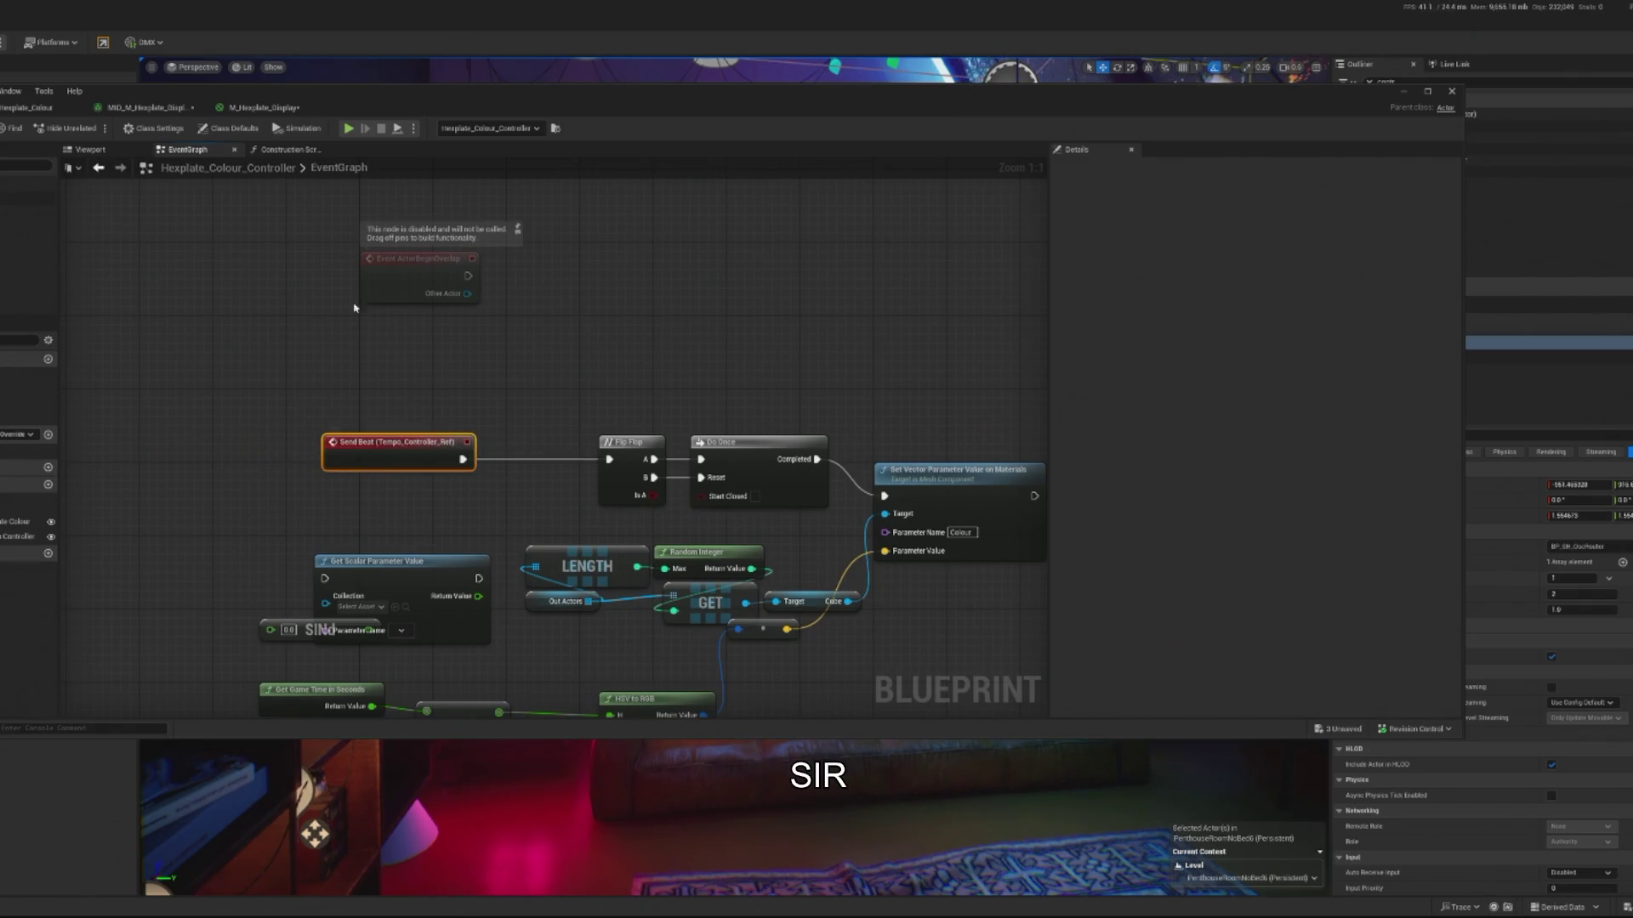
- Wire Send Beat through Get Scalar Parameter Value into Flip Flop A
drag(462, 460, 324, 578)
drag(389, 446, 298, 445)
mouse_move(353, 565)
mouse_down()
mouse_move(433, 443)
mouse_move(314, 452)
mouse_up()
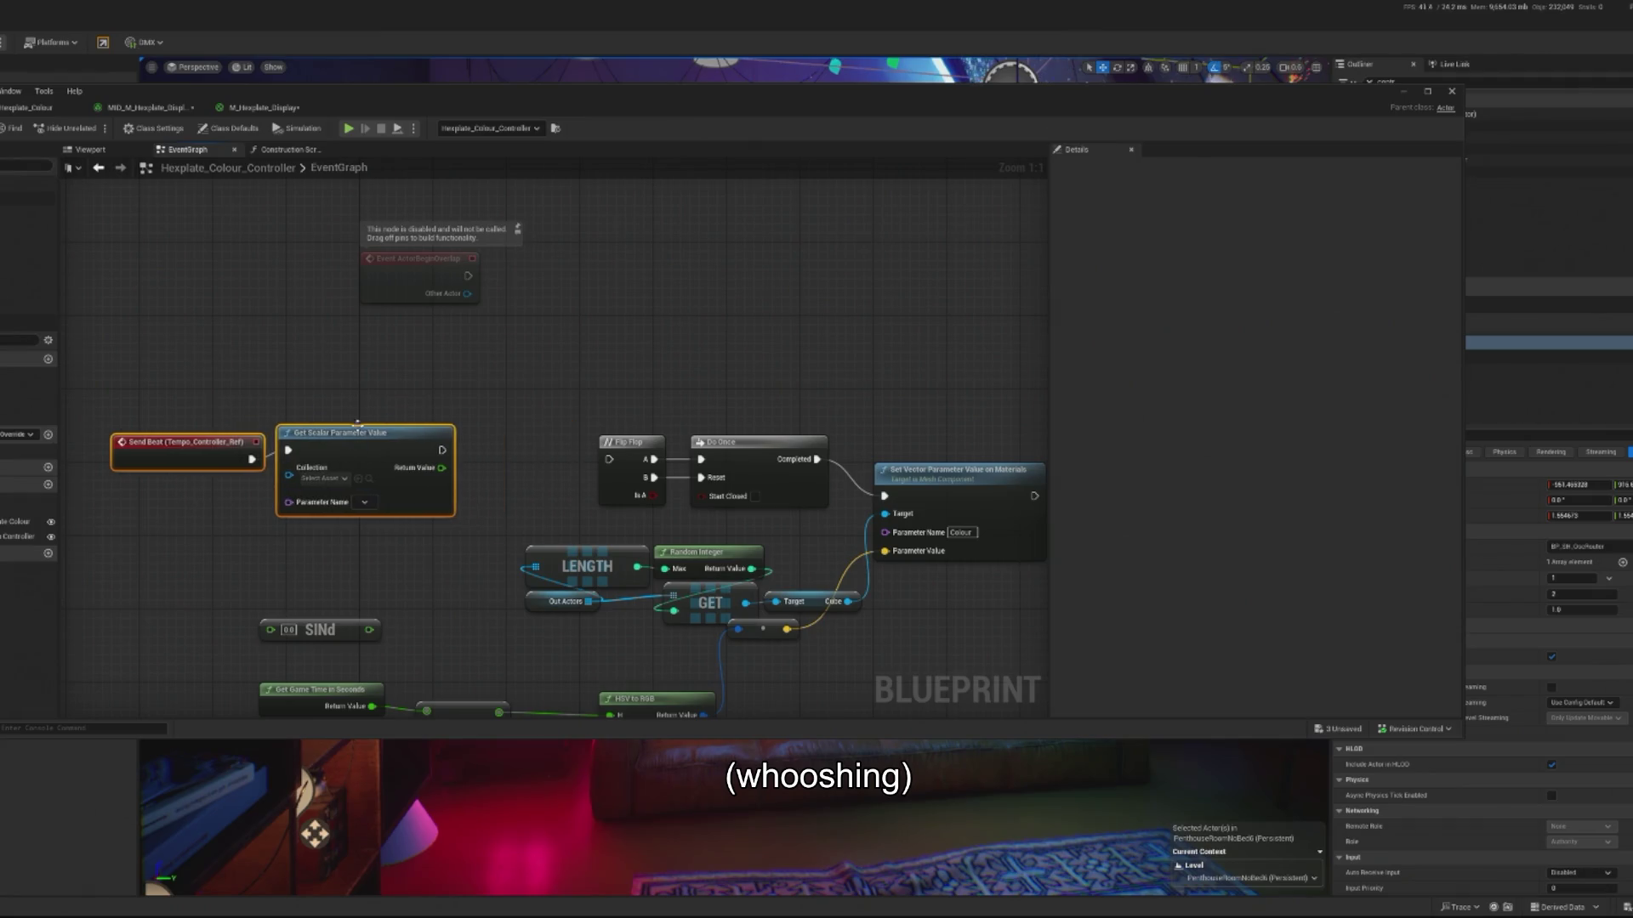
drag(441, 459, 609, 459)
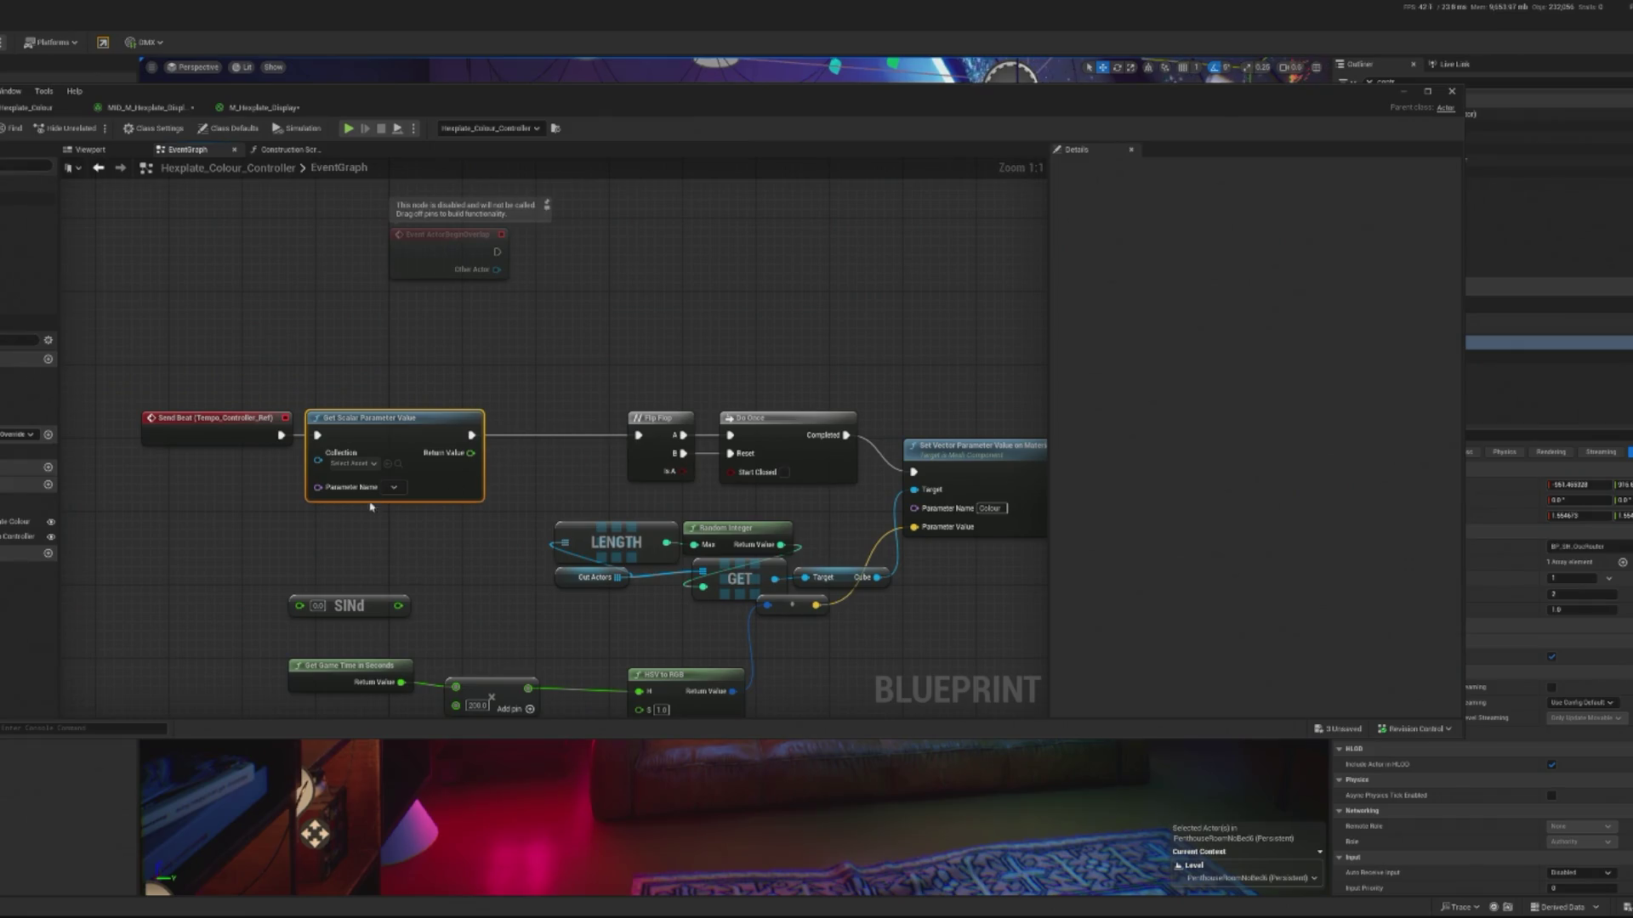
- Set the scalar node's collection to MPC_Concert_Global_Params, browse its parameter names, then delete it
click(355, 466)
text(conc)
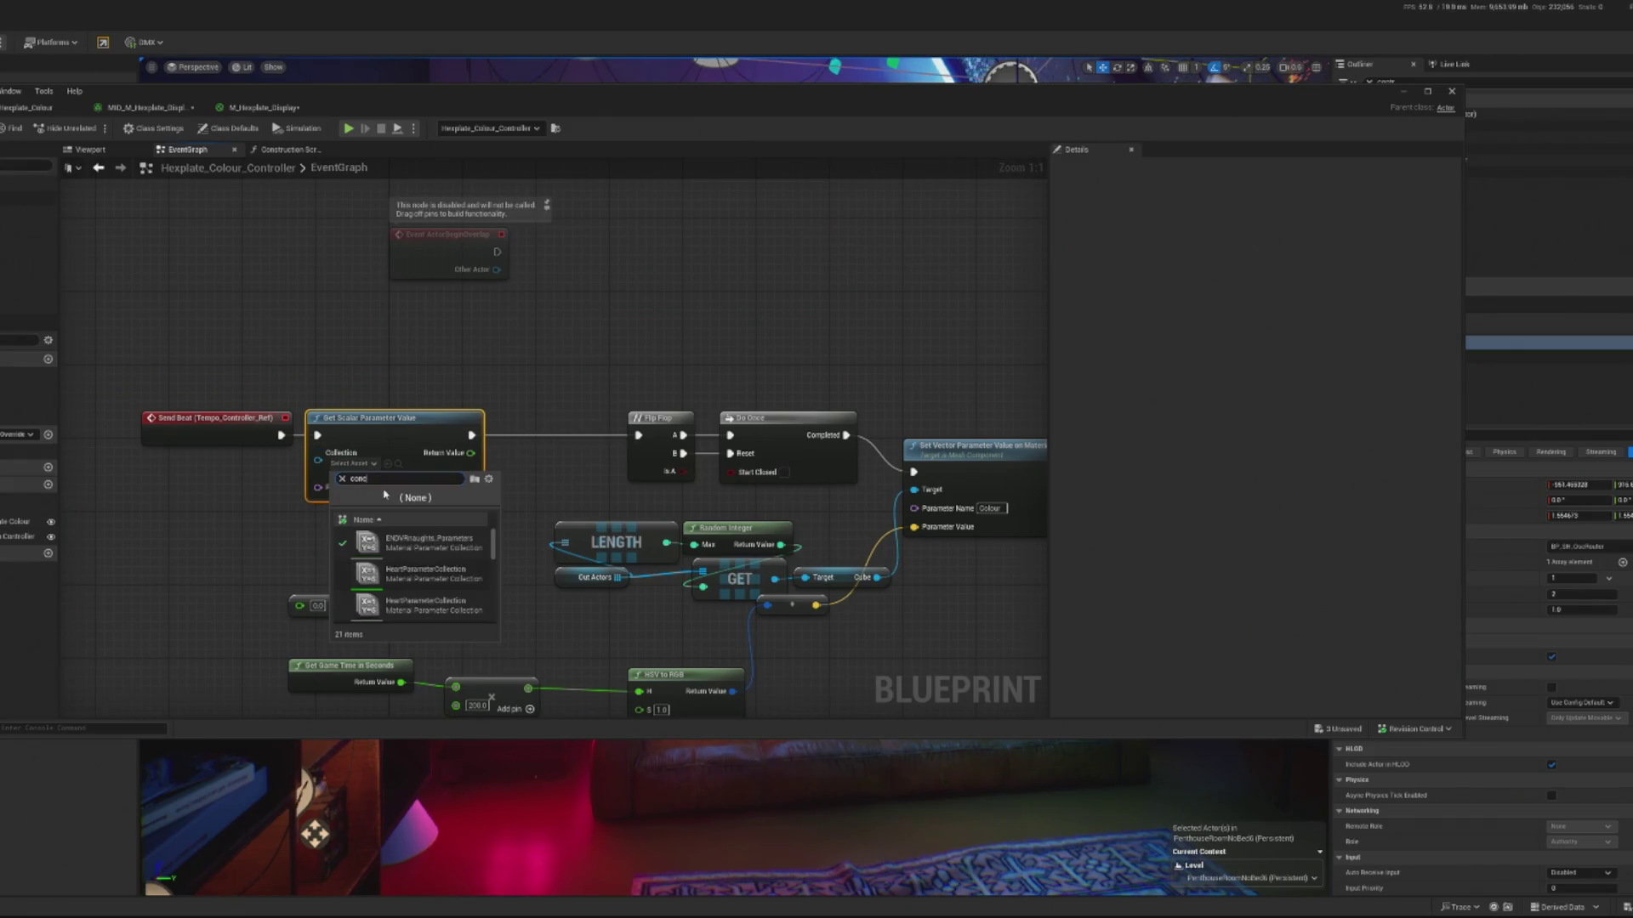
click(440, 543)
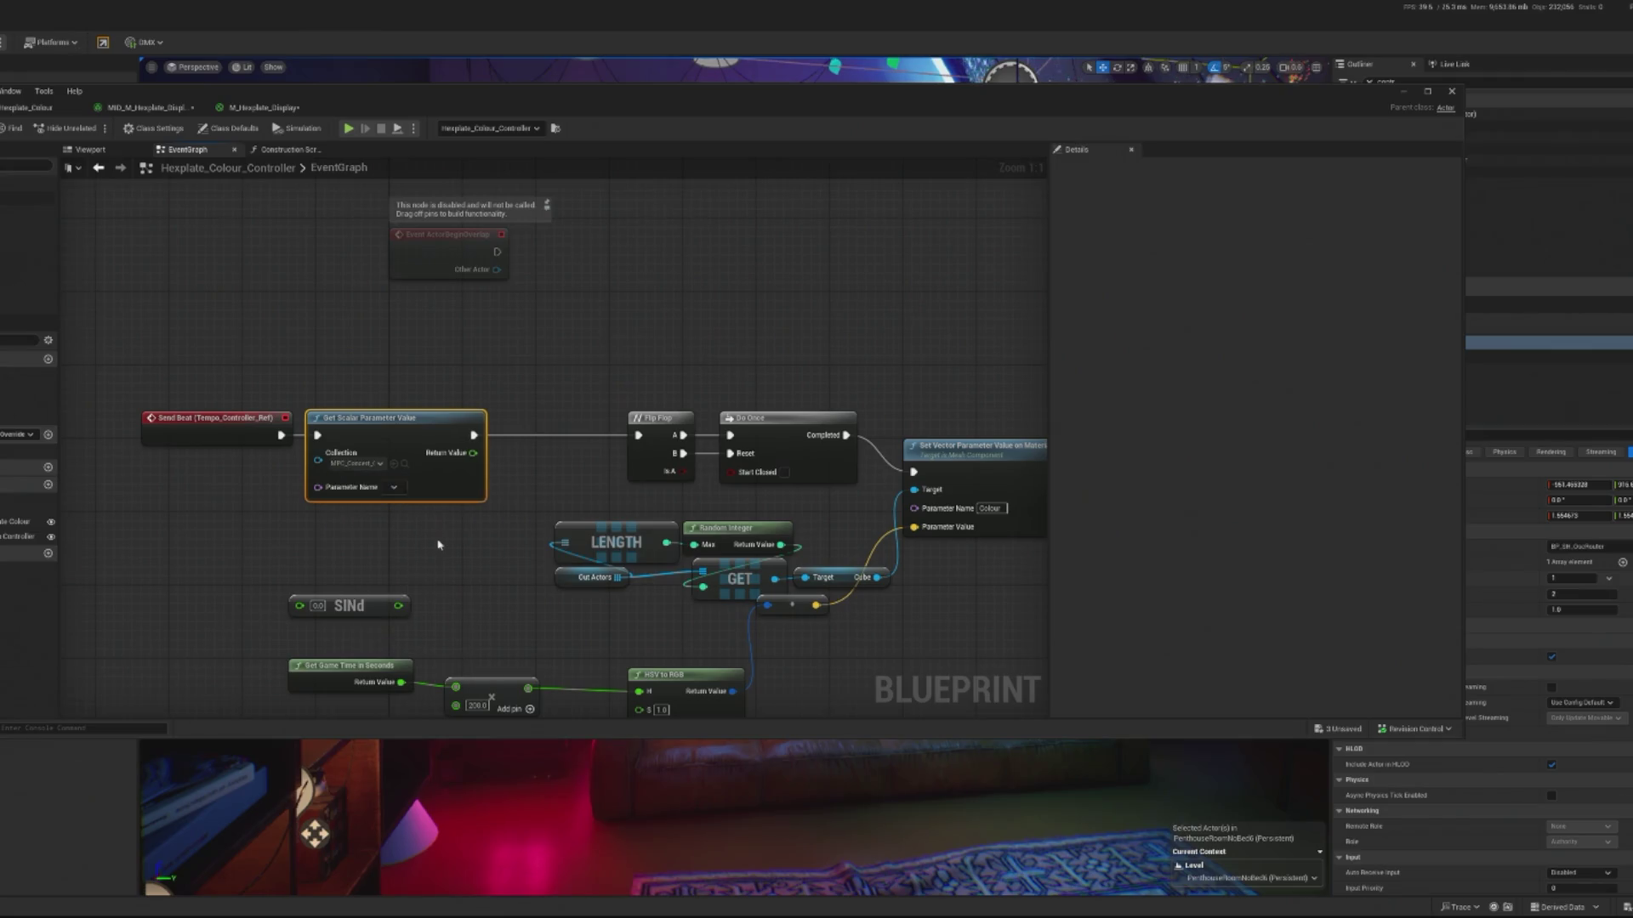
click(403, 490)
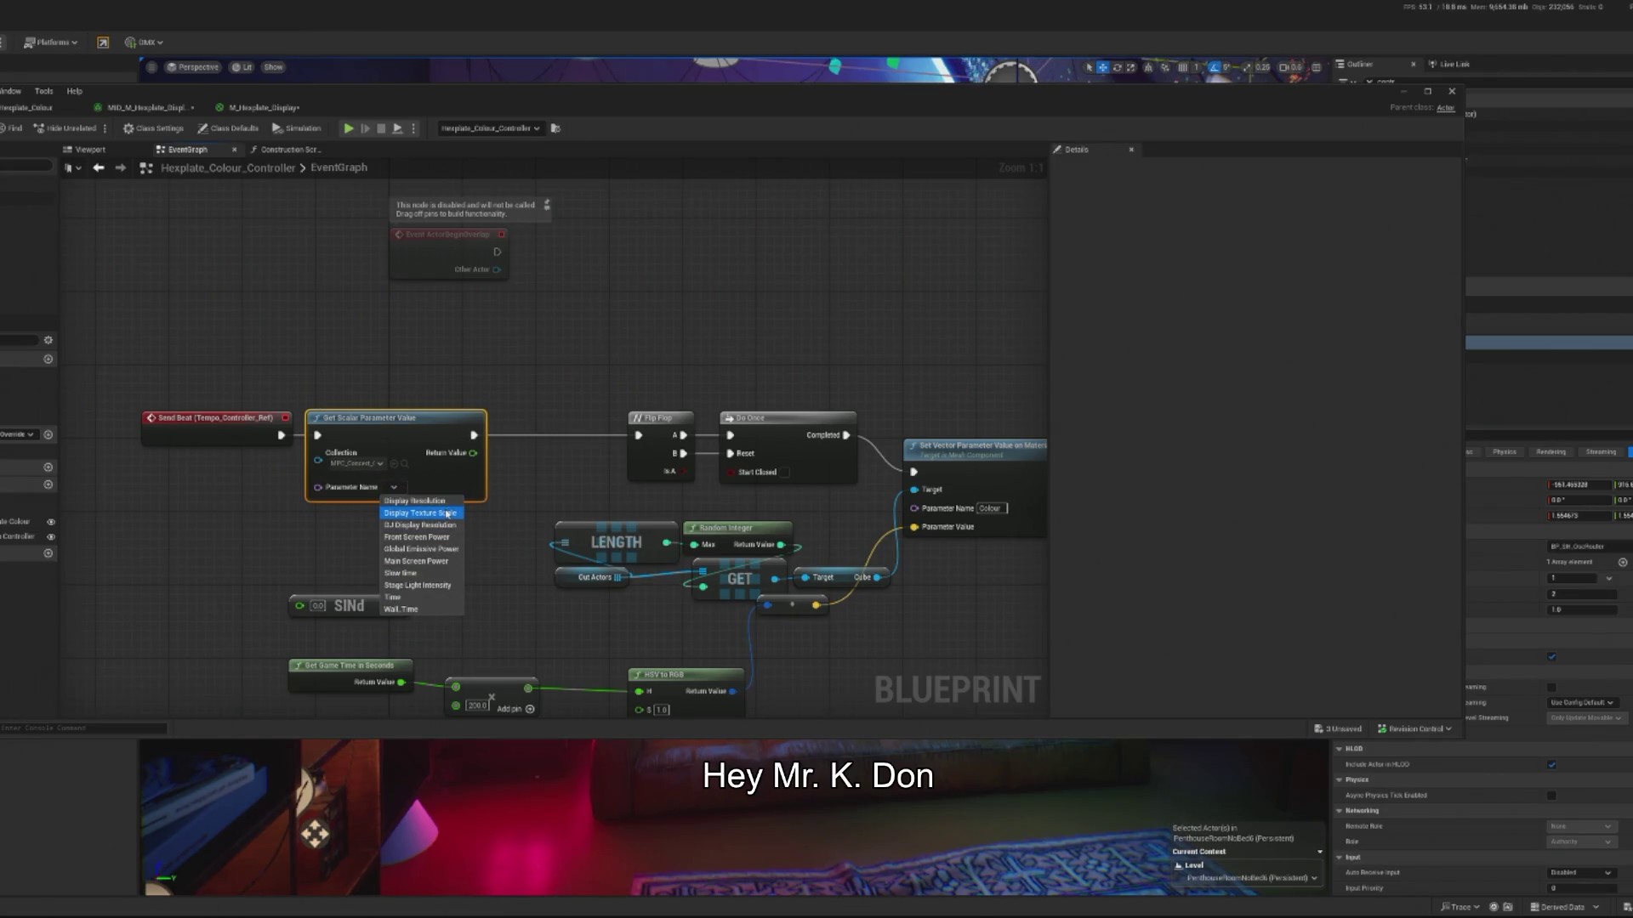
click(397, 487)
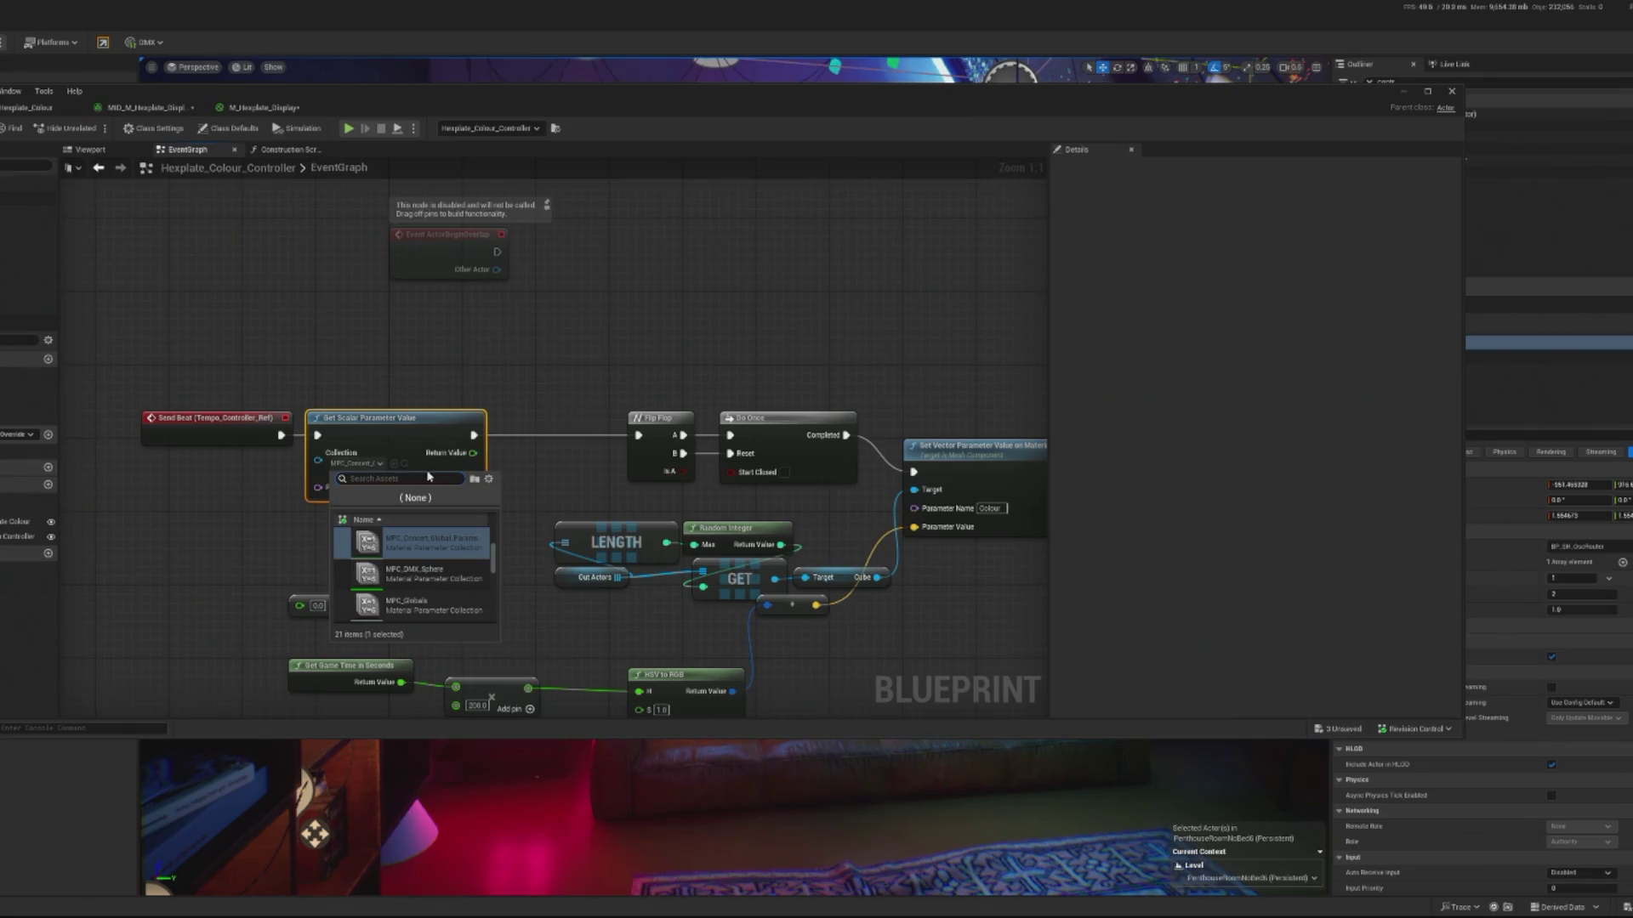
click(397, 487)
click(379, 438)
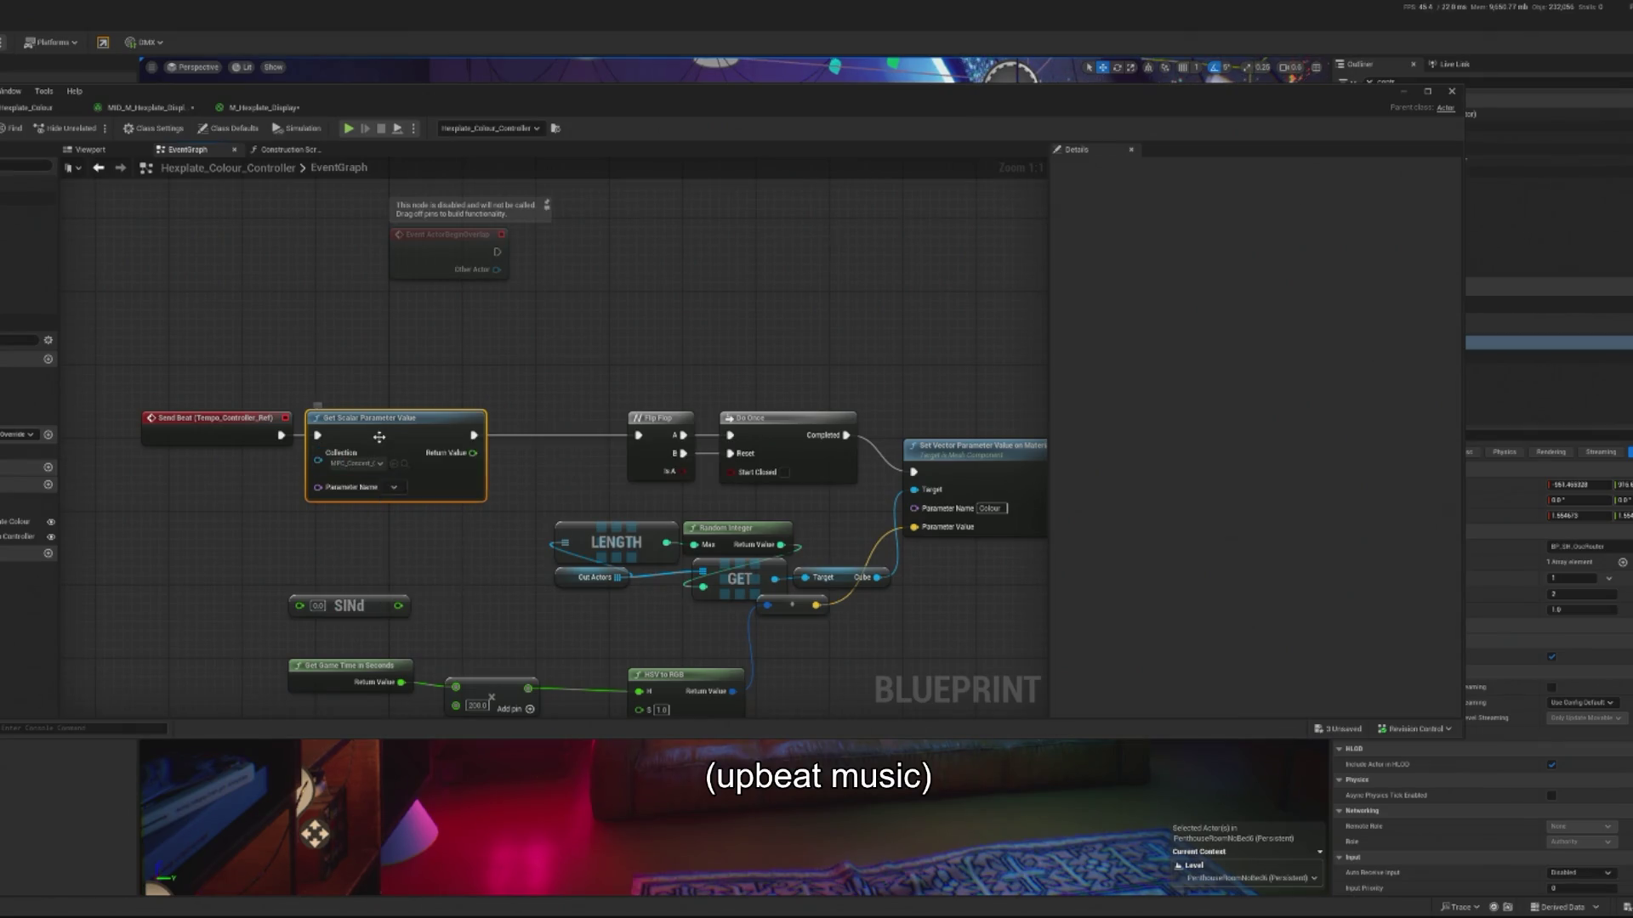
key(Delete)
drag(281, 436, 395, 449)
- Add a Get Vector Parameter Value node reading Ambient Lighting from MPC_Concert
text(get vector)
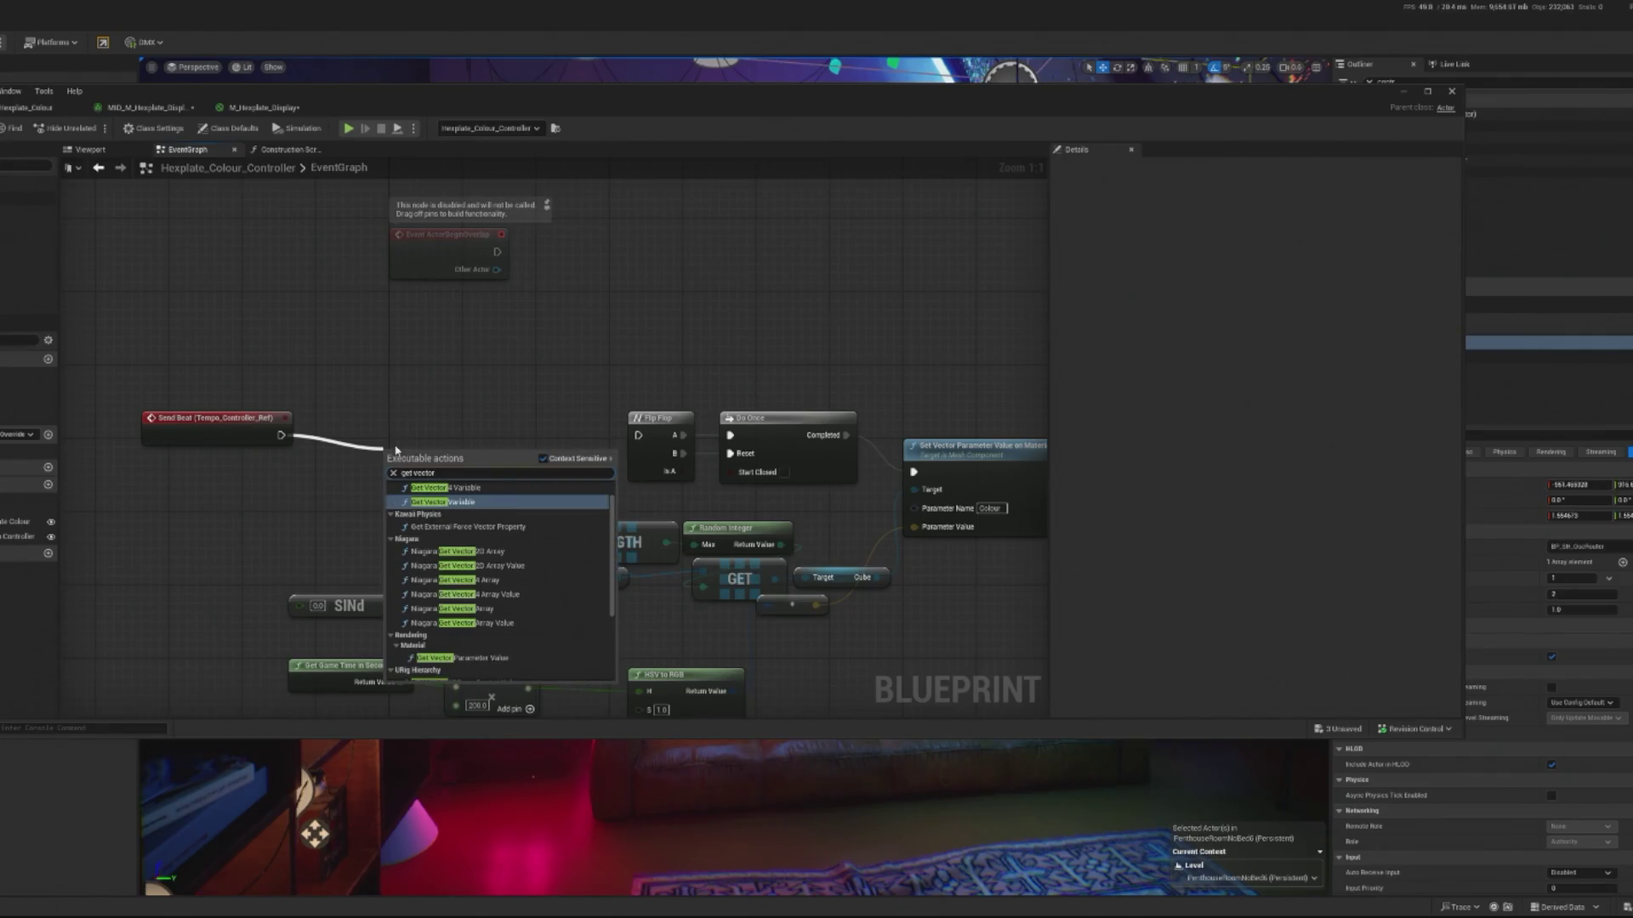
text( par)
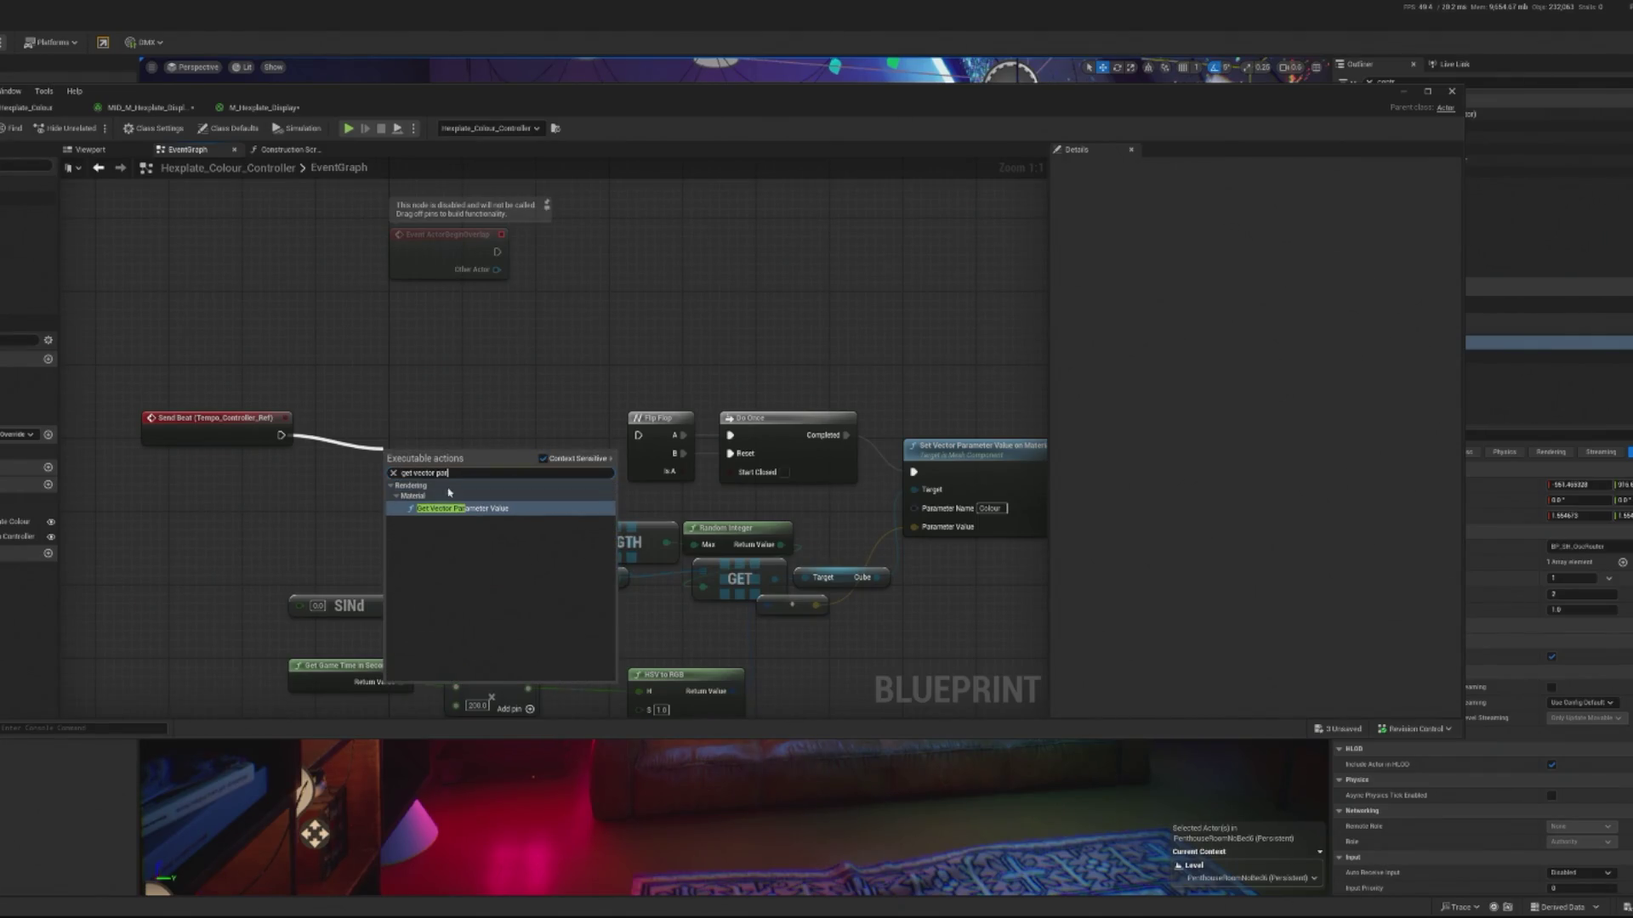
click(442, 509)
click(391, 465)
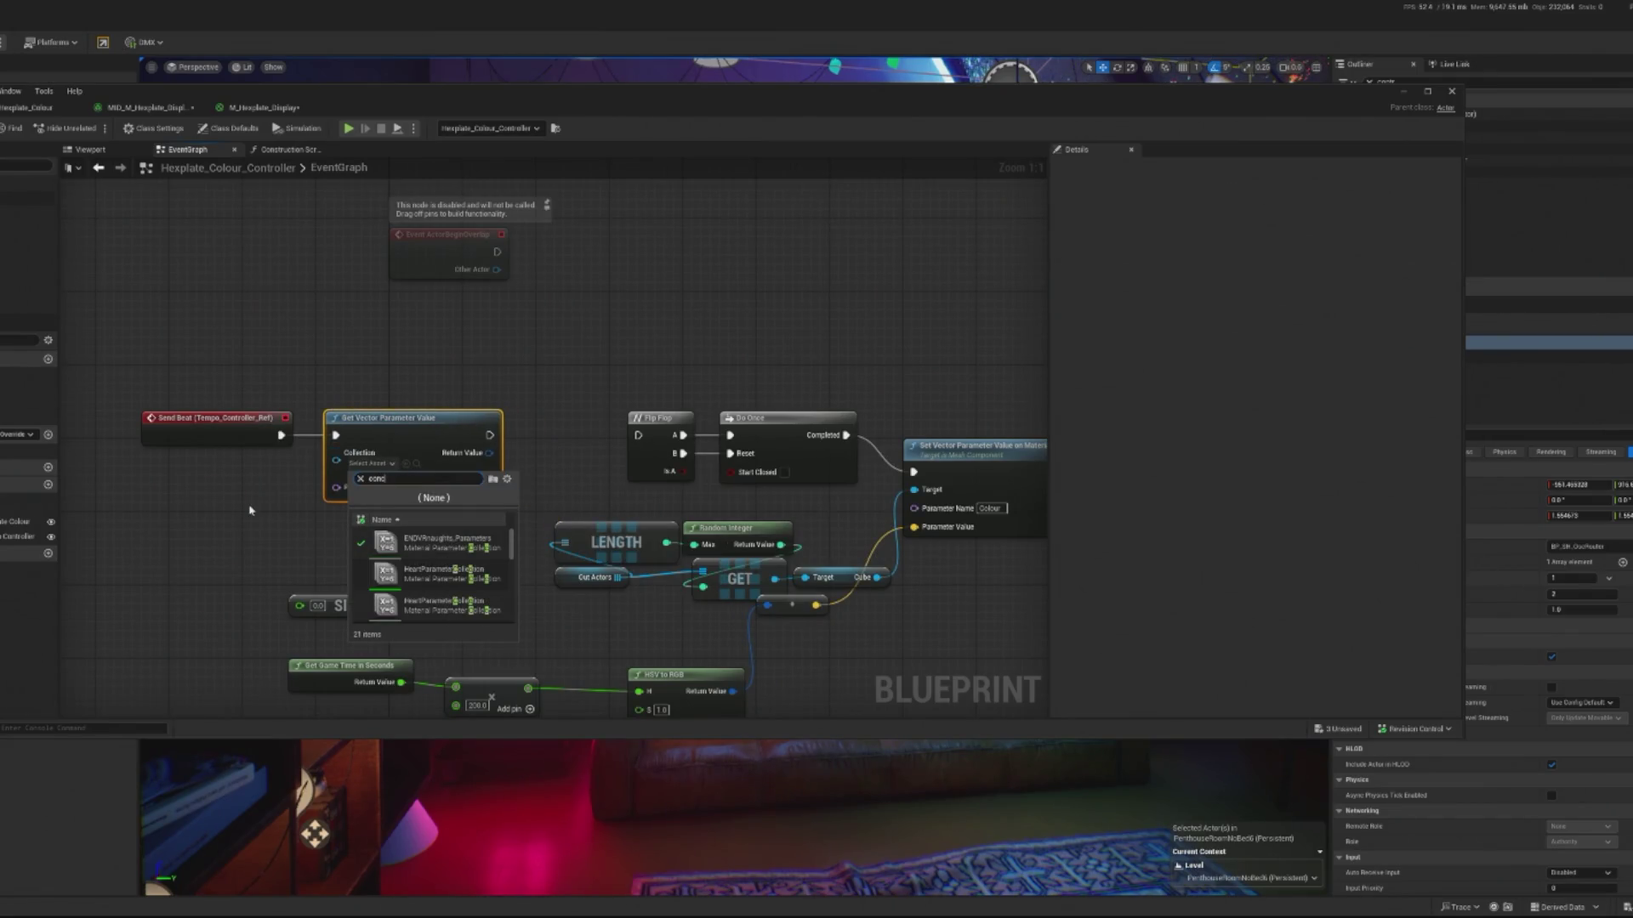
click(429, 537)
click(412, 486)
click(457, 503)
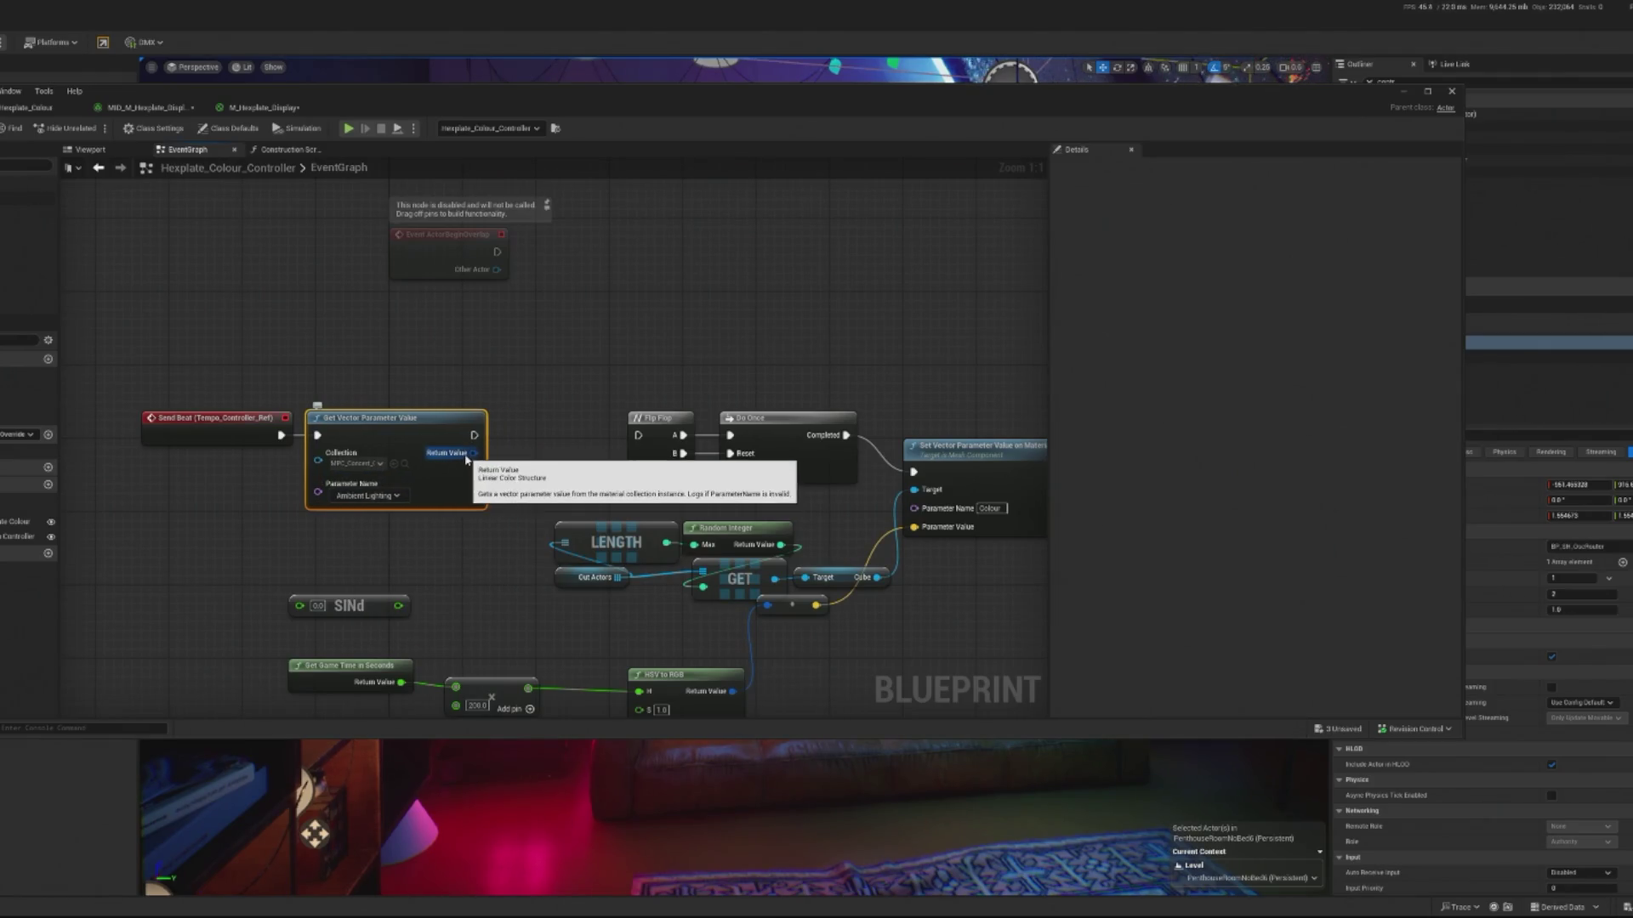
mouse_move(468, 438)
mouse_down()
mouse_move(472, 460)
mouse_move(319, 544)
mouse_move(331, 548)
mouse_up()
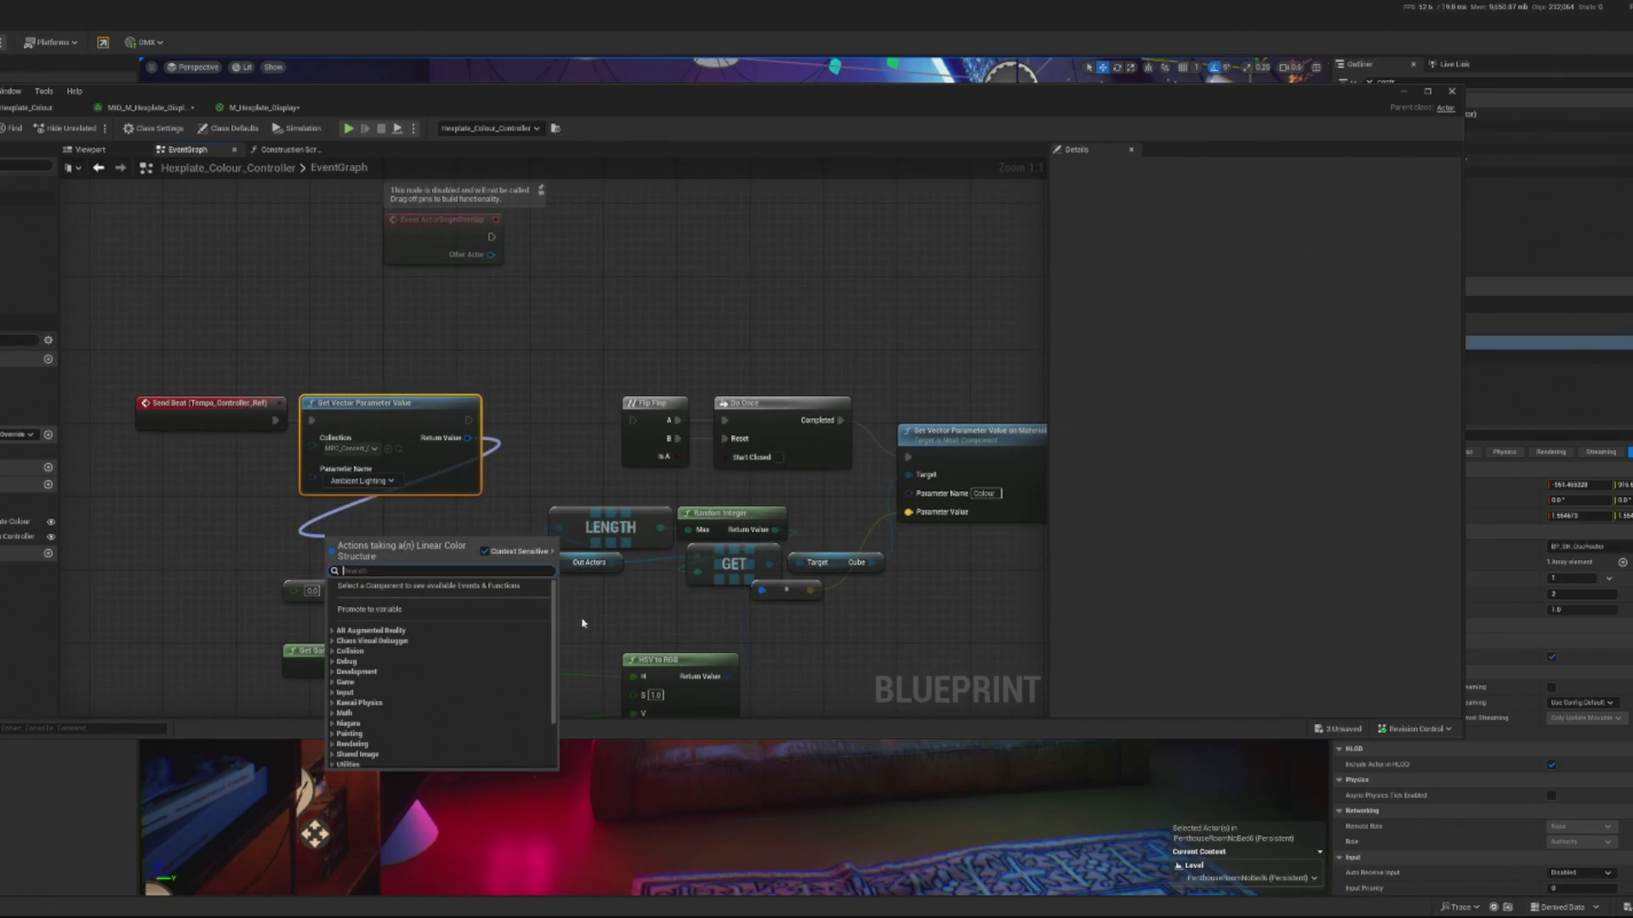
- Add an HSV to RGB node with split output by mistake, then delete it
text(hsv)
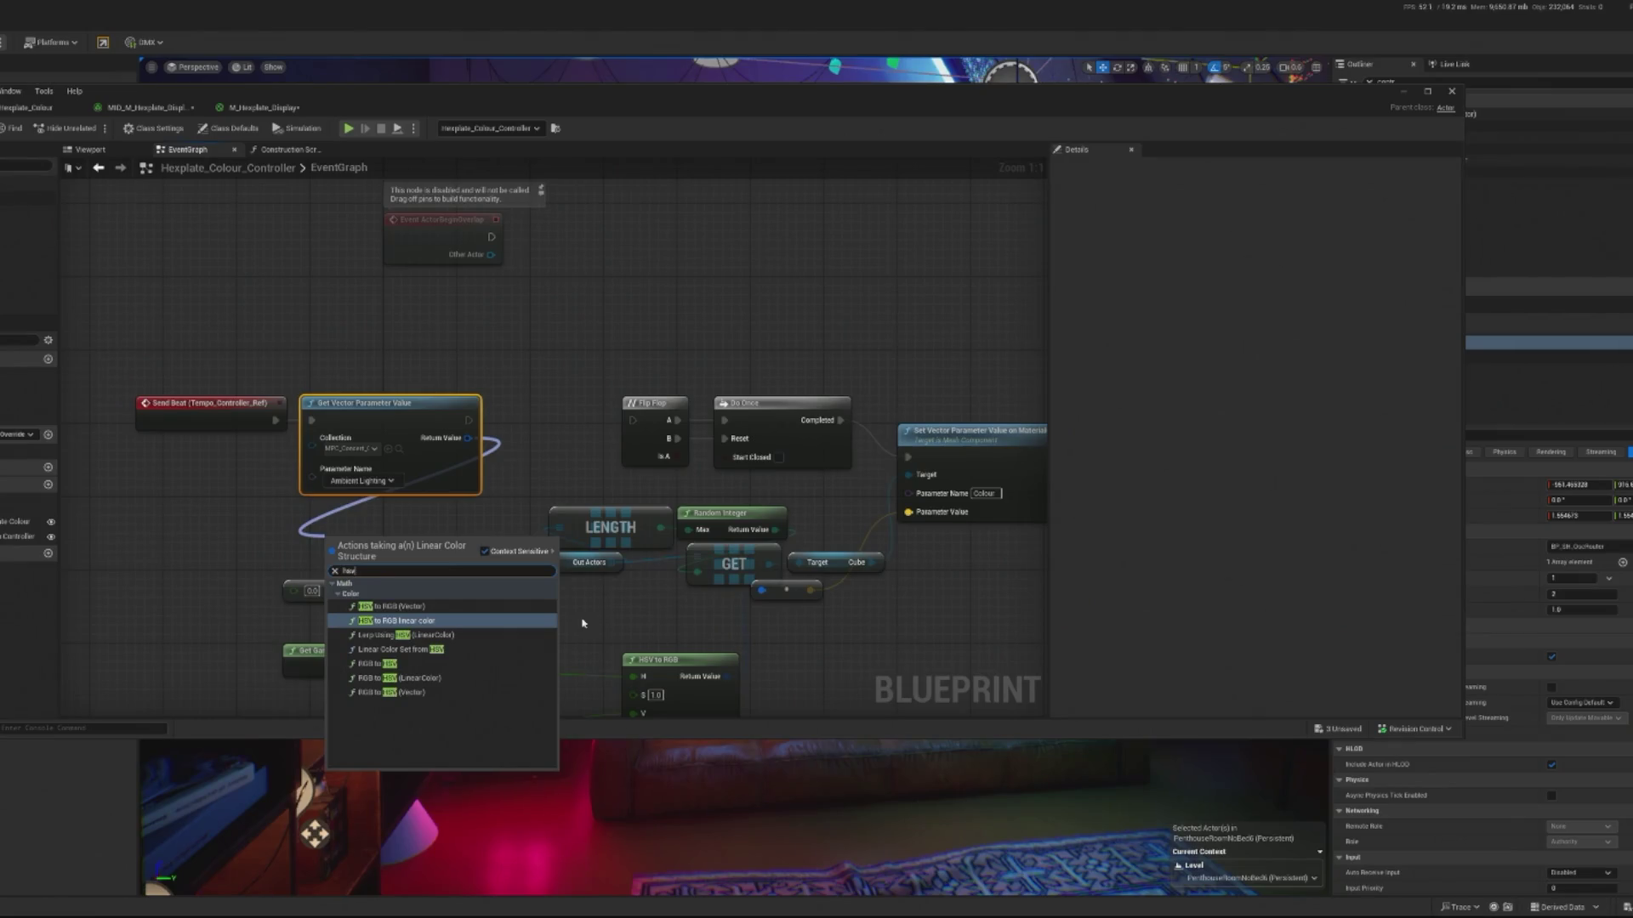
click(406, 608)
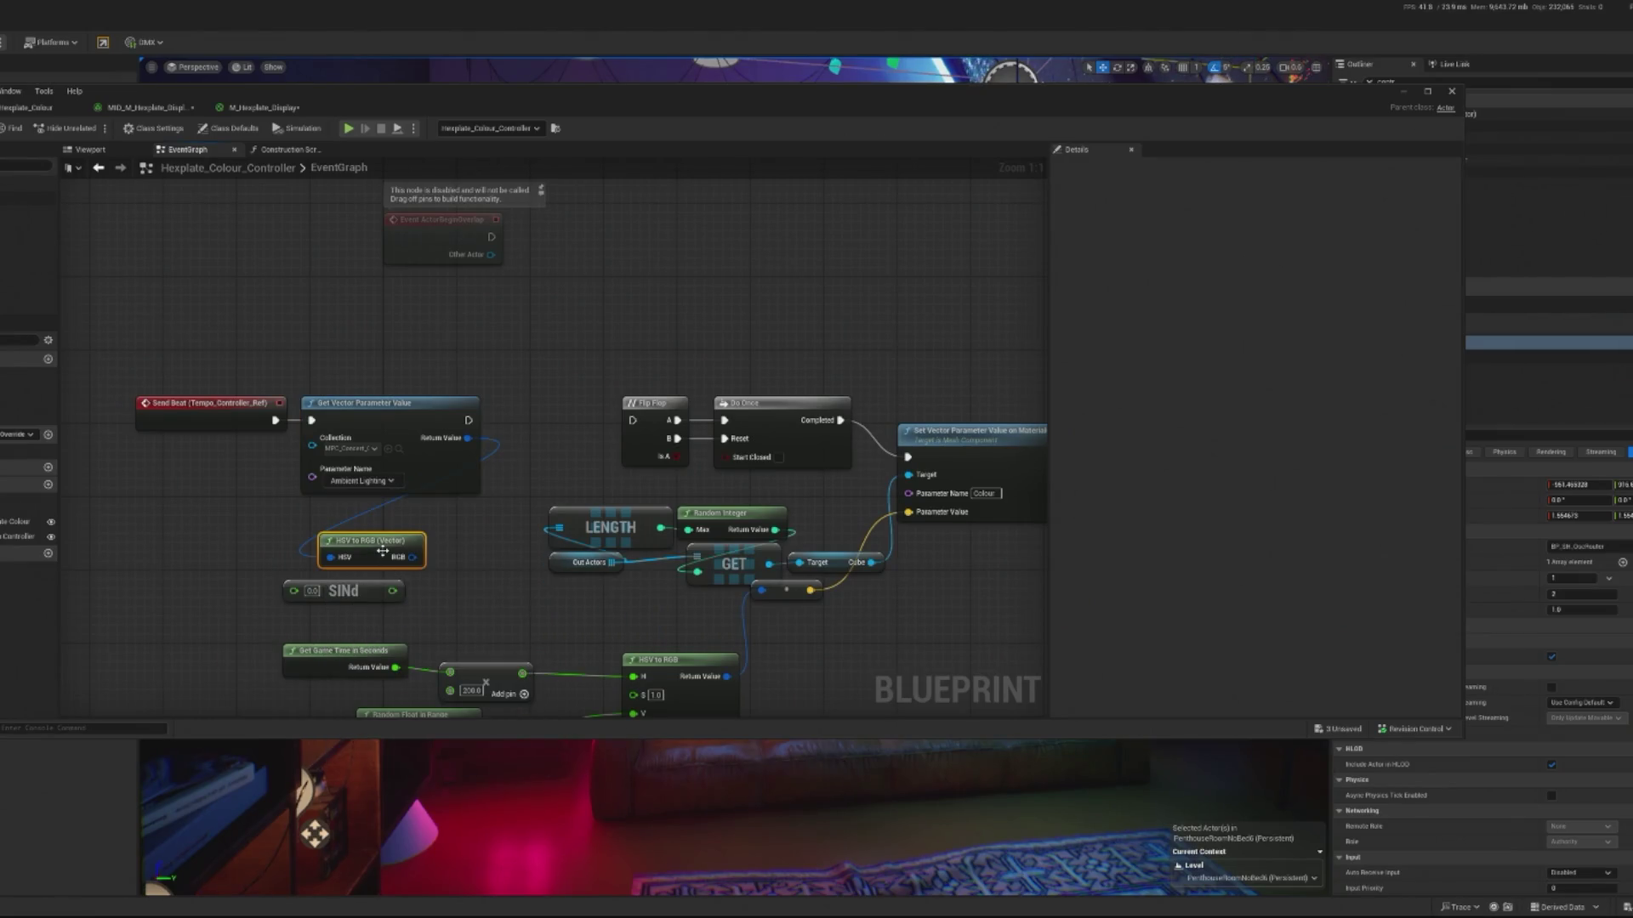
right_click(400, 557)
click(442, 609)
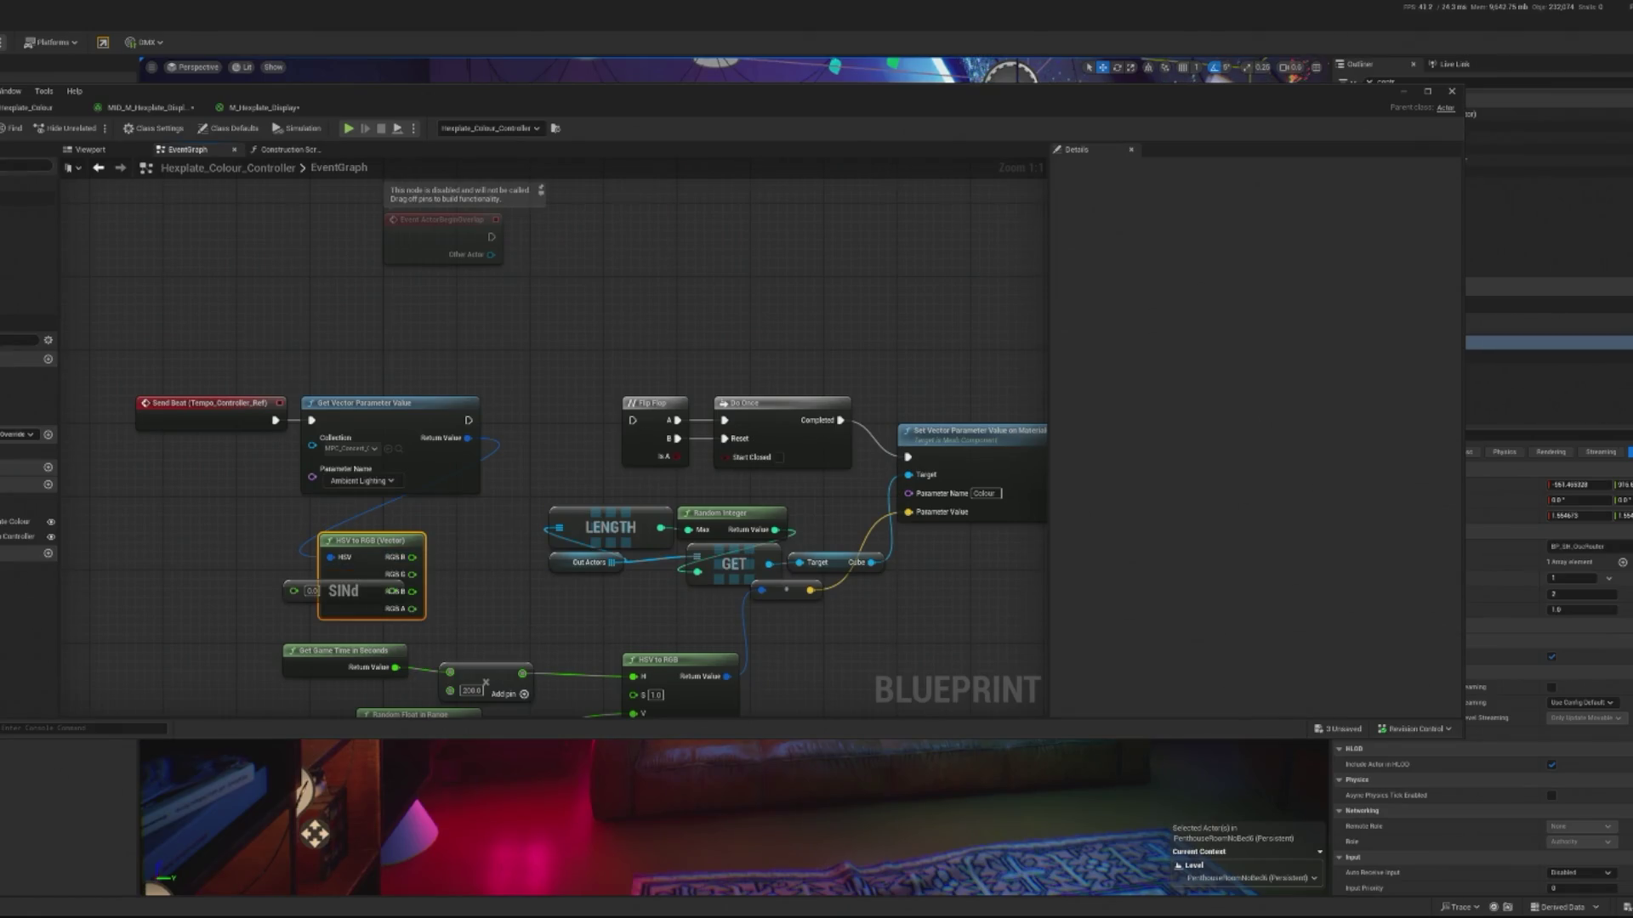
drag(330, 528, 358, 491)
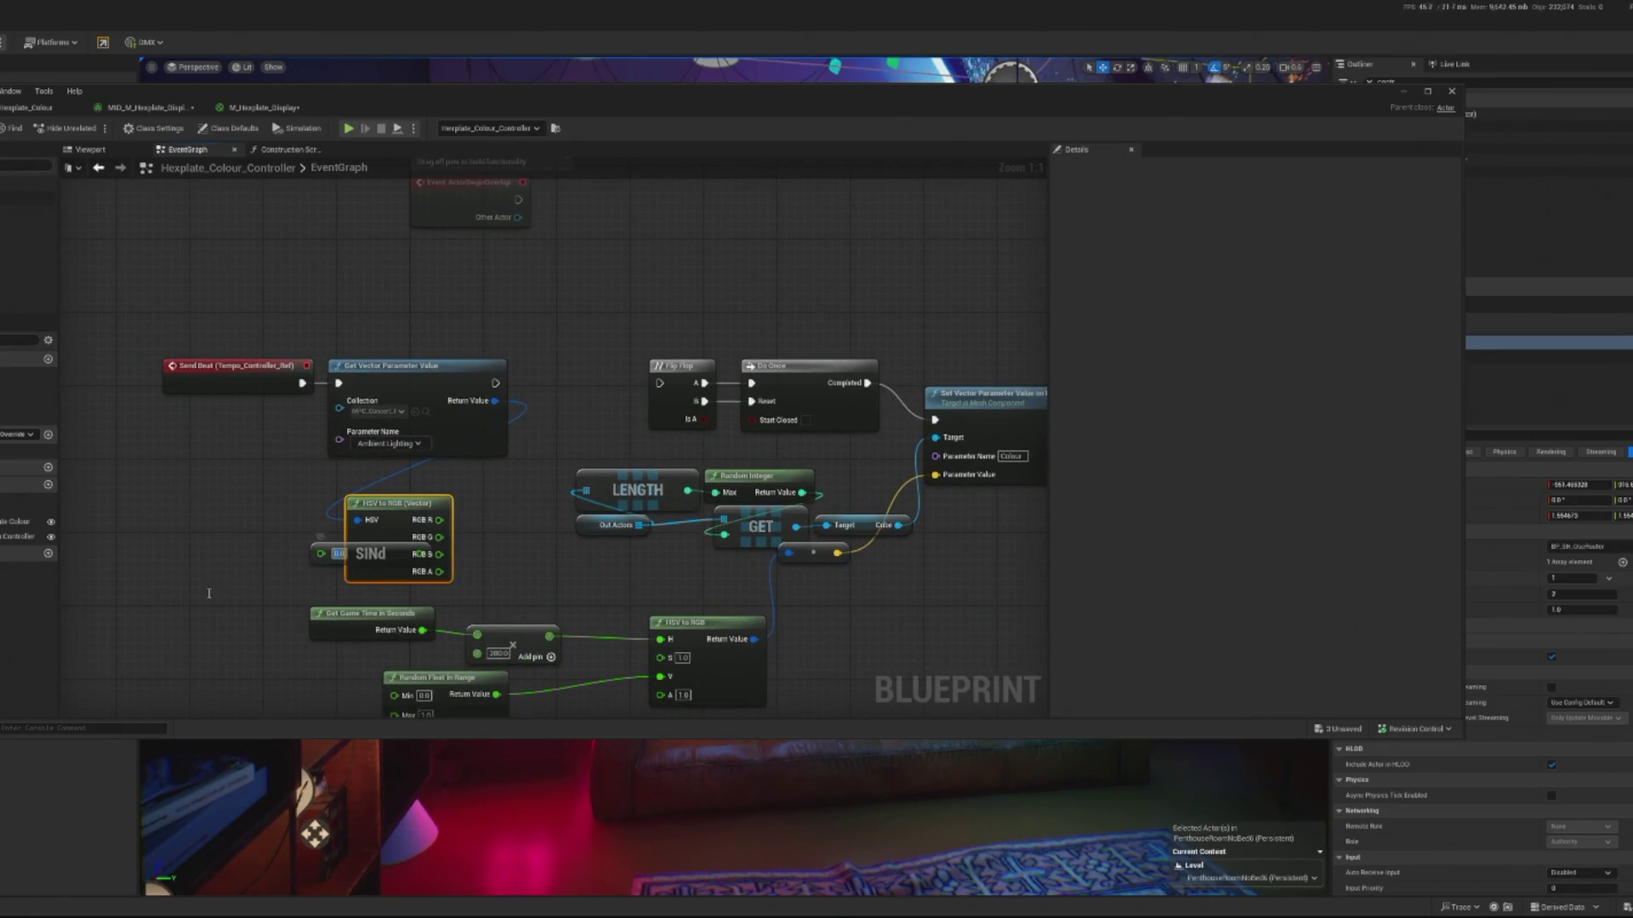
drag(323, 547, 120, 583)
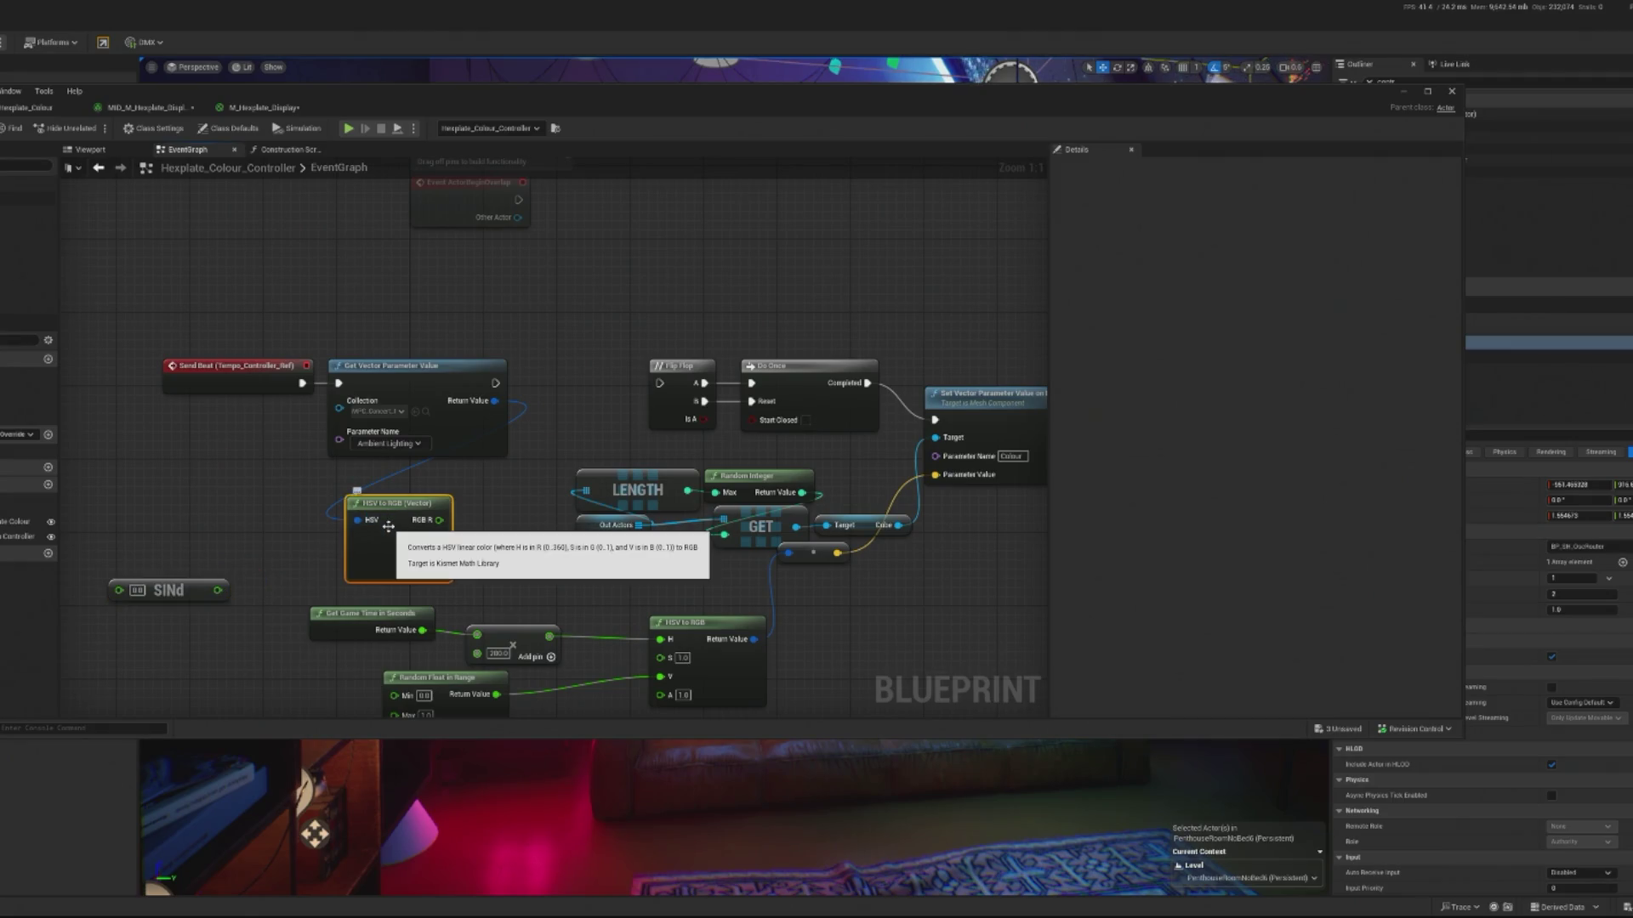
click(435, 531)
key(Delete)
- Feed the Ambient Lighting output into a new RGB to HSV node
mouse_move(506, 407)
mouse_down()
mouse_move(440, 473)
mouse_move(506, 406)
mouse_move(322, 527)
mouse_up()
scroll(319, 523, down, 3)
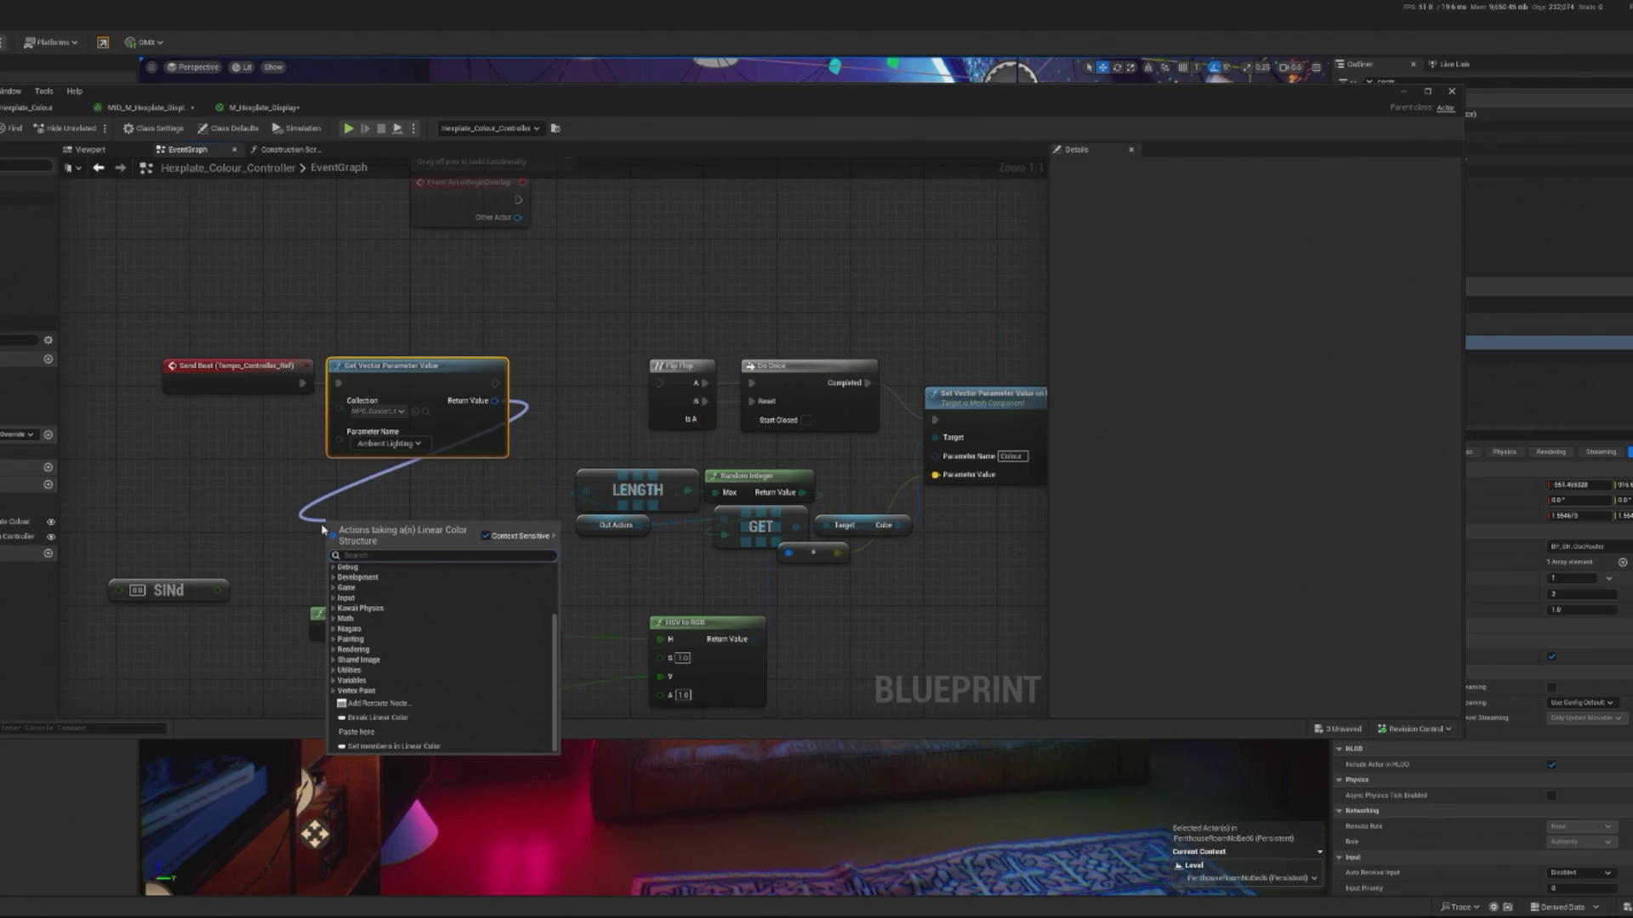
text(hs)
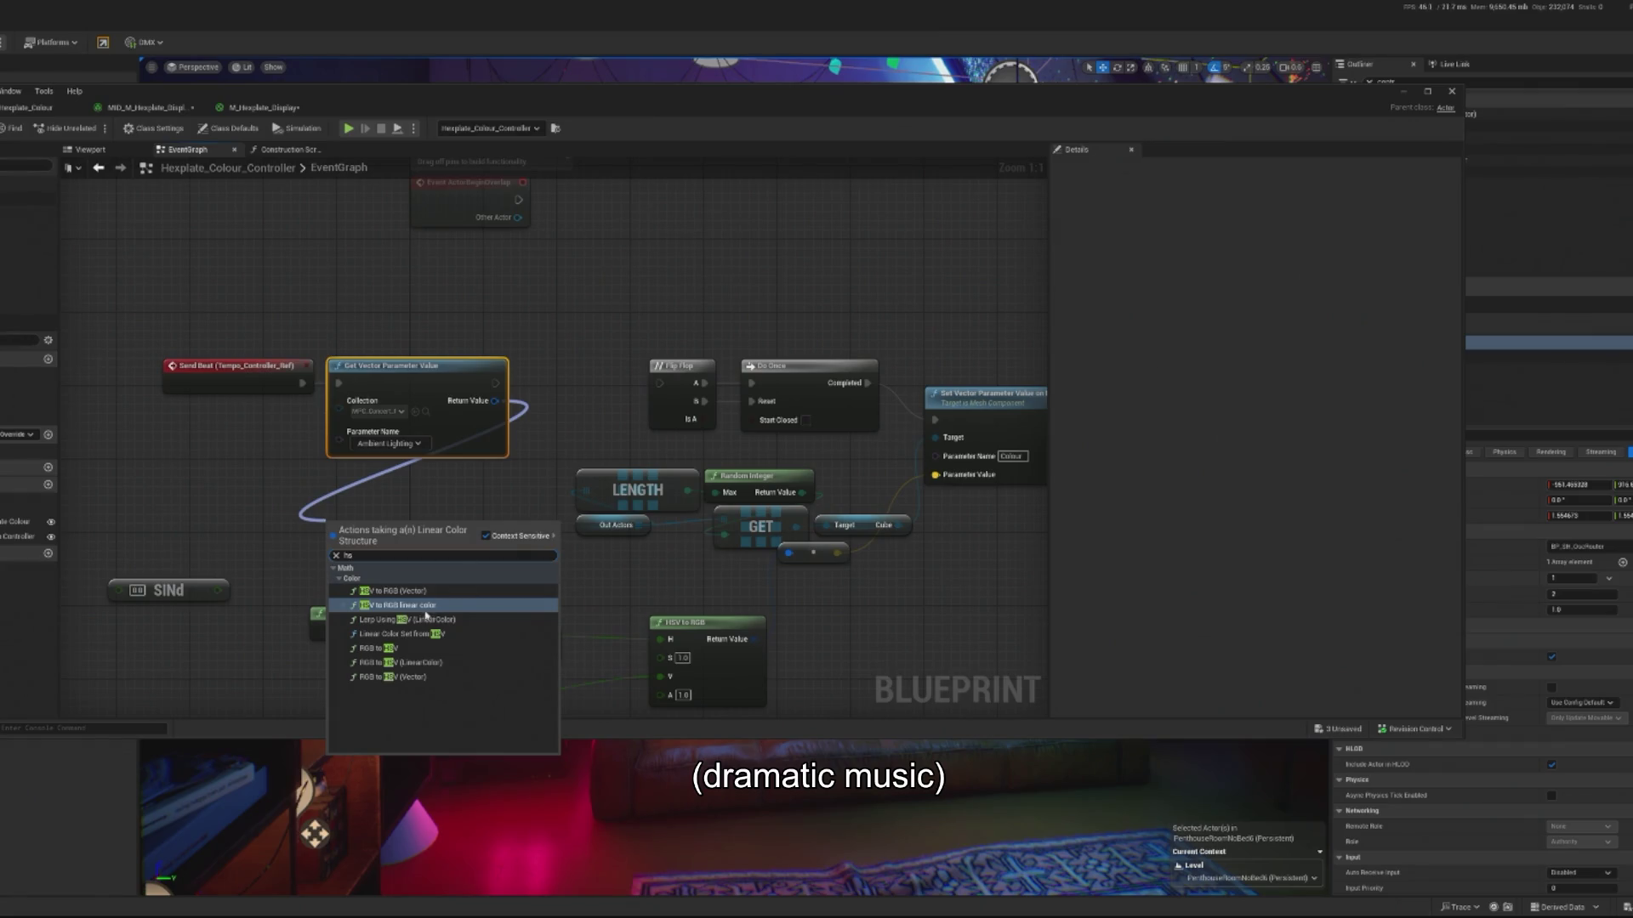
click(380, 648)
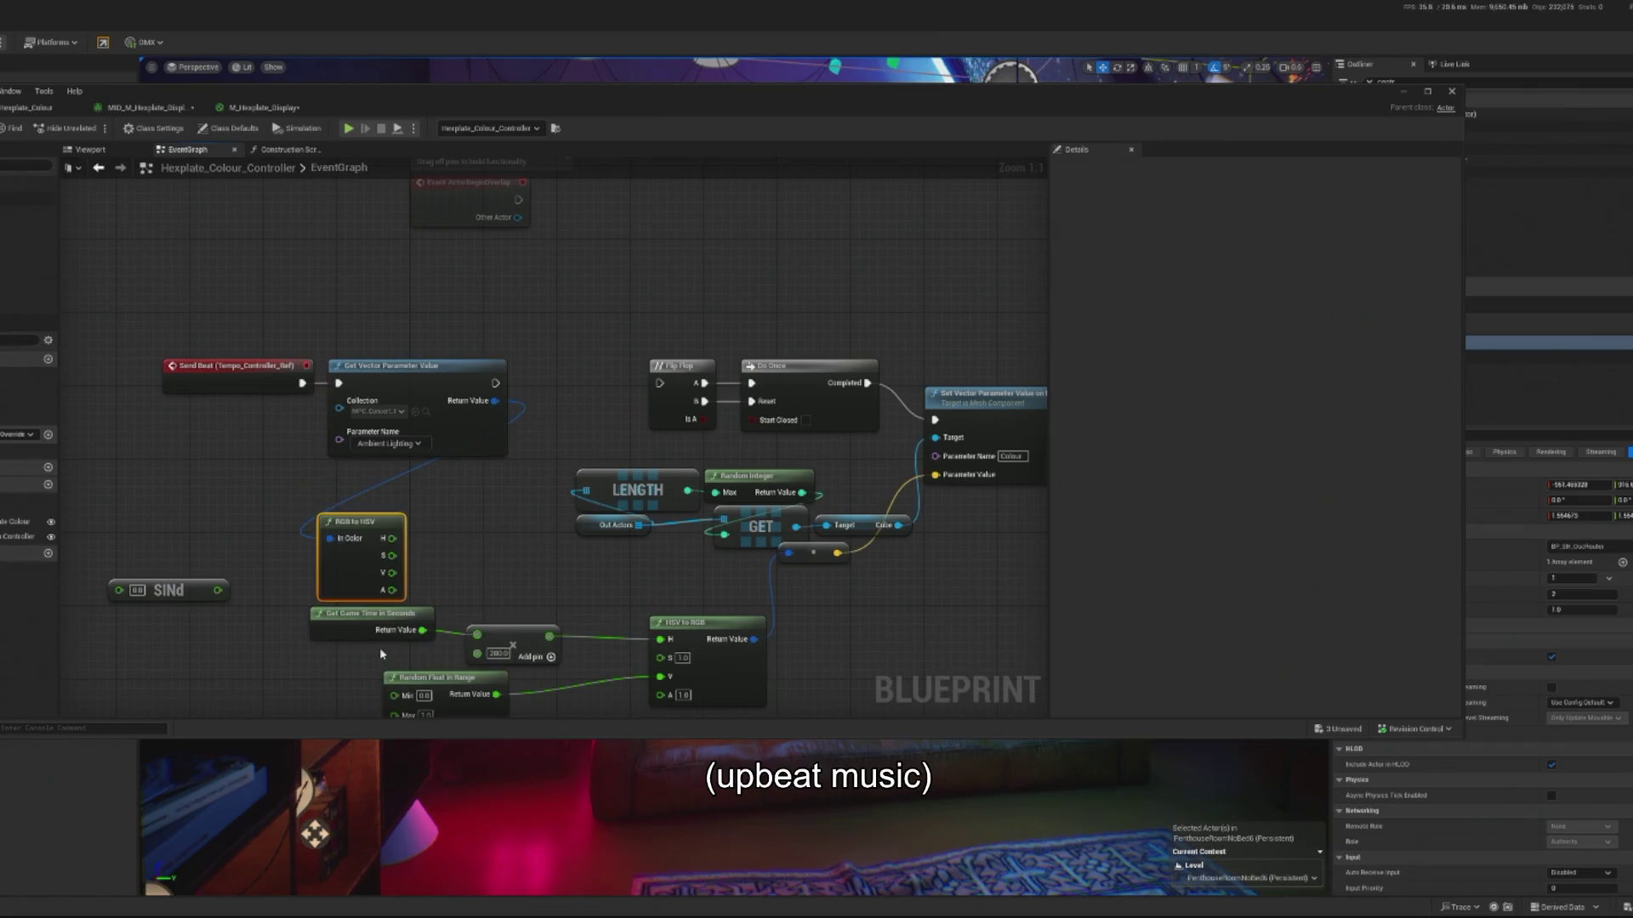
right_click(395, 539)
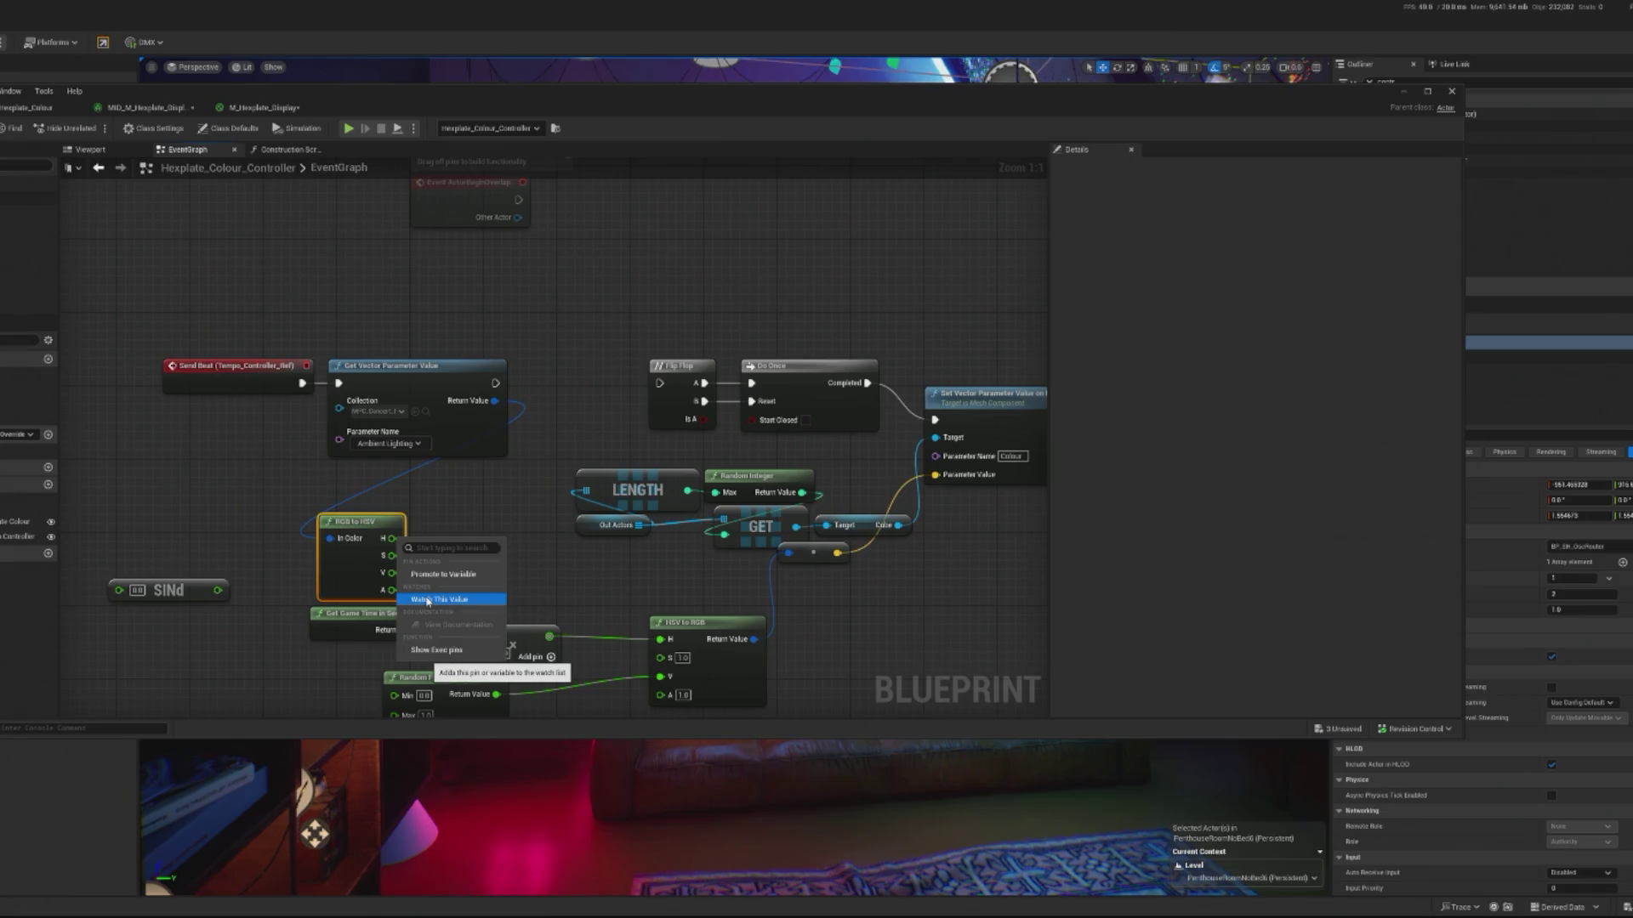
- Group the Get Game Time node and the SINd node together on the left
mouse_move(354, 710)
mouse_down()
mouse_move(366, 628)
mouse_move(346, 610)
mouse_up()
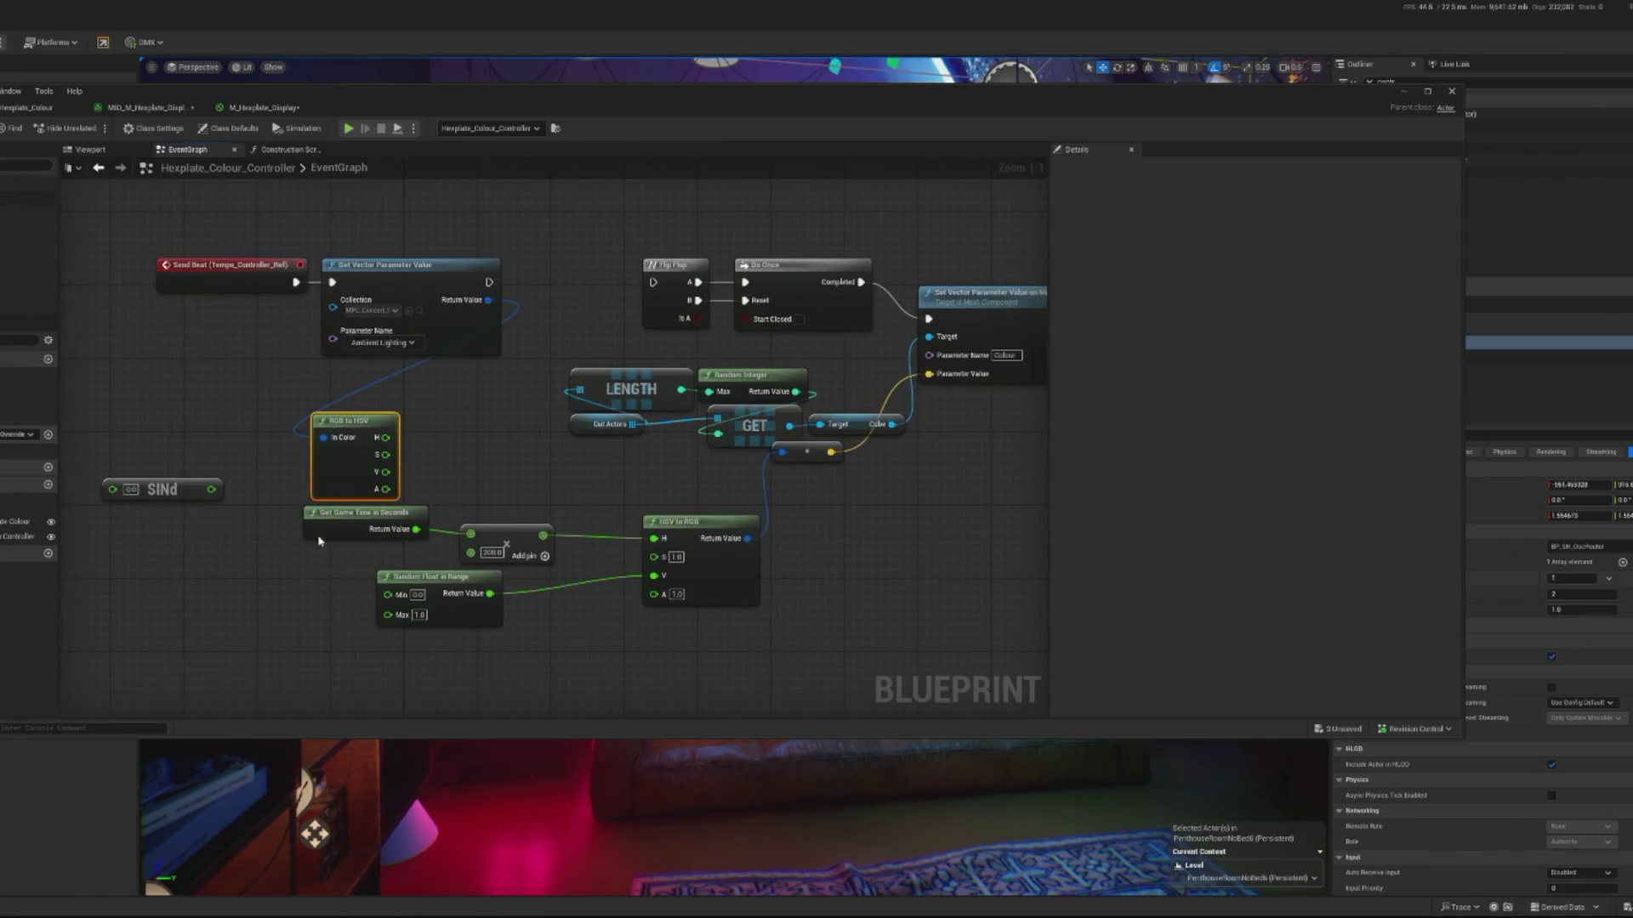
drag(319, 538, 256, 574)
mouse_move(173, 490)
mouse_down()
mouse_move(356, 526)
mouse_move(177, 527)
mouse_up()
drag(405, 594, 392, 597)
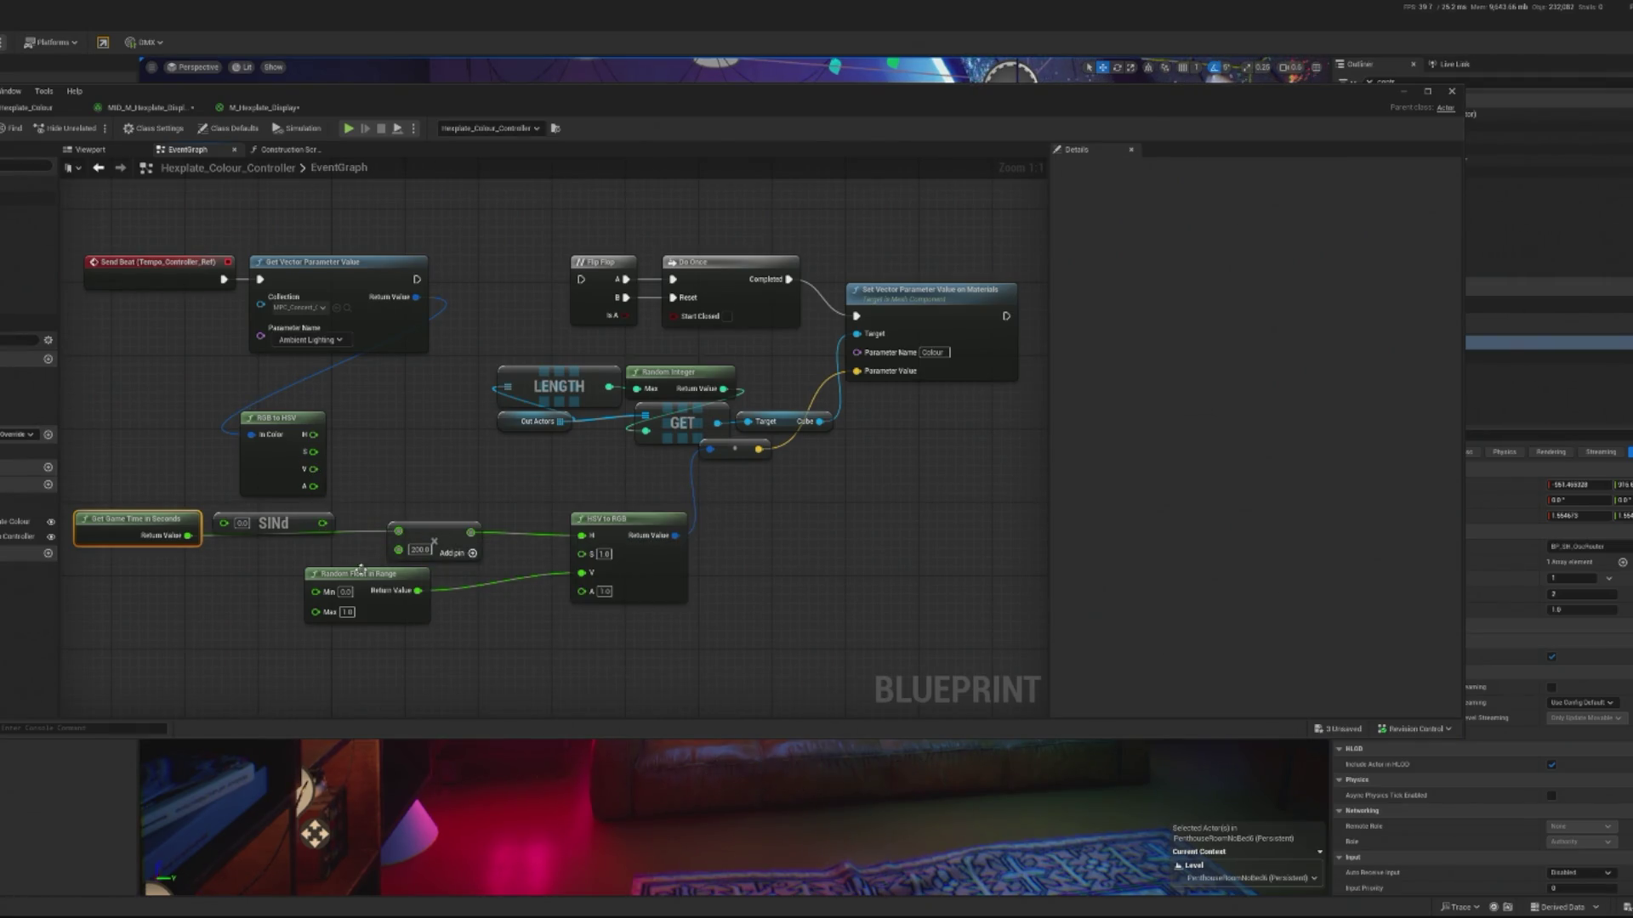
- Multiply the ambient colour's V value by the Random Float in Range output
drag(362, 574, 276, 574)
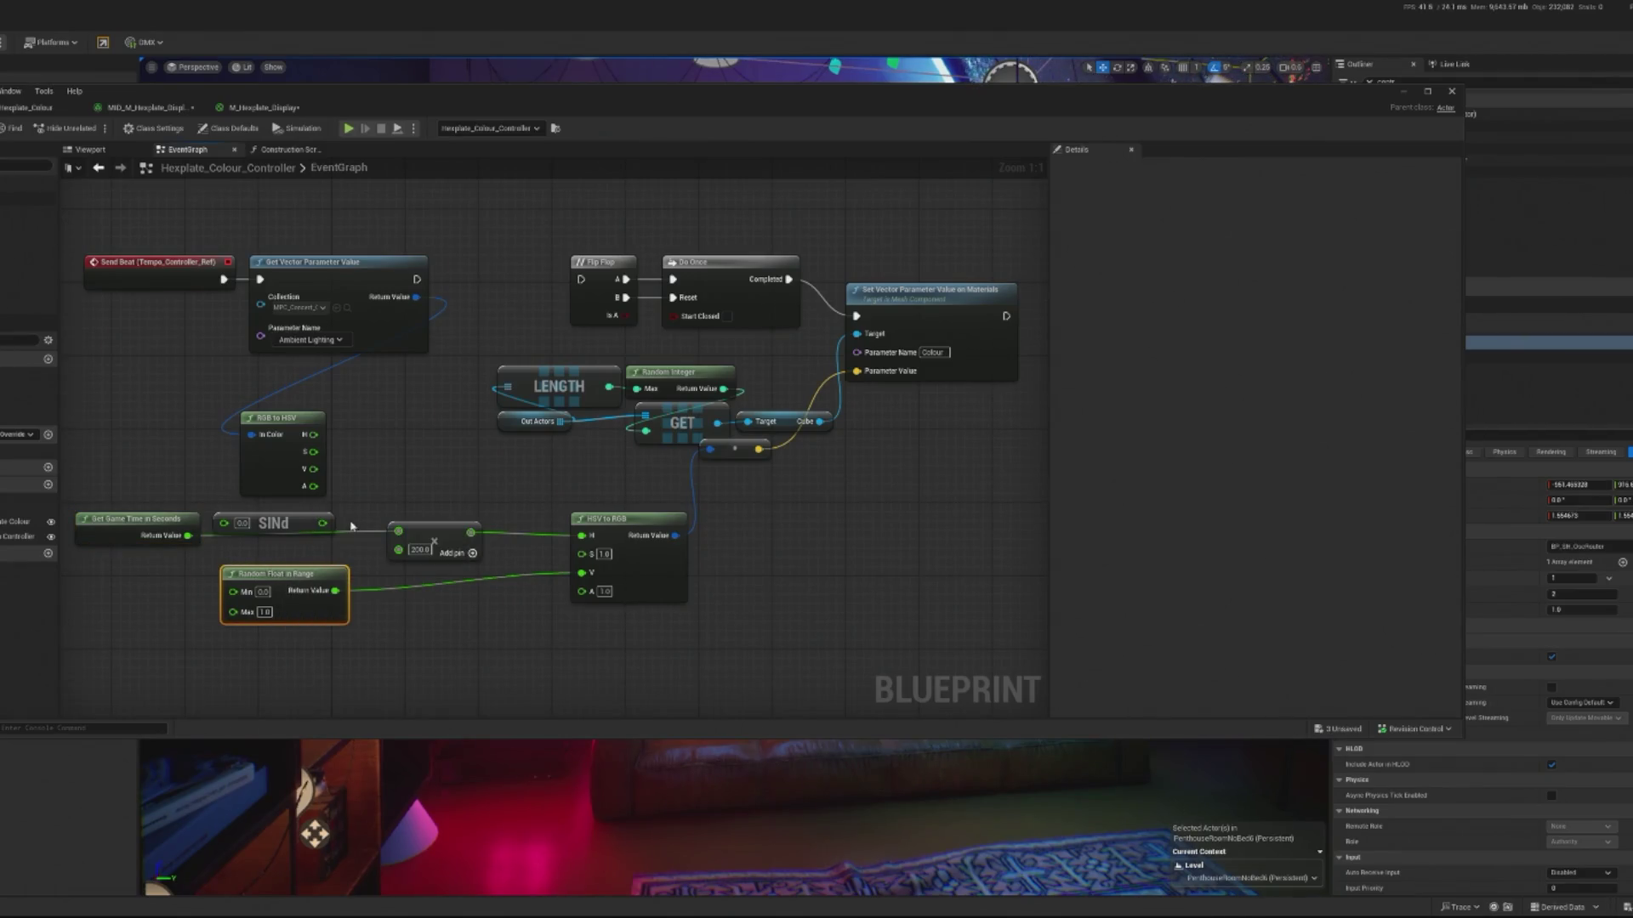
drag(314, 469, 381, 474)
text(mul)
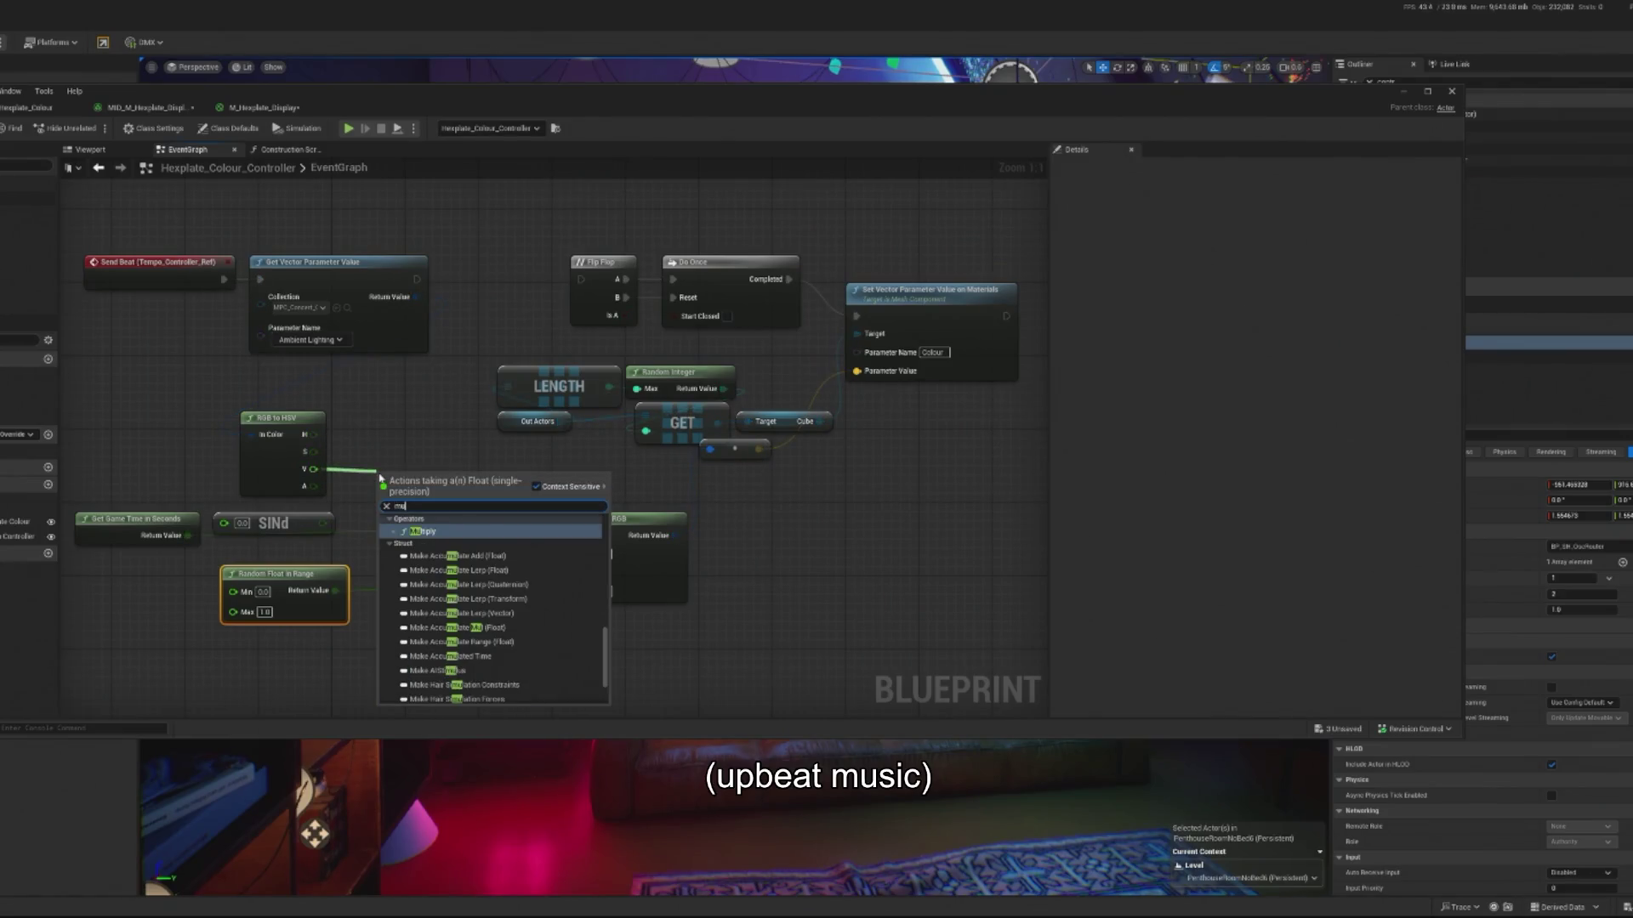
click(443, 536)
drag(335, 590, 380, 493)
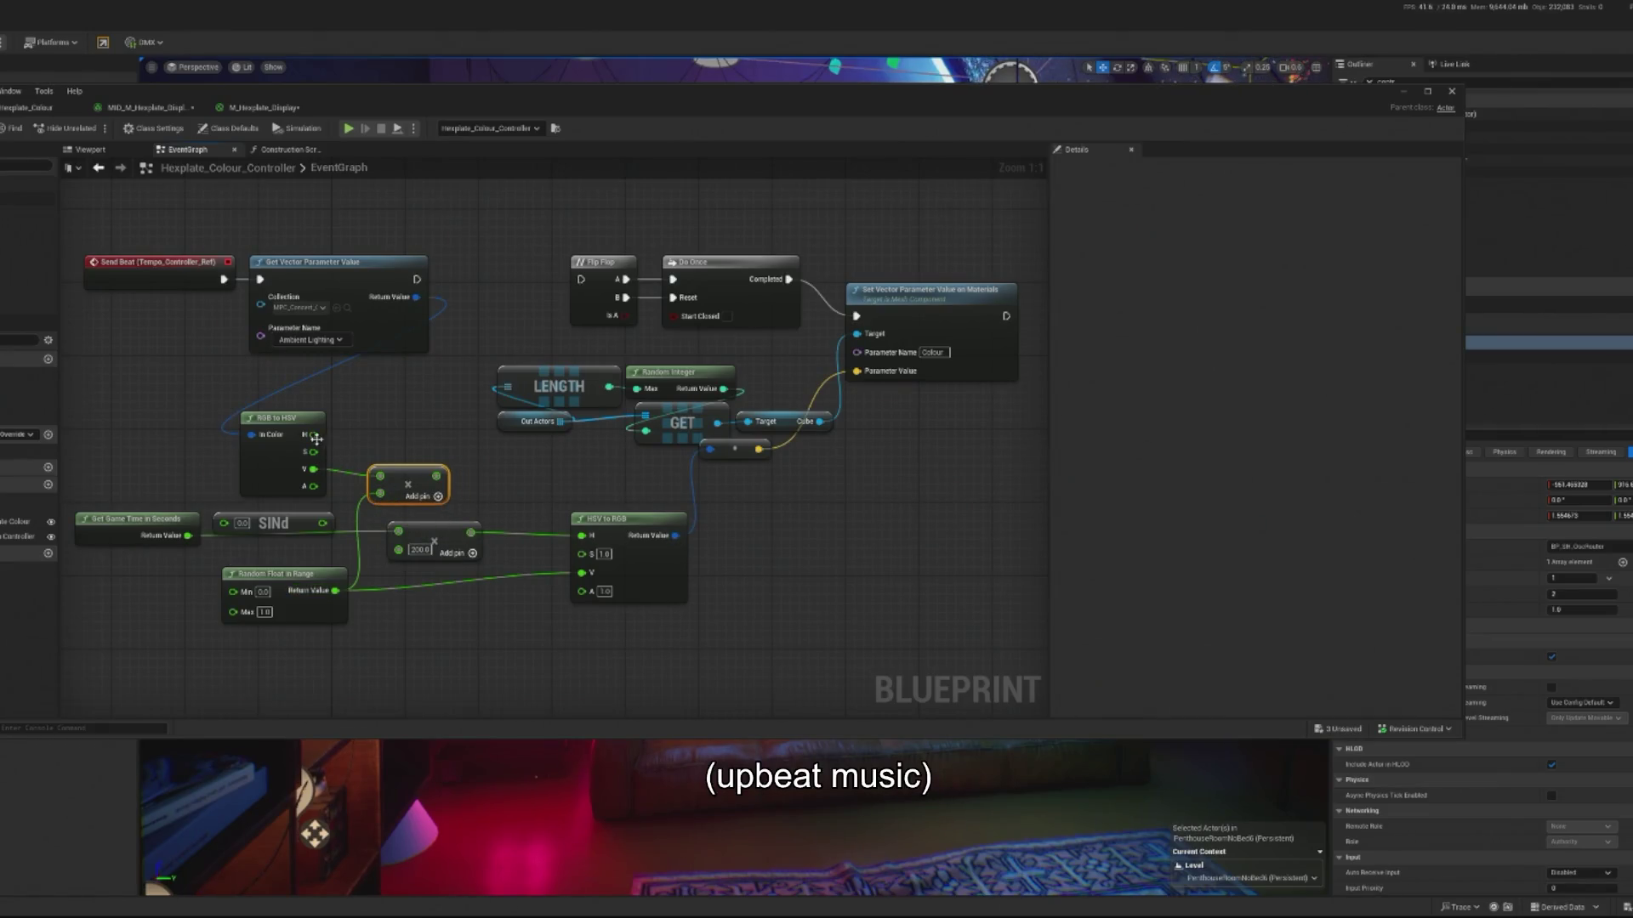
- Add a Multiply on the hue and feed its result into HSV to RGB's H pin
mouse_move(280, 524)
mouse_down()
mouse_move(292, 537)
mouse_move(233, 532)
mouse_up()
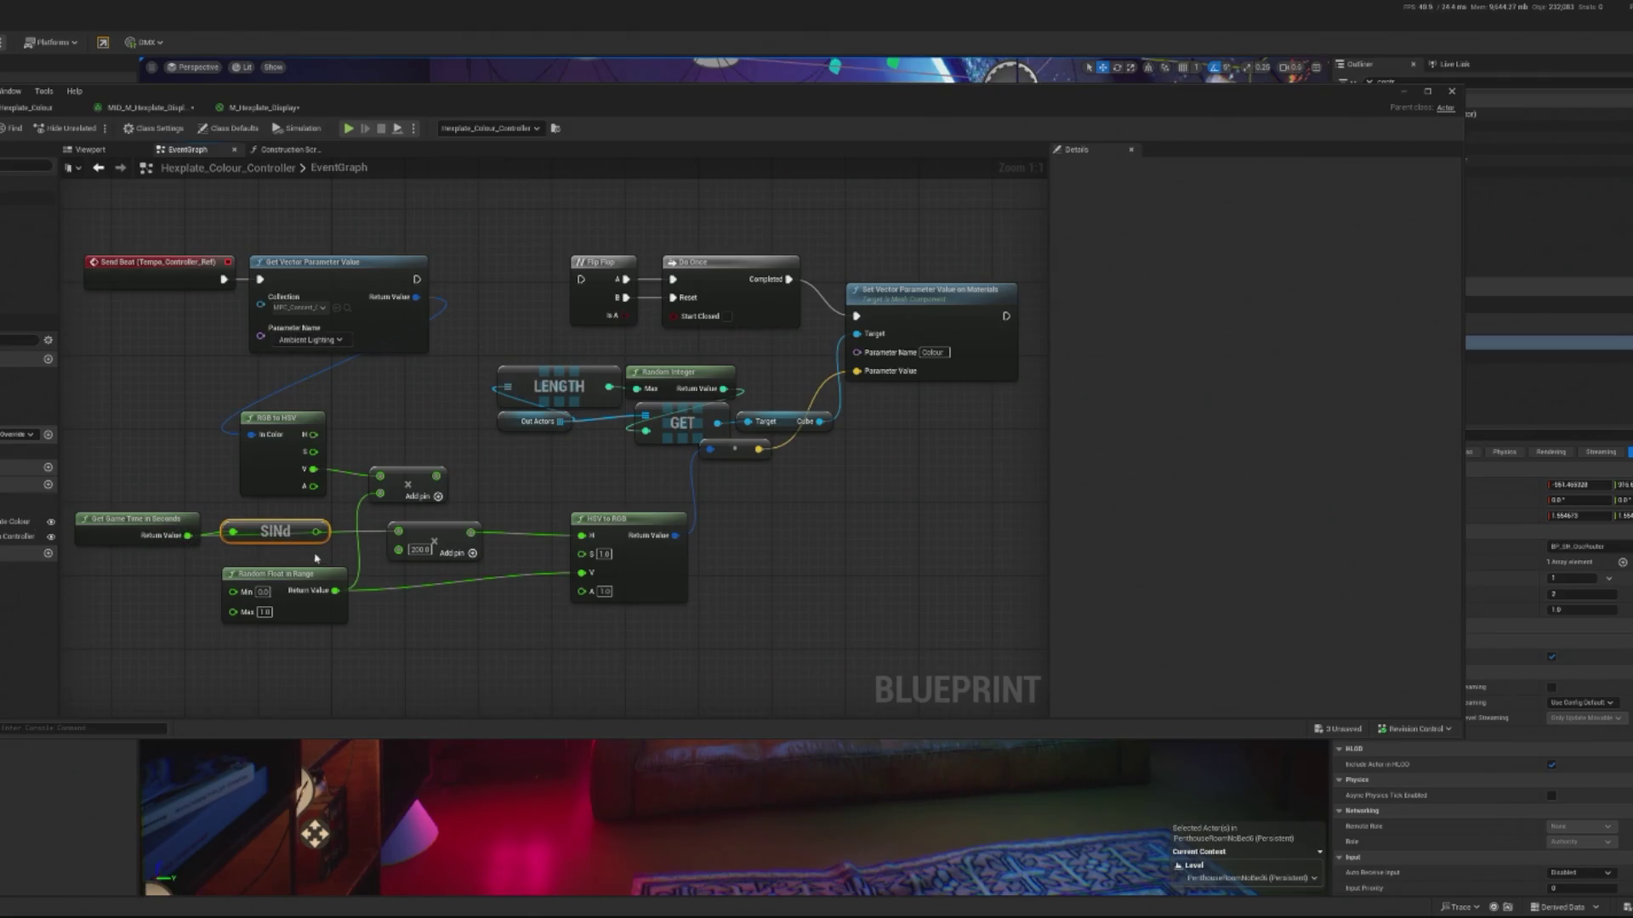
mouse_move(434, 544)
mouse_down()
mouse_move(462, 637)
mouse_move(426, 564)
mouse_move(374, 539)
mouse_up()
drag(313, 434, 380, 442)
text(mul)
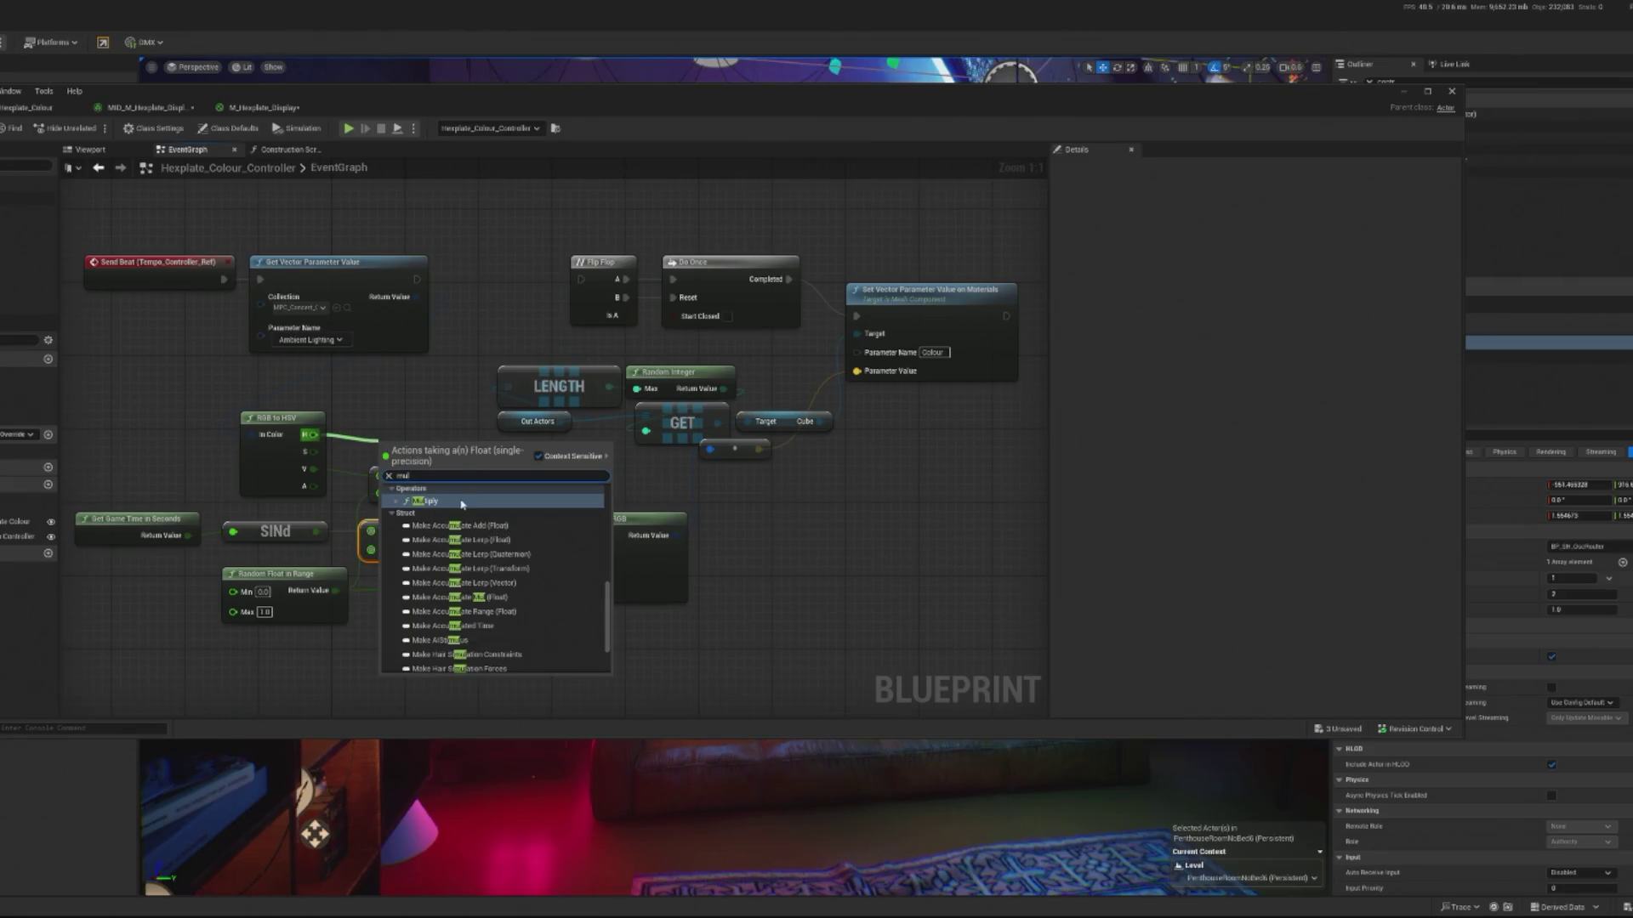
click(438, 501)
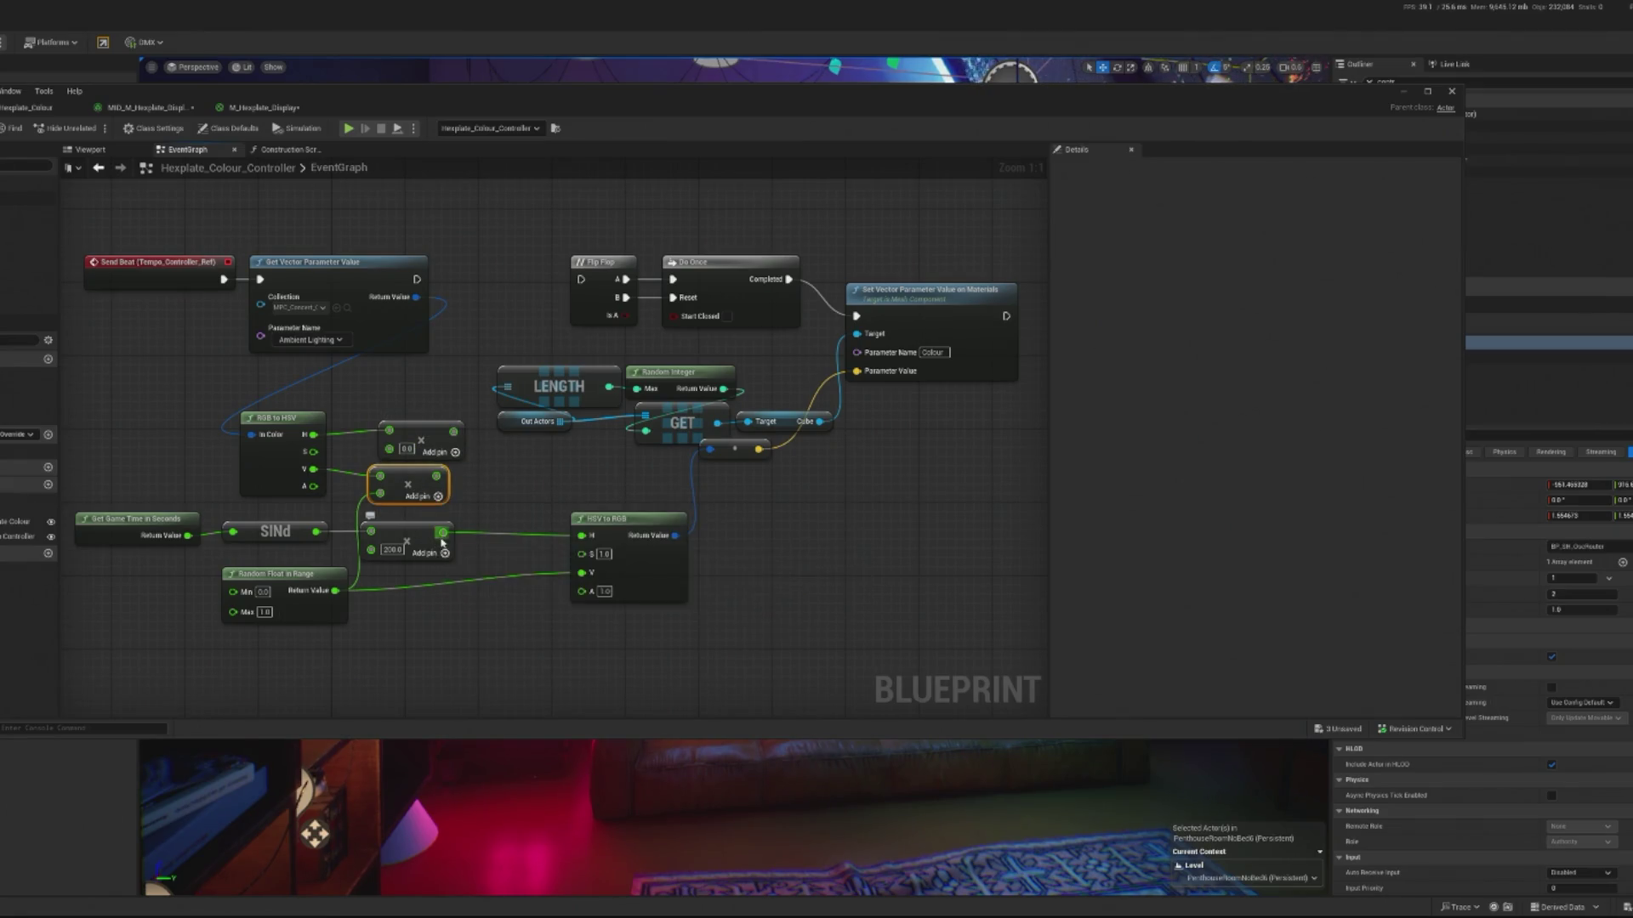
mouse_move(440, 534)
mouse_down()
mouse_move(389, 448)
mouse_move(494, 465)
mouse_move(582, 534)
mouse_up()
click(494, 460)
drag(448, 435, 582, 535)
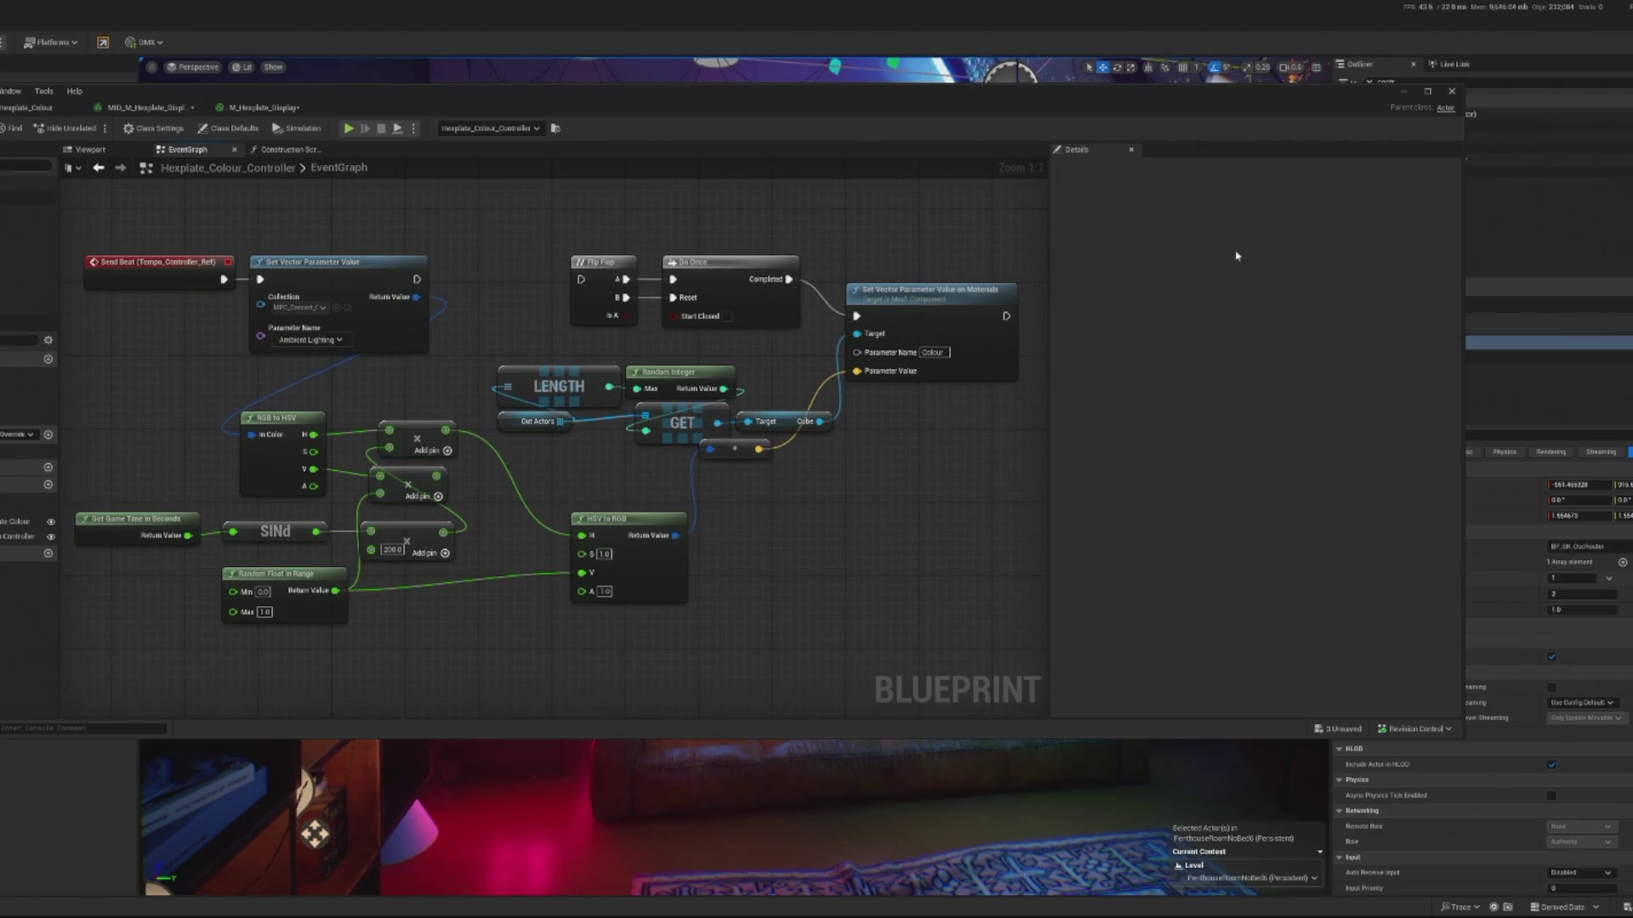
click(1403, 91)
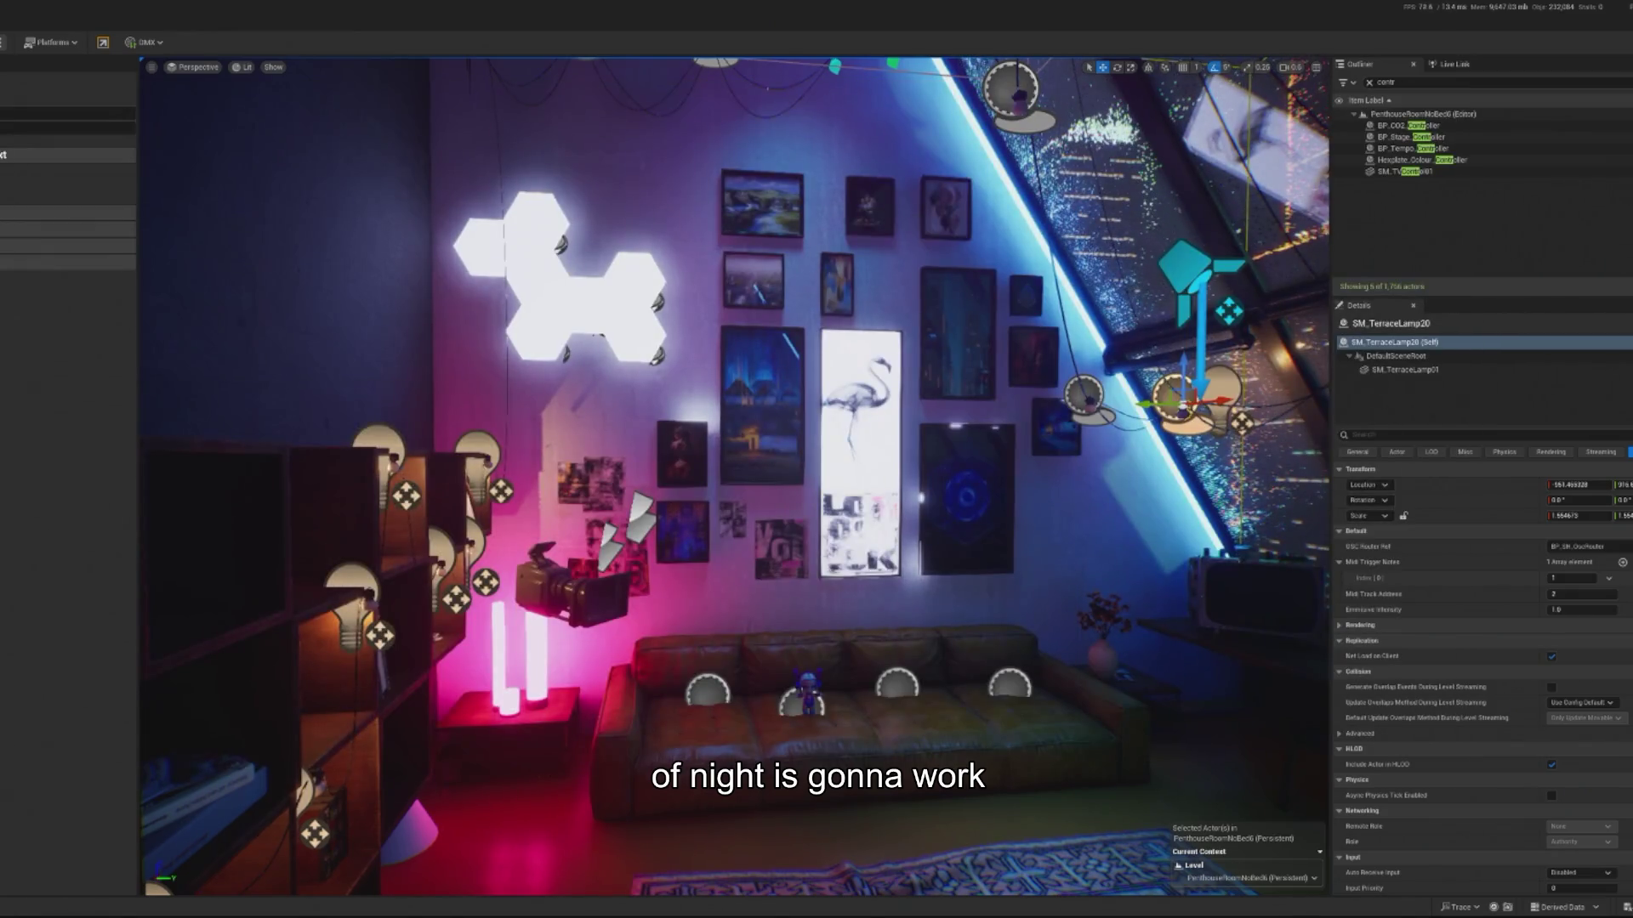
- Test-play the level, then connect Get Vector Parameter Value's execution into Flip Flop
key(alt+p)
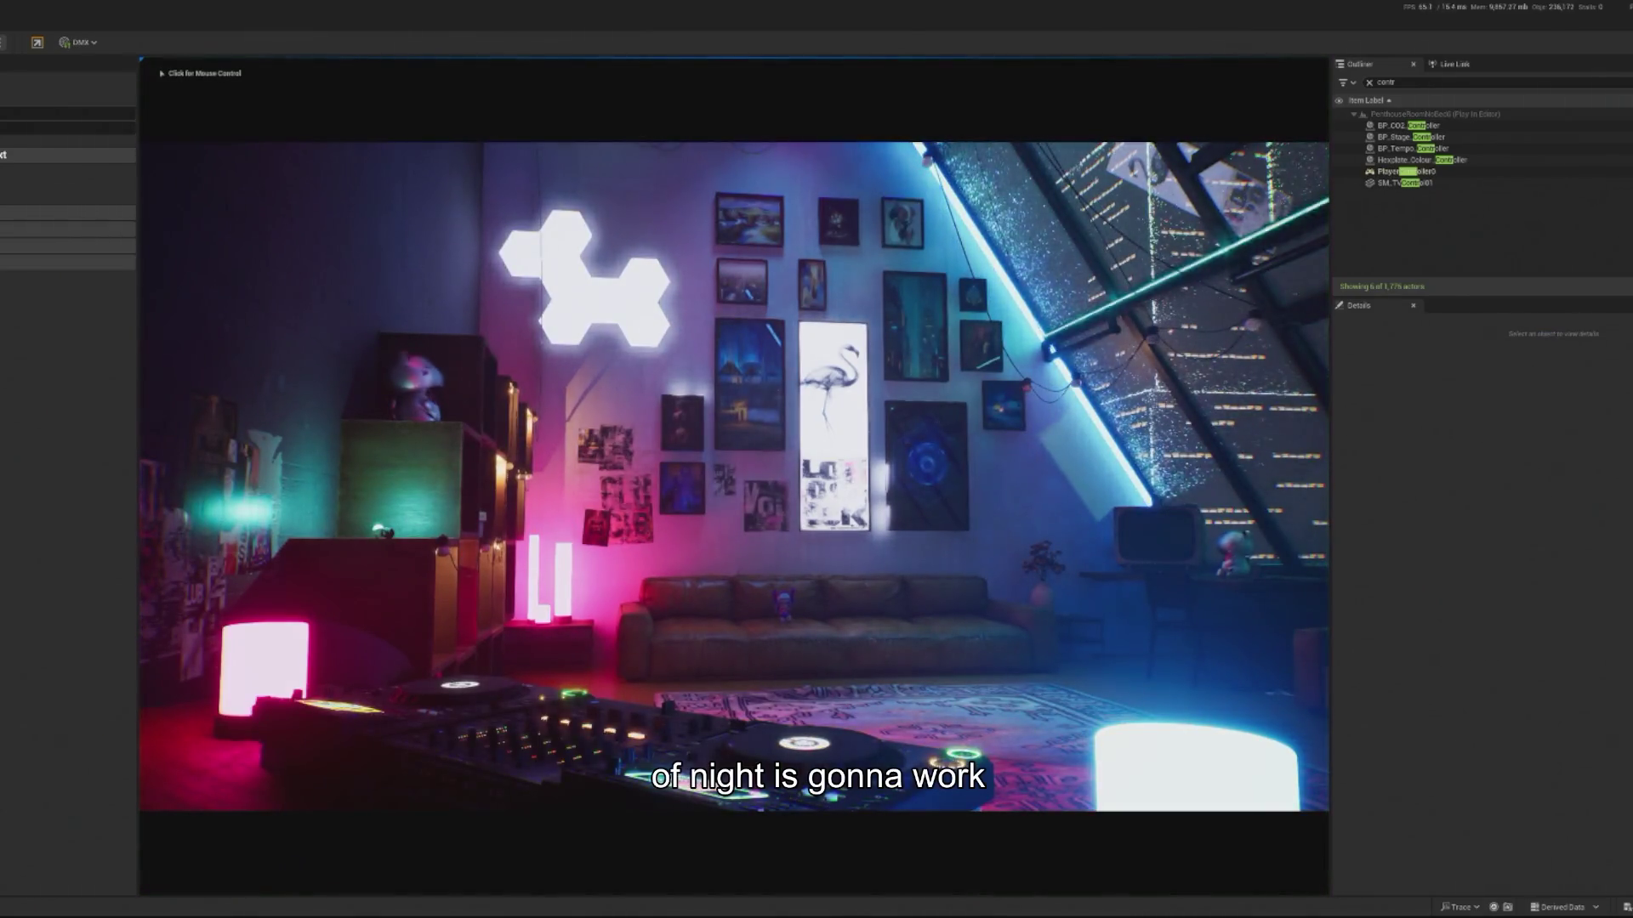
key(Escape)
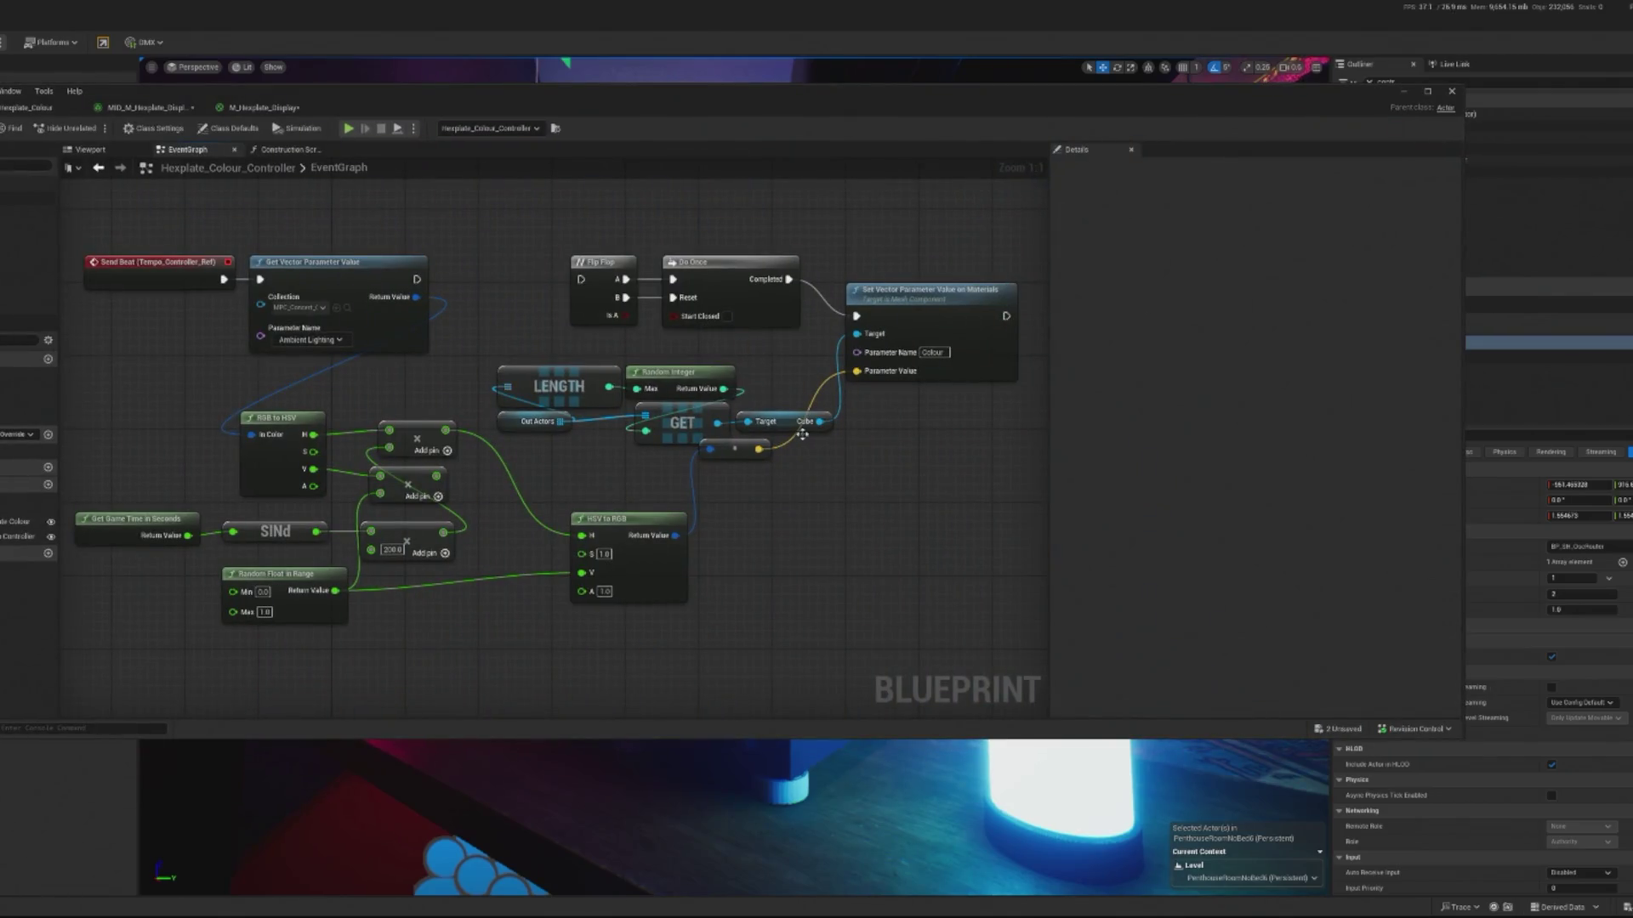
drag(423, 274, 581, 279)
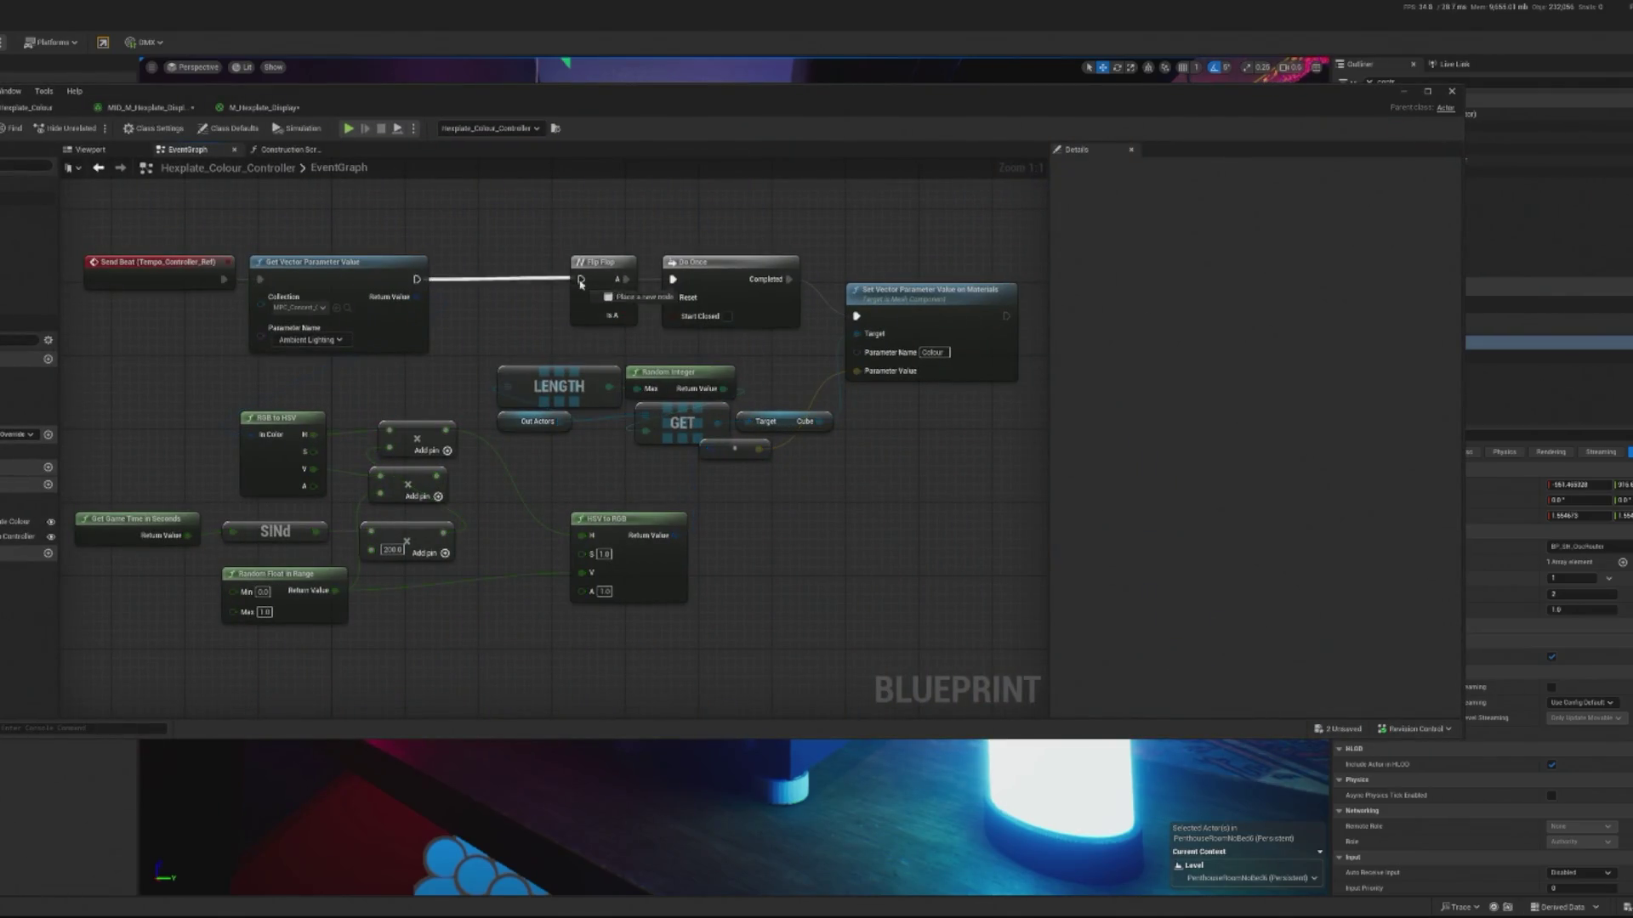
- Play the level again to test, stop it, and open the BP_CO2_Controller Blueprint
click(1404, 92)
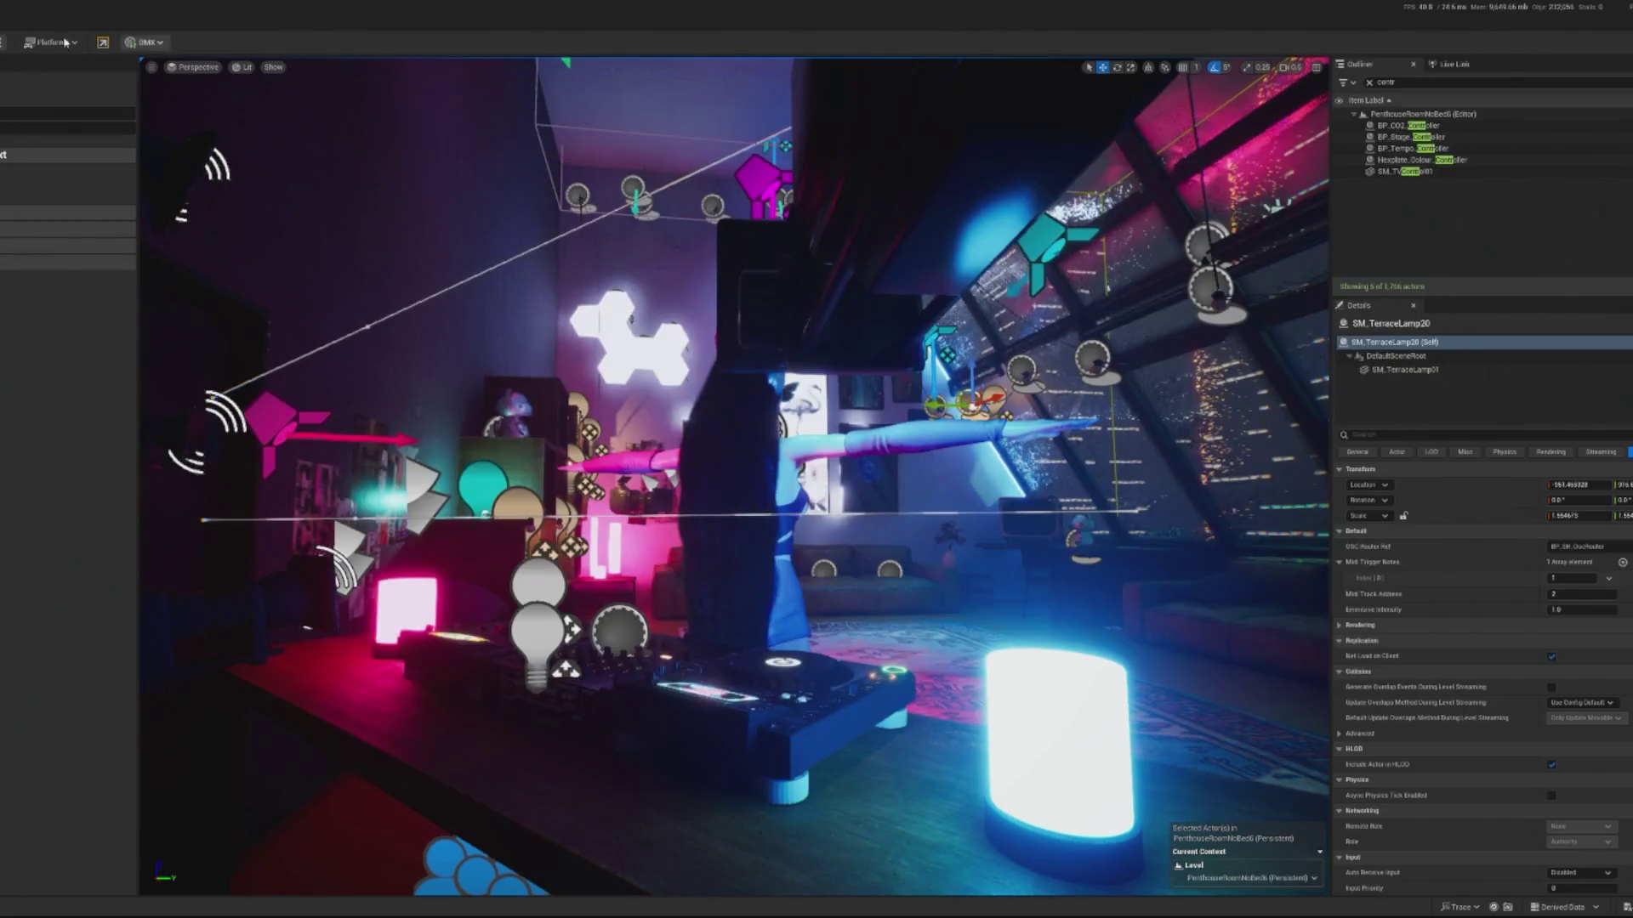
key(alt+p)
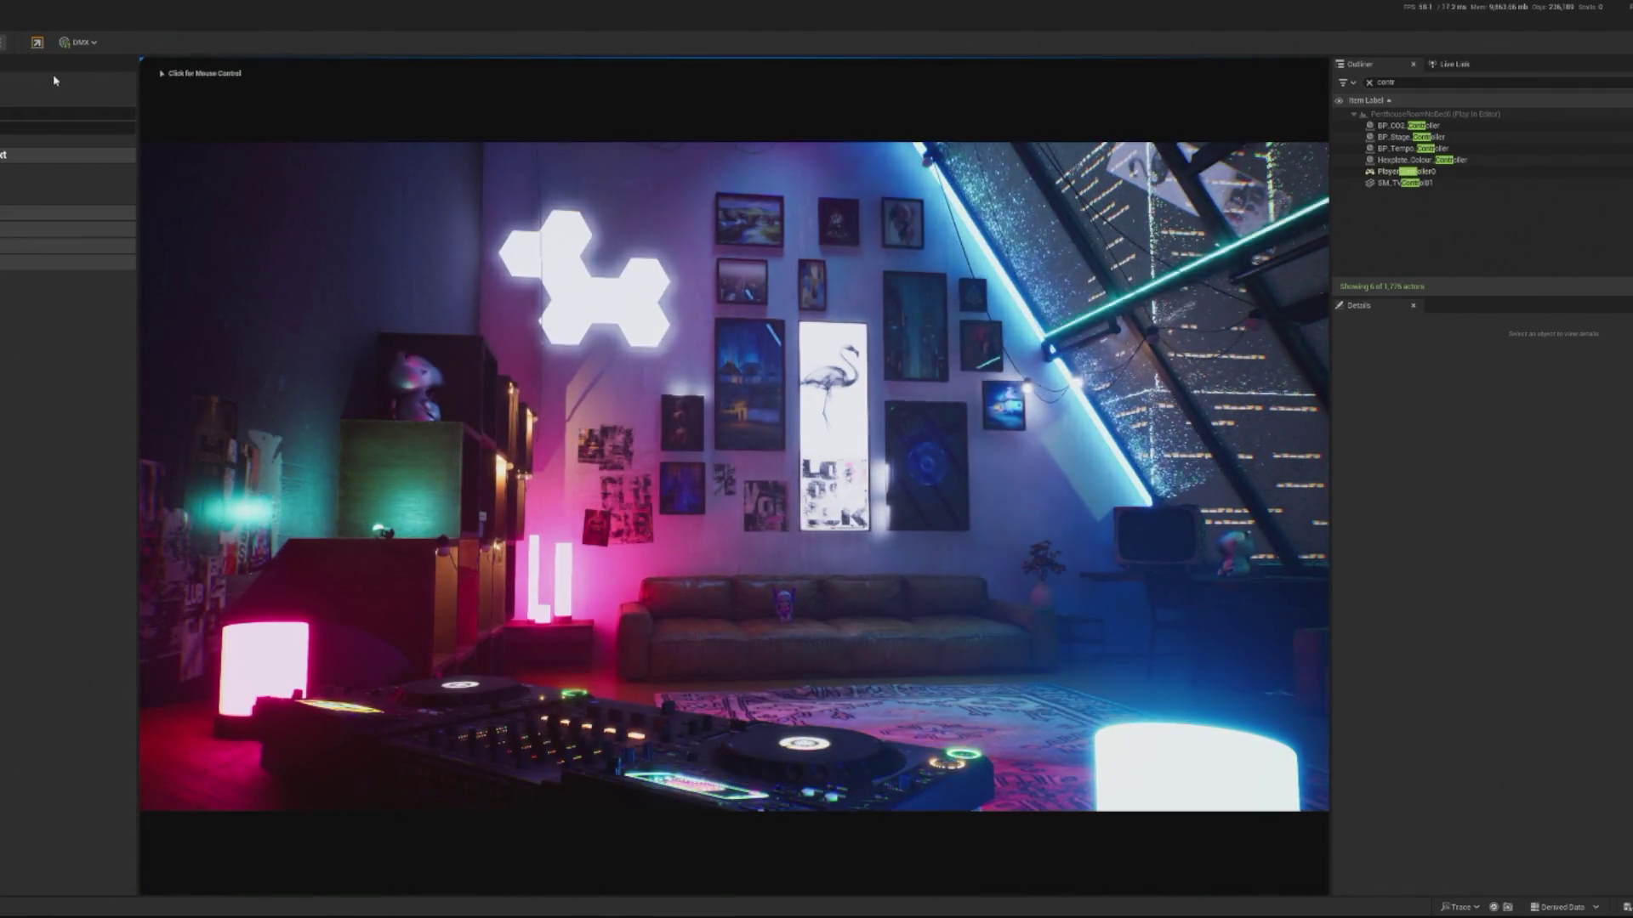
key(Escape)
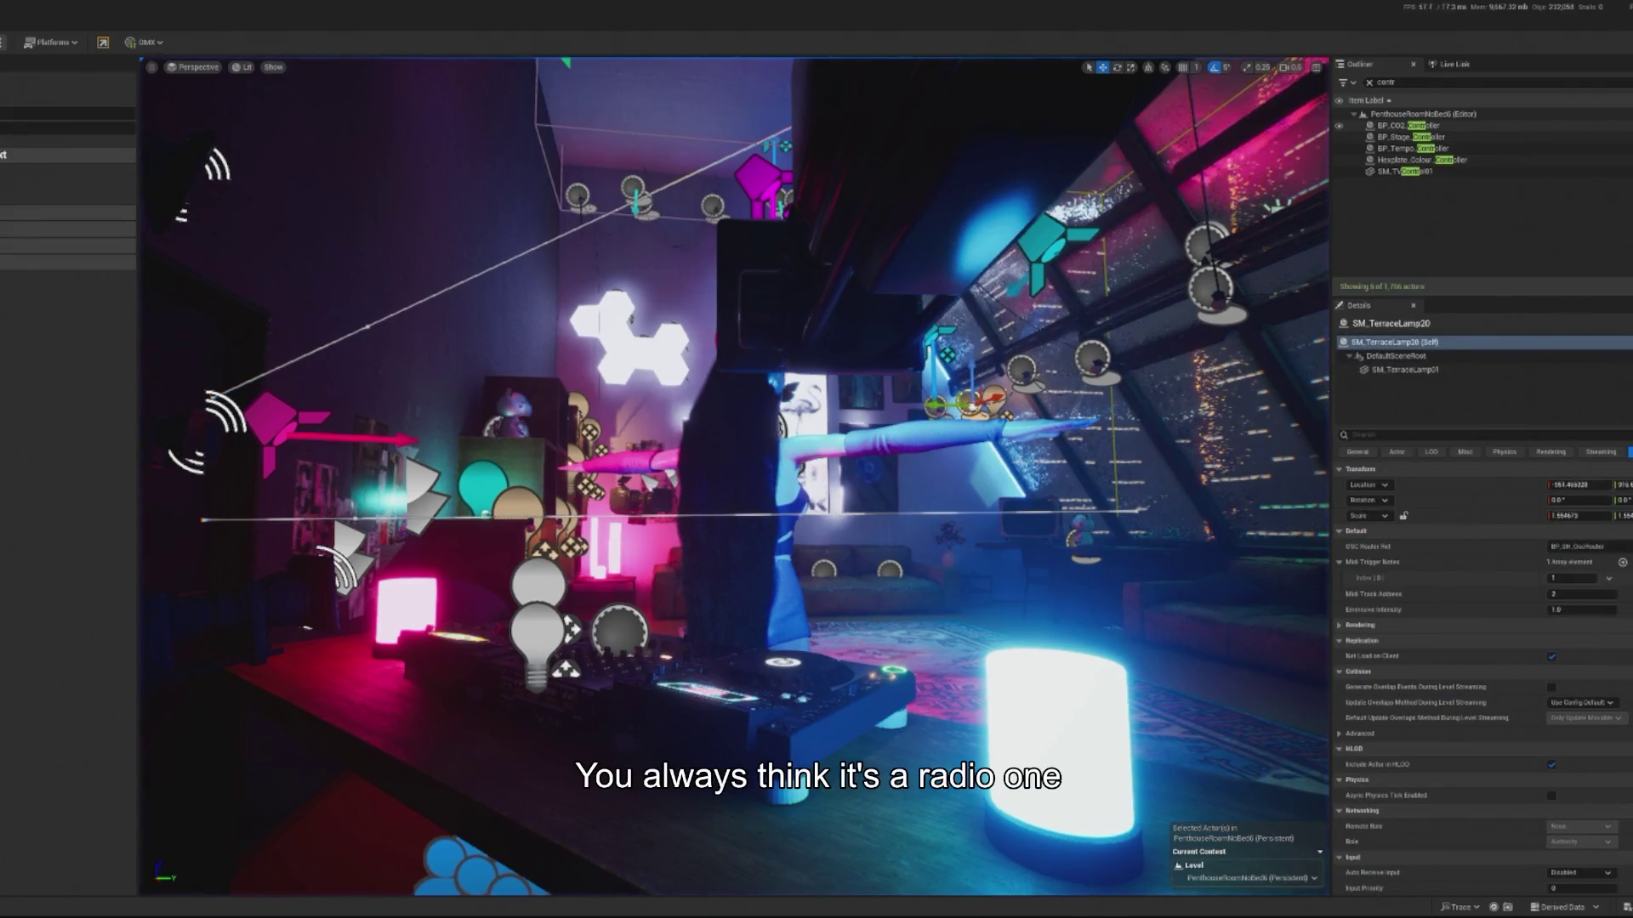
double_click(1395, 125)
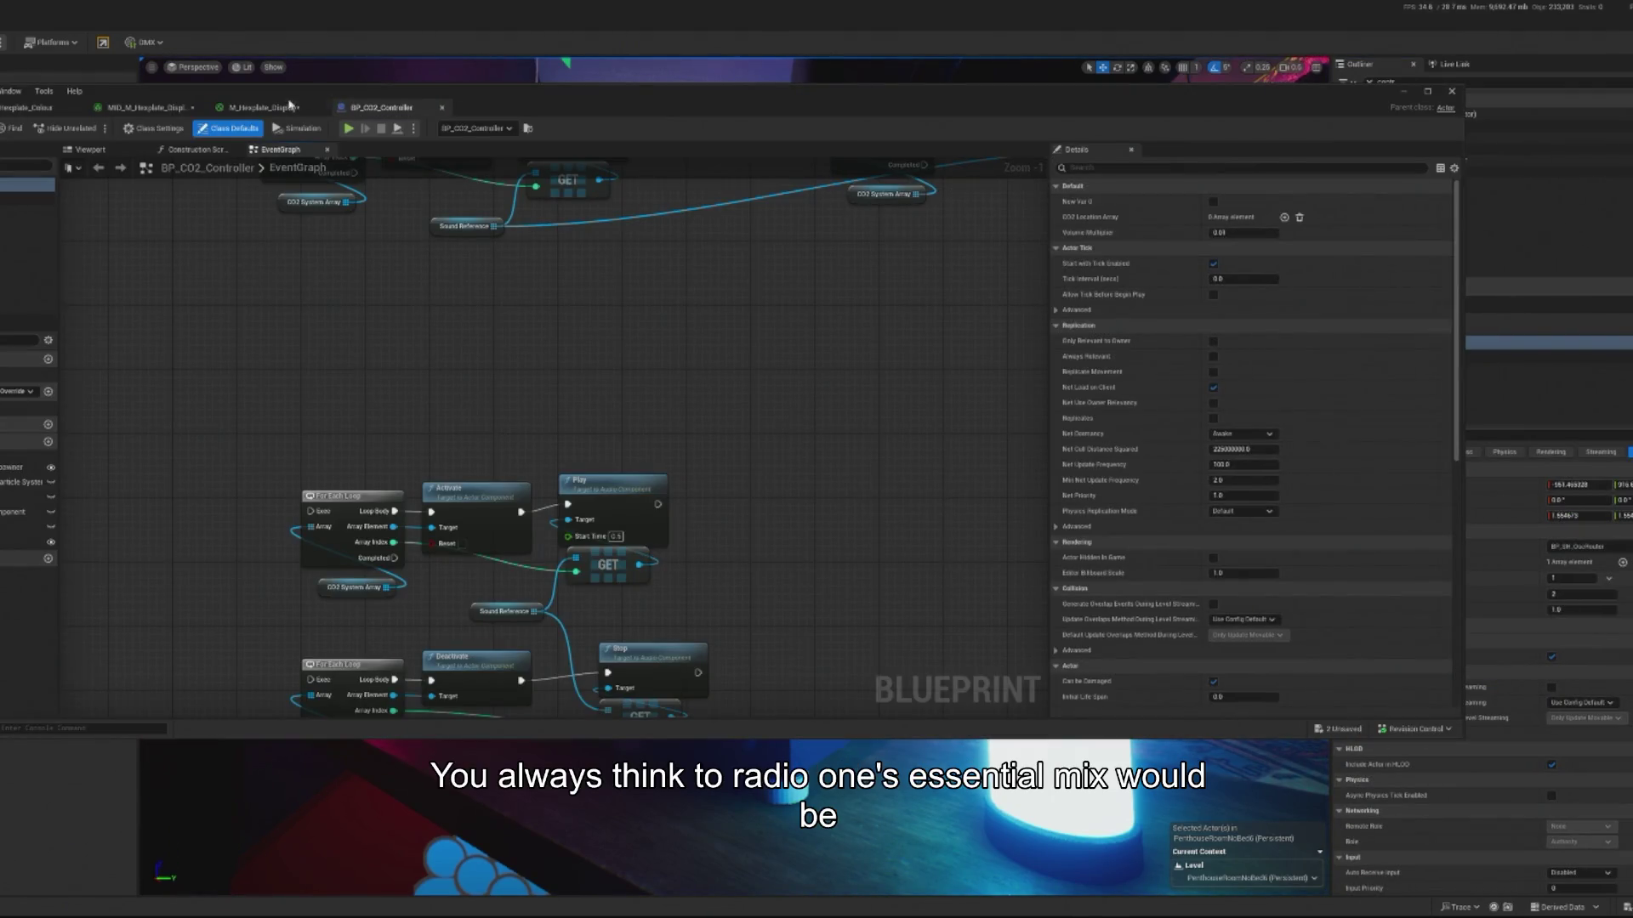
- Simulate the Hexplate_Colour_Controller graph to inspect the hue maths values
click(30, 107)
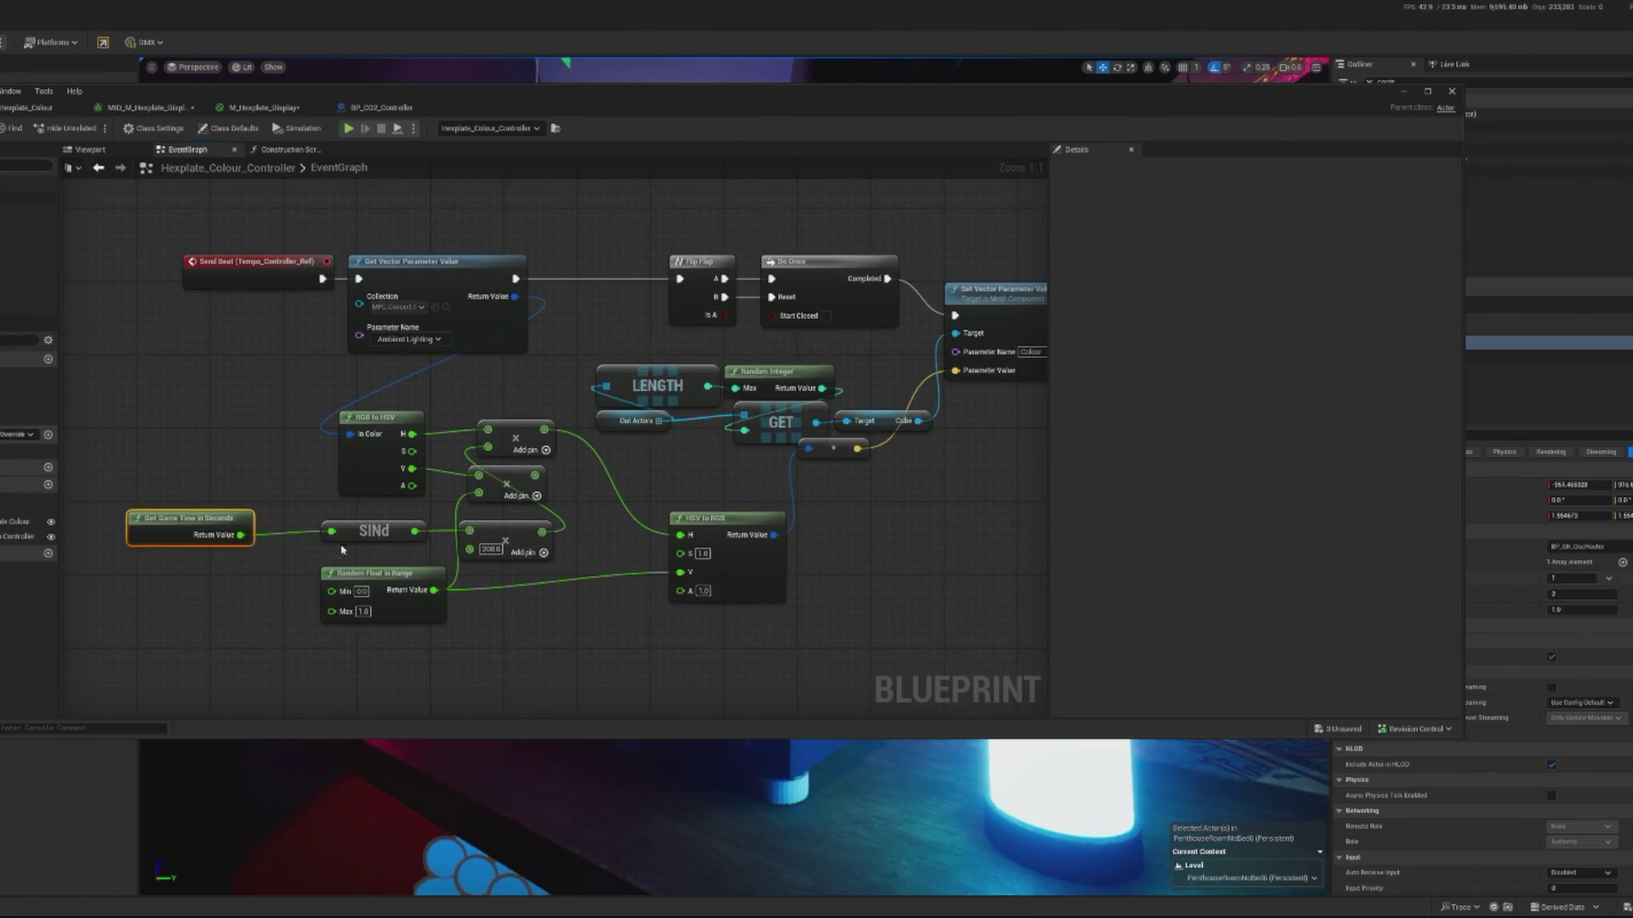
drag(519, 570, 483, 587)
click(469, 557)
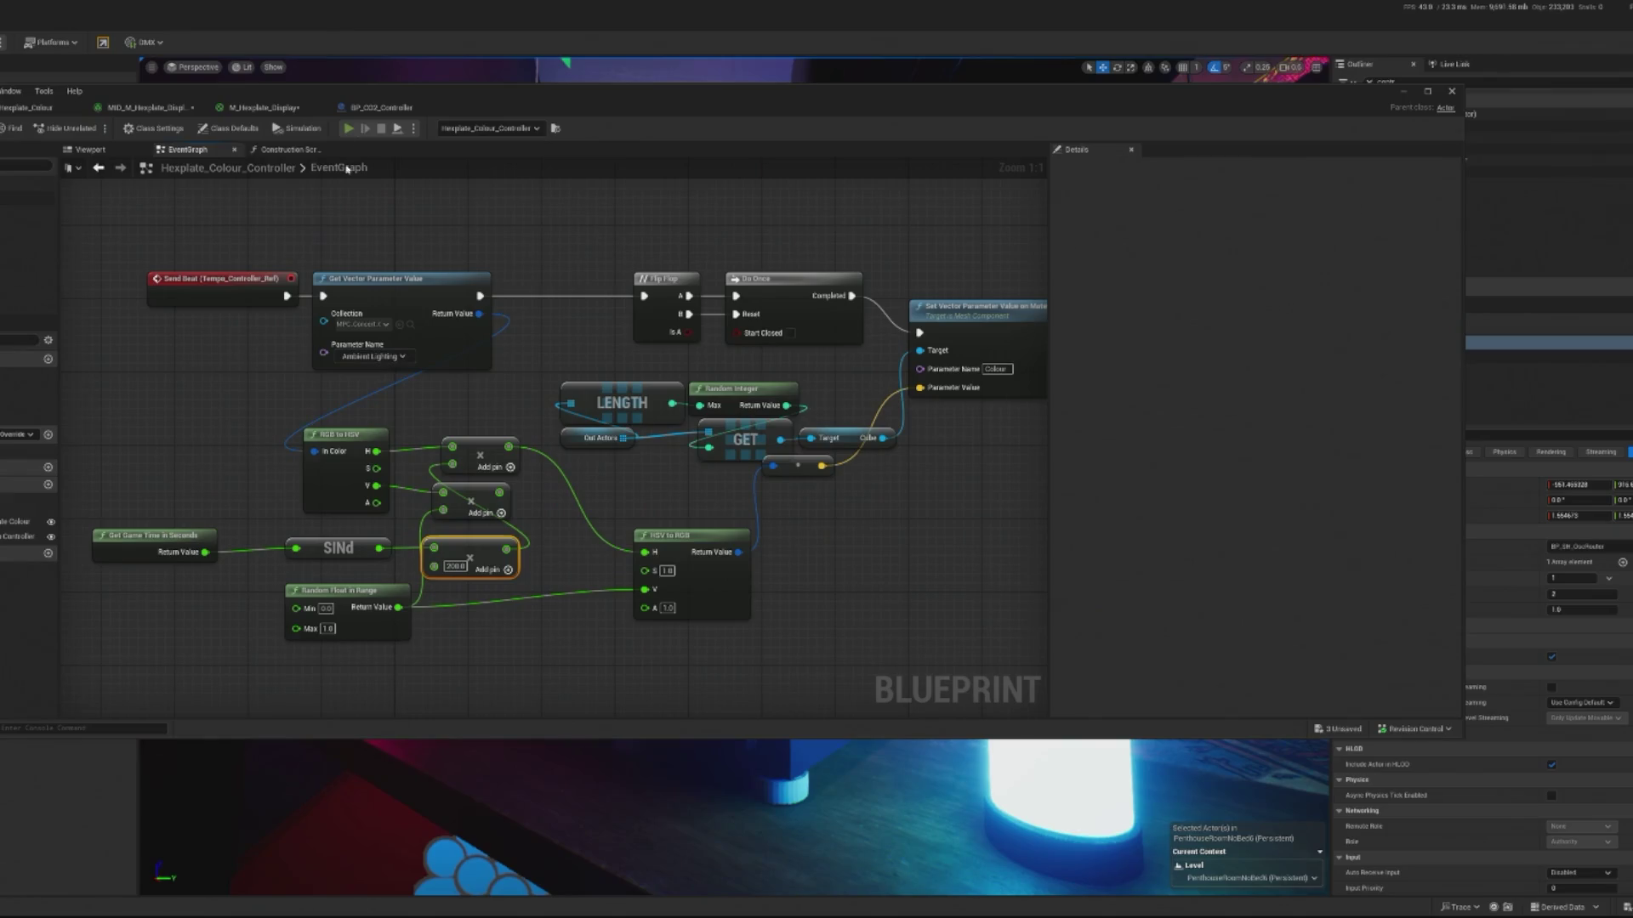
click(348, 128)
mouse_move(374, 551)
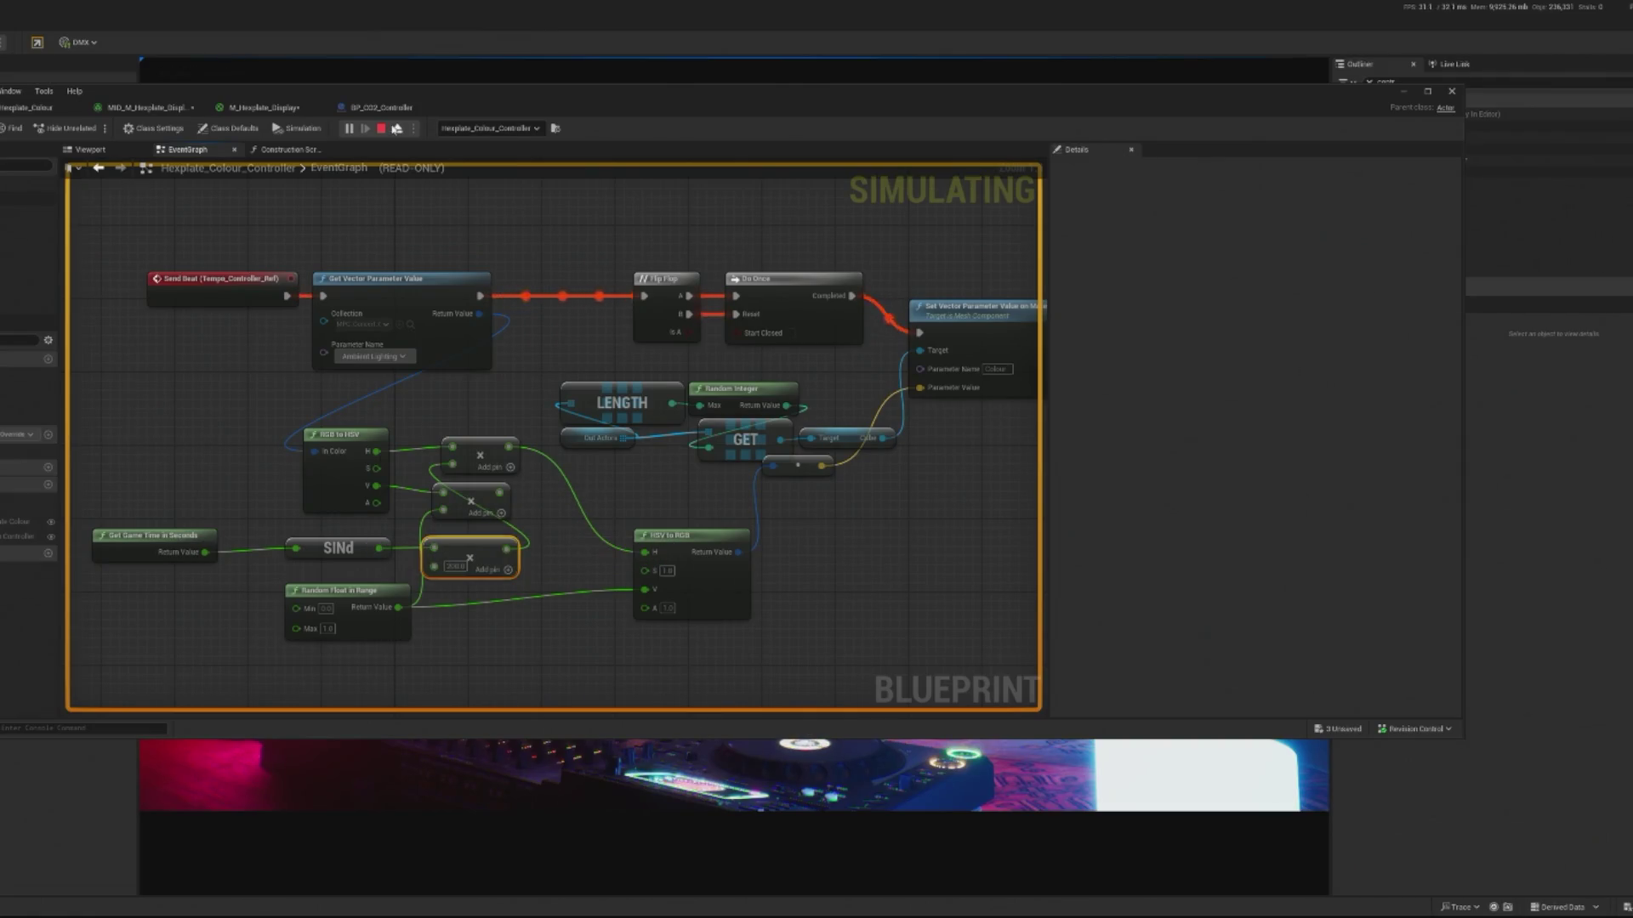
key(Escape)
- Reorder the nodes so the time Multiply node comes before SINd
drag(491, 548, 445, 548)
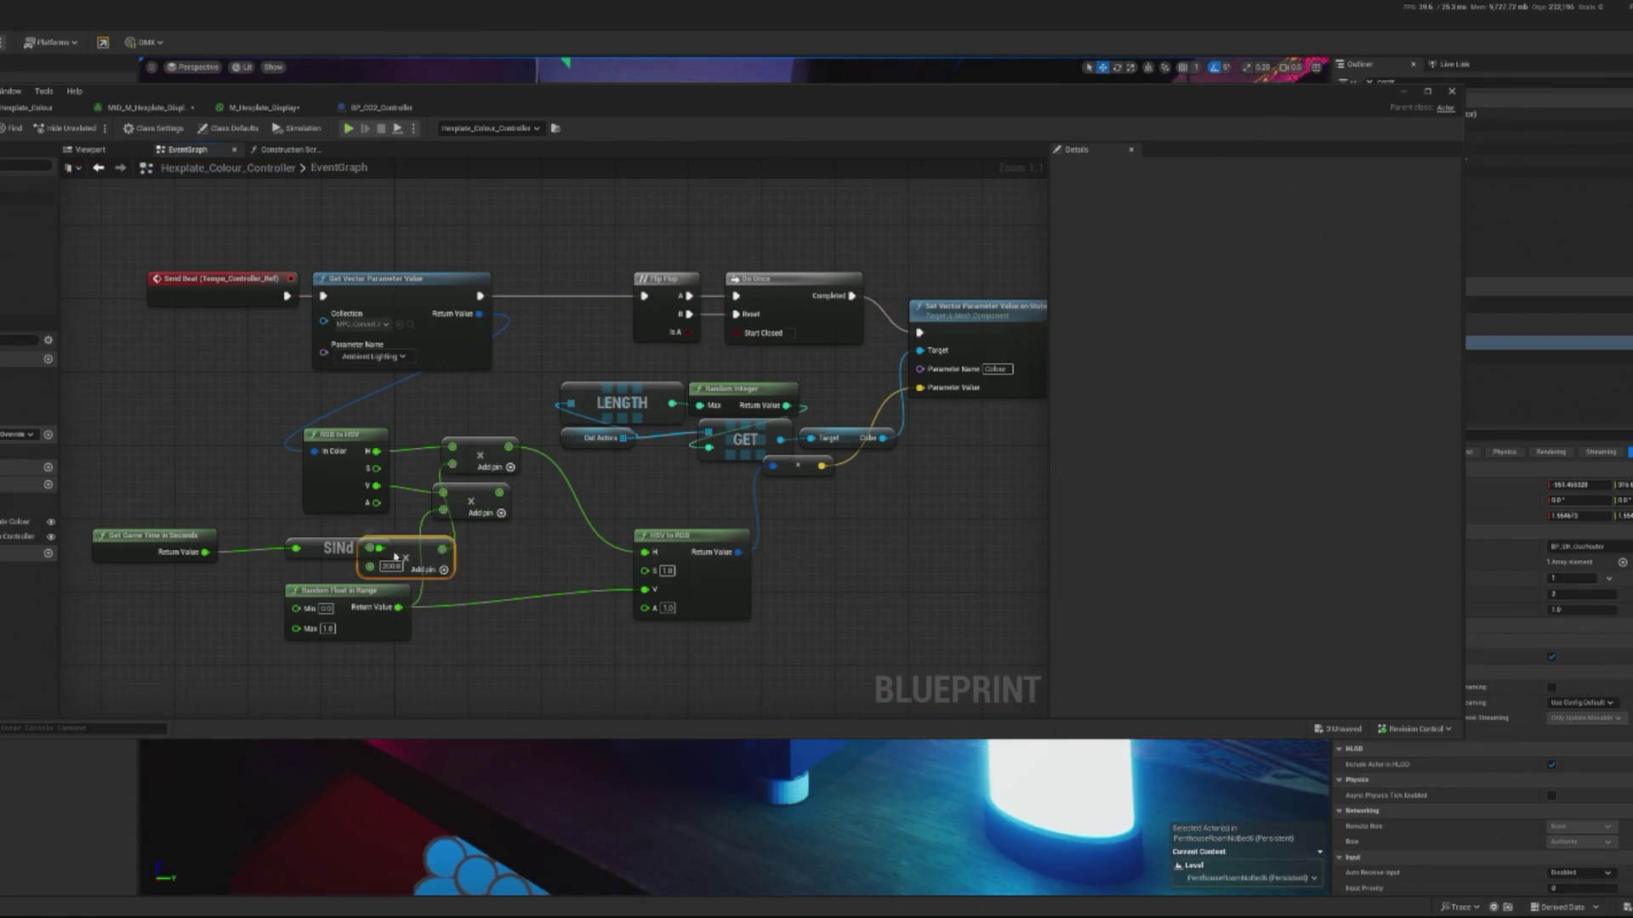
click(307, 561)
mouse_move(307, 564)
mouse_down()
mouse_move(269, 564)
mouse_move(519, 556)
mouse_move(332, 542)
mouse_move(571, 563)
mouse_move(452, 464)
mouse_up()
drag(478, 544, 405, 535)
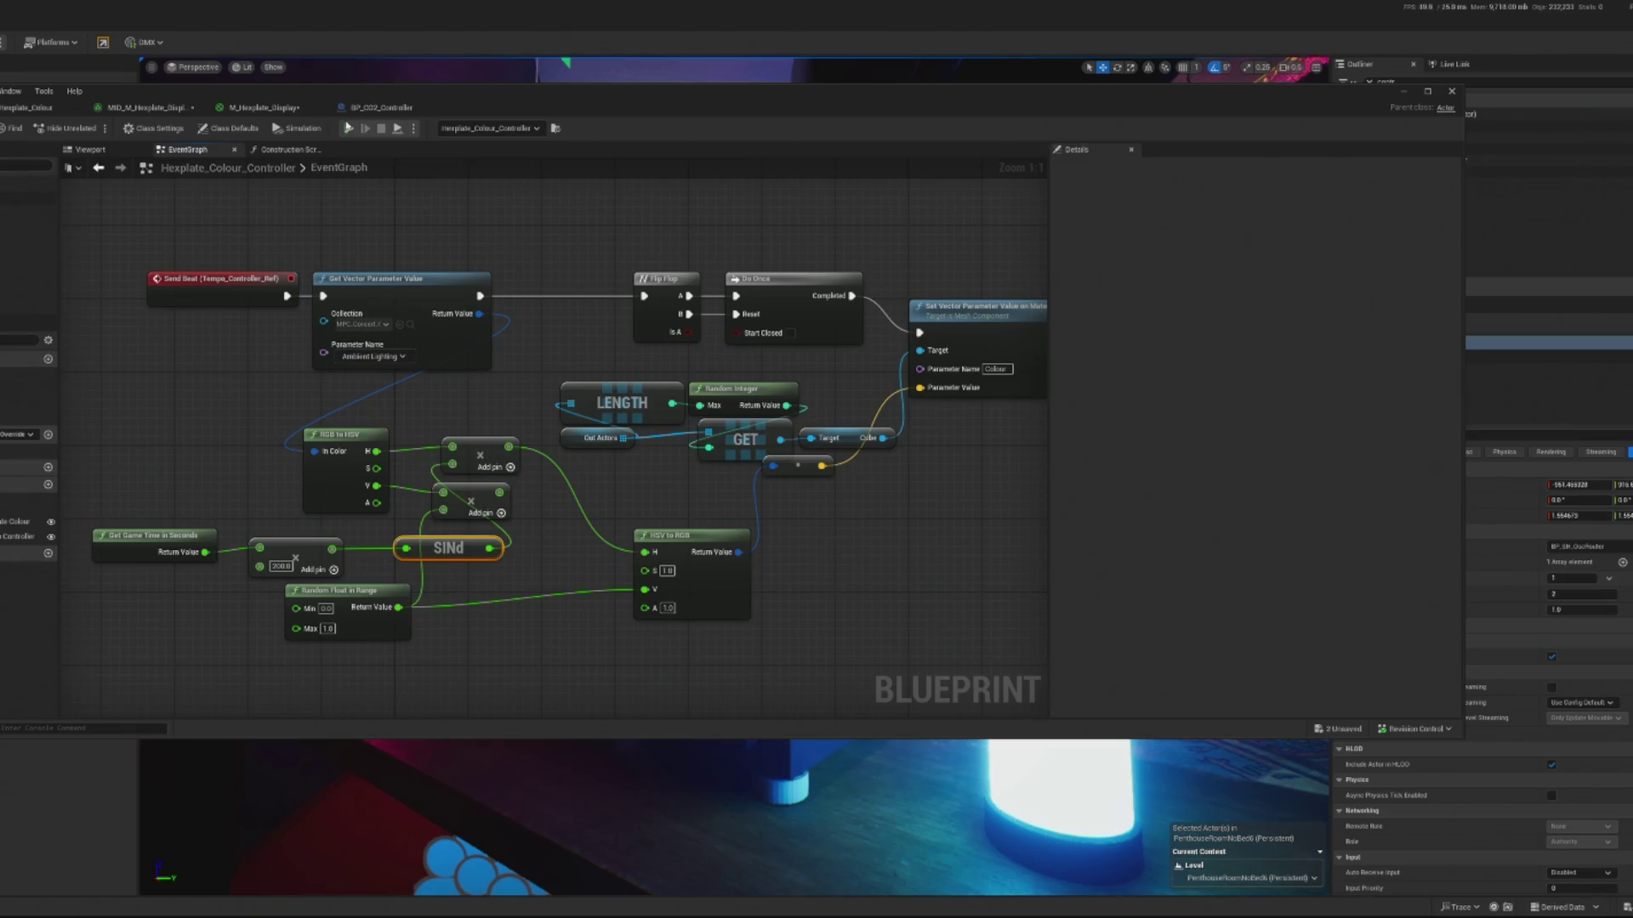
- Simulate again to check the live pin values along the chain, then stop
key(alt+s)
mouse_move(336, 548)
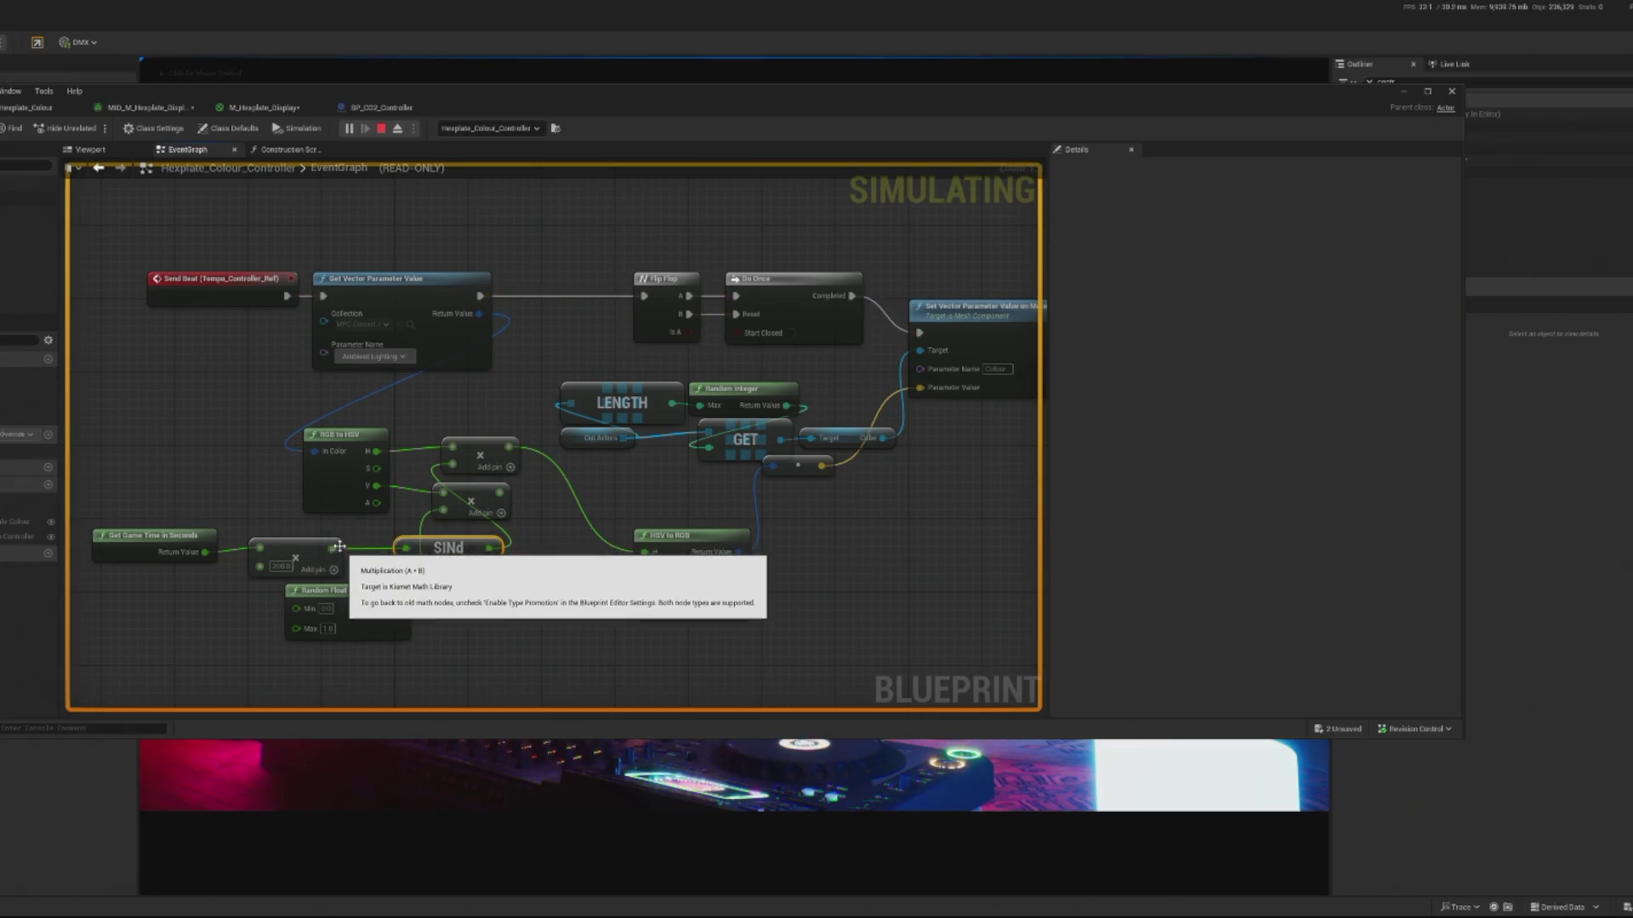
mouse_move(406, 550)
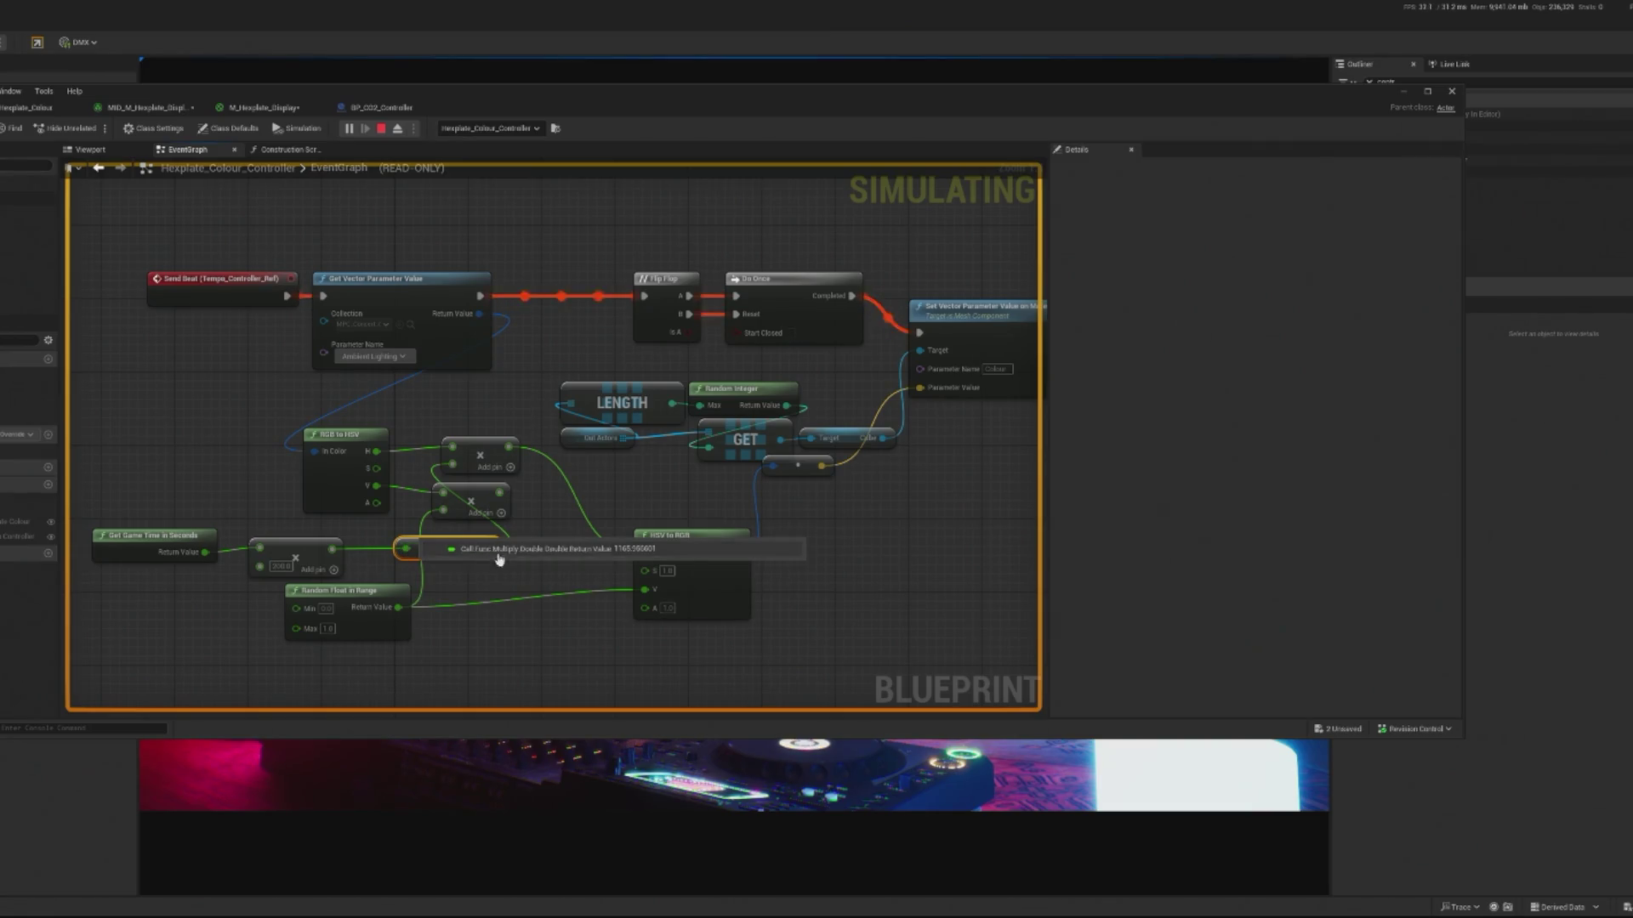
mouse_move(486, 552)
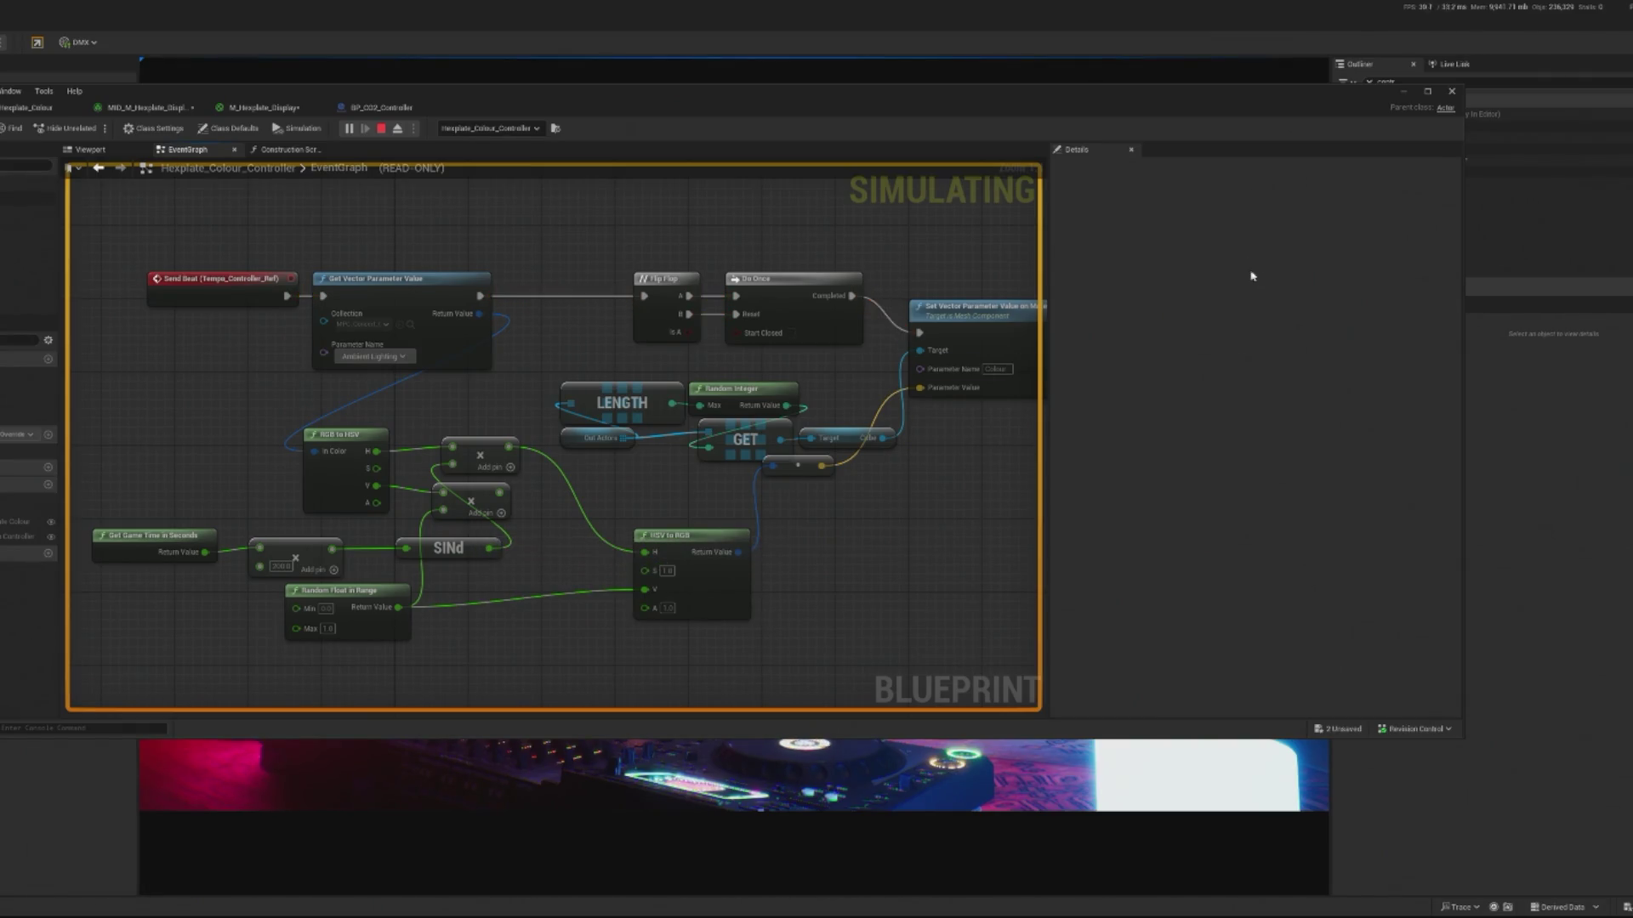
click(1403, 91)
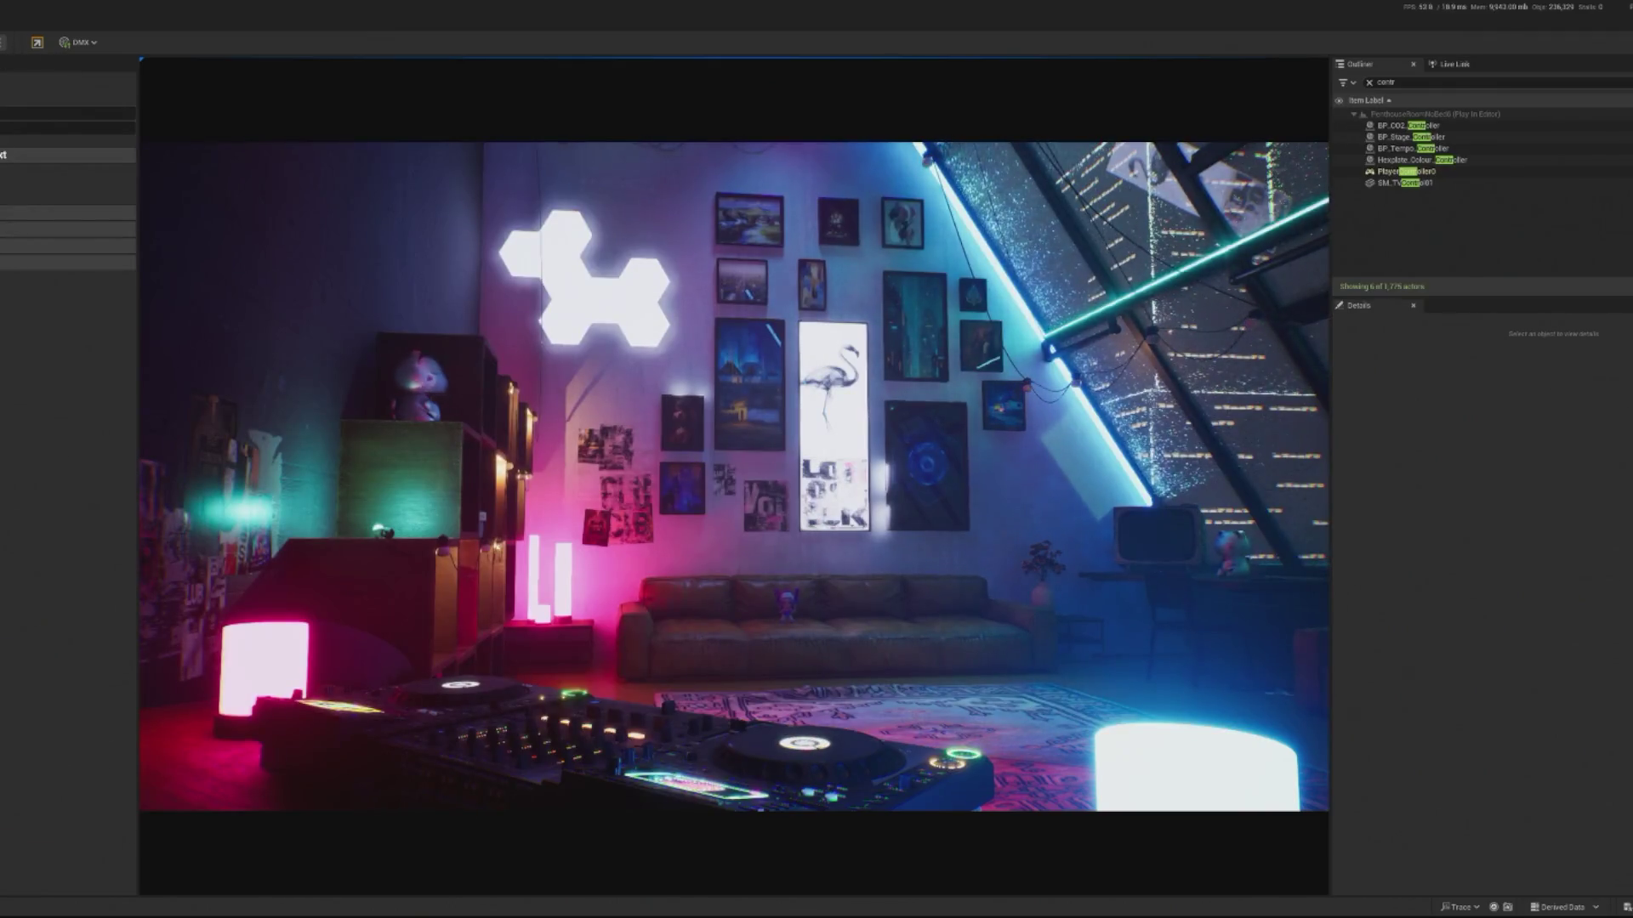
key(Escape)
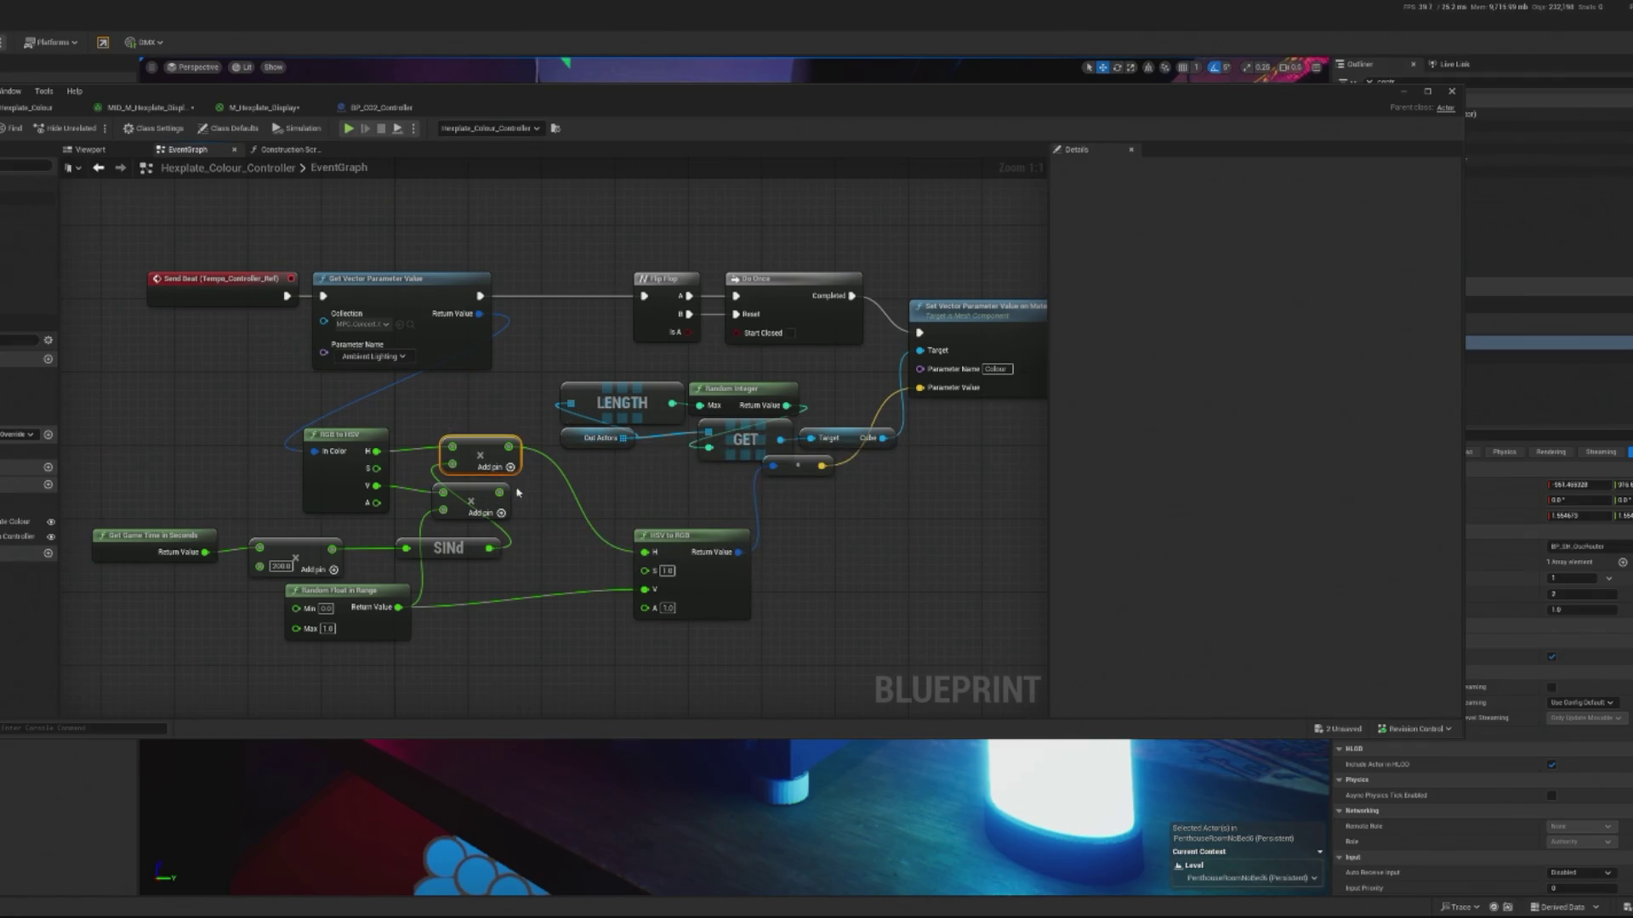
- Delete the old hue Add node and discard a misplaced replacement
alt+click(451, 463)
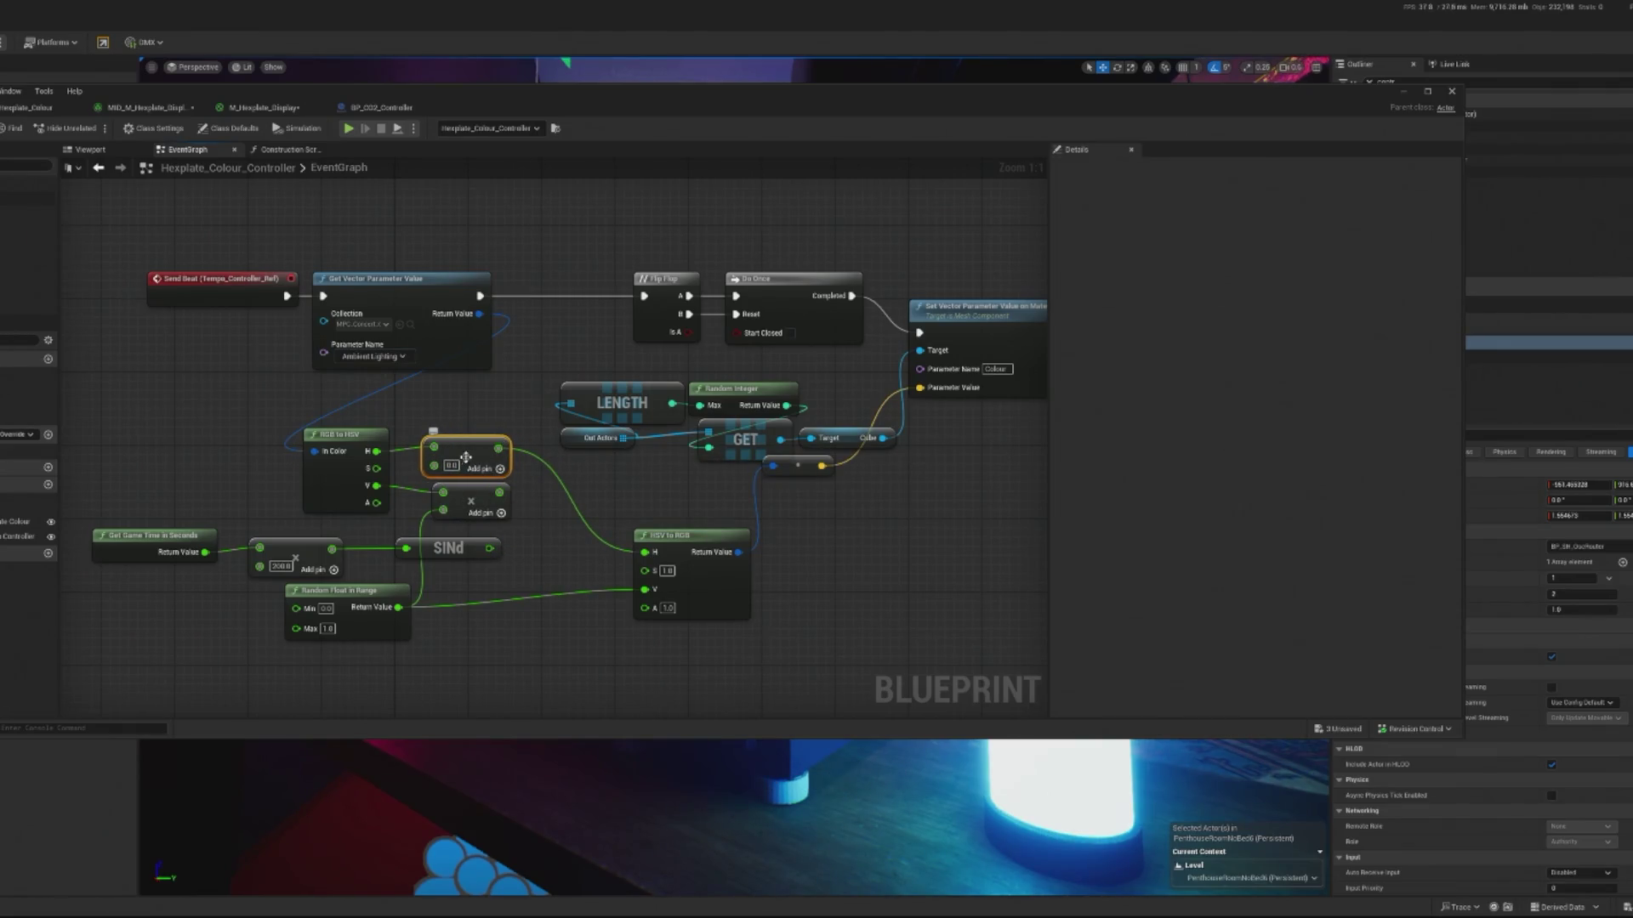
key(Delete)
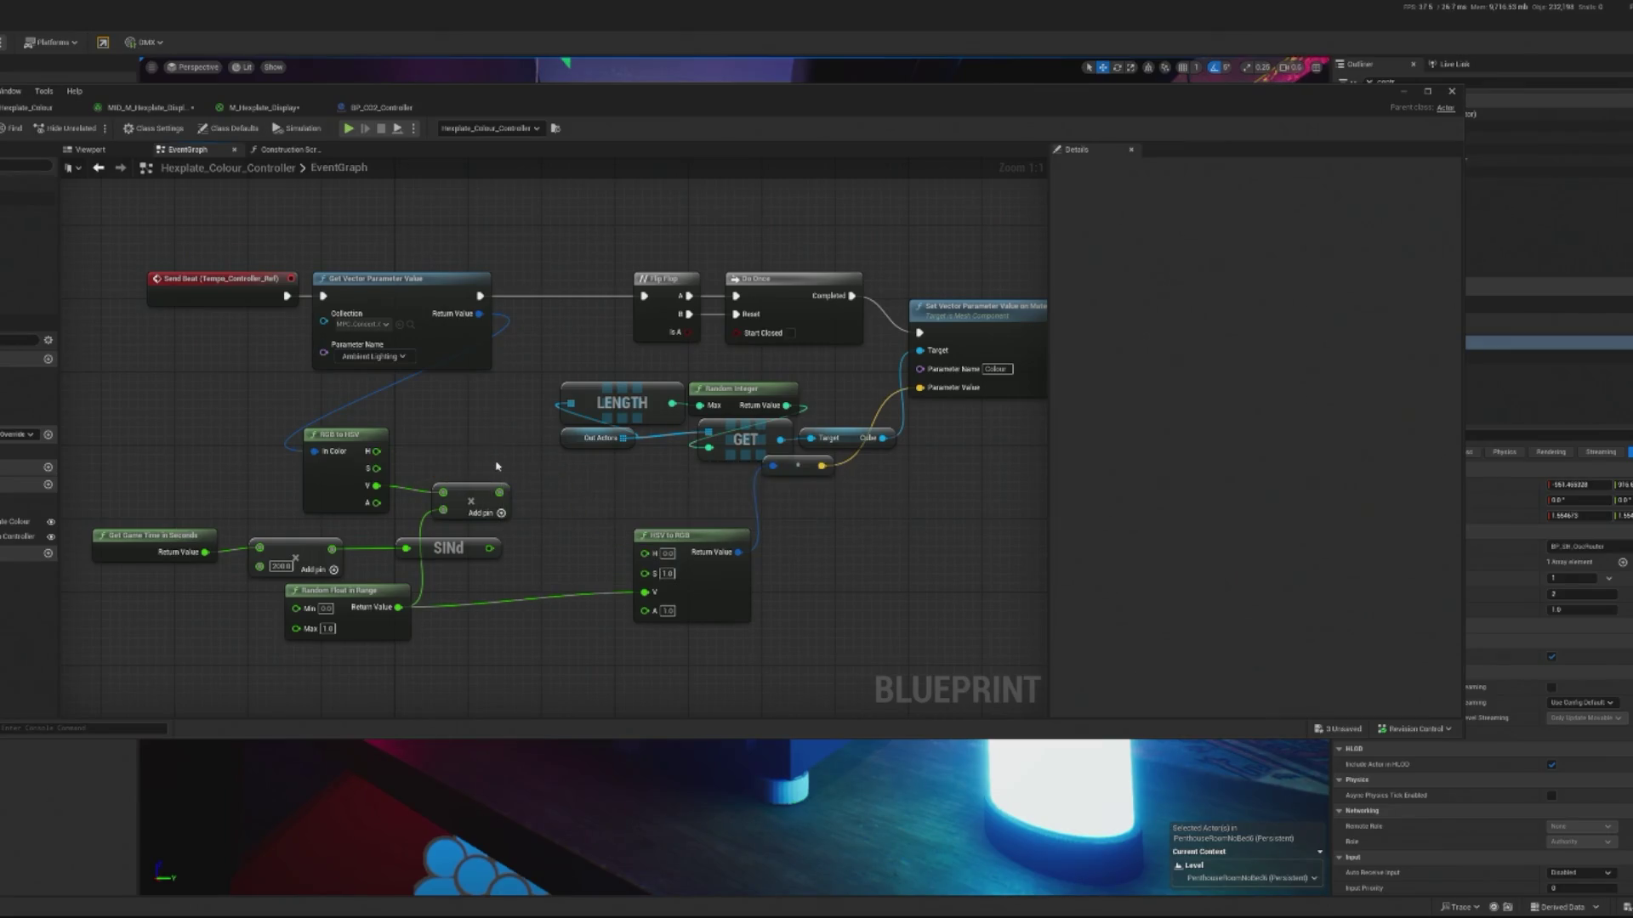
drag(376, 451, 473, 460)
text(add)
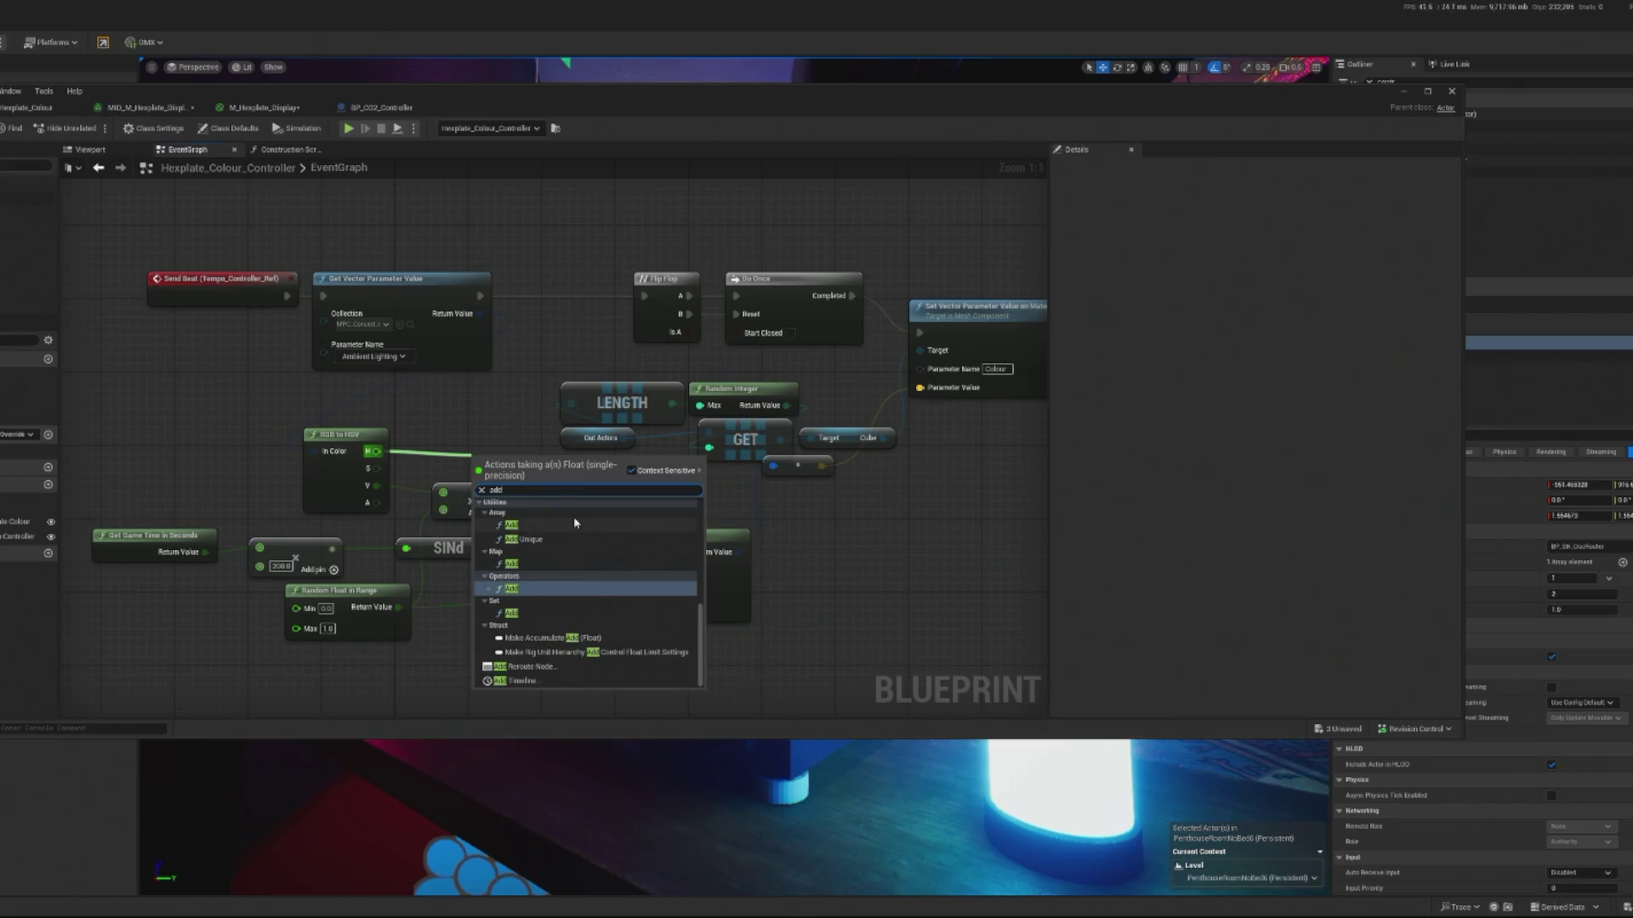
click(574, 519)
drag(529, 487, 607, 492)
key(Delete)
- Add the hue and SINd output in a new Add node feeding HSV to RGB
right_click(597, 494)
text(add)
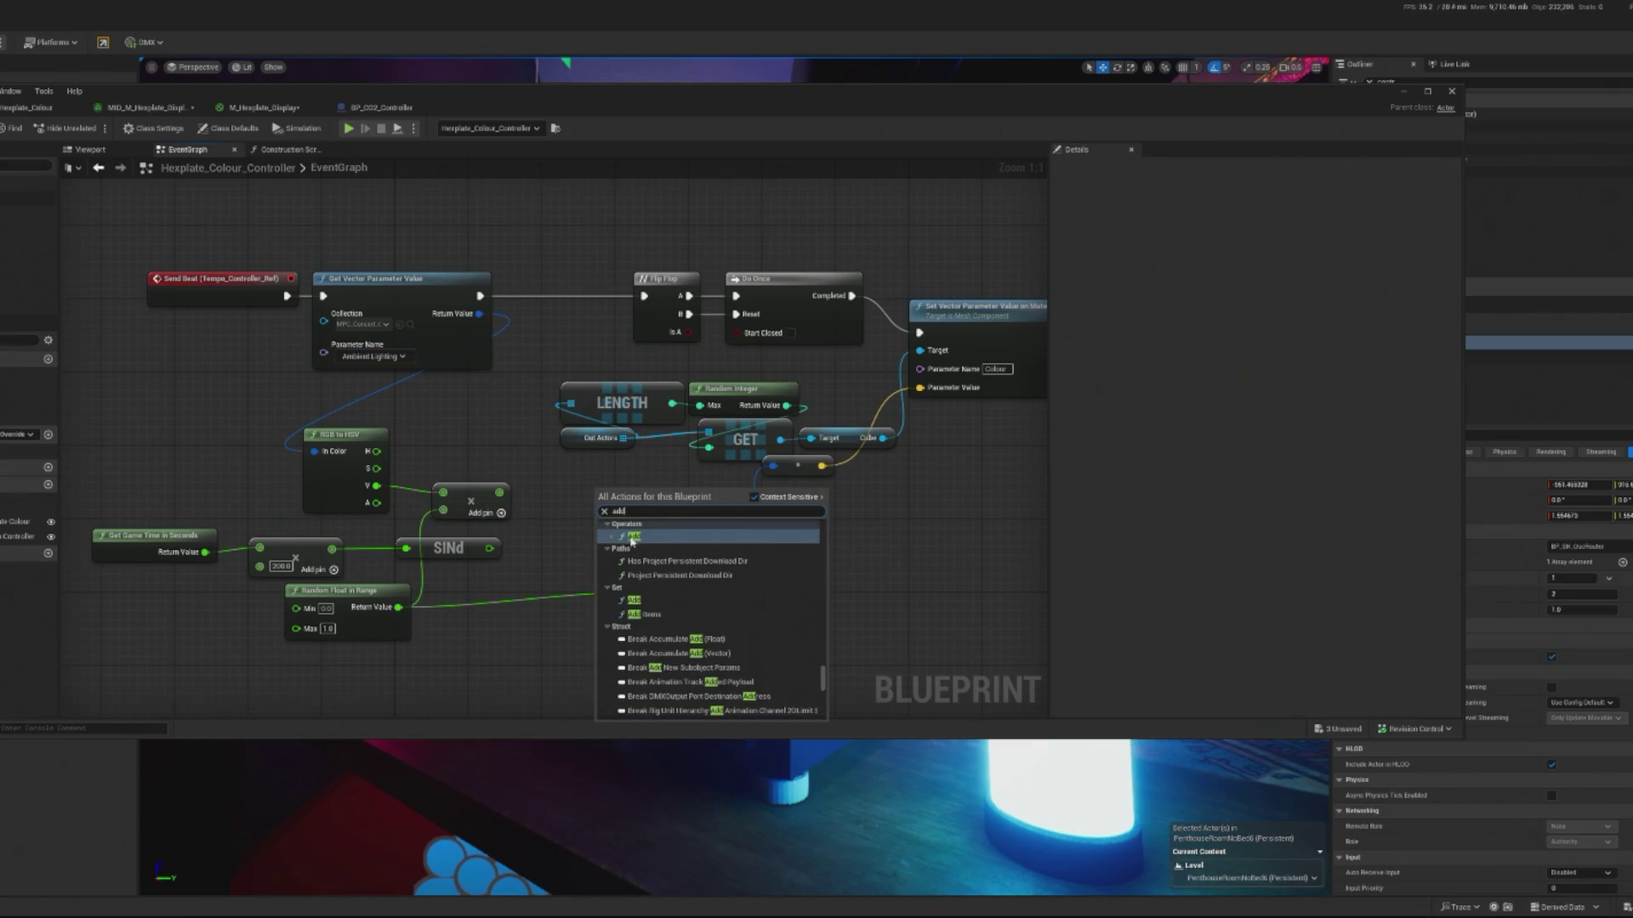
click(639, 546)
drag(612, 489, 569, 473)
drag(377, 452, 552, 474)
mouse_move(490, 548)
mouse_down()
mouse_move(551, 492)
mouse_move(583, 594)
mouse_move(611, 614)
mouse_move(655, 596)
mouse_up()
mouse_move(617, 481)
mouse_down()
mouse_move(622, 538)
mouse_move(596, 462)
mouse_move(645, 553)
mouse_up()
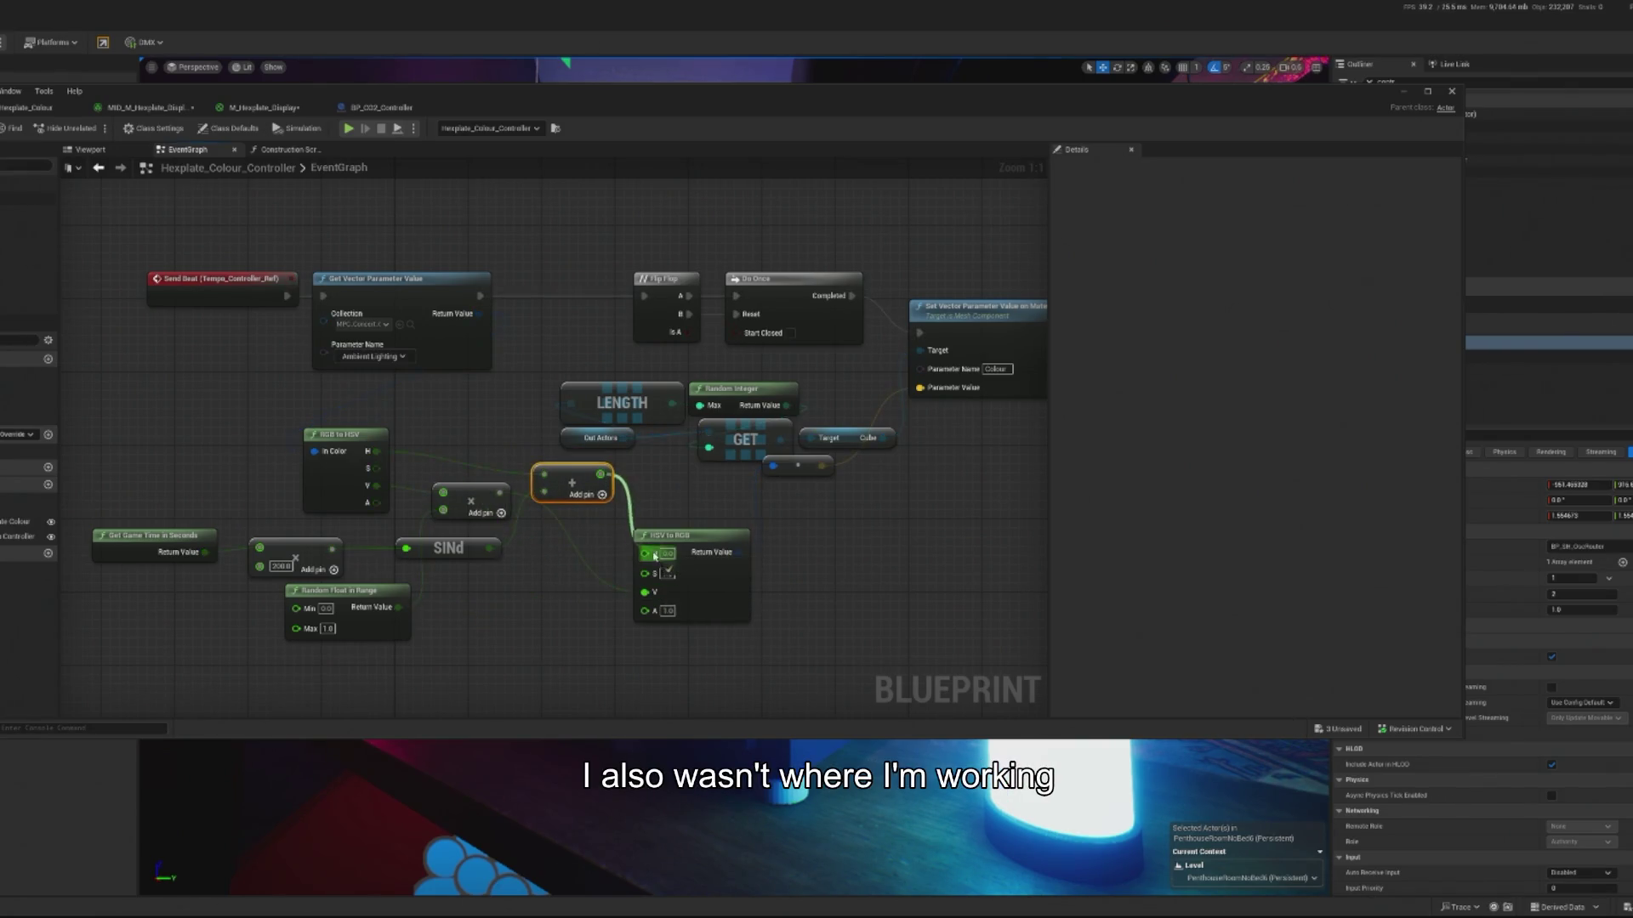
- Test the new hue in simulation, link the V value into the multiply, and resimulate
click(349, 130)
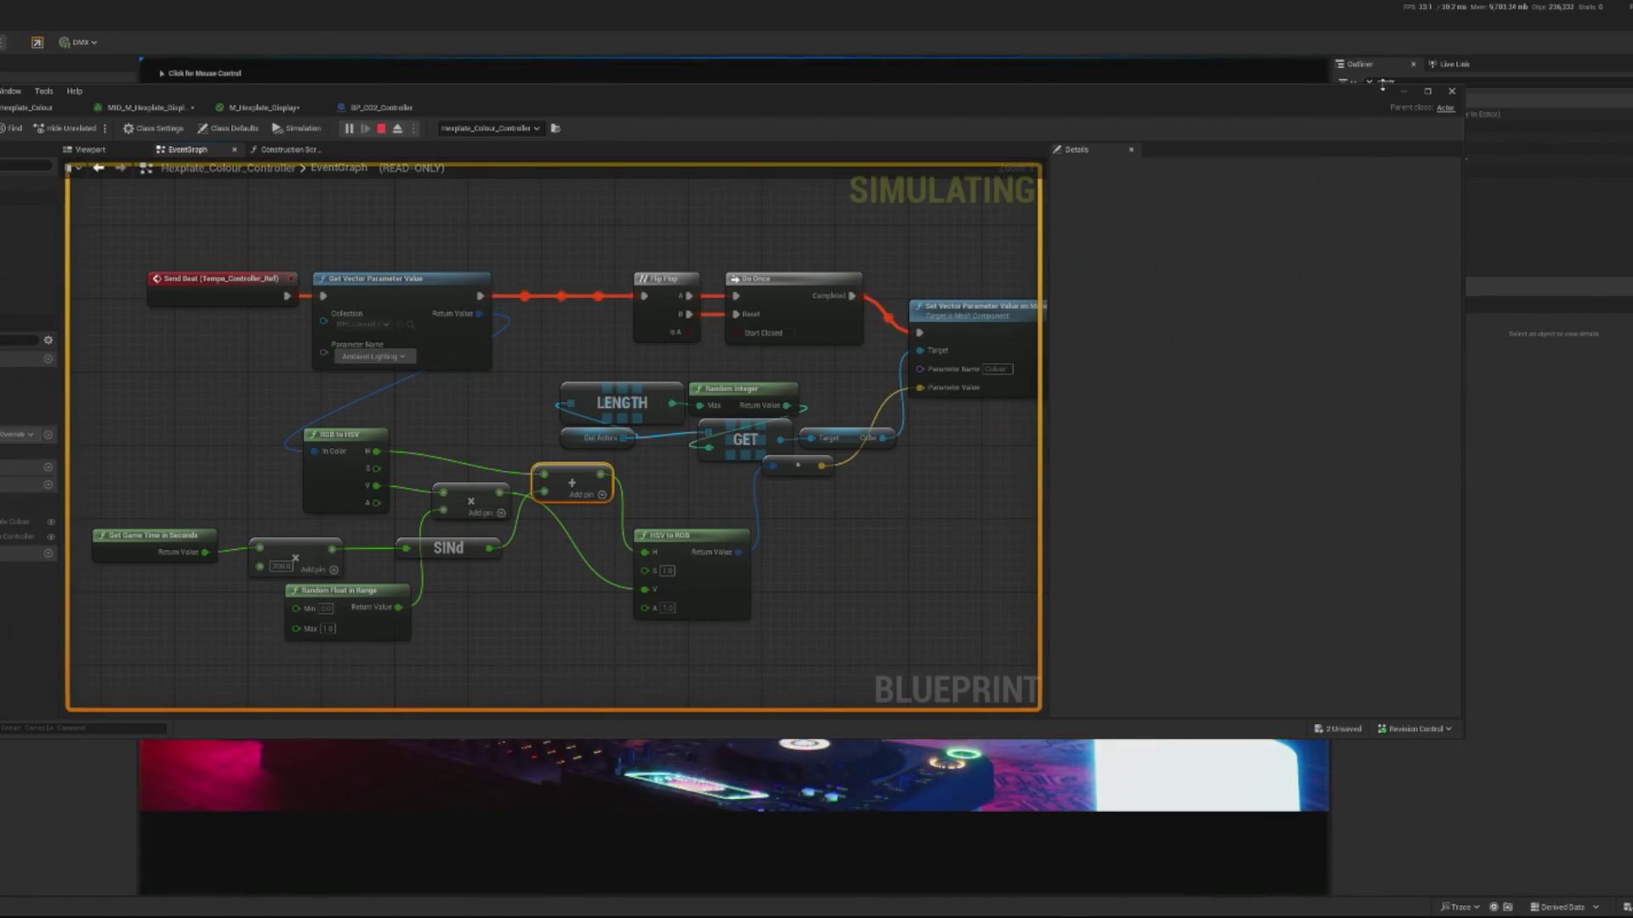
click(1399, 95)
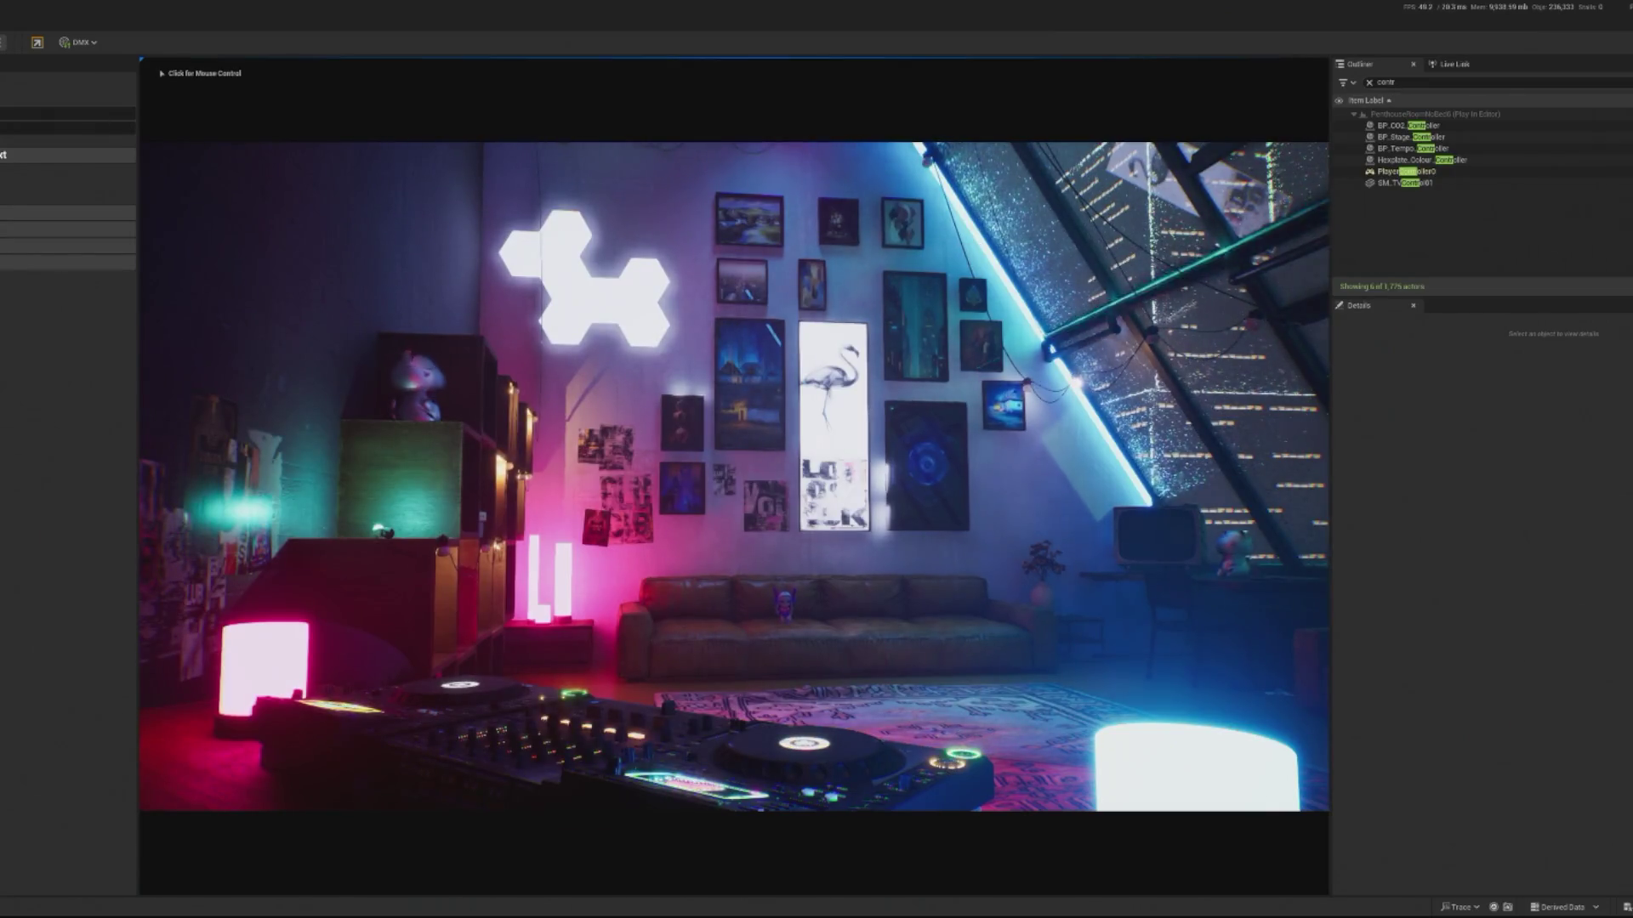
key(Escape)
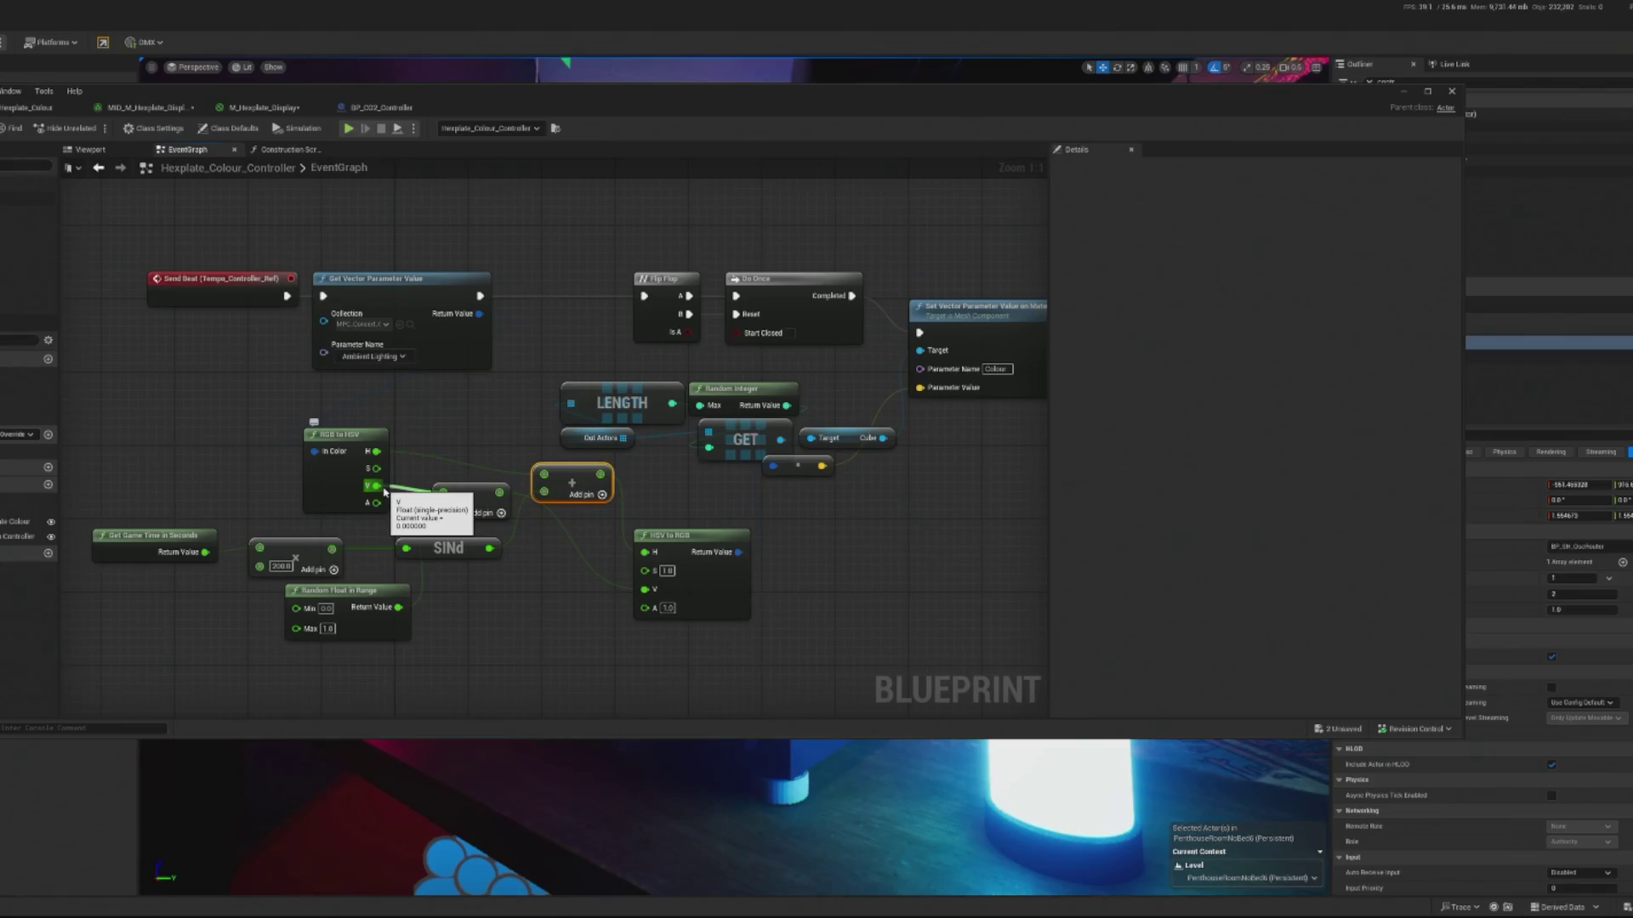
drag(384, 491, 385, 492)
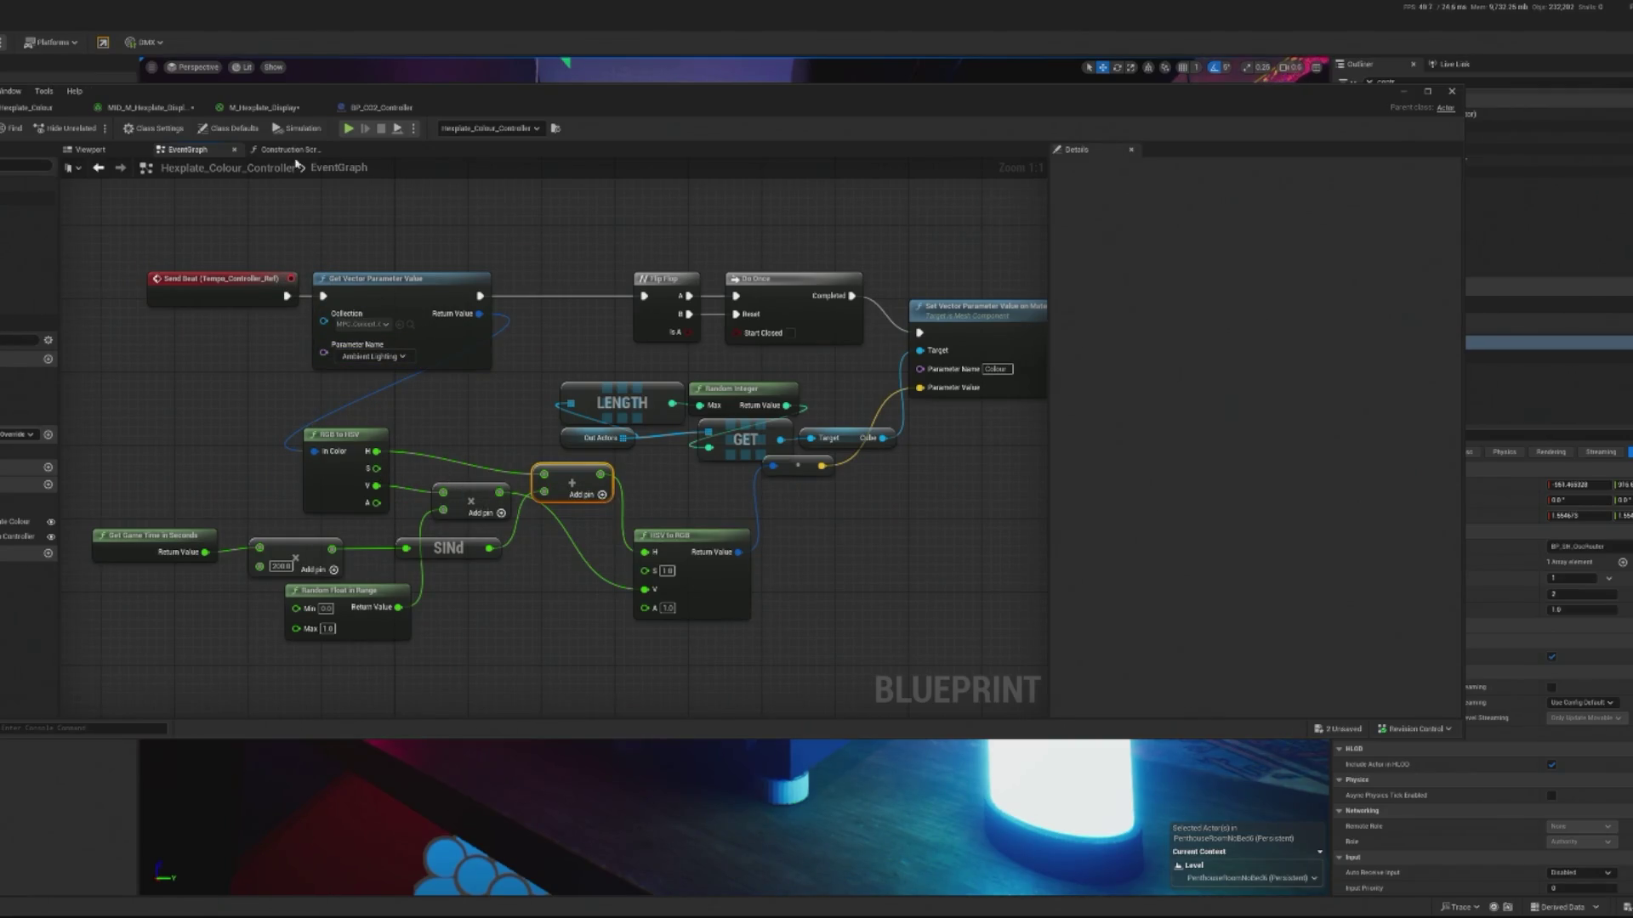
click(348, 129)
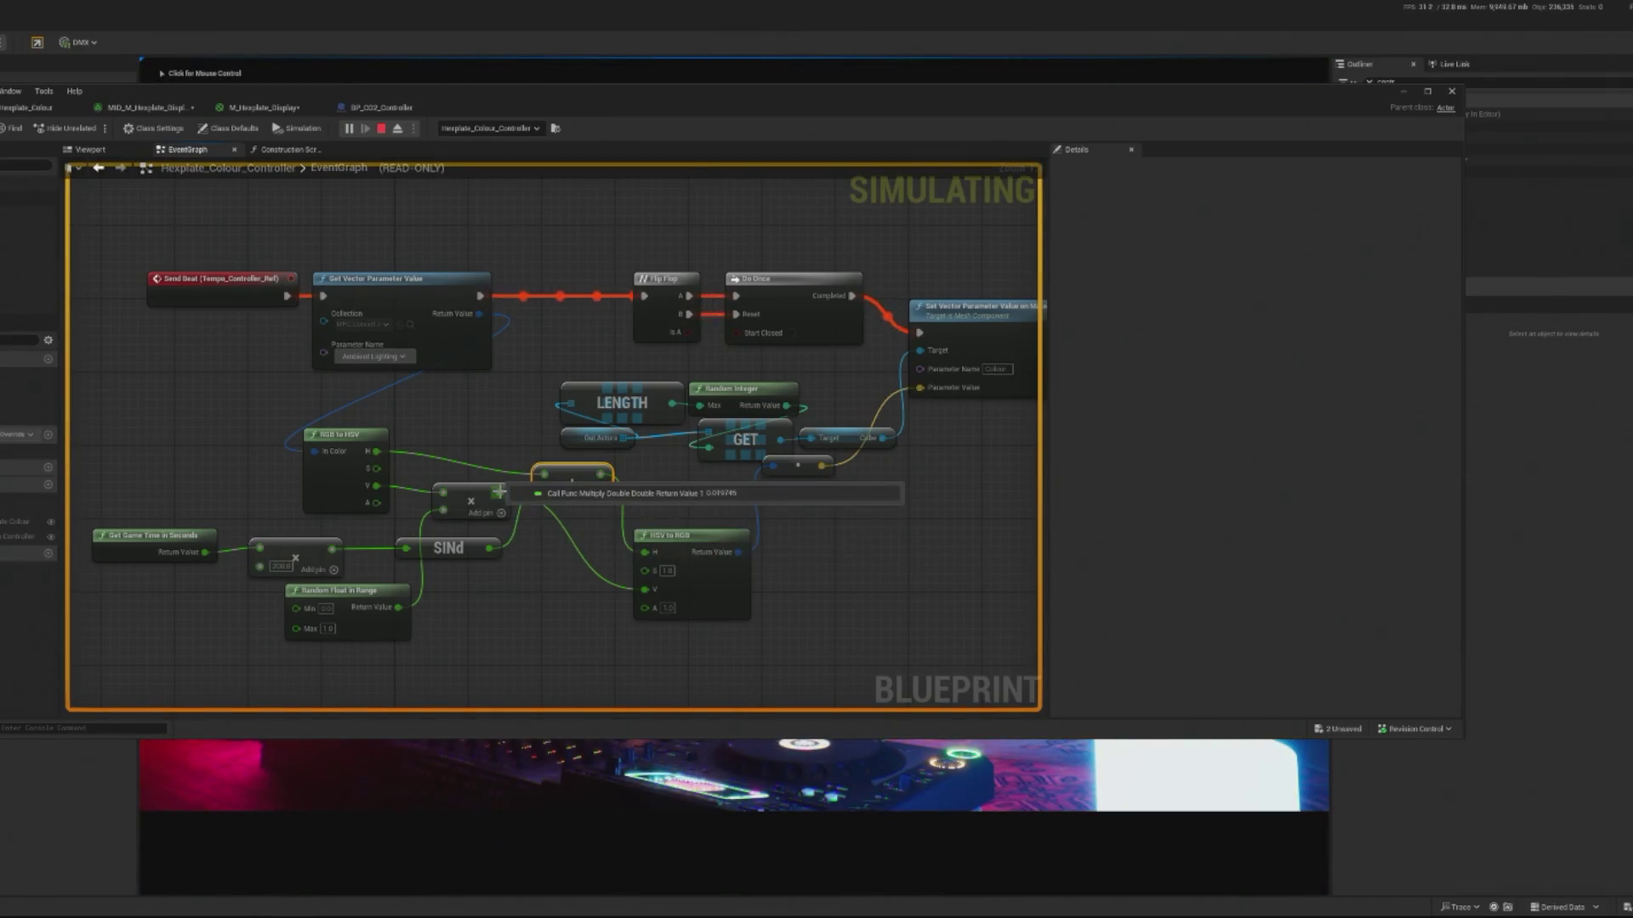
- Check the live pin values in simulation, then bring the running penthouse DJ scene forward
mouse_move(492, 493)
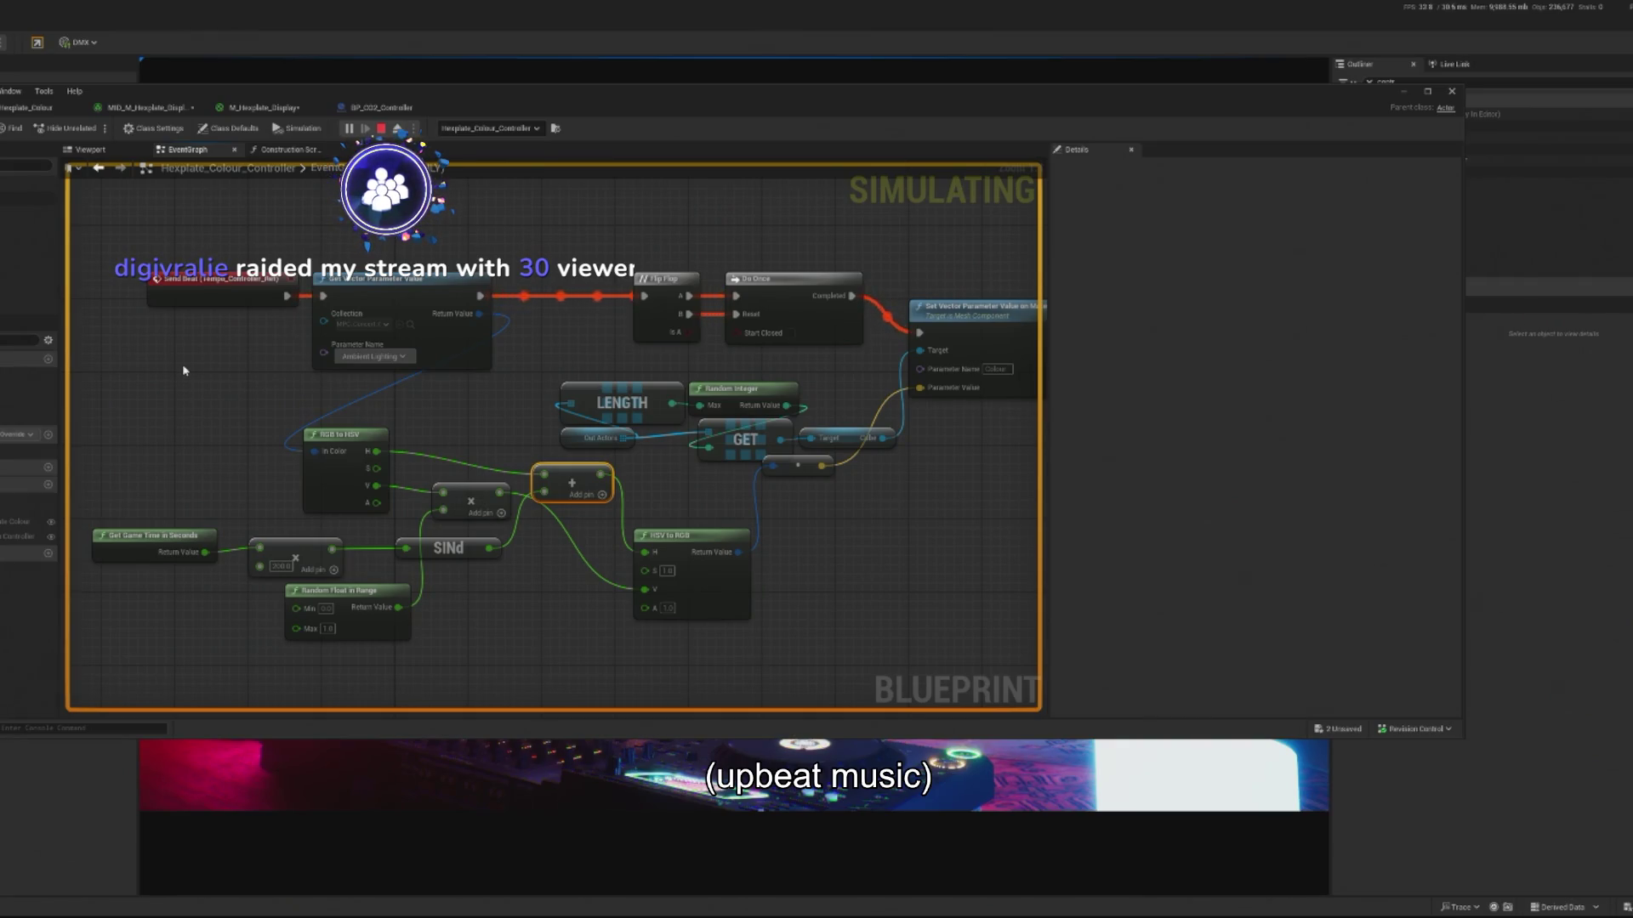
mouse_move(741, 562)
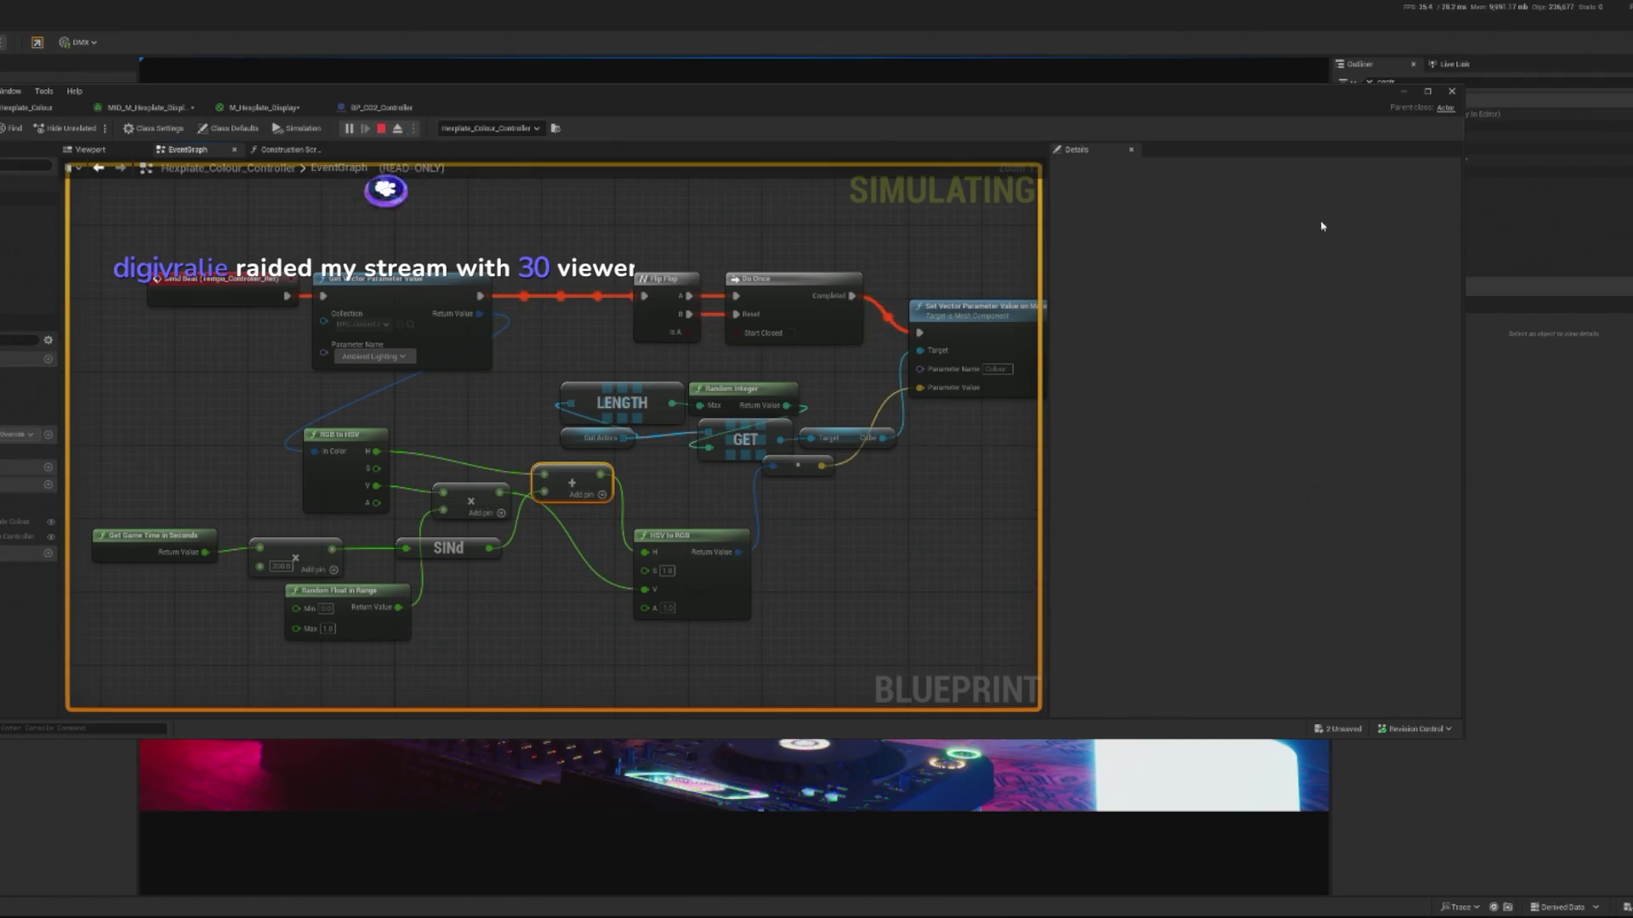
click(1403, 92)
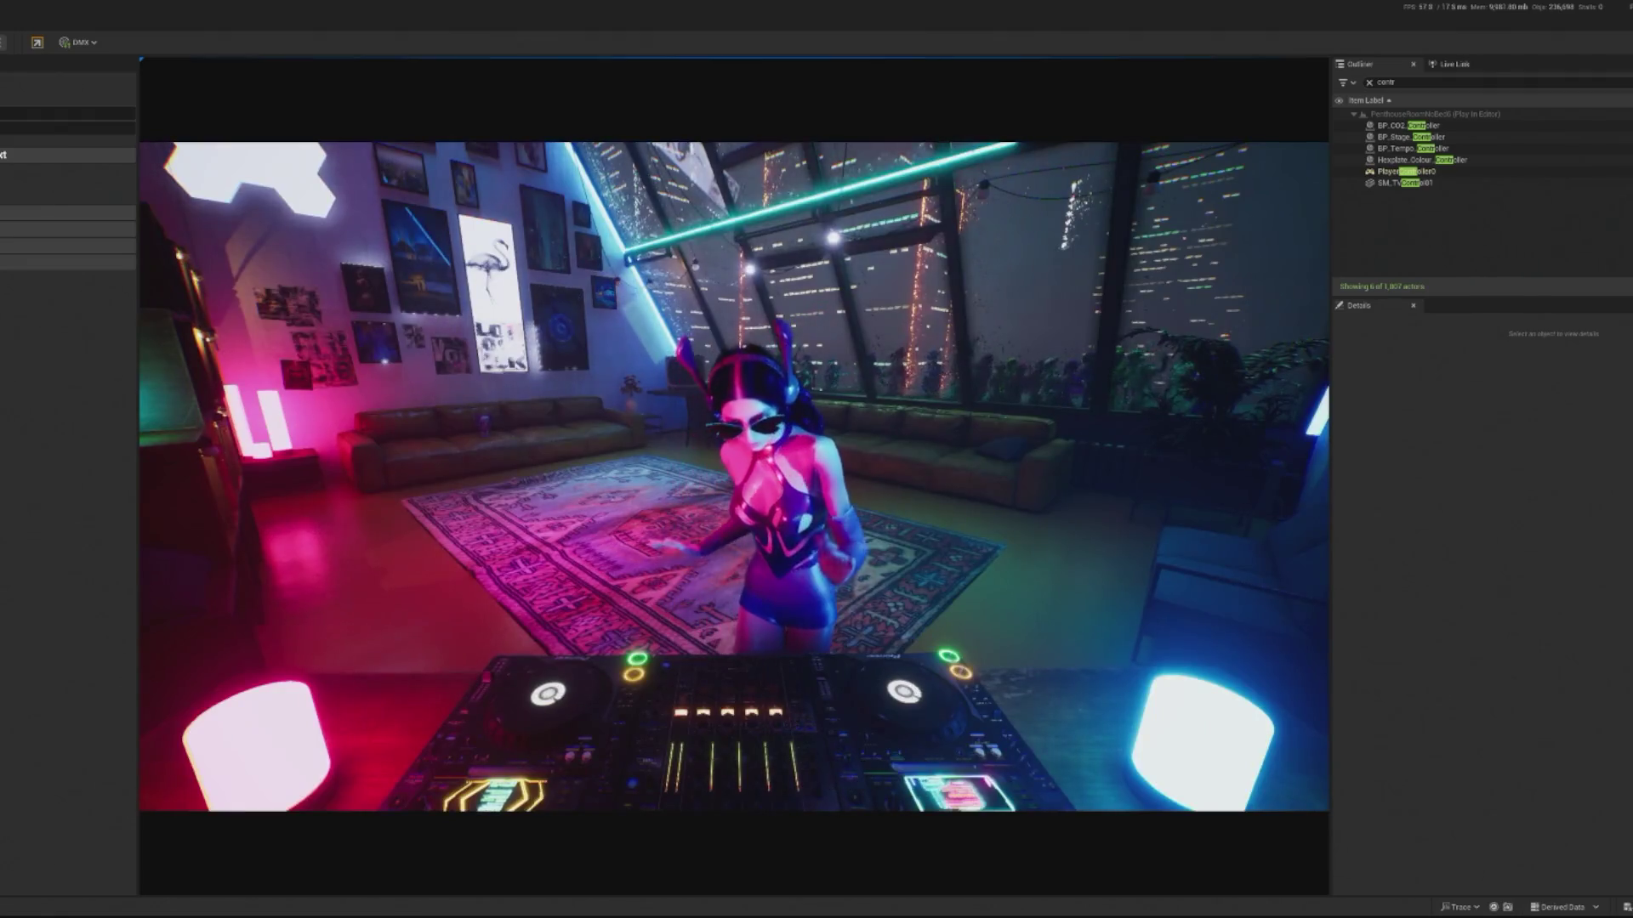
- Eject from the game and swing the camera toward the dancing crowd outside the windows
key(shift+F1)
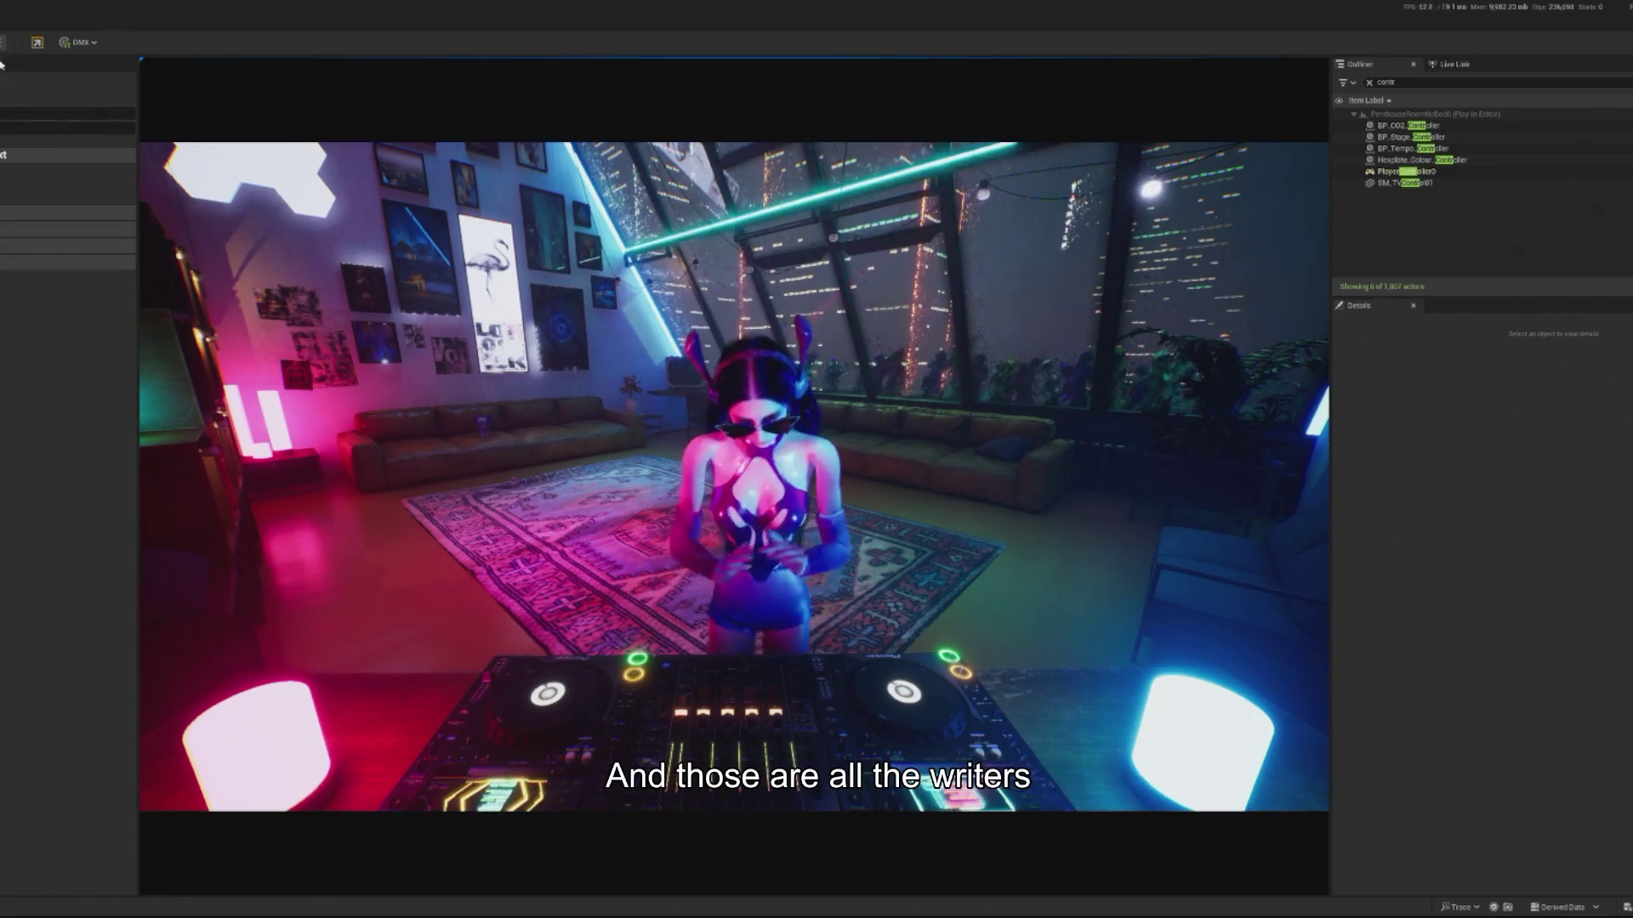
key(F8)
mouse_move(732, 476)
mouse_down()
mouse_move(901, 476)
mouse_move(766, 472)
mouse_move(766, 425)
mouse_move(821, 429)
mouse_move(766, 430)
mouse_up()
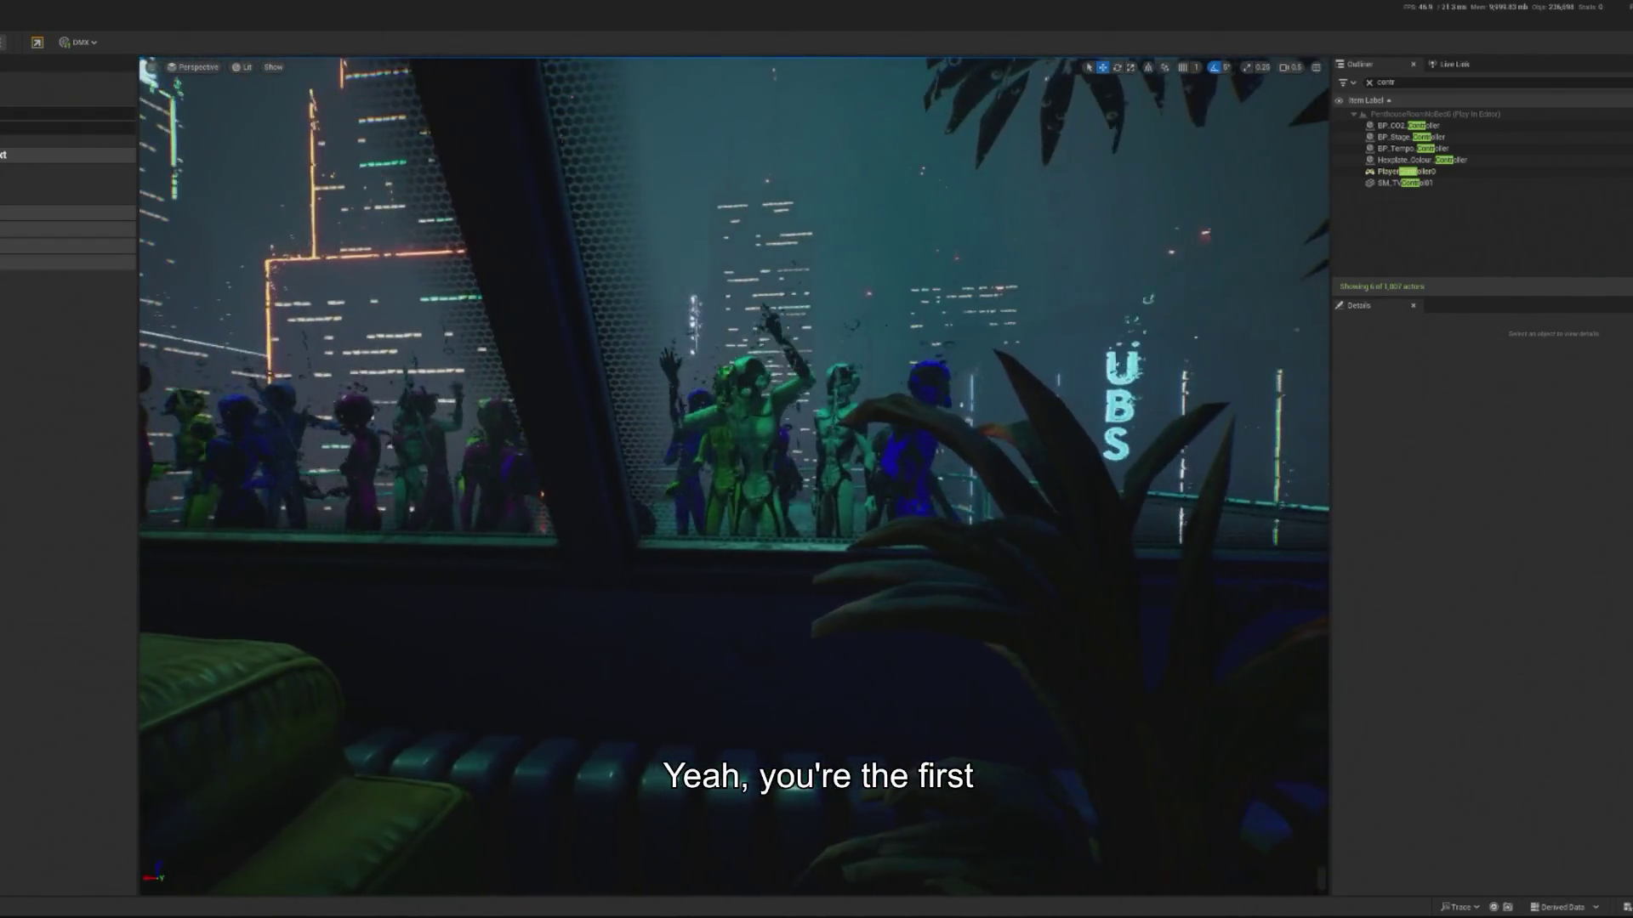
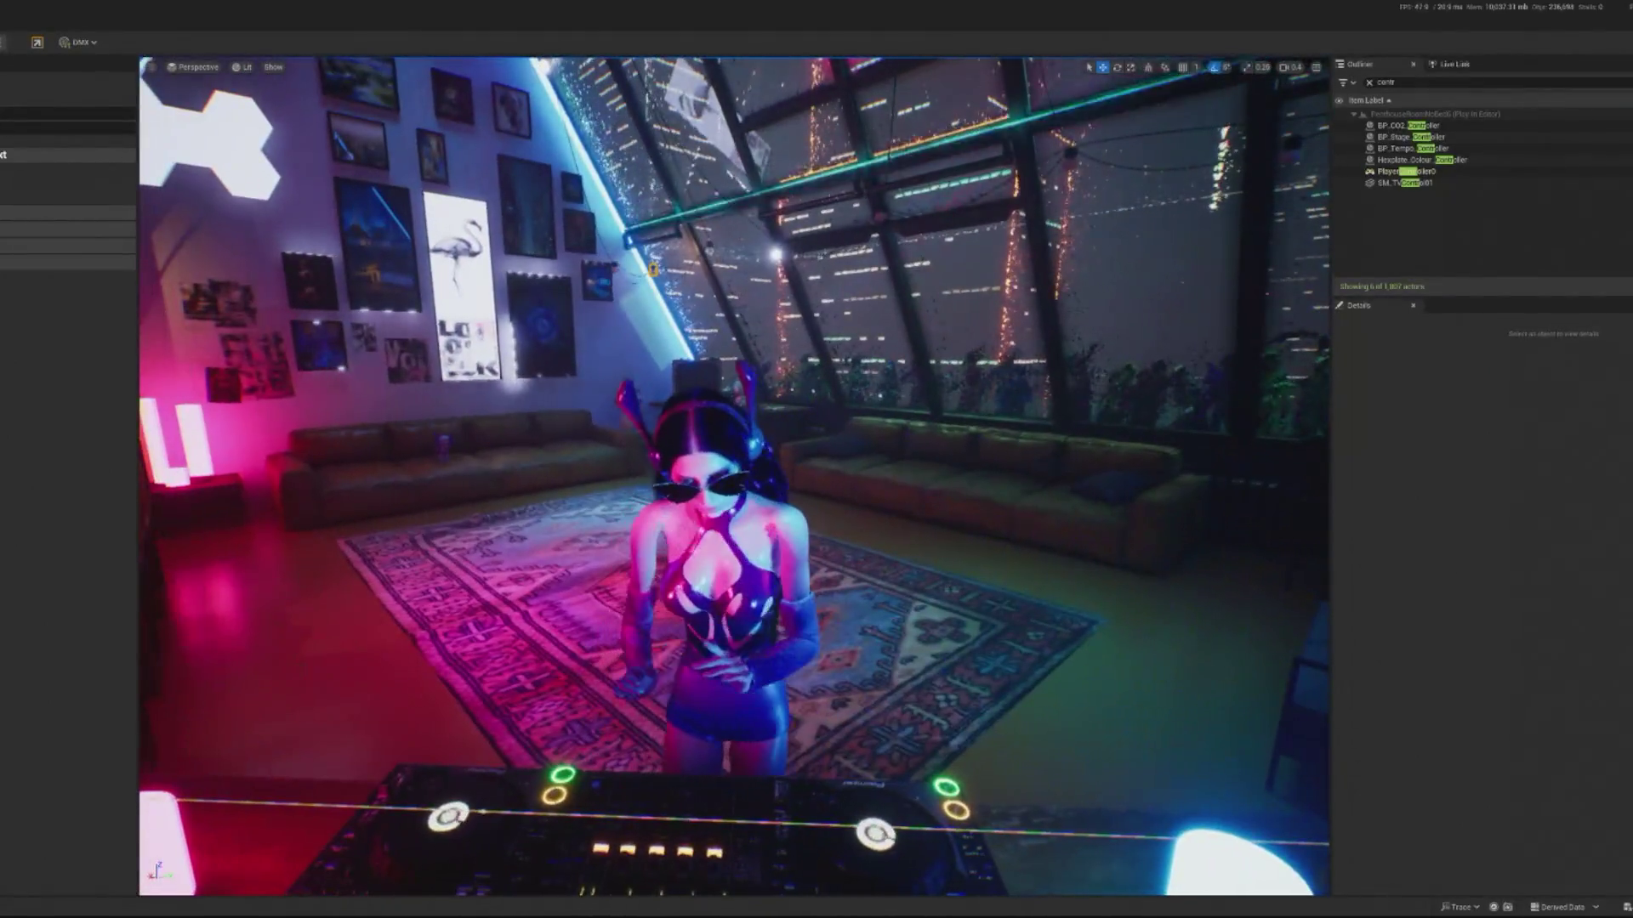
- Take control of the play-test view, watch the DJ performance, then stop the session
key(F8)
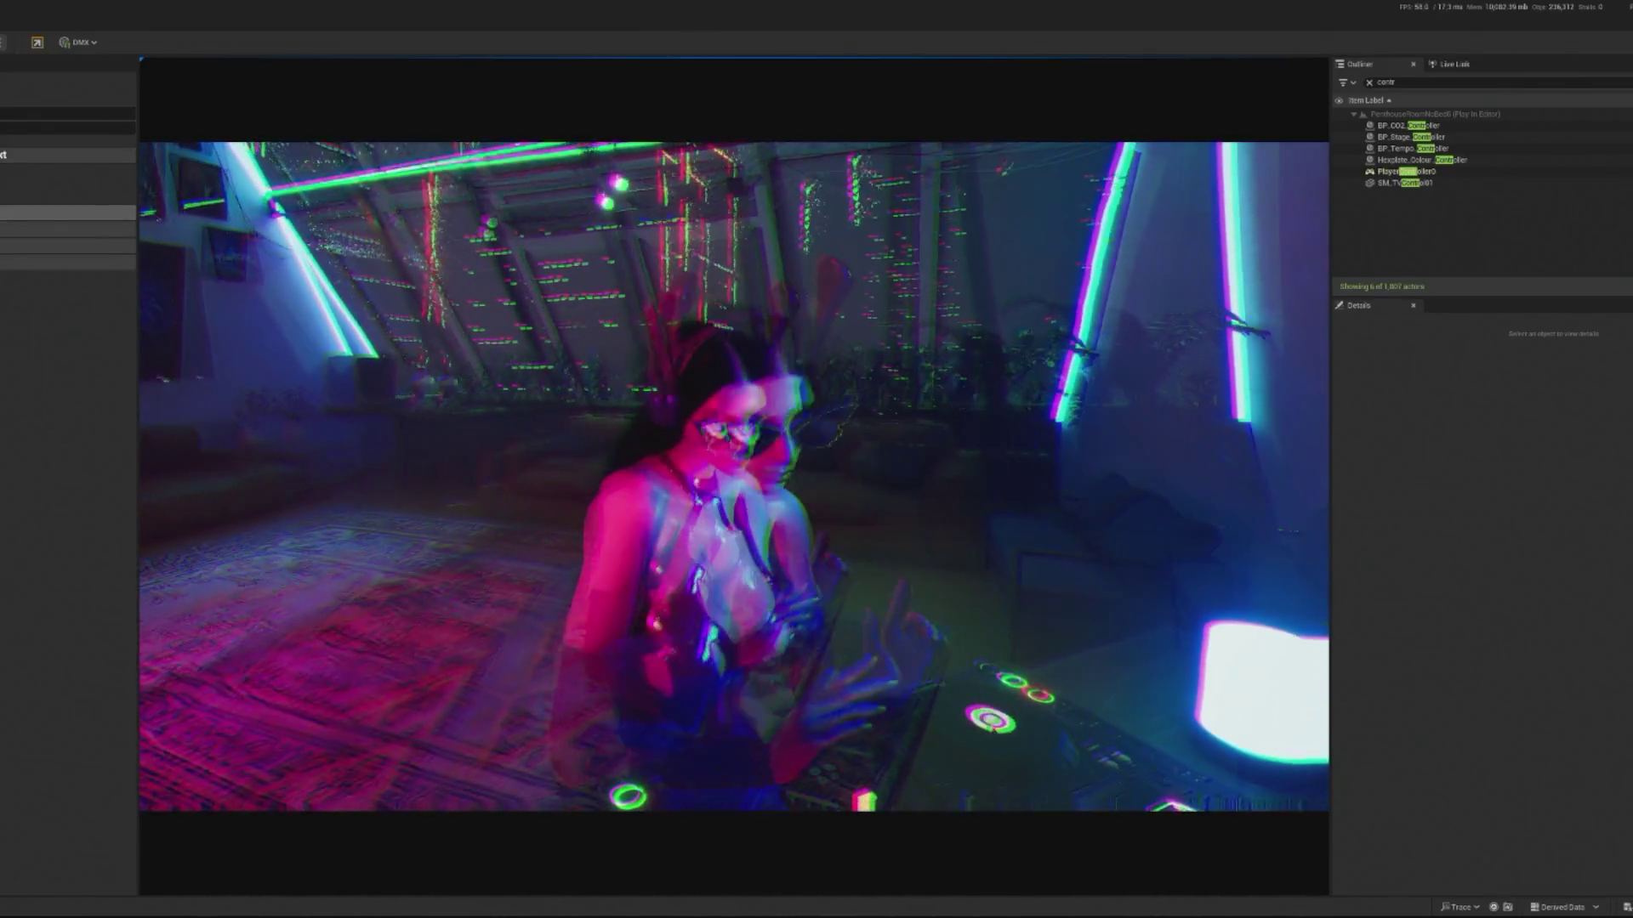
key(Escape)
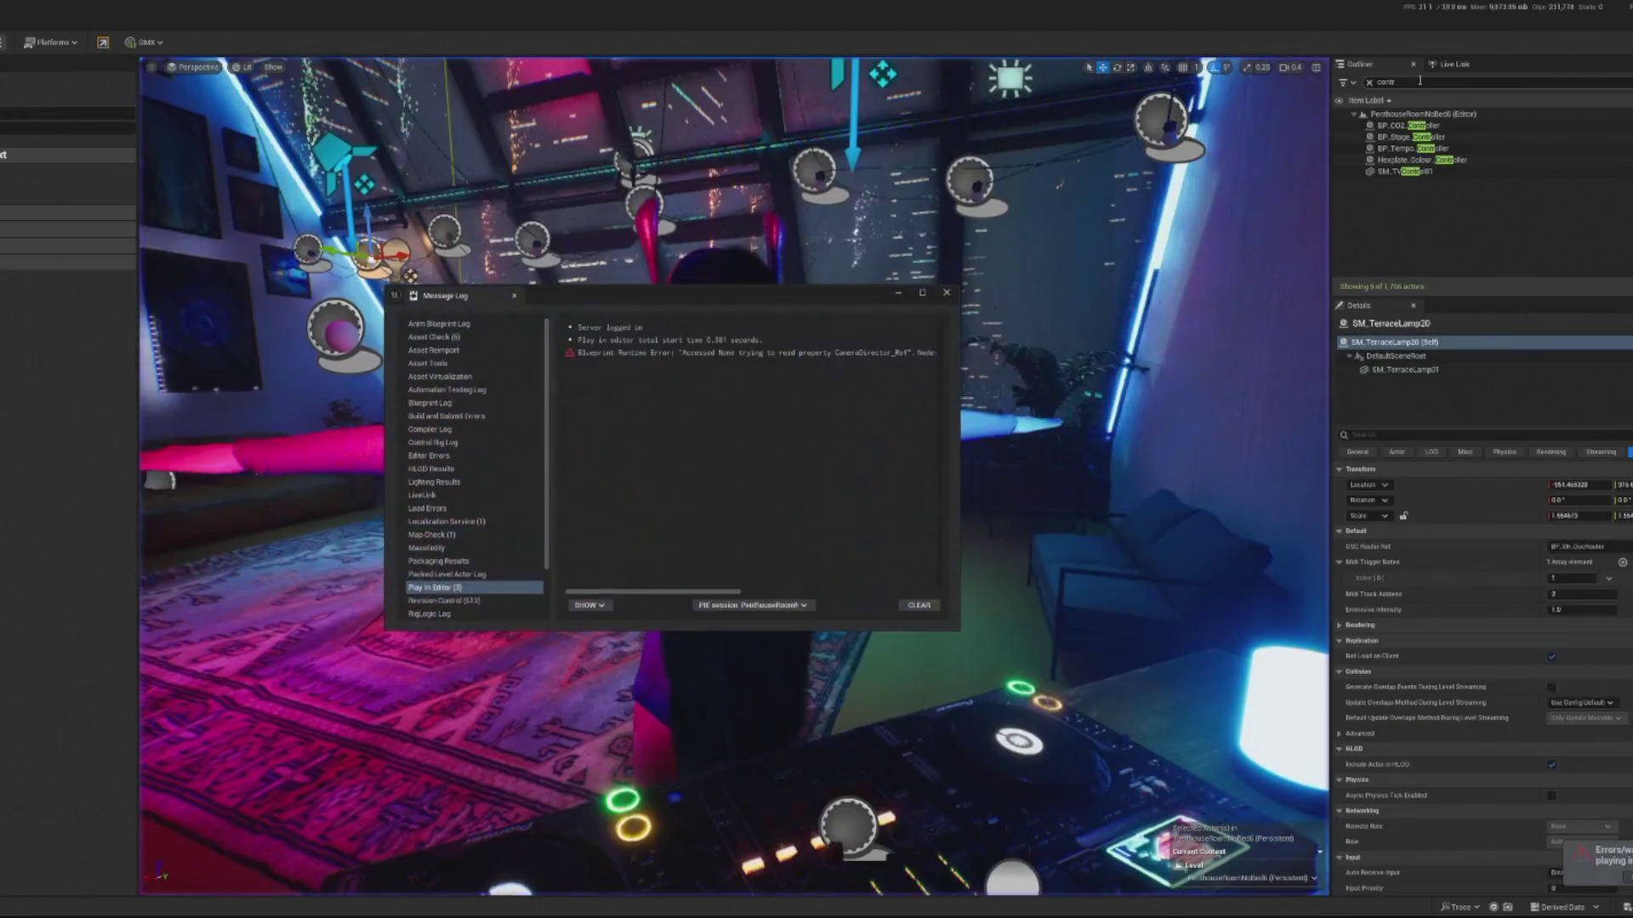
- Dismiss the error log, change the PostProcessVolume's Exposure Max EV100, and start a new play-test
click(945, 294)
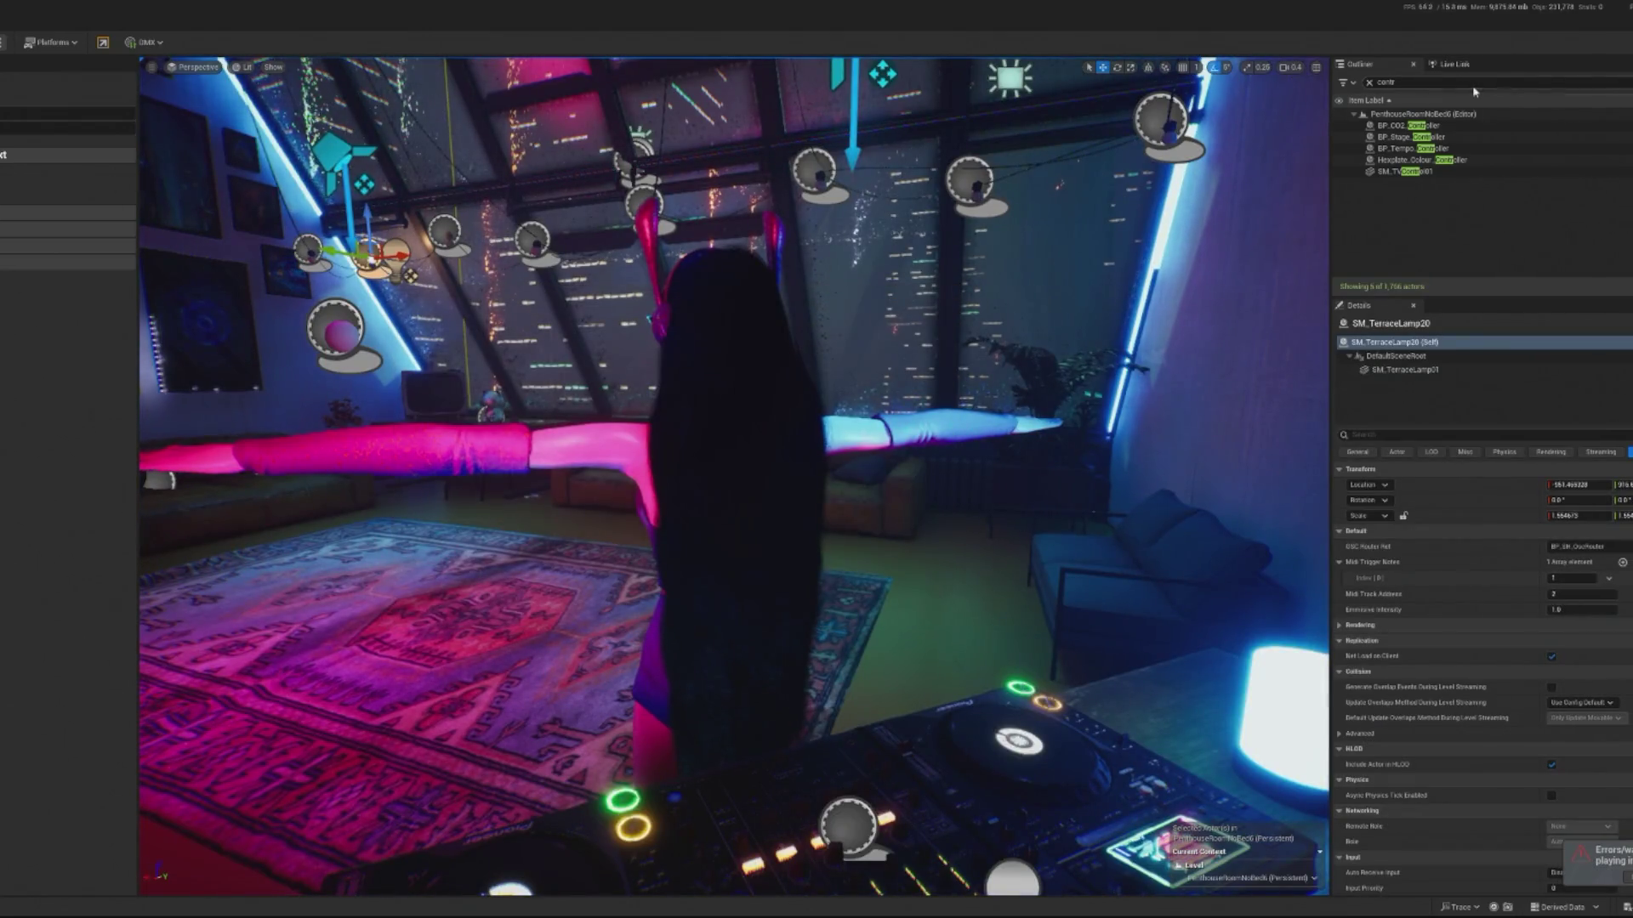
text(dj)
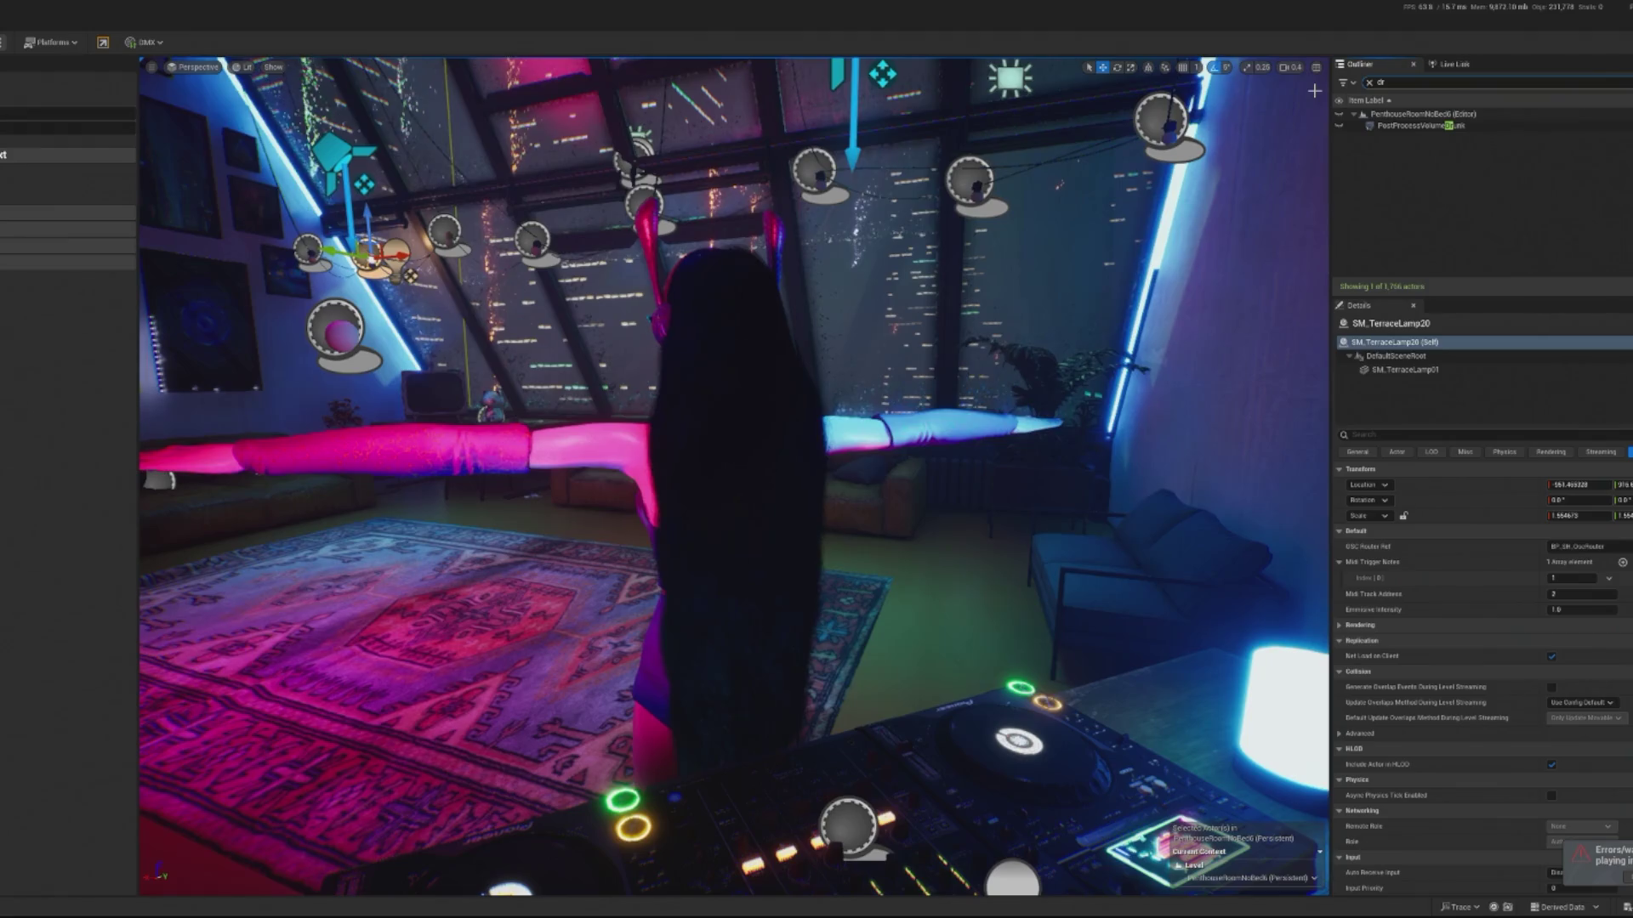
click(1422, 125)
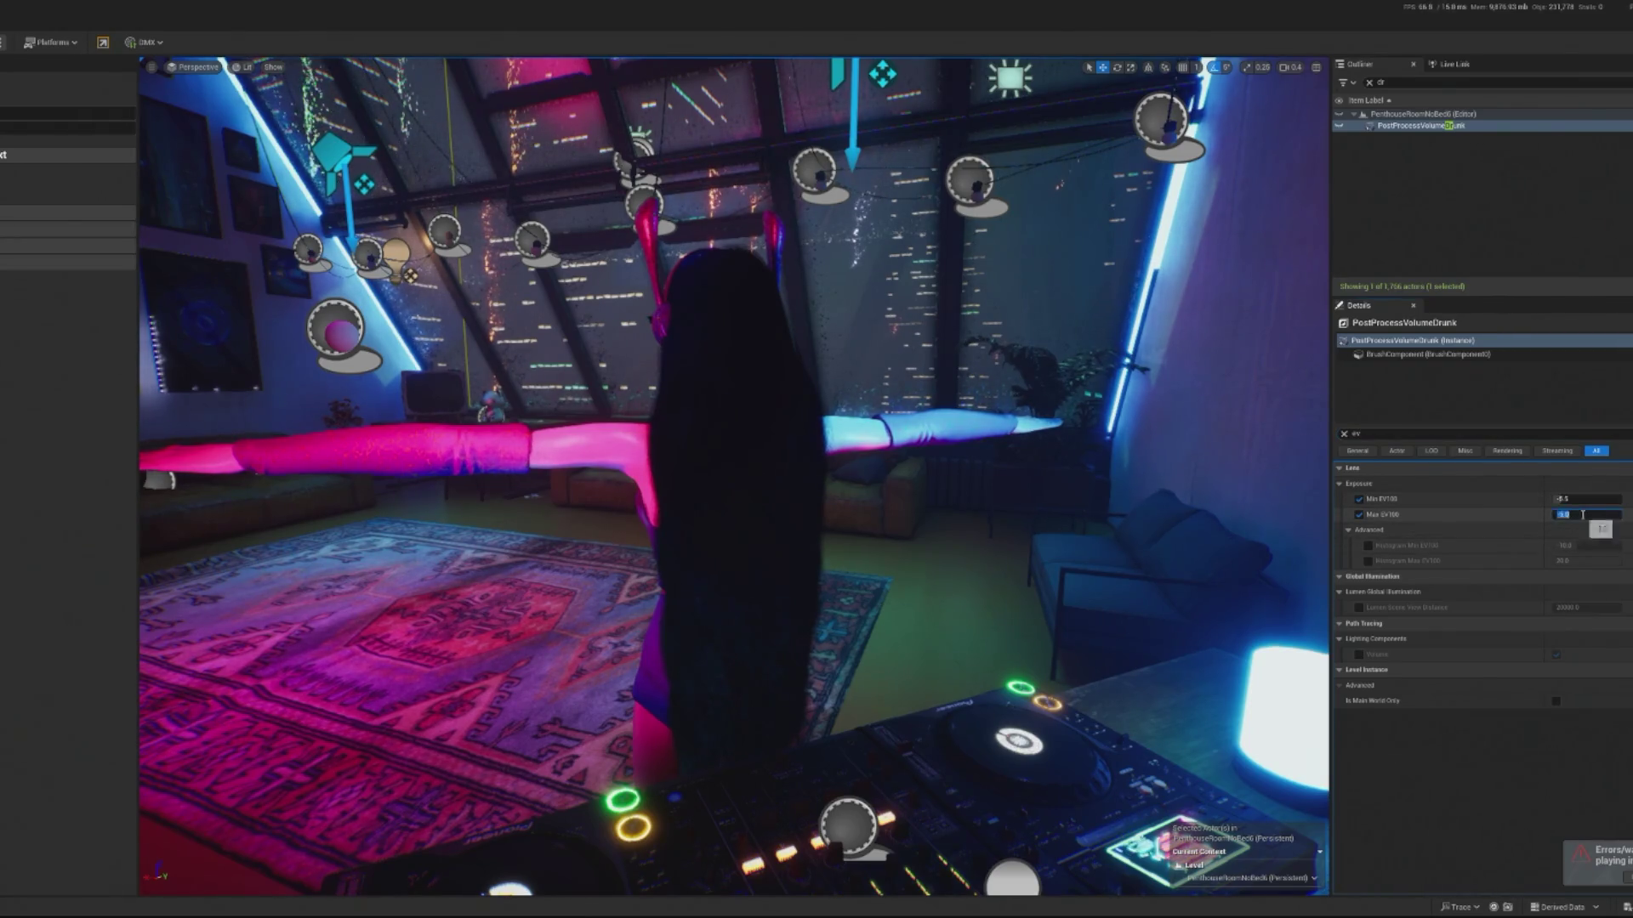
key(Return)
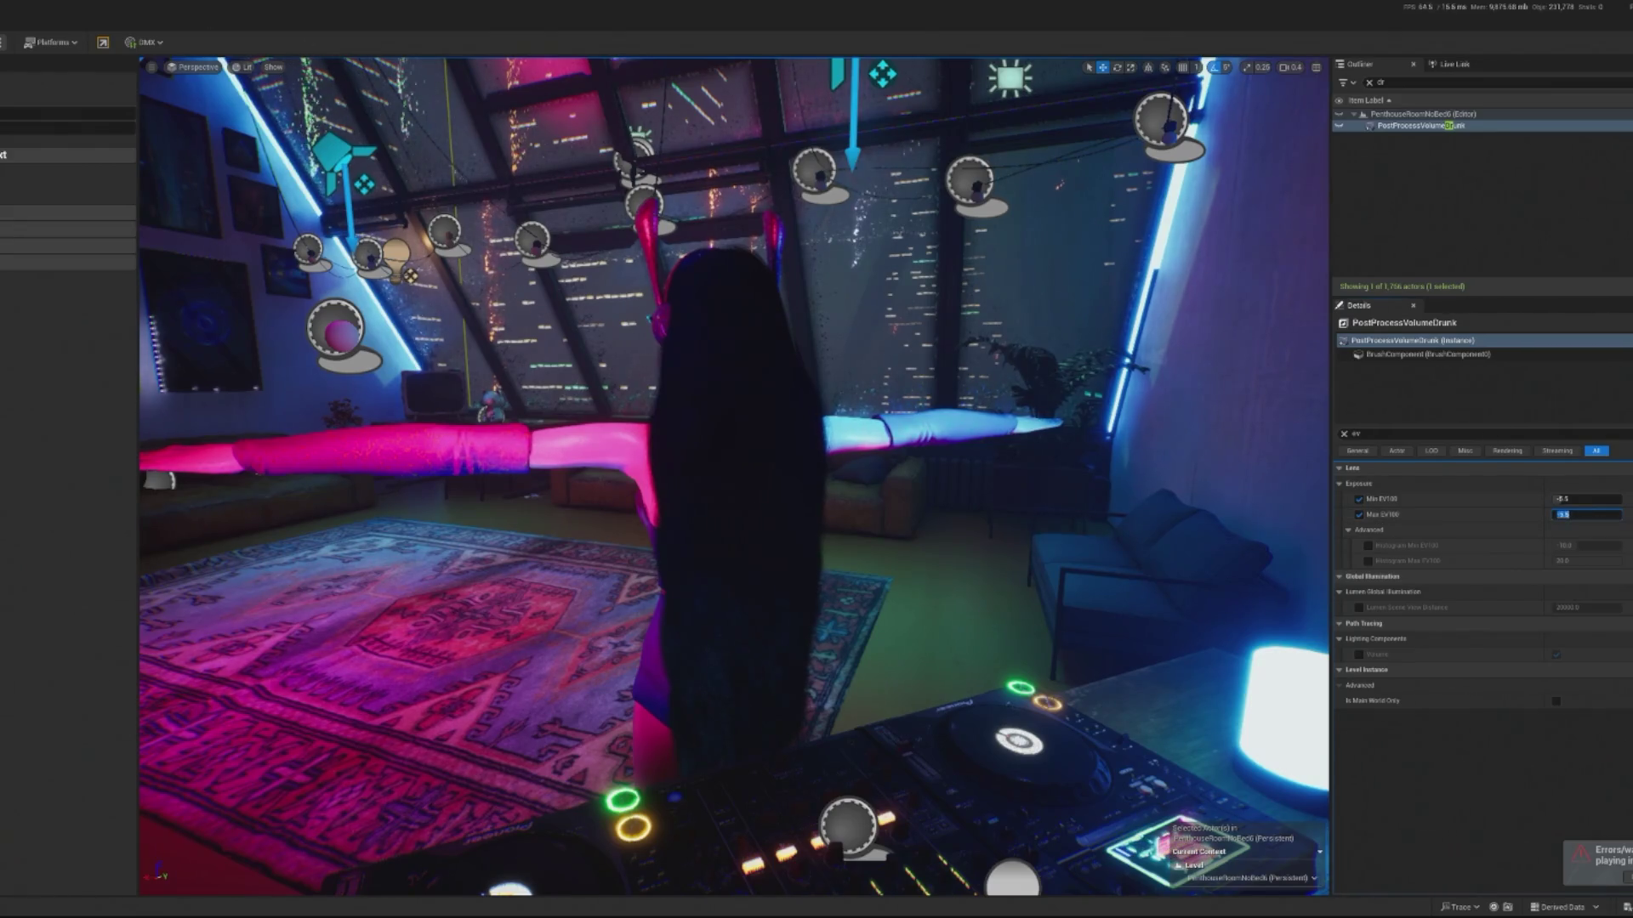
key(alt+p)
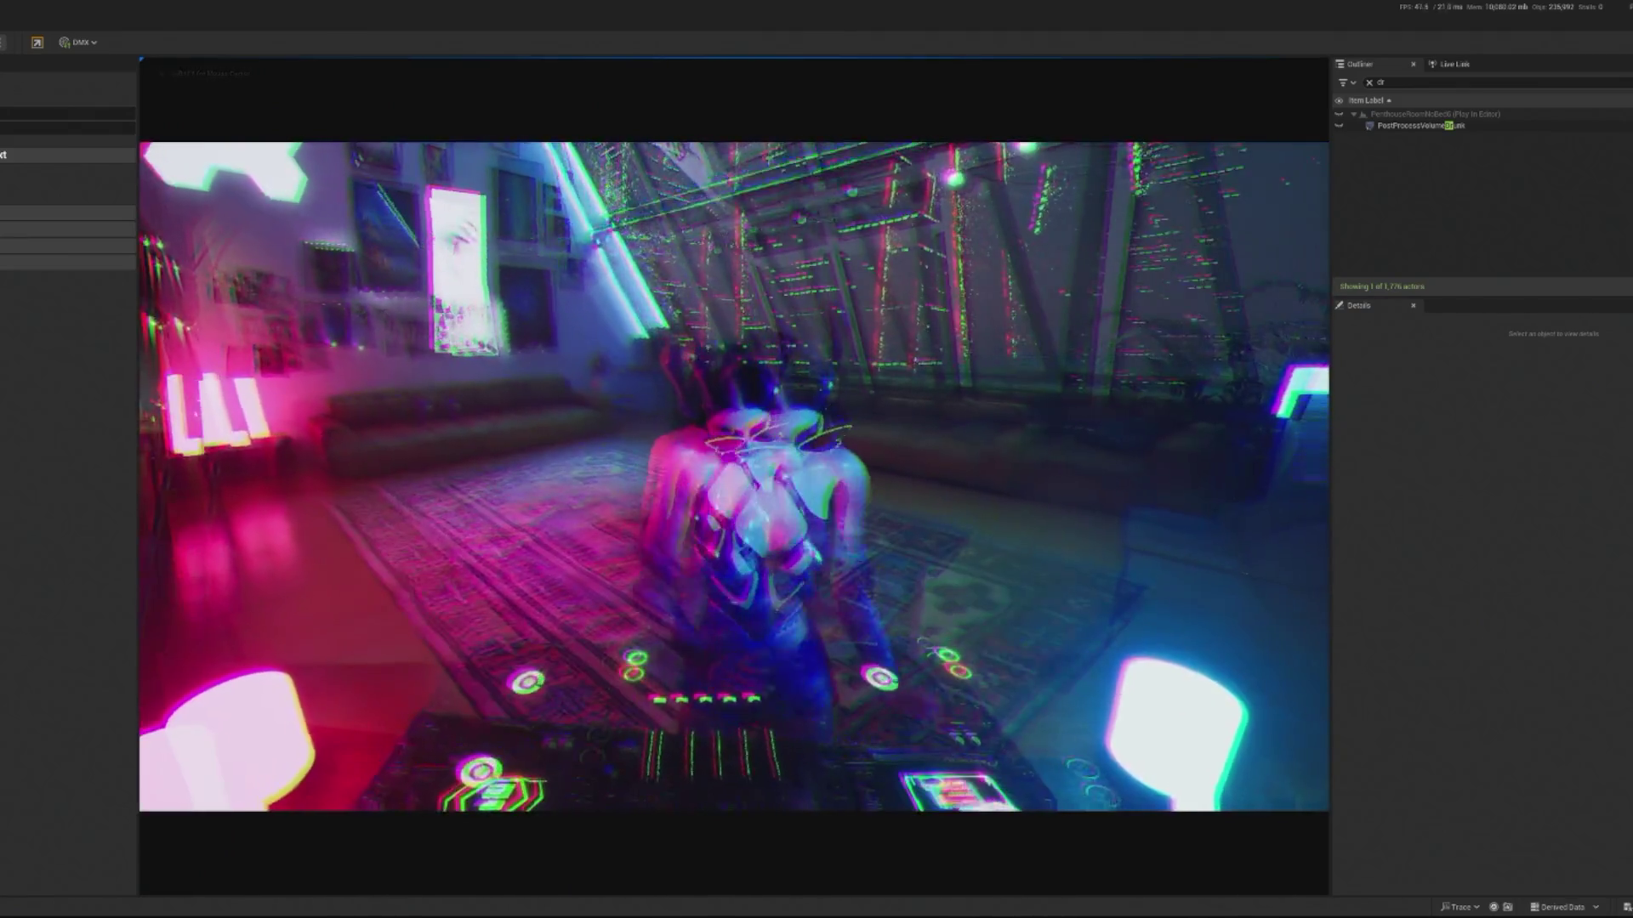
- Free and recapture the mouse during the running play-test, then end the session
key(shift+F1)
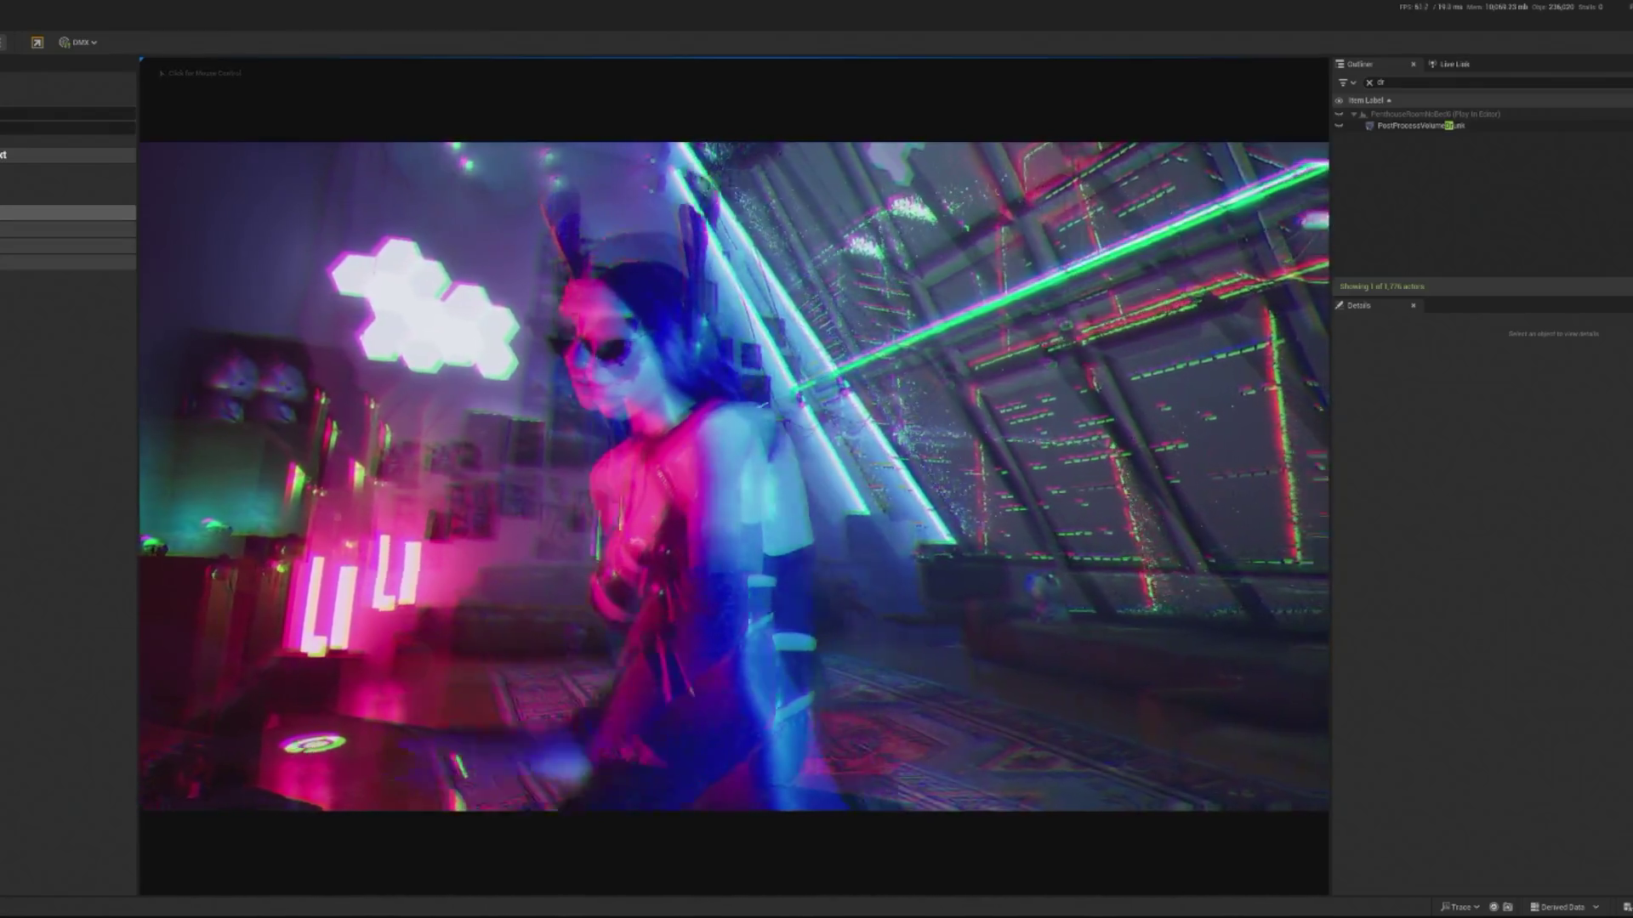
click(734, 476)
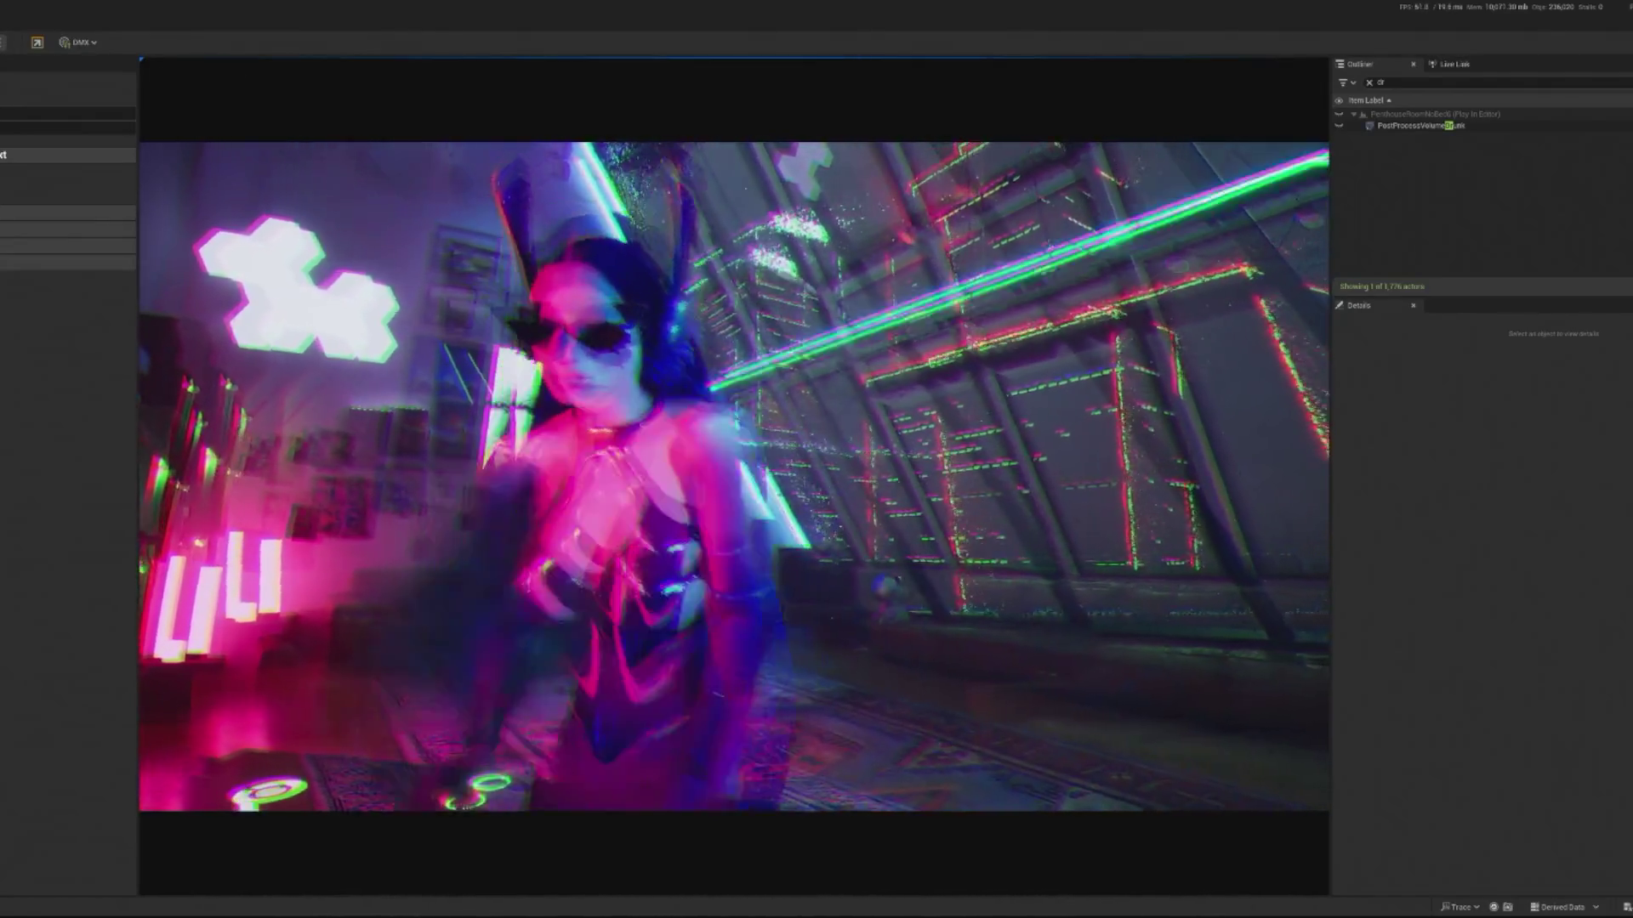
key(Escape)
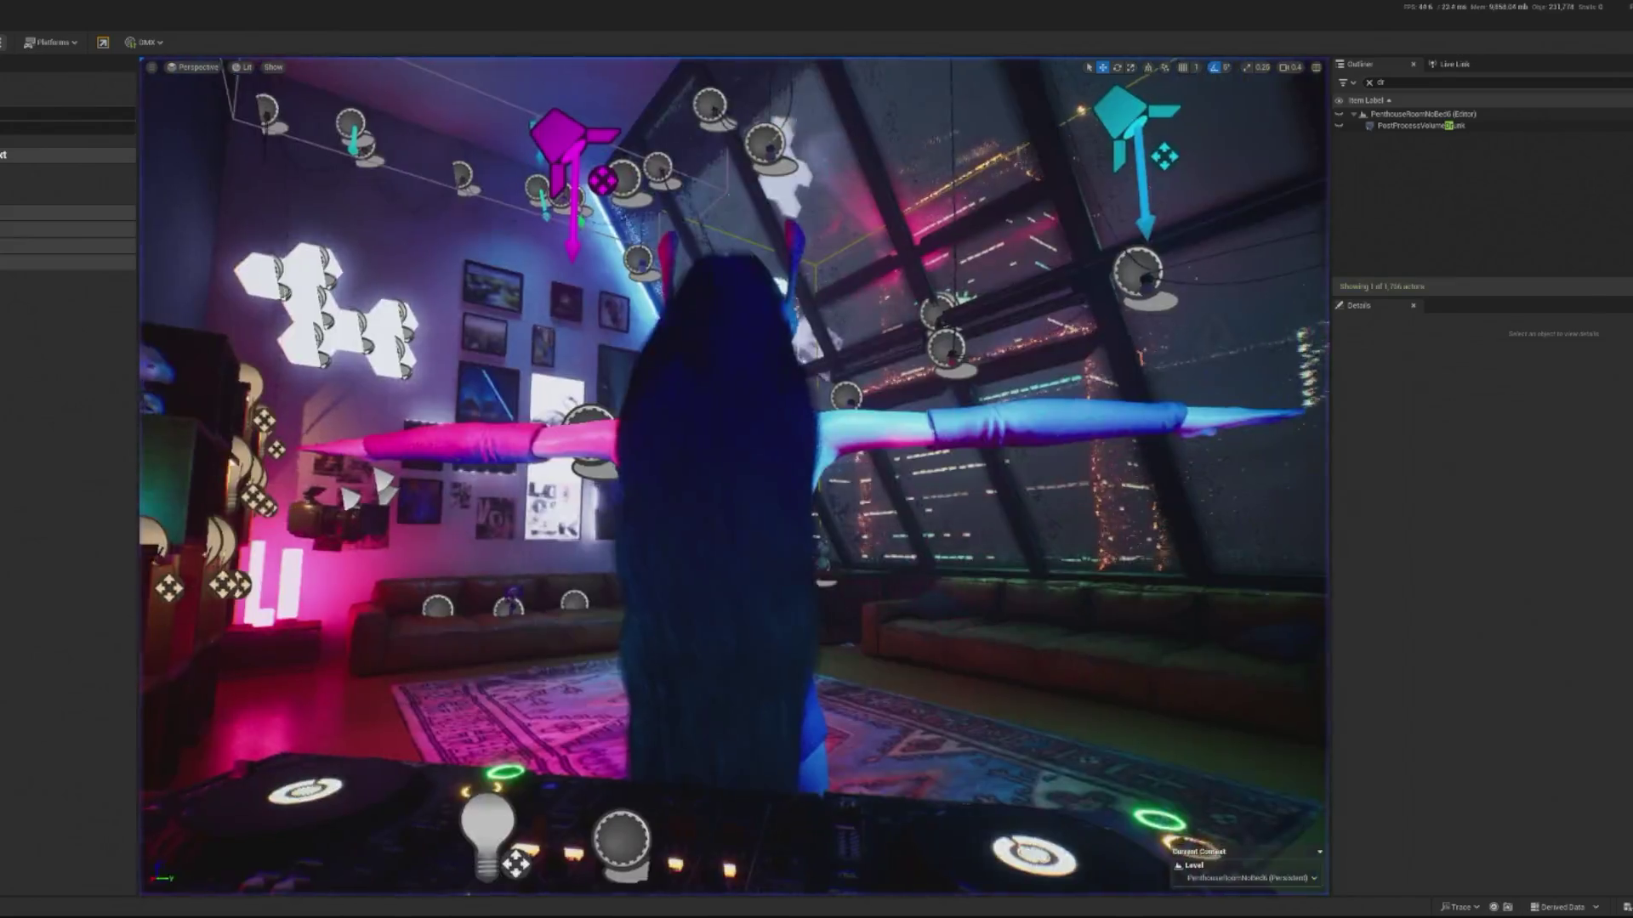
- Frame the hexagon light panel and find the colour controller with an Outliner search for 'control'
click(340, 327)
key(f)
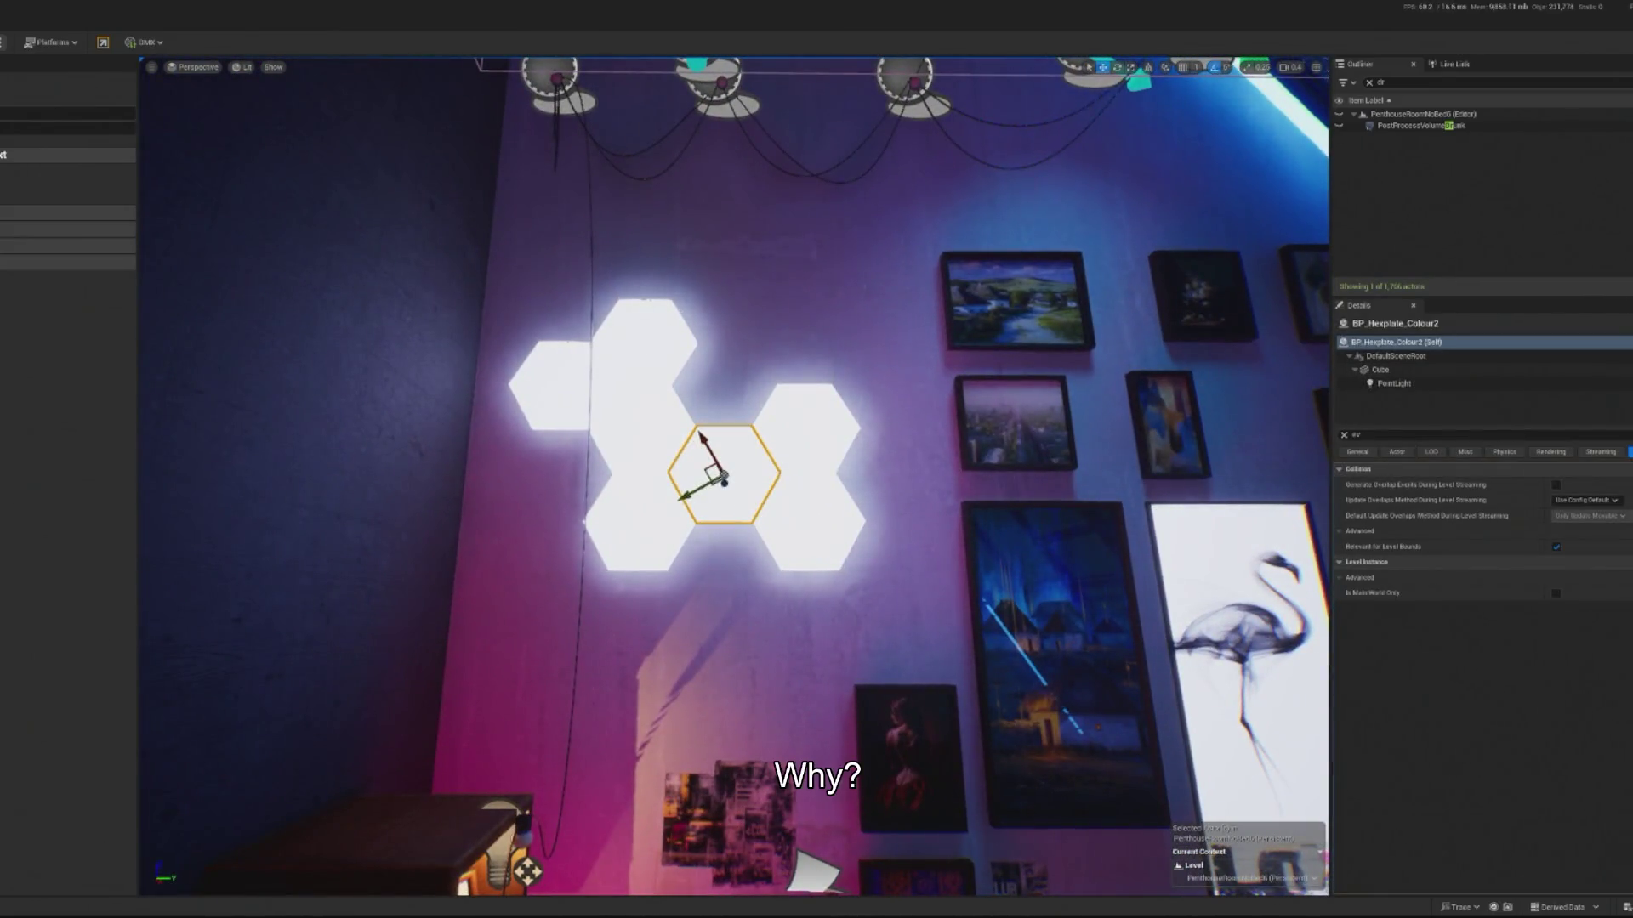
click(1369, 82)
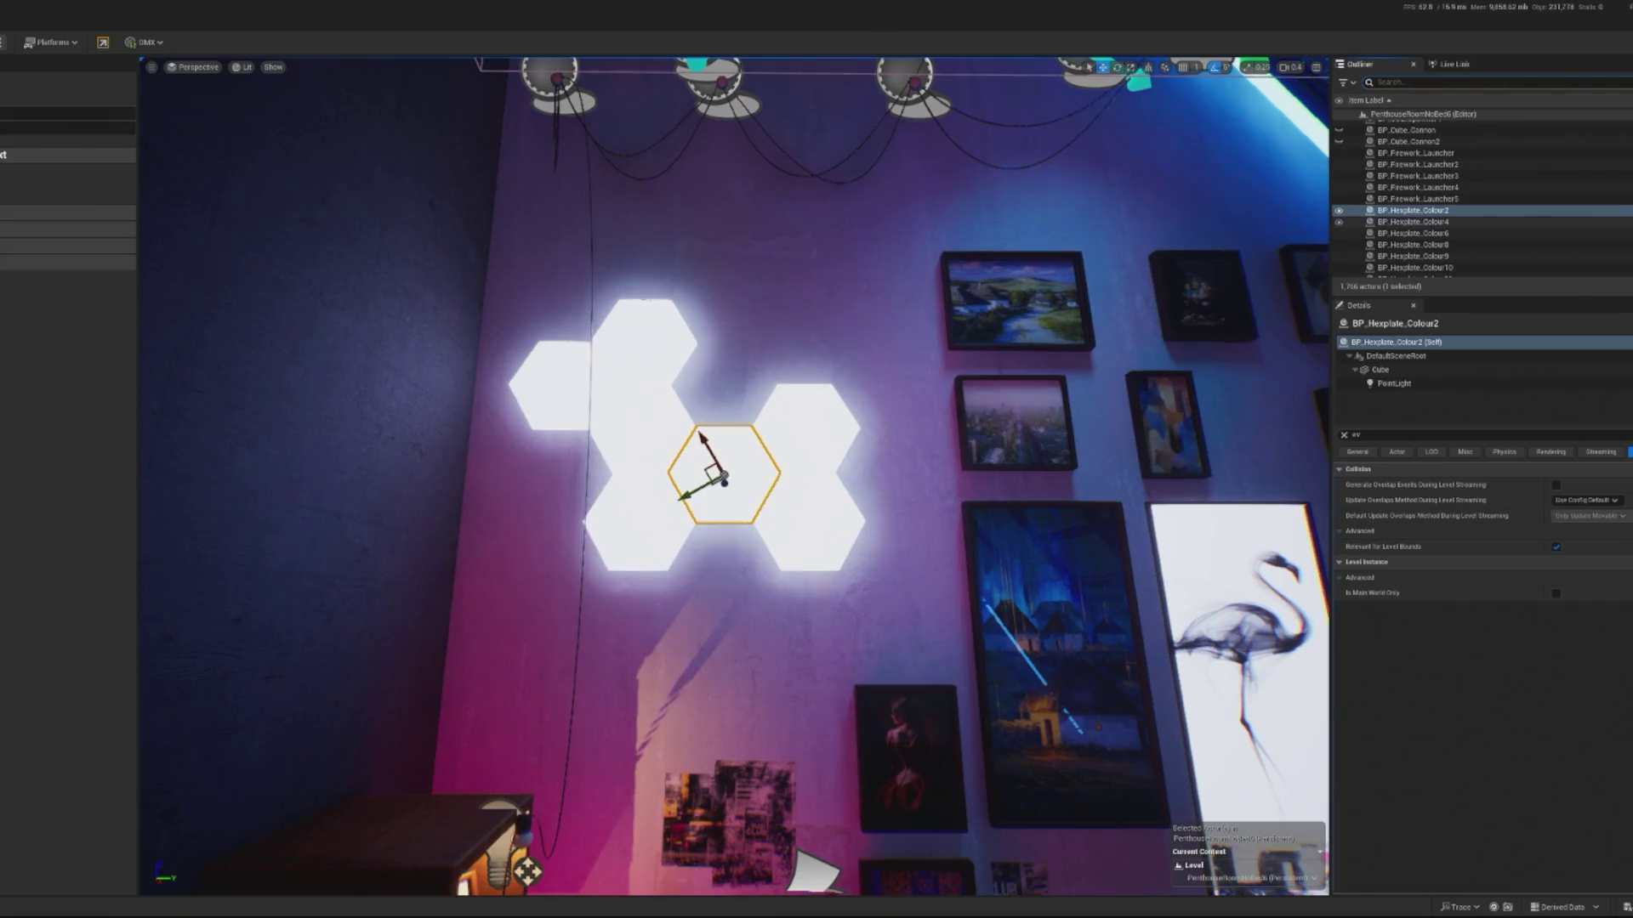
text(control)
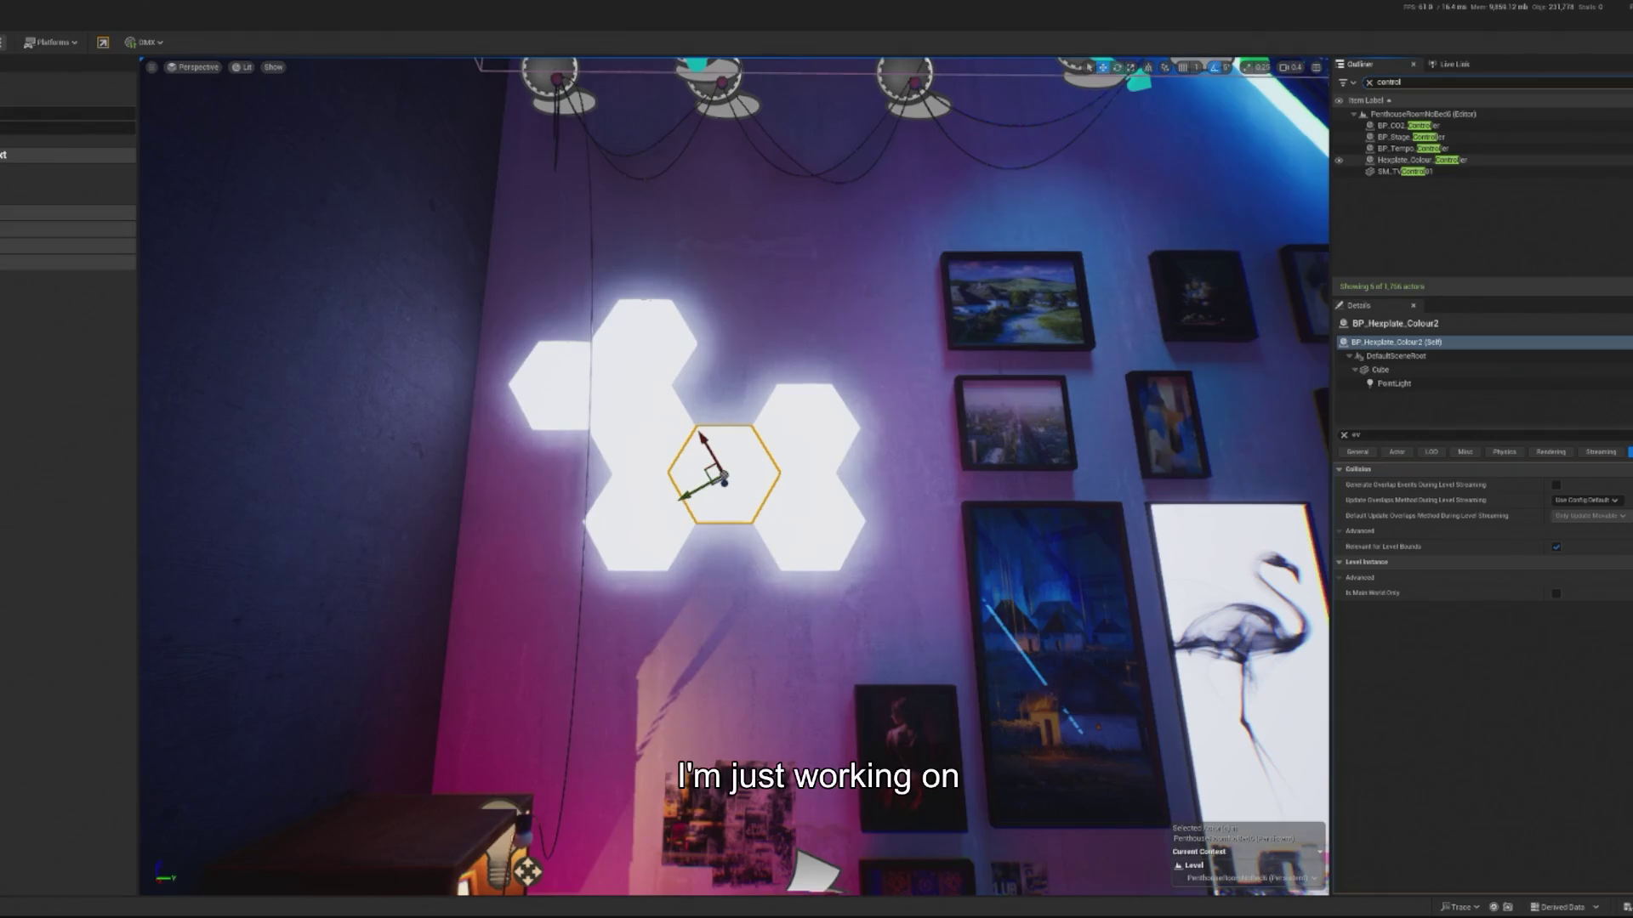
scroll(540, 367, down, 1)
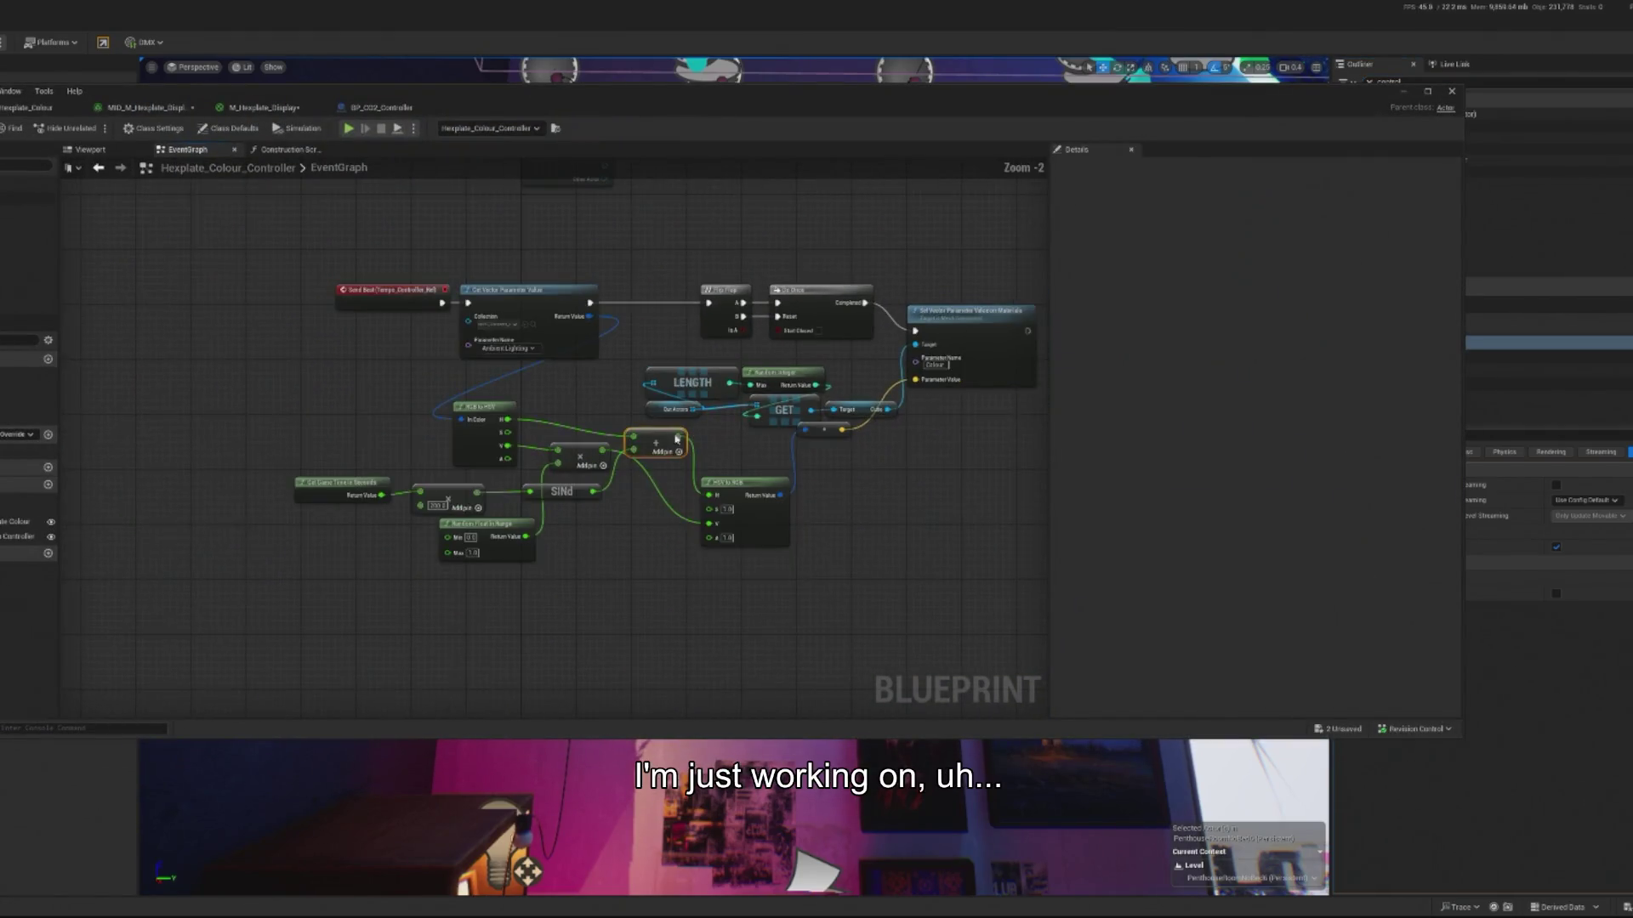
scroll(494, 471, up, 1)
- Add a Set Vector Parameter Value node beside the colour logic in the controller graph
drag(494, 471, 460, 475)
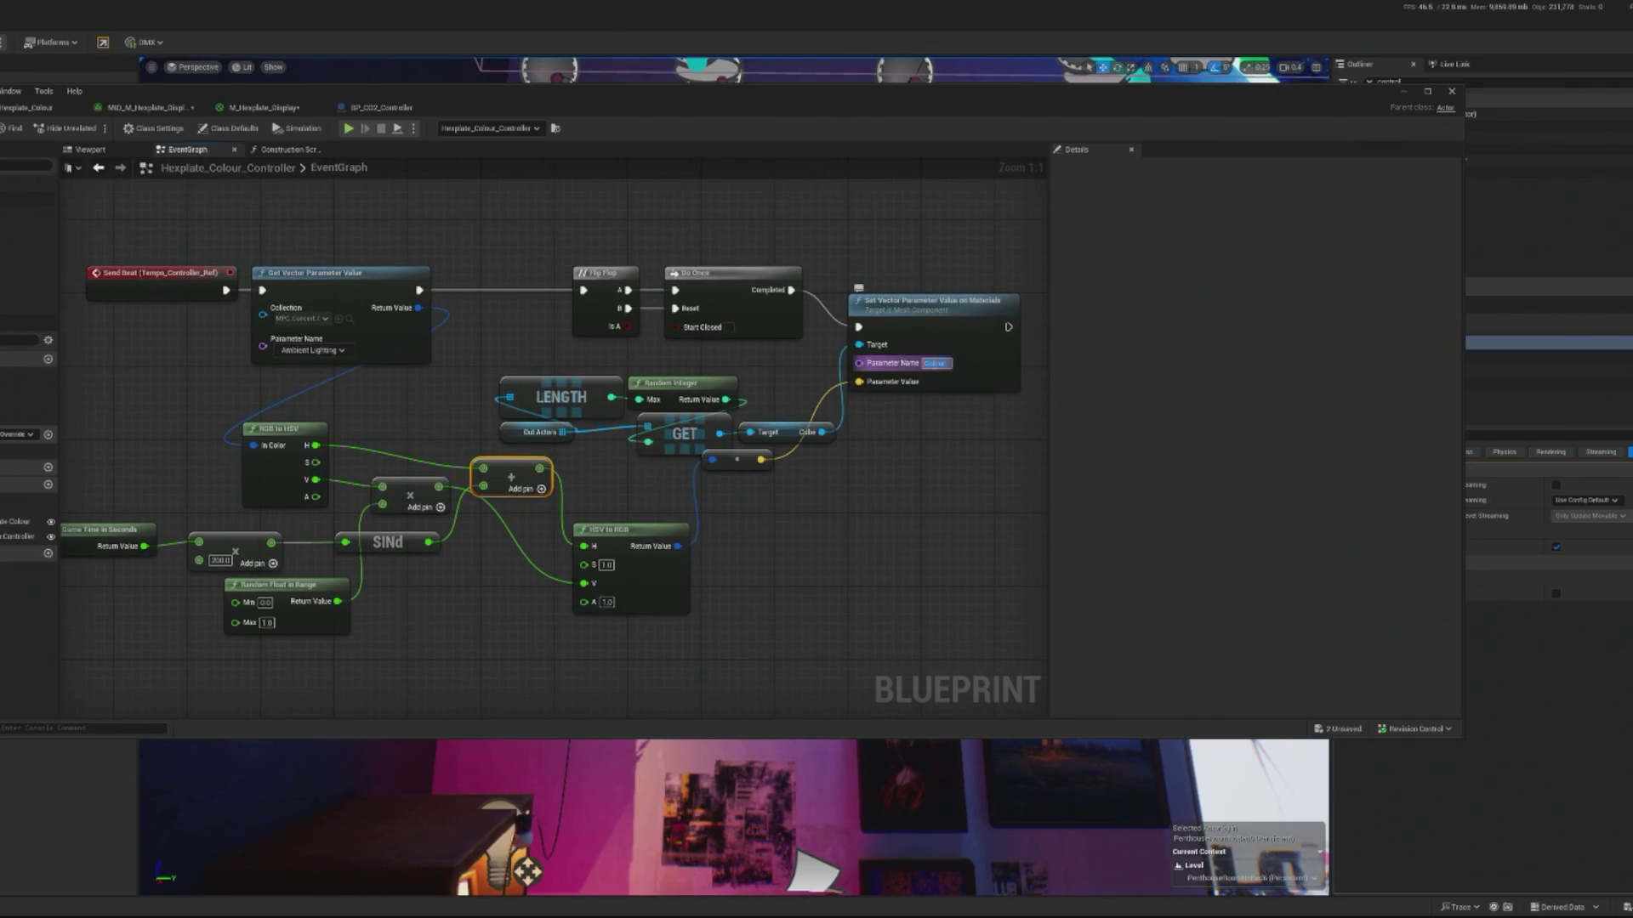
drag(955, 286, 794, 343)
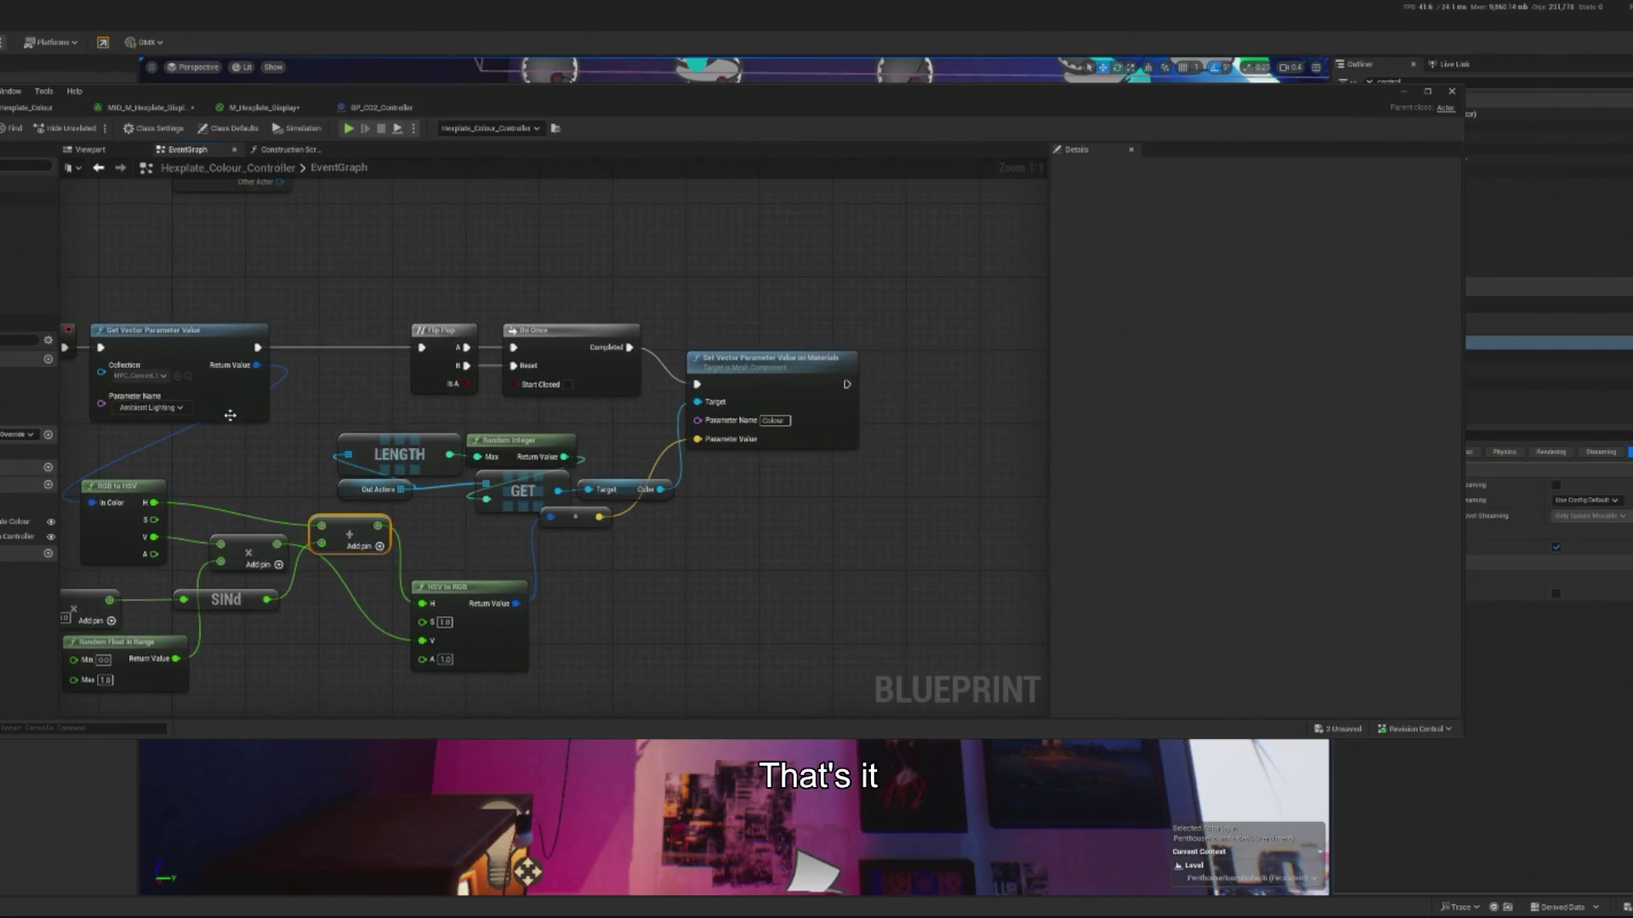
right_click(776, 286)
text(set)
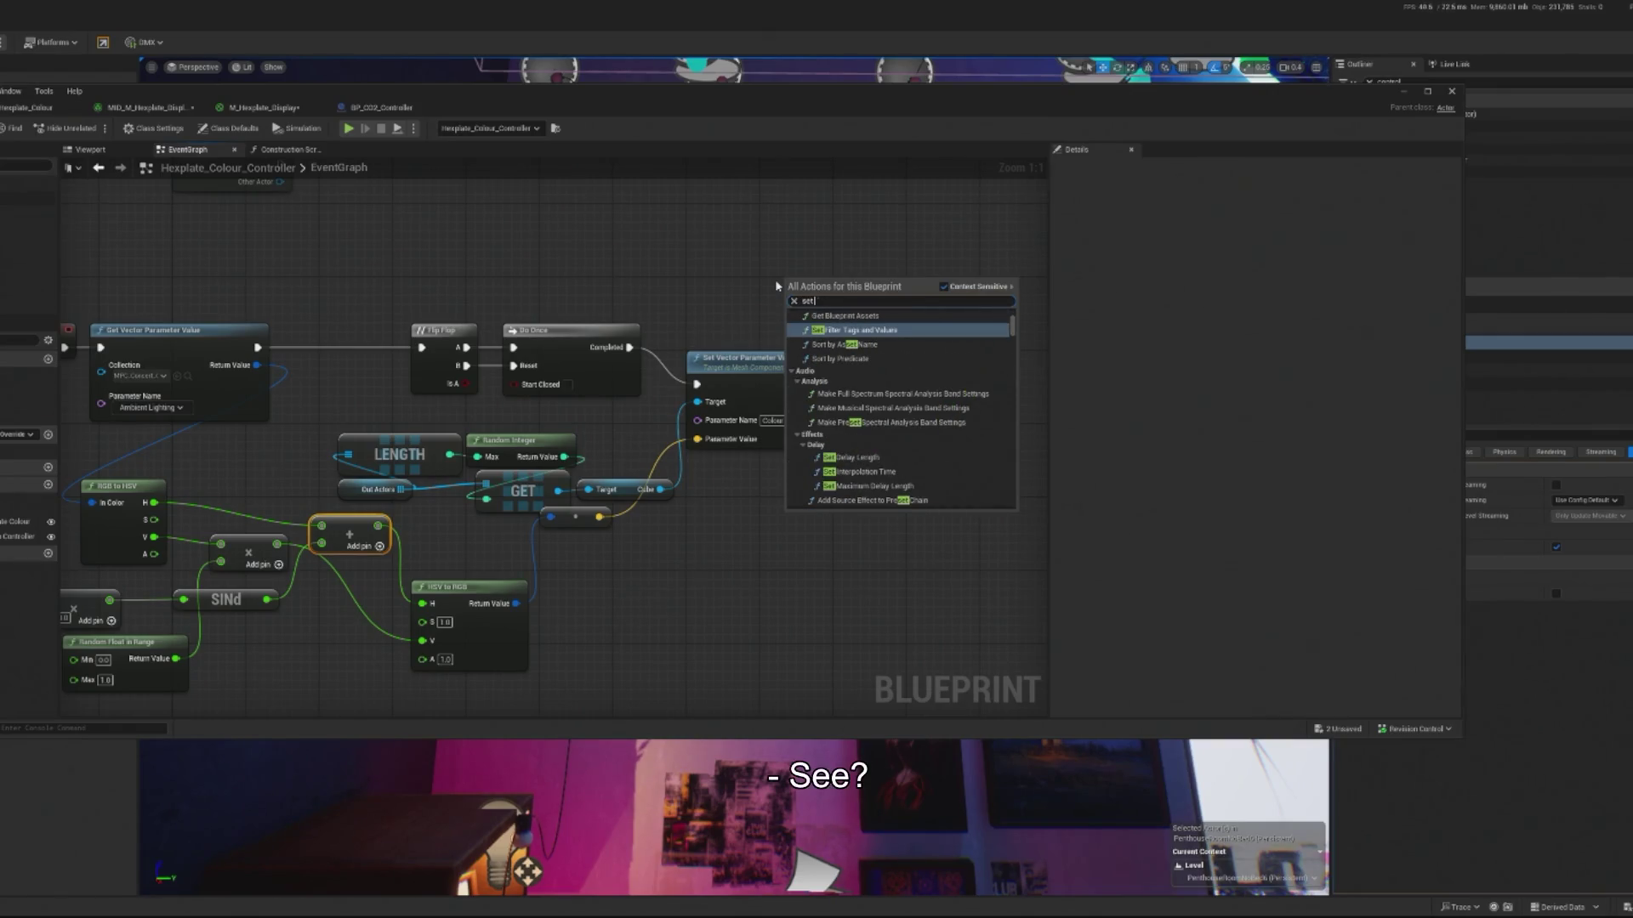
text( vector par)
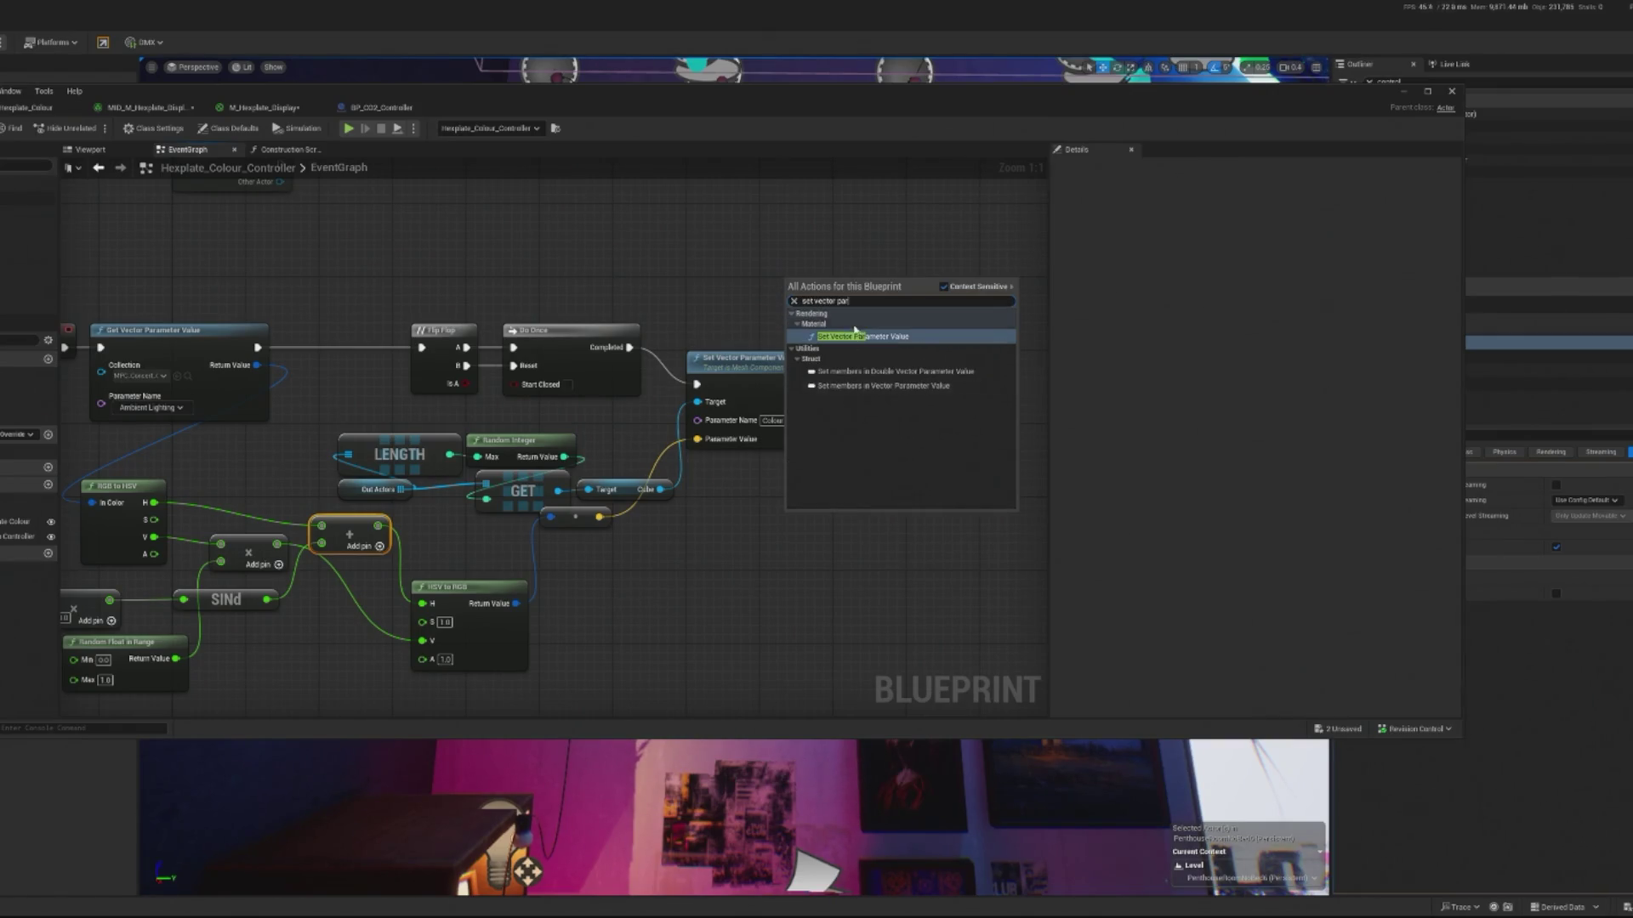
click(855, 335)
- Set the new node's collection to MPC_Concert and its parameter to Ambient Lighting
drag(812, 280, 777, 248)
click(787, 293)
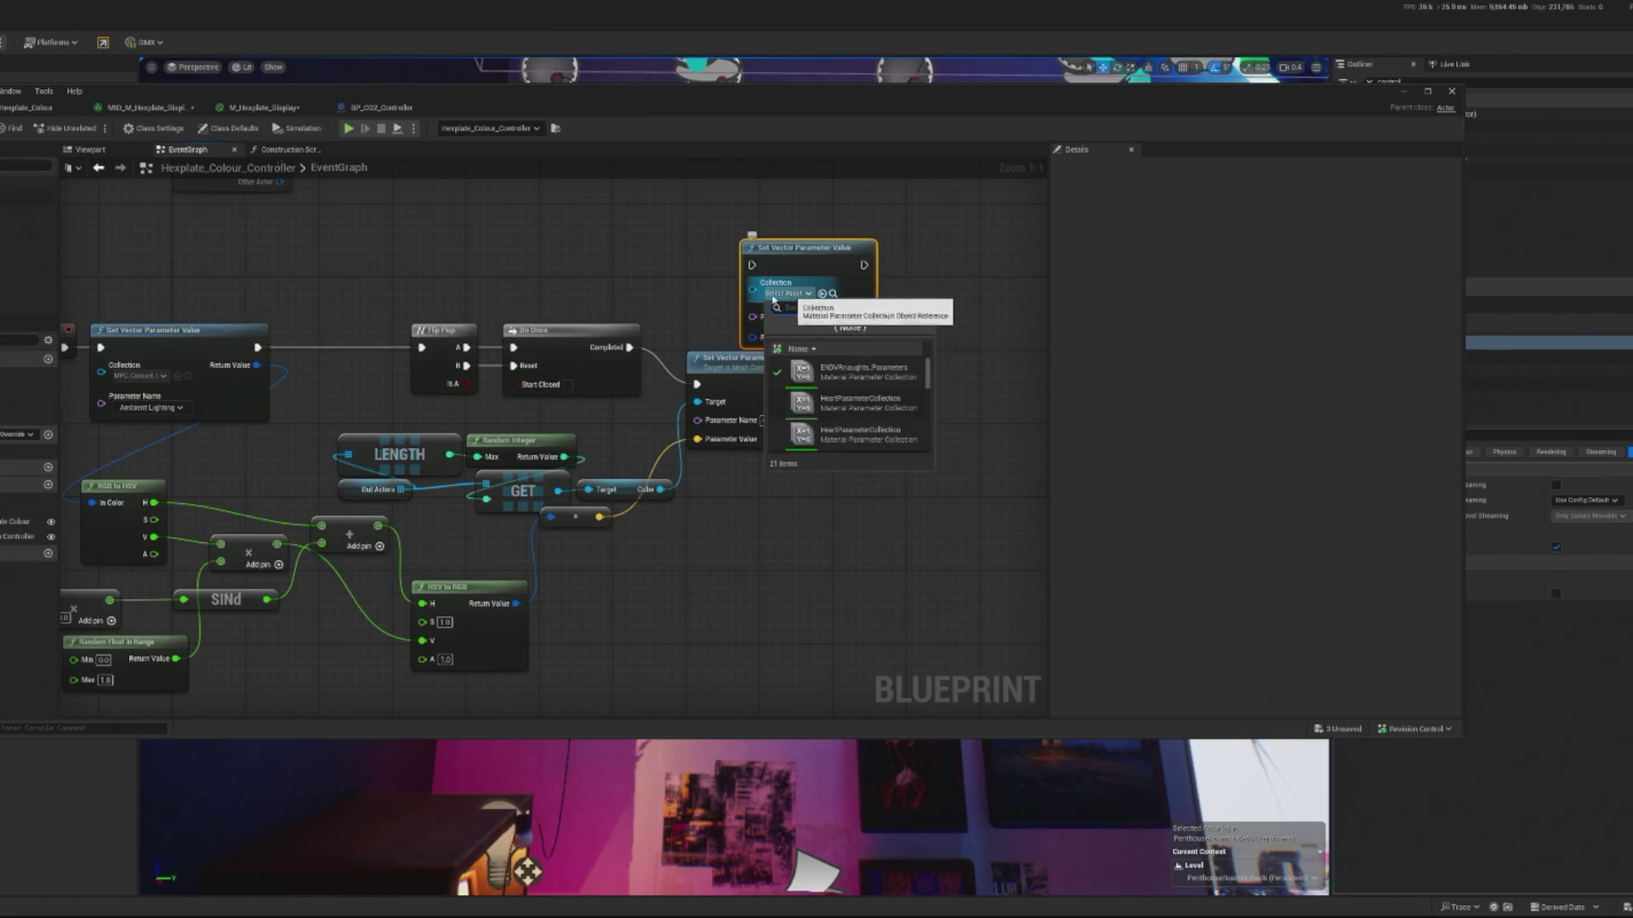
click(790, 293)
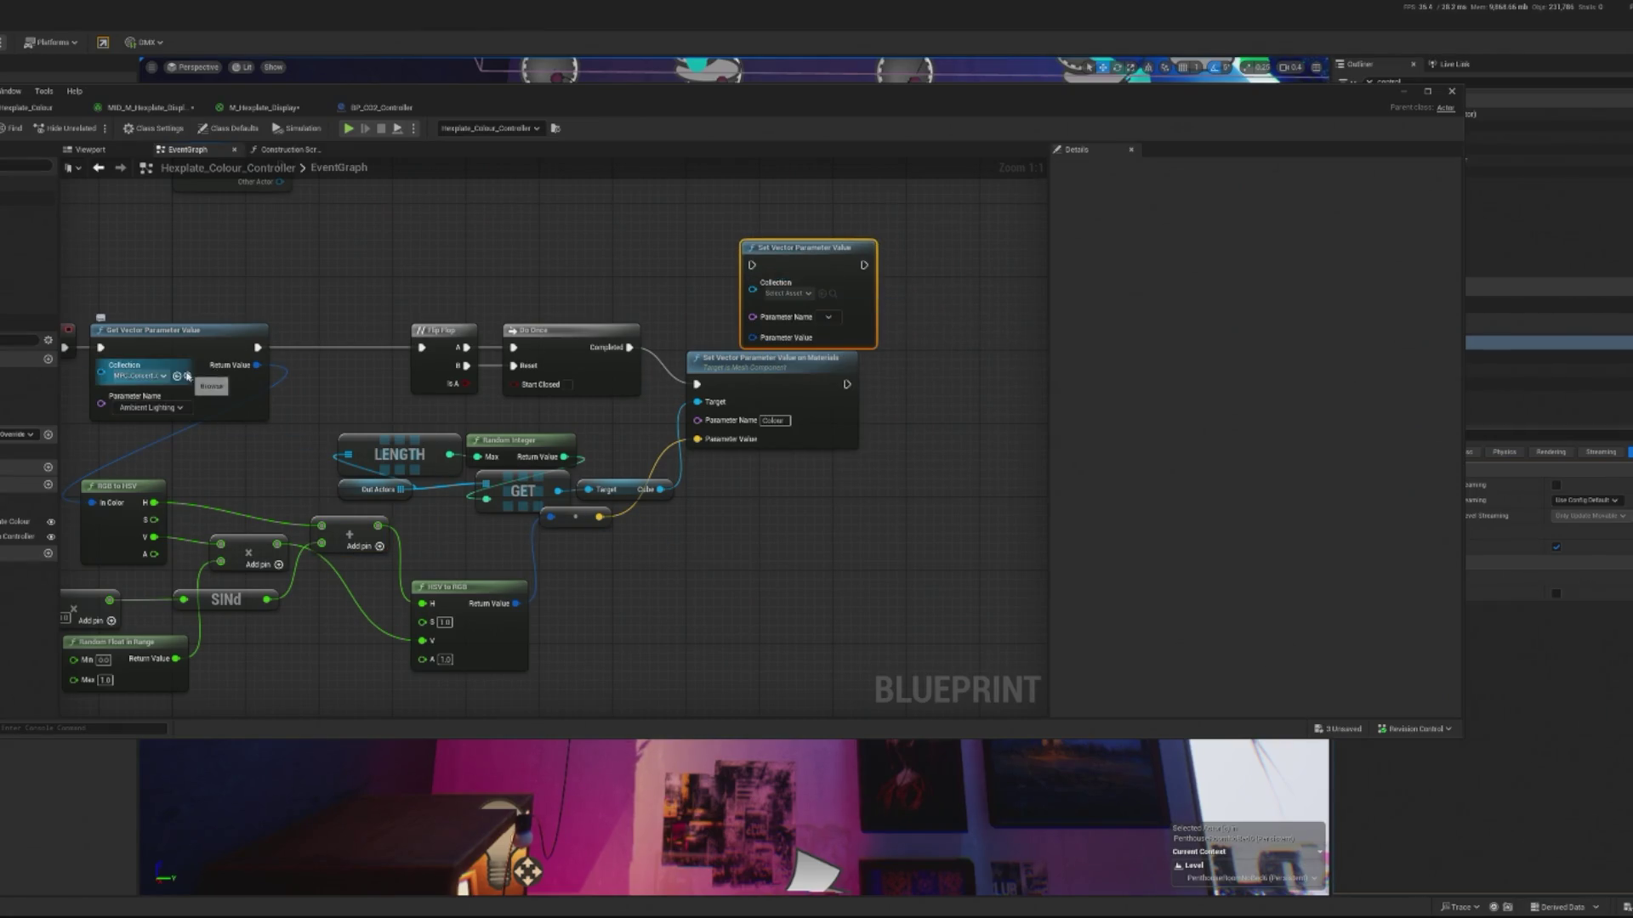
click(822, 294)
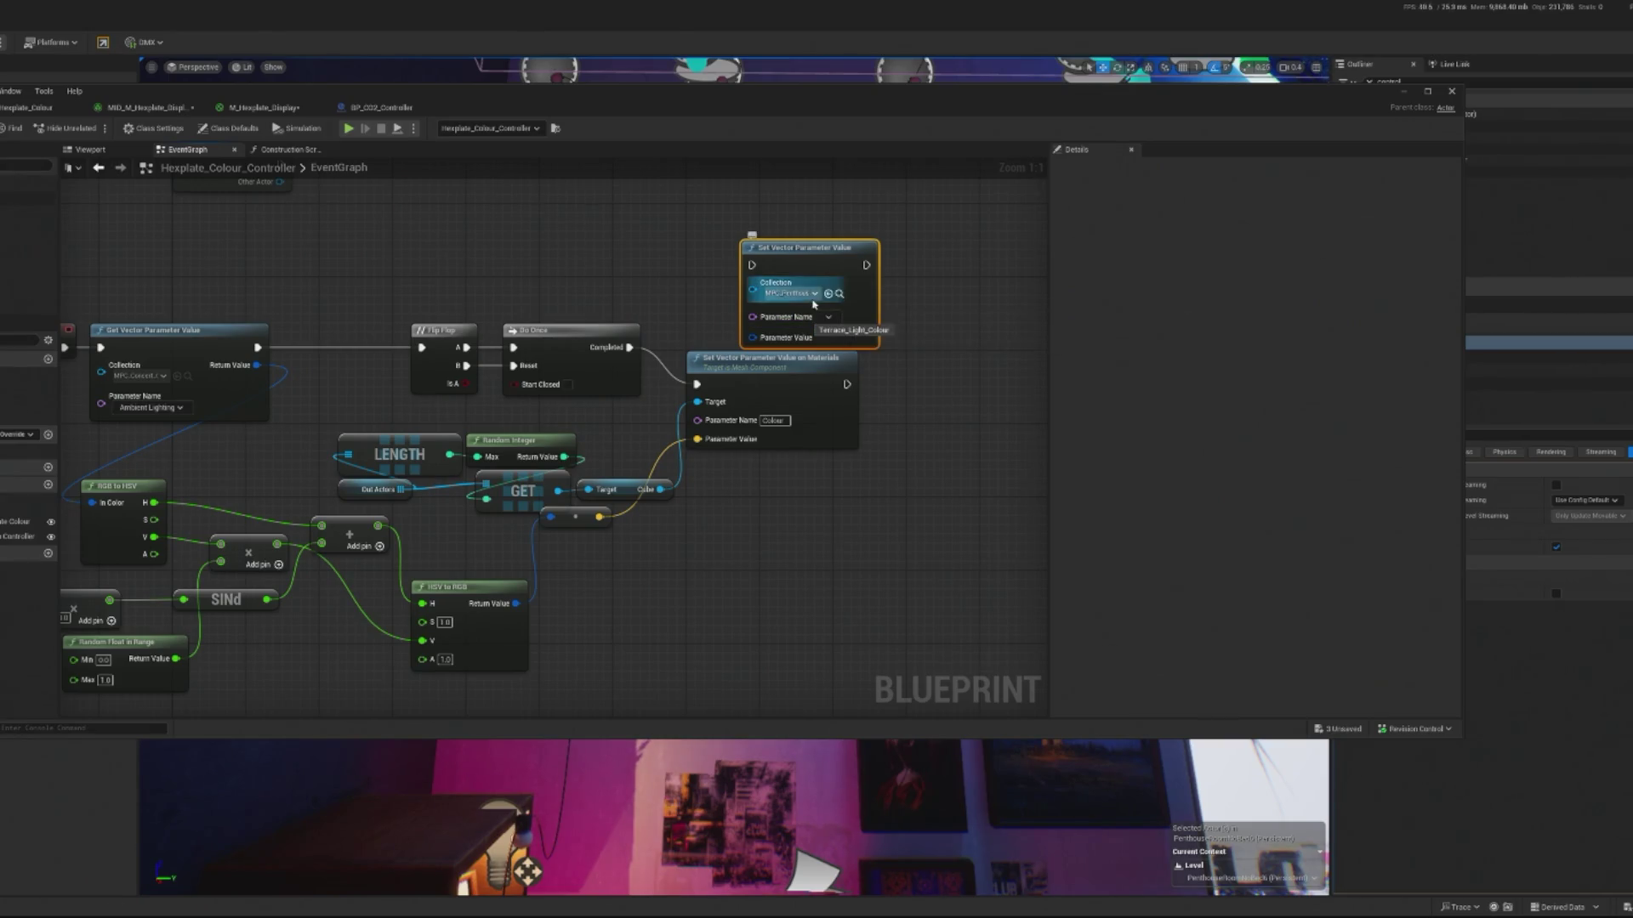
click(829, 294)
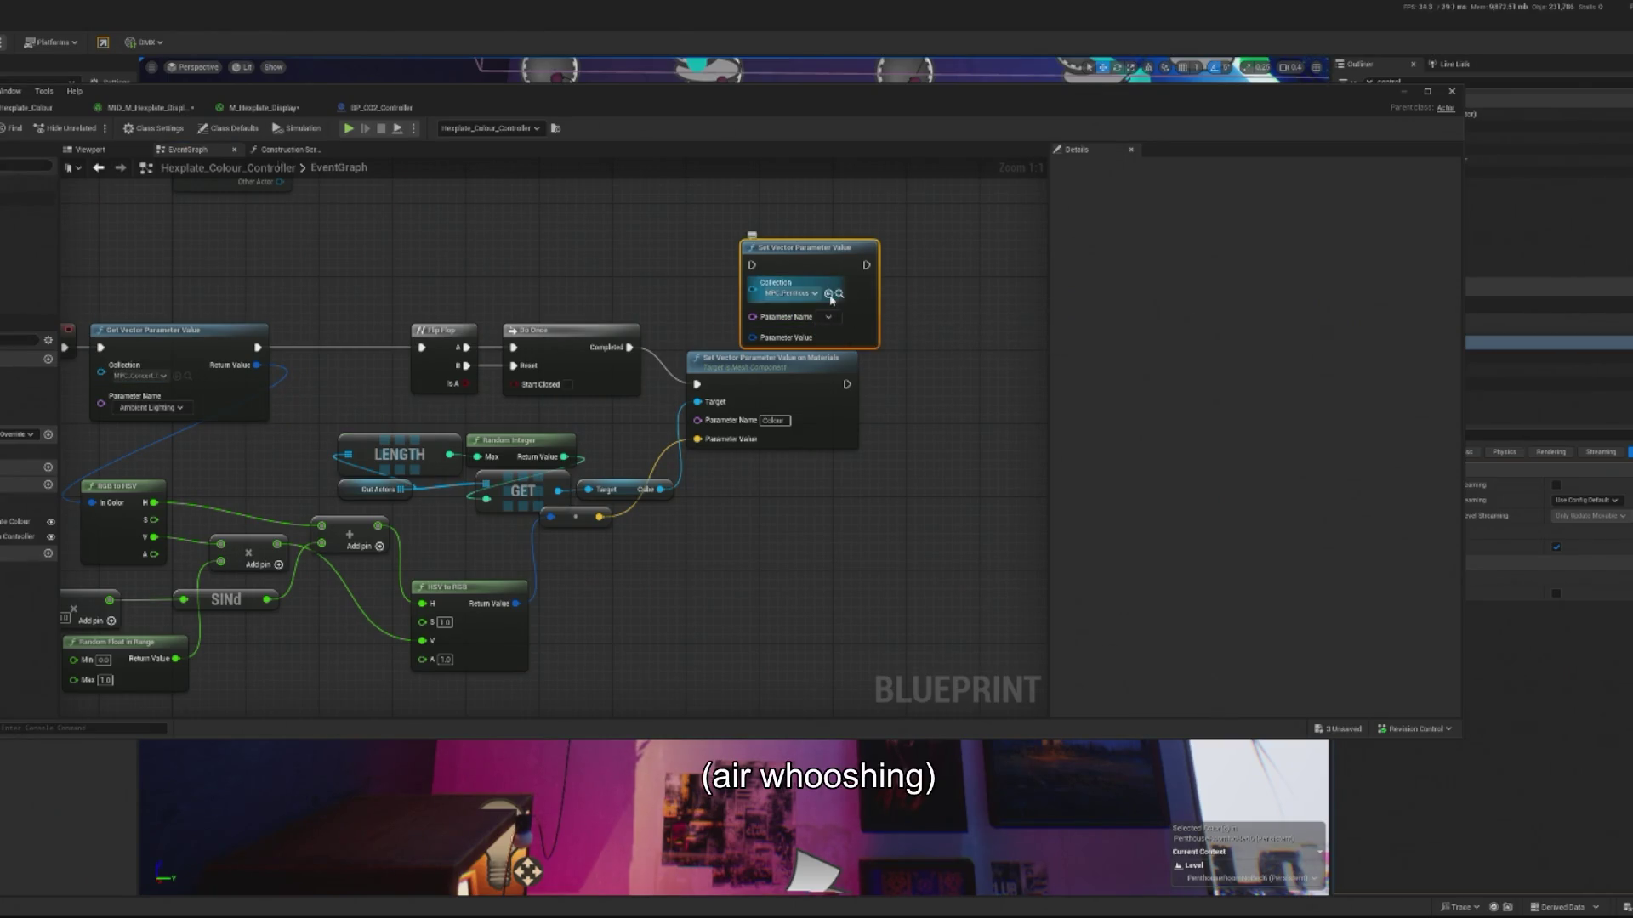
click(828, 317)
click(787, 318)
- Replace the on-Materials setter with the new node, wiring in Do Once and the HSV-to-RGB colour
click(795, 409)
key(Delete)
drag(811, 259, 763, 340)
drag(629, 347, 706, 347)
mouse_move(516, 603)
mouse_down()
mouse_move(692, 340)
mouse_move(706, 428)
mouse_up()
click(613, 492)
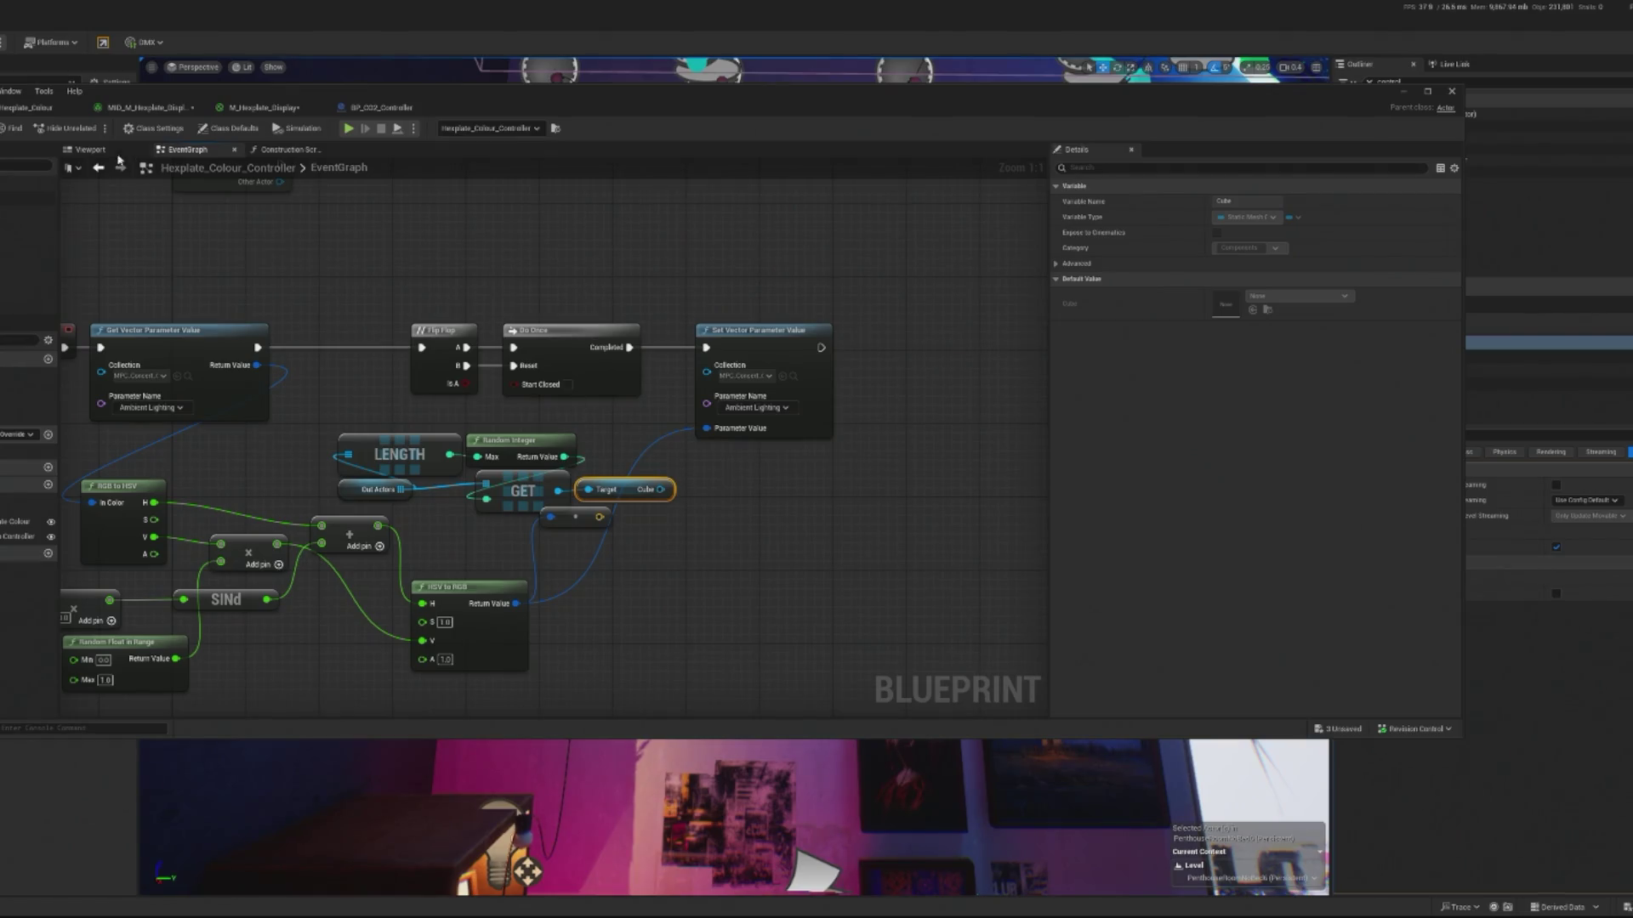
click(42, 109)
click(255, 108)
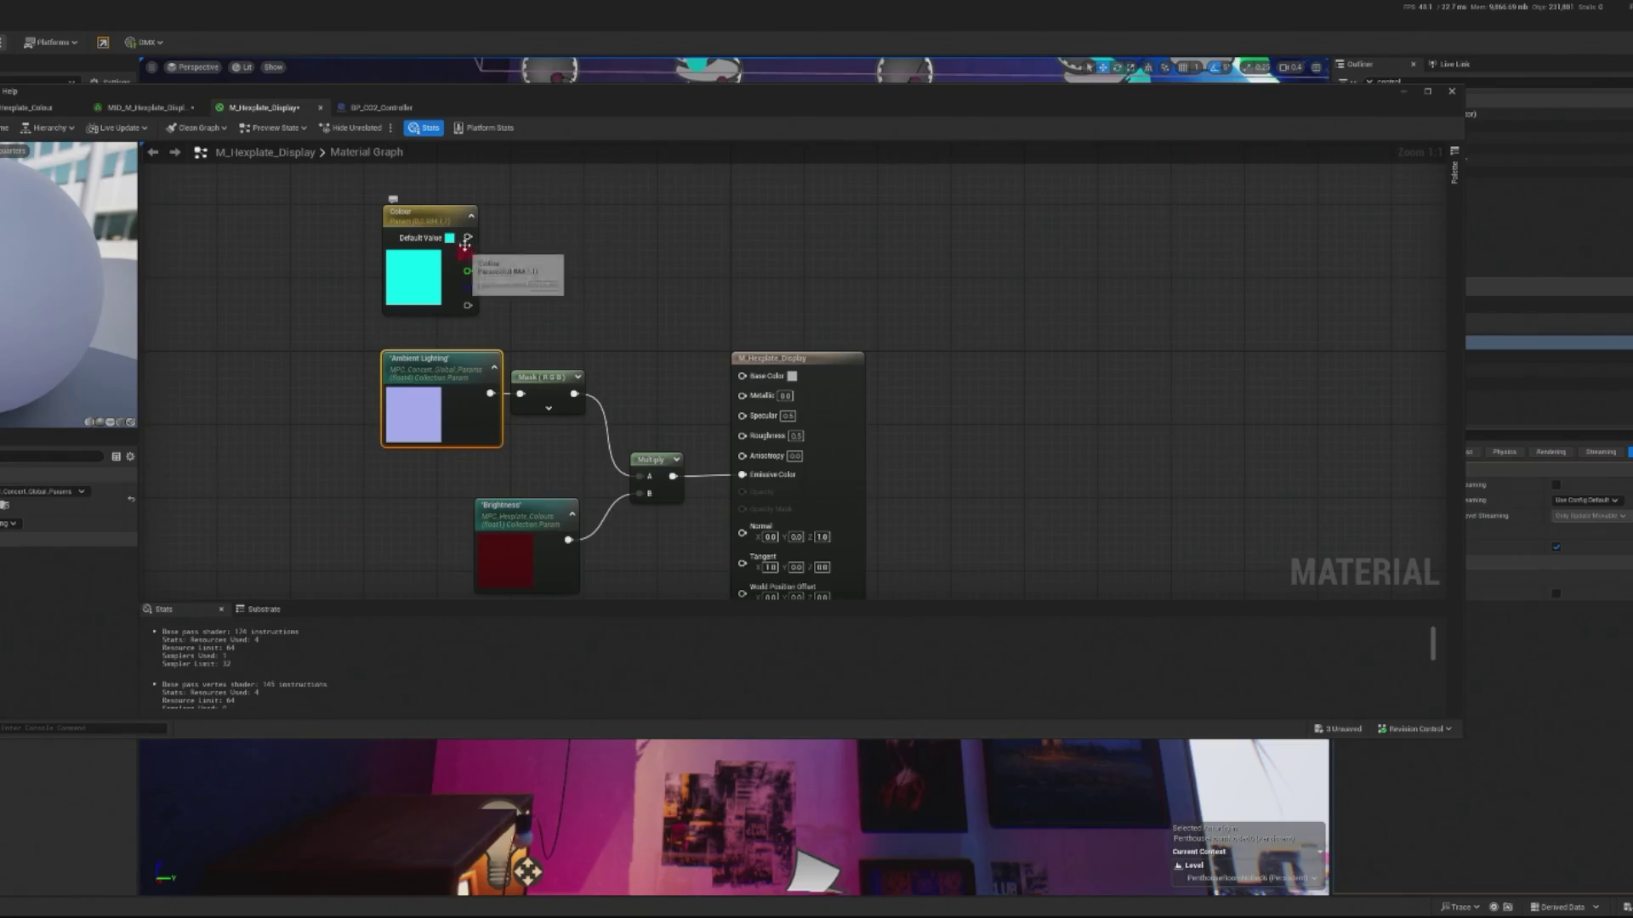
- In M_Hexplate_Display, feed Colour into Multiply, delete the Ambient Lighting and Mask nodes, and apply
mouse_move(469, 238)
mouse_down()
mouse_move(651, 400)
mouse_move(645, 477)
mouse_up()
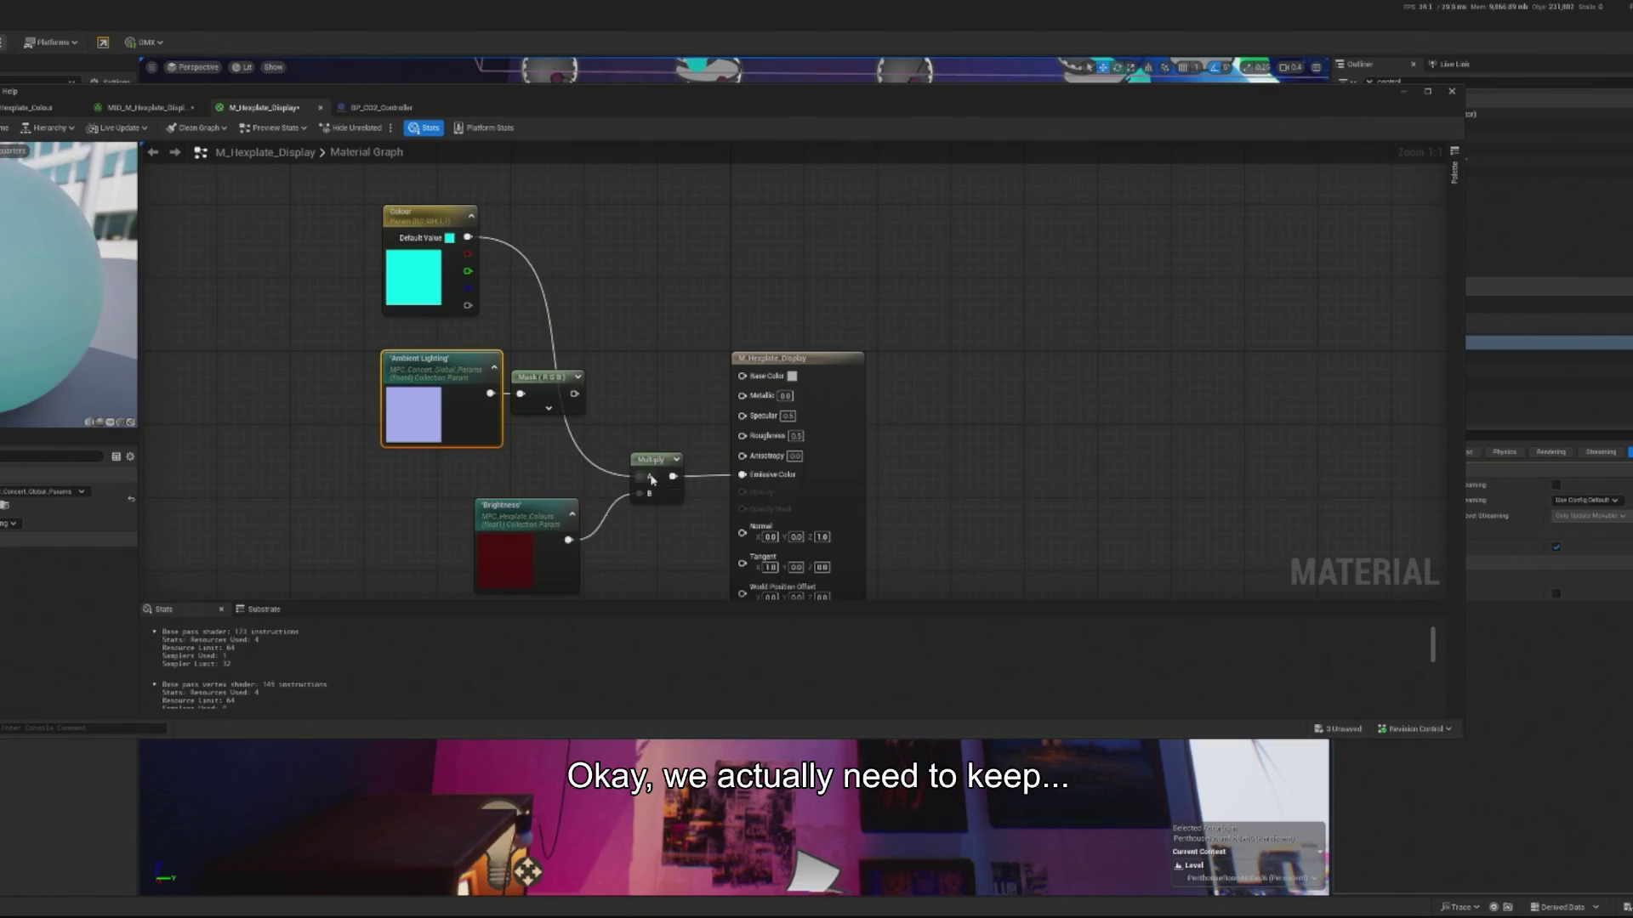
drag(529, 432, 529, 432)
key(Delete)
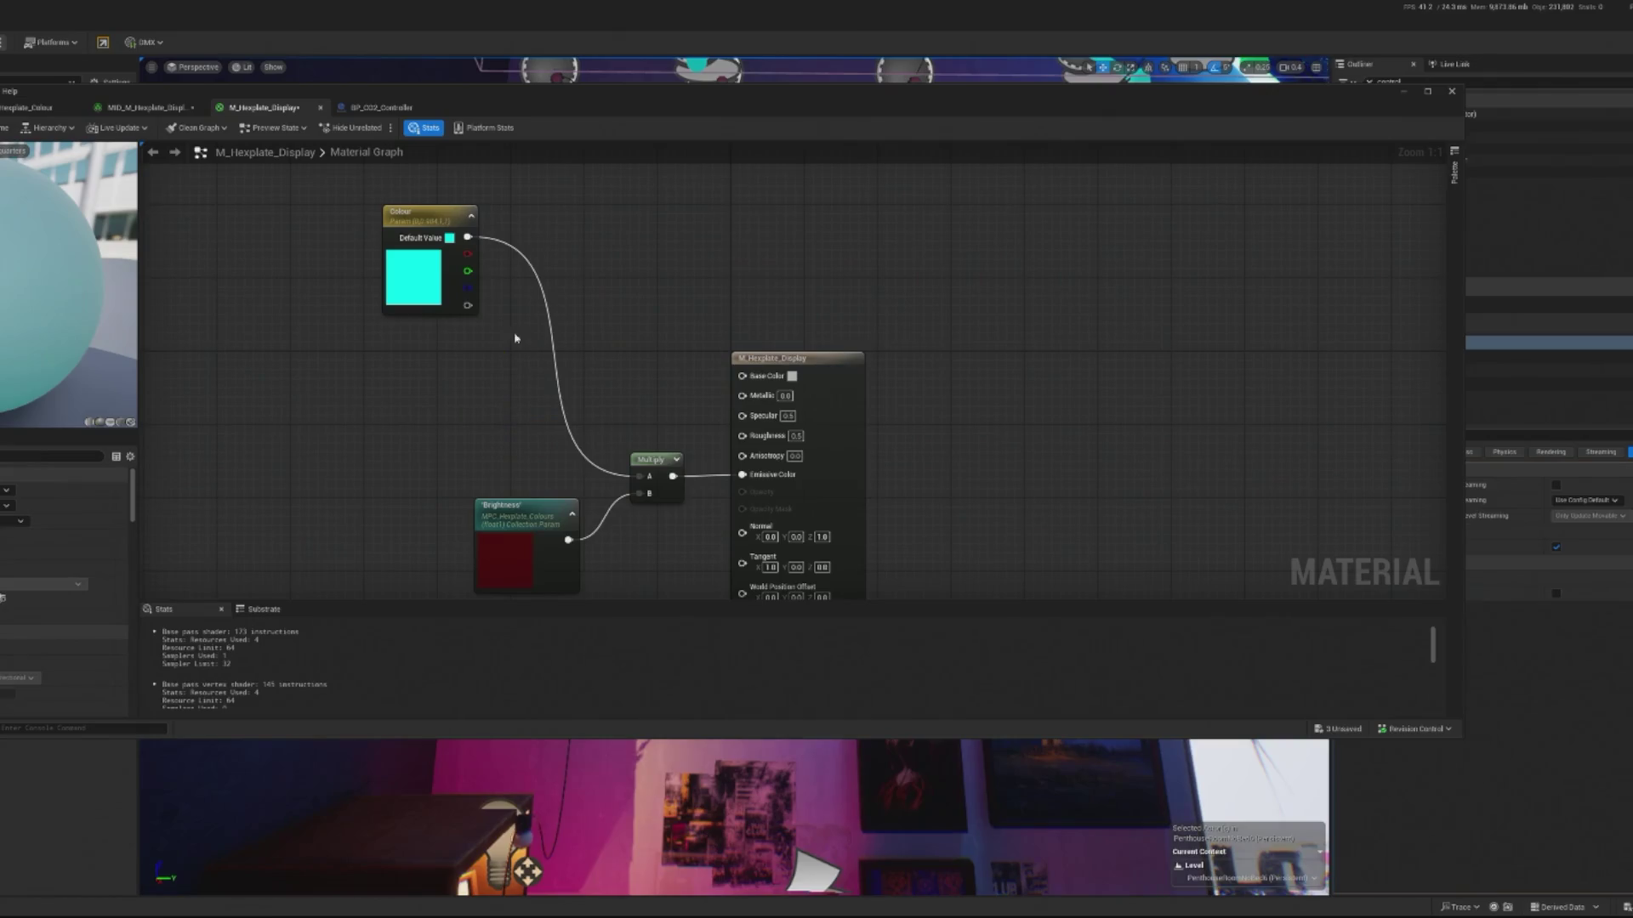
drag(433, 261, 434, 261)
drag(434, 261, 452, 361)
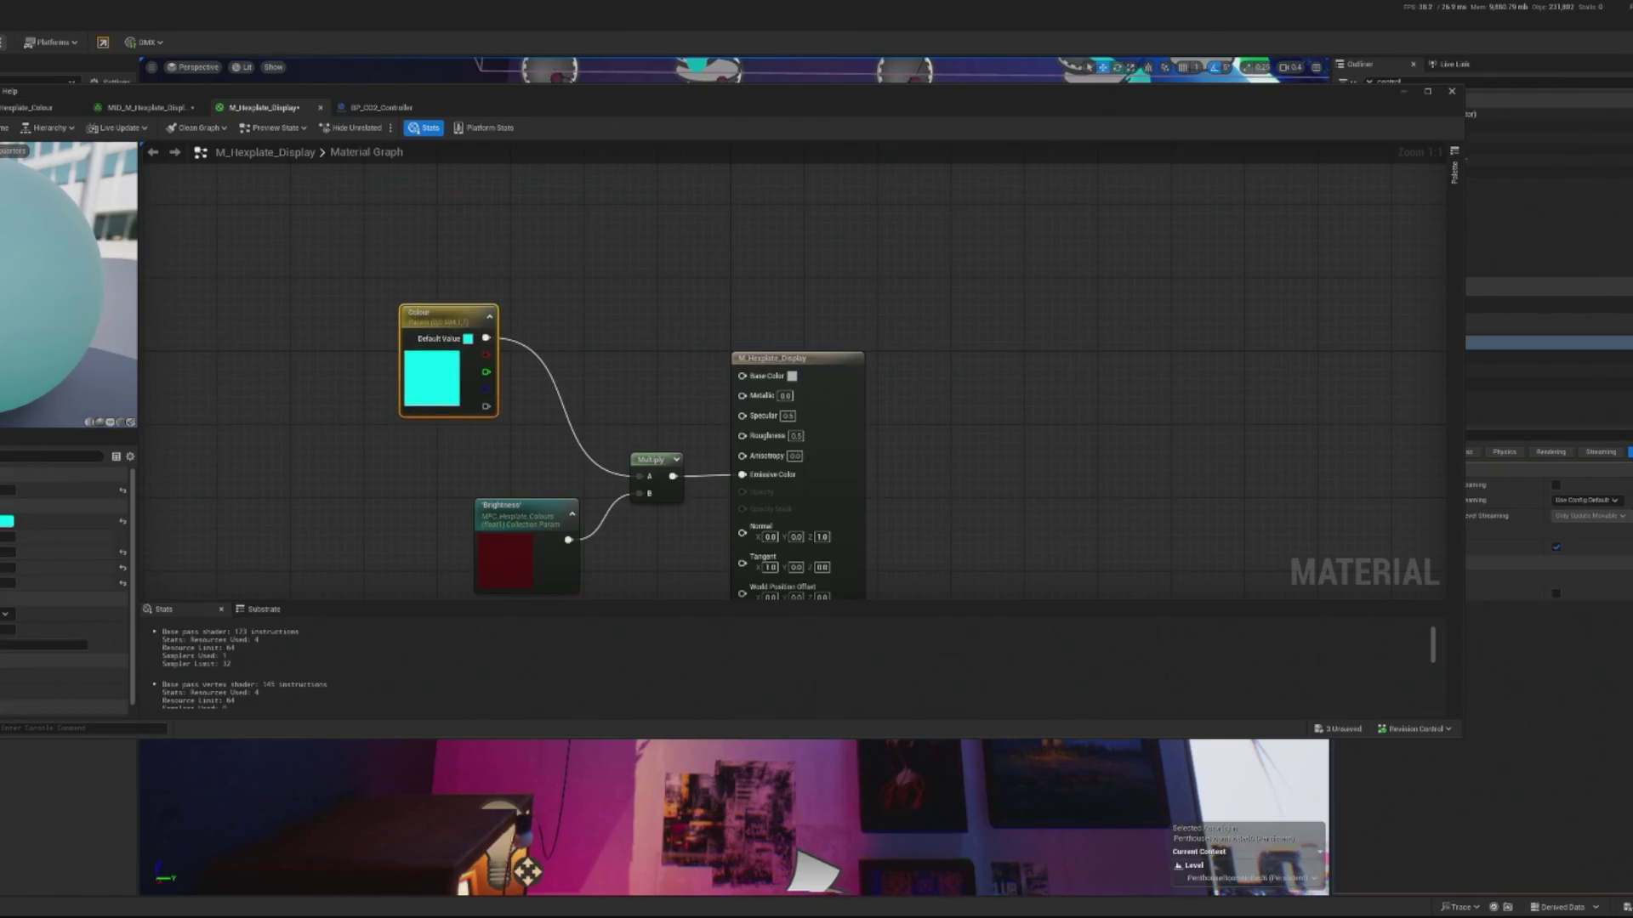
key(ctrl+s)
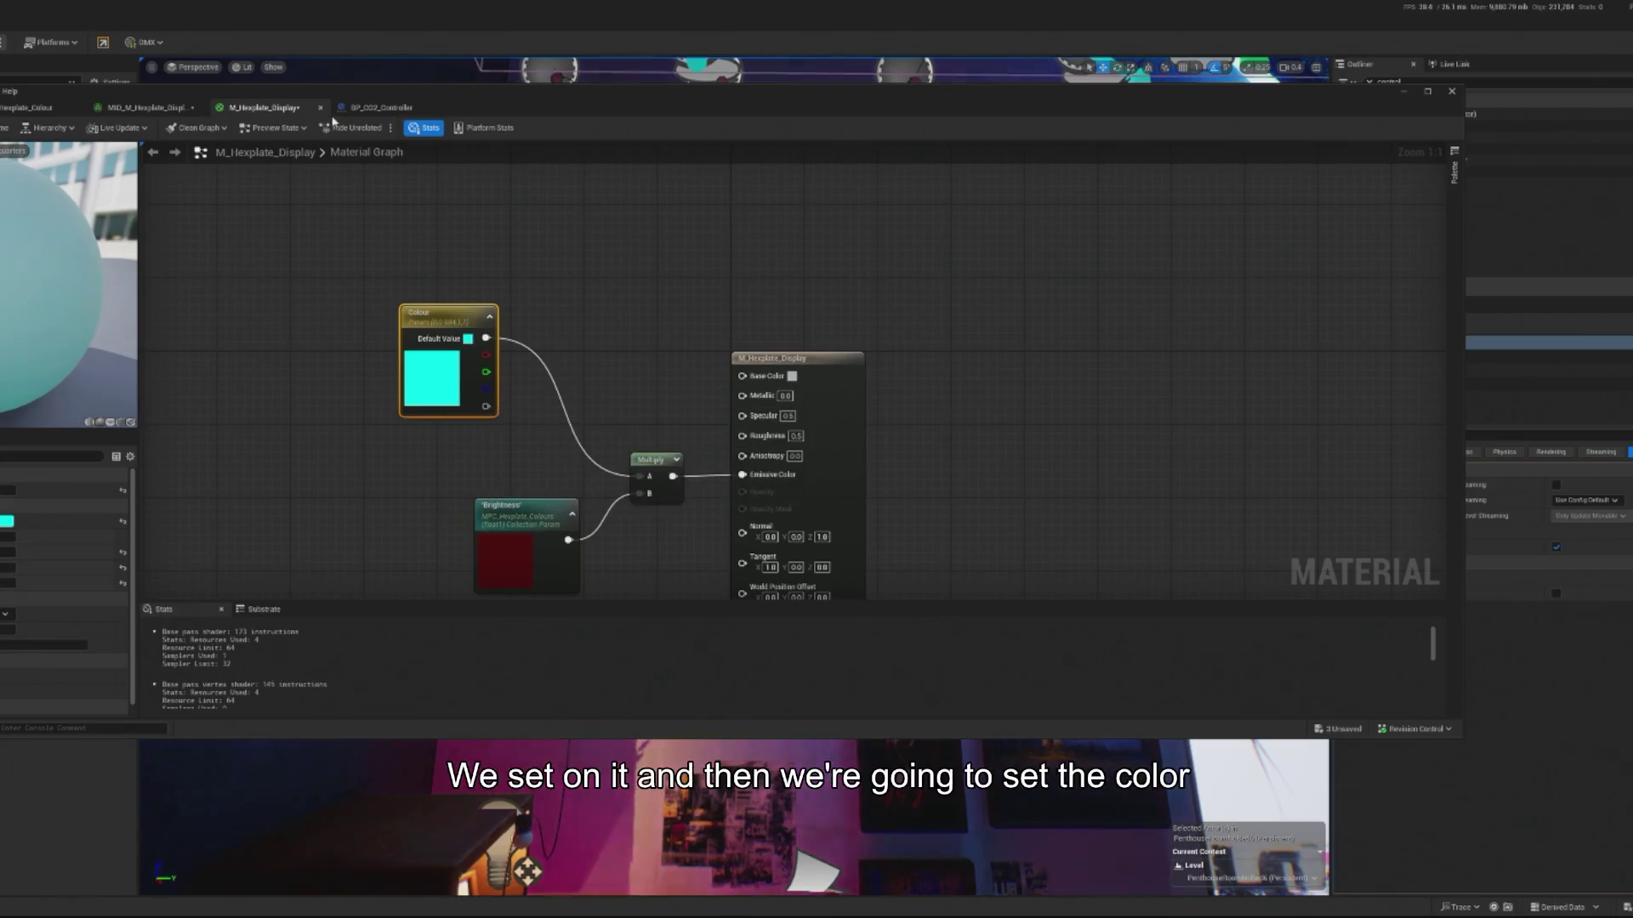
click(187, 110)
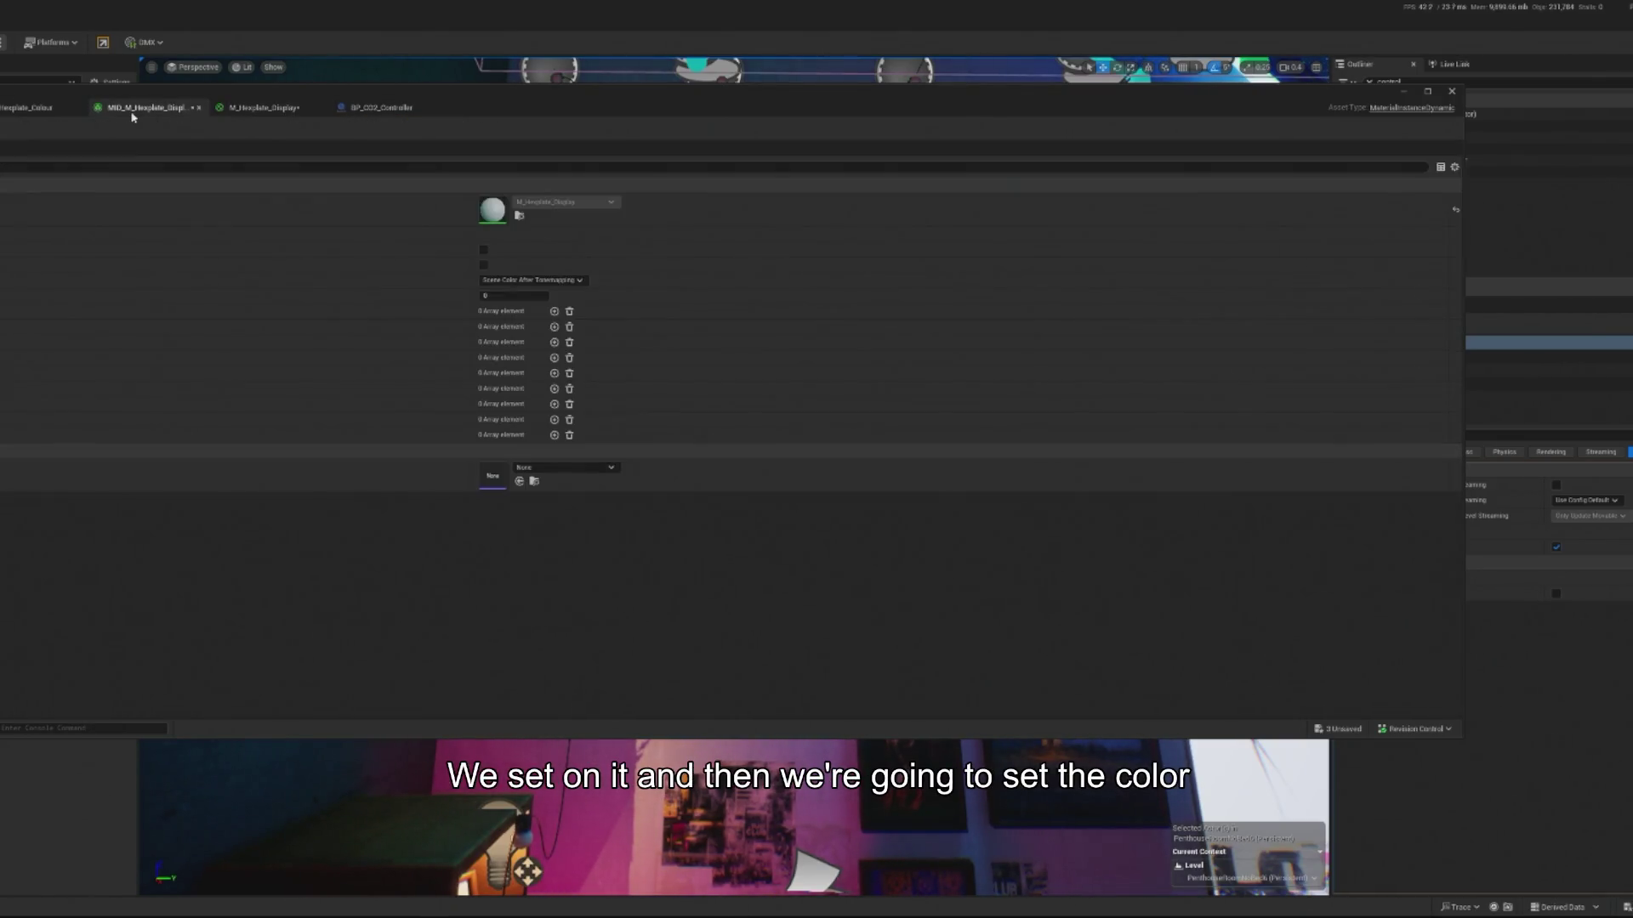
click(32, 113)
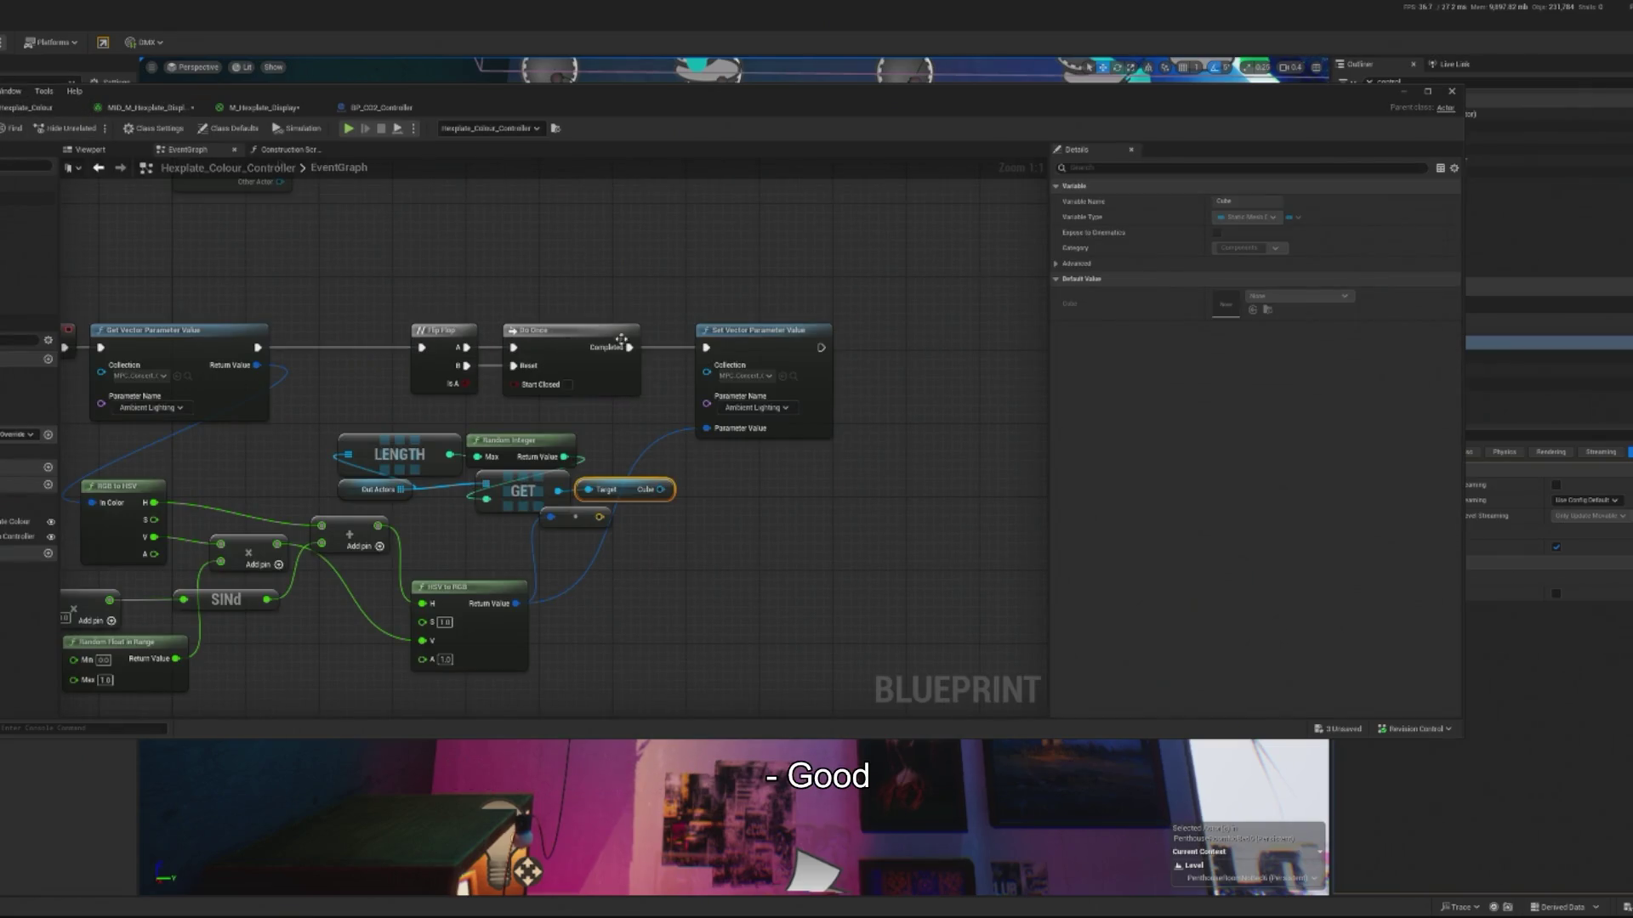
- Swap the collection setter for a Cube Set Vector Parameter Value on Materials fed by the random colour
click(737, 284)
click(774, 348)
key(Delete)
drag(660, 490, 703, 360)
text(set vector)
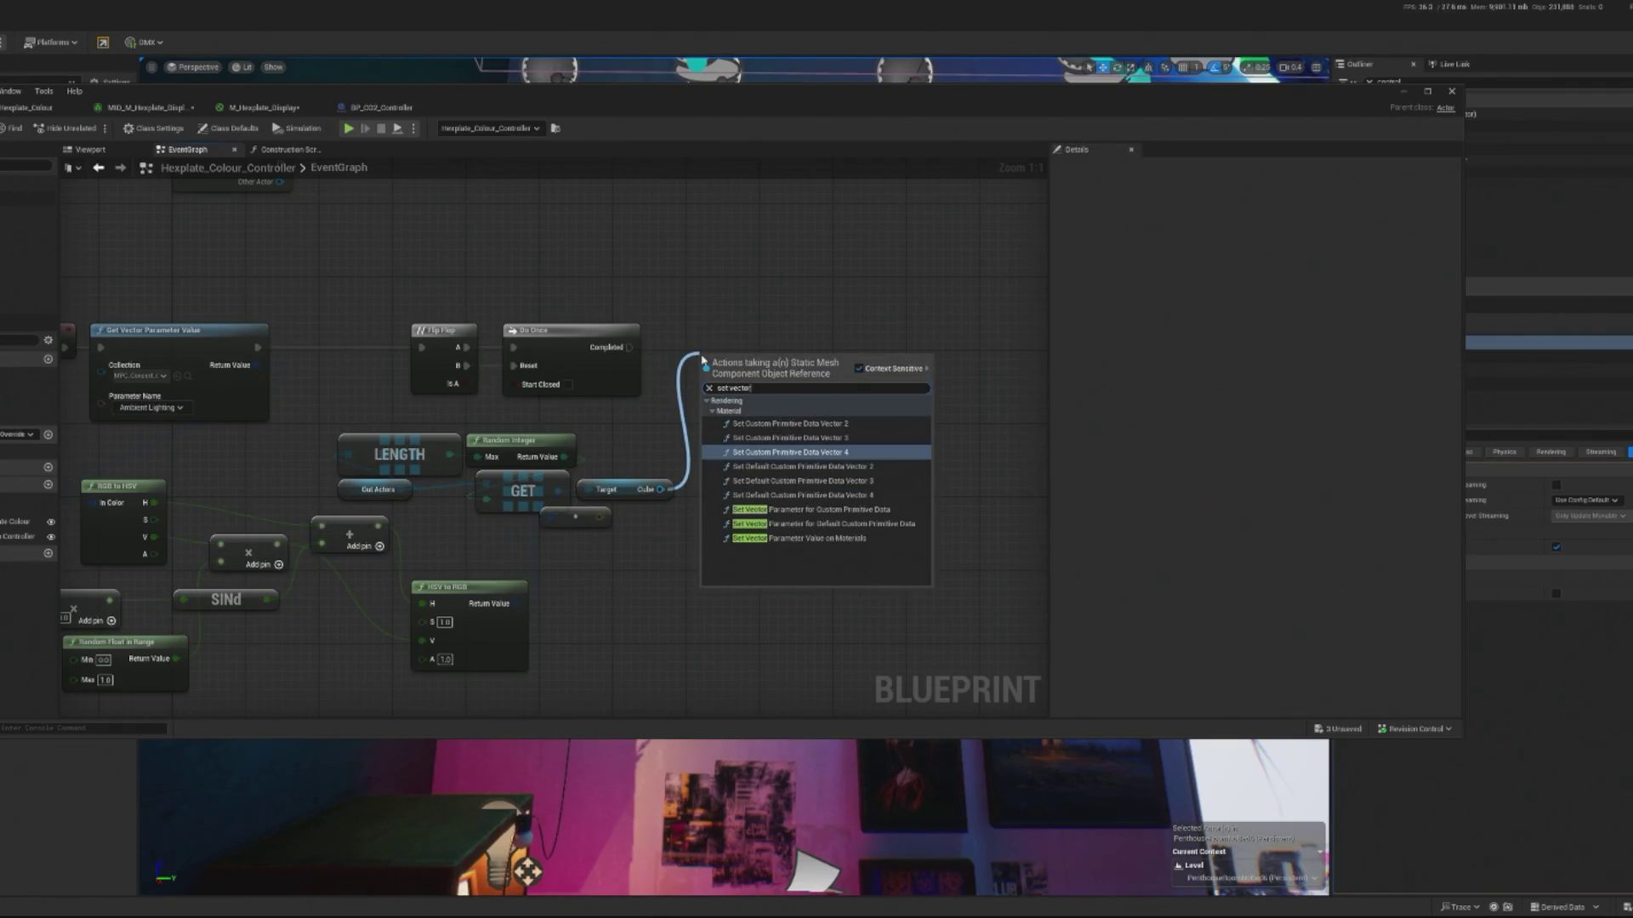
click(809, 540)
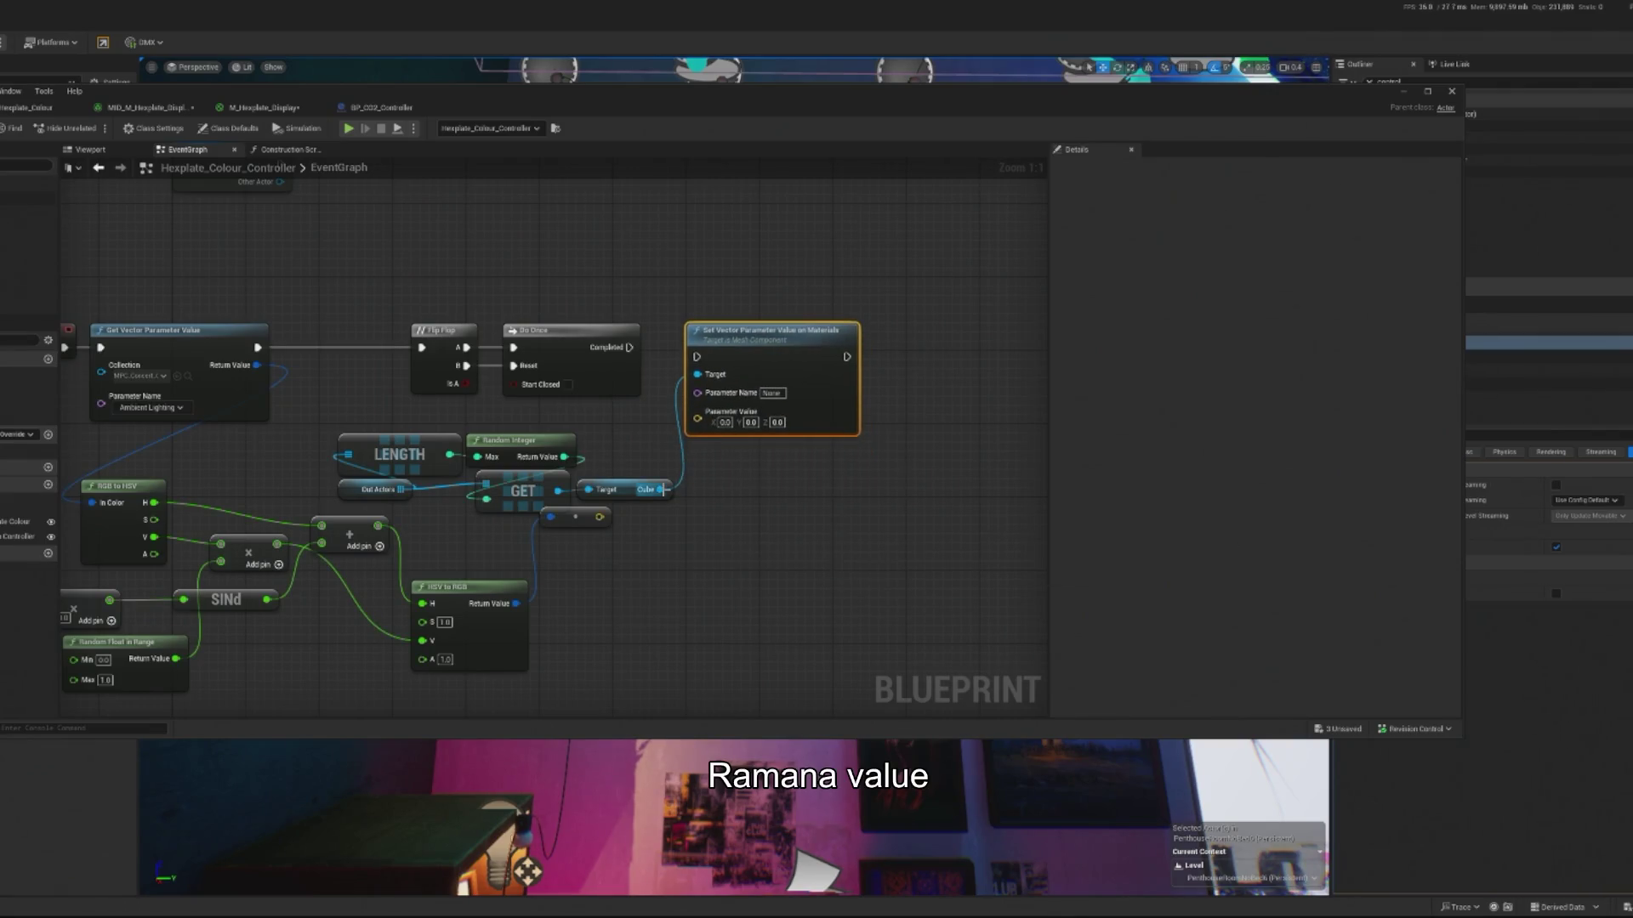
drag(600, 517, 697, 413)
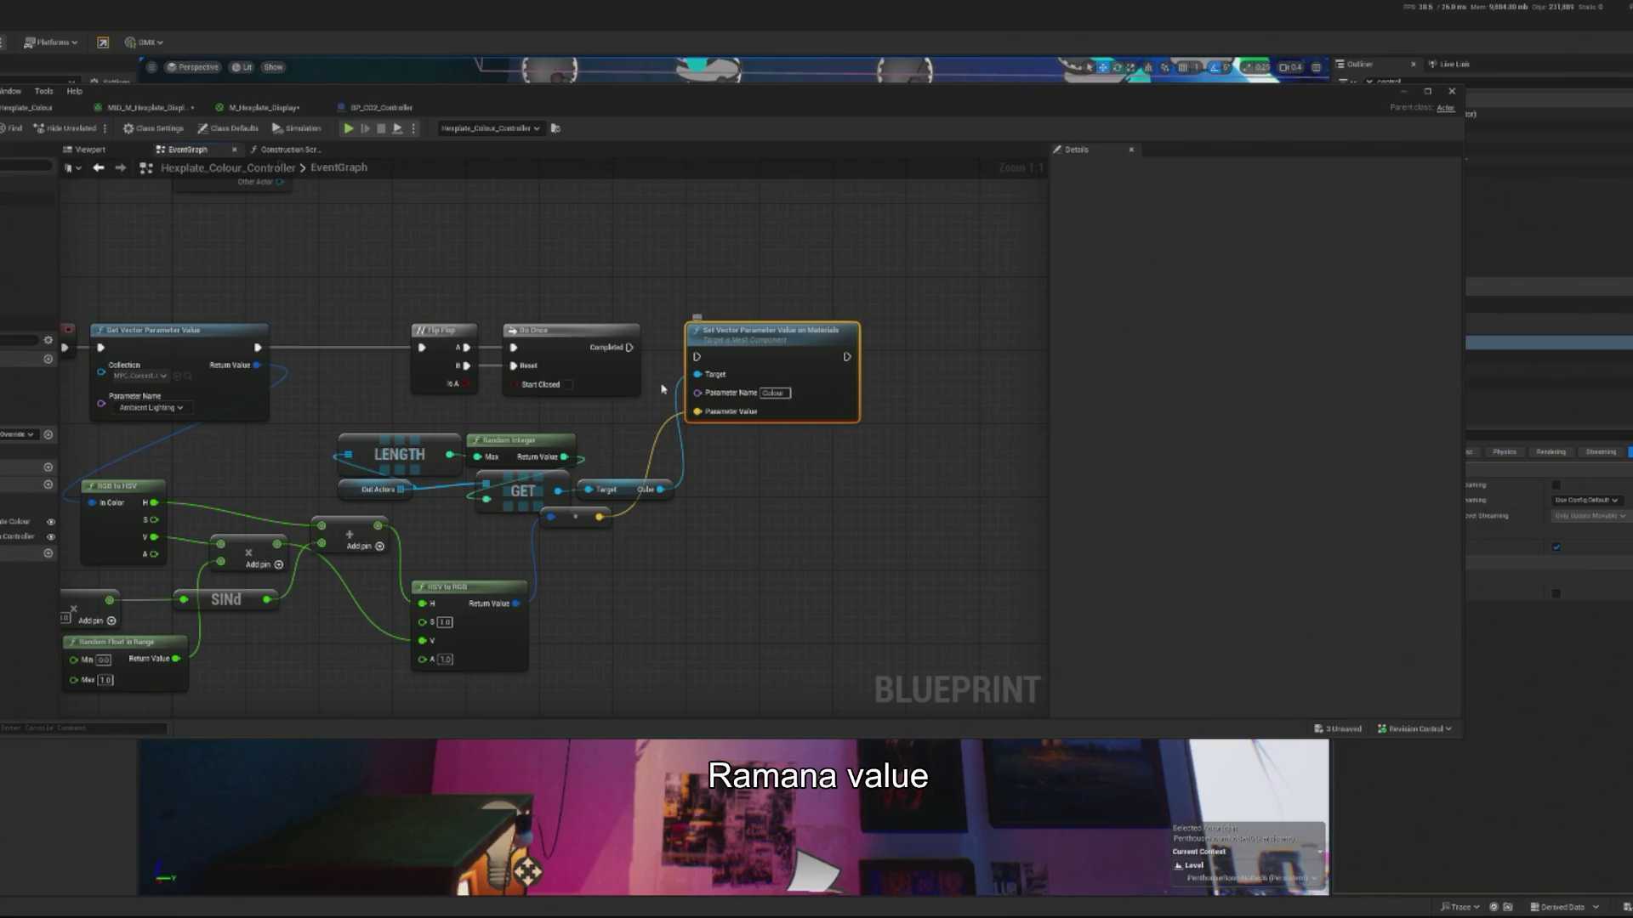
drag(780, 345, 760, 335)
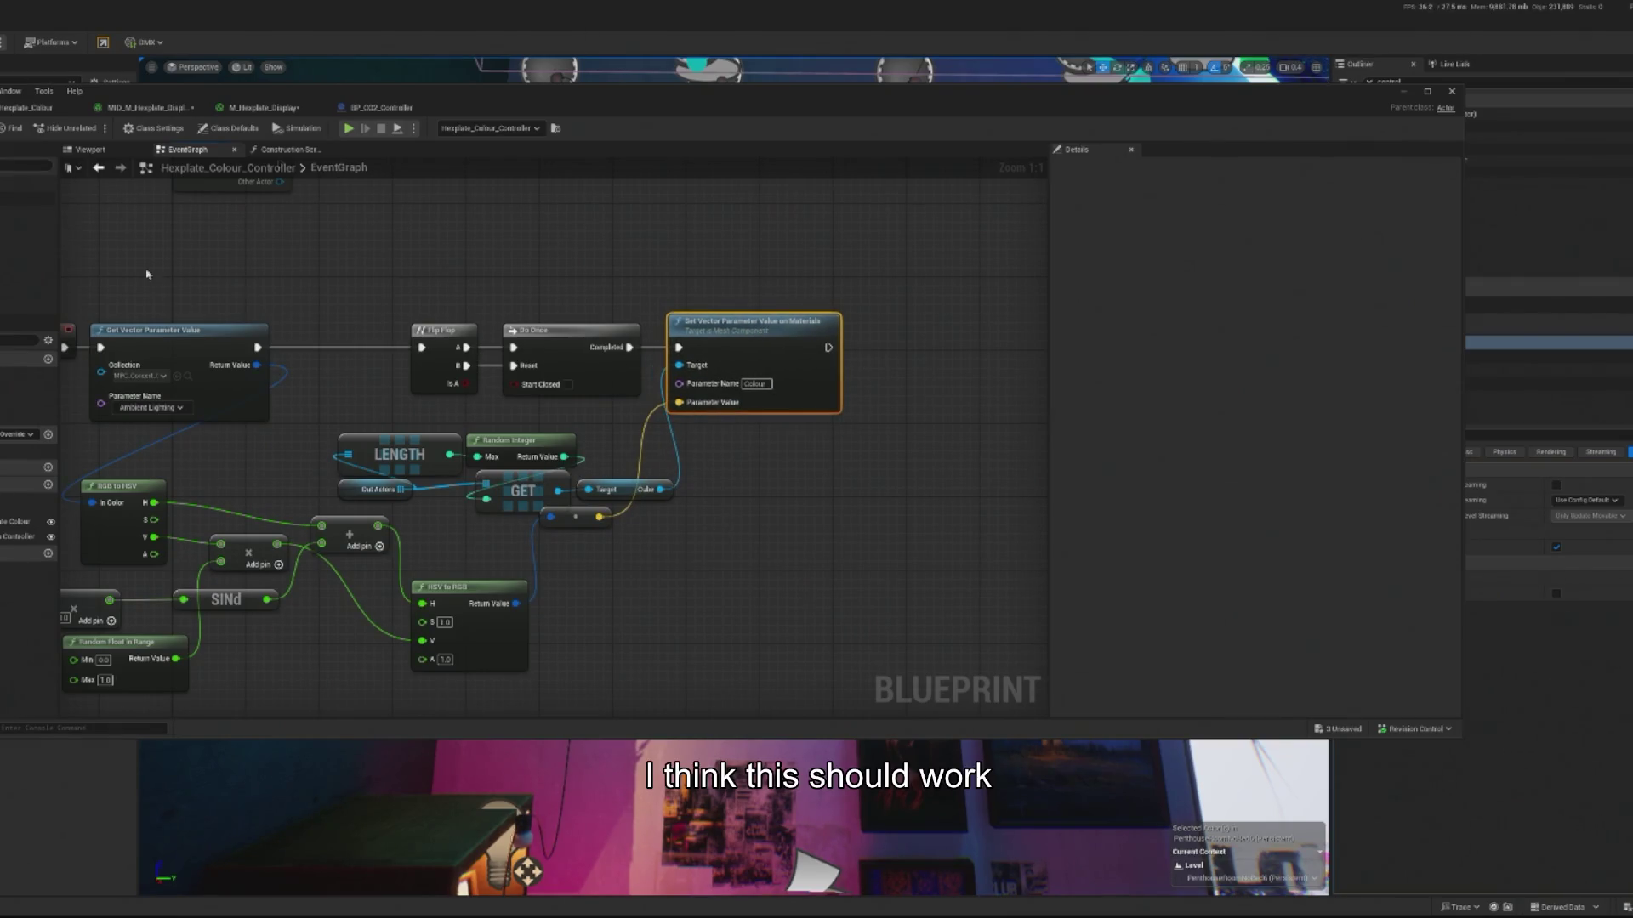
click(1403, 96)
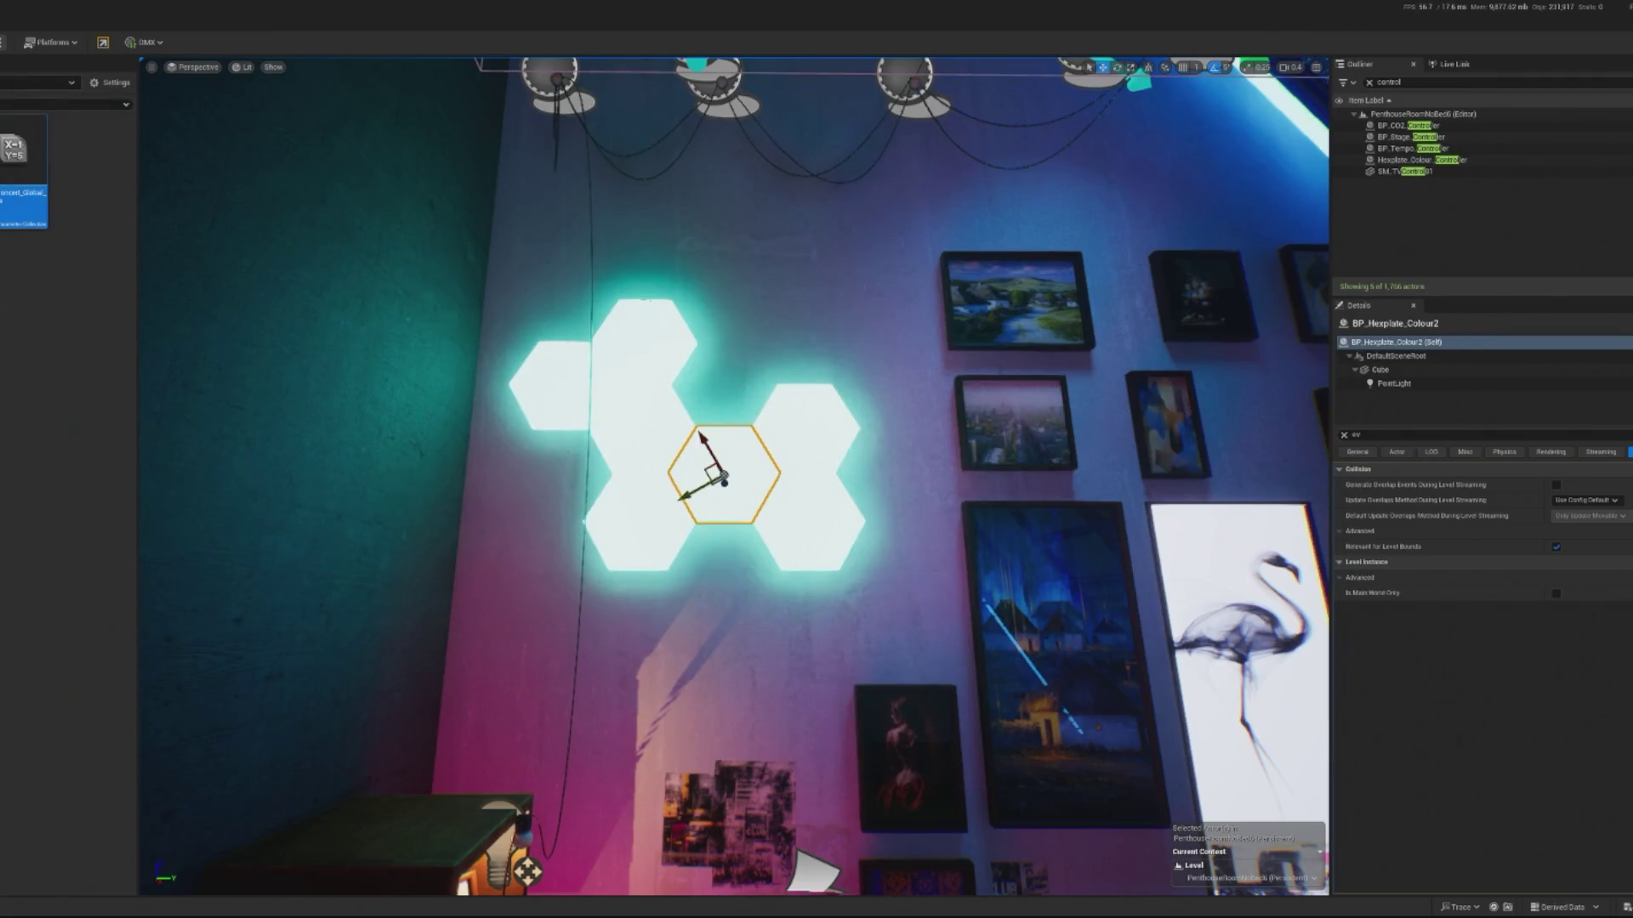
key(alt+p)
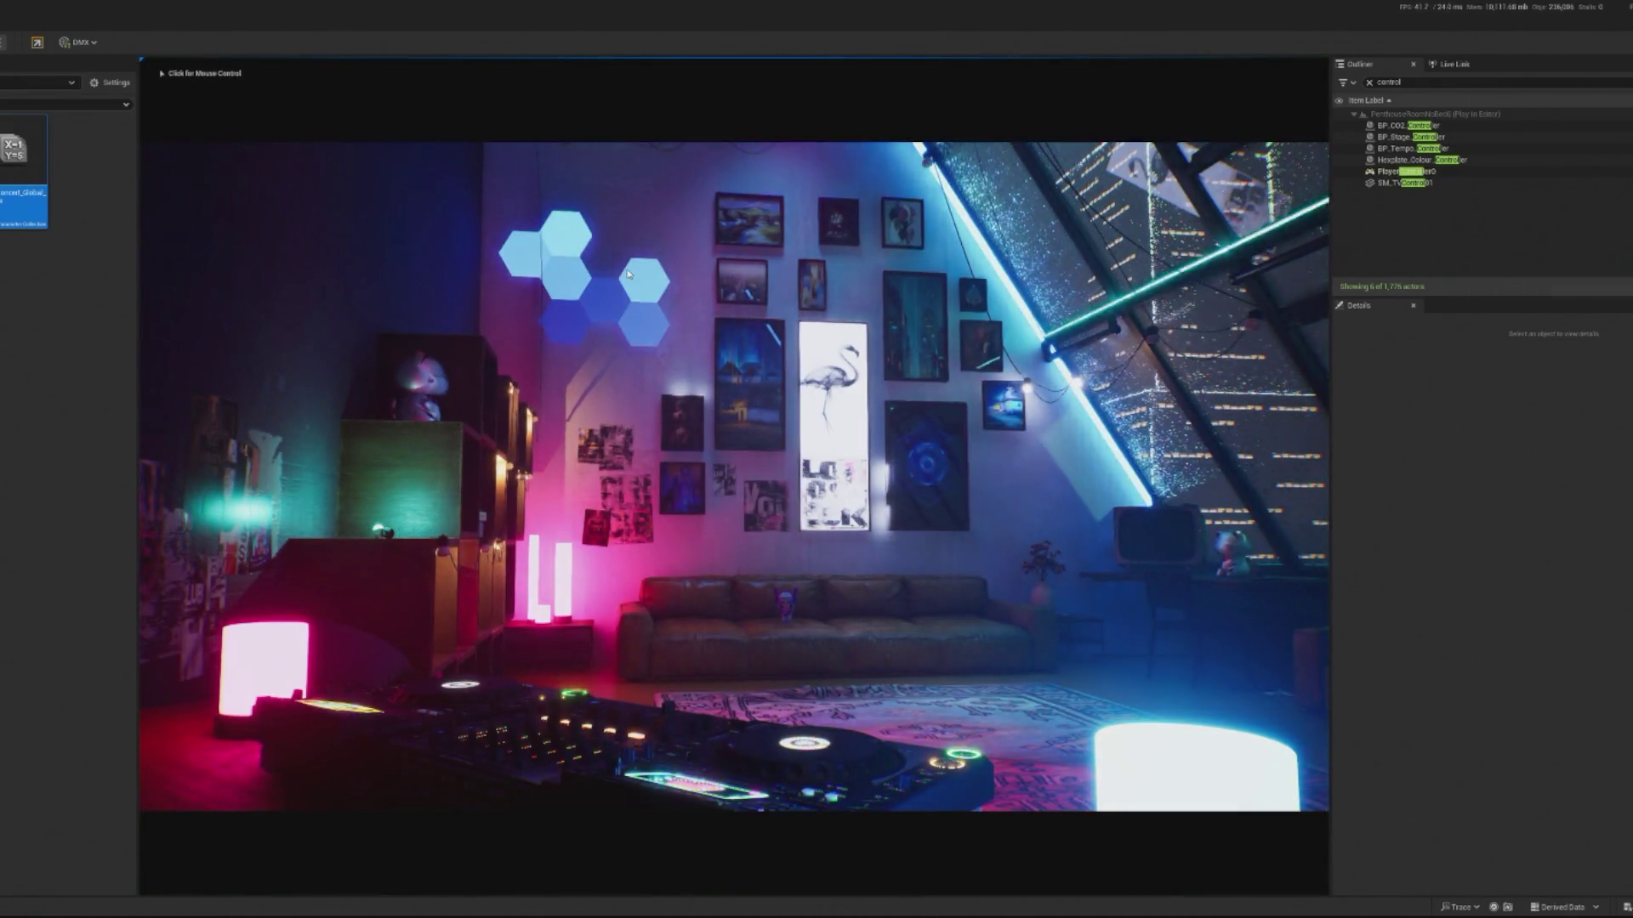
click(268, 491)
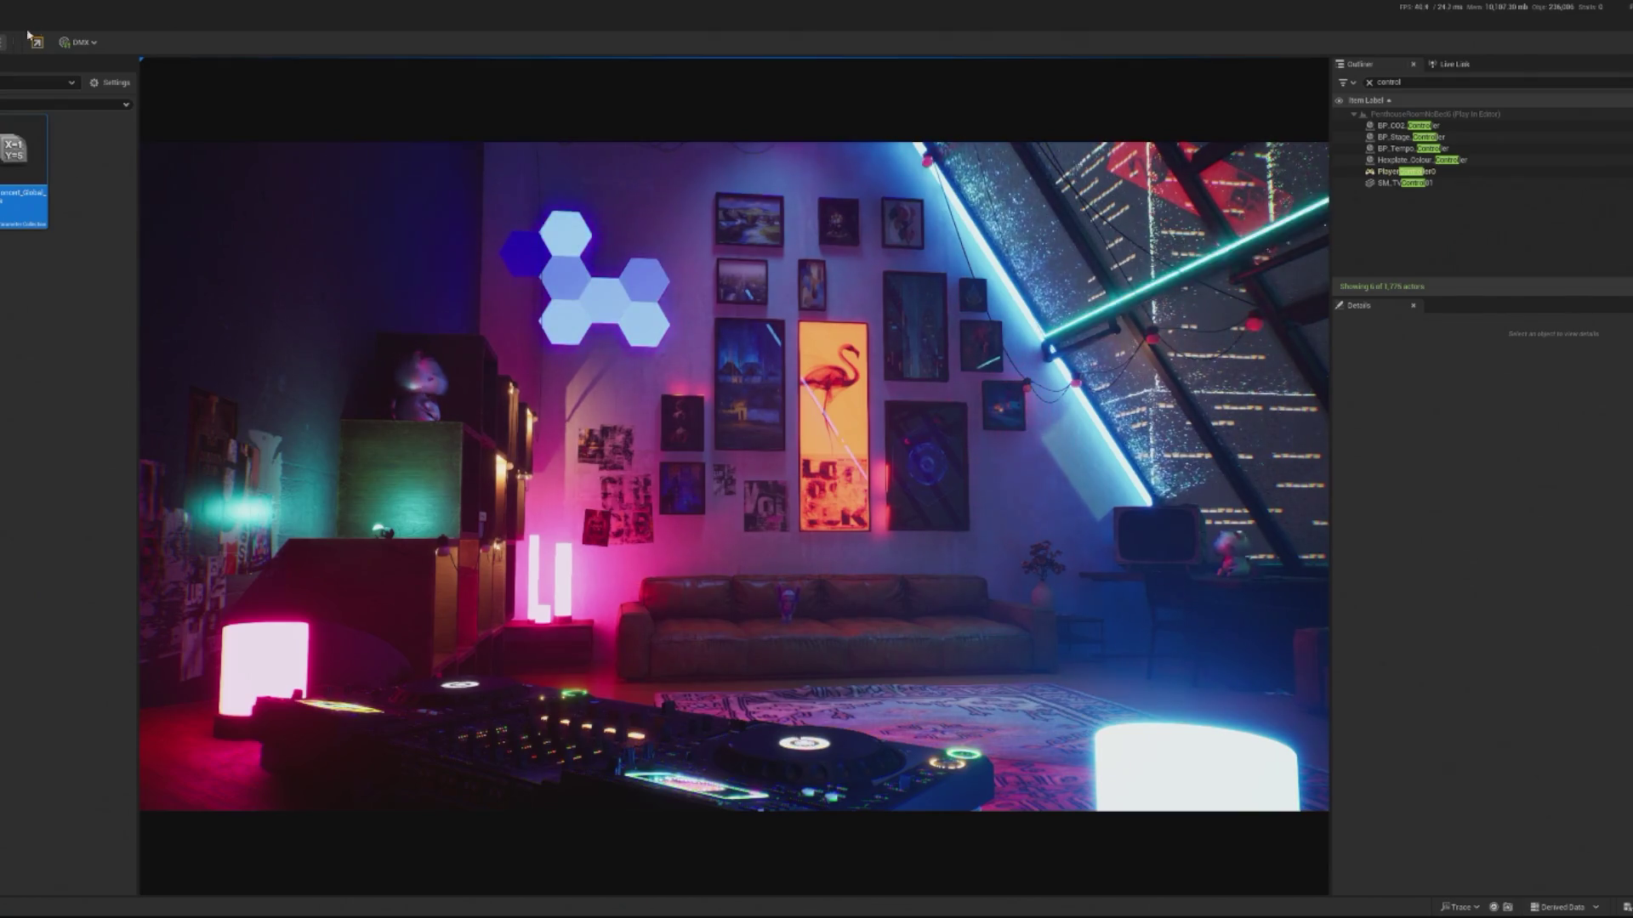
key(Escape)
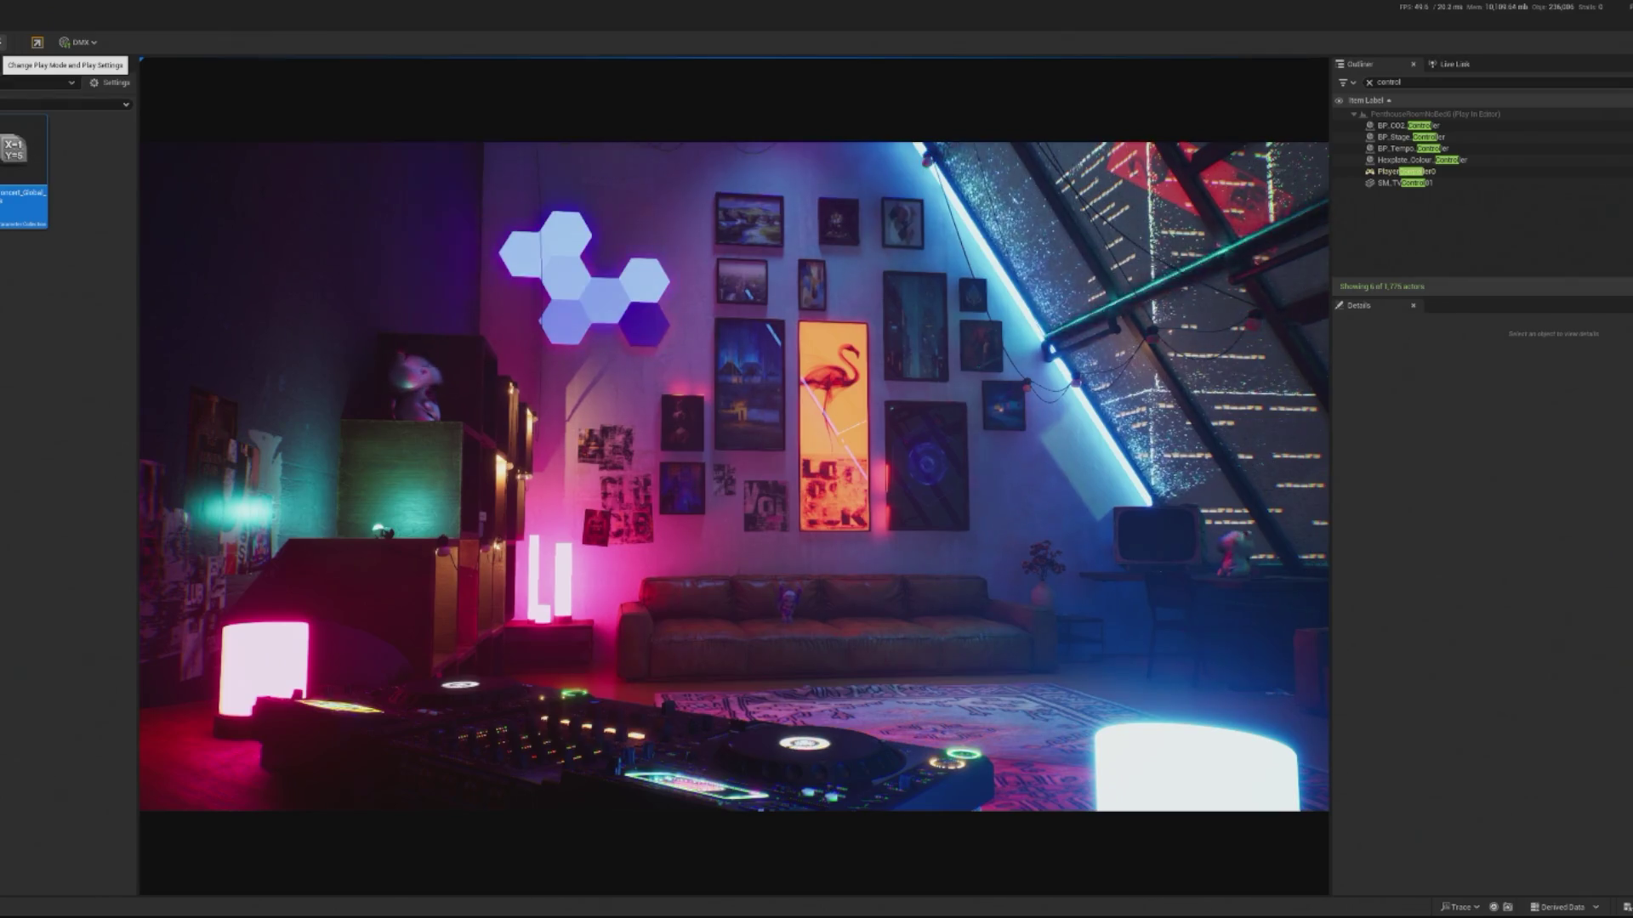
key(Escape)
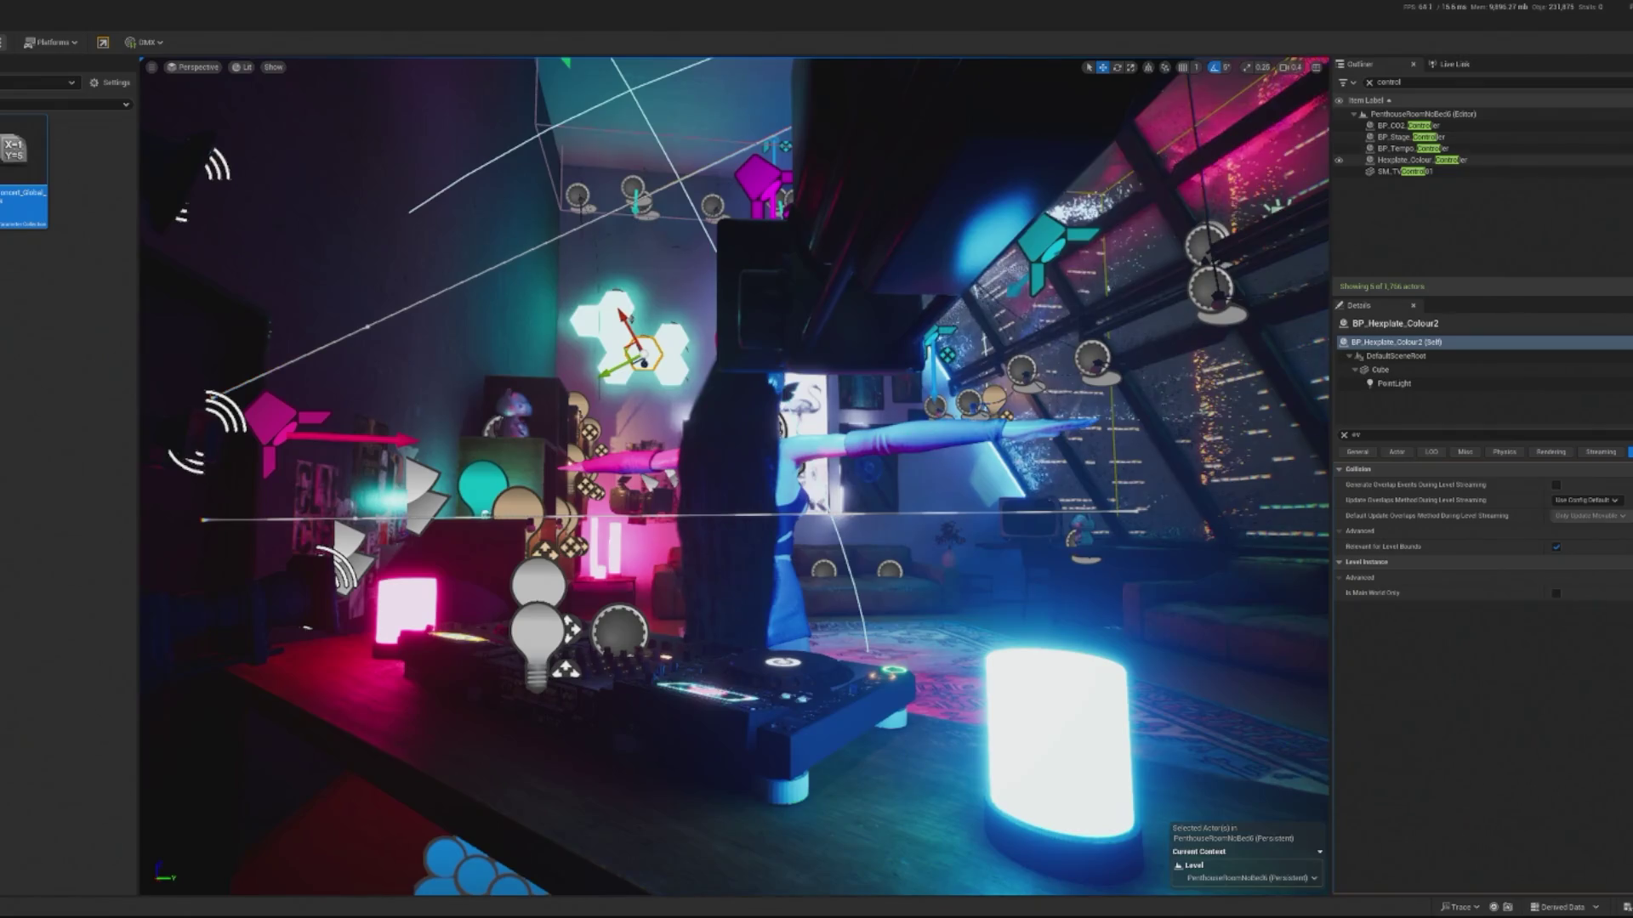
- Reopen the colour controller blueprint and check its collection parameter node
double_click(1421, 160)
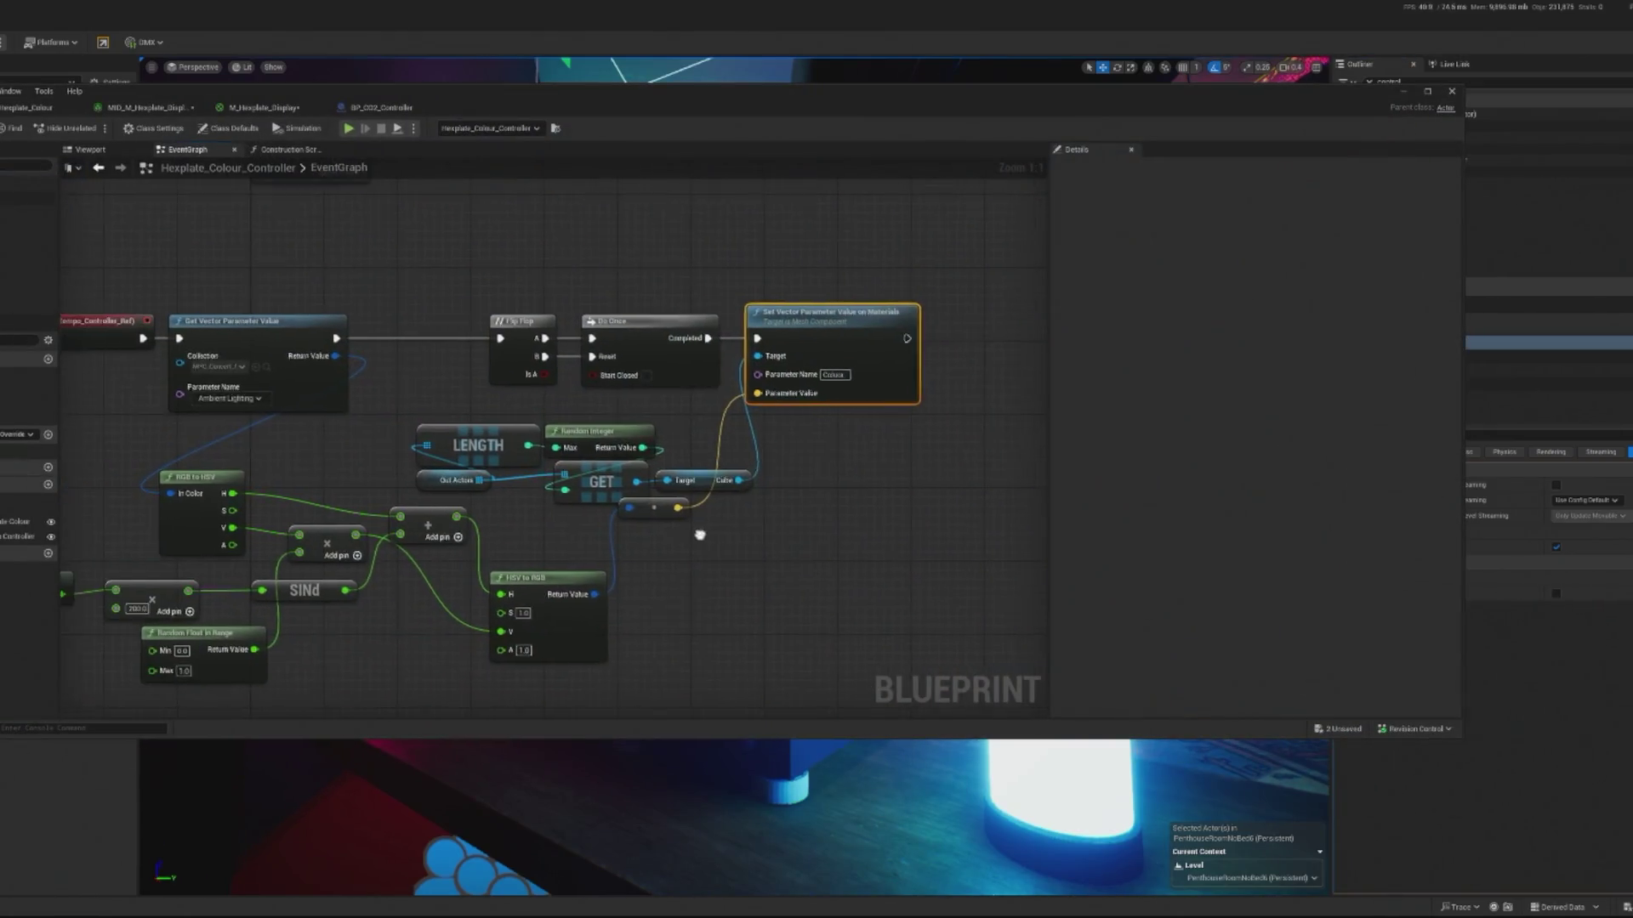
drag(686, 613, 720, 610)
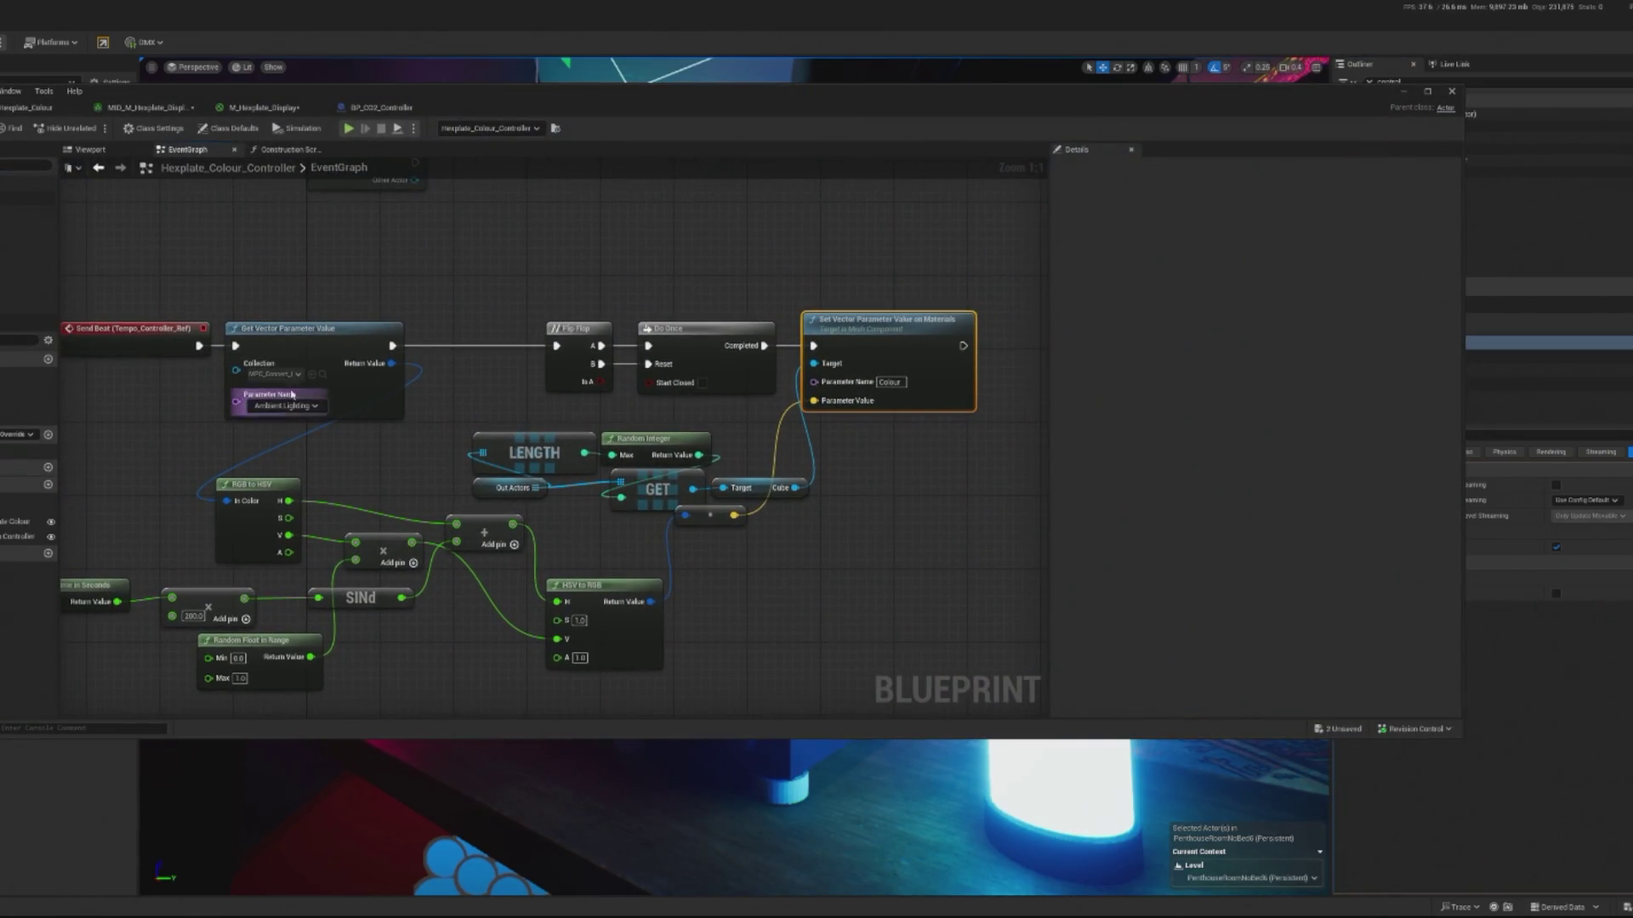
click(316, 374)
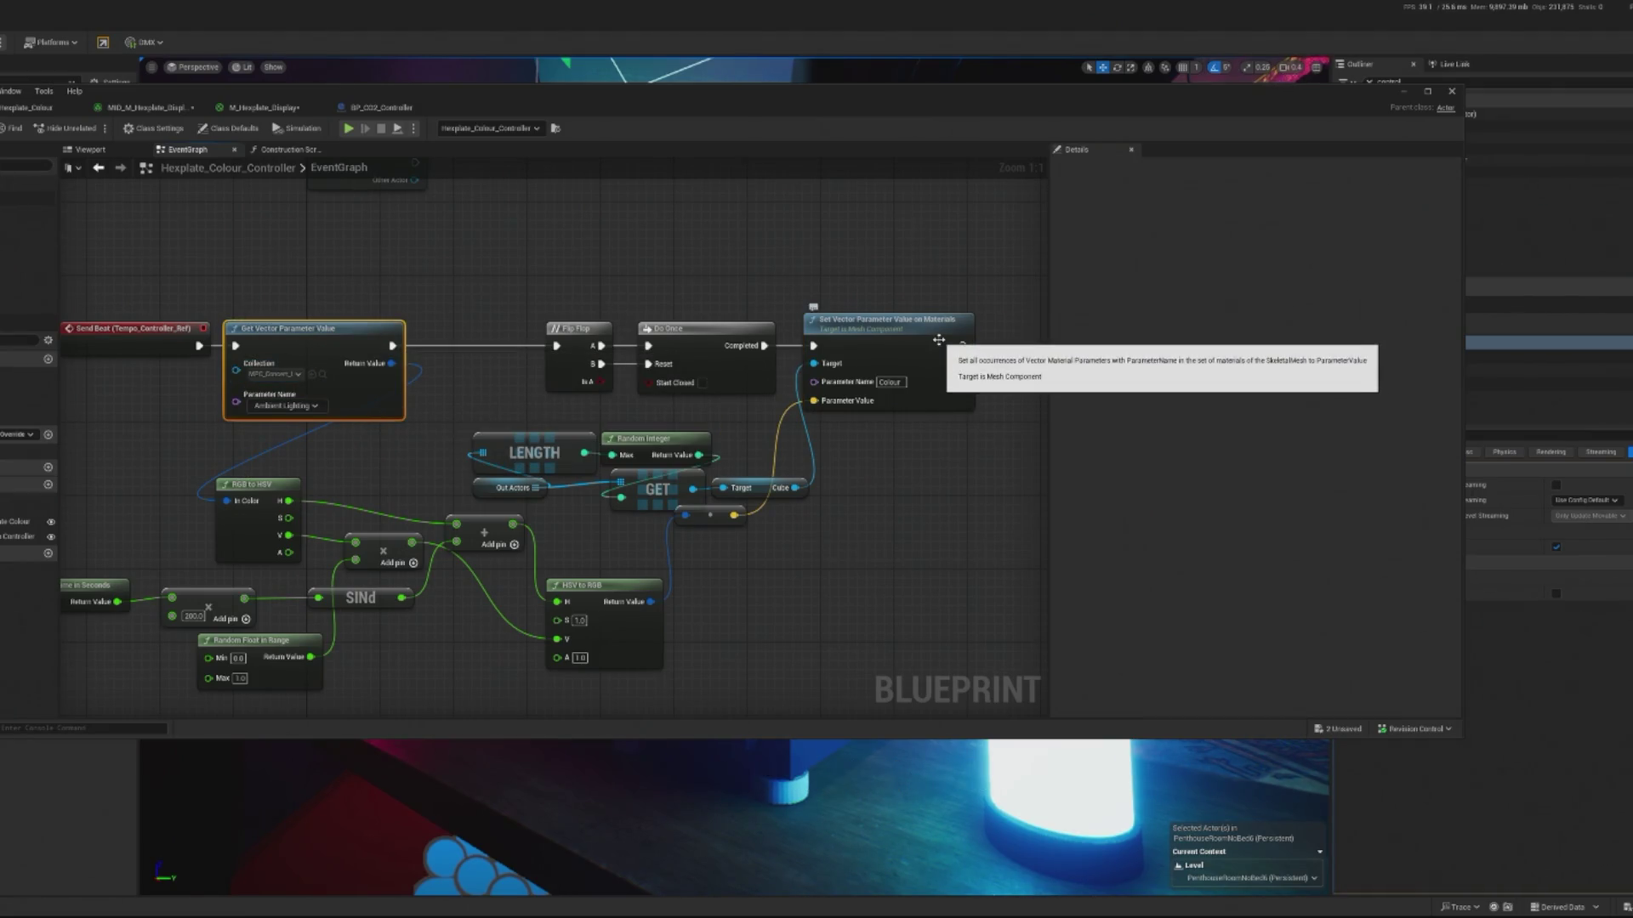
drag(616, 515, 542, 534)
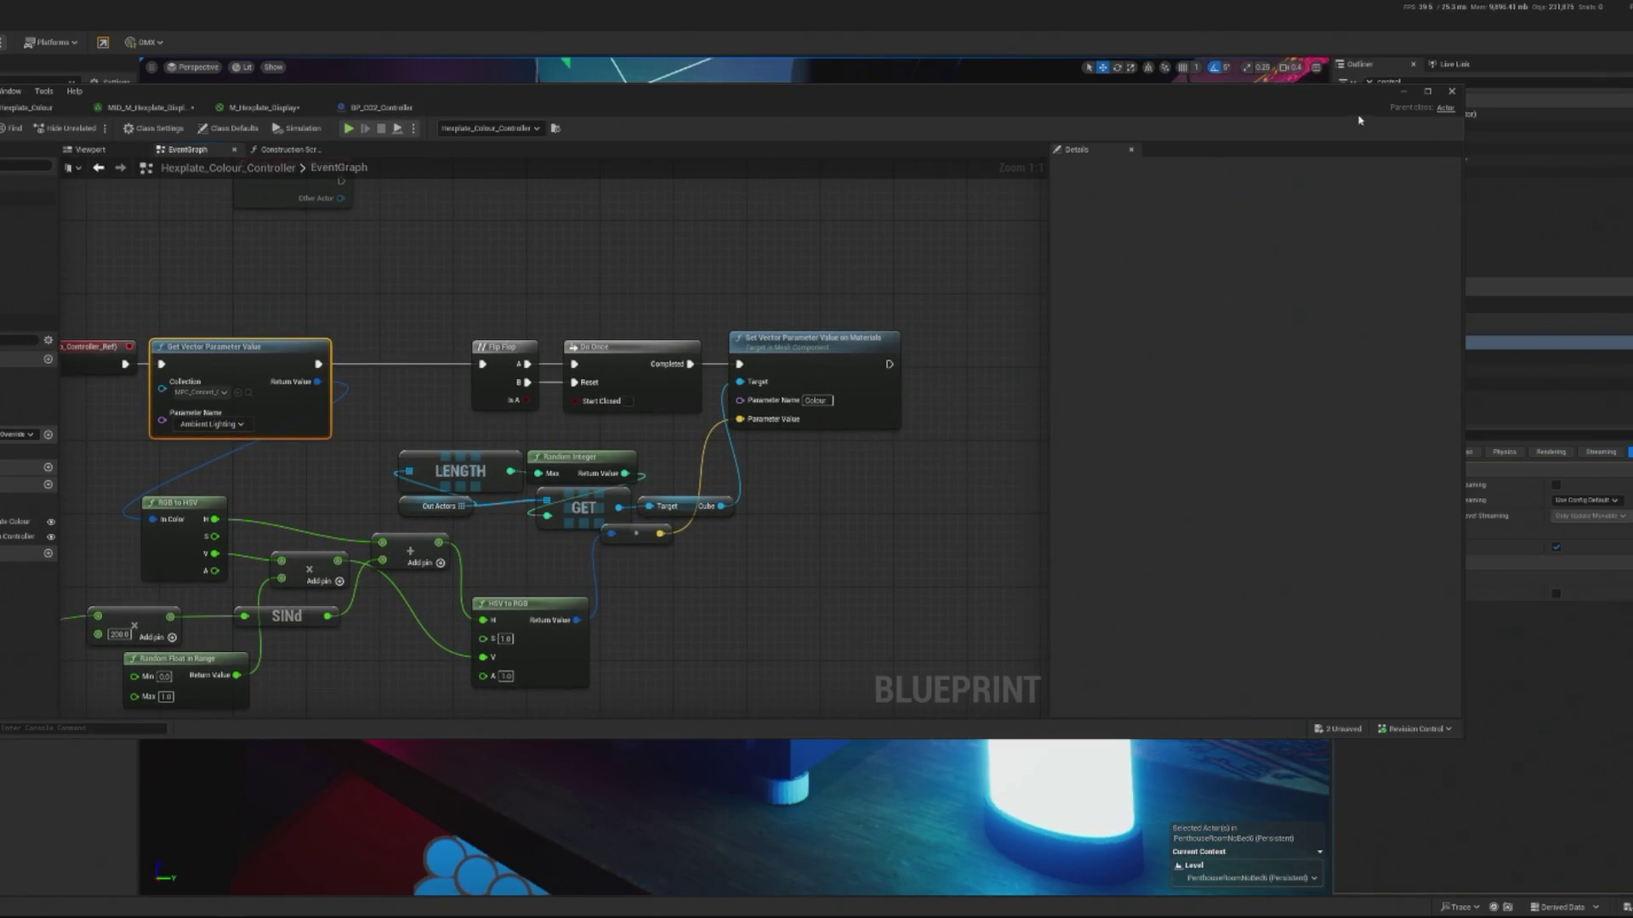
click(1402, 92)
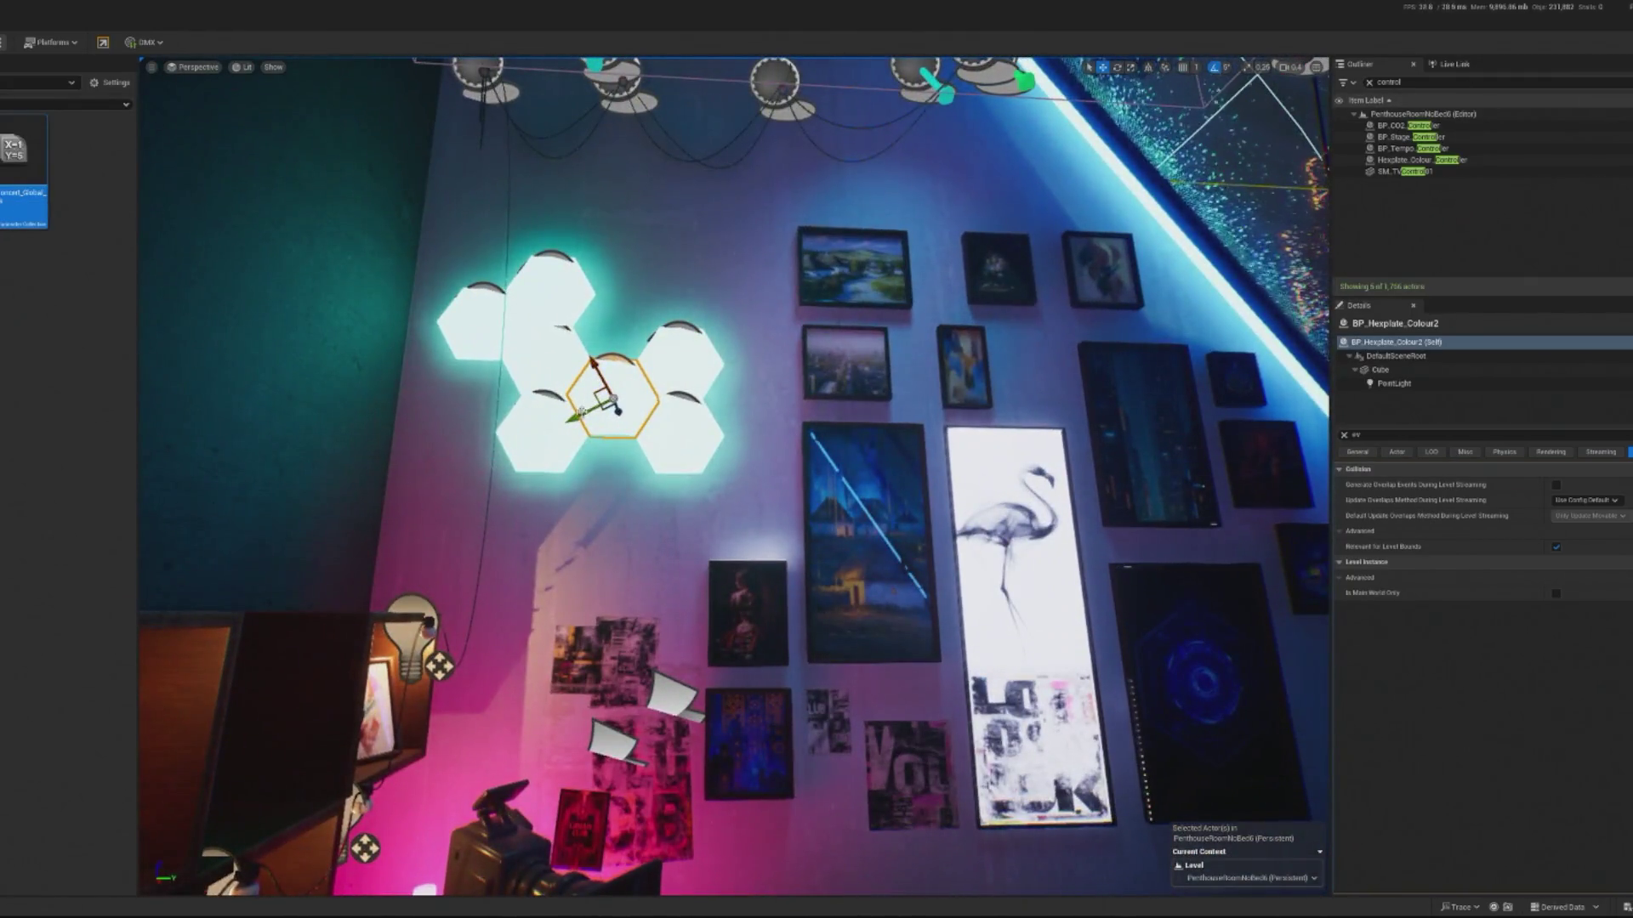
- Duplicate a hexplate light to a new spot on the wall and frame the wall
mouse_move(577, 435)
alt+mouse_down()
mouse_move(517, 449)
mouse_move(444, 499)
alt+mouse_up()
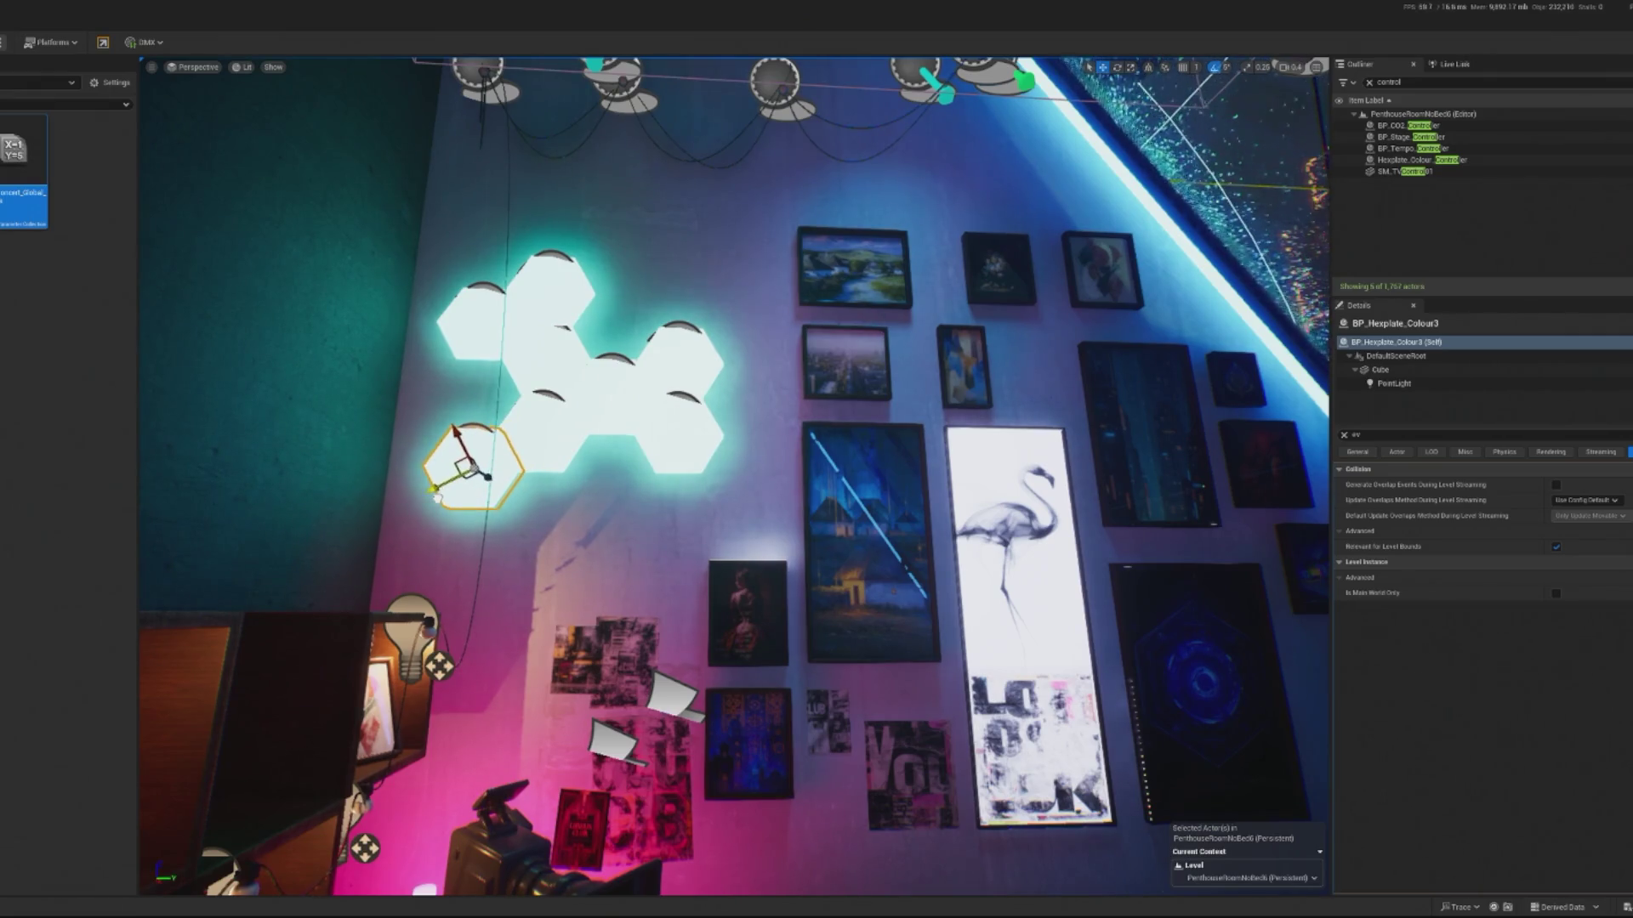
click(510, 544)
key(f)
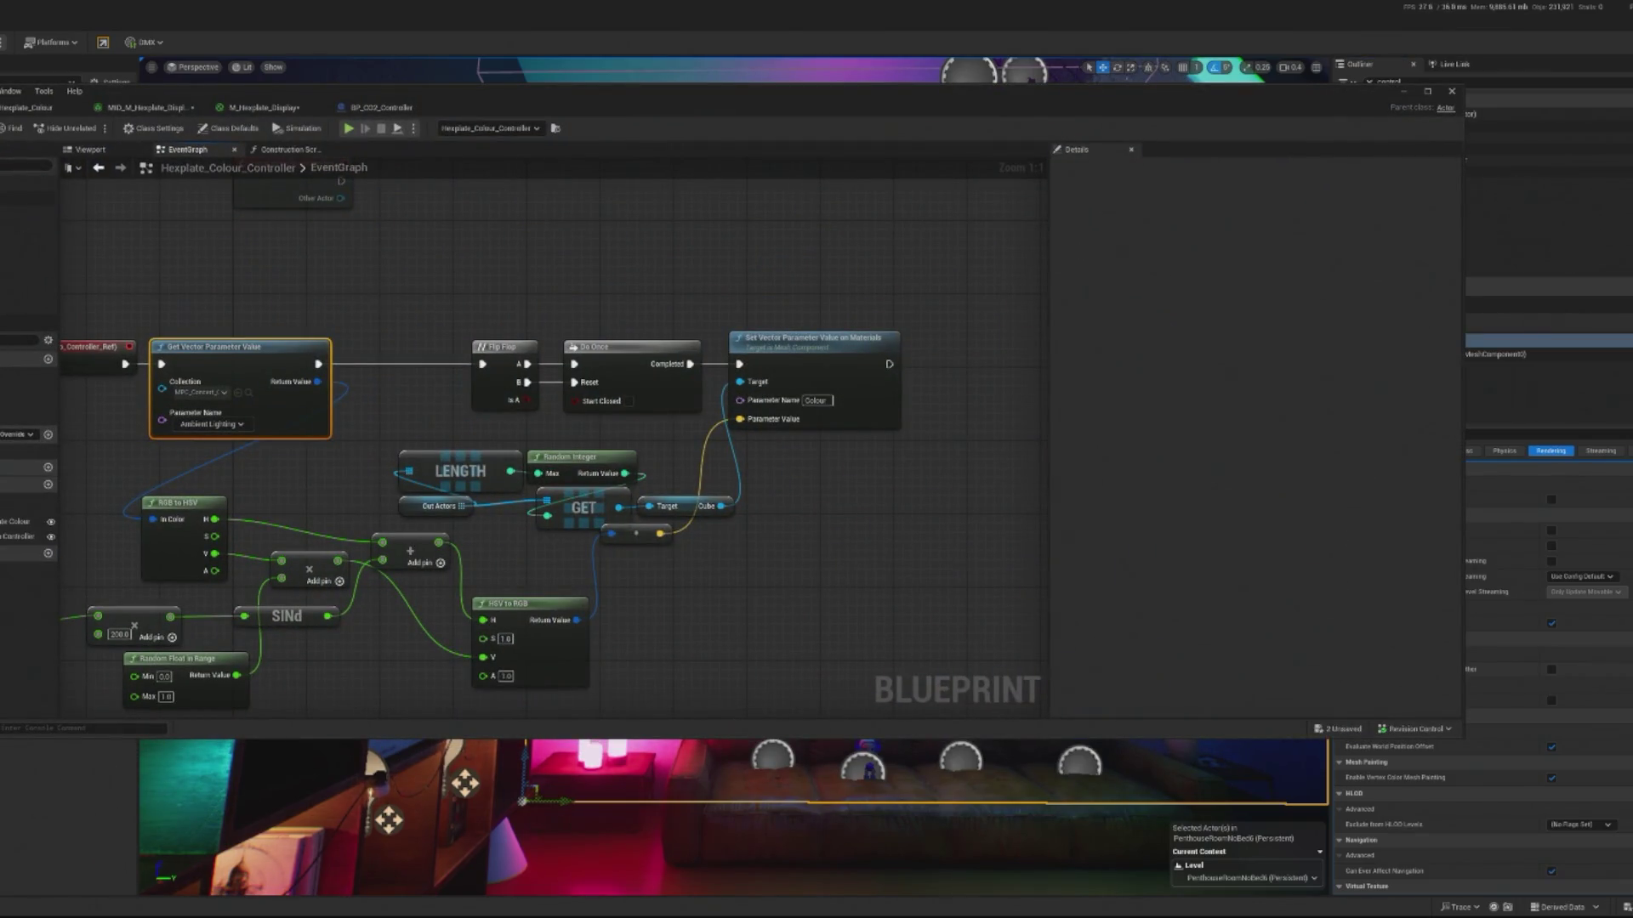
- Add a new function from the controller blueprint's construction script
drag(331, 244, 535, 314)
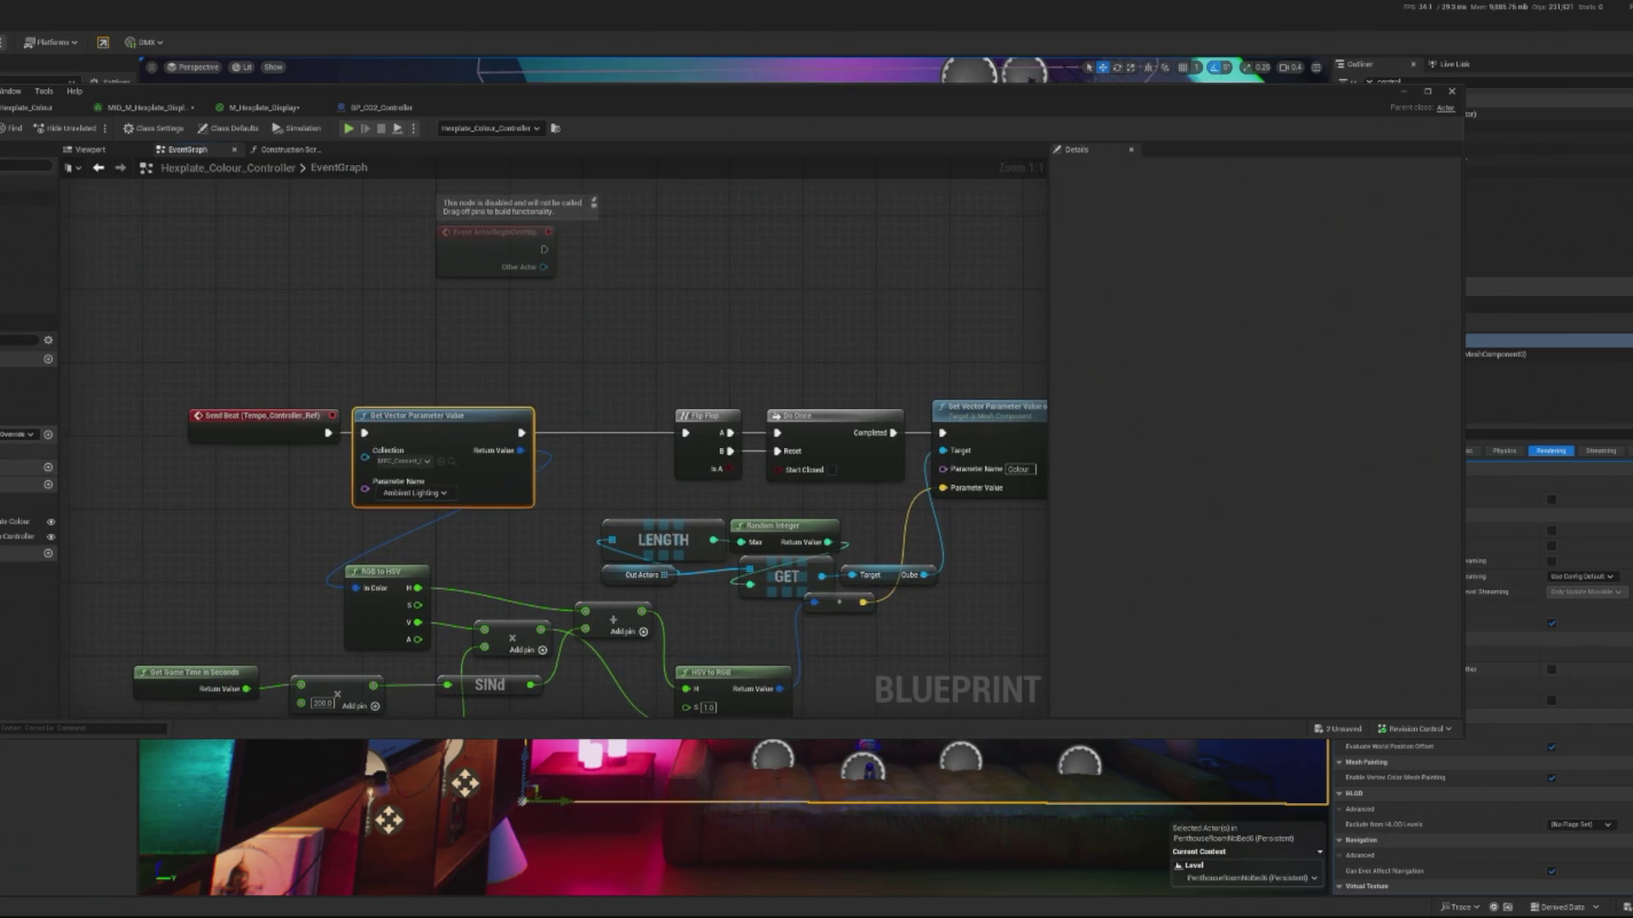
click(285, 149)
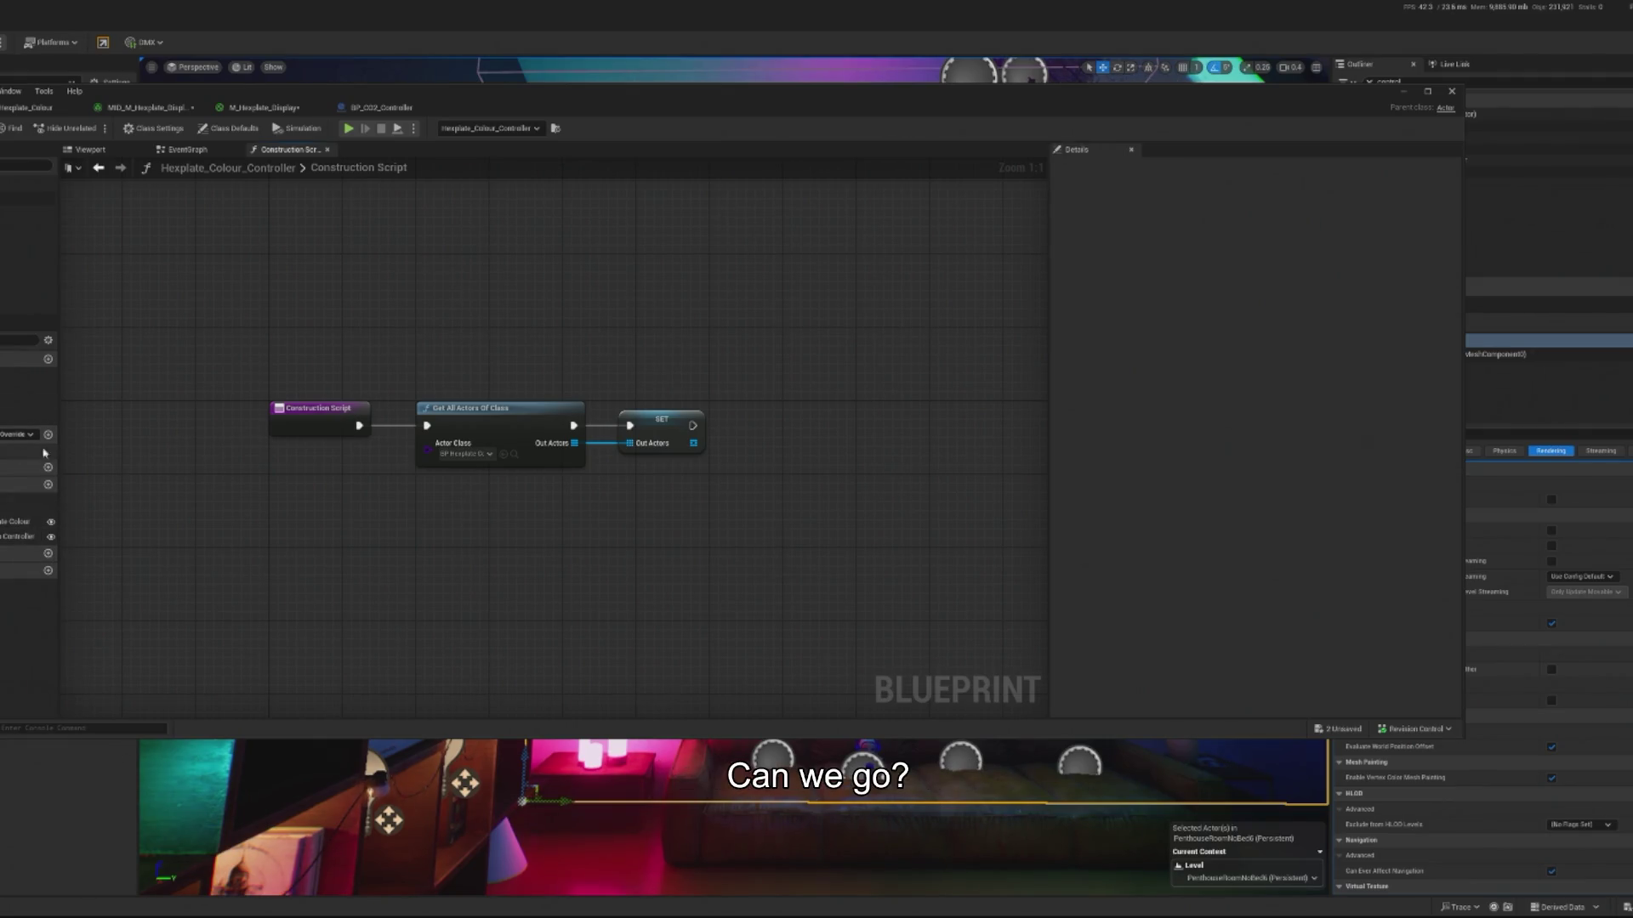
click(47, 434)
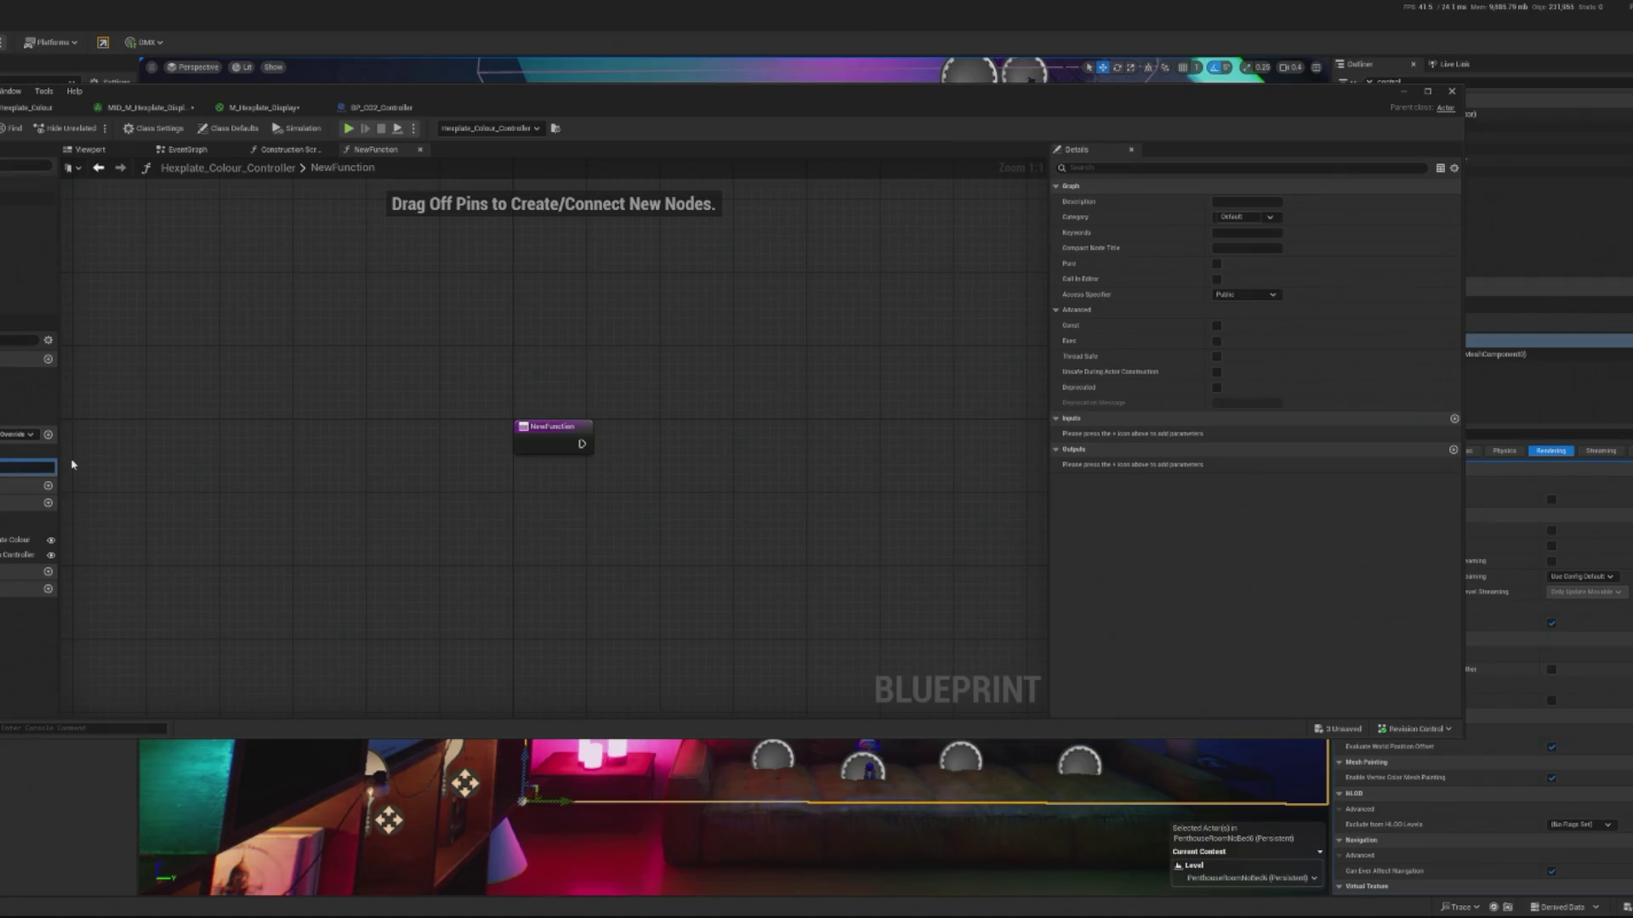
text(Get_Plates)
- Name the function Get_Plates and enable Call In Editor, browsing custom-event actions without adding one
key(Return)
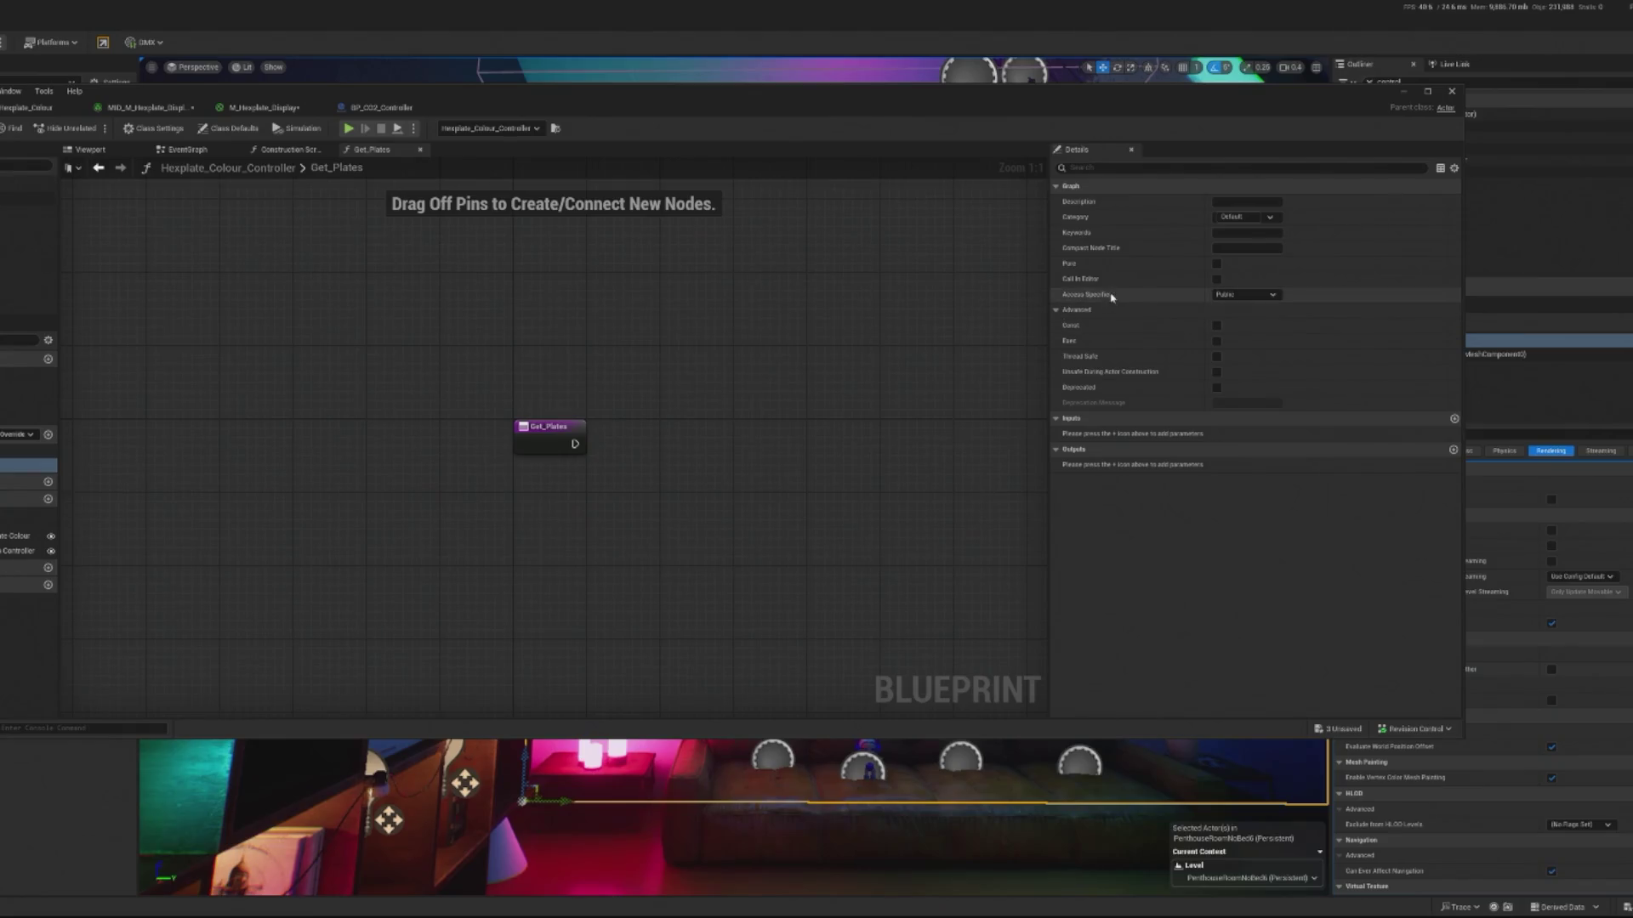
click(1217, 280)
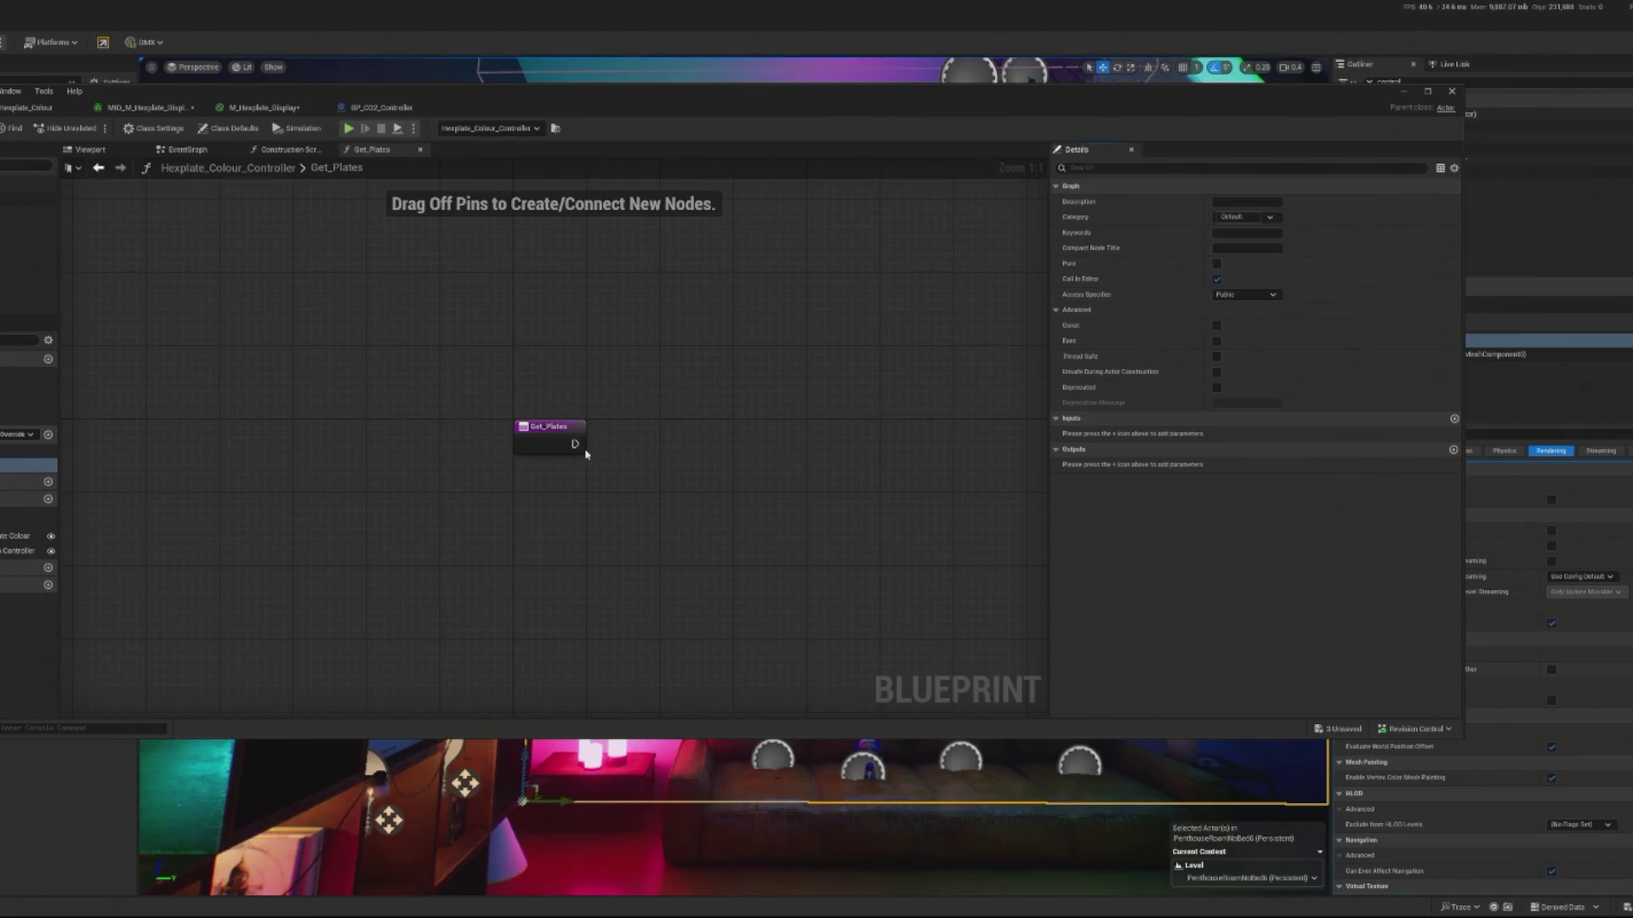
mouse_move(467, 455)
mouse_down()
mouse_move(548, 446)
mouse_move(538, 436)
mouse_up()
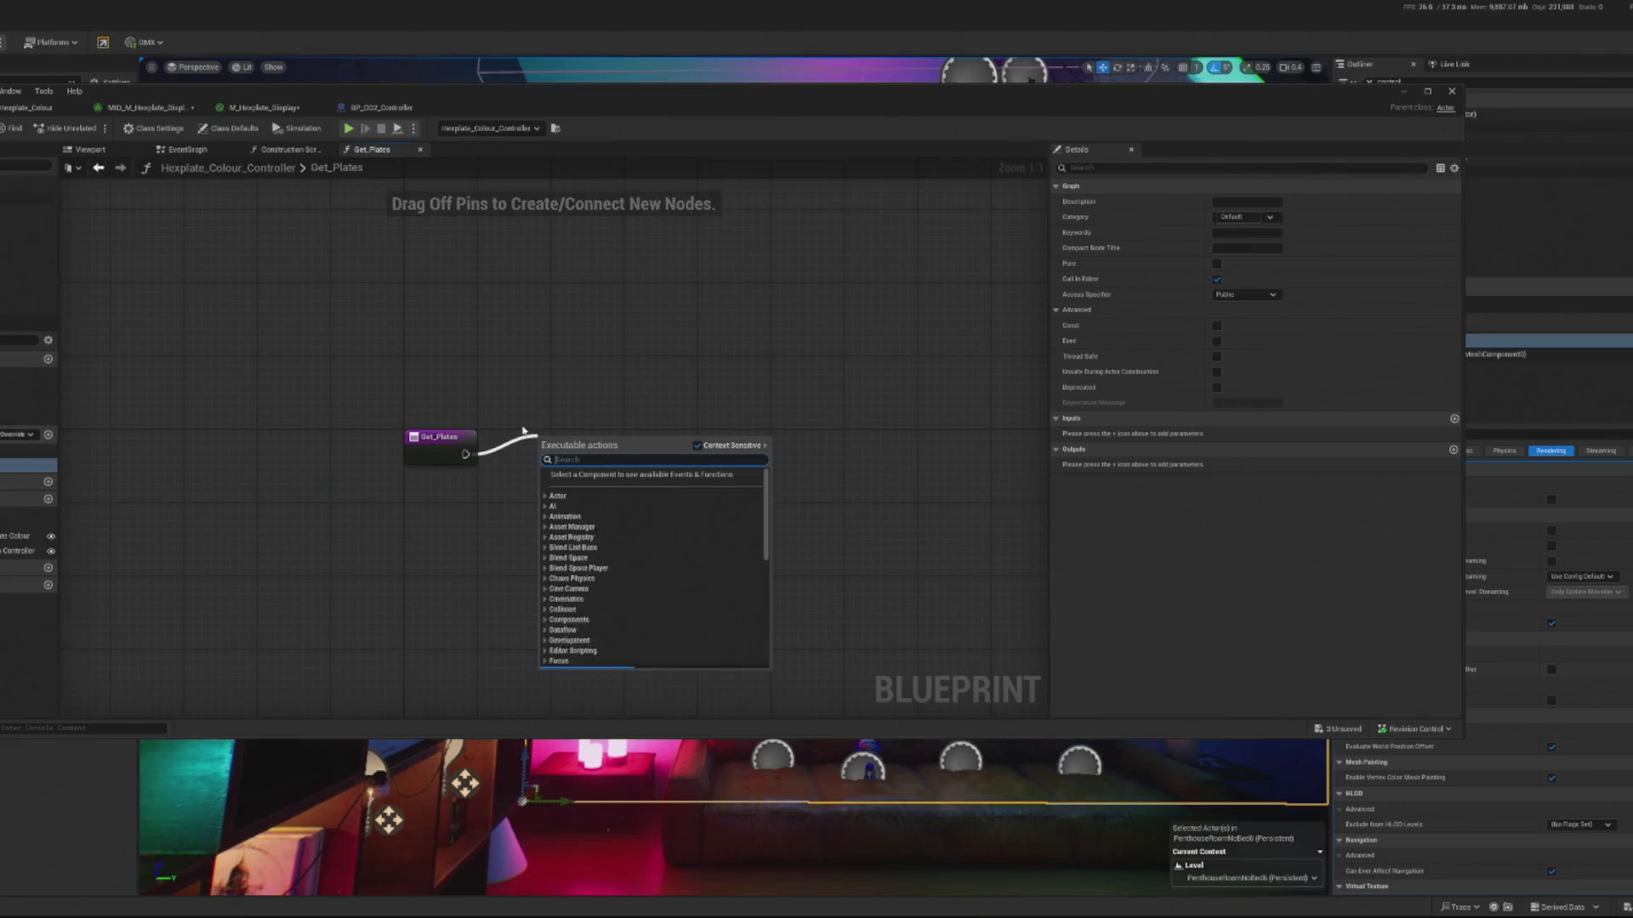
text(event)
key(BackSpace)
key(BackSpace)
key(BackSpace)
text(custom even)
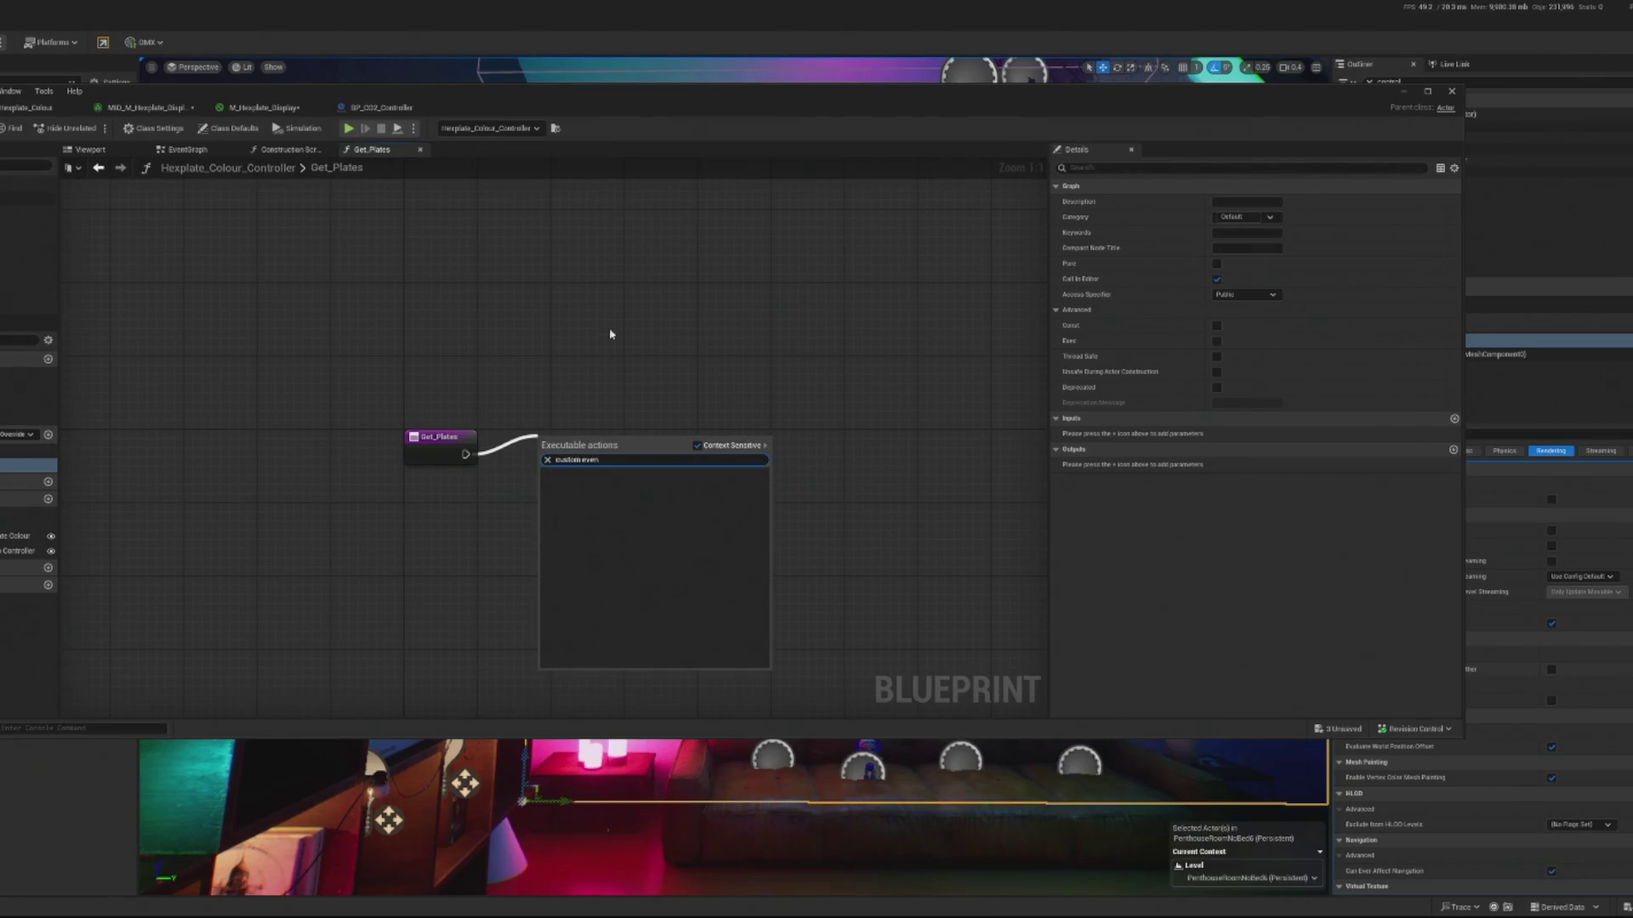
key(BackSpace)
key(BackSpace)
key(BackSpace)
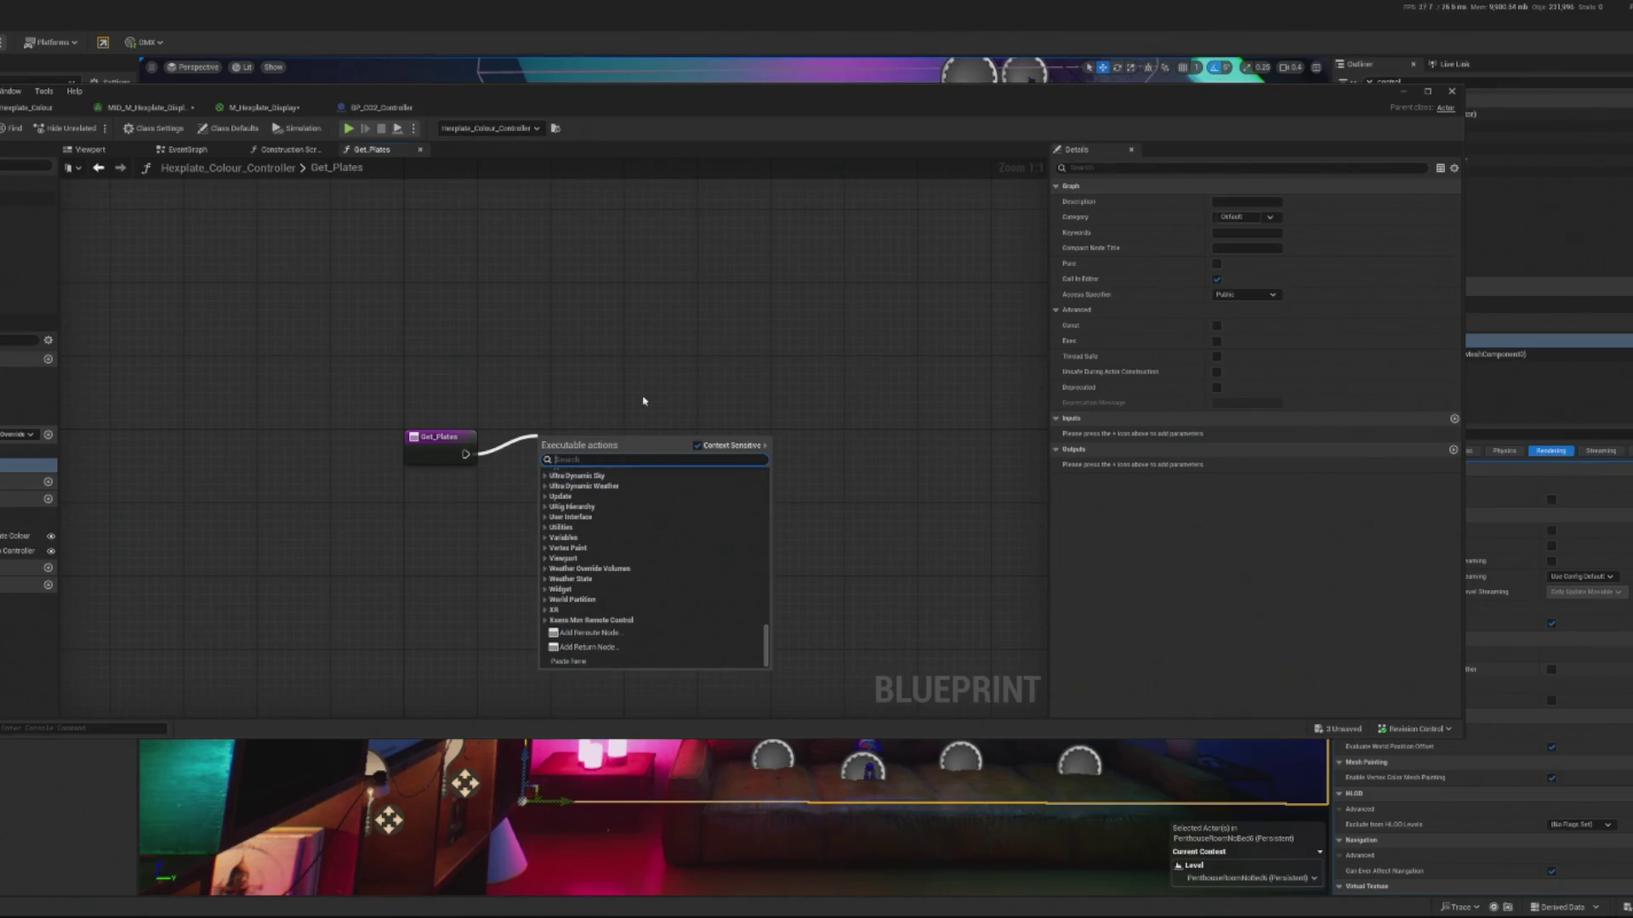
key(Escape)
- Leave the Get_Plates graph with only its entry node, re-centred, and return to the event graph
click(421, 440)
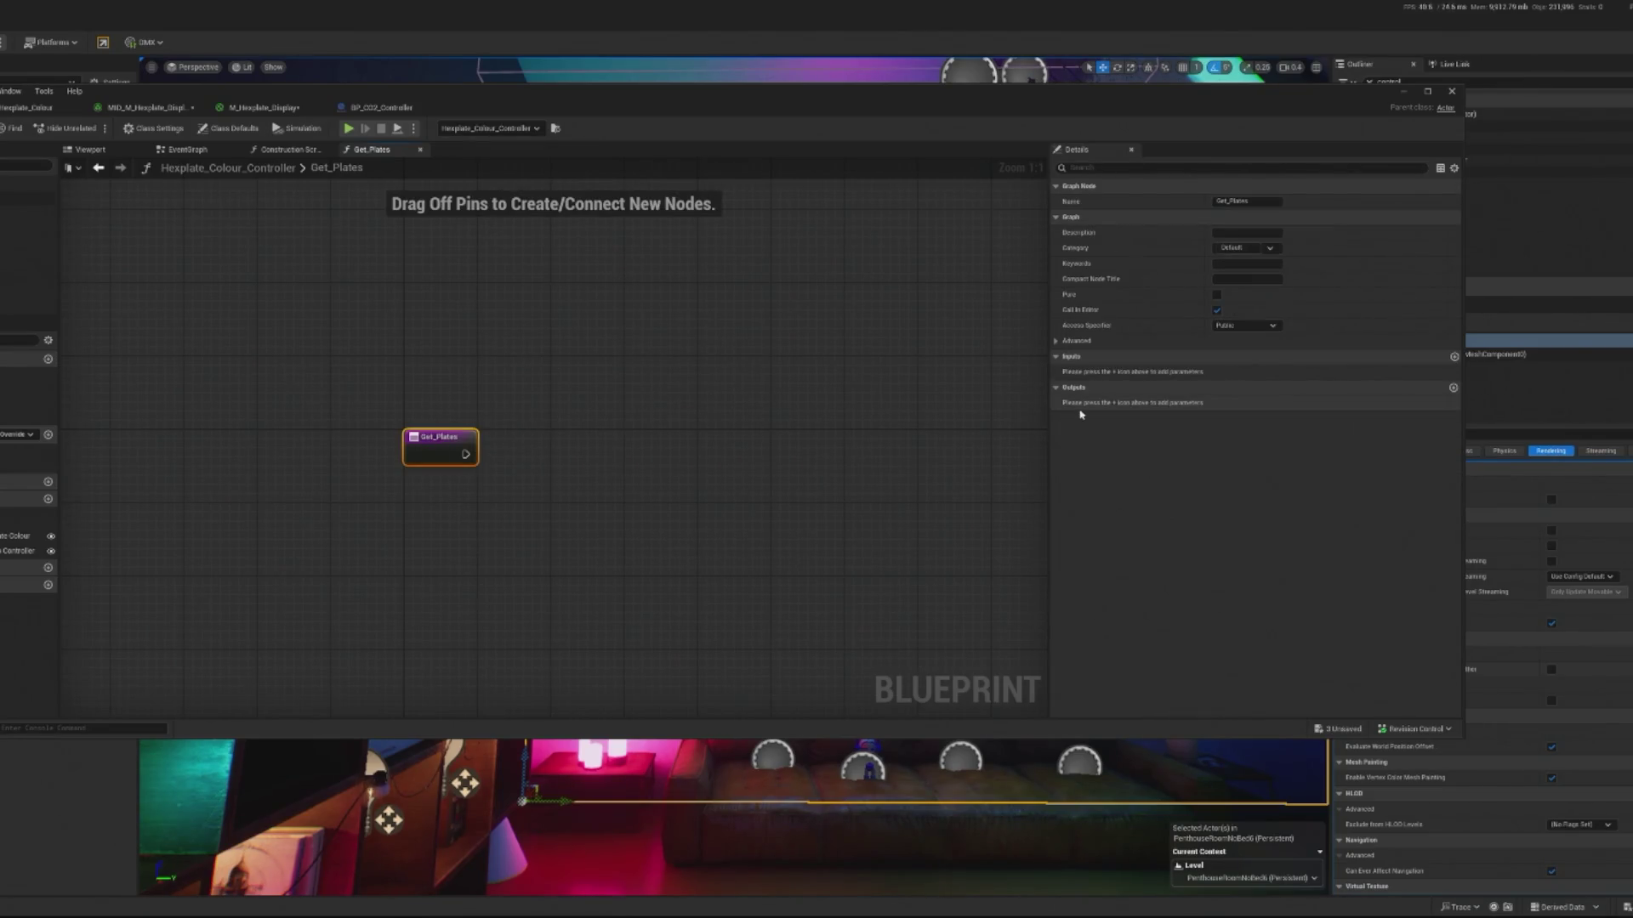
right_click(607, 468)
click(300, 523)
right_click(486, 473)
click(317, 510)
drag(308, 519, 383, 522)
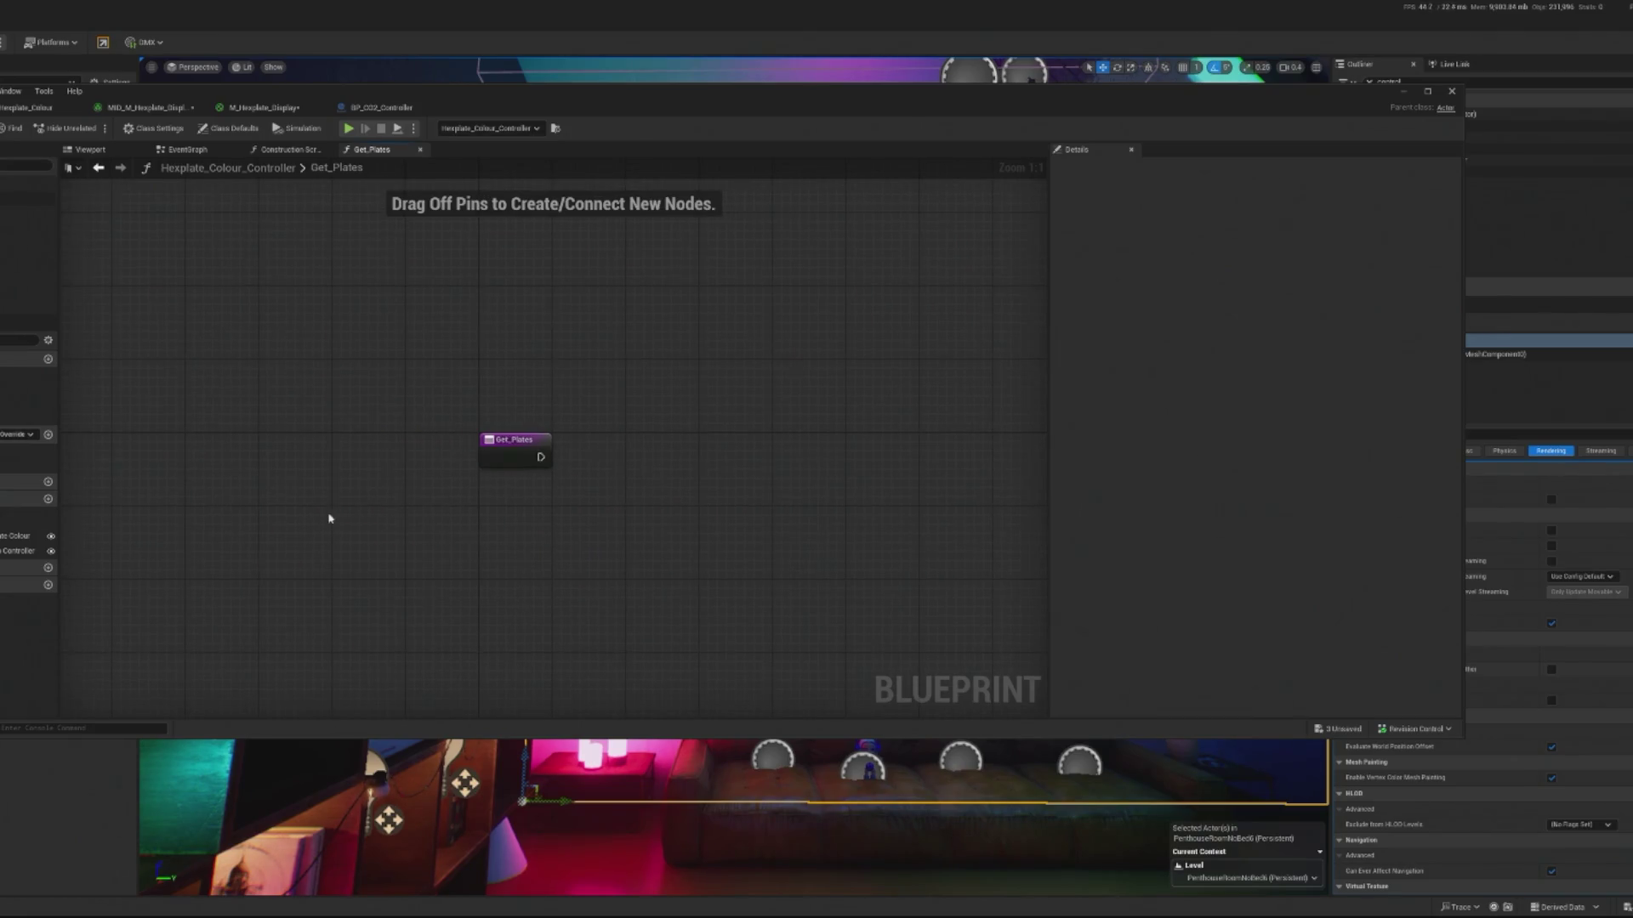
double_click(30, 374)
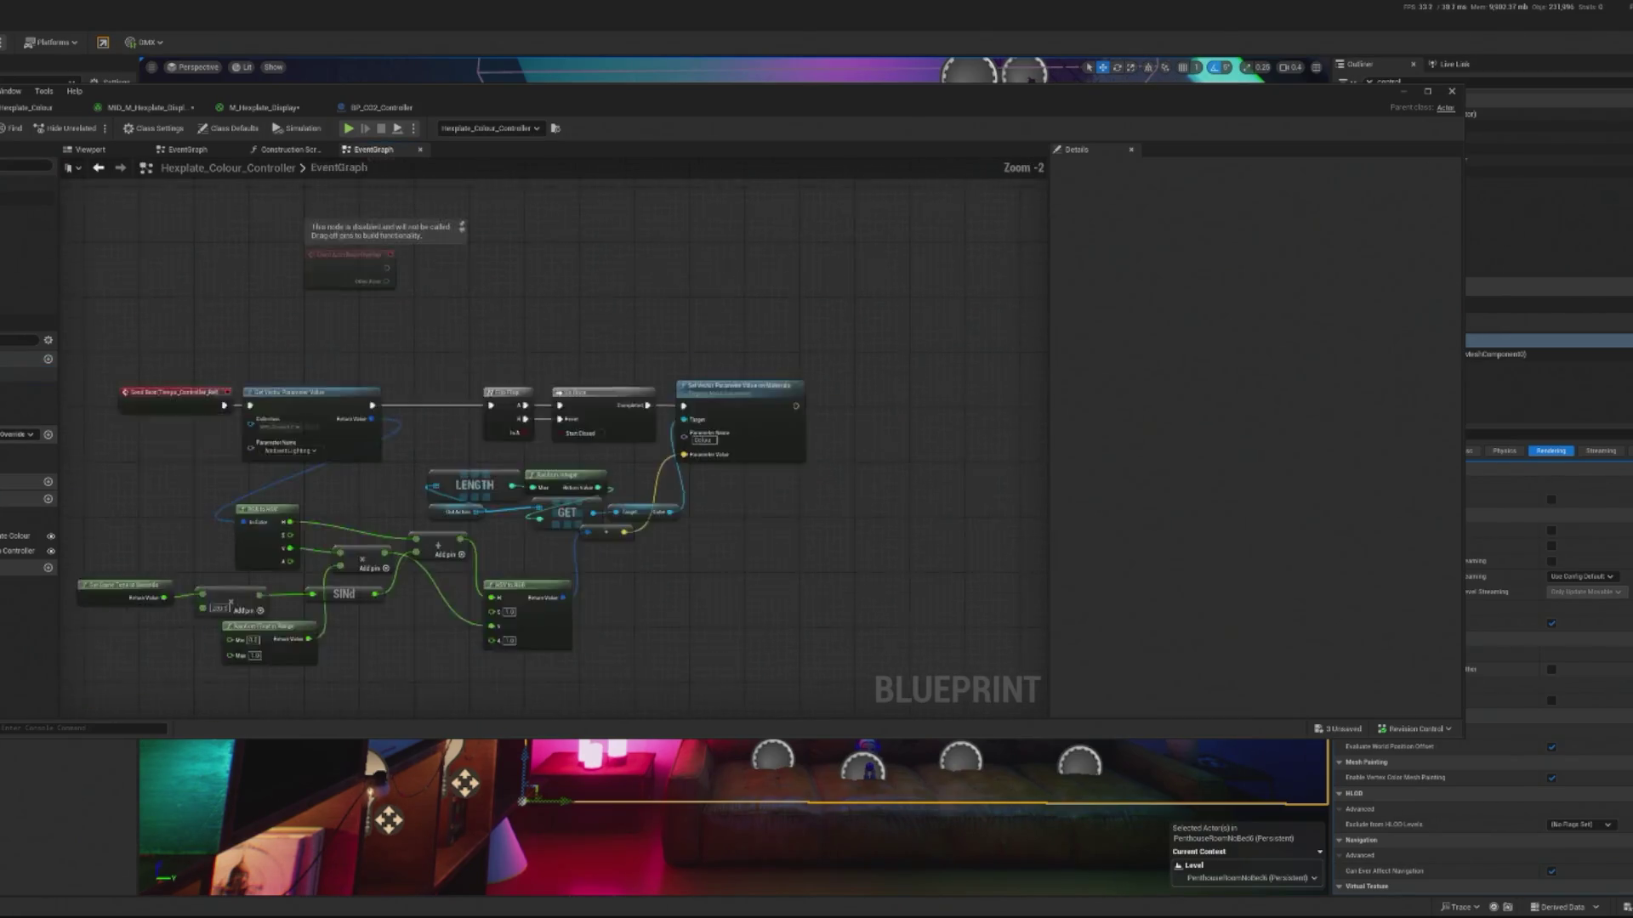
click(290, 149)
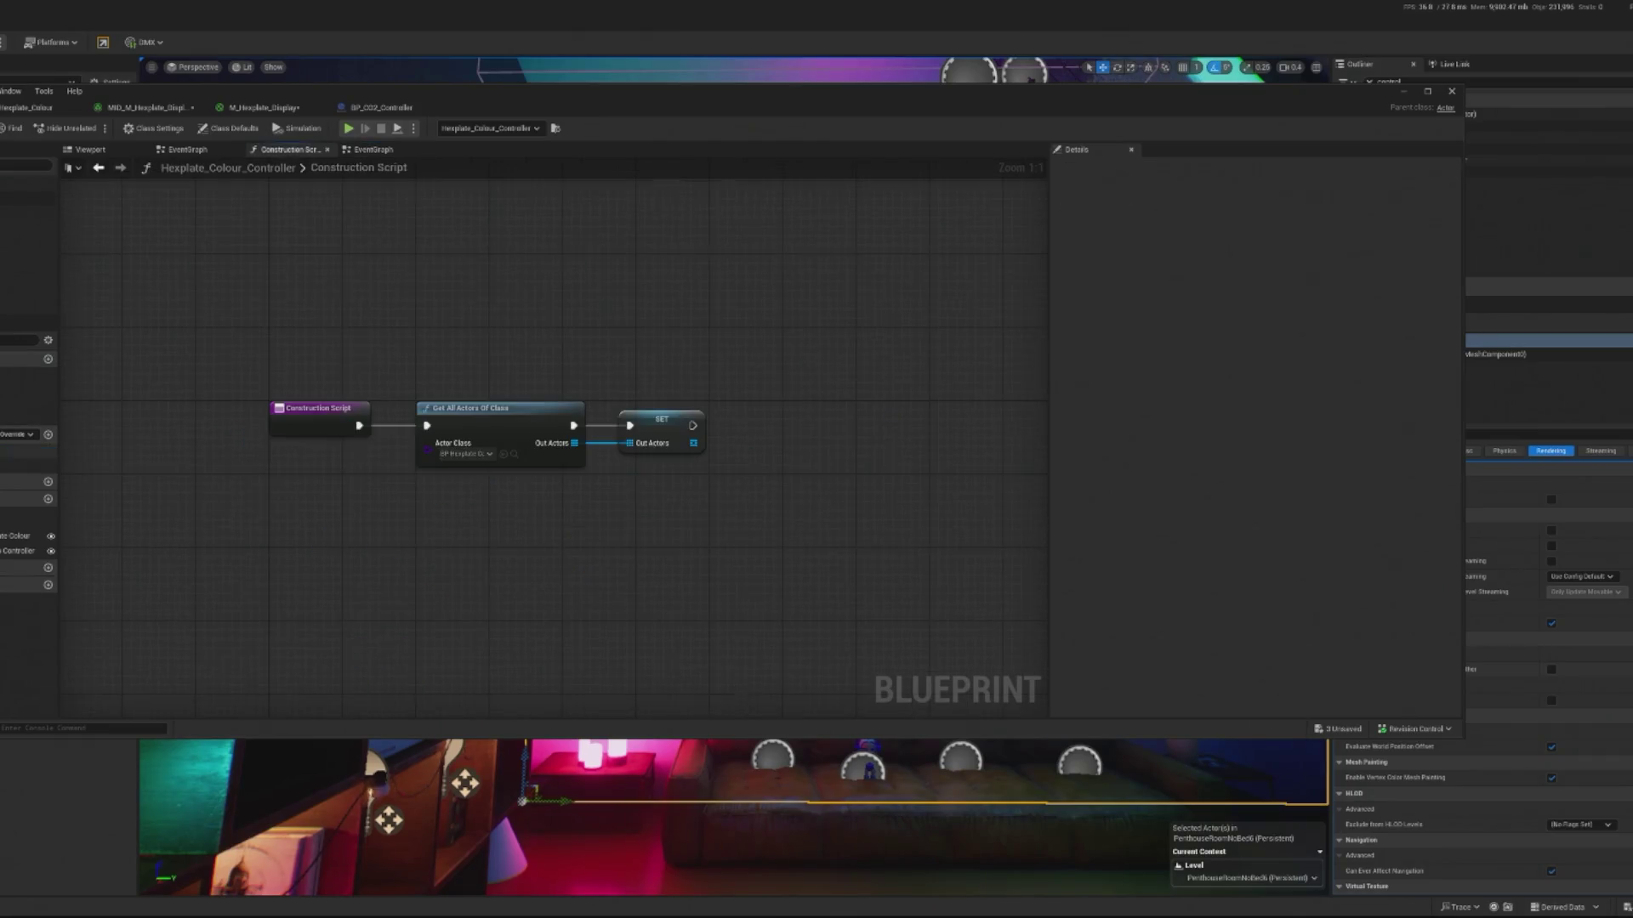
right_click(354, 508)
text(custom even)
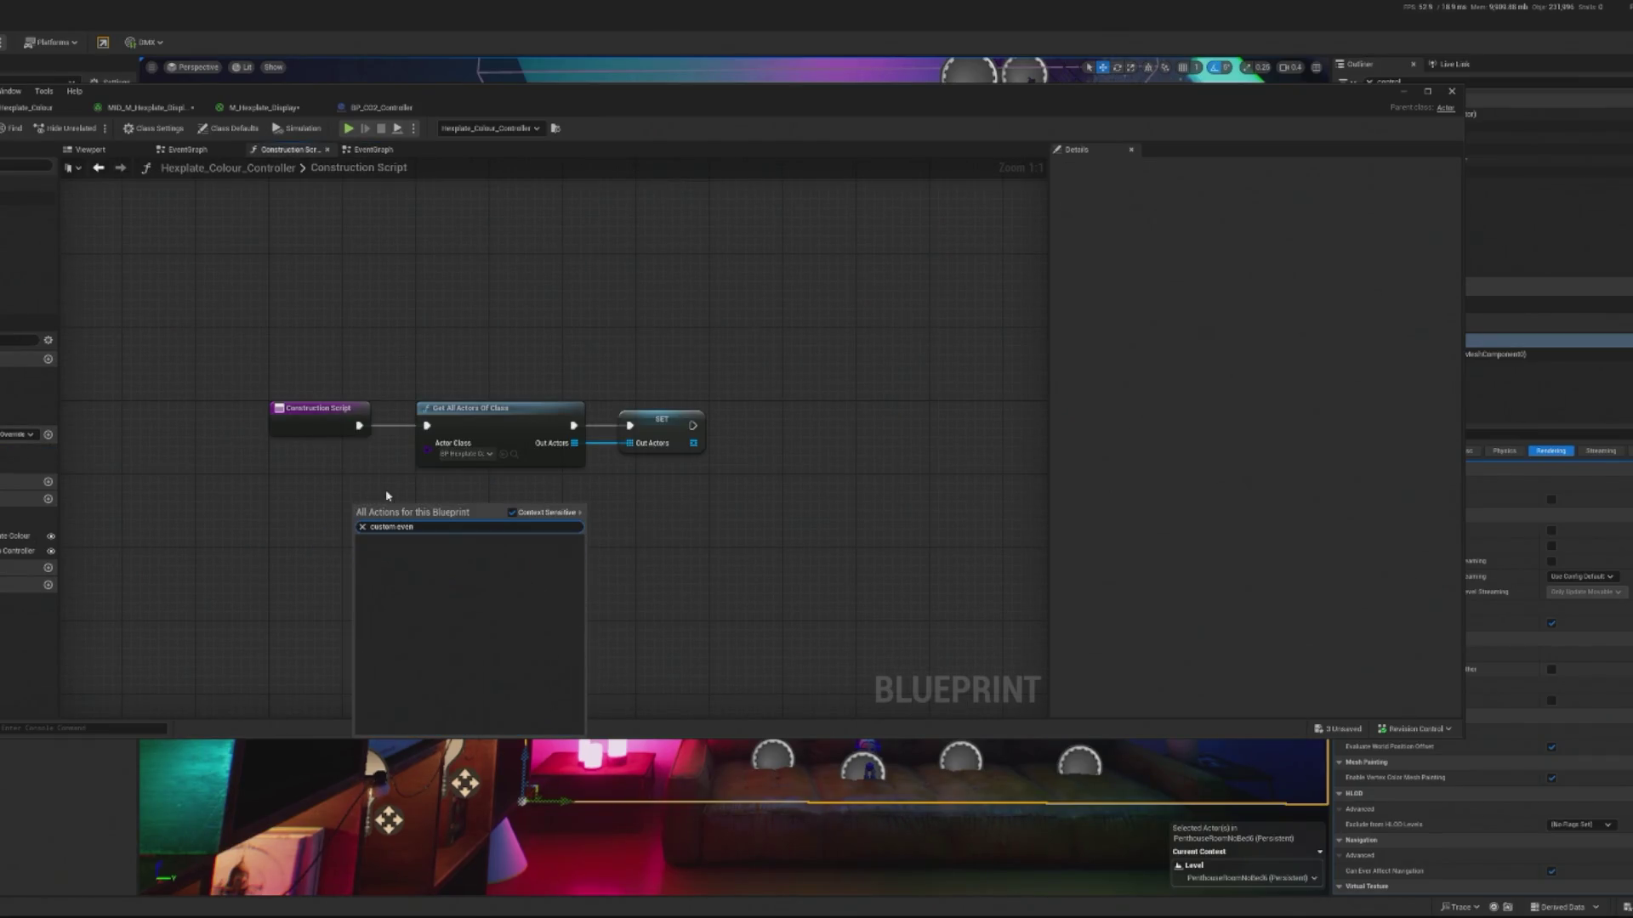
key(BackSpace)
key(BackSpace)
key(BackSpace)
key(BackSpace)
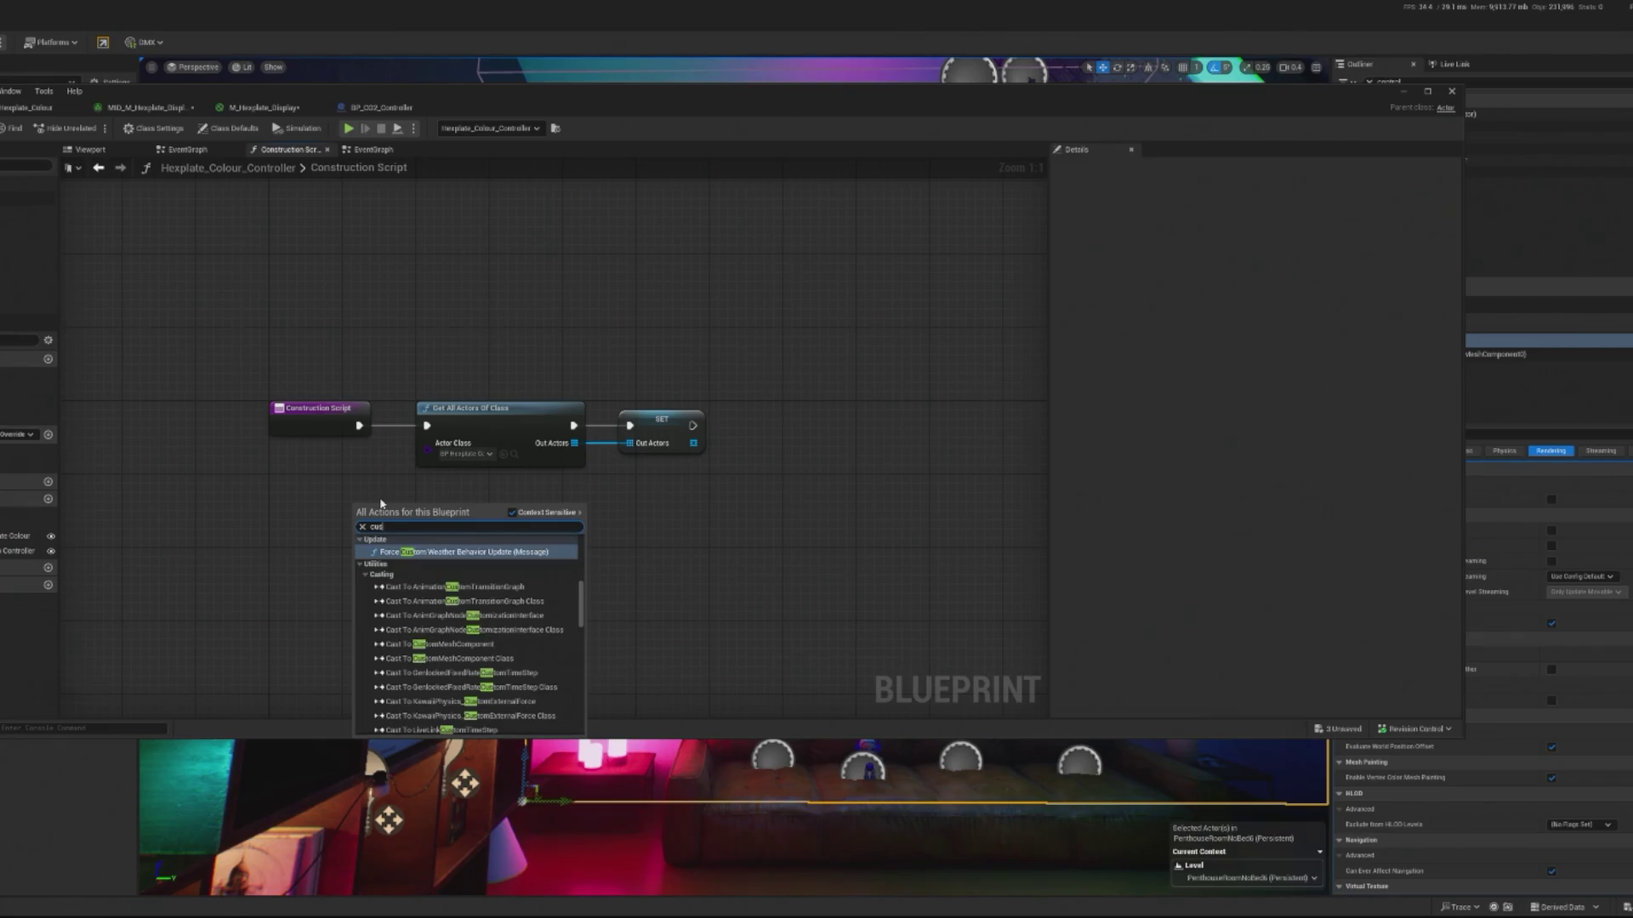
key(Escape)
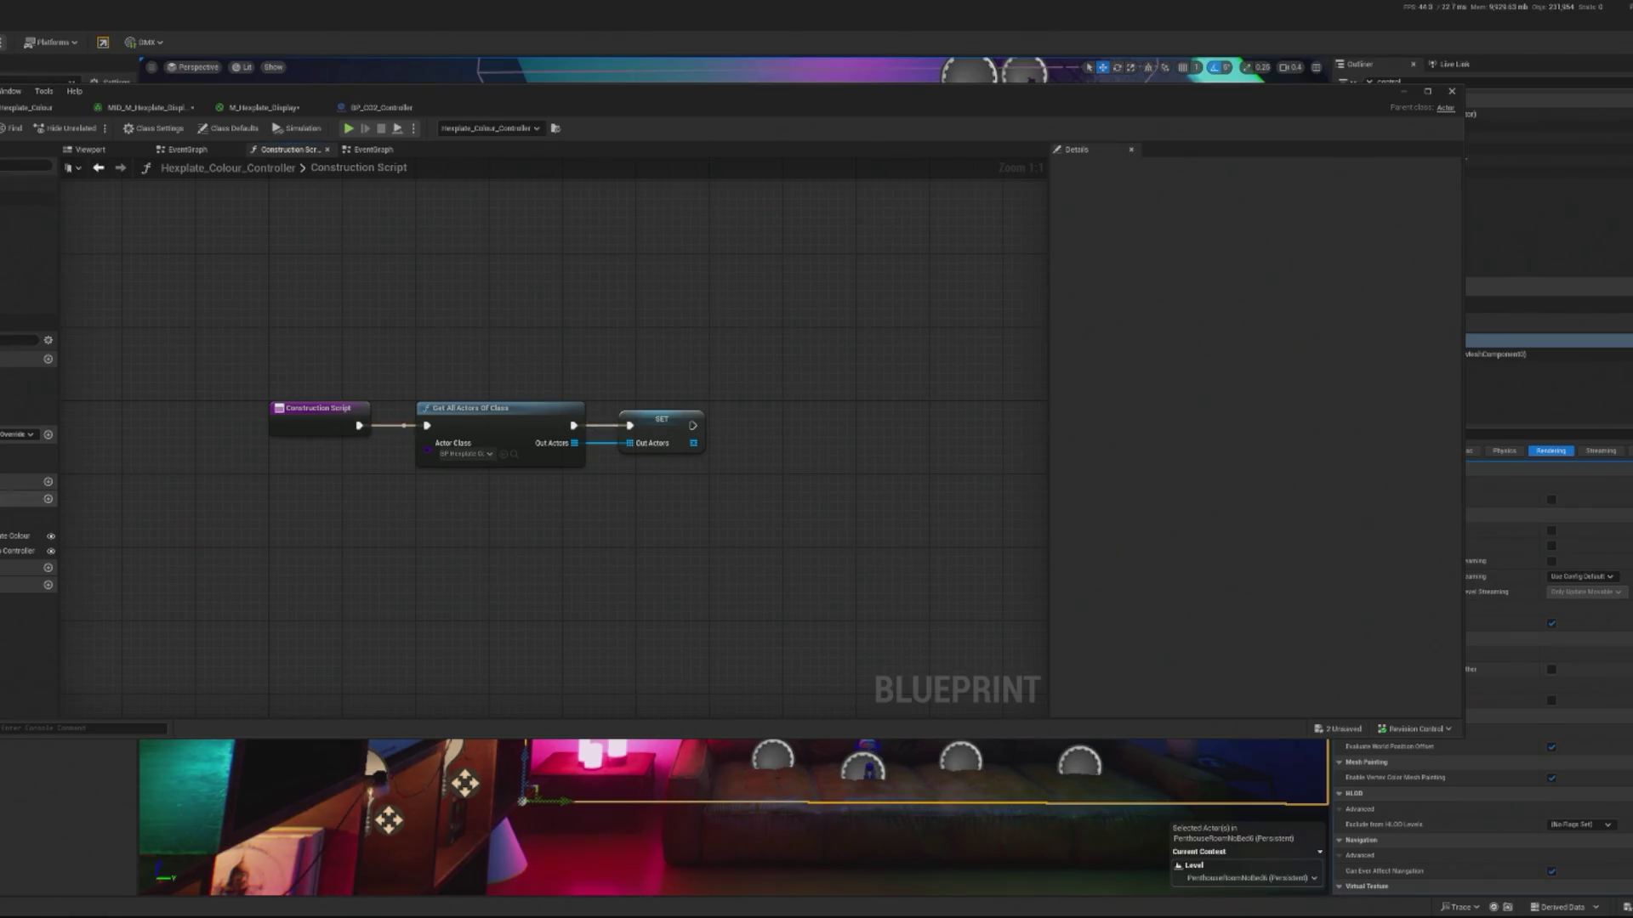
drag(26, 465, 265, 470)
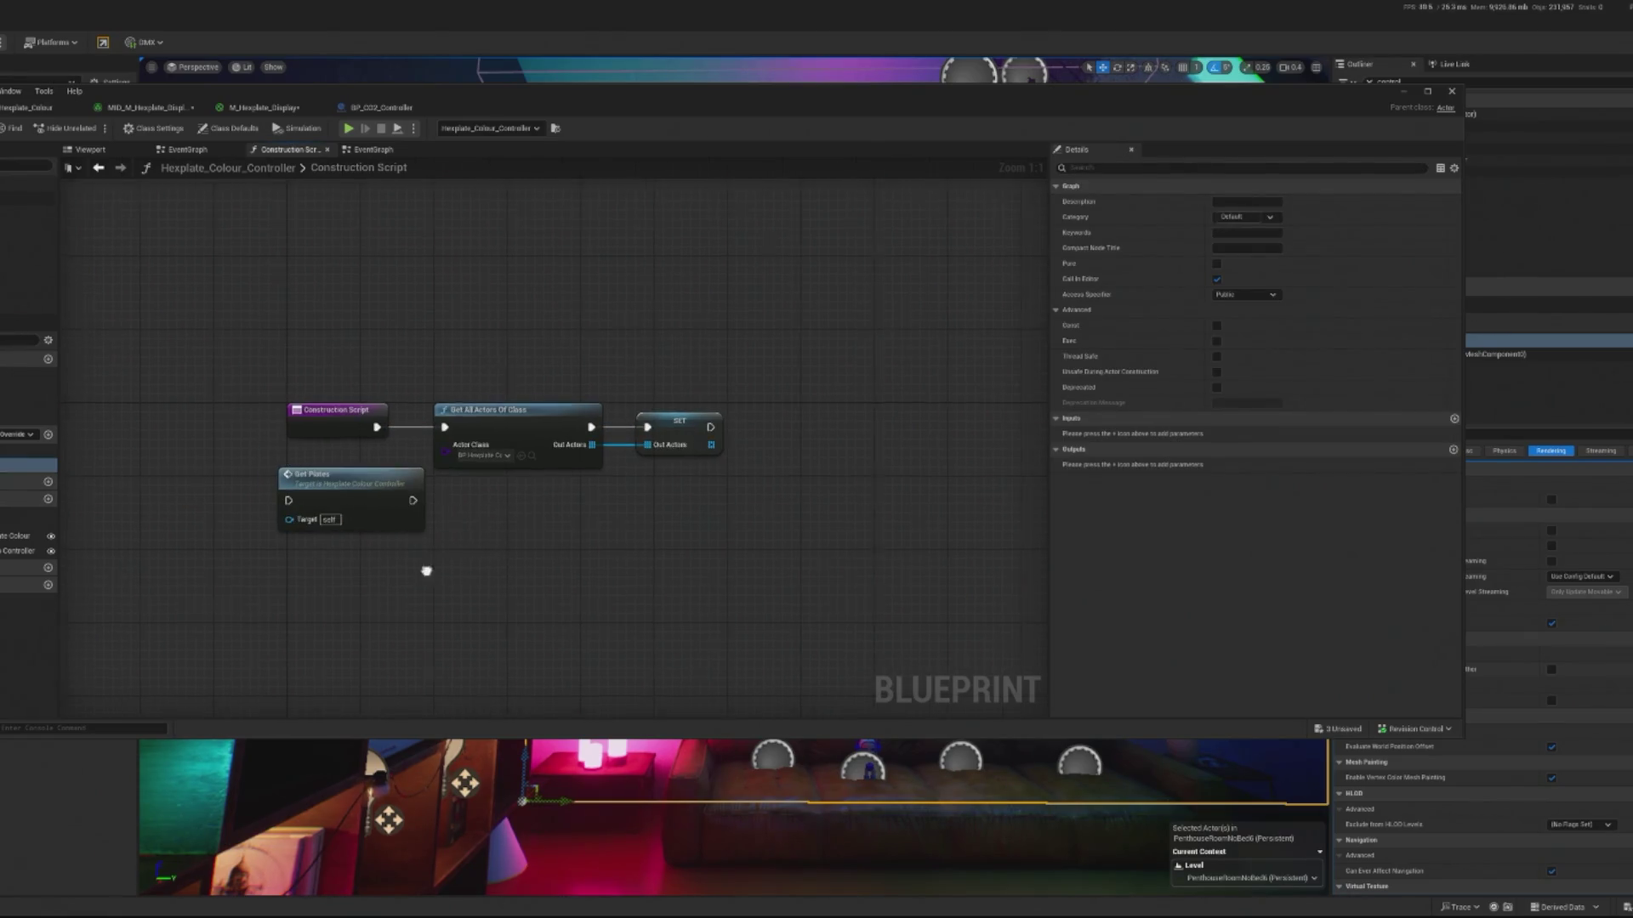
click(364, 502)
key(Delete)
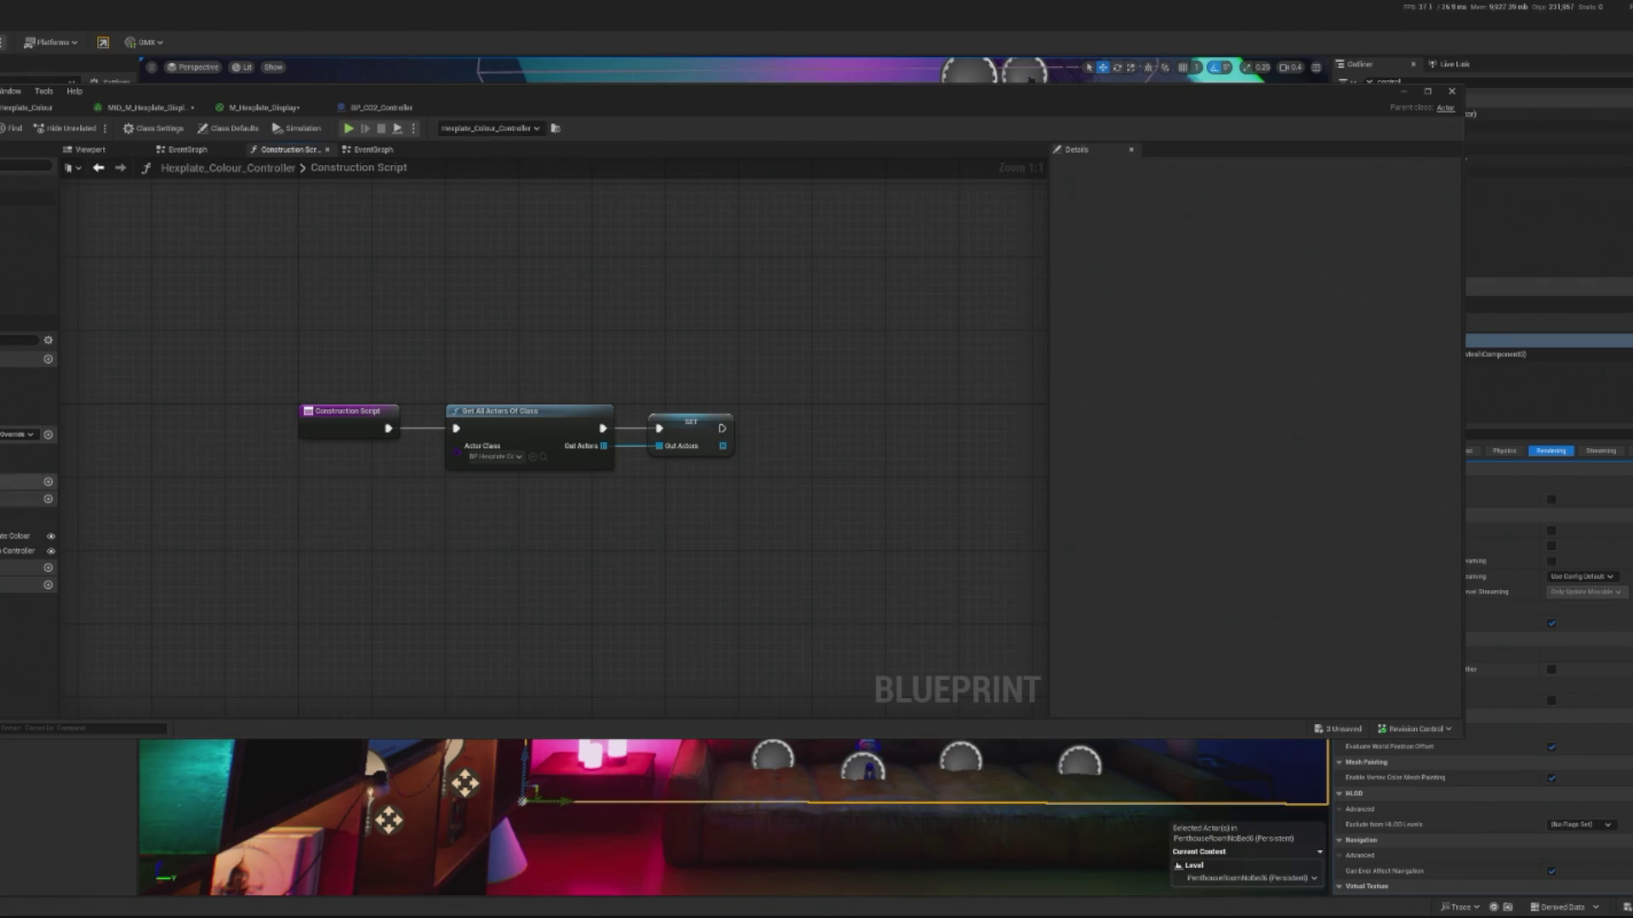
mouse_move(26, 465)
mouse_down()
mouse_move(136, 499)
mouse_move(300, 502)
mouse_move(277, 493)
mouse_up()
click(327, 519)
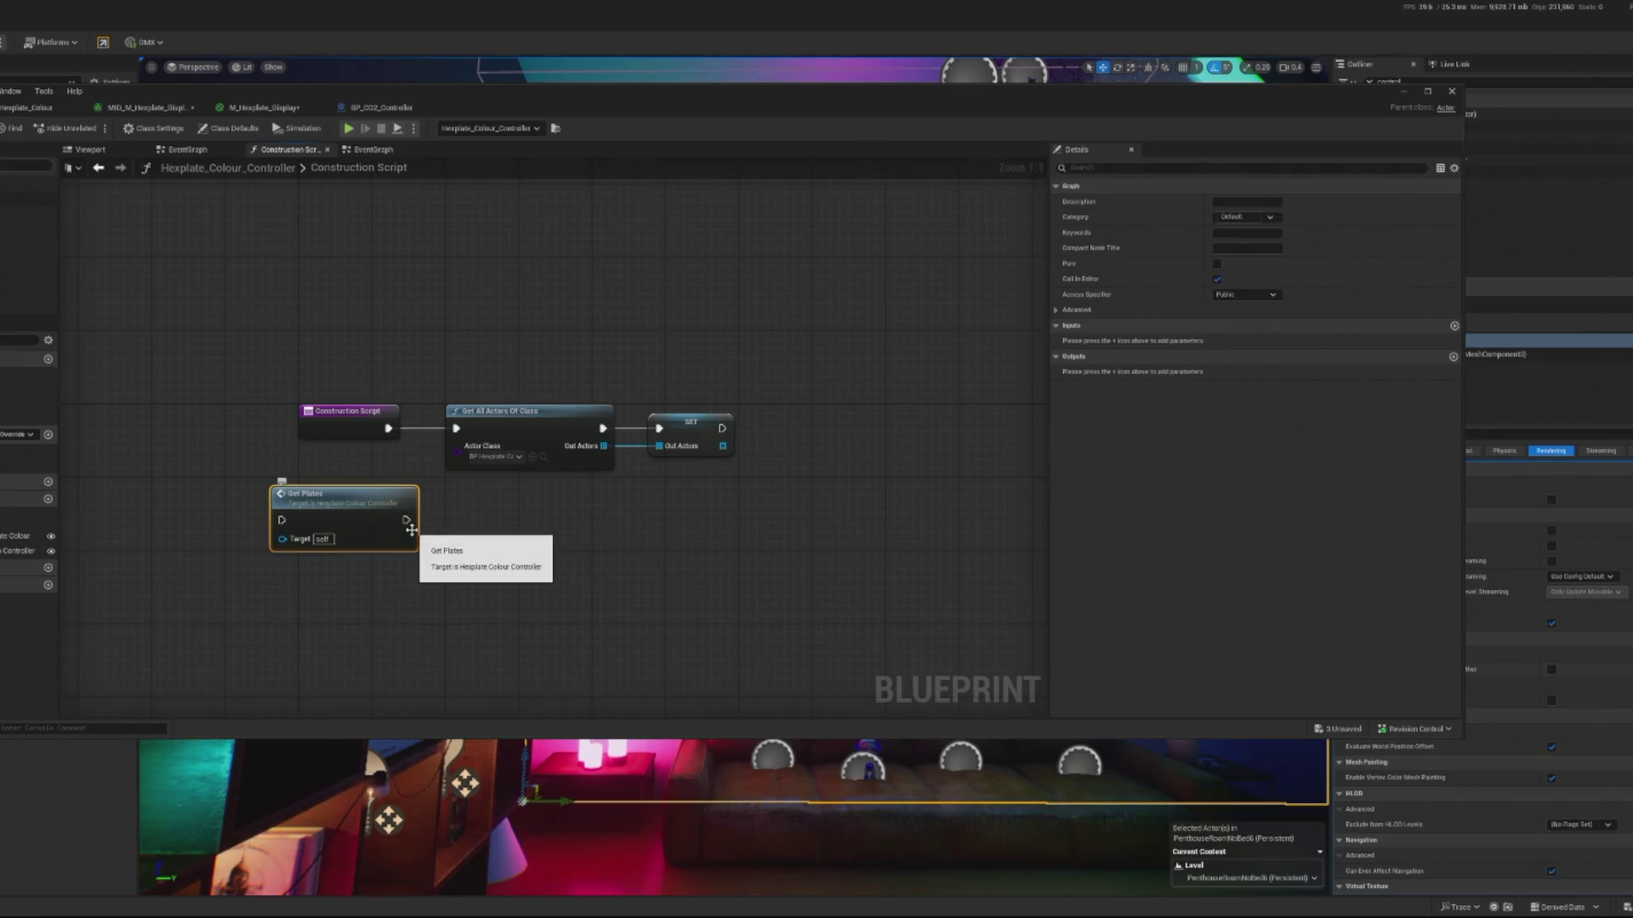
key(Delete)
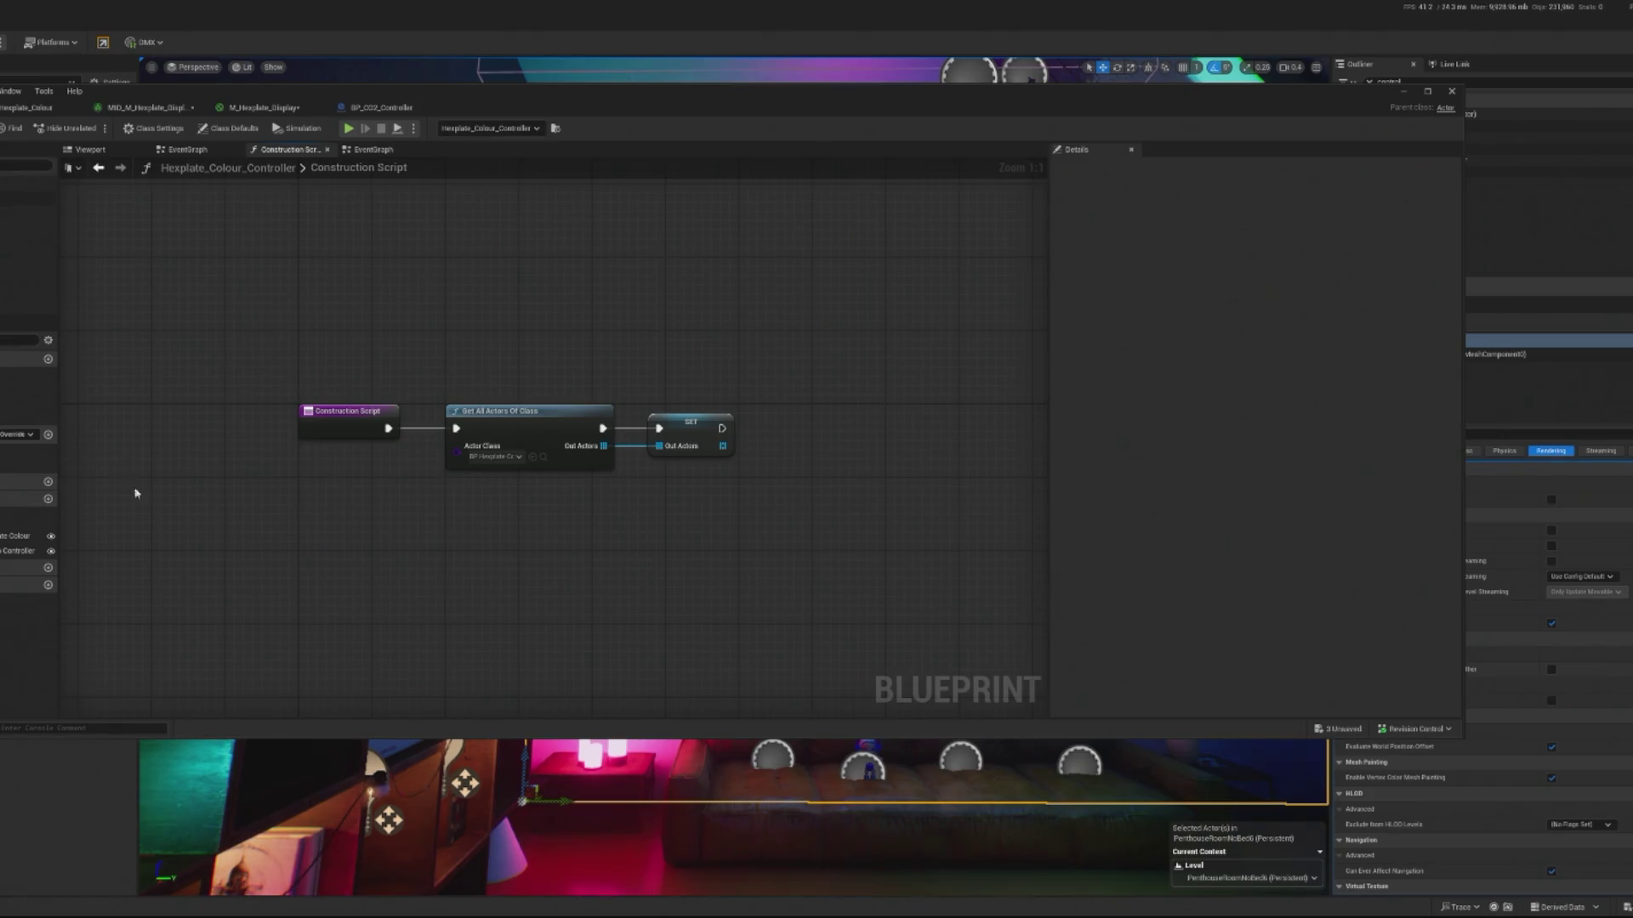
click(21, 466)
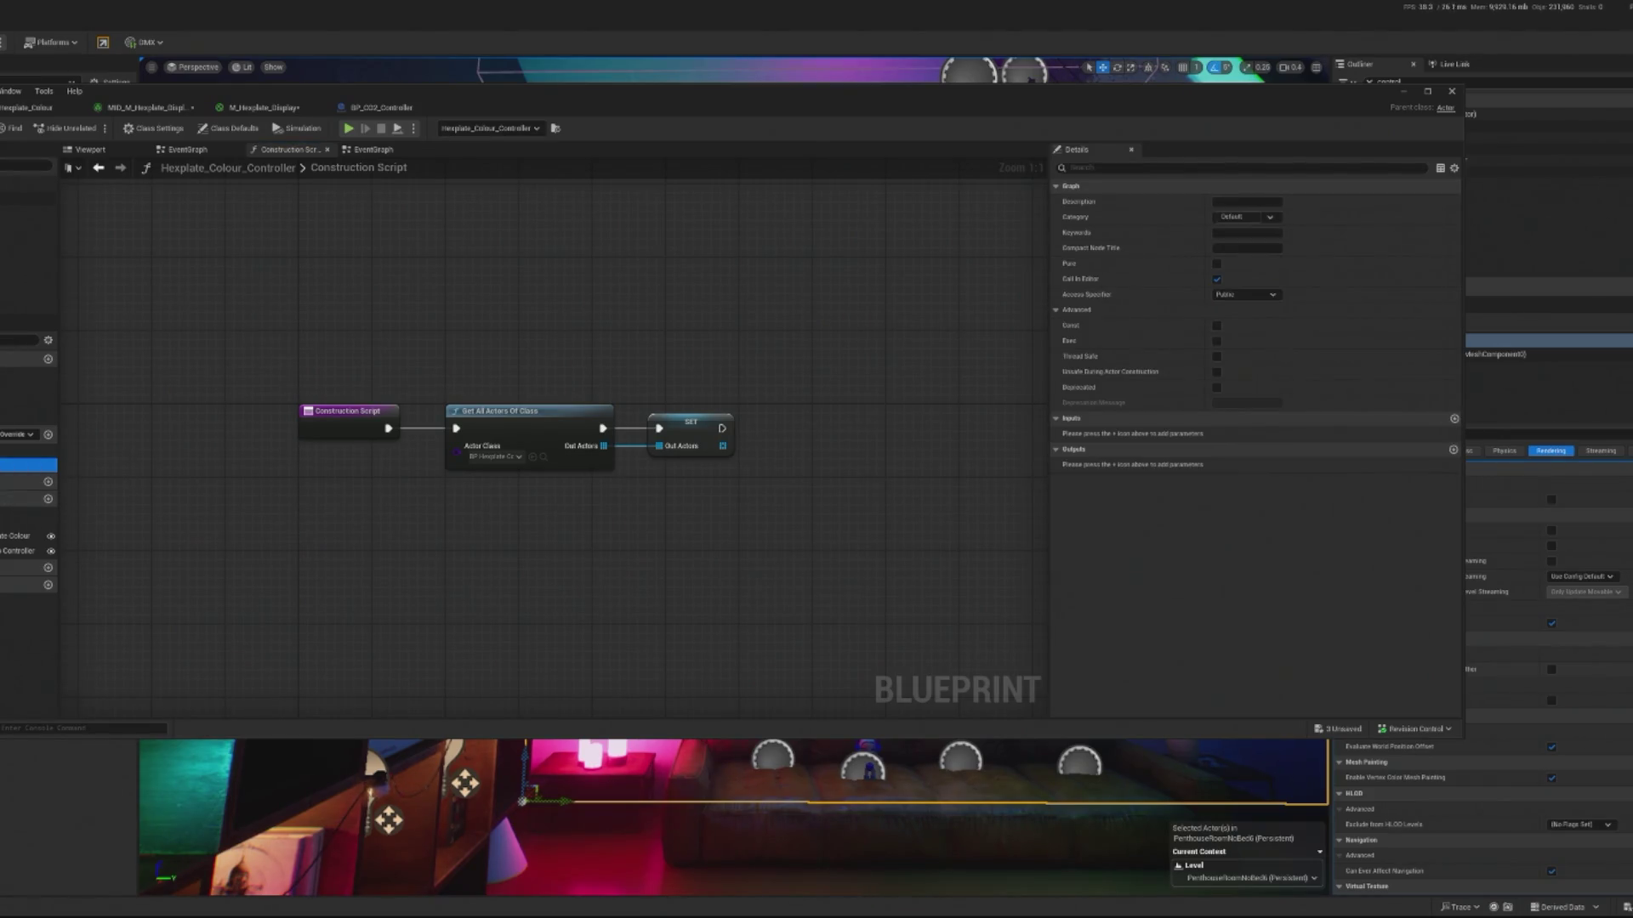
key(Return)
double_click(25, 466)
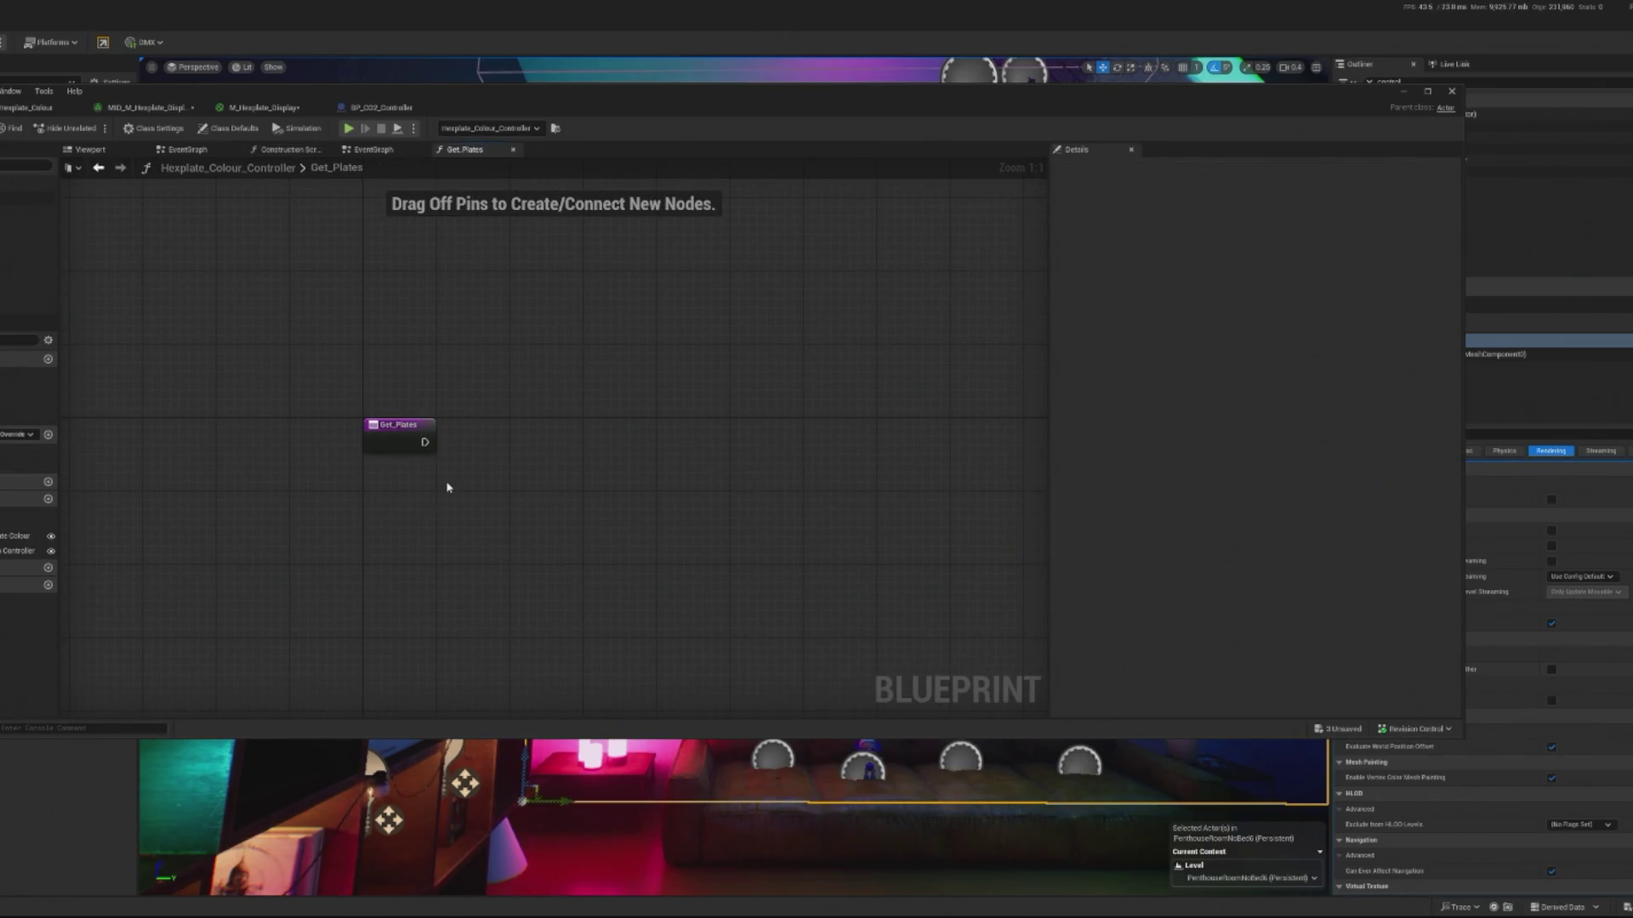
mouse_move(426, 443)
mouse_down()
mouse_move(448, 463)
mouse_move(510, 451)
mouse_move(487, 438)
mouse_up()
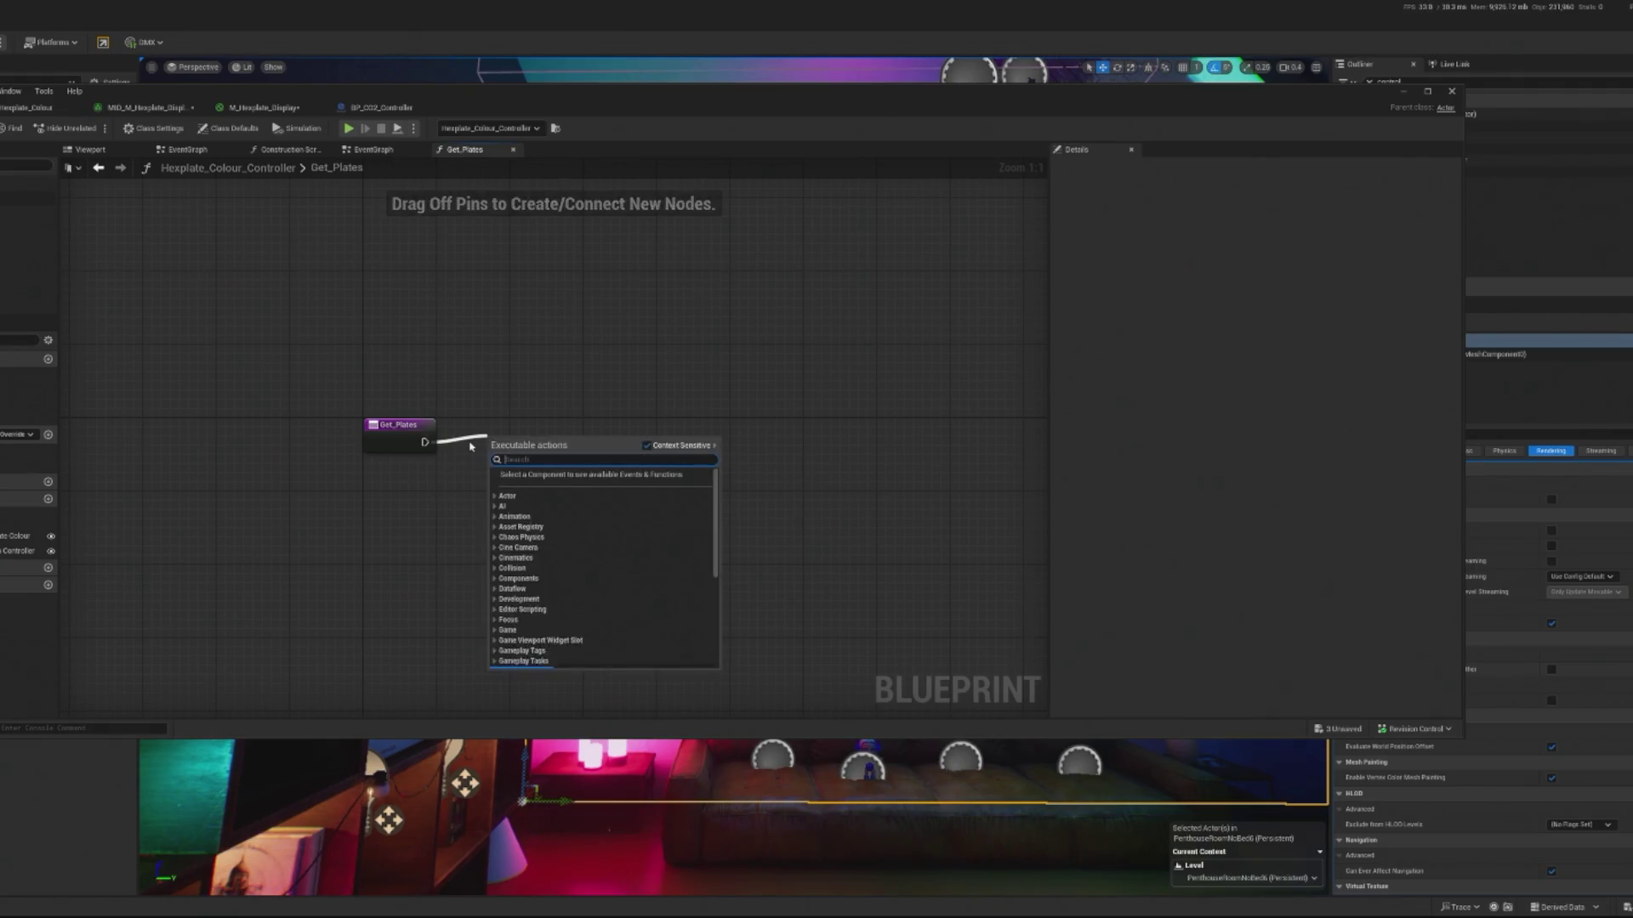
text(cons)
key(Escape)
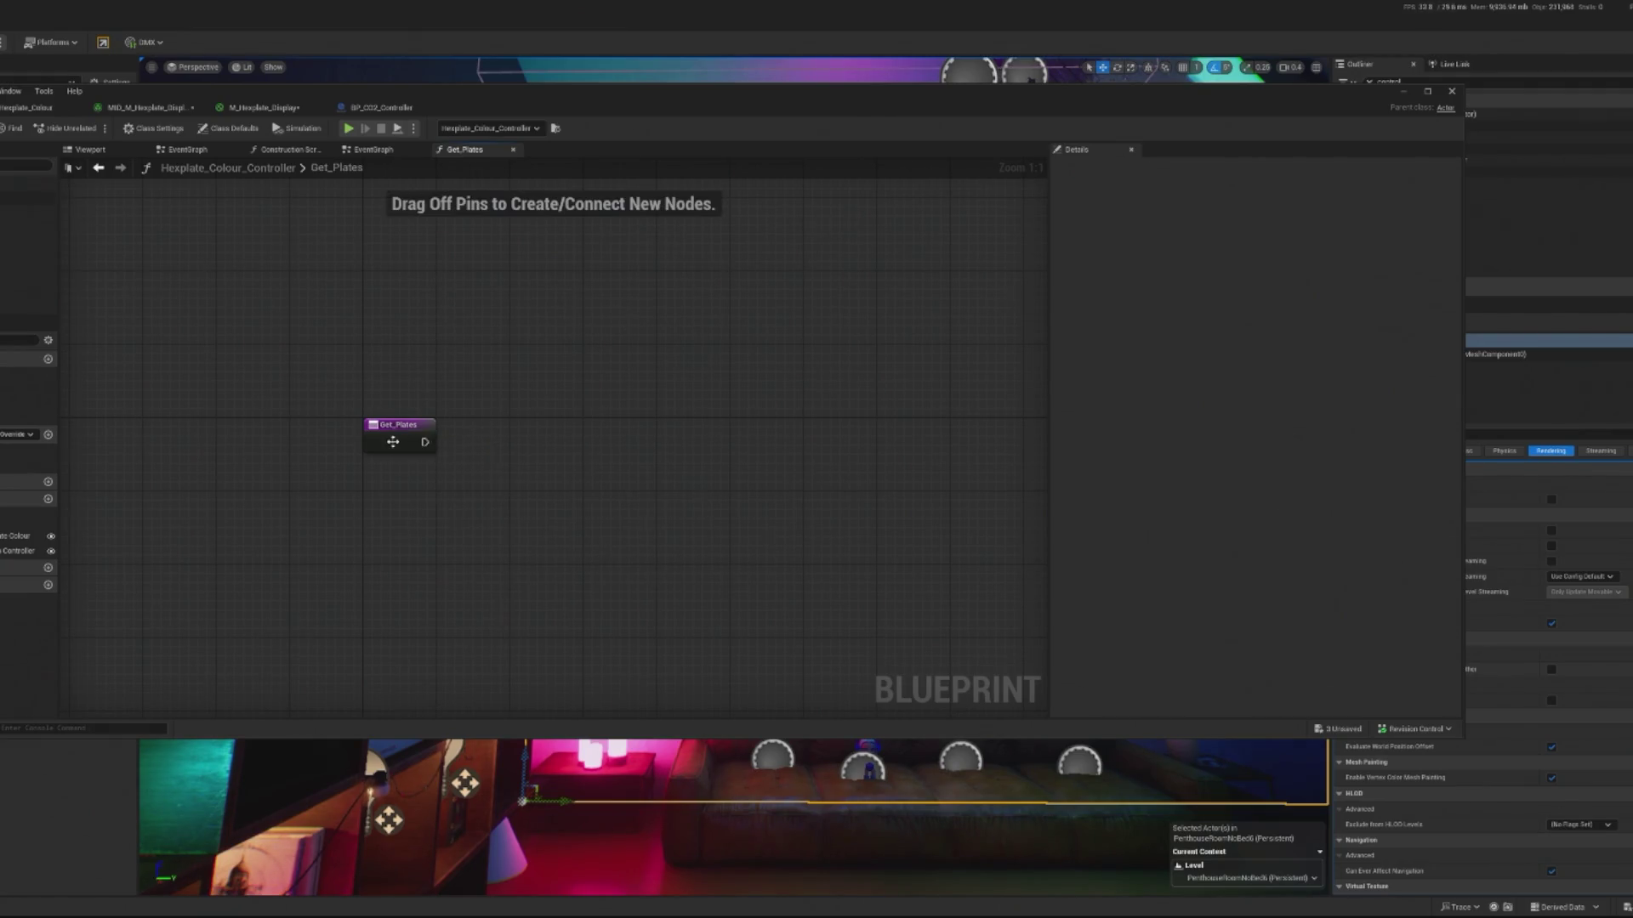
click(393, 441)
click(262, 462)
key(alt+Left)
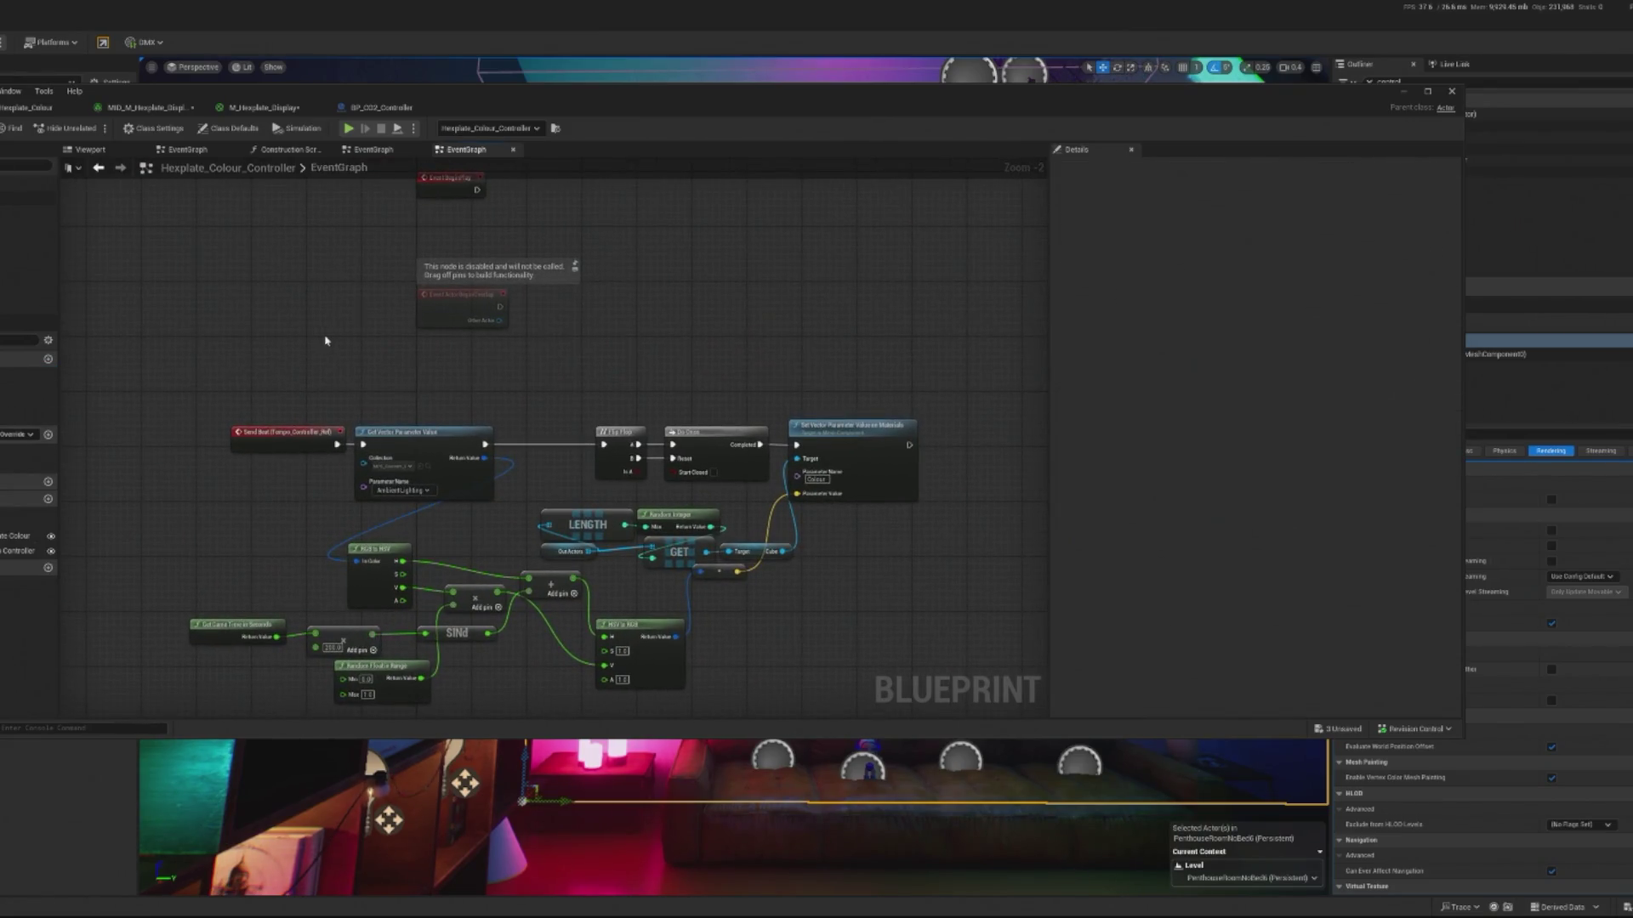
- Add then delete a Get Plates call, cancel a custom event search, and switch to the Construction Script
mouse_move(324, 321)
mouse_down()
mouse_move(252, 462)
mouse_move(212, 491)
mouse_up()
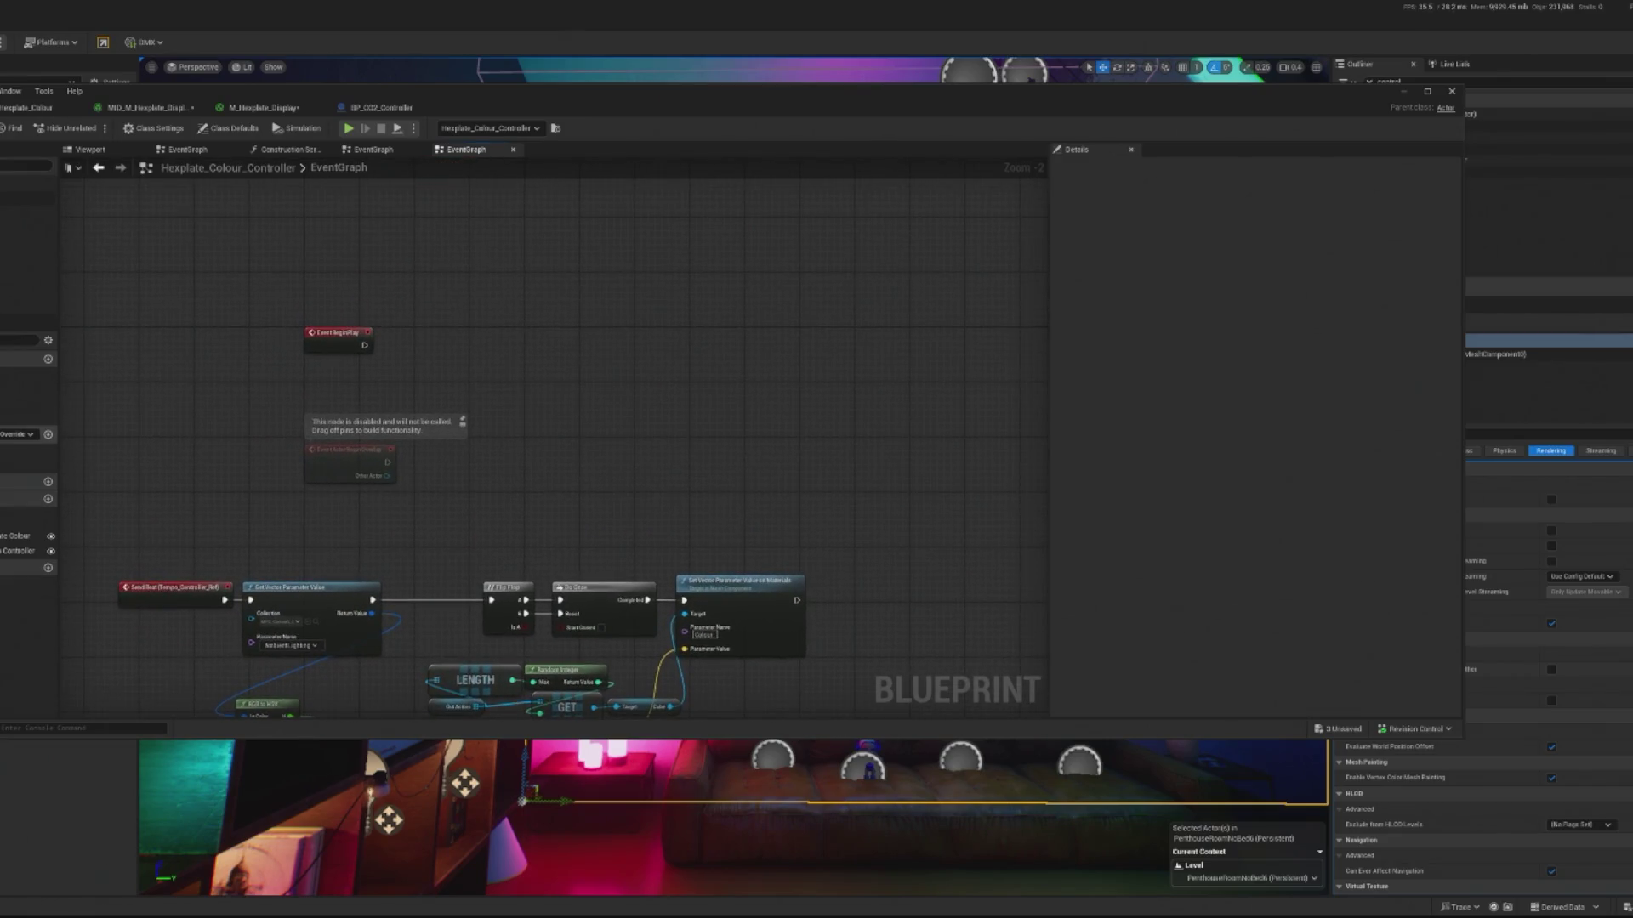
mouse_move(30, 465)
mouse_down()
mouse_move(302, 370)
mouse_move(166, 350)
mouse_up()
key(Delete)
right_click(477, 296)
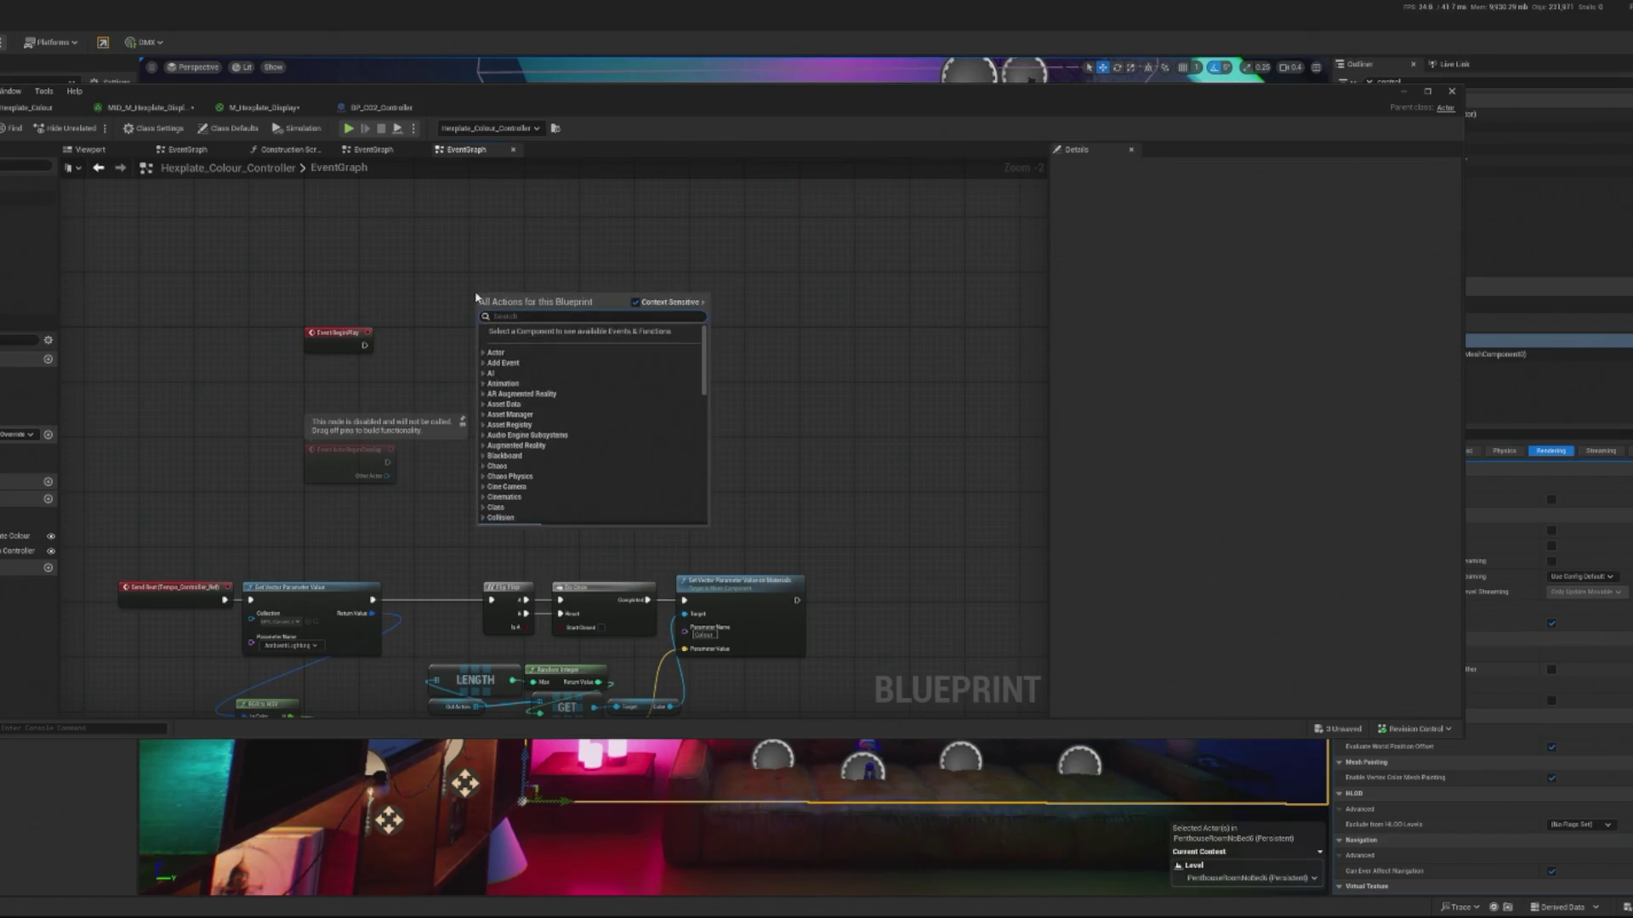
text(custom event)
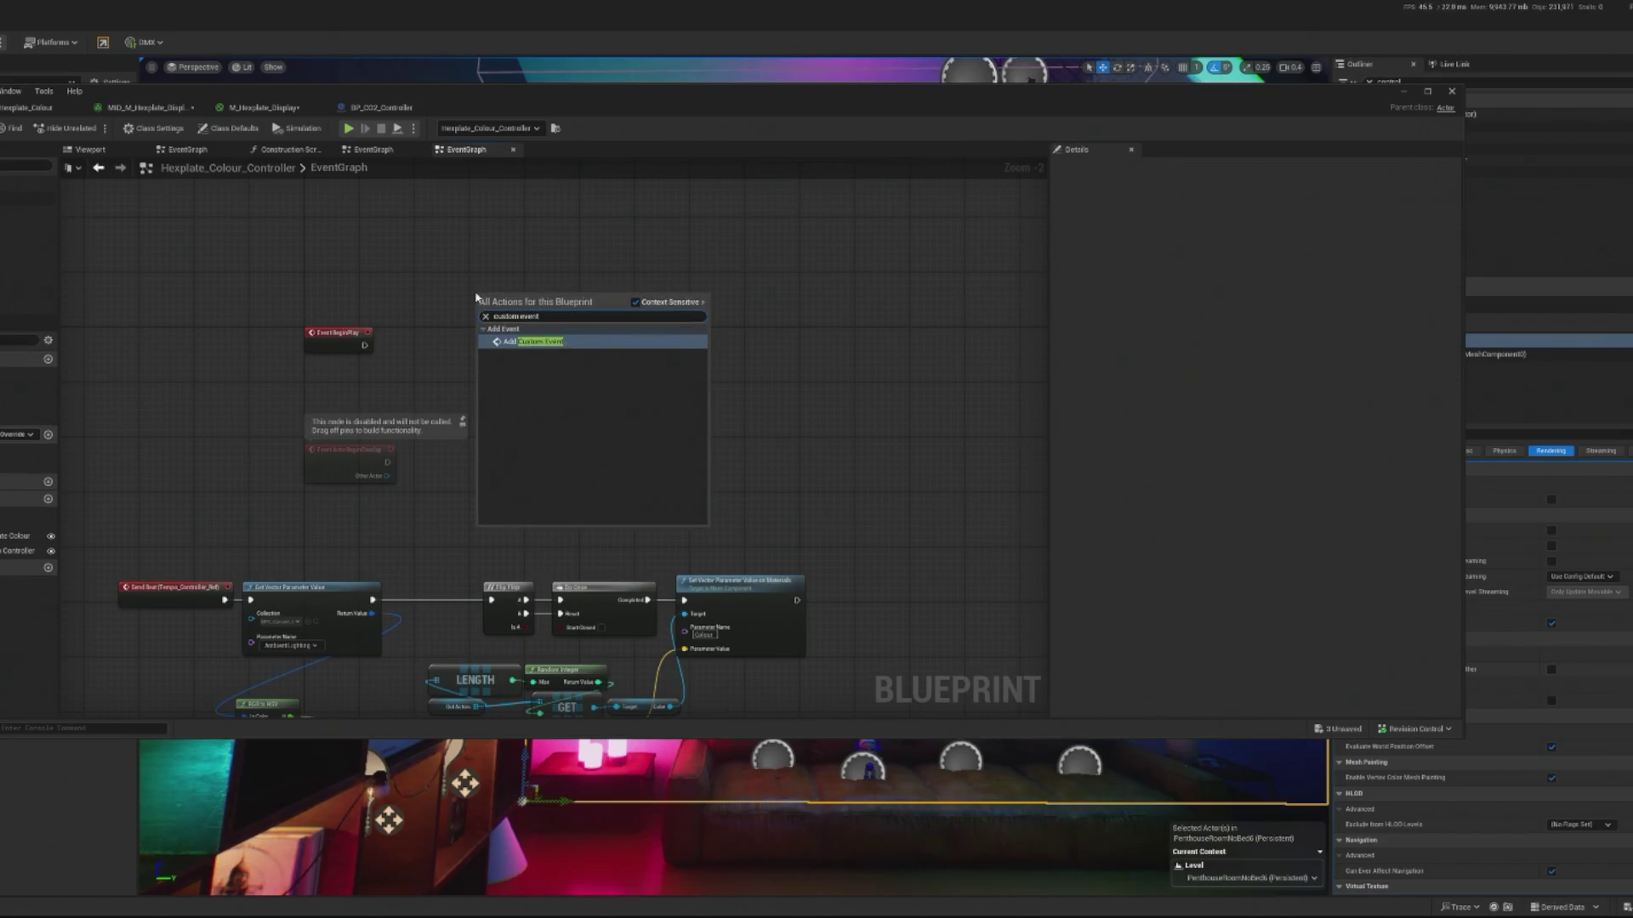
click(120, 327)
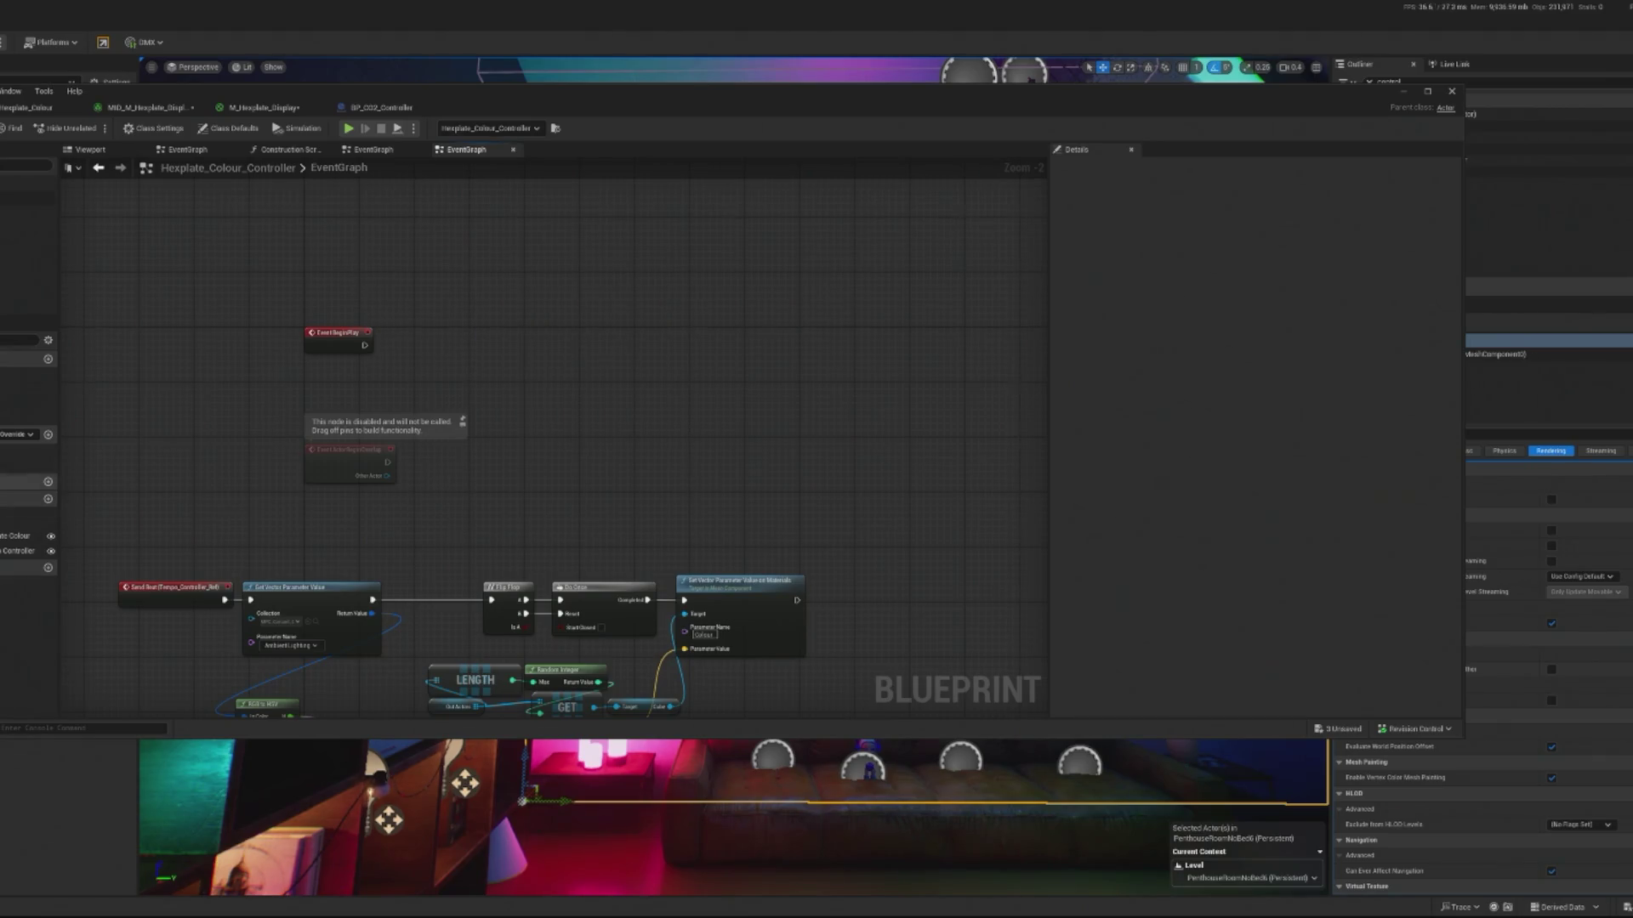
click(290, 148)
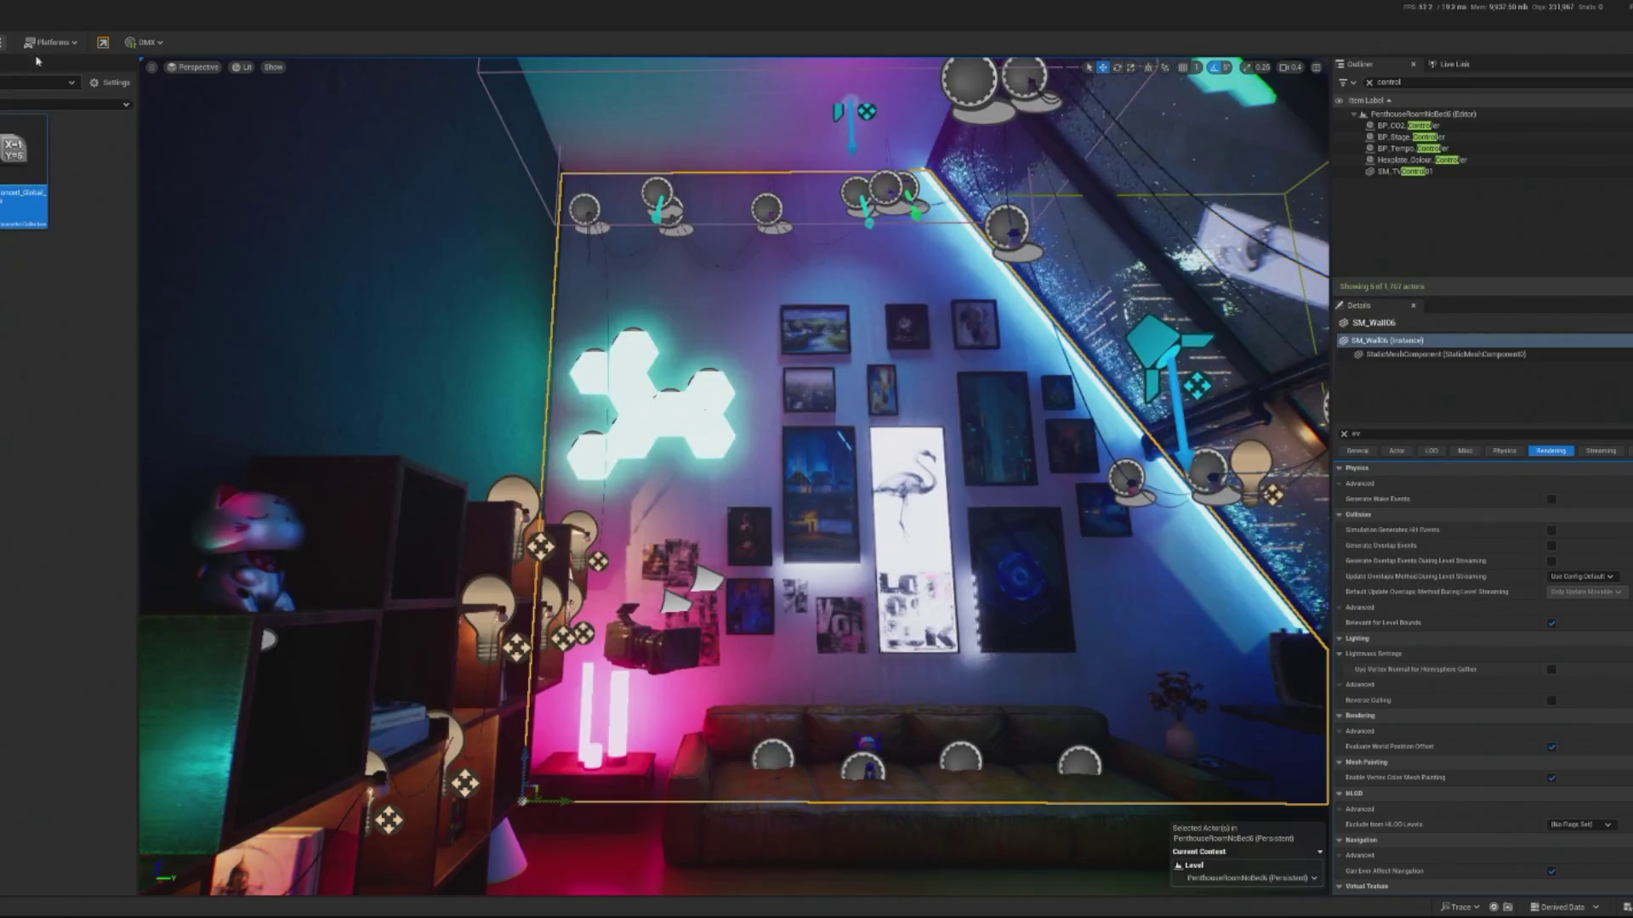
- Play-test the level to review the hexagon lights, then stop the session
key(alt+p)
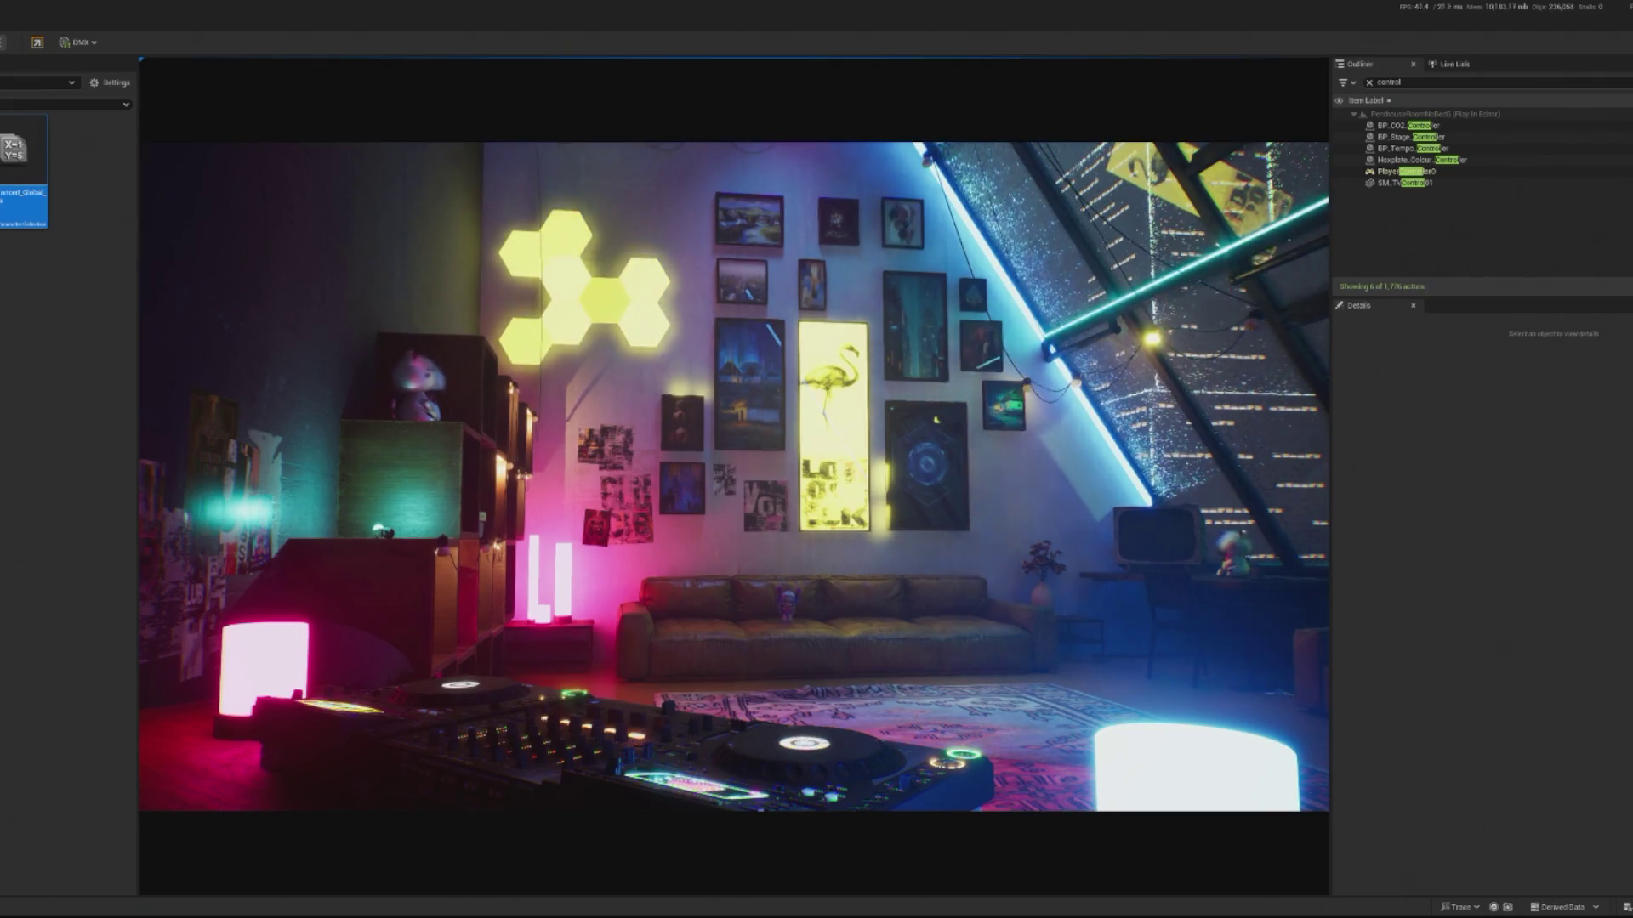
key(Escape)
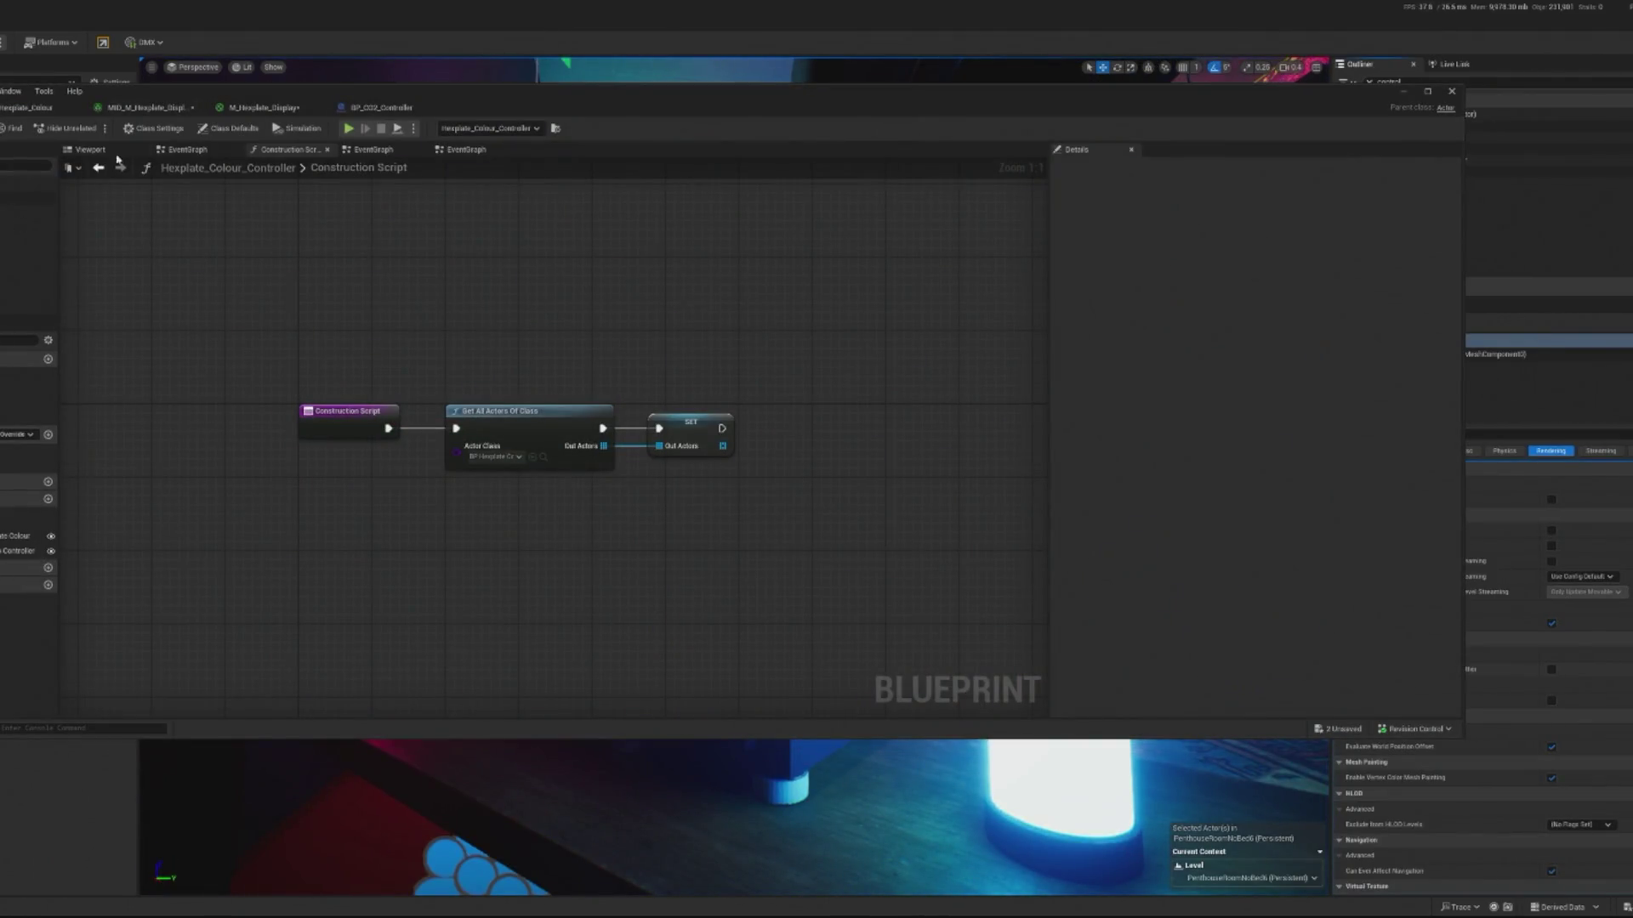
- Close BP_CO2_Controller and delete the unused function from Hexplate_Colour_Controller
click(34, 107)
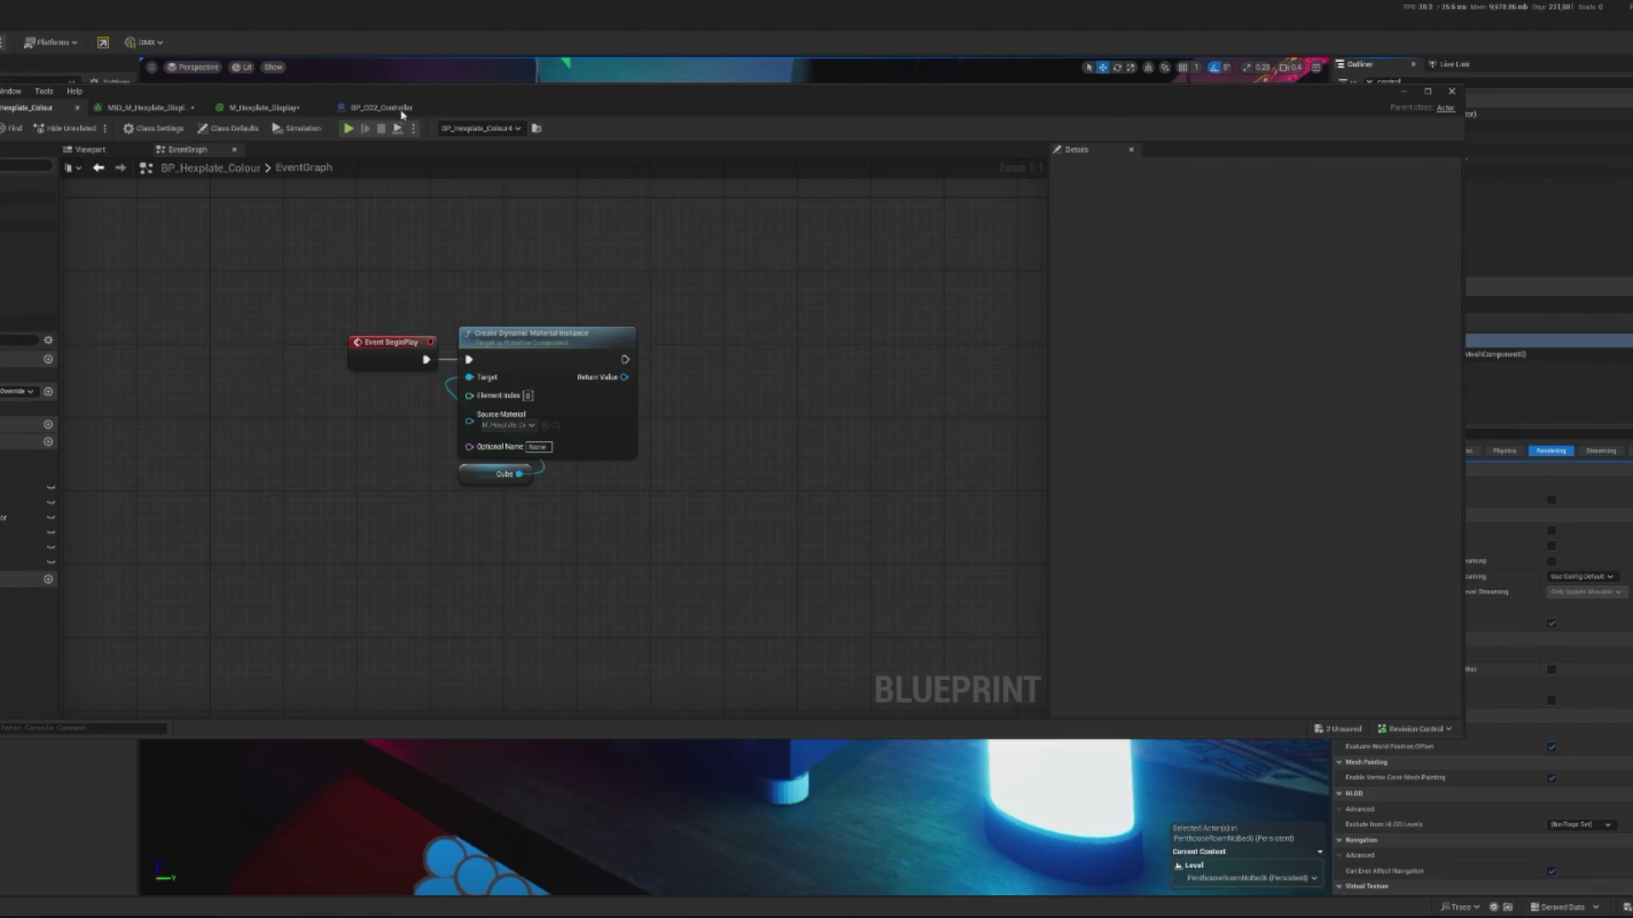
click(383, 108)
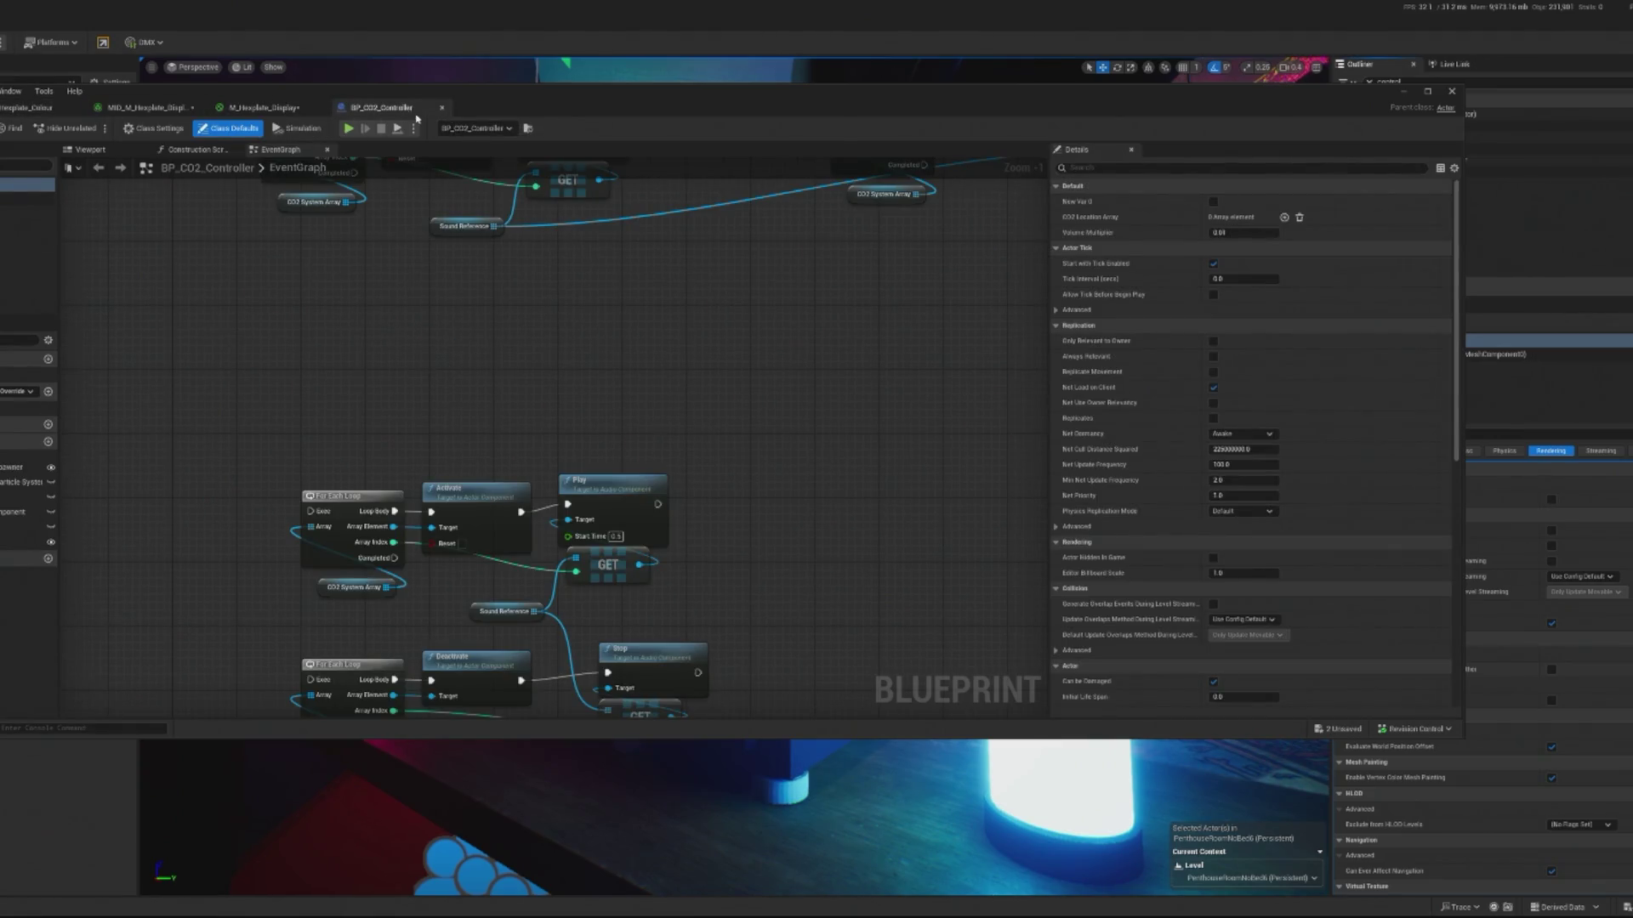
click(441, 108)
click(30, 107)
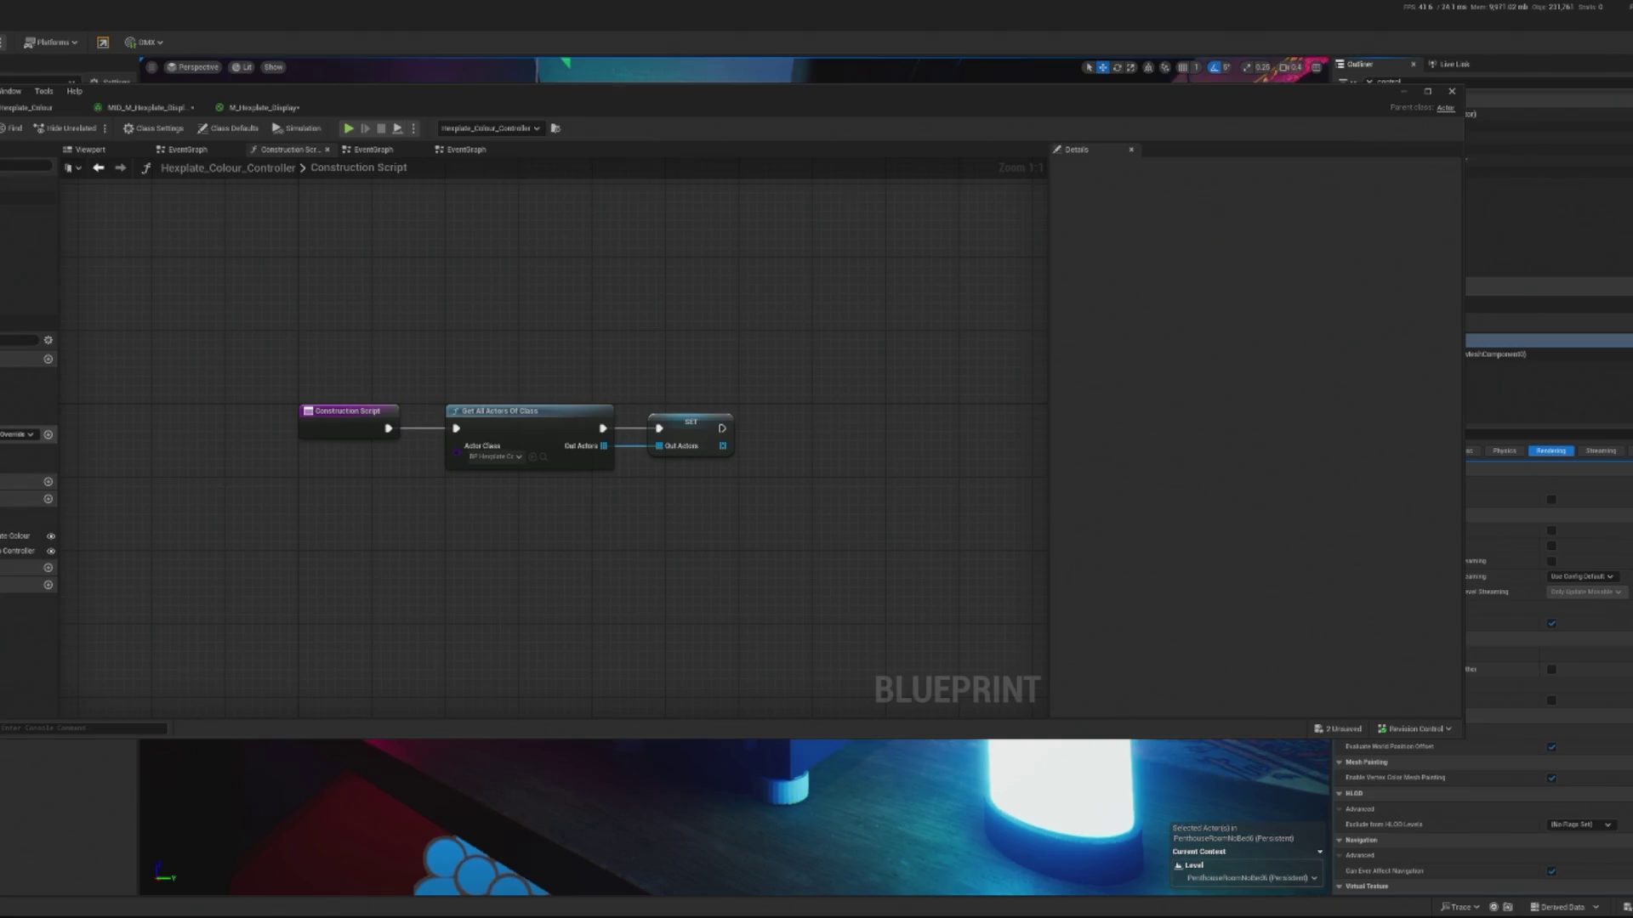
click(26, 465)
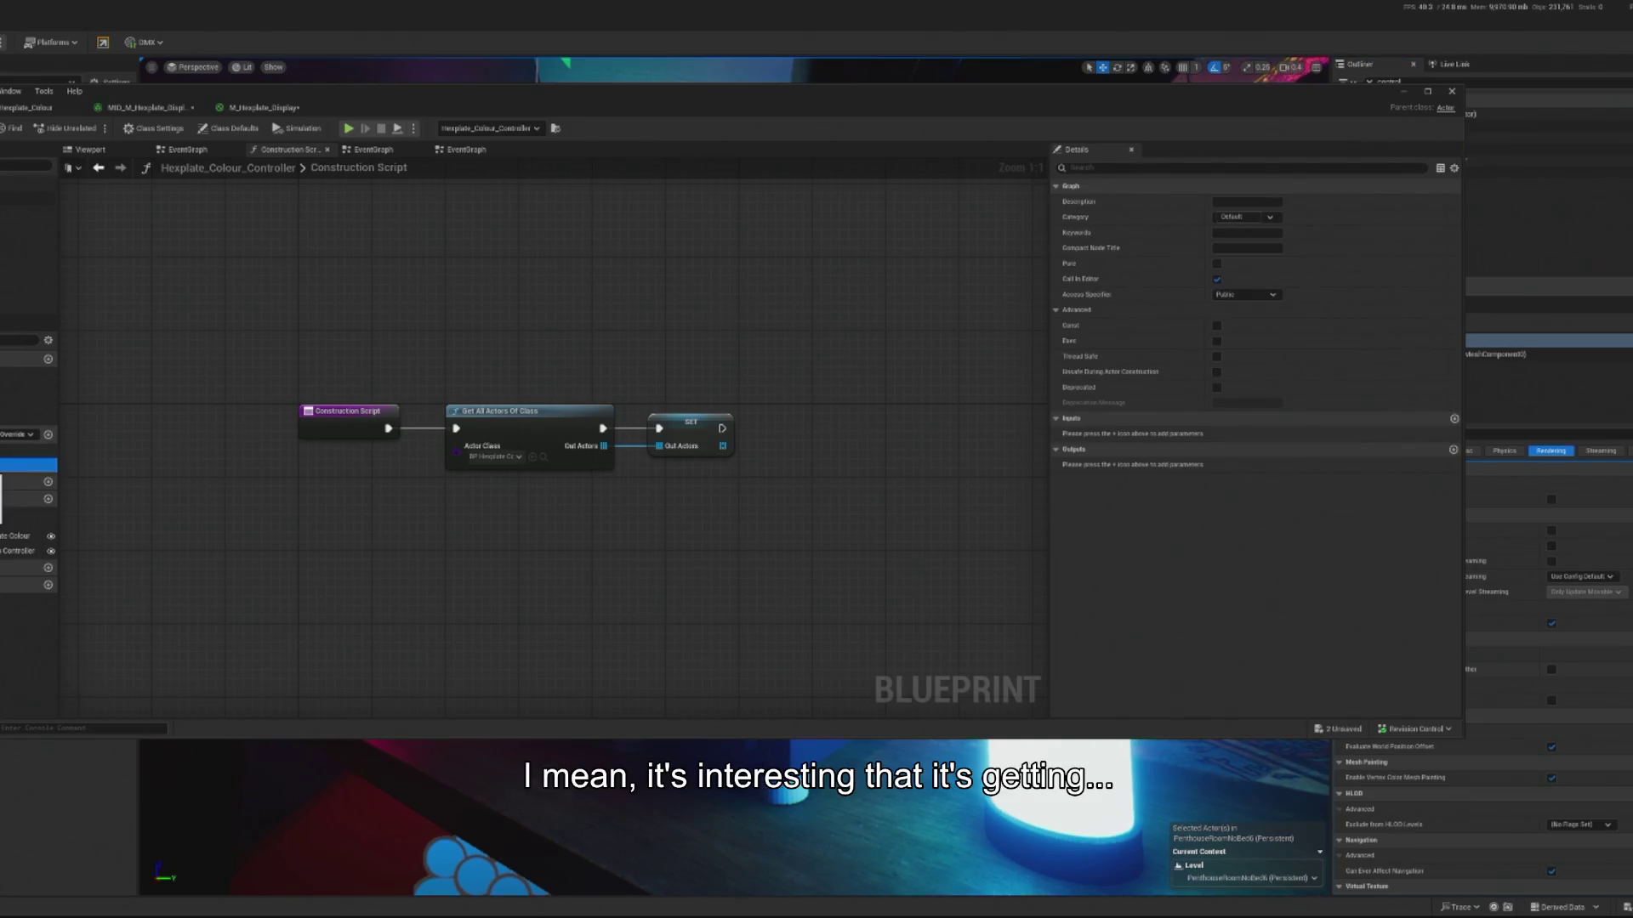
key(Delete)
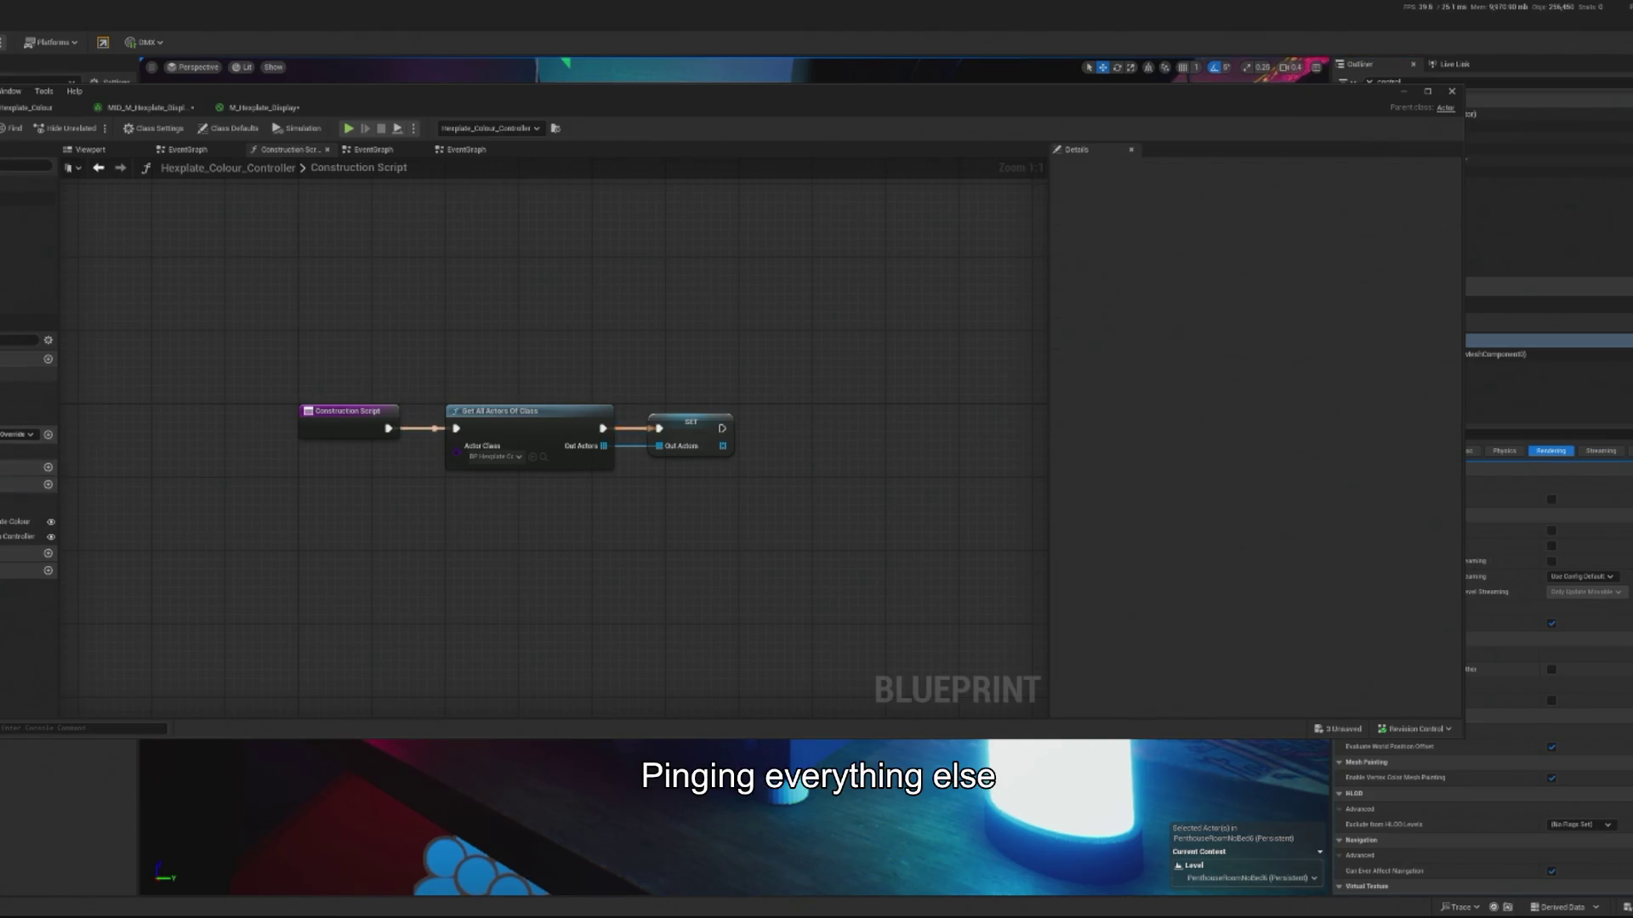
- In the EventGraph, reposition the LENGTH node and search for a GET node from Out Actors
mouse_move(544, 510)
mouse_down()
mouse_move(571, 557)
mouse_move(546, 557)
mouse_up()
mouse_move(500, 487)
mouse_down()
mouse_move(461, 468)
mouse_move(580, 471)
mouse_up()
drag(477, 528, 509, 533)
text(get)
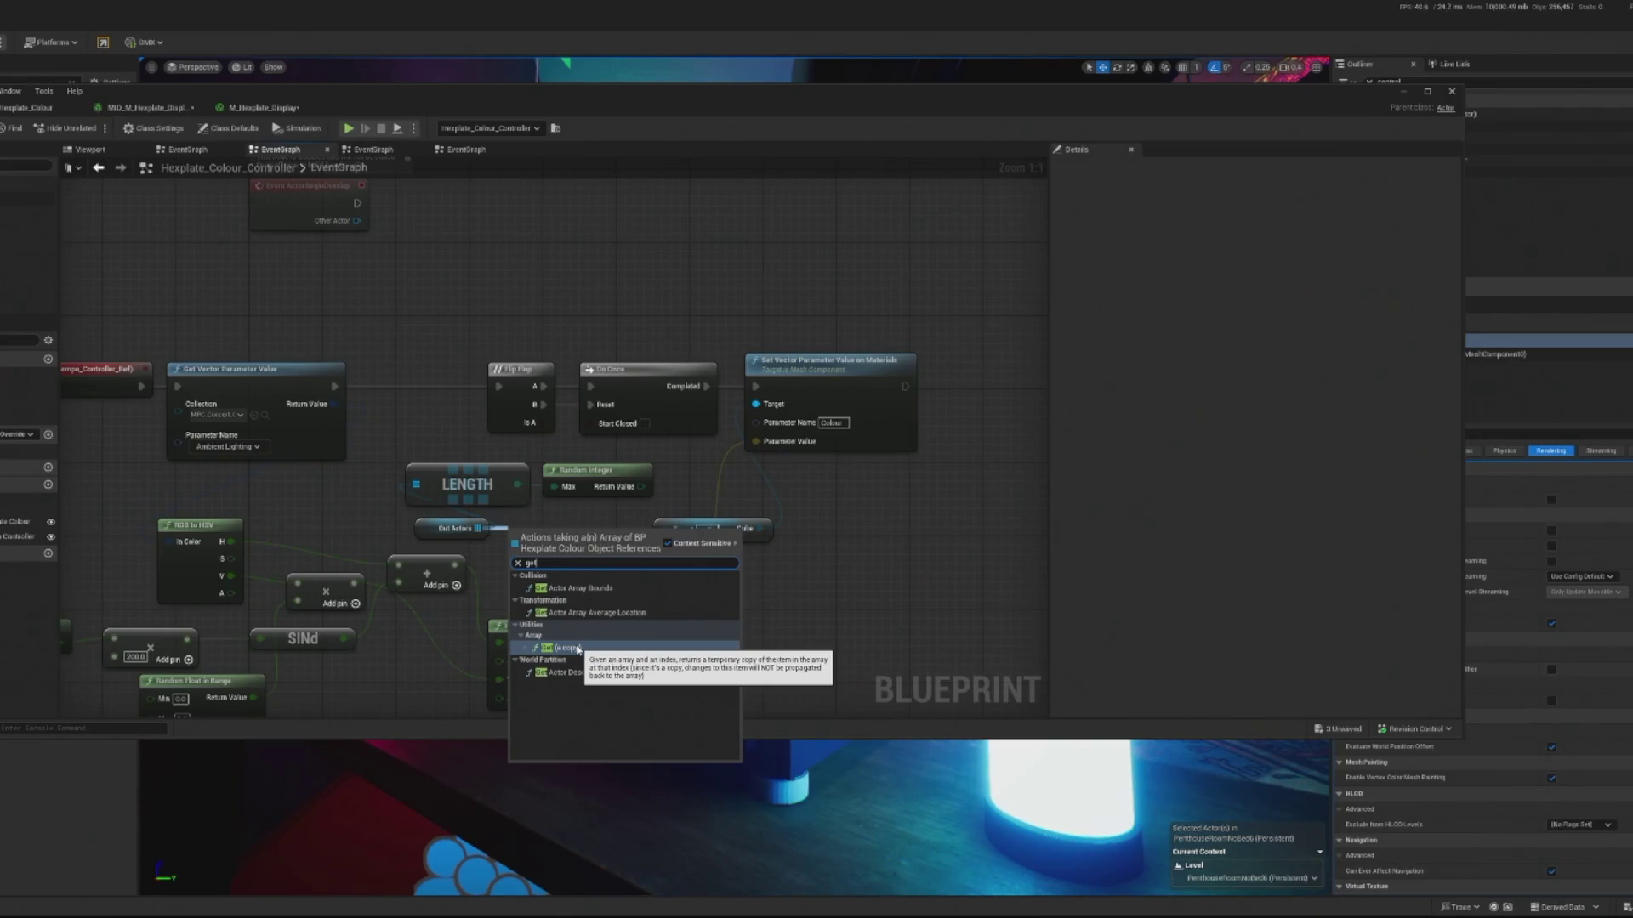
- Add a GET on Out Actors feeding the Cube node's Target, then open MID_M_Hexplate_Display
click(579, 649)
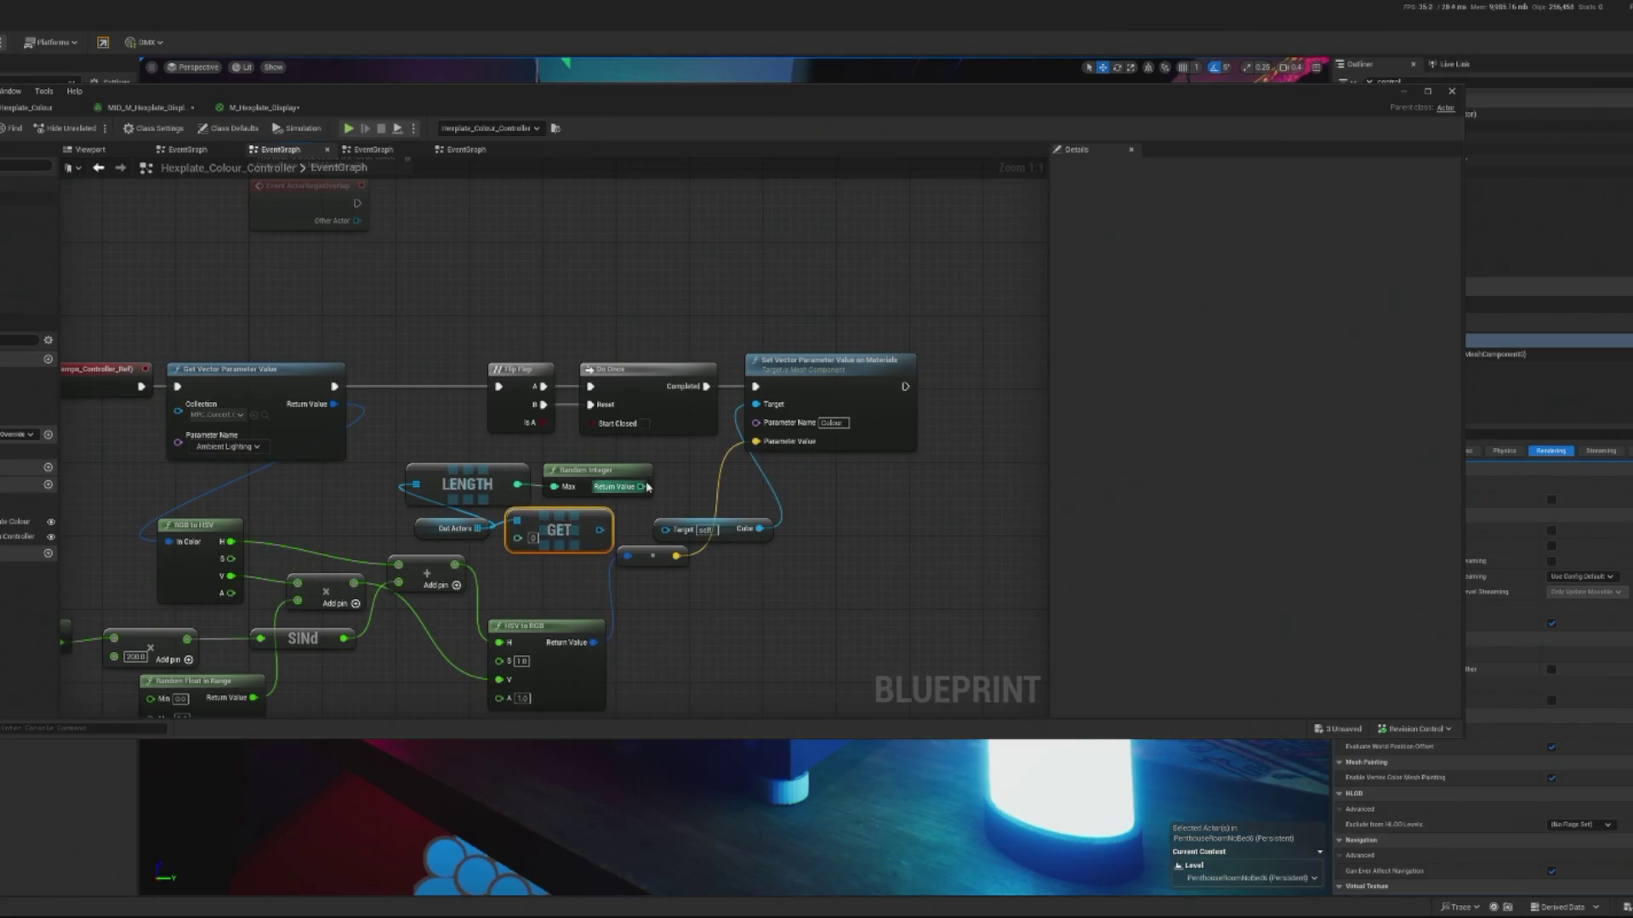
drag(640, 486, 536, 543)
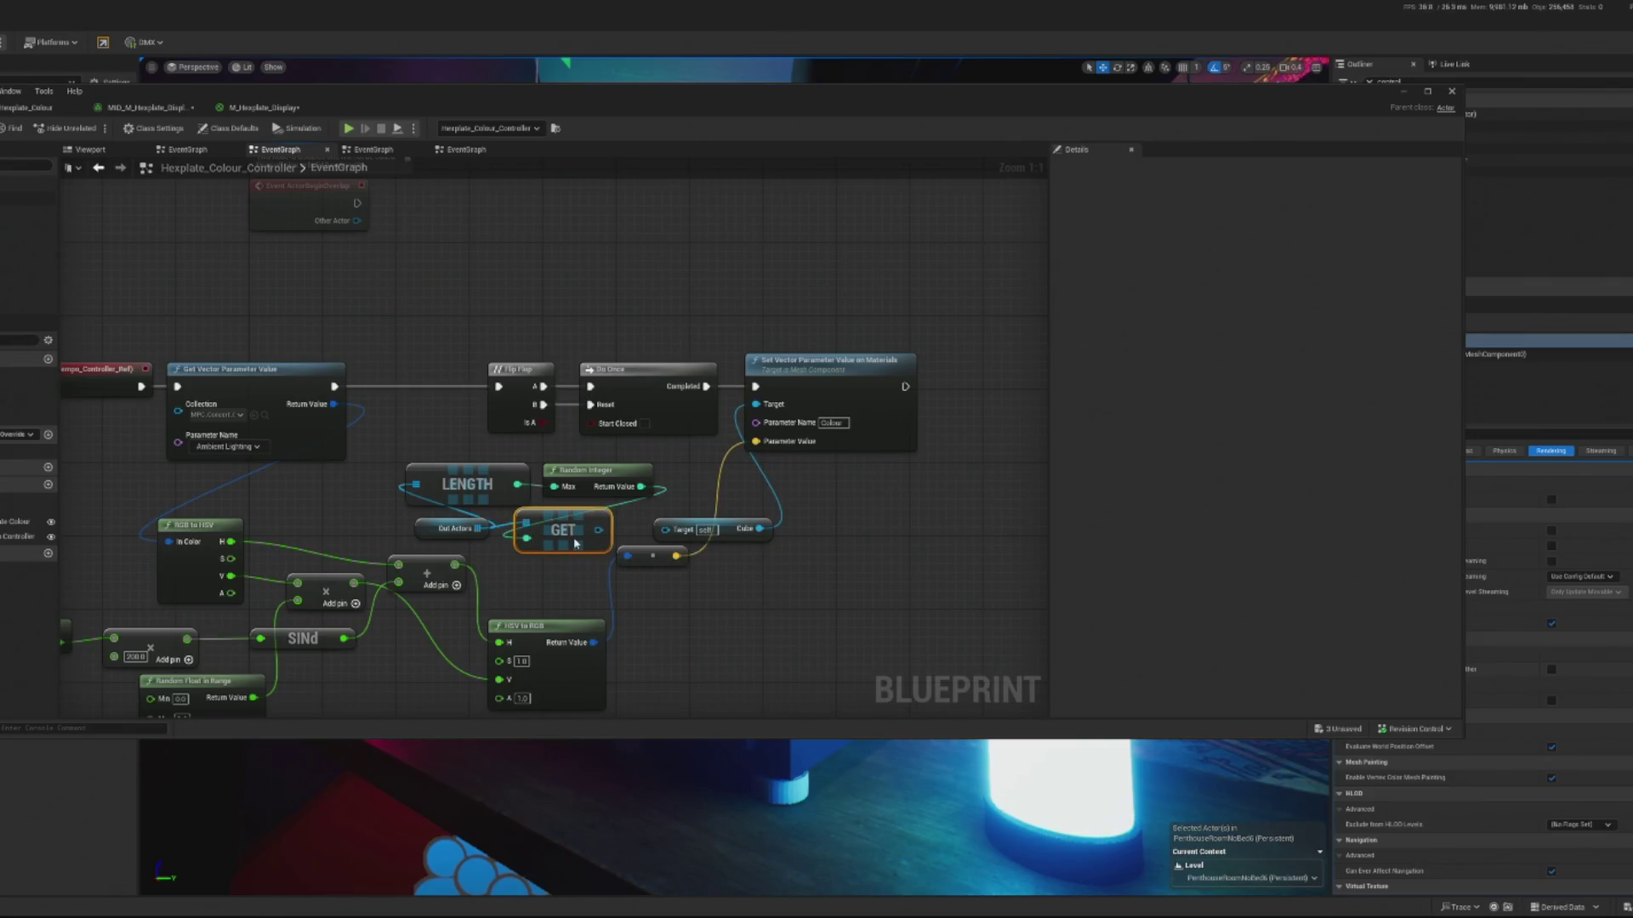
drag(478, 492, 462, 496)
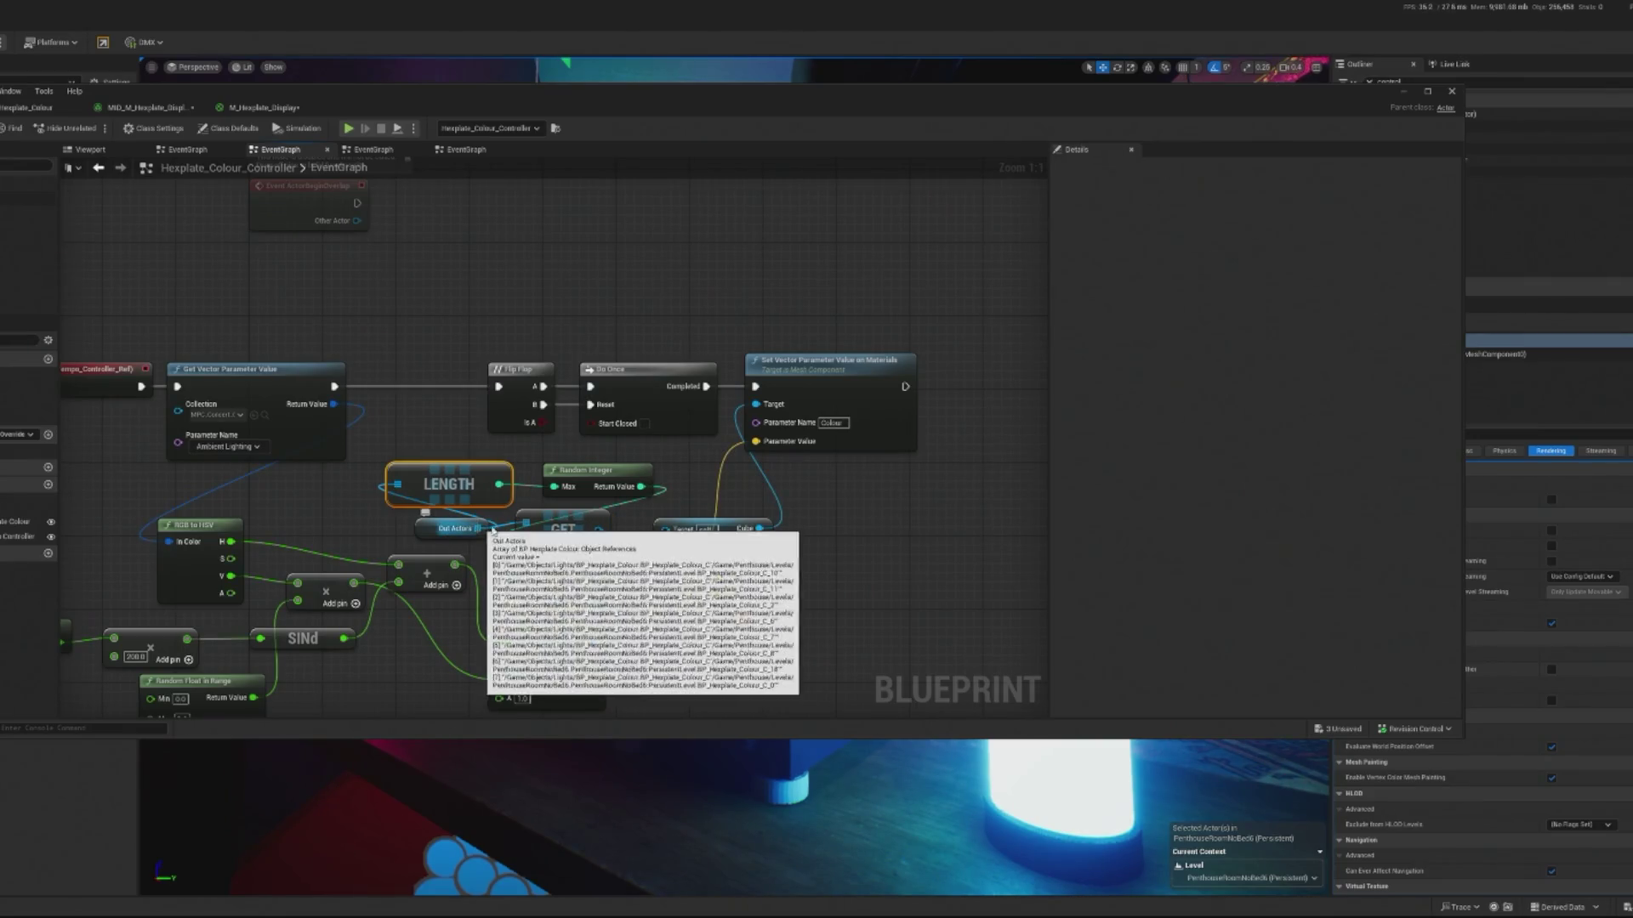
click(586, 537)
drag(598, 530, 668, 528)
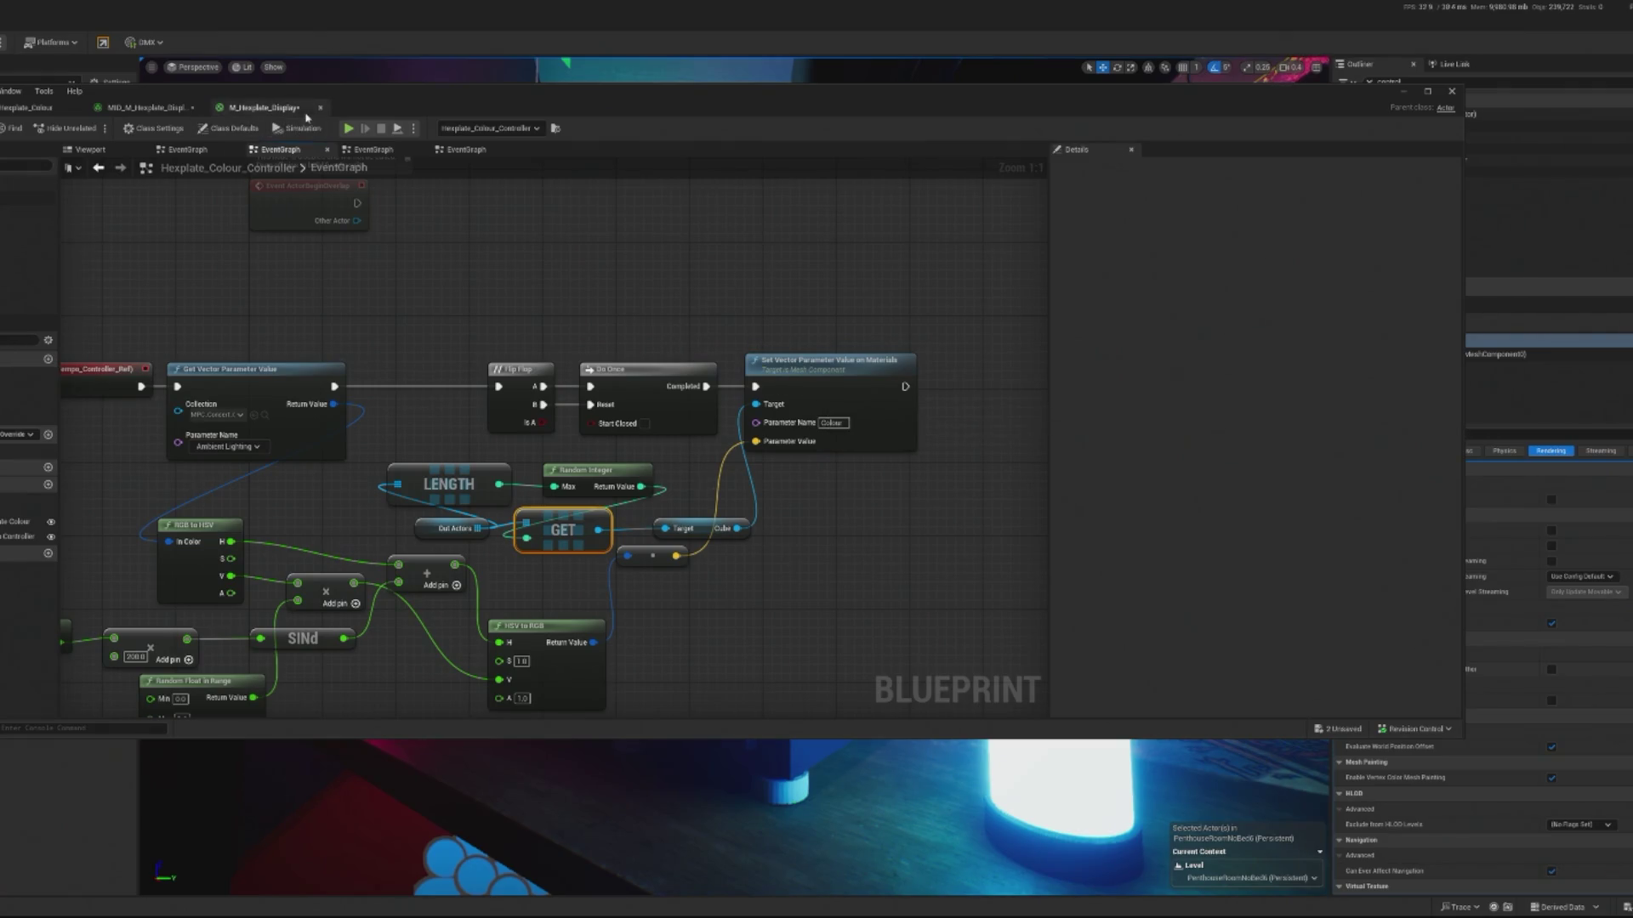
click(157, 110)
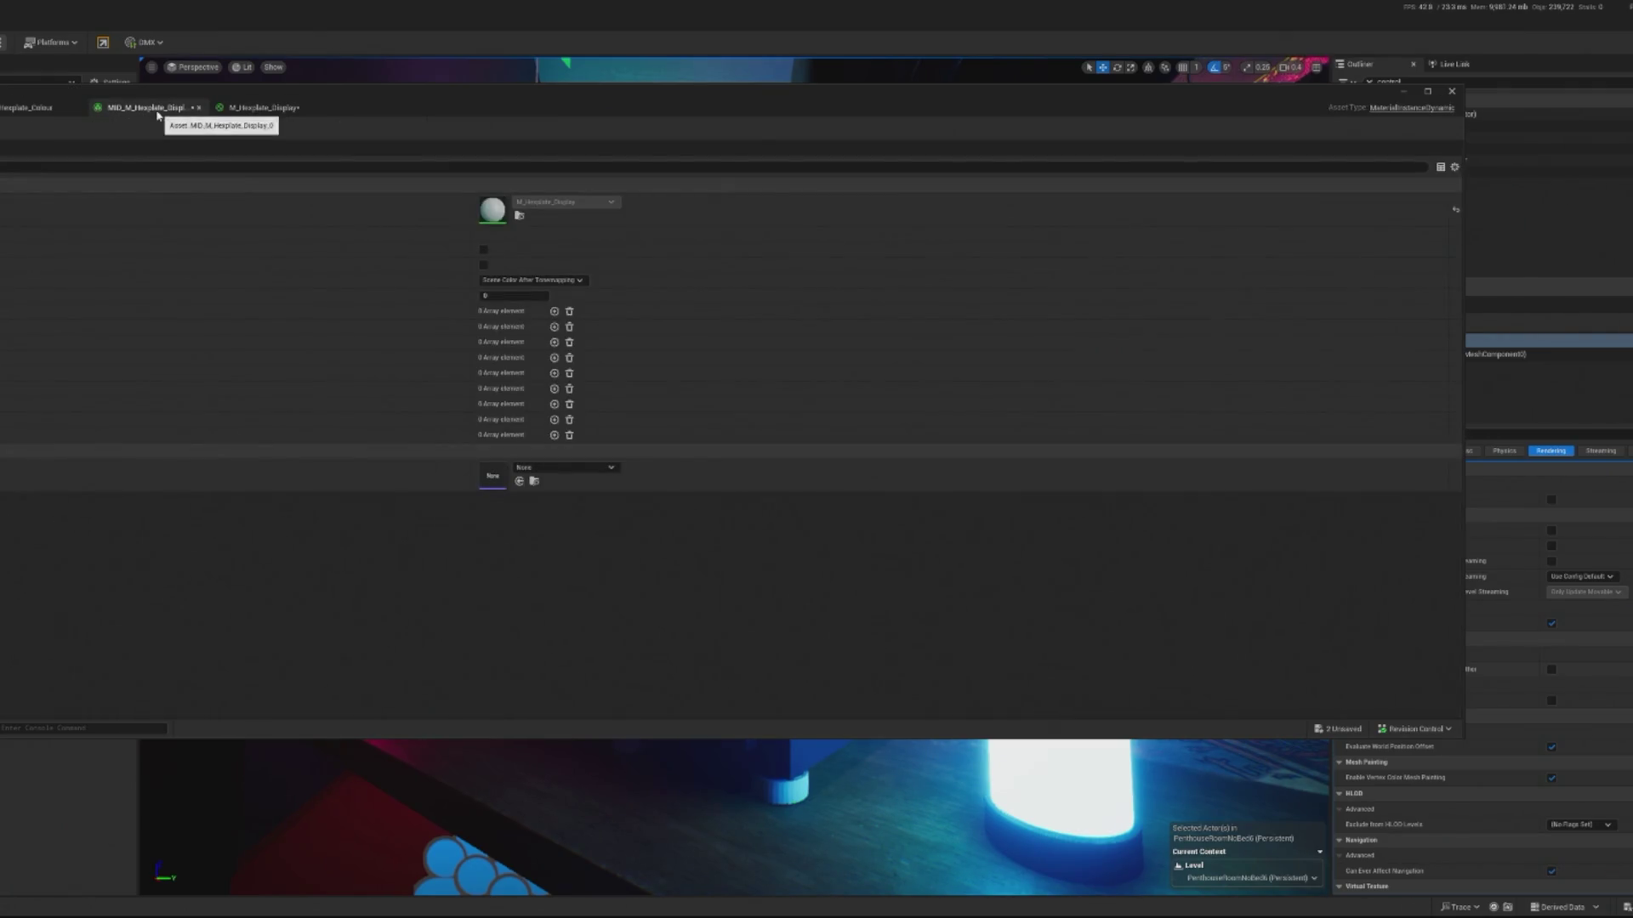
- Look over M_Hexplate_Display and BP_Hexplate_Colour, then play-test the level with blue-lit hexagon panels
click(266, 109)
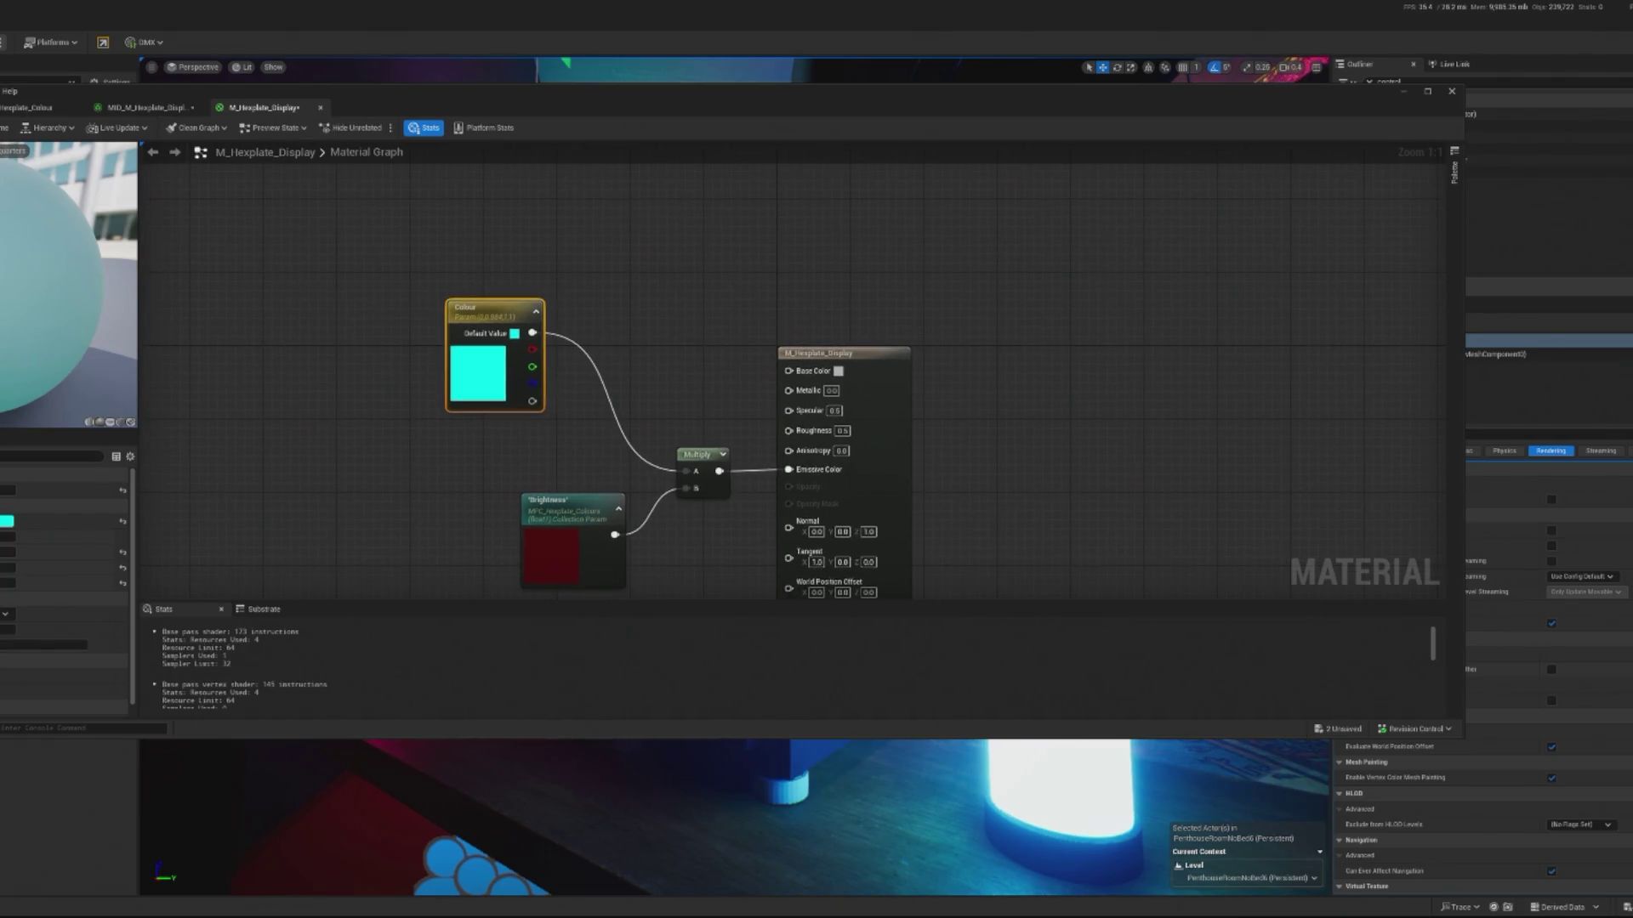
click(30, 108)
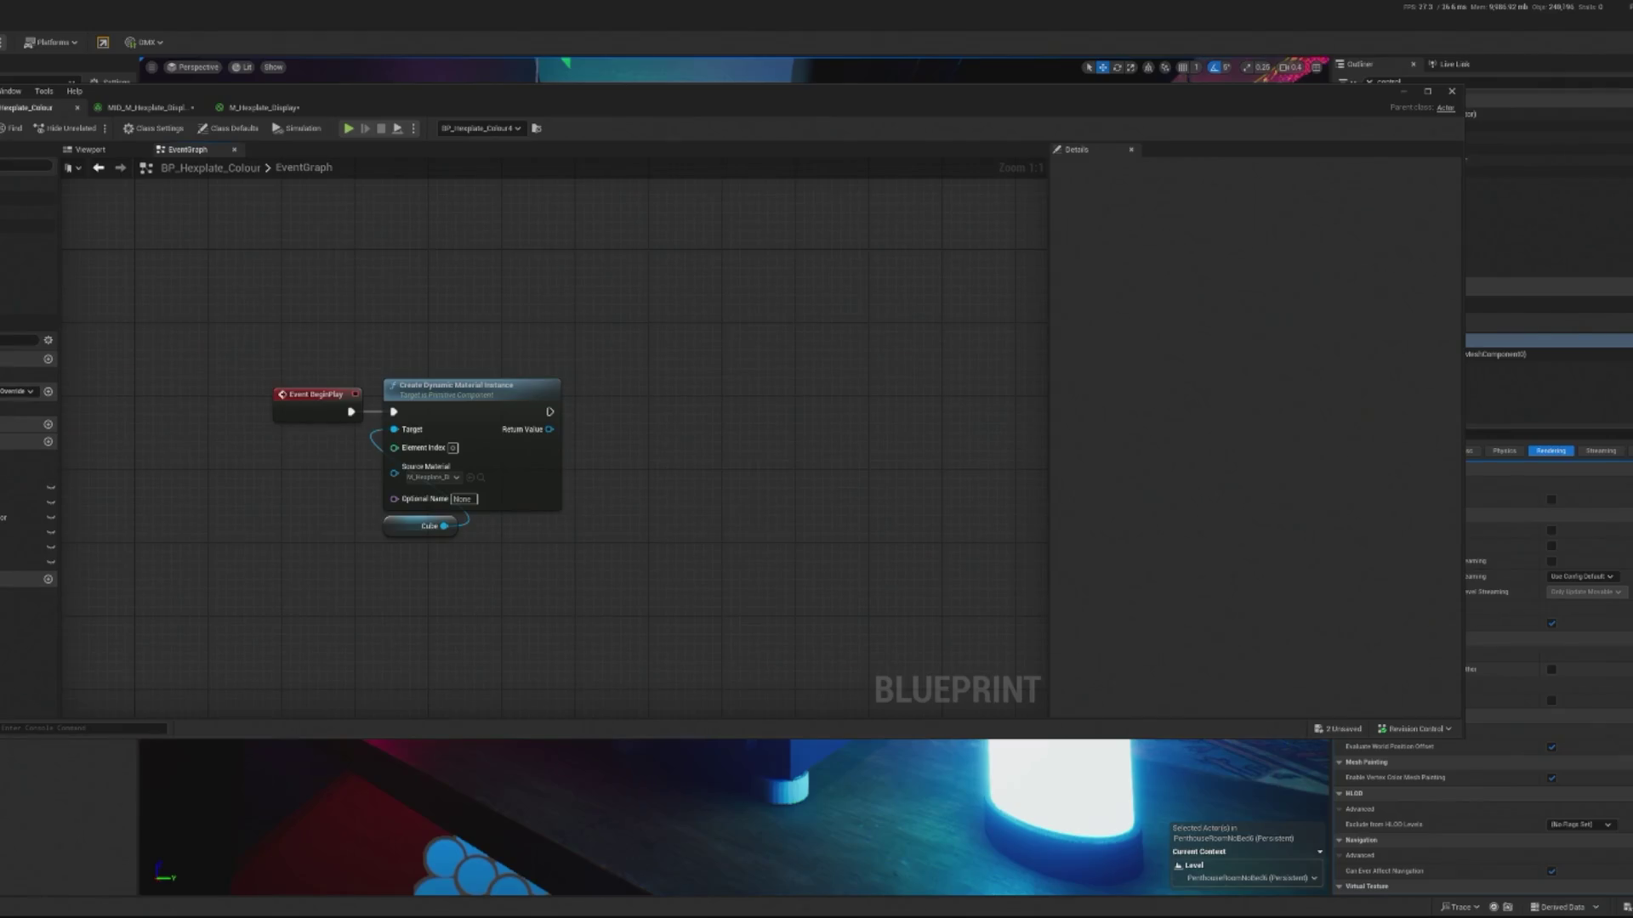
click(1402, 92)
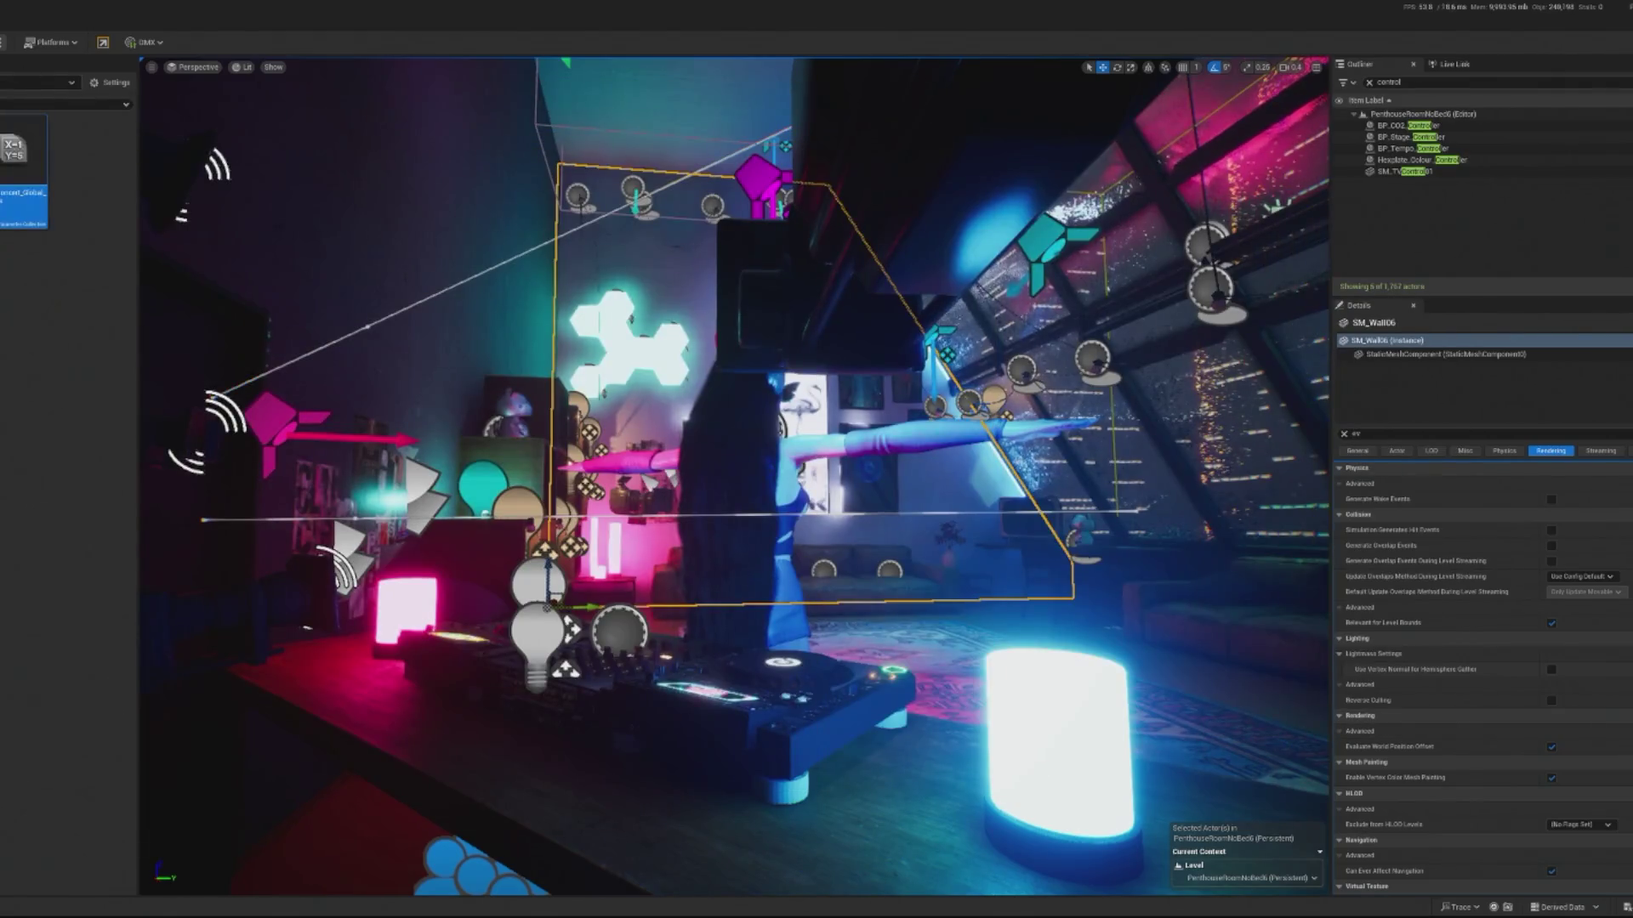
key(alt+p)
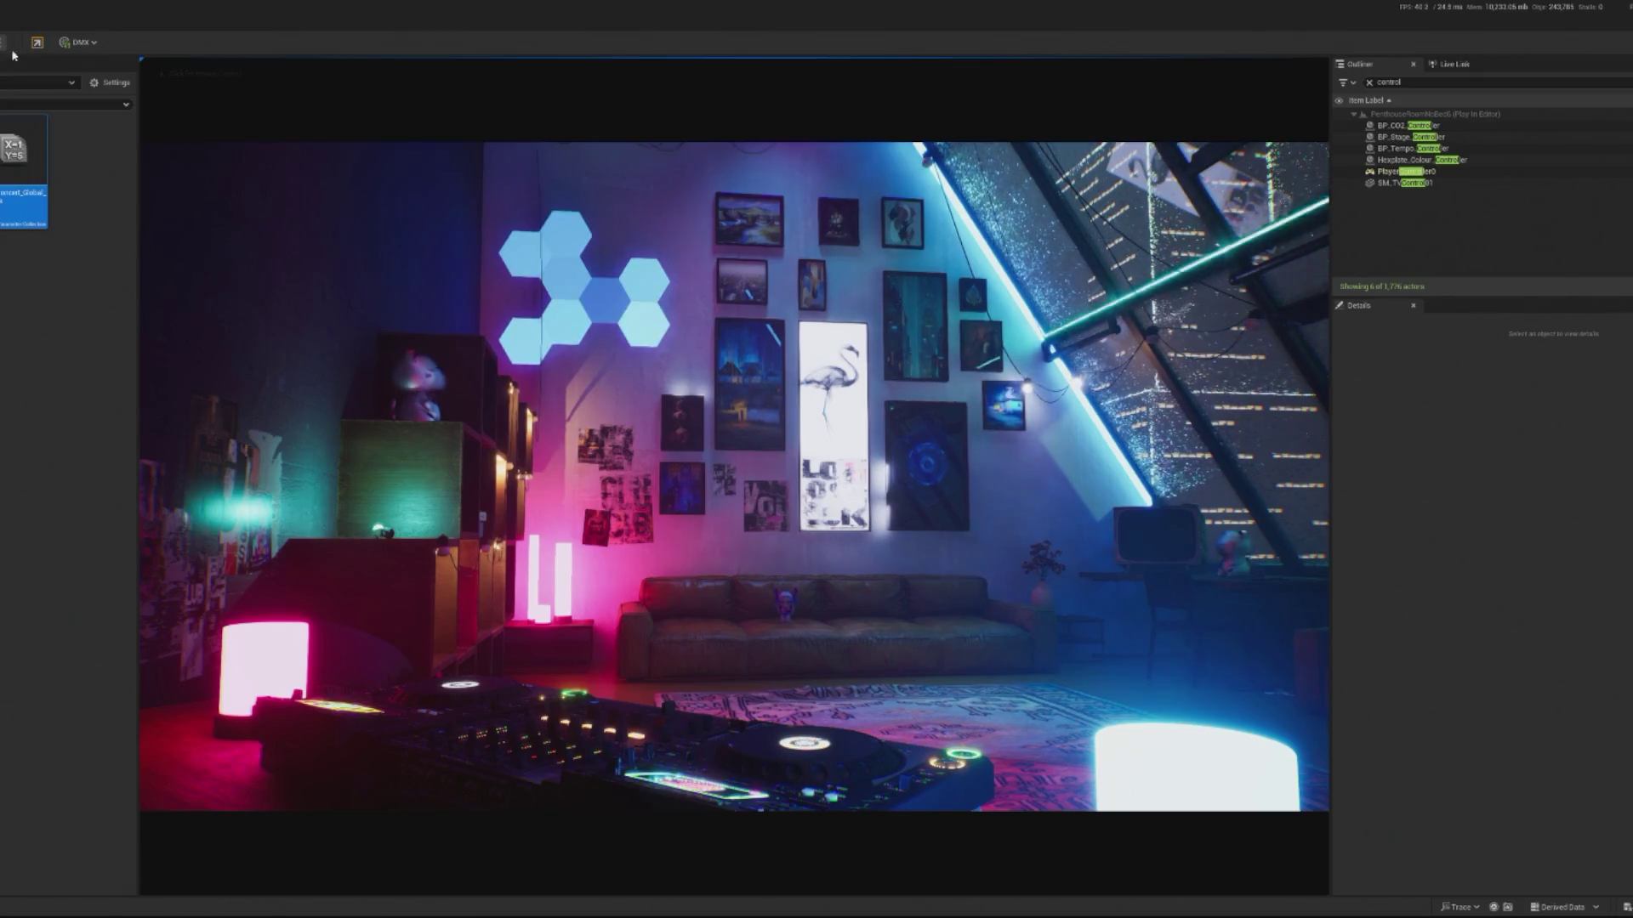
- Stop the play session and break the Random Integer link into GET's index
key(Escape)
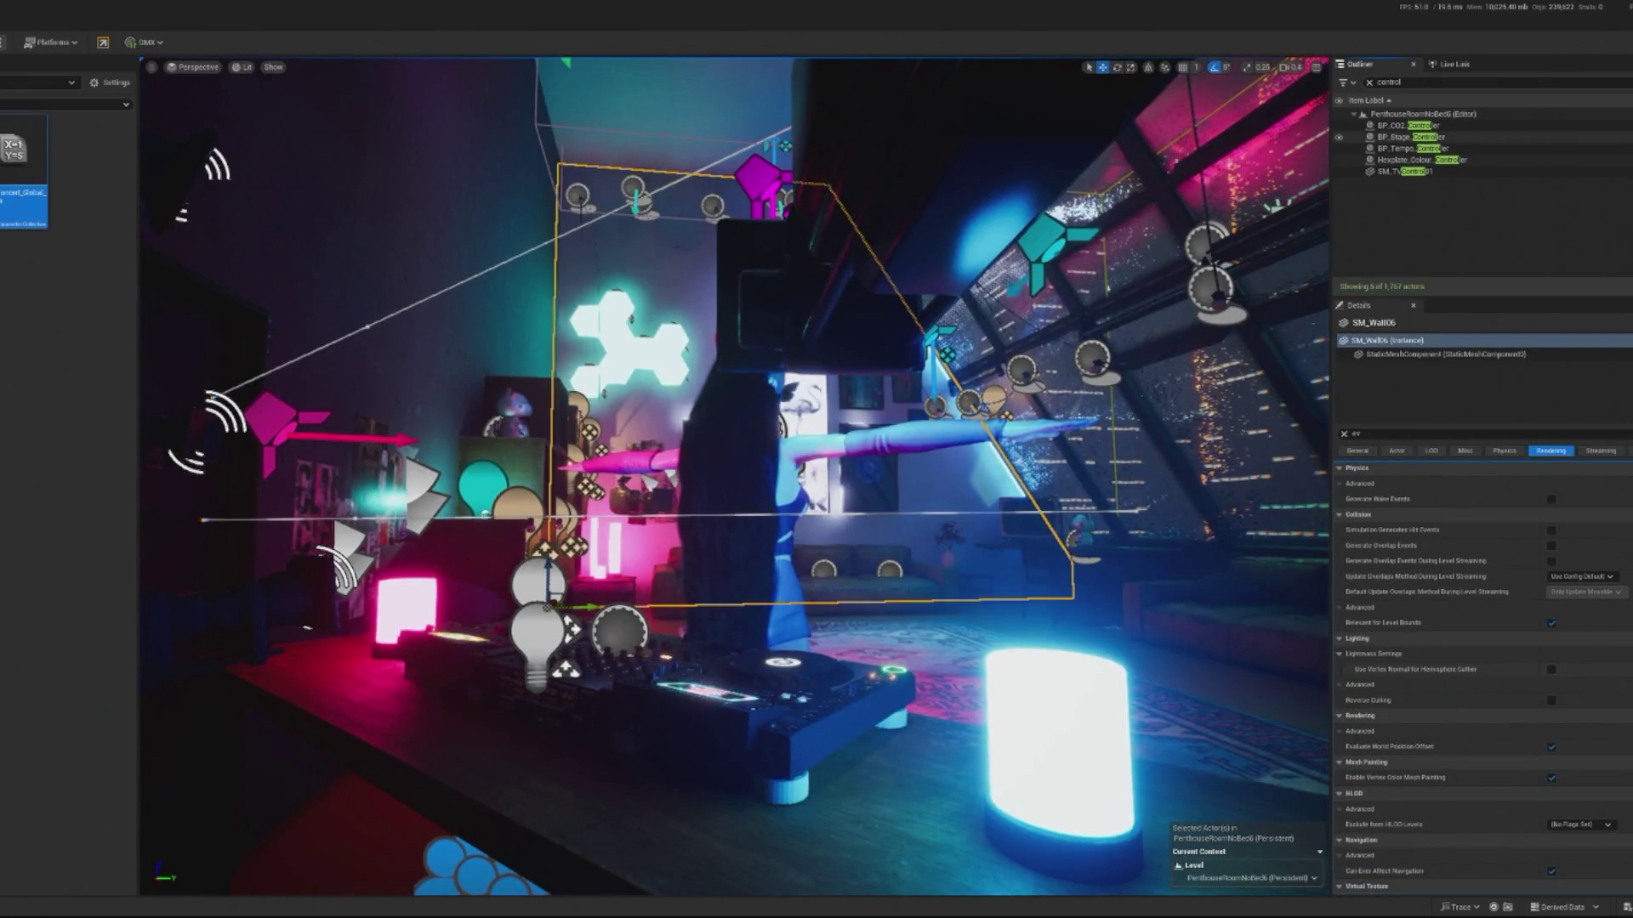
click(1412, 136)
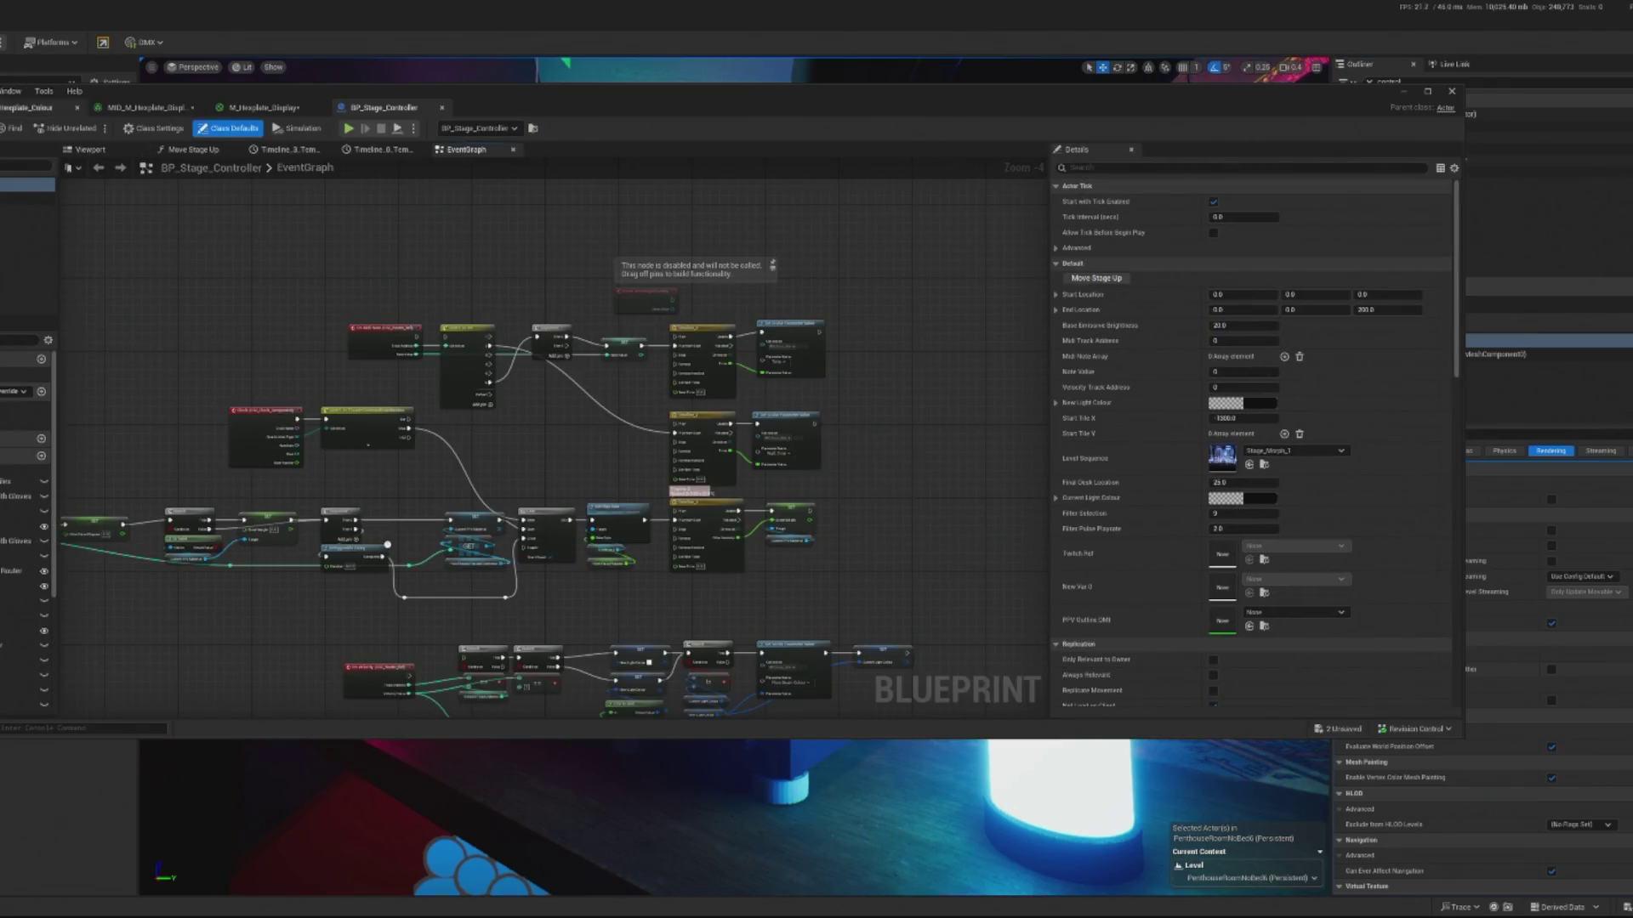
click(29, 107)
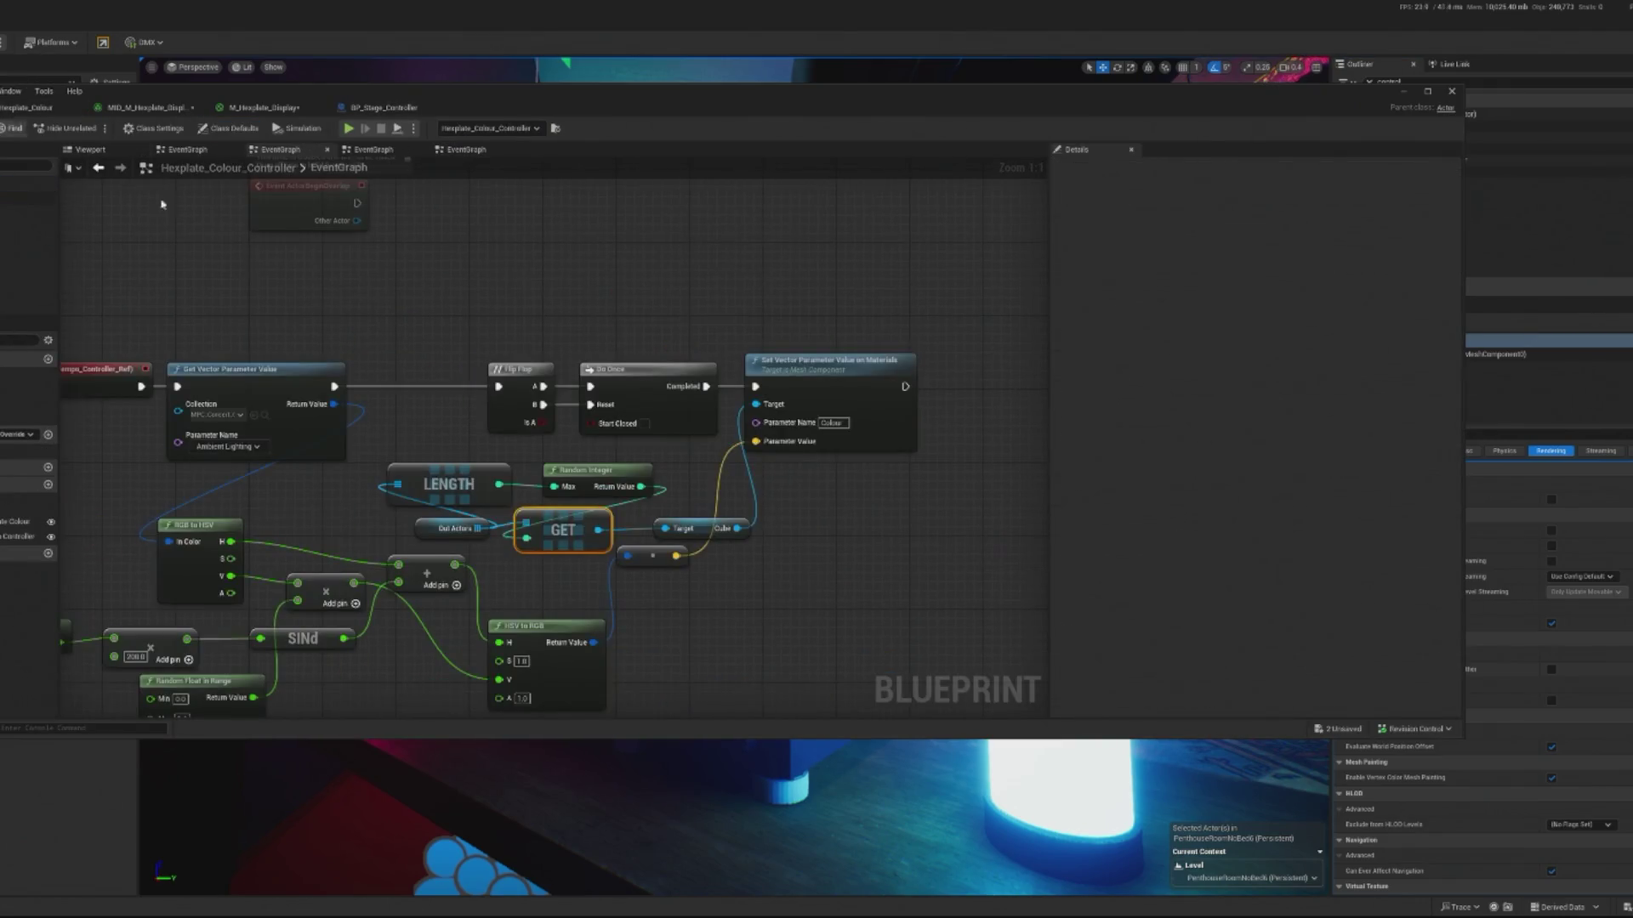
alt+click(527, 538)
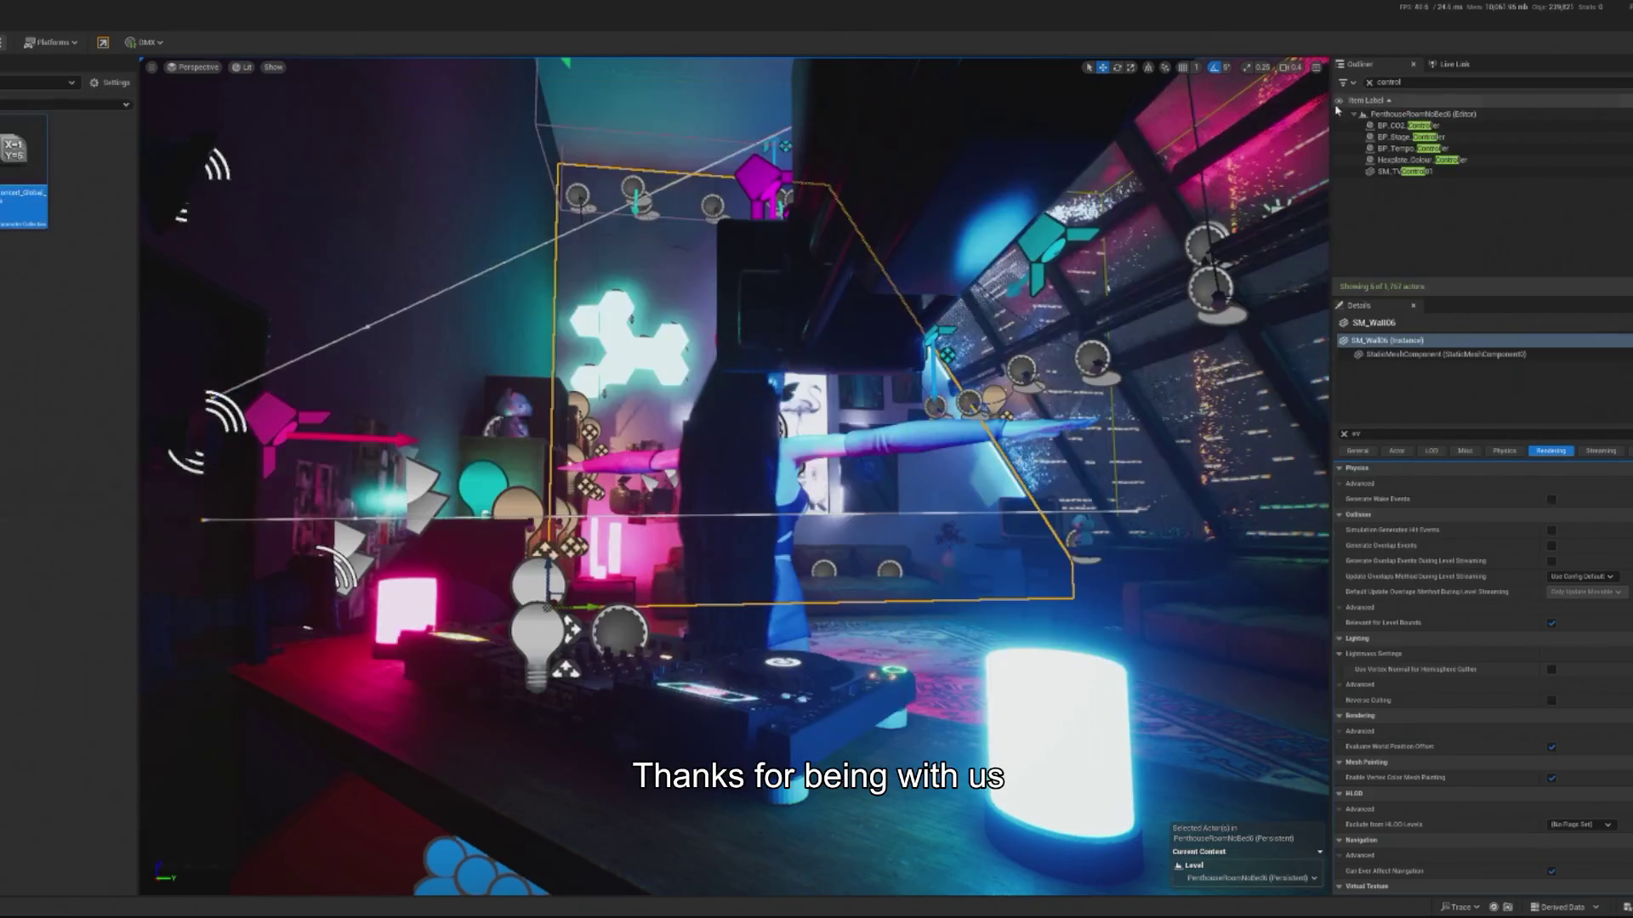
- Play-test the level twice with GET reading index 0, then stop
key(alt+p)
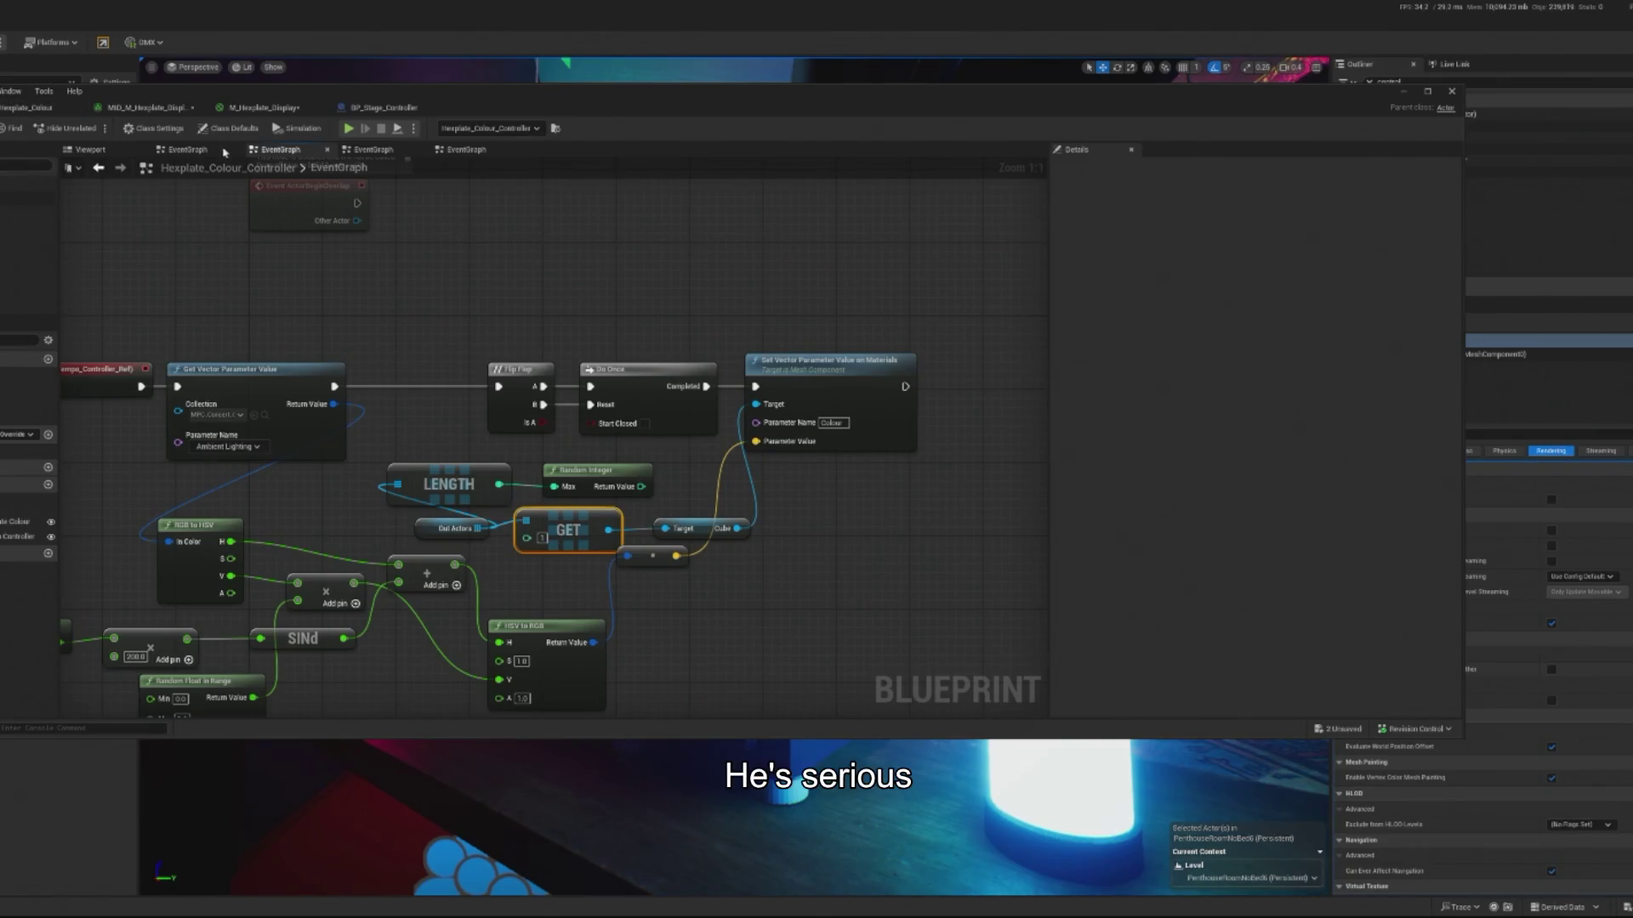
key(alt+p)
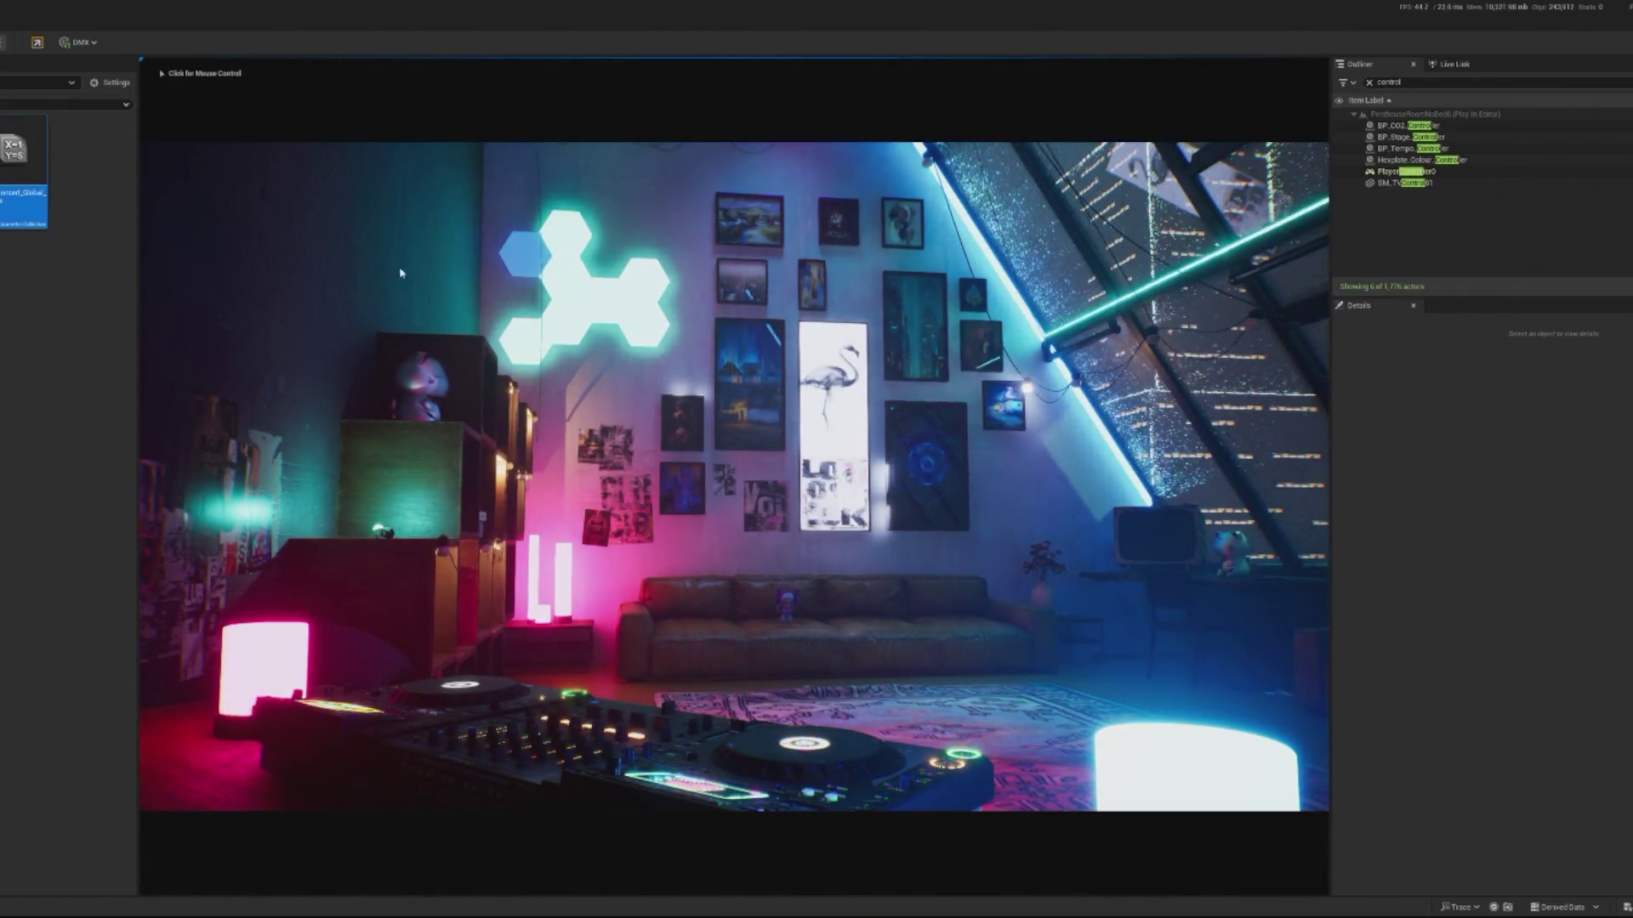
click(40, 49)
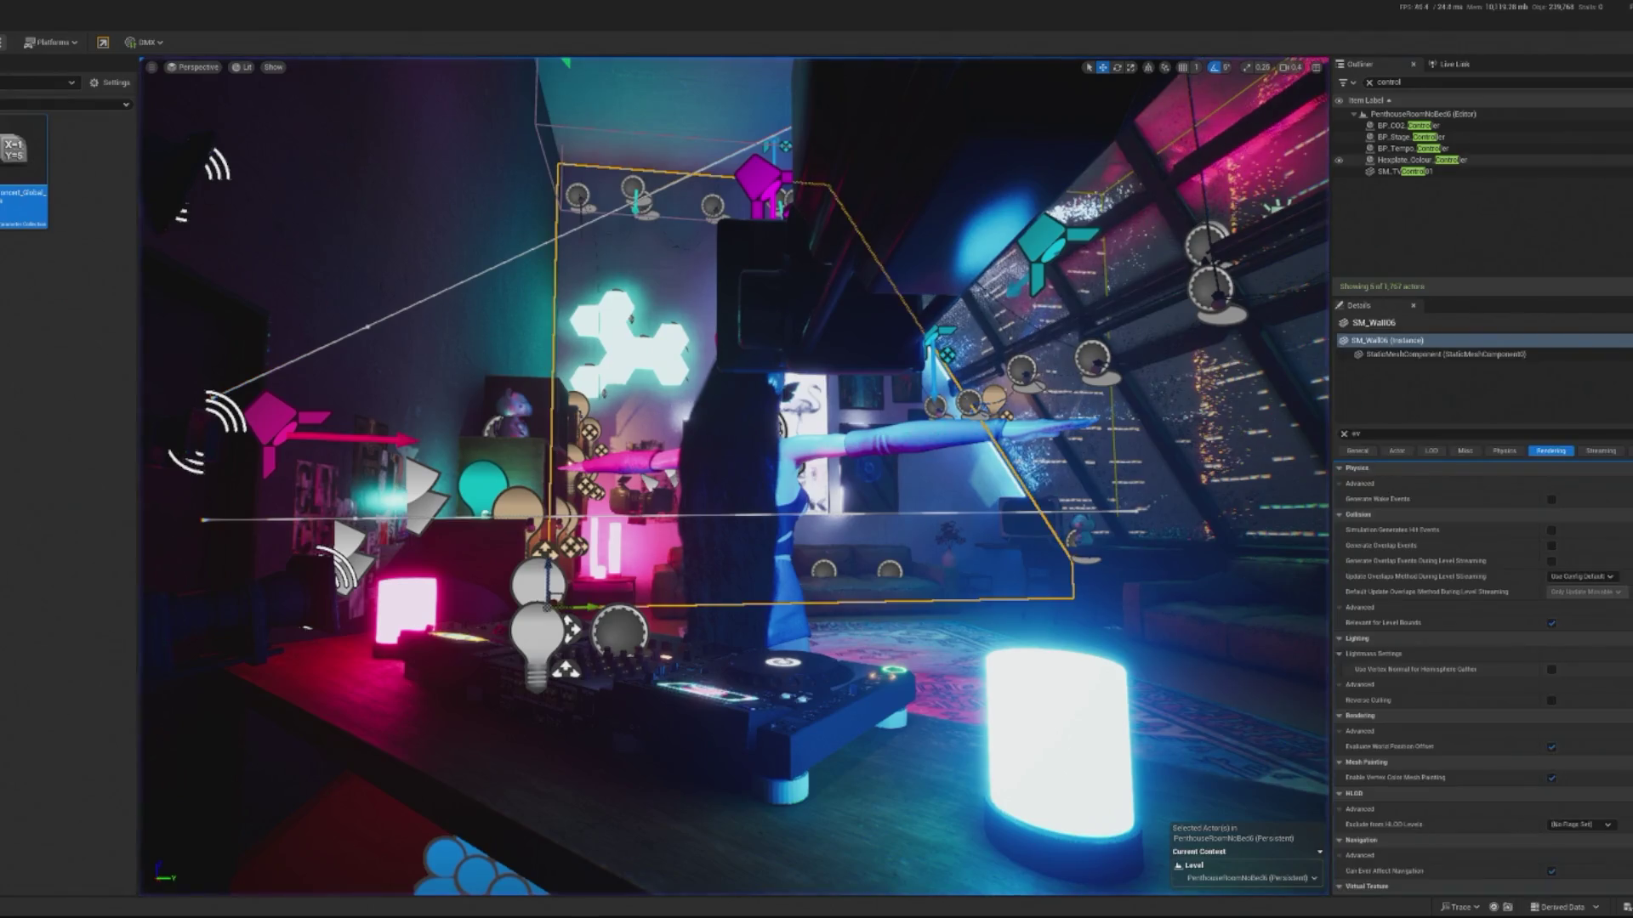
key(Escape)
- Replace the Random Integer node with a Random Integer in Range node placed above GET
click(588, 482)
key(Delete)
right_click(588, 482)
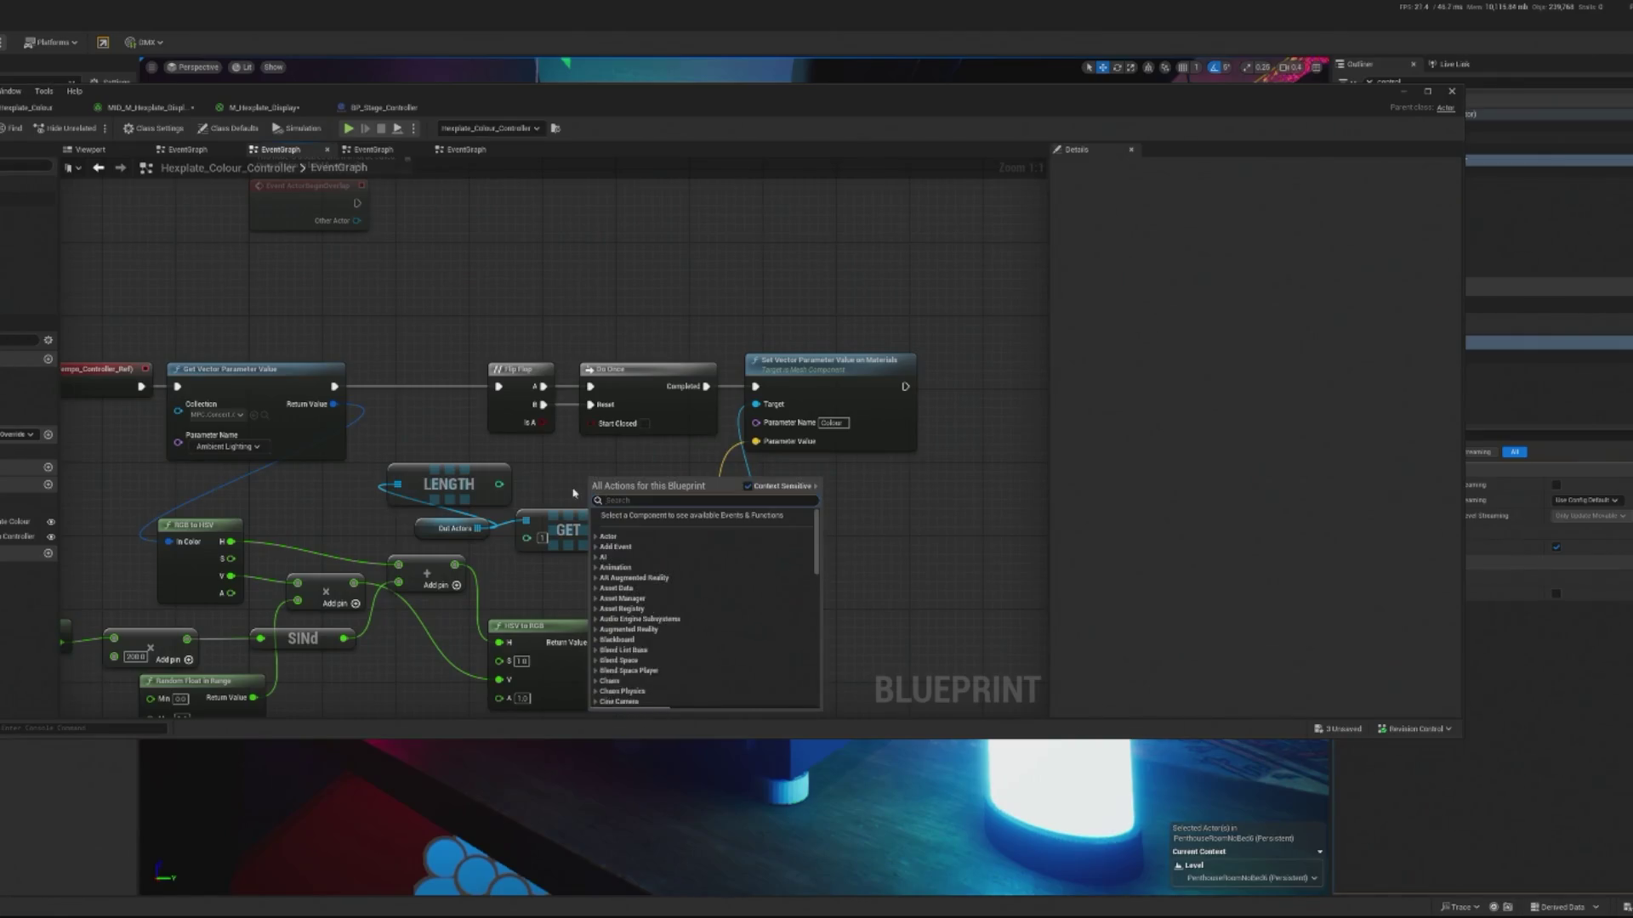
text(random int in ran)
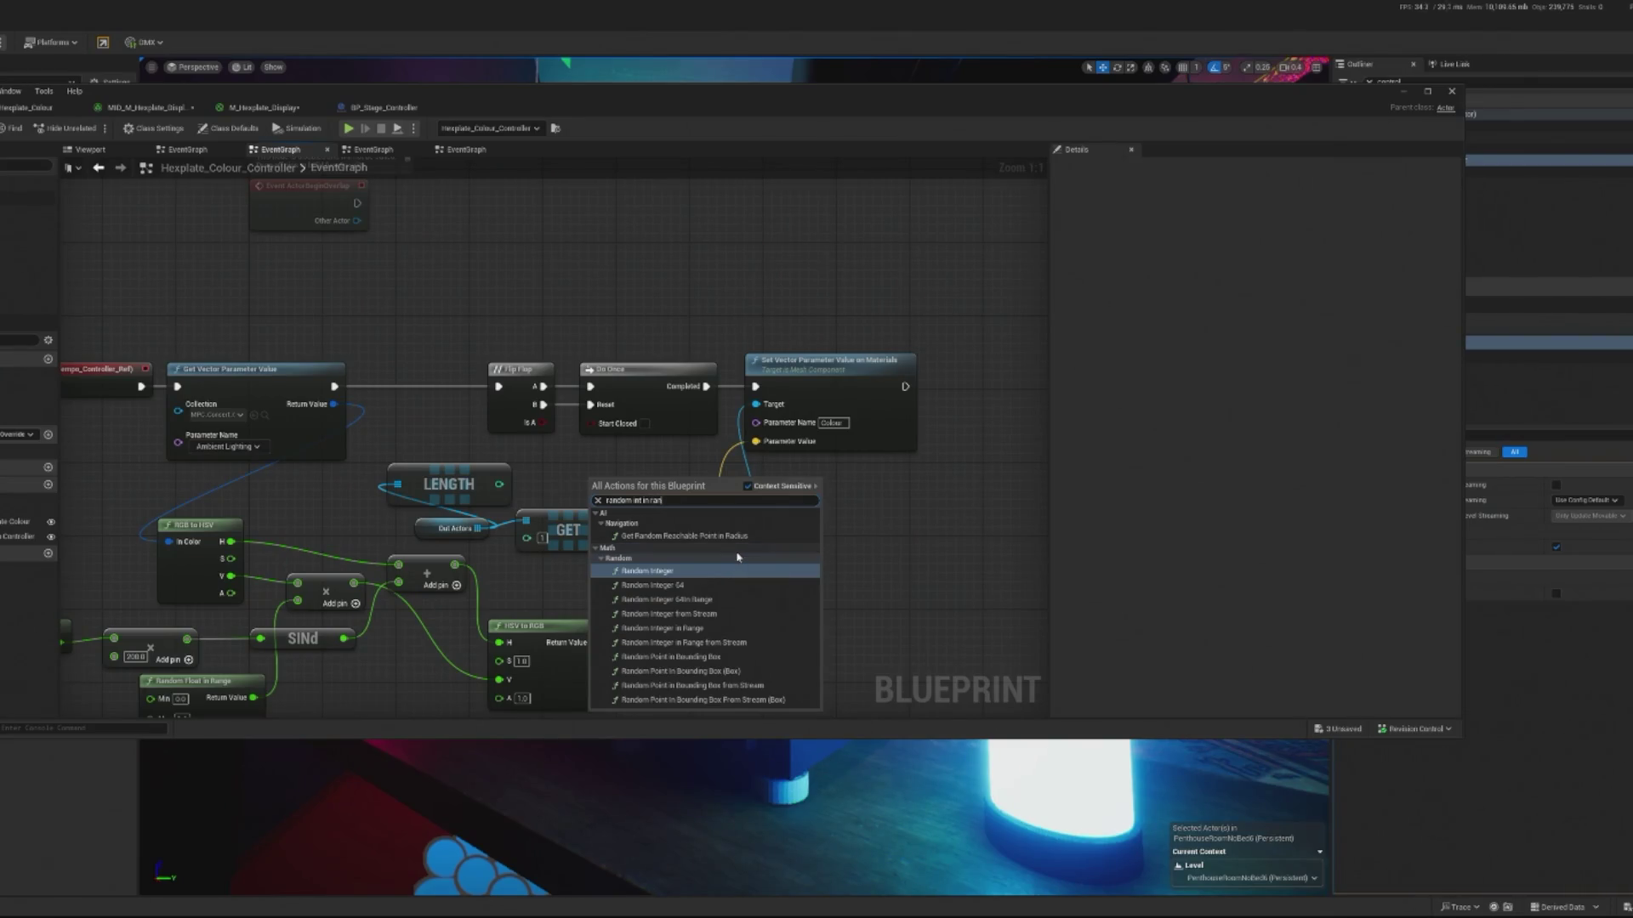
text(gh)
key(BackSpace)
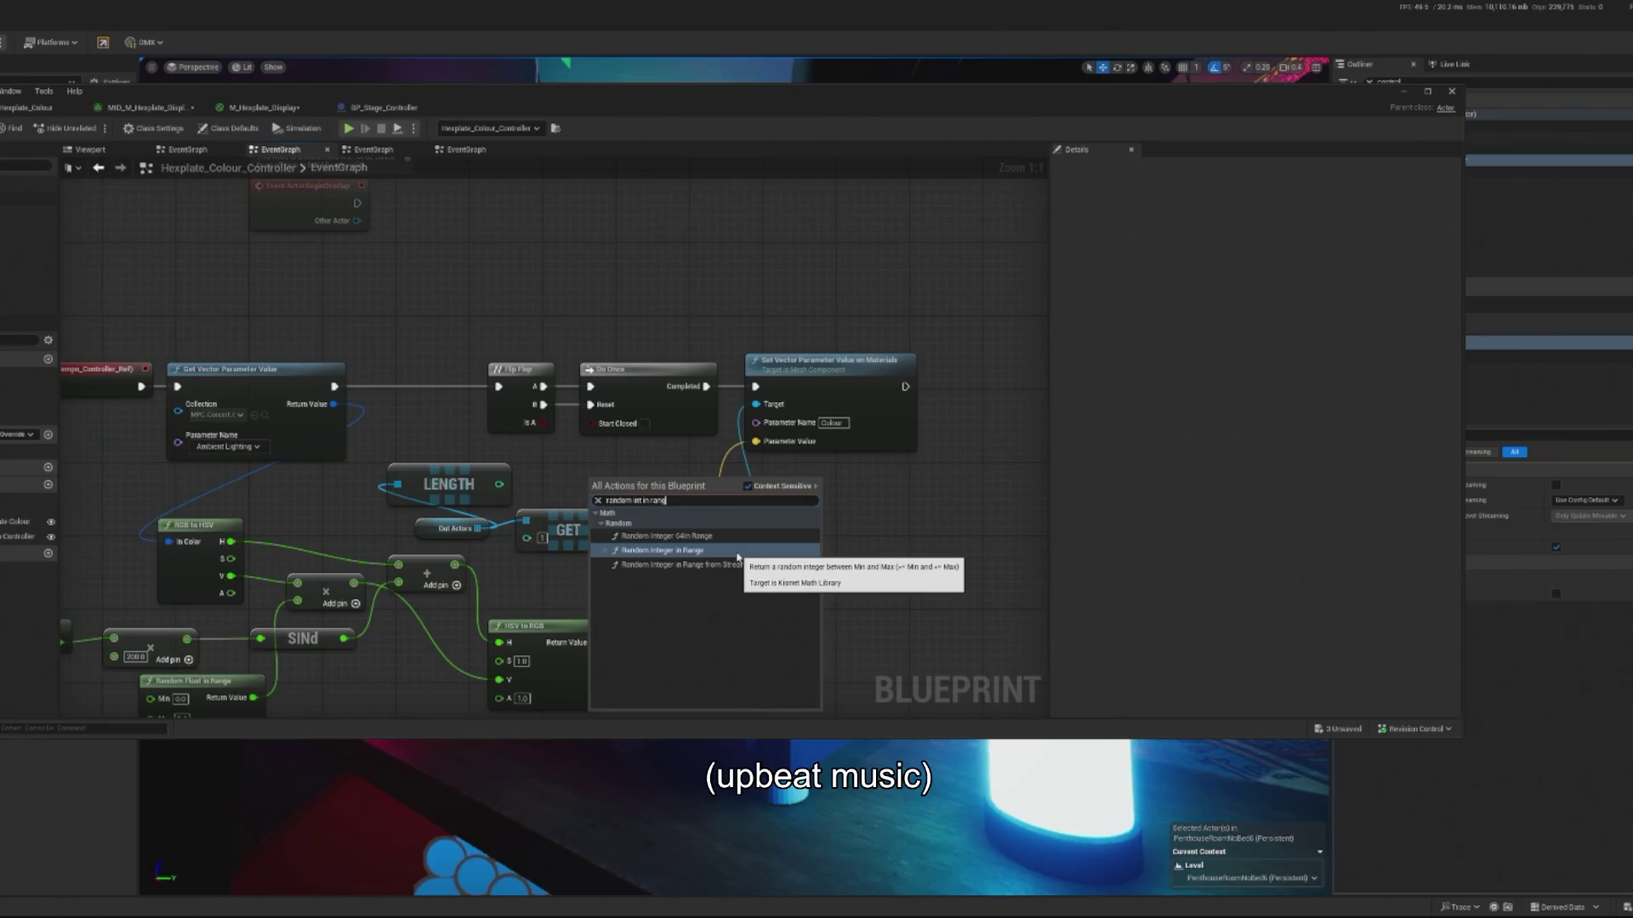
click(736, 553)
mouse_move(628, 480)
mouse_down()
mouse_move(568, 465)
mouse_move(538, 500)
mouse_move(612, 502)
mouse_move(528, 537)
mouse_up()
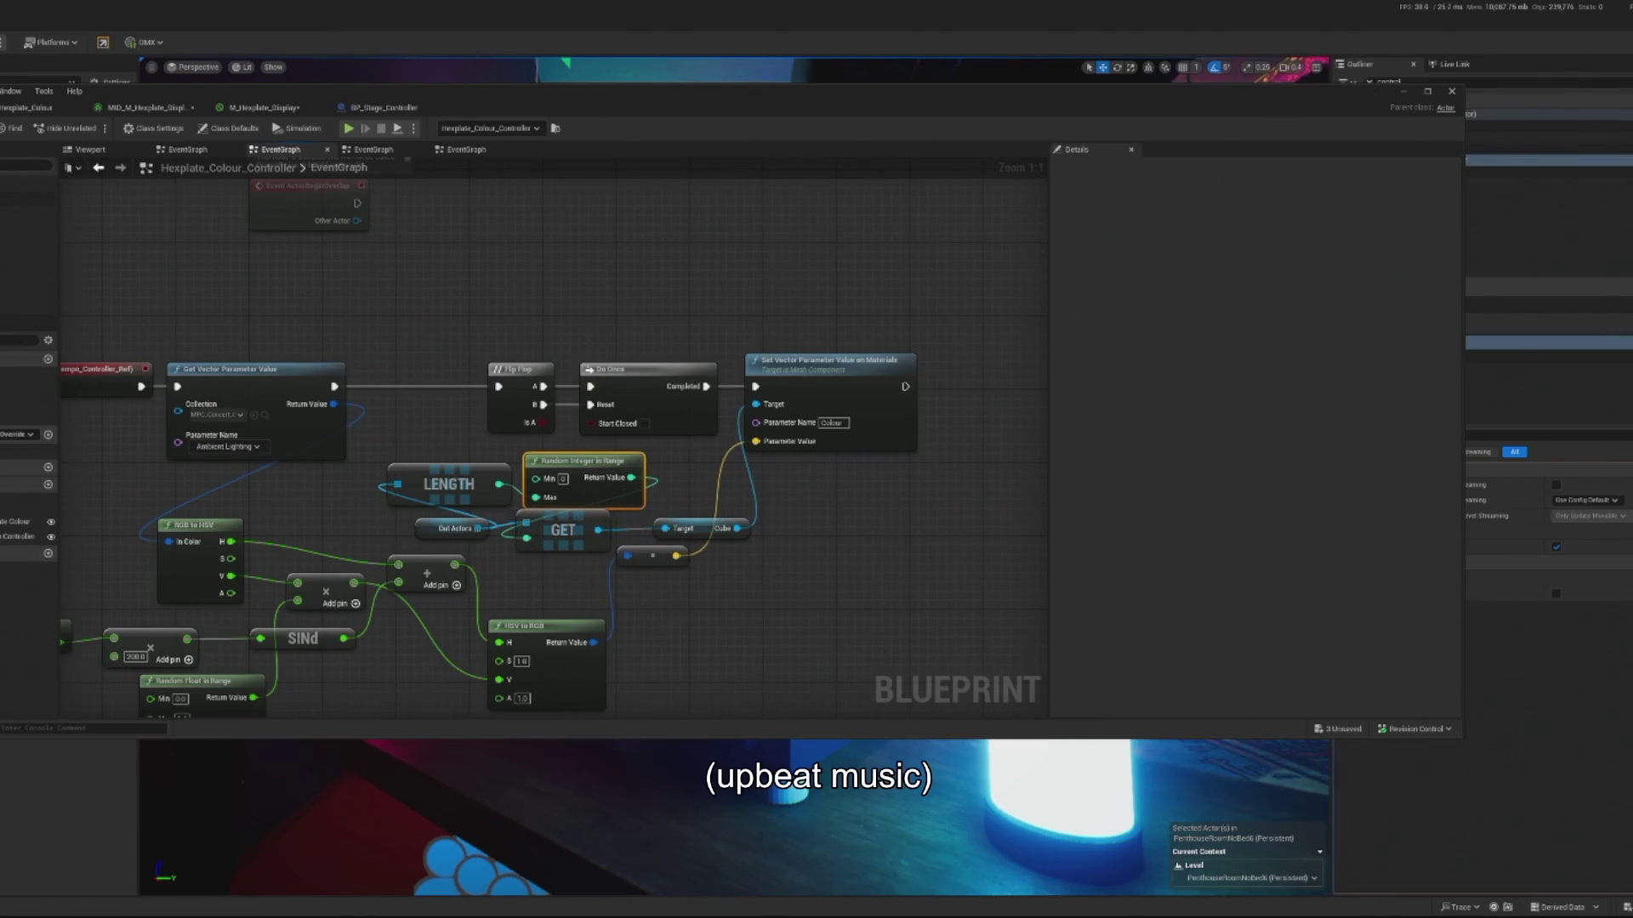
- Play-test the level and stop it, revealing Accessed None errors in the Message Log
click(1403, 91)
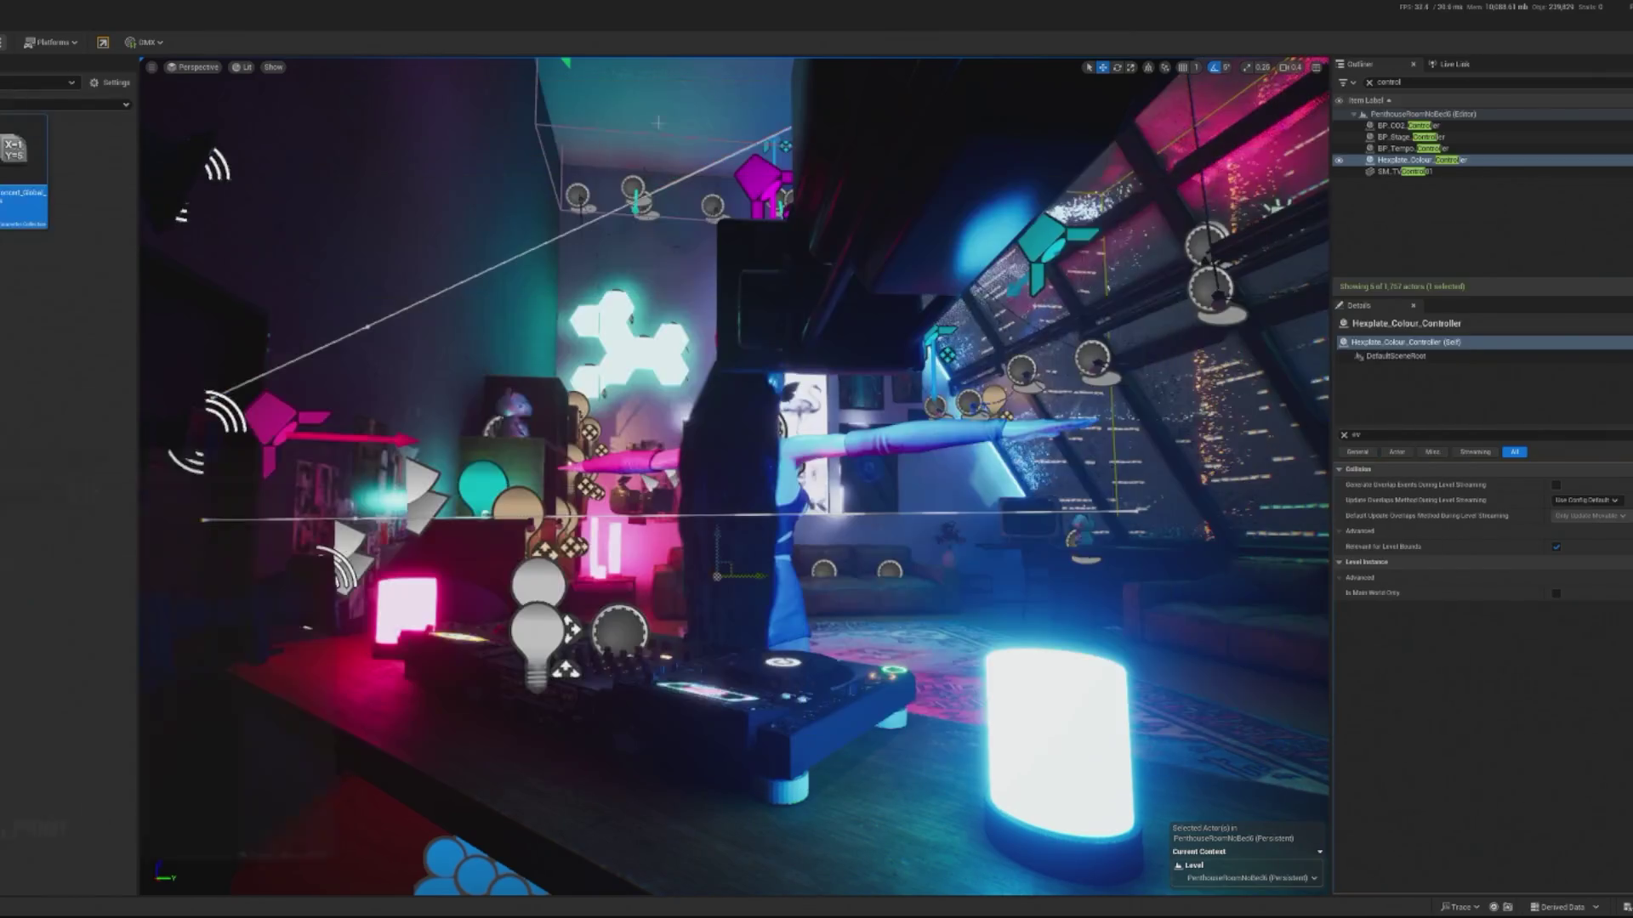
key(alt+p)
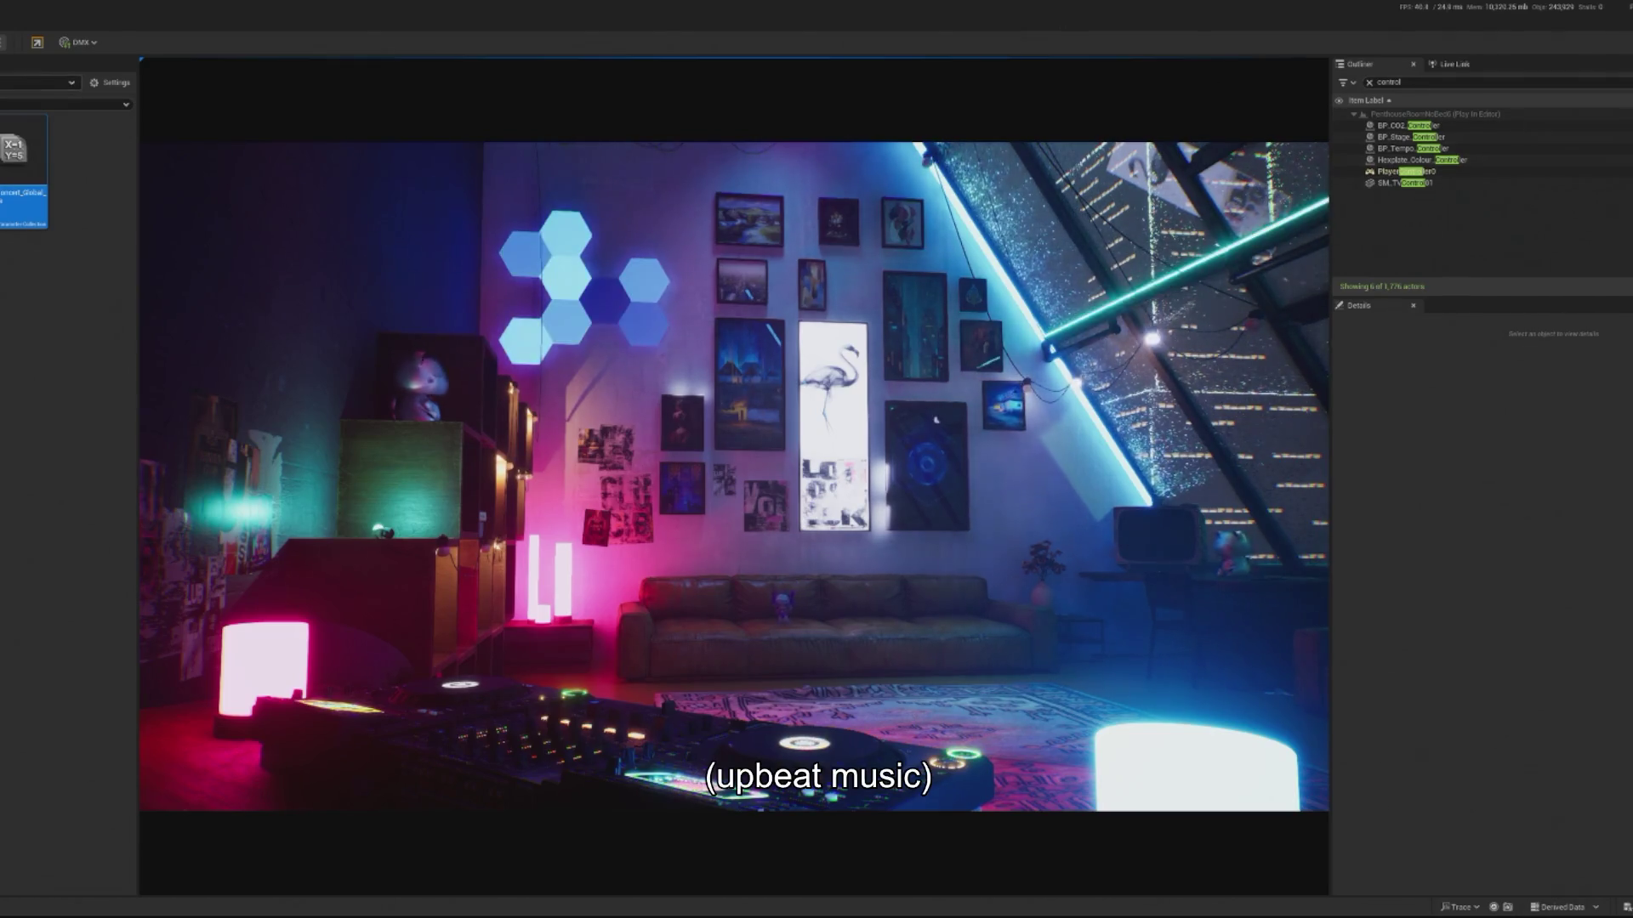
key(Escape)
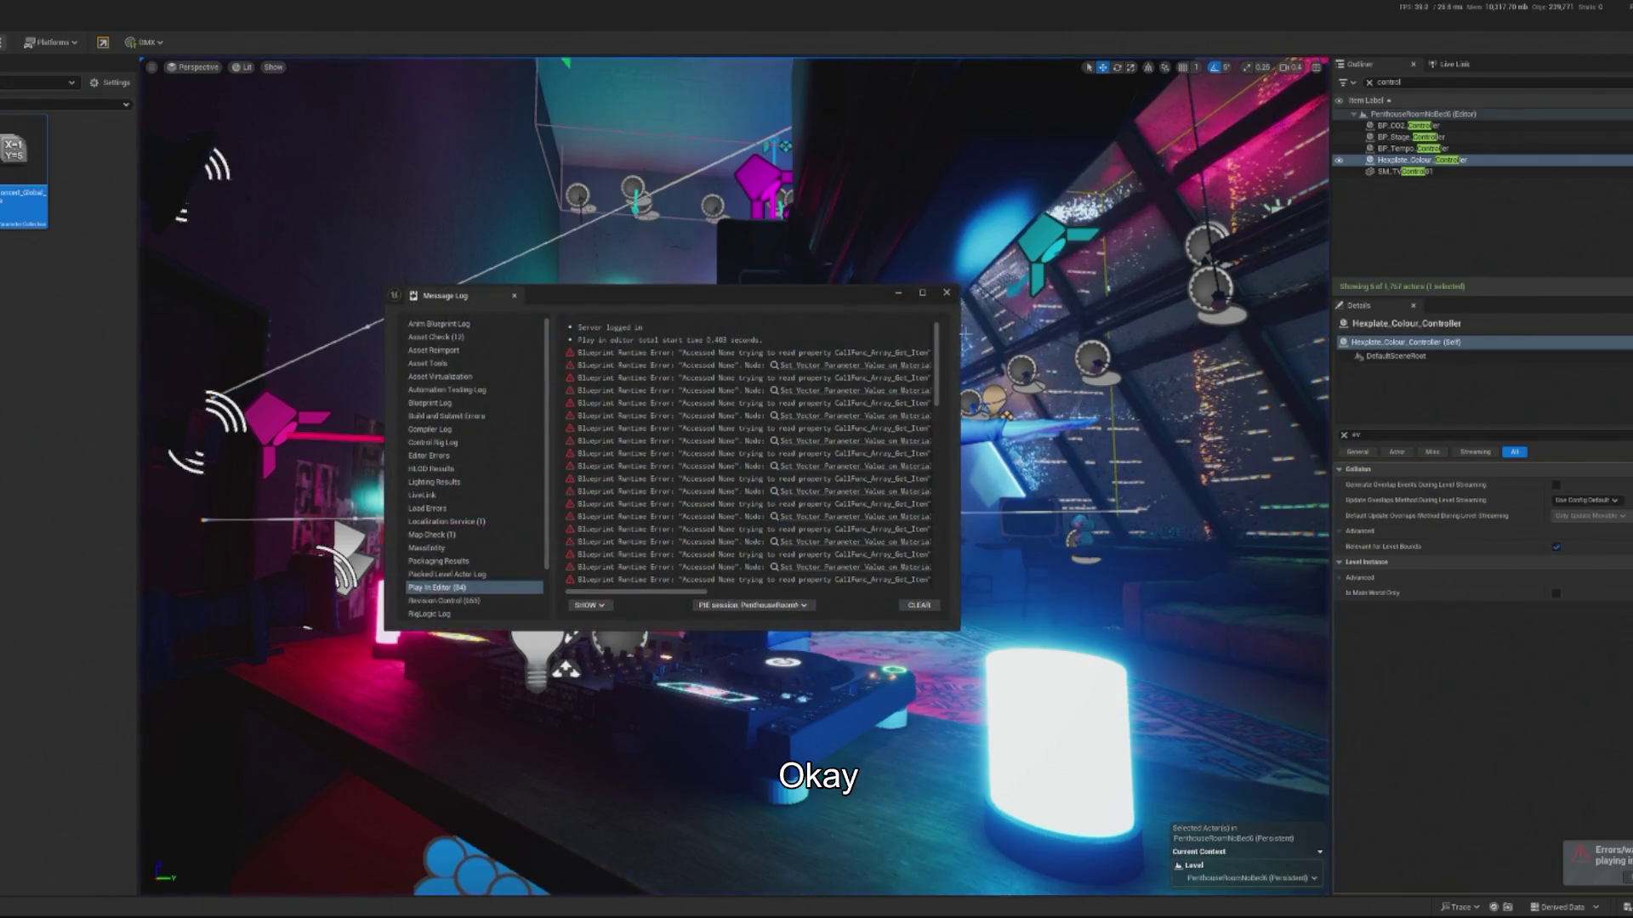
- Swap Random Integer in Range for a LENGTH-fed Random Integer wired into GET's index
click(834, 367)
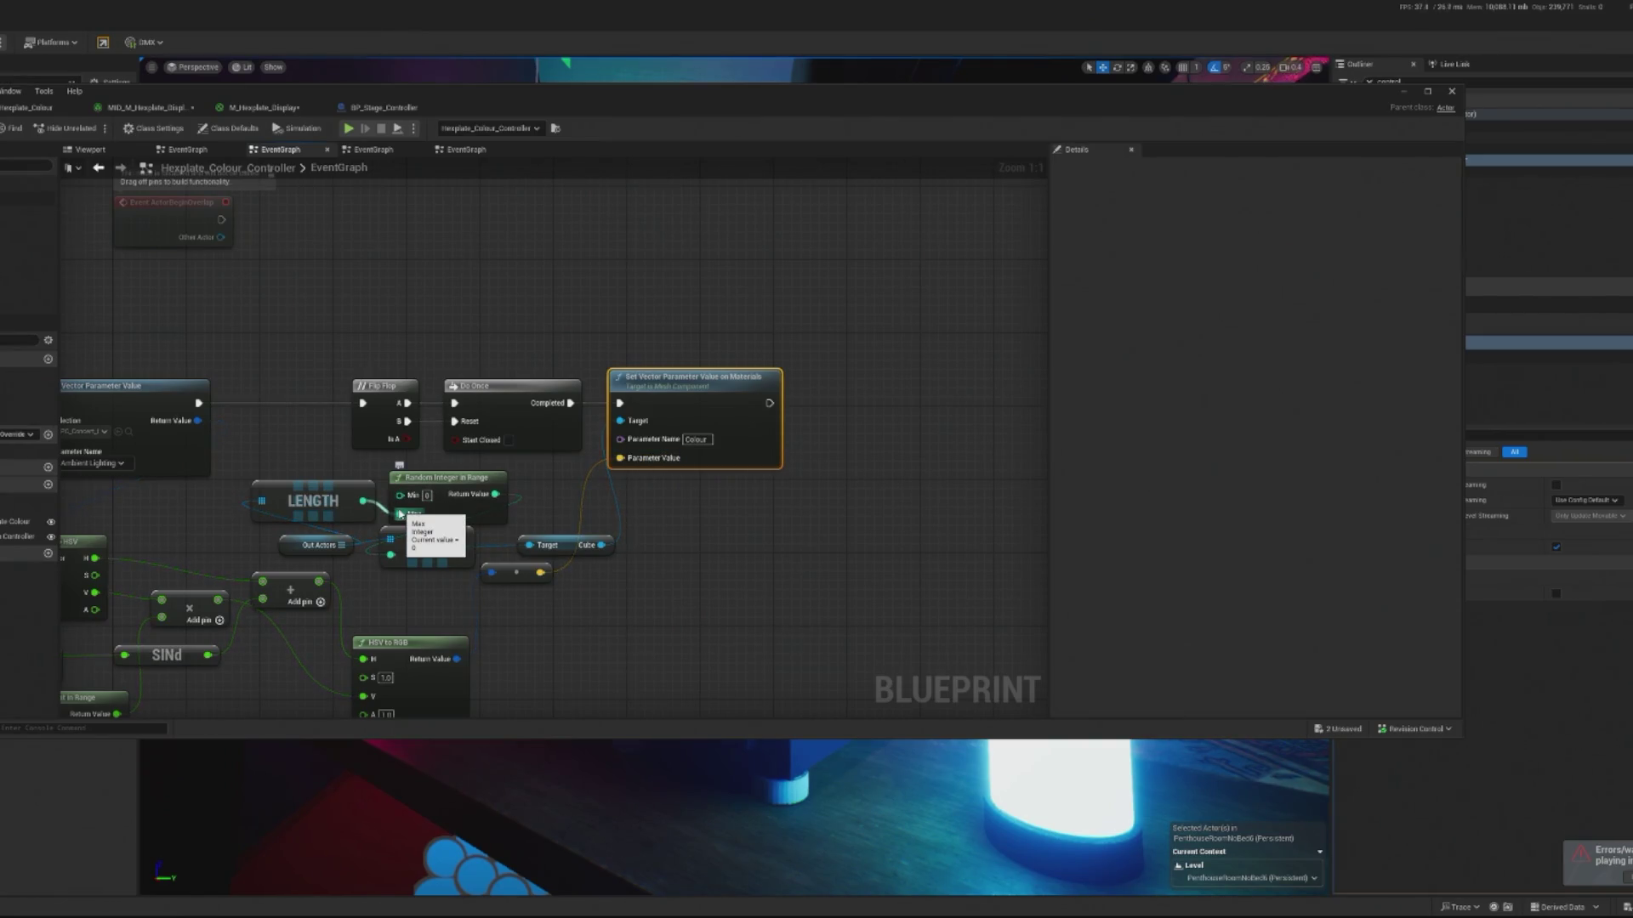
click(446, 478)
key(Delete)
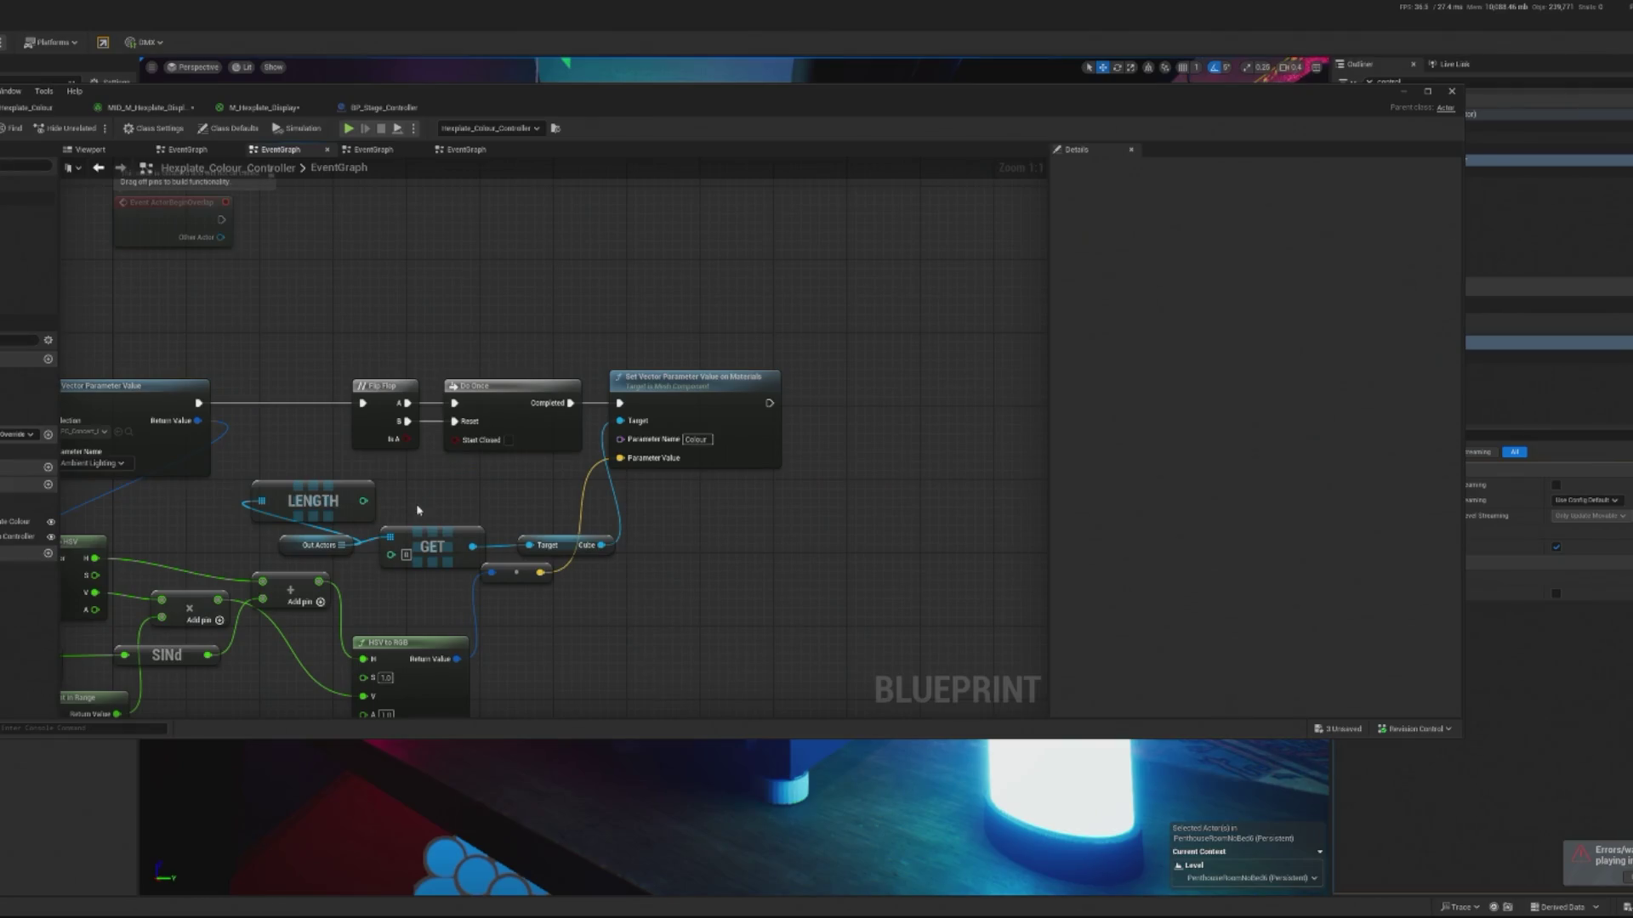
mouse_move(364, 502)
mouse_down()
mouse_move(431, 497)
mouse_move(417, 492)
mouse_up()
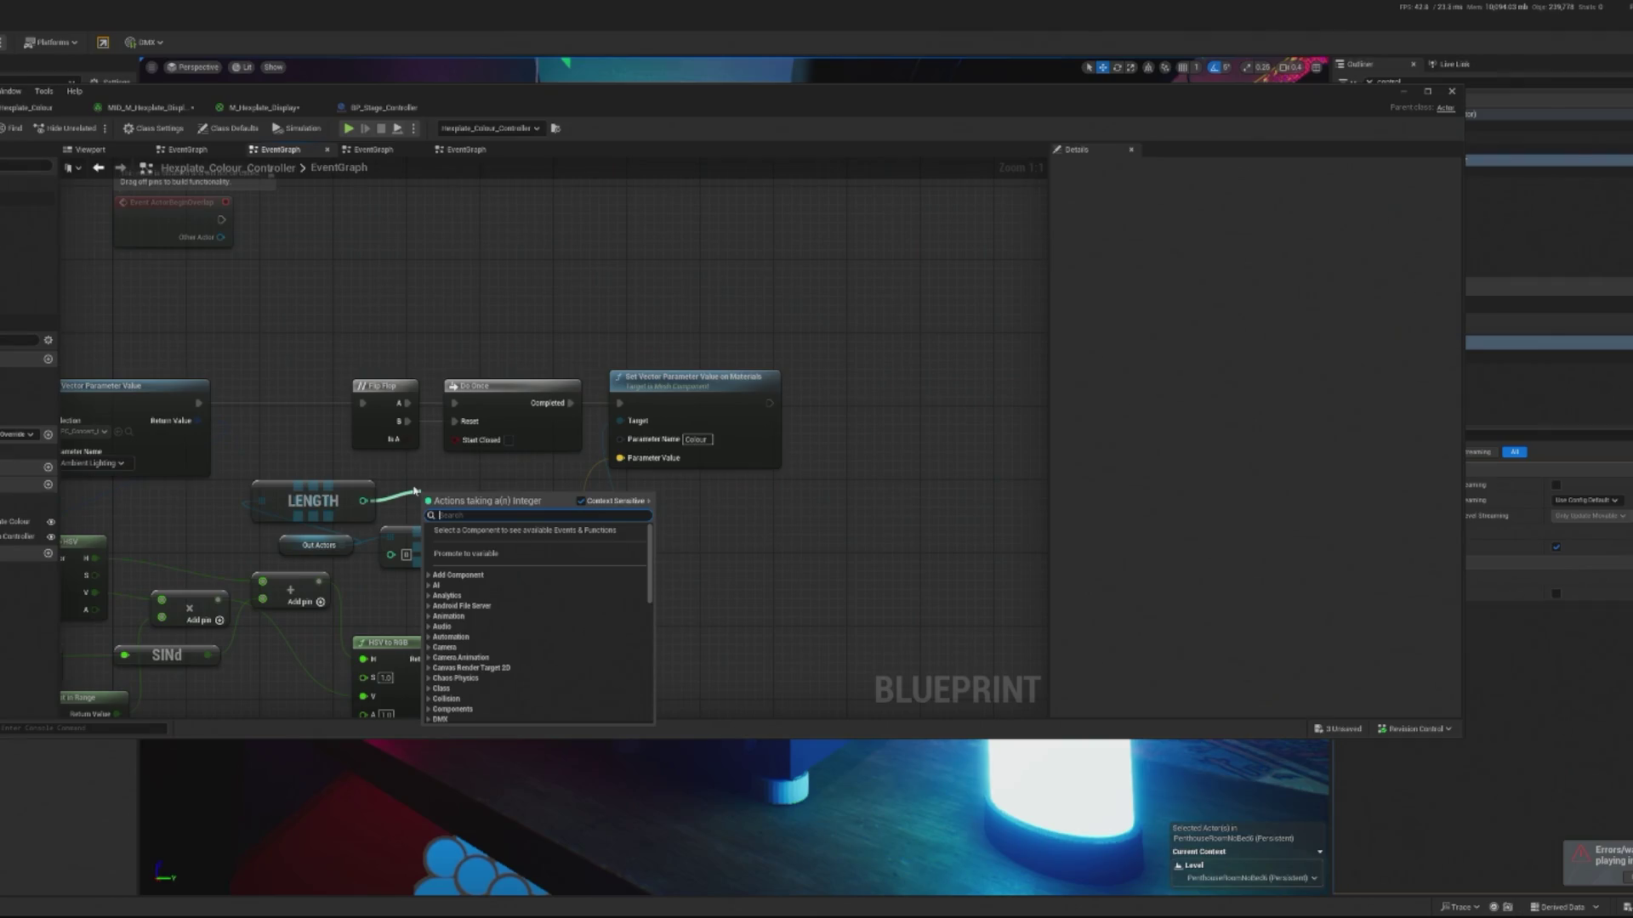
text(random in)
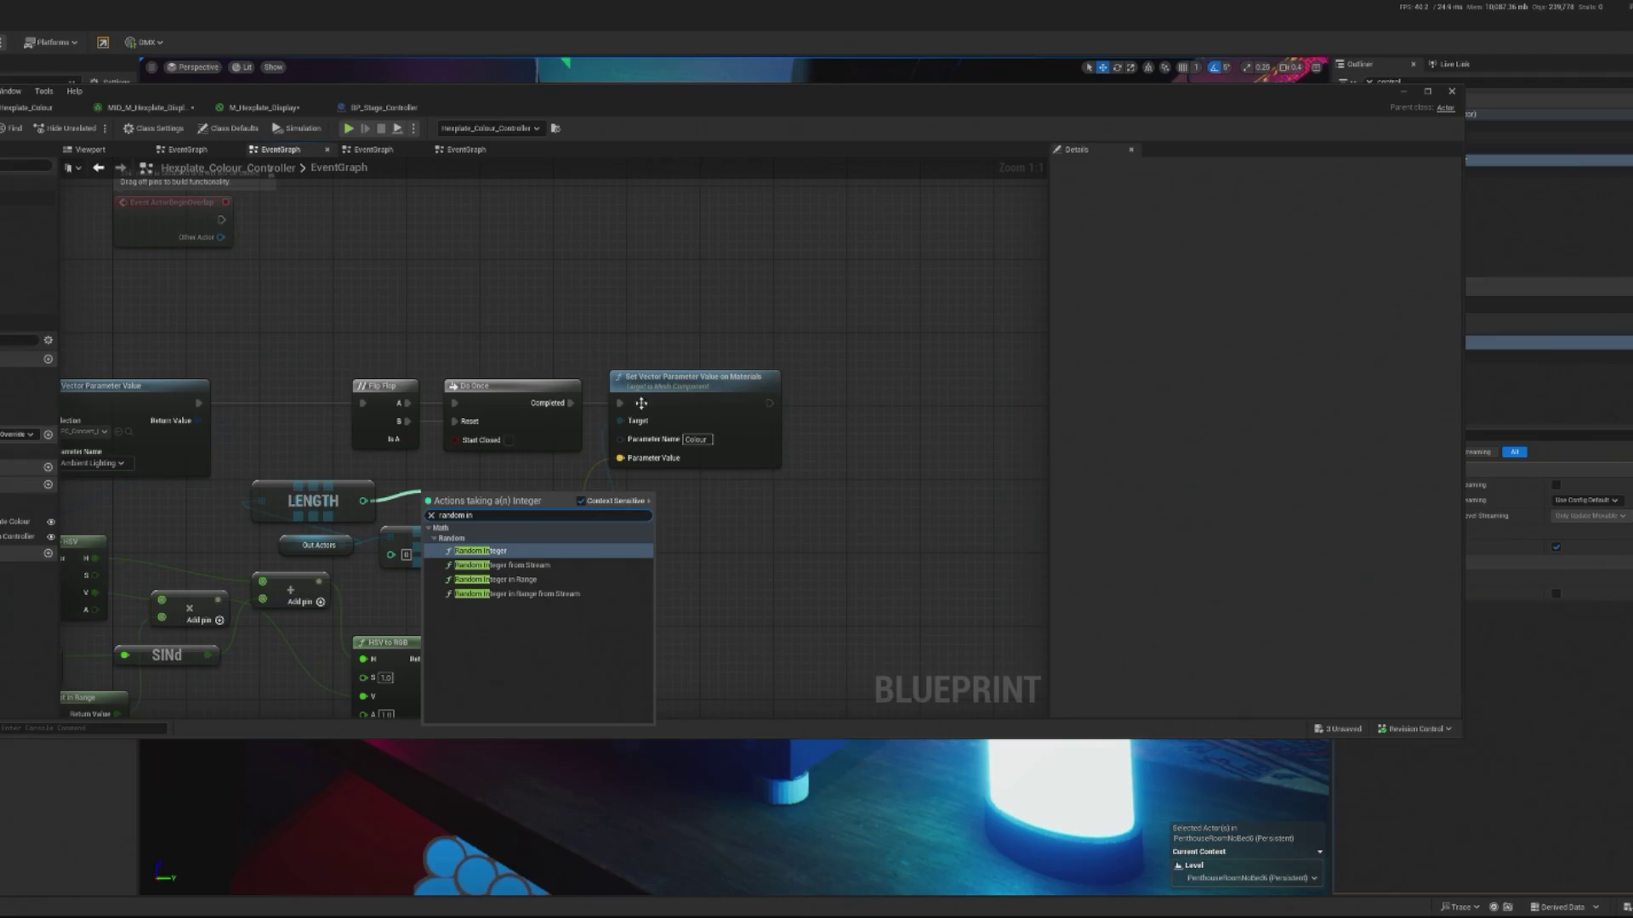
click(469, 551)
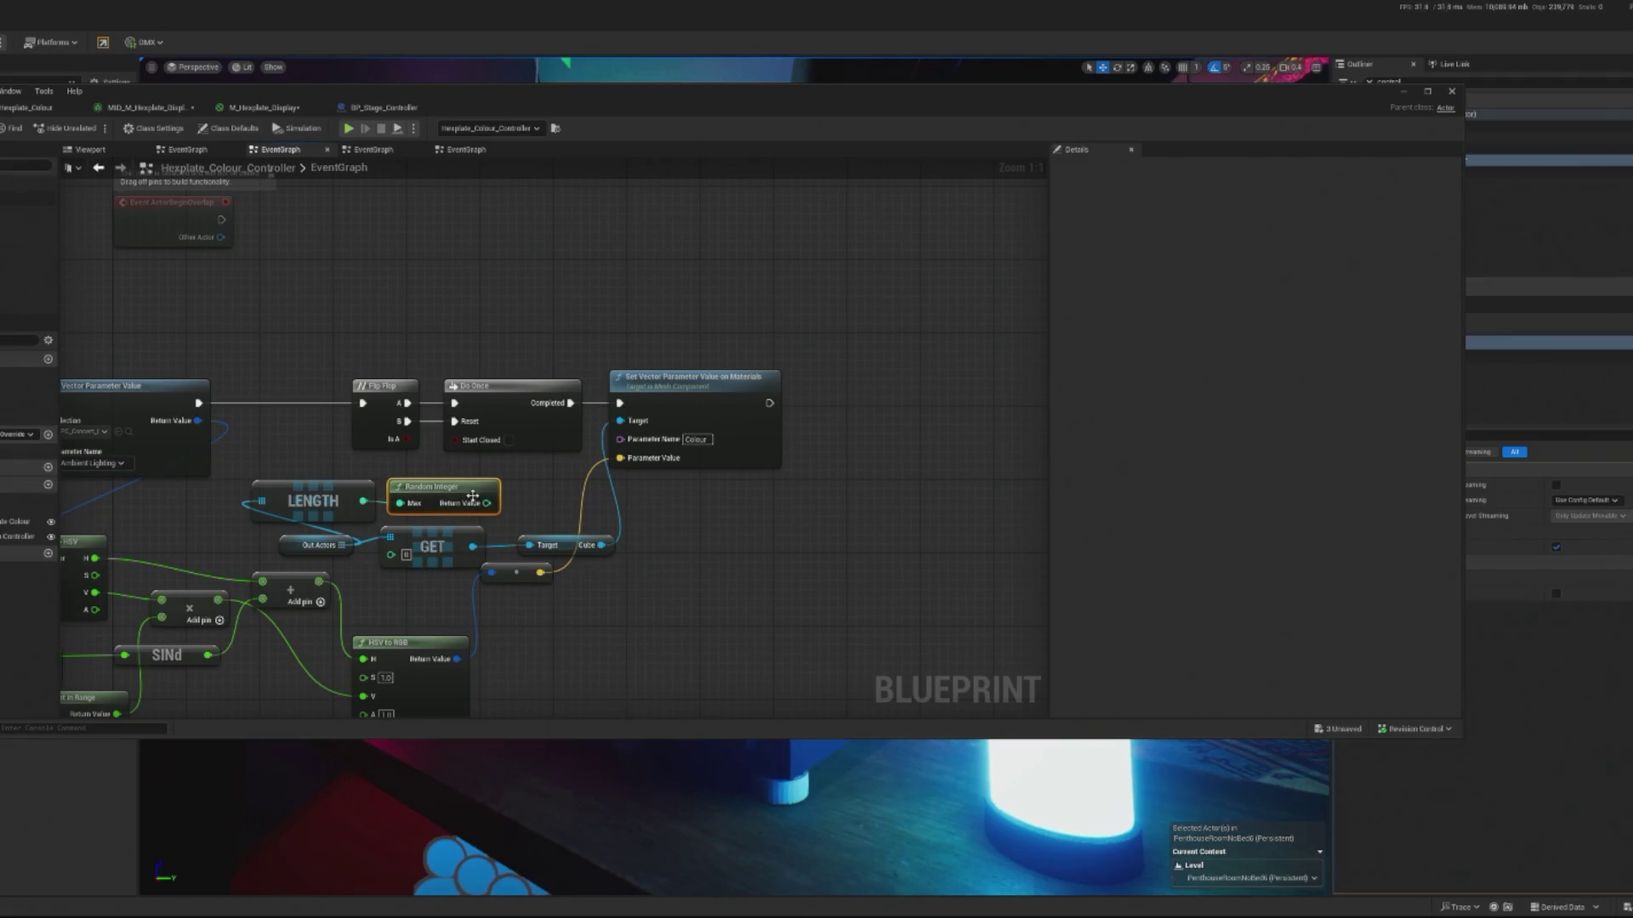
drag(487, 503, 403, 555)
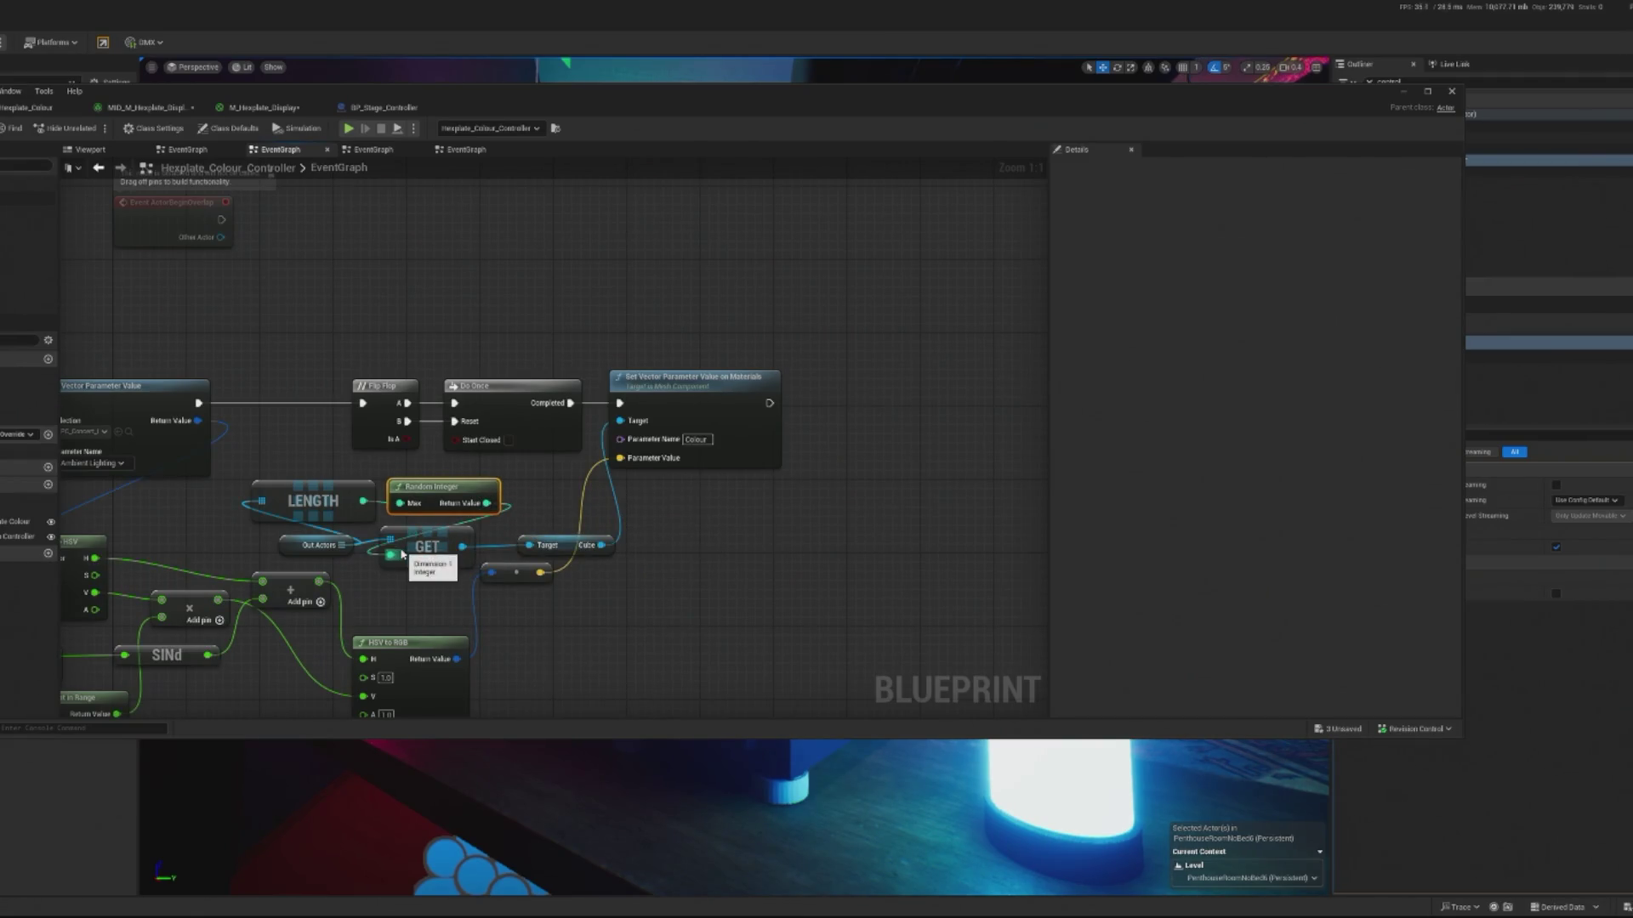
drag(680, 555, 757, 552)
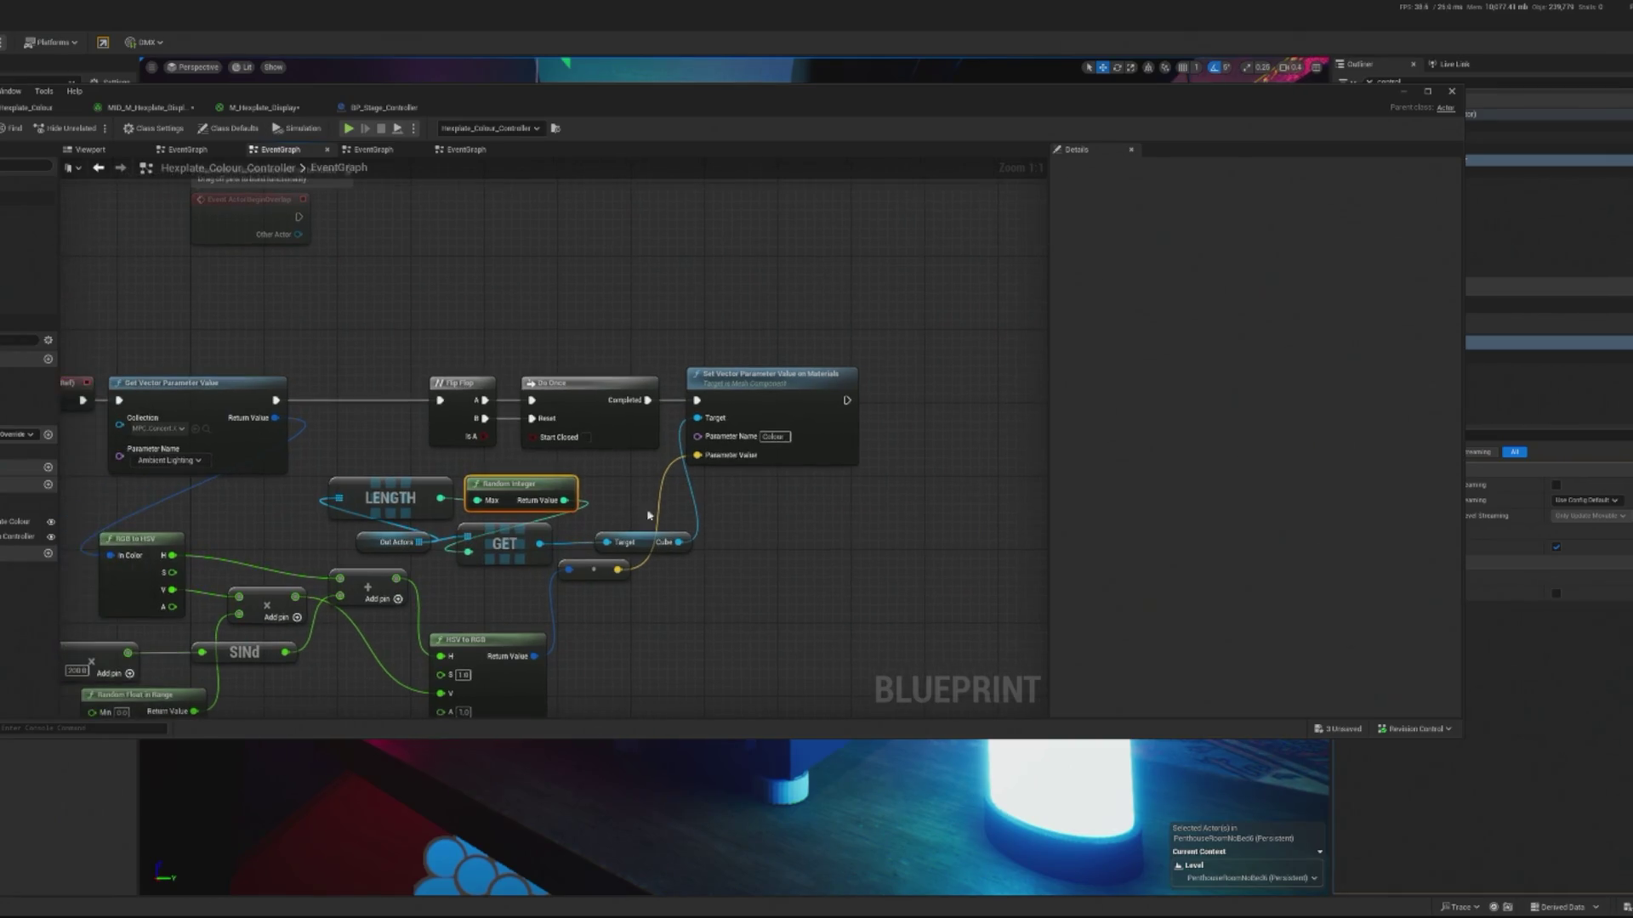
drag(595, 458, 697, 448)
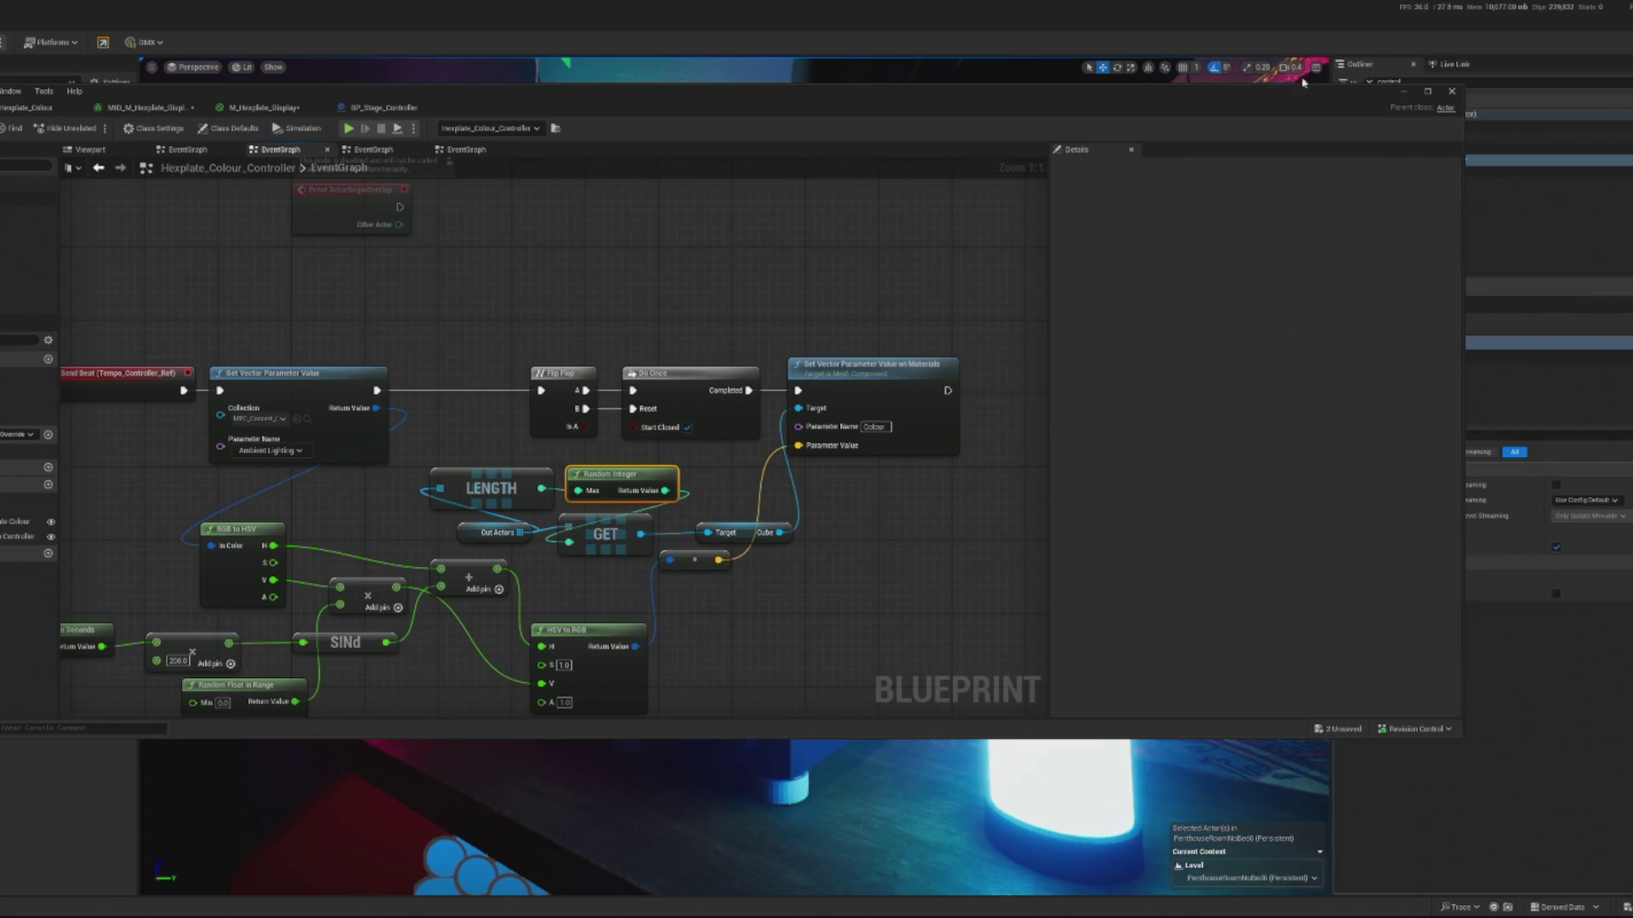
- Close the Message Log and play the level to test the lights
click(1402, 93)
click(947, 292)
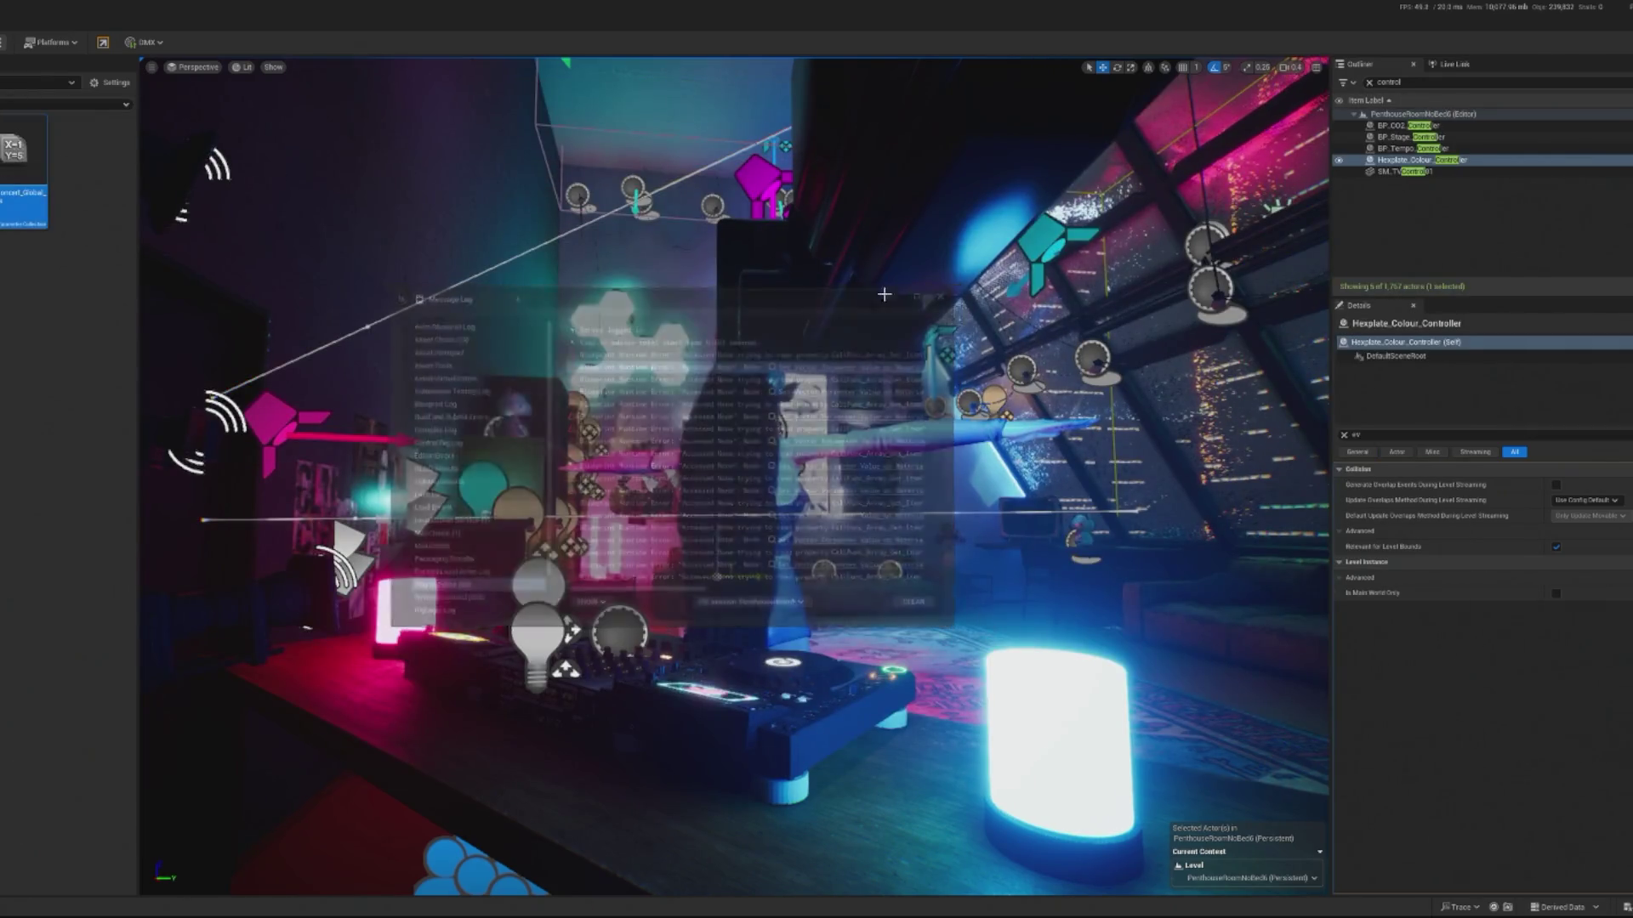
key(alt+p)
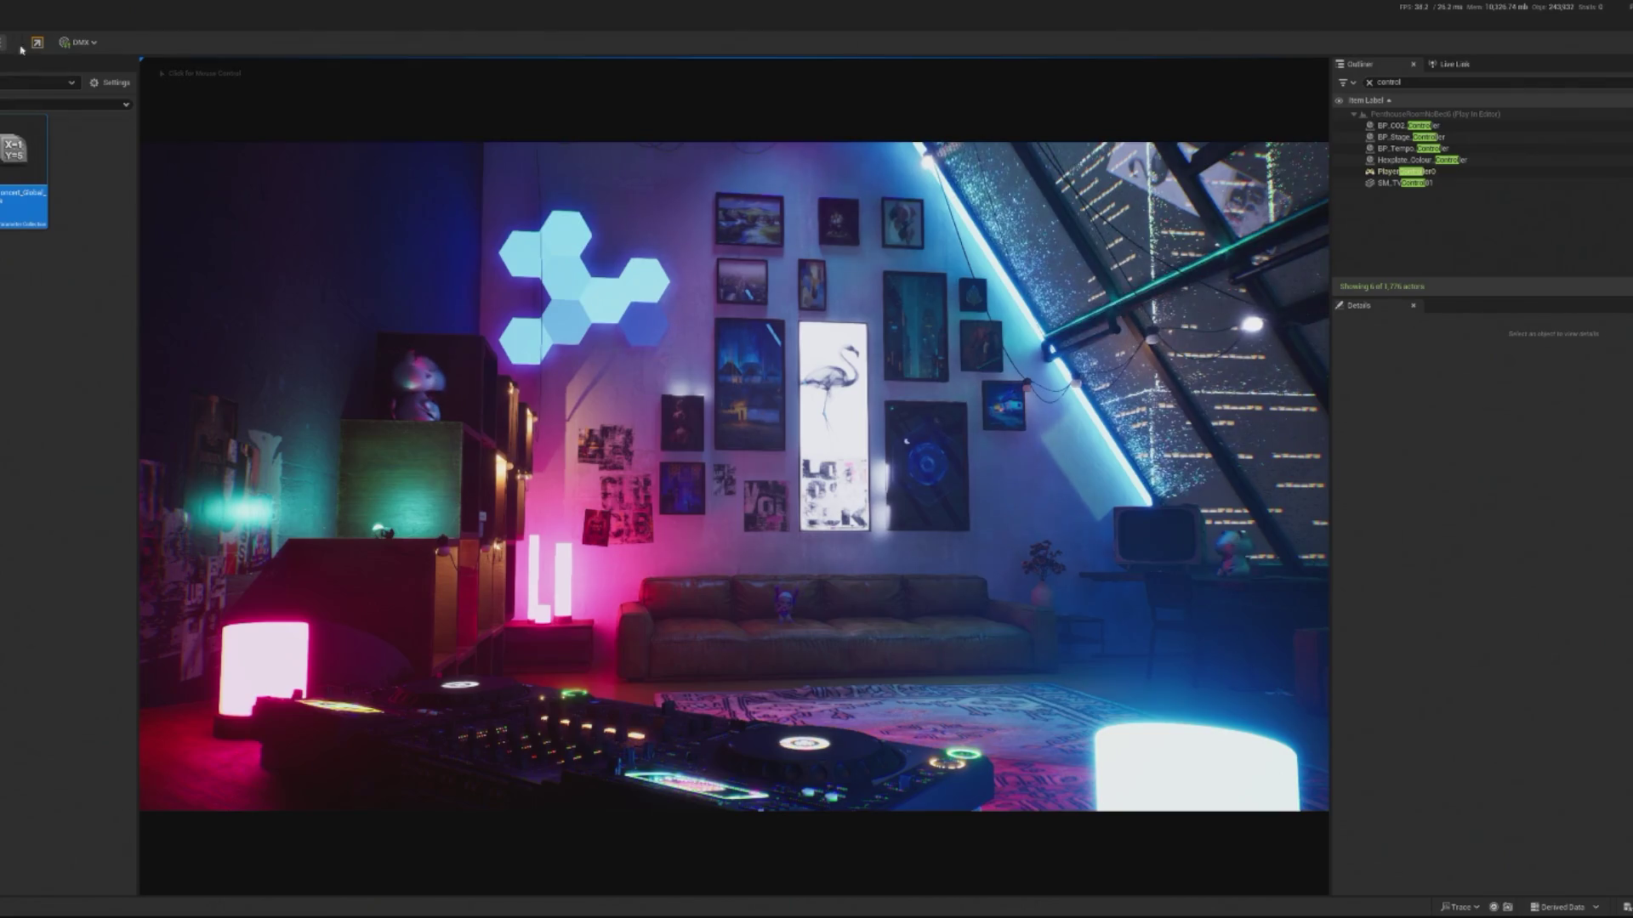
- Multiply the SINd output by 2 and wire the result into the Add node
key(Escape)
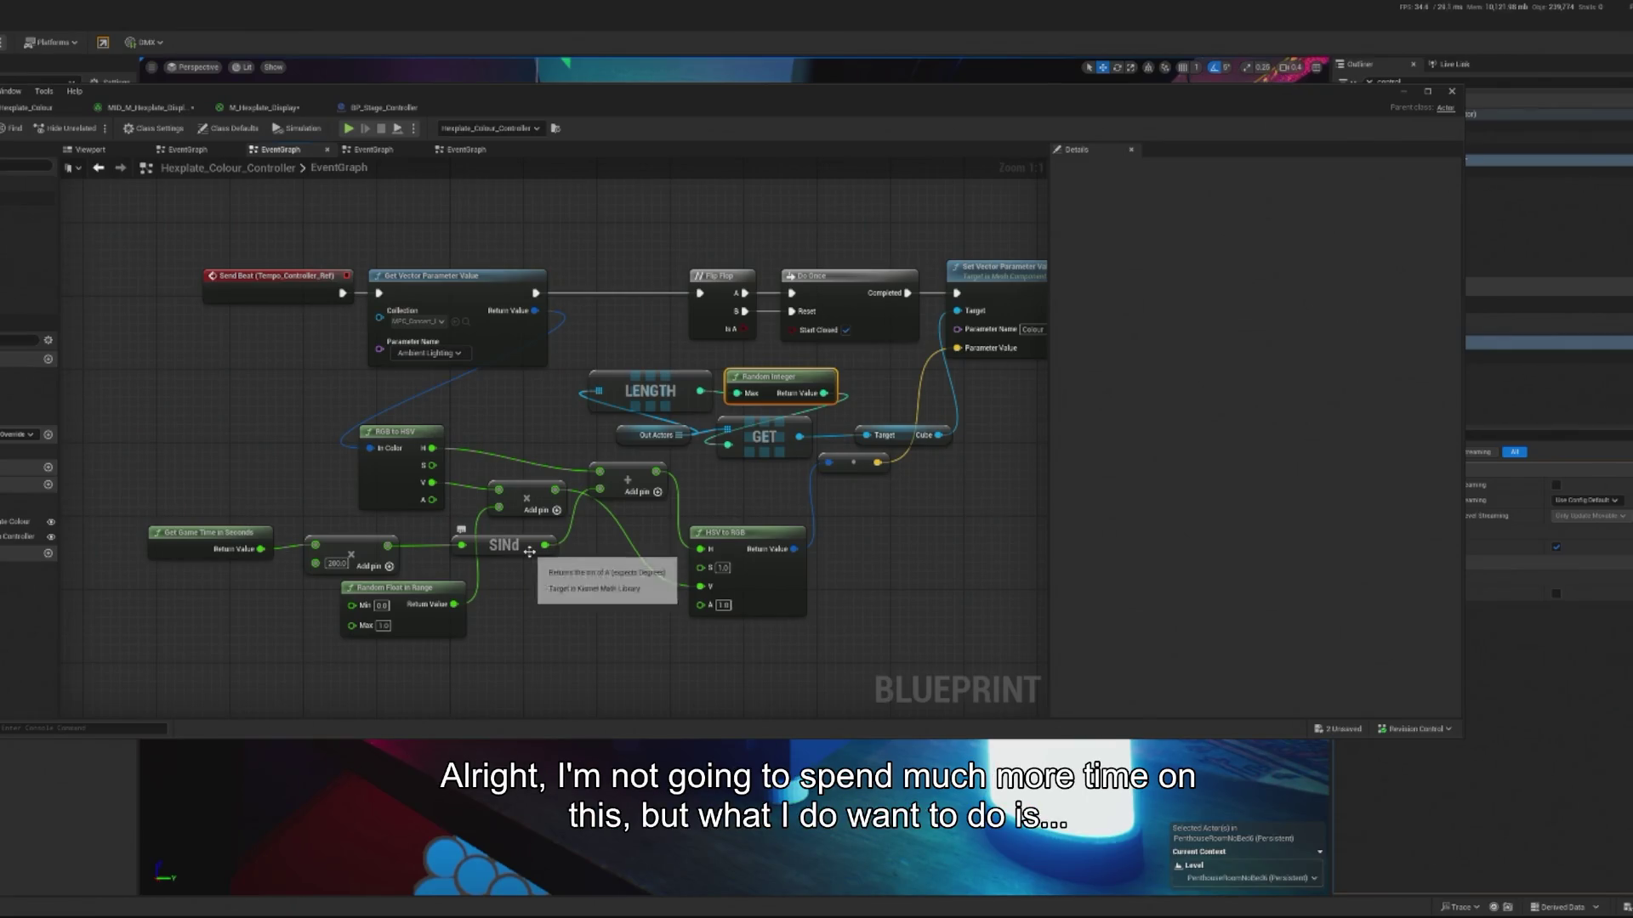
drag(529, 547, 490, 555)
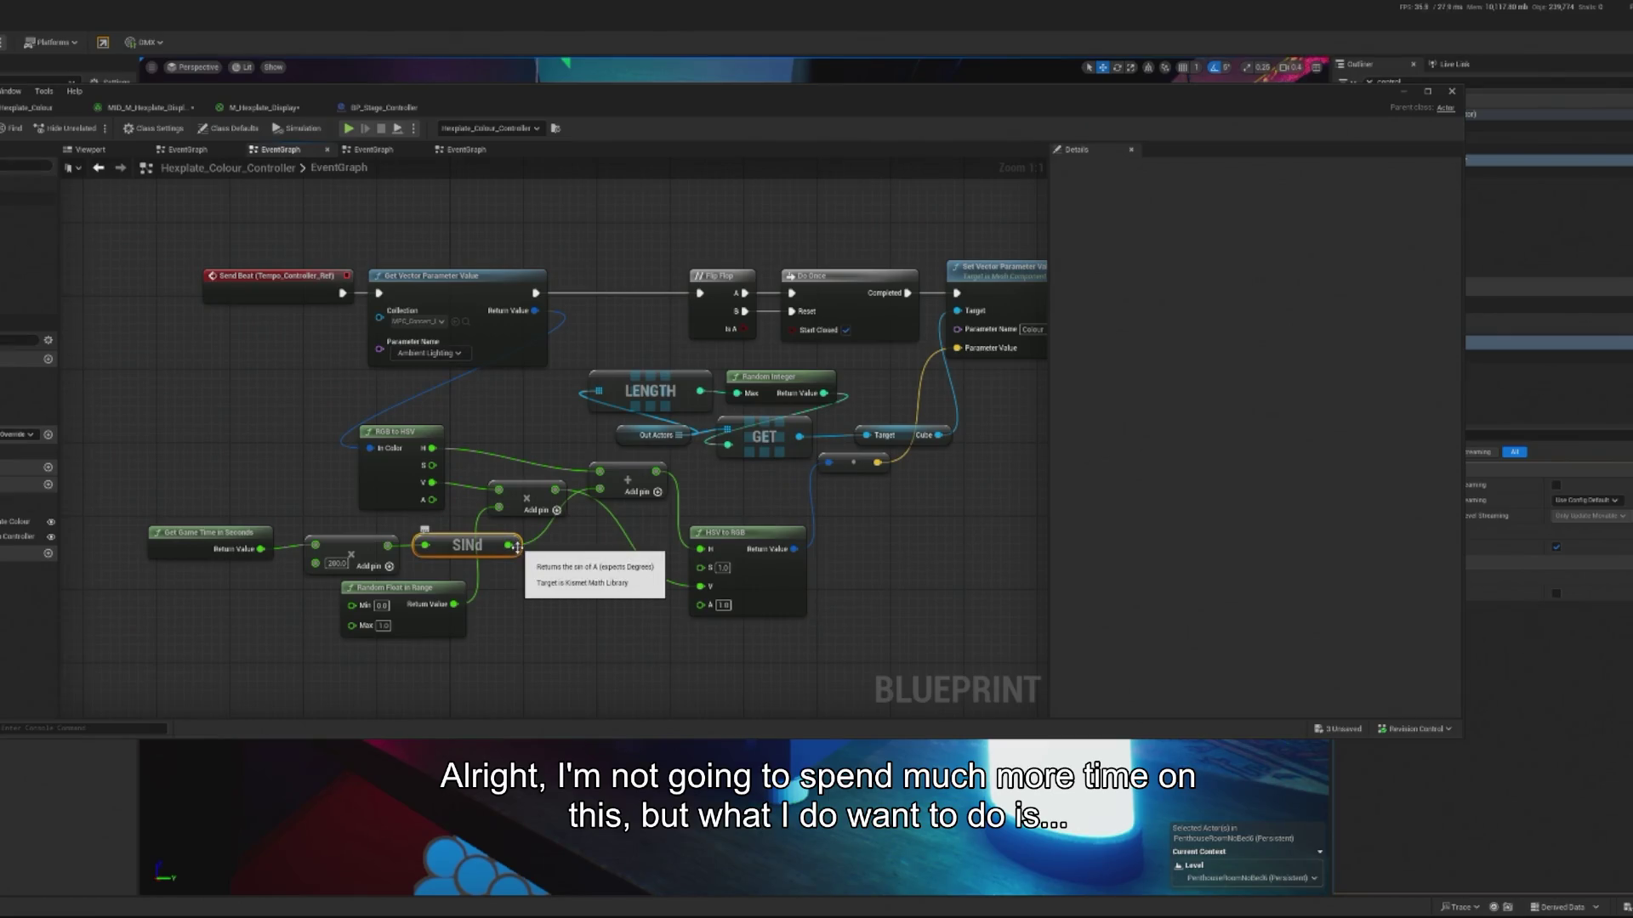
click(550, 511)
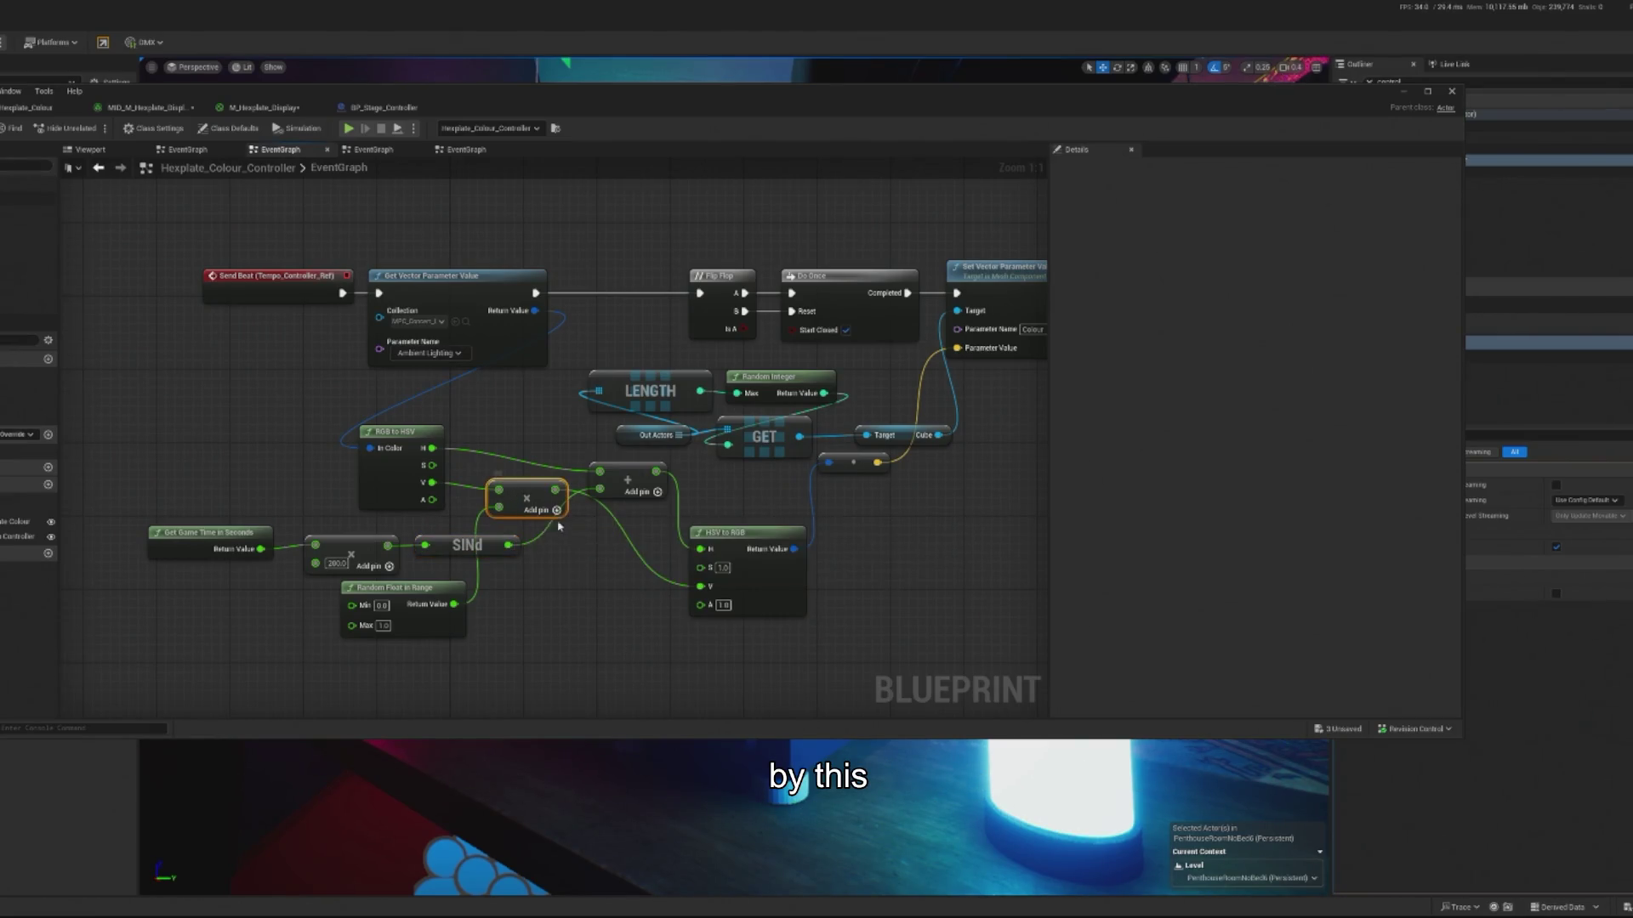
click(566, 544)
drag(508, 546, 561, 561)
click(519, 549)
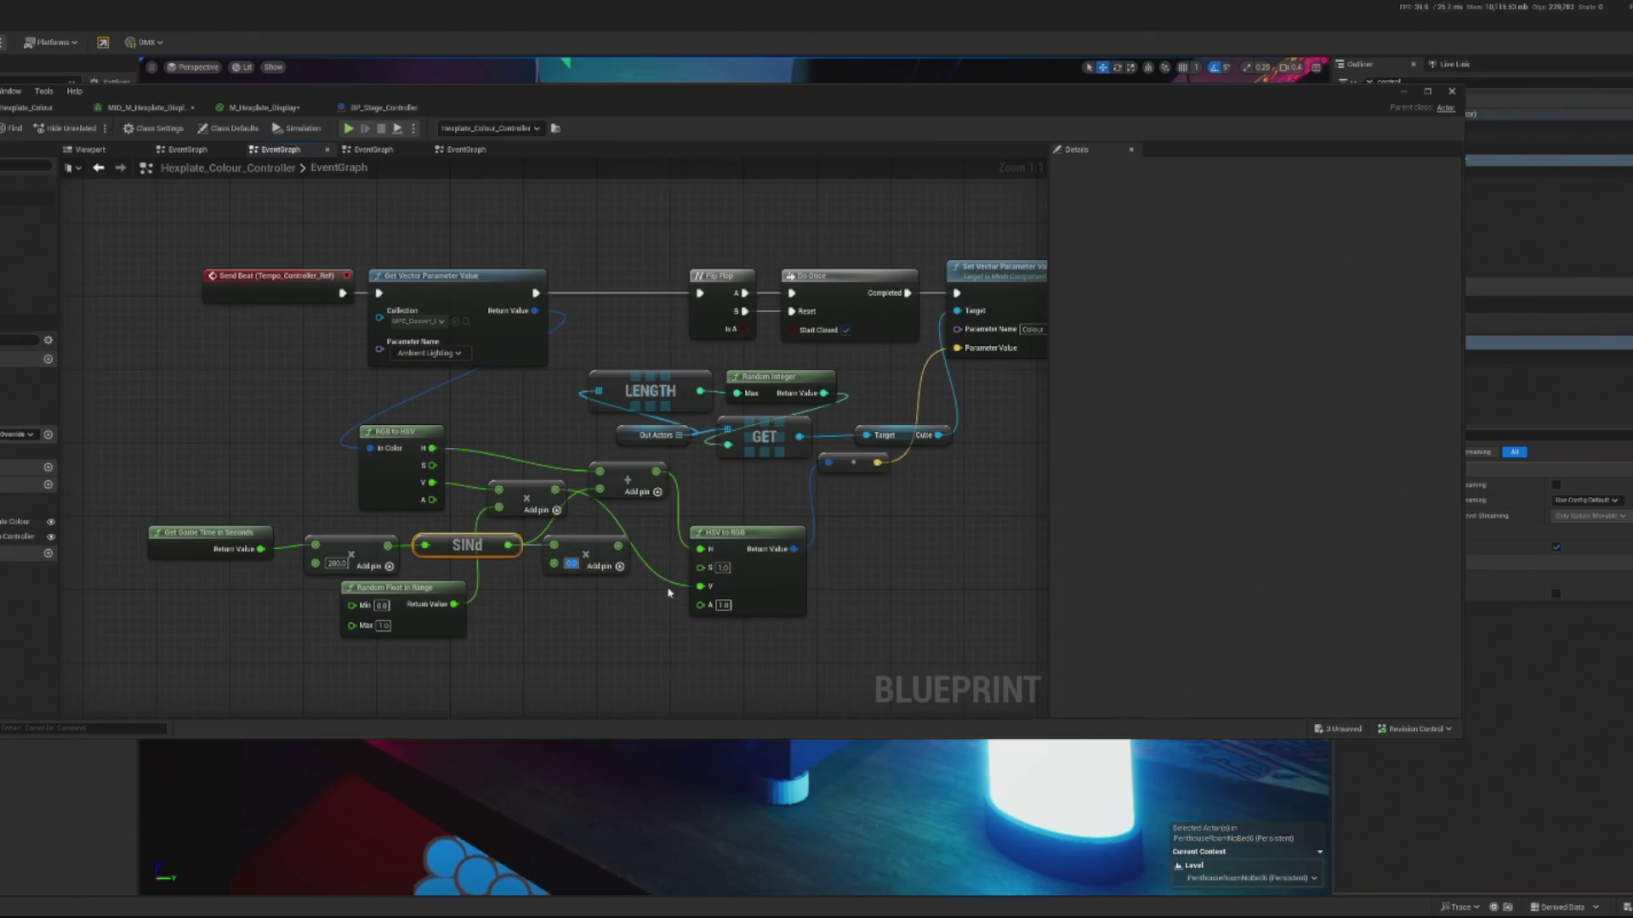
text(2)
key(Return)
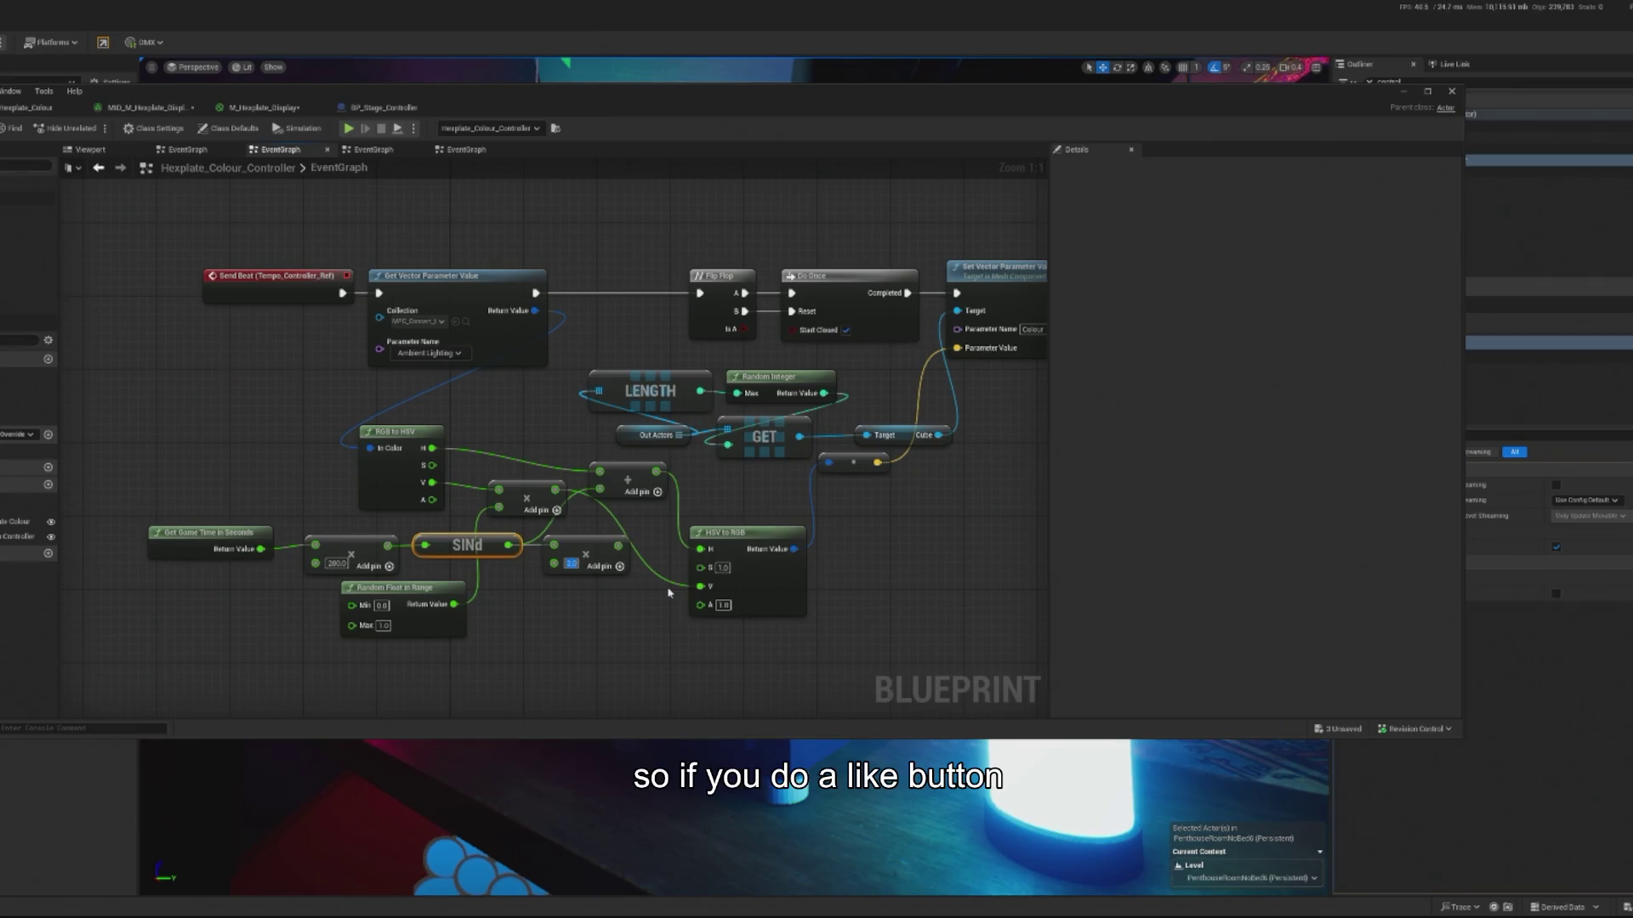
drag(617, 545, 607, 499)
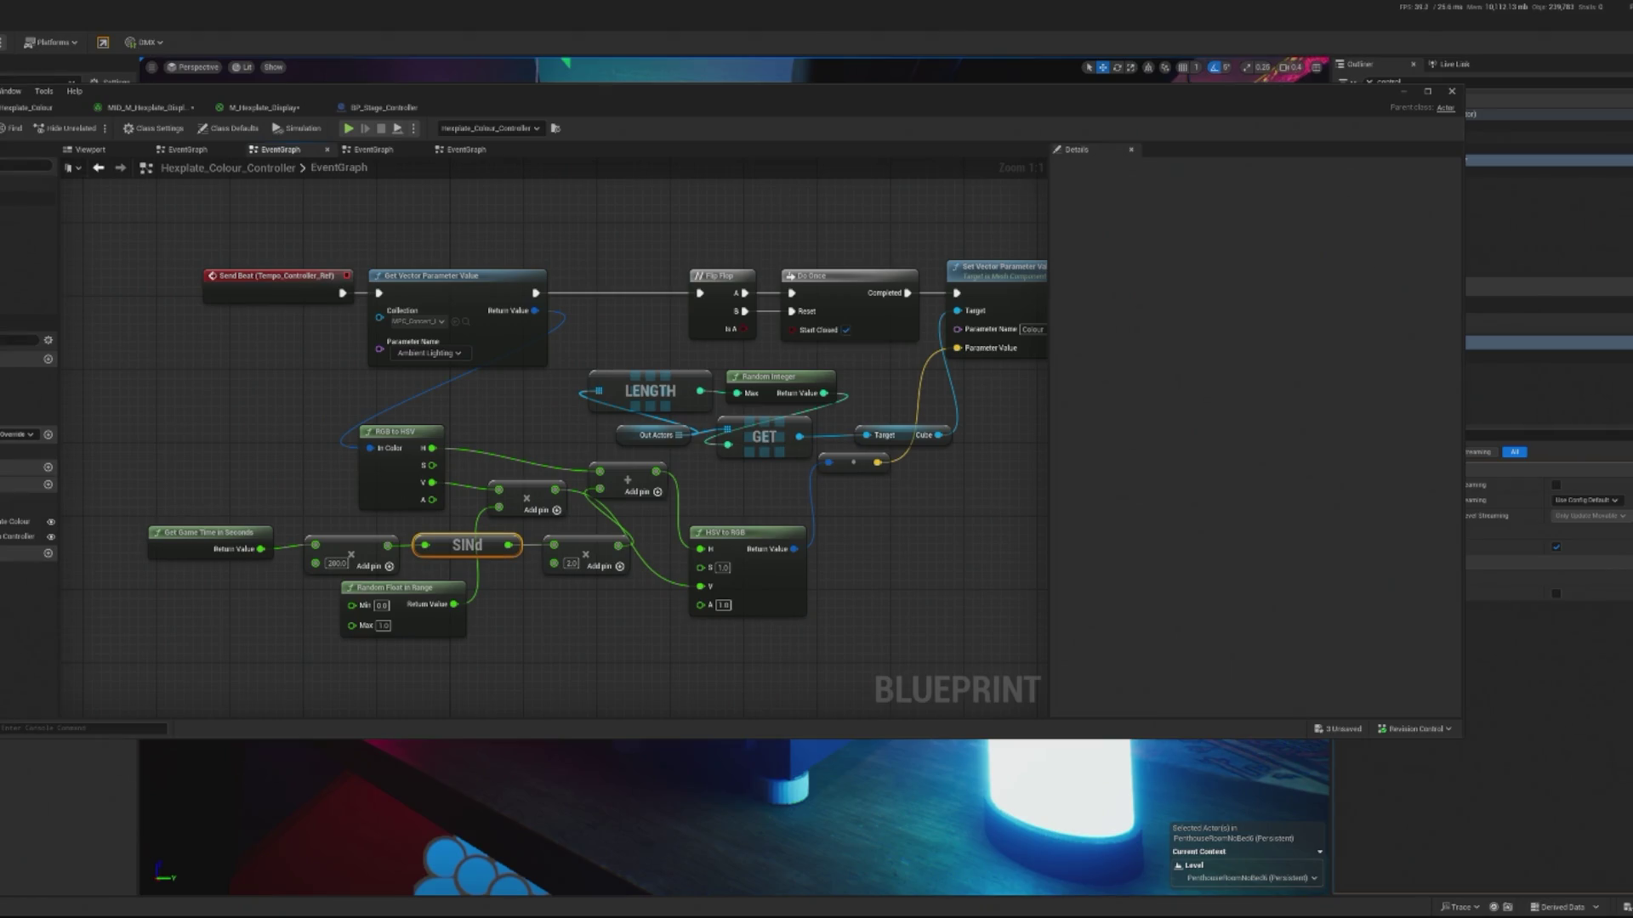
- Play-test the scene twice to check the multiplied colour shift
click(1403, 95)
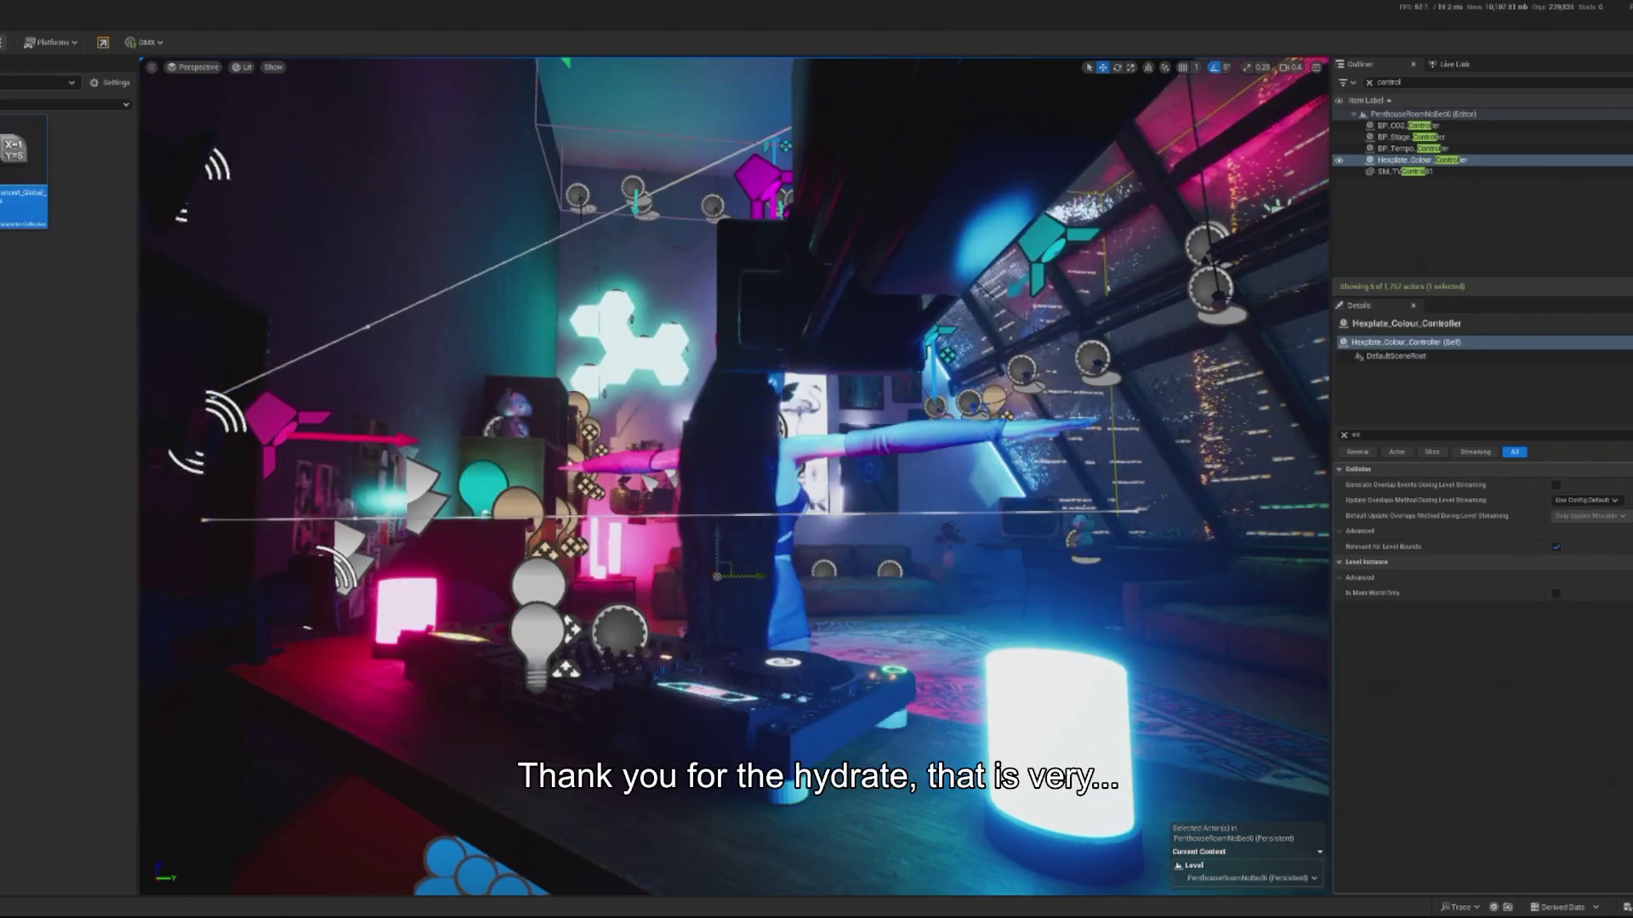
key(alt+p)
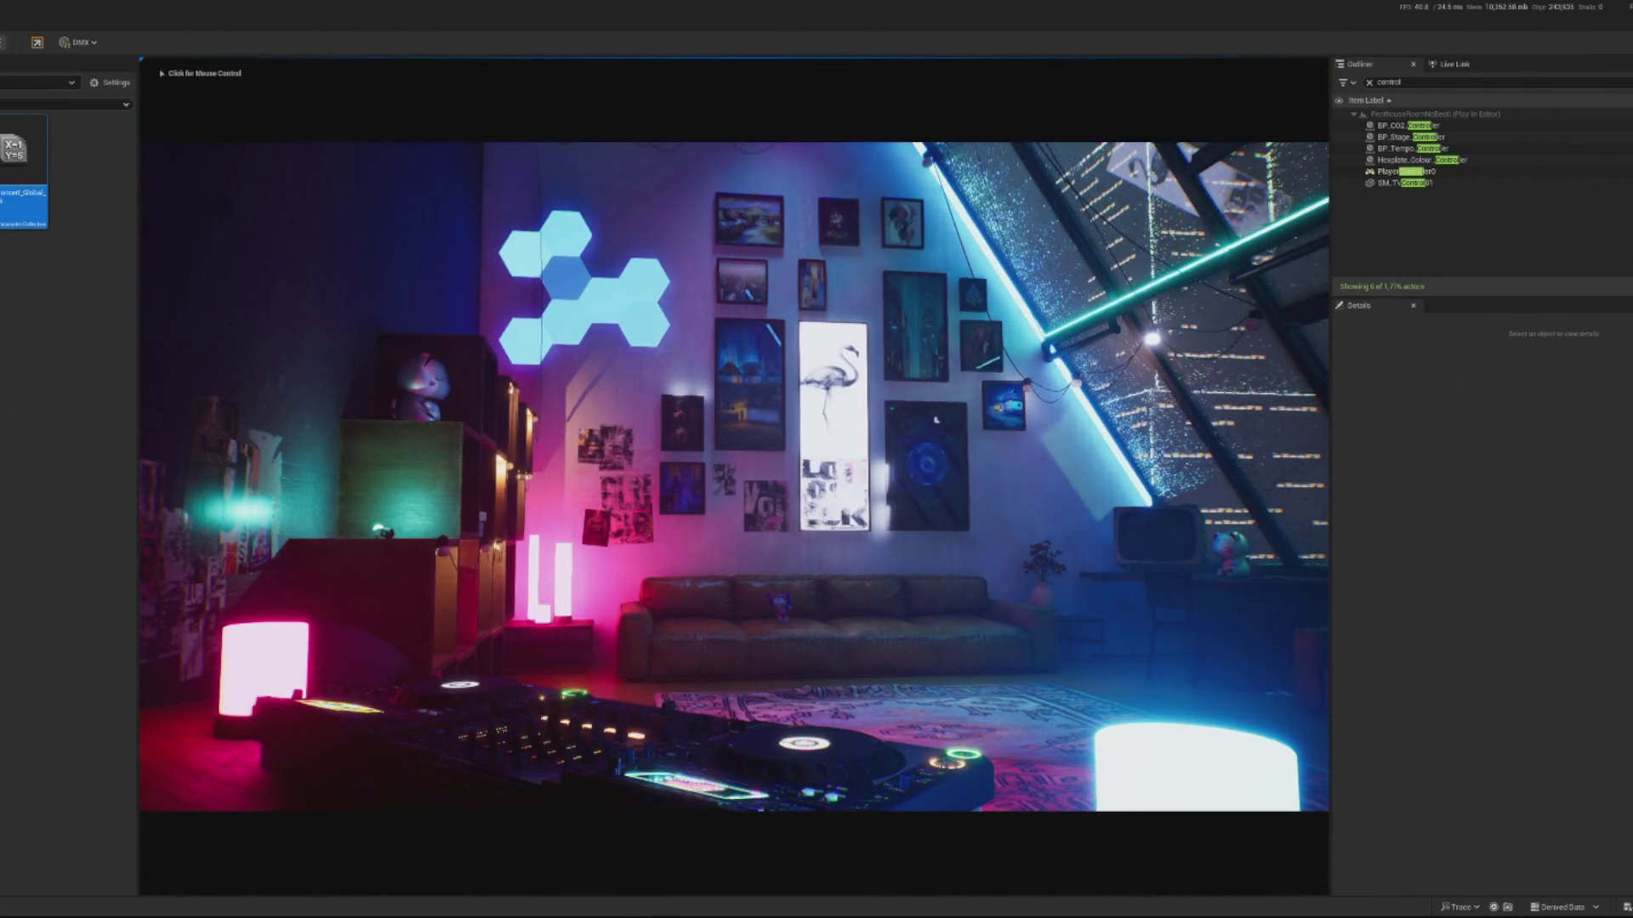
key(Escape)
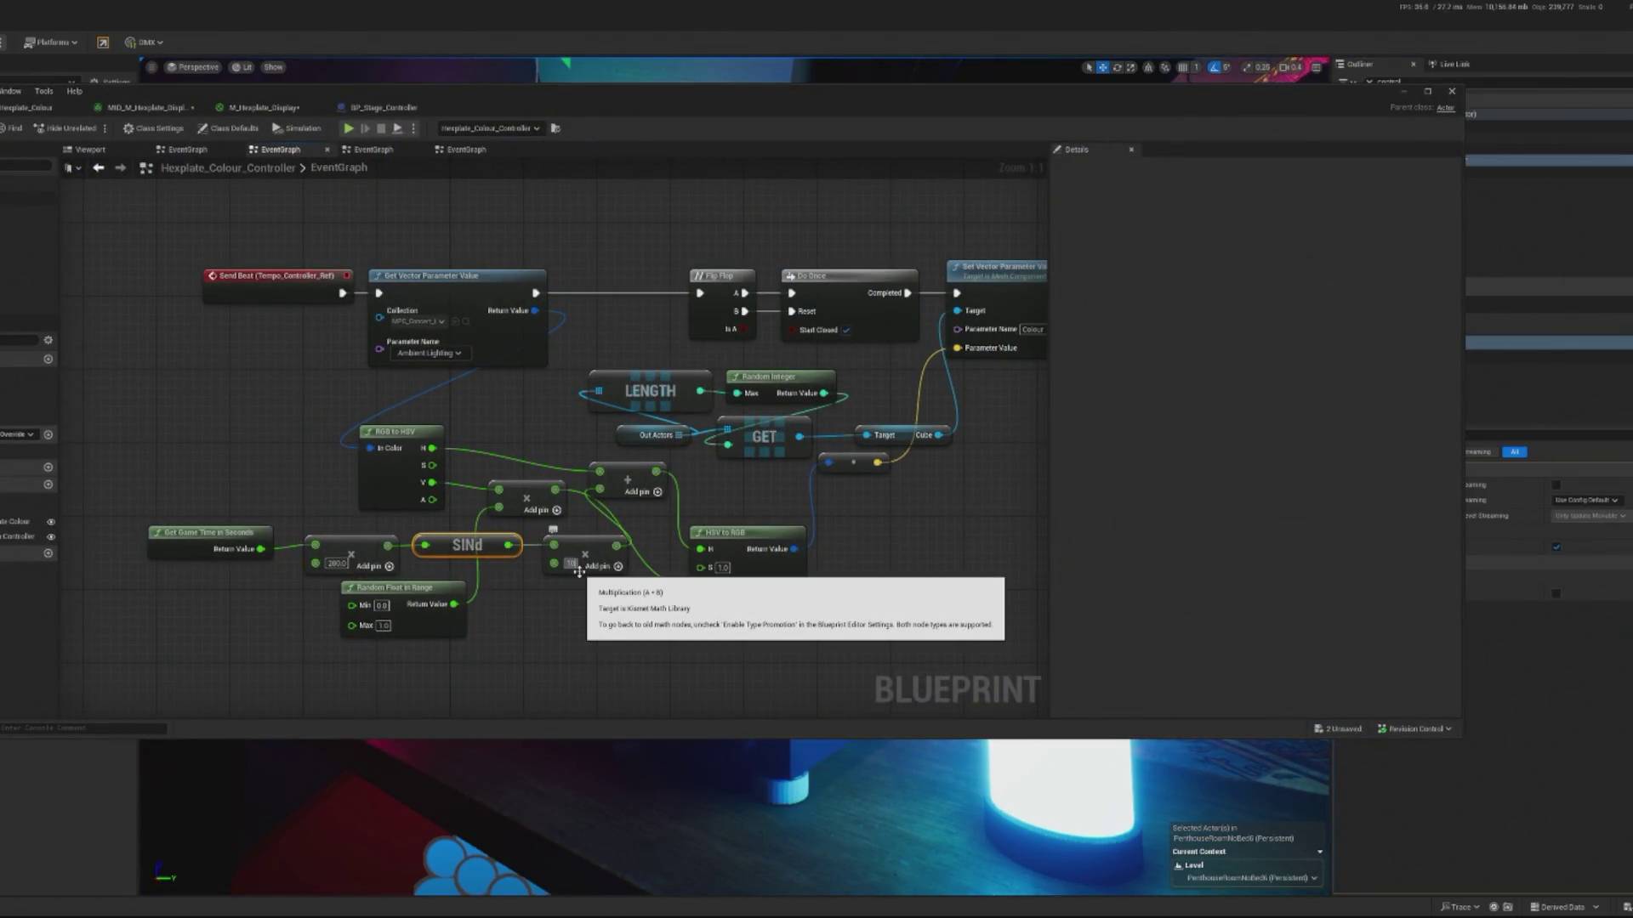
click(348, 130)
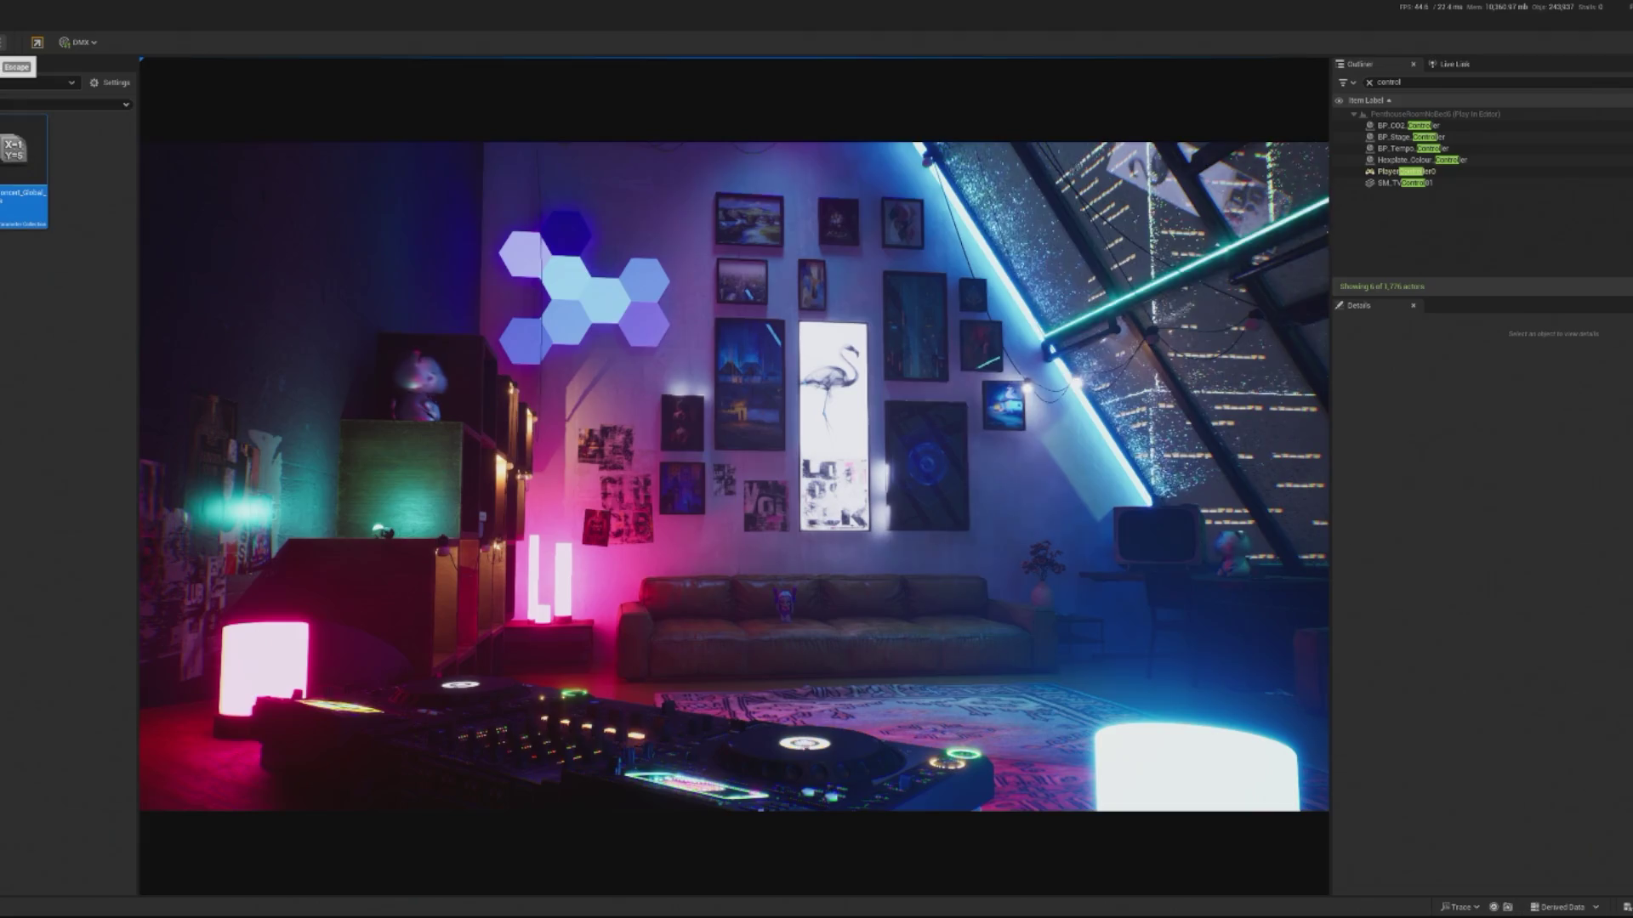
key(Escape)
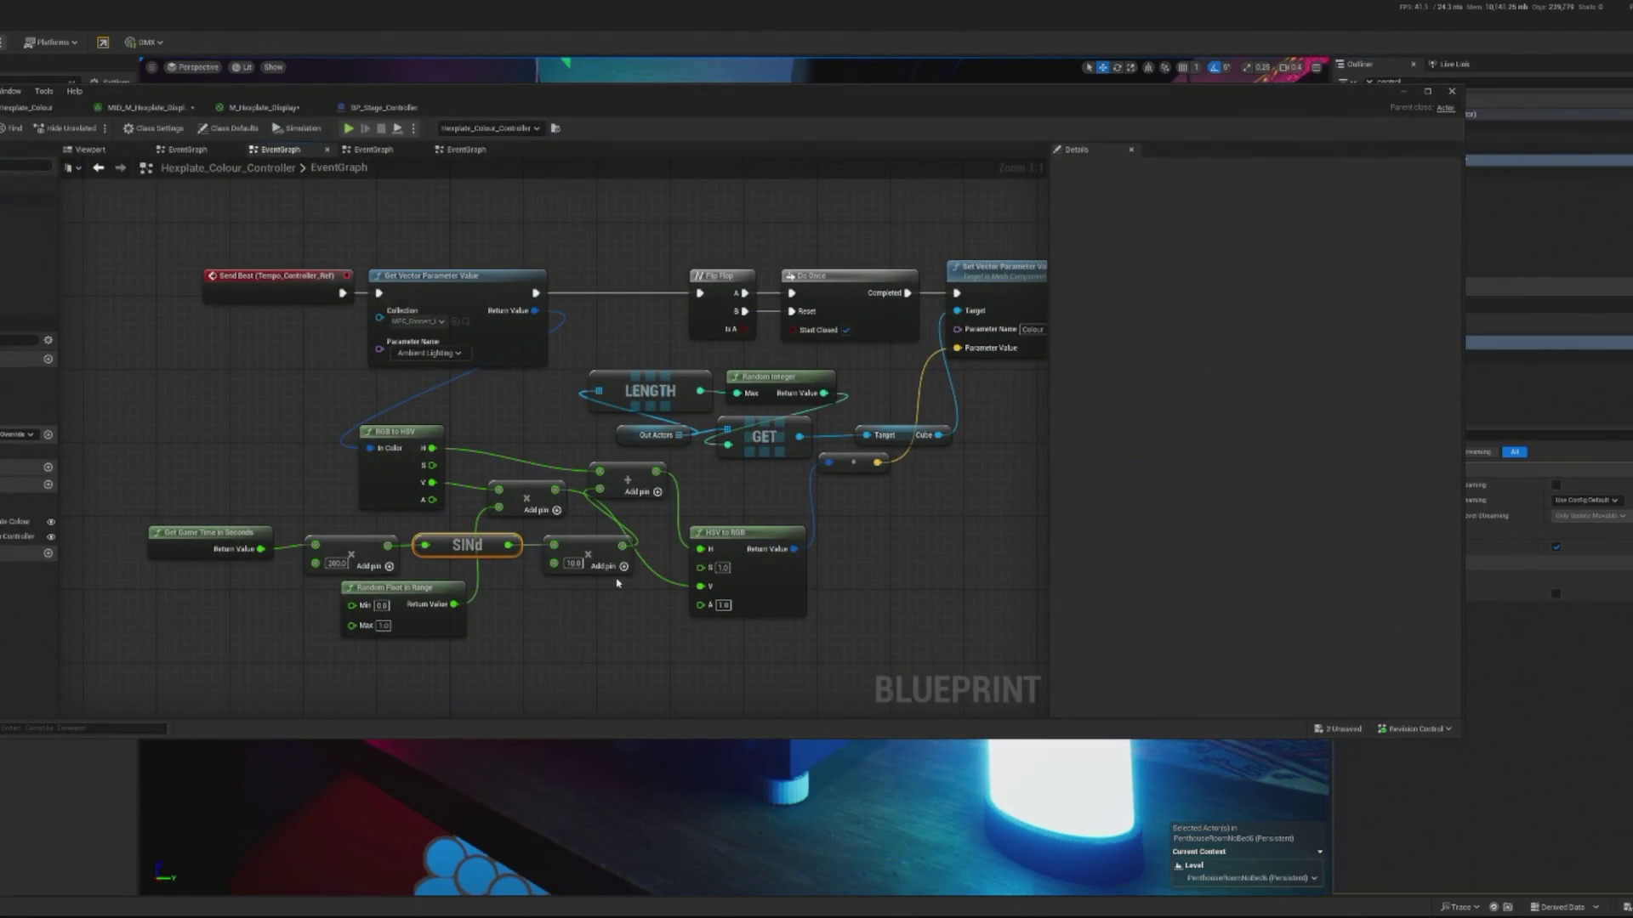
- Raise the multiplier to 20 and run the scene again
double_click(574, 563)
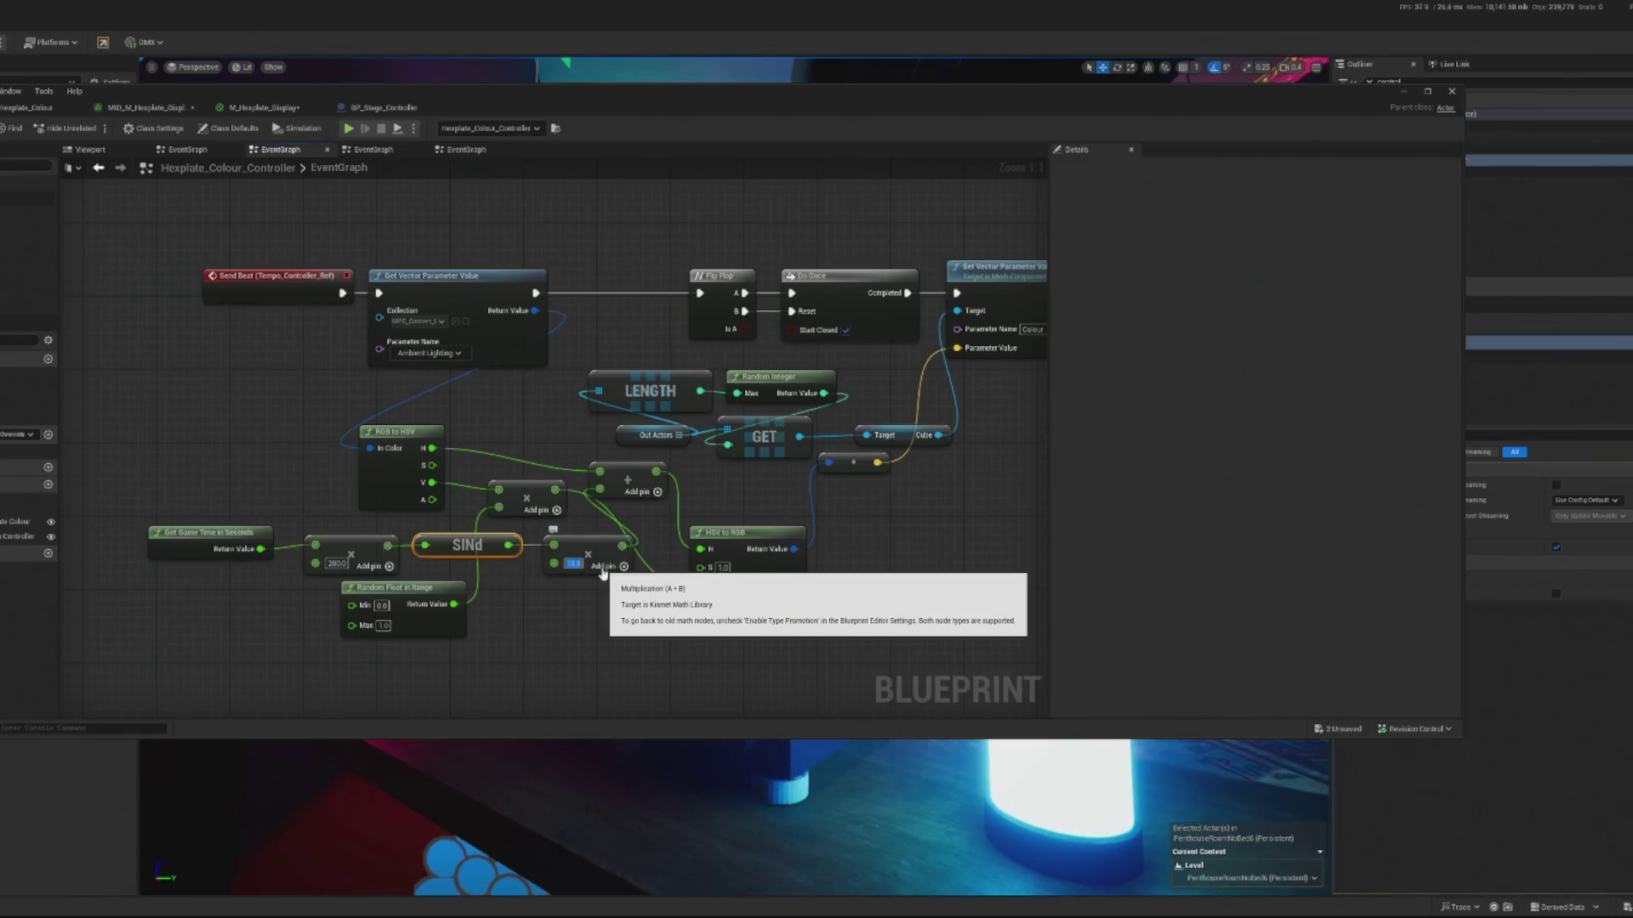
text(20)
key(Return)
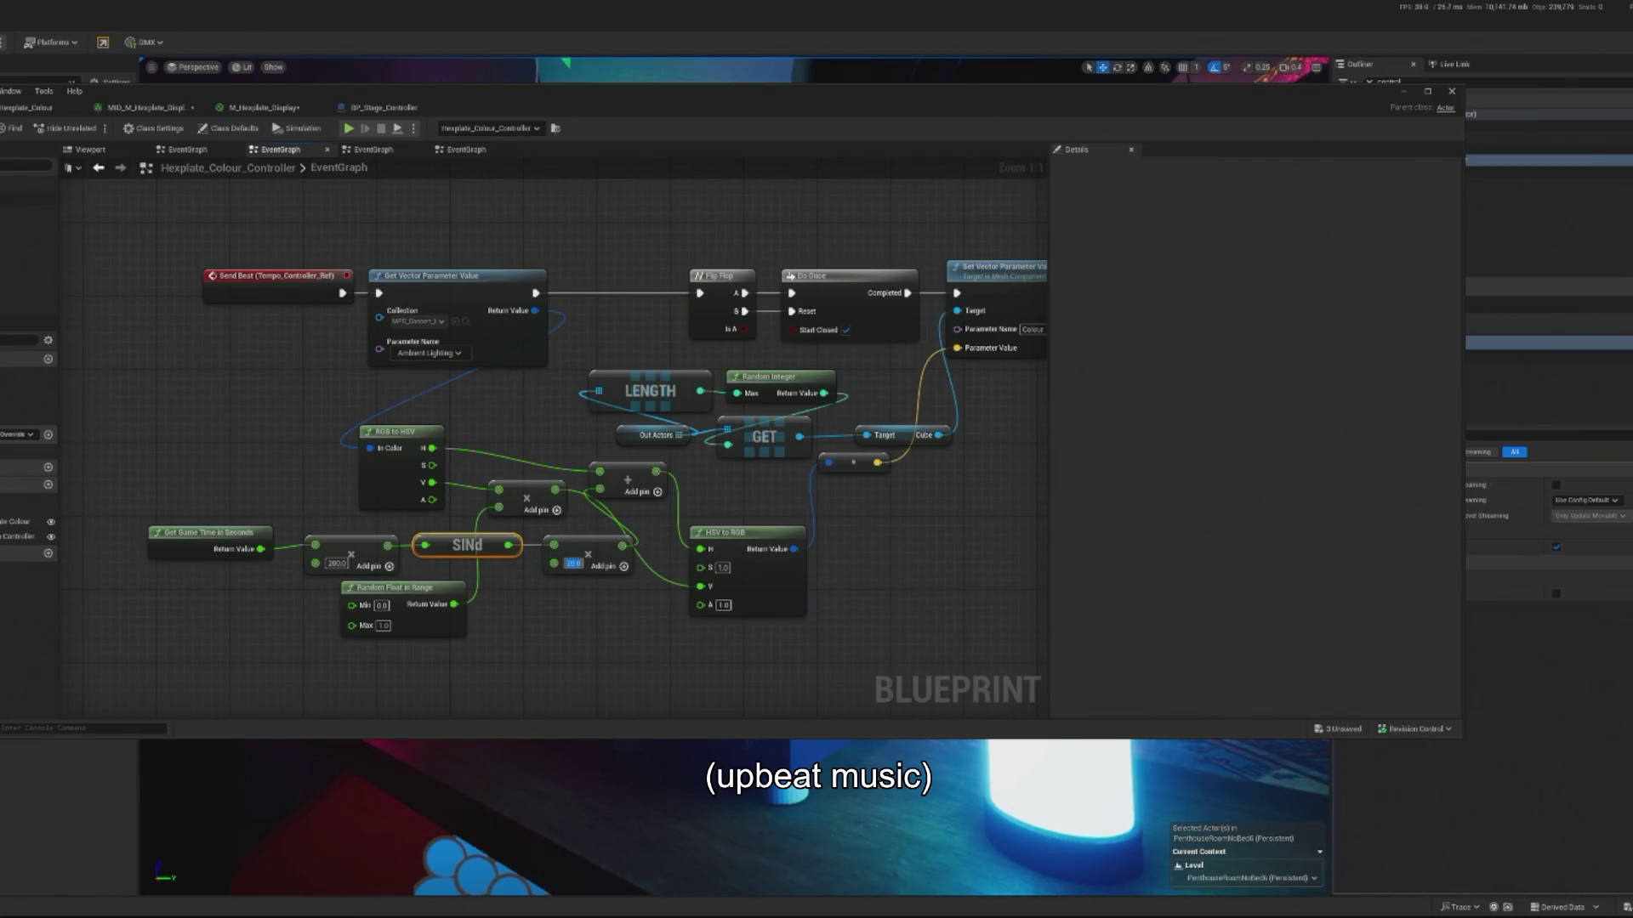
click(351, 129)
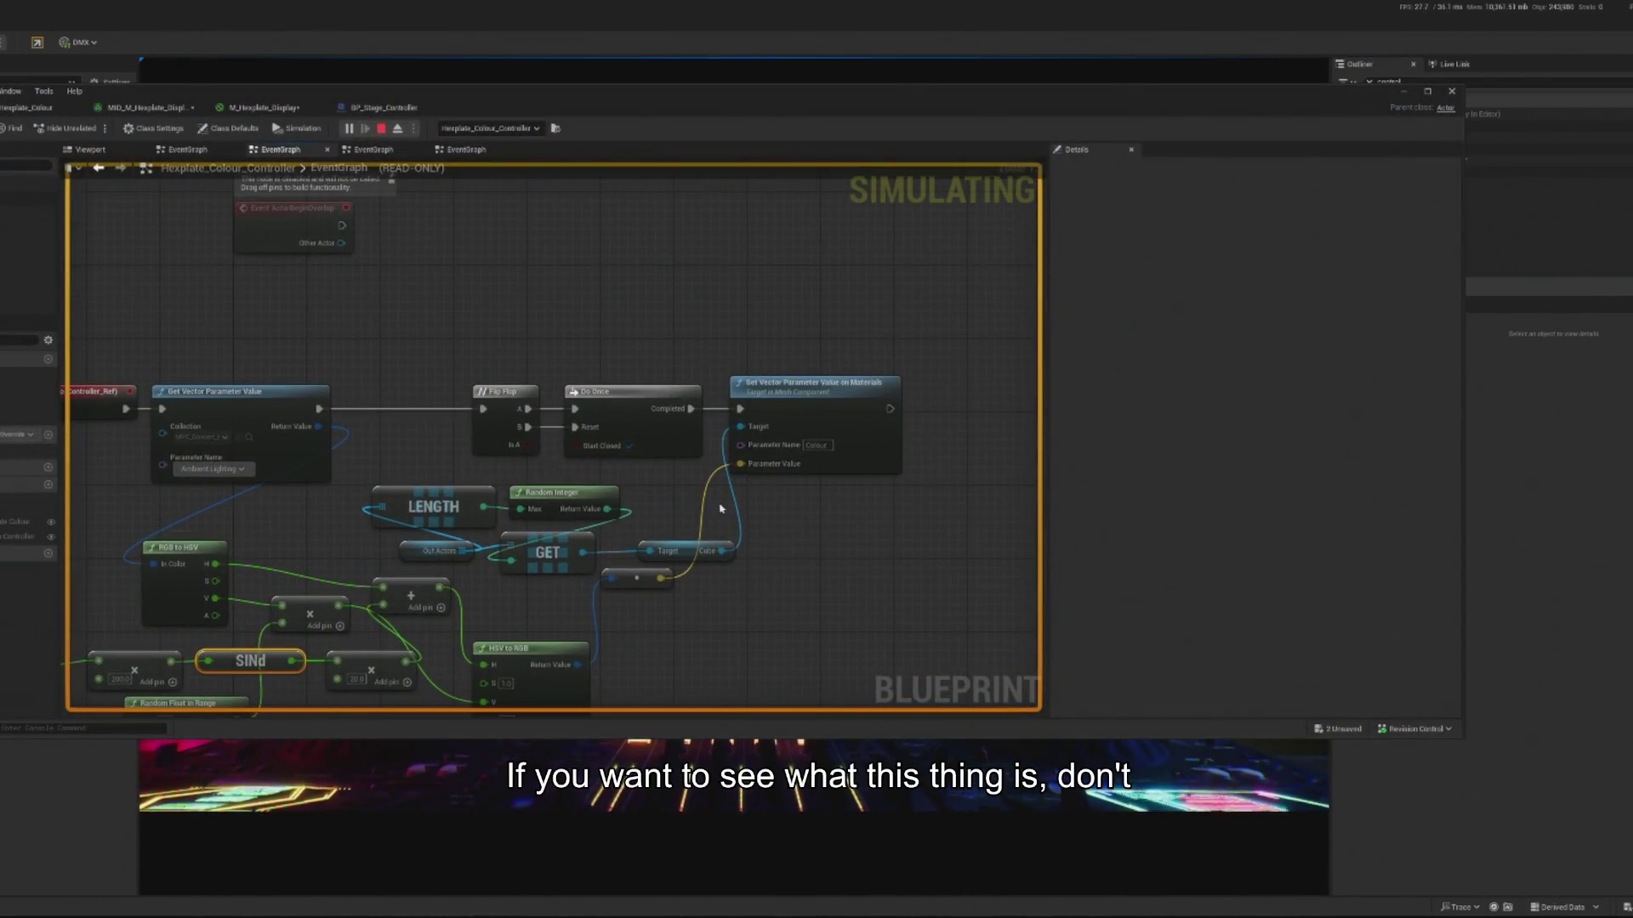
- Inspect the GET node's live array item mid-simulation and open the picked BP_Hexplate_Colour actor's blueprint
mouse_move(723, 554)
mouse_move(582, 554)
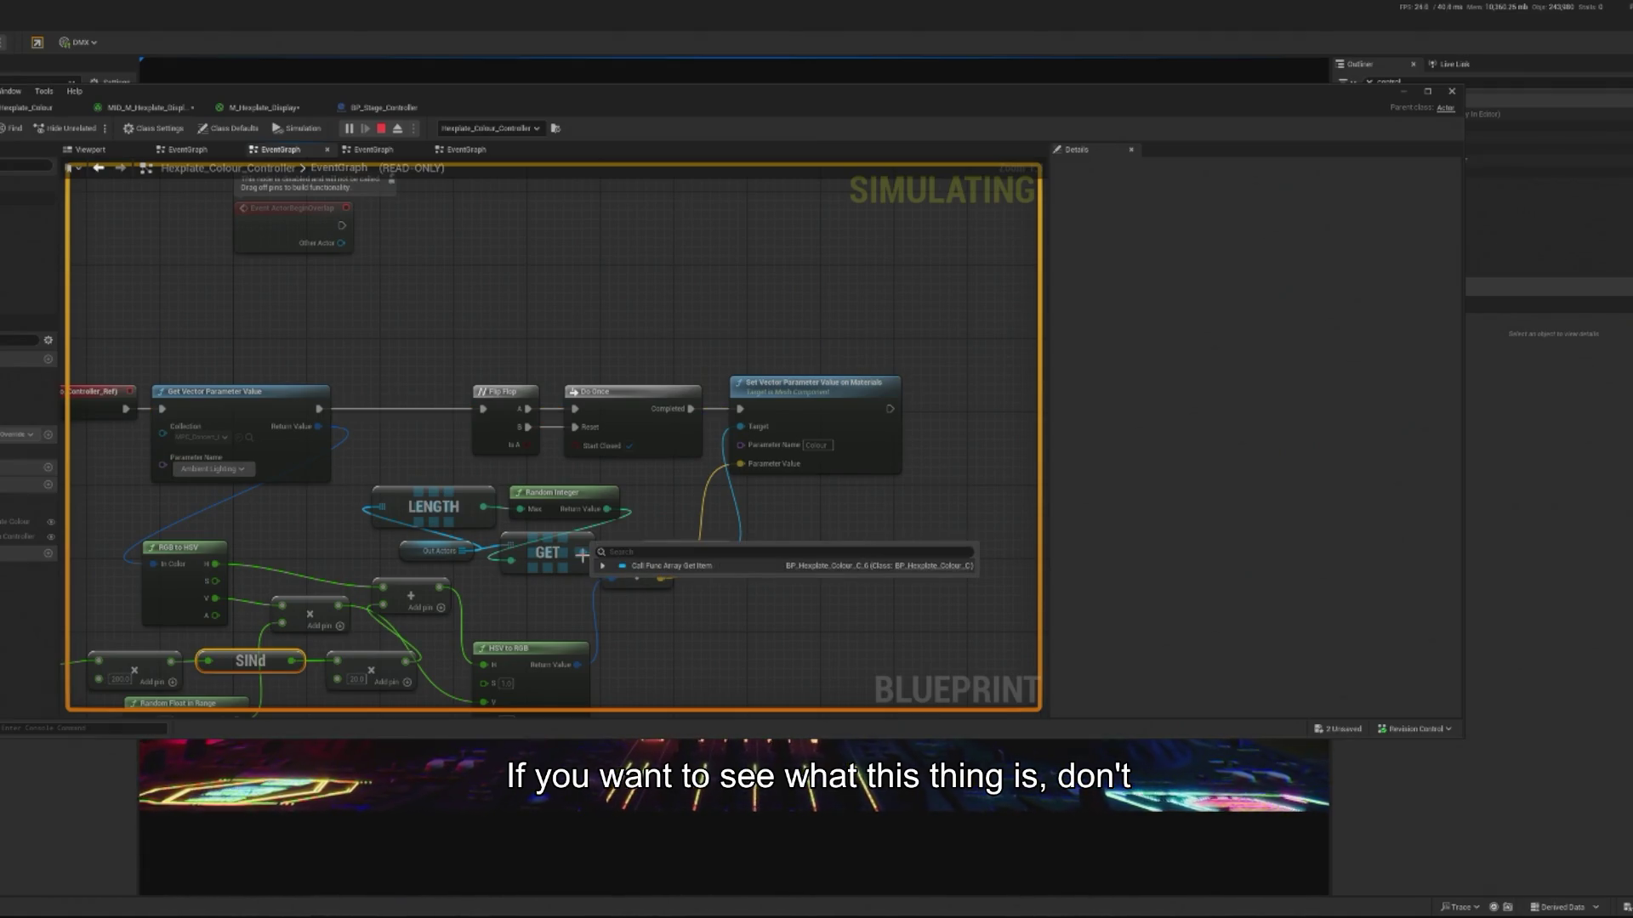
click(603, 566)
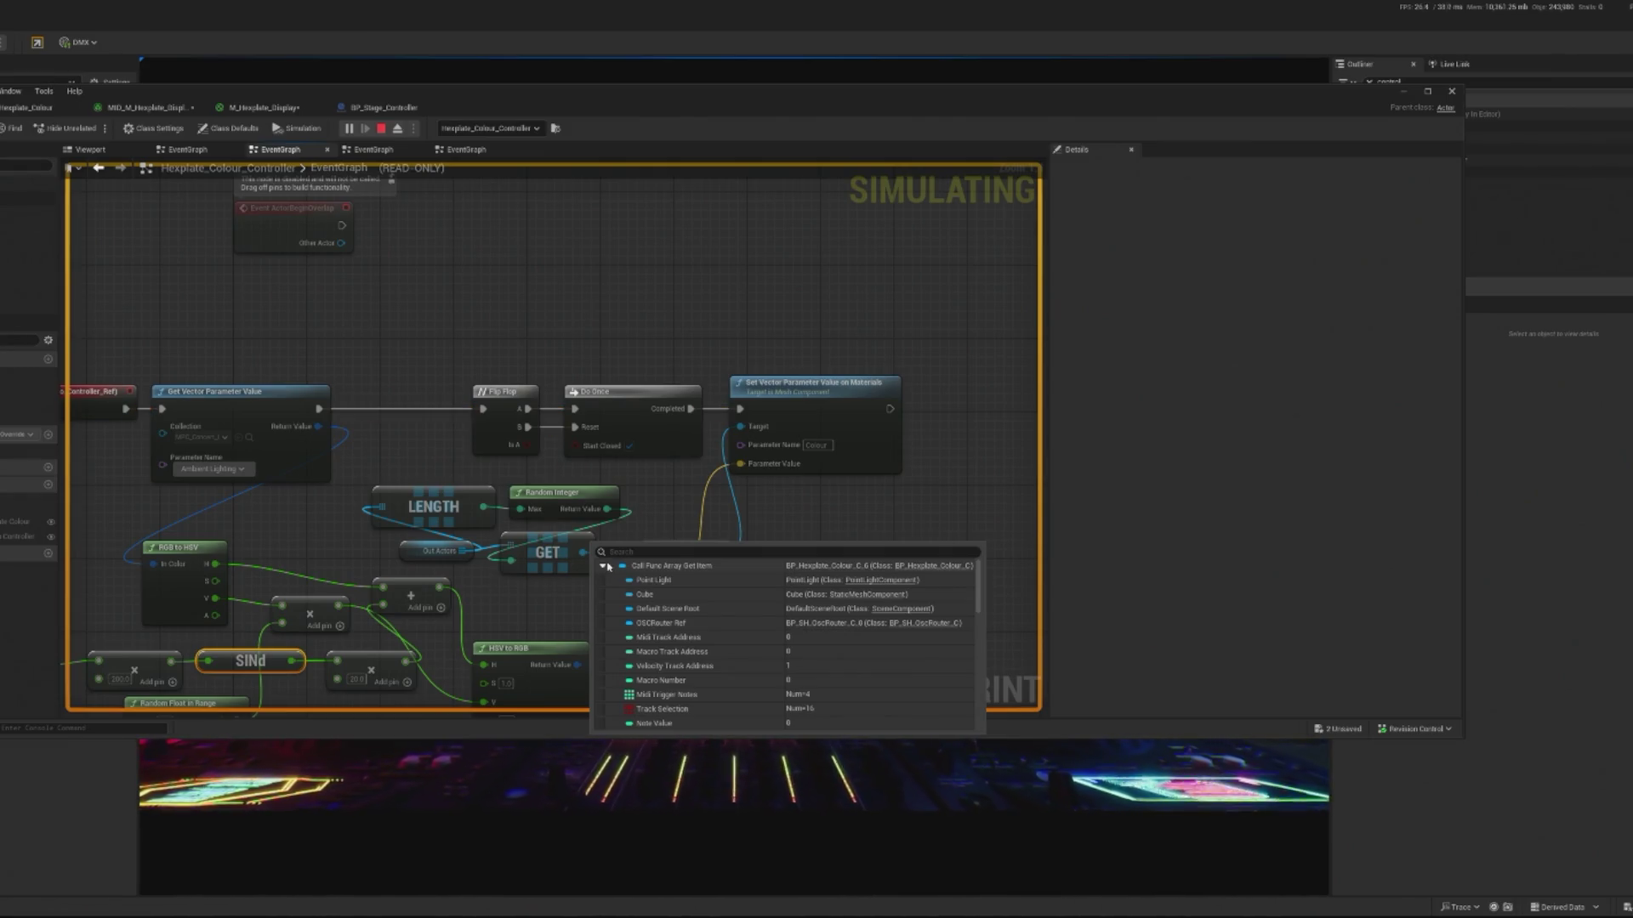
mouse_move(581, 554)
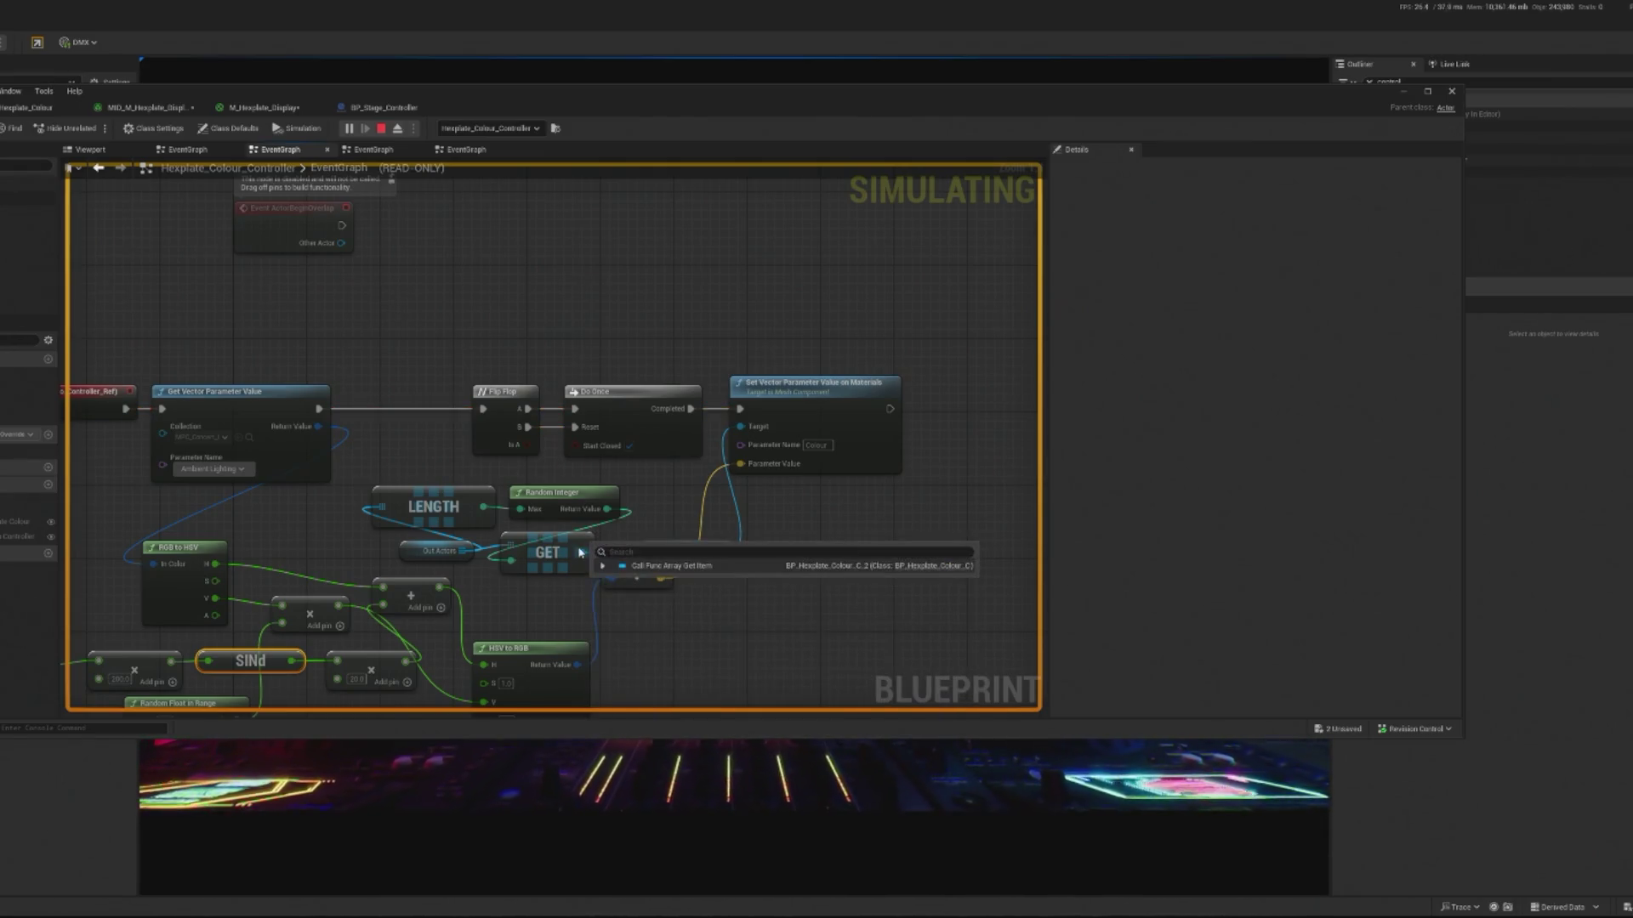
click(614, 574)
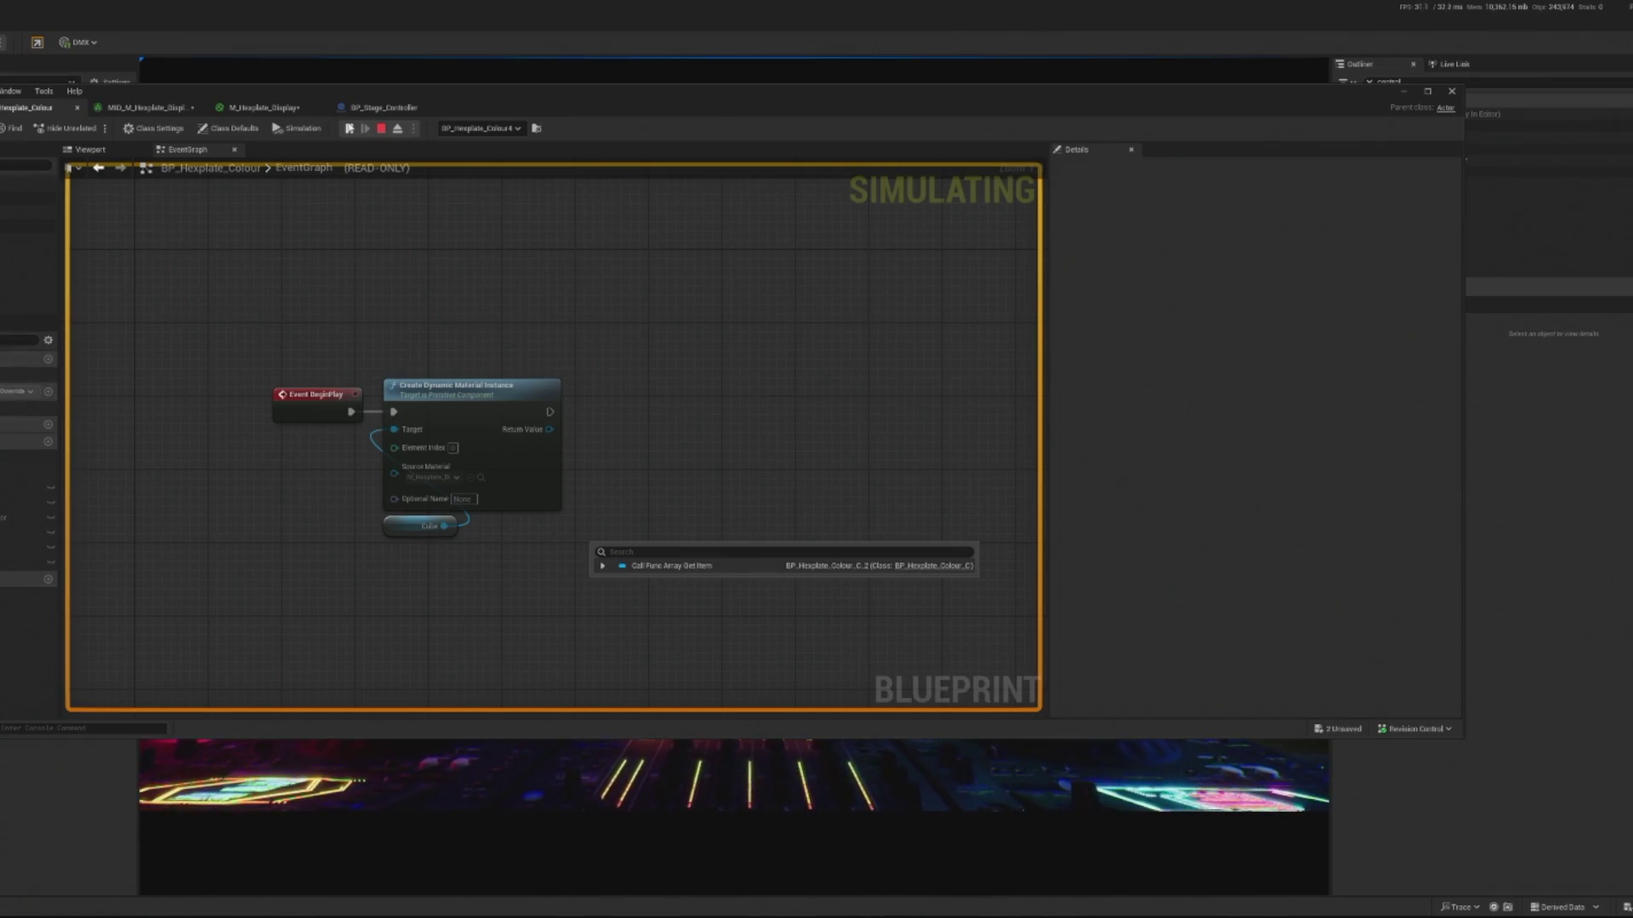
- Stop the simulation, move M_Hexplate_Display's Colour node toward Multiply, and revisit the blueprint tabs
click(348, 128)
click(380, 129)
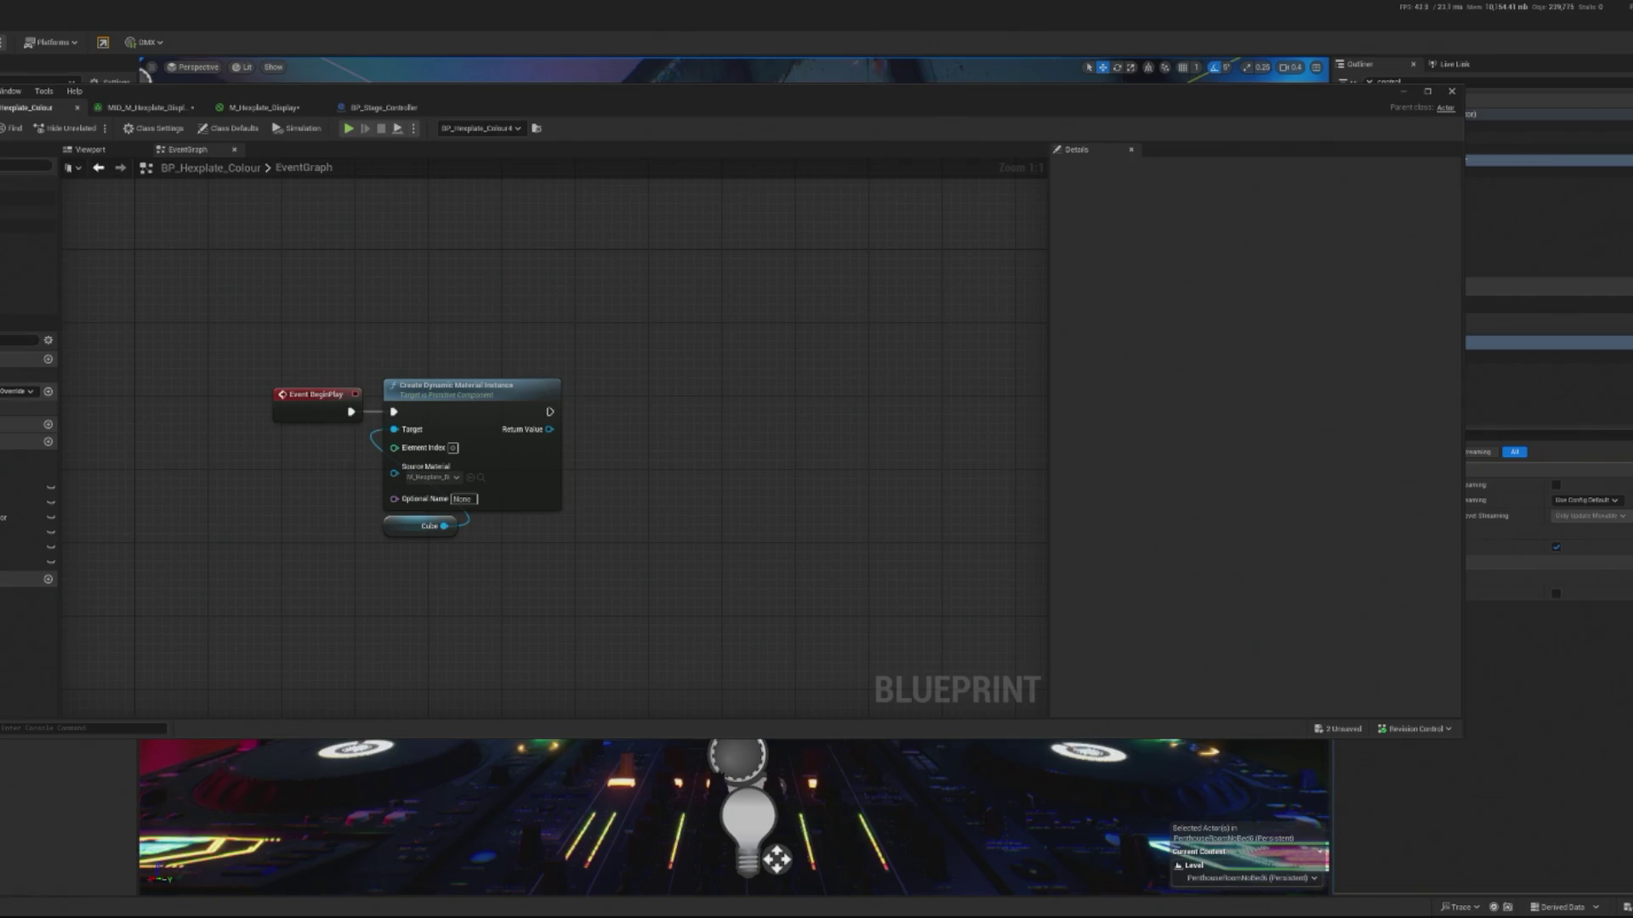
drag(255, 425, 308, 440)
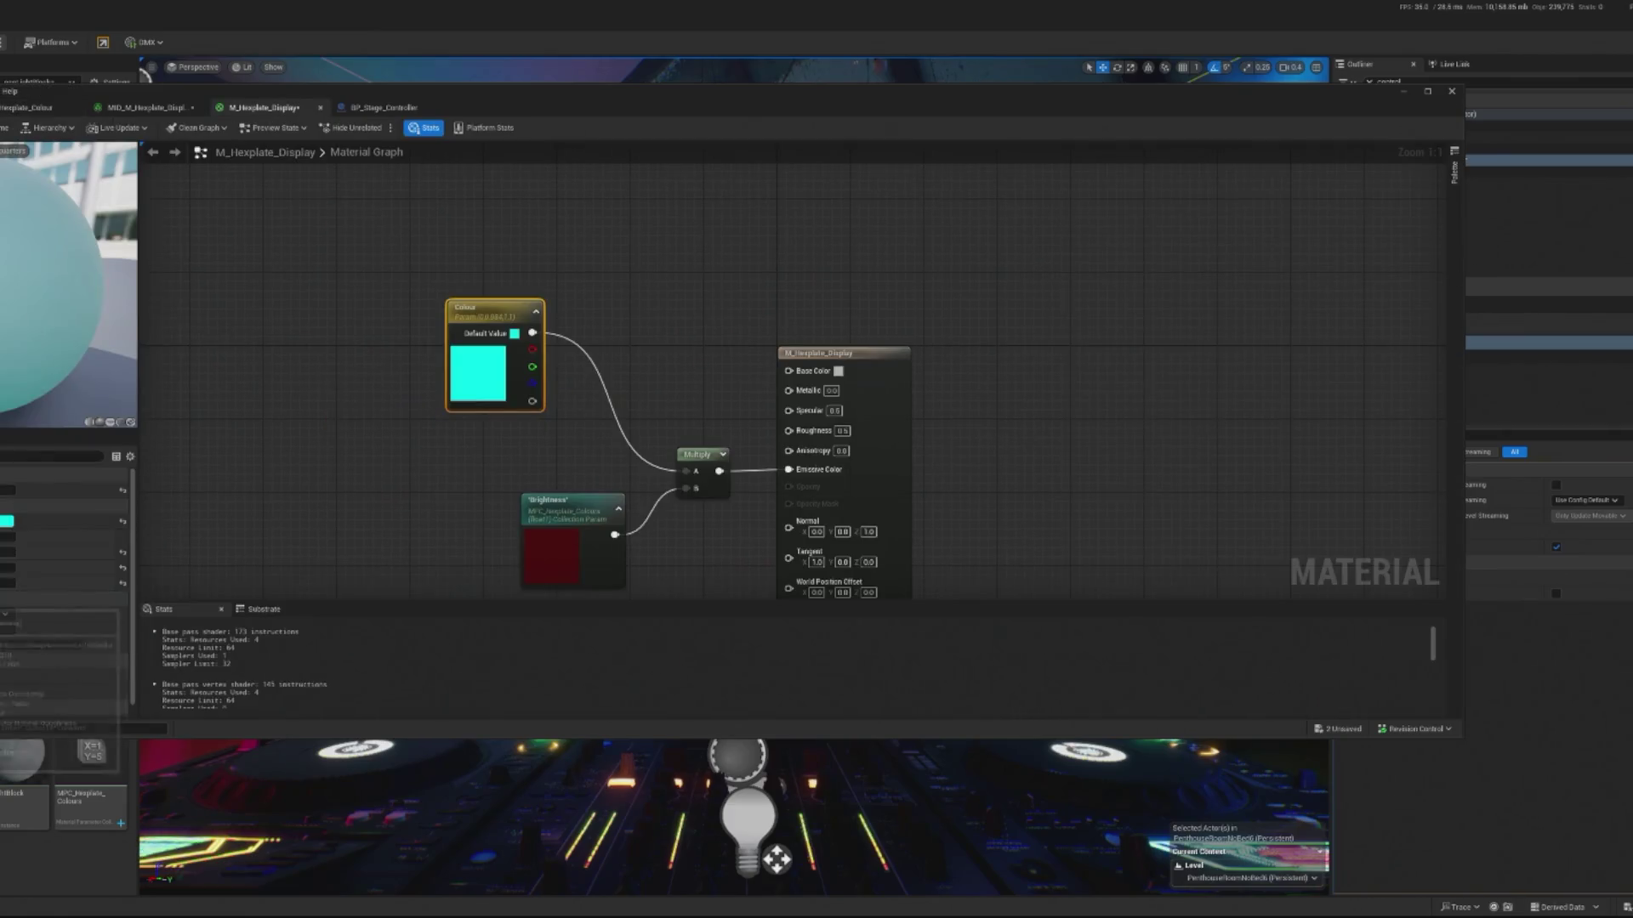
drag(497, 249, 572, 288)
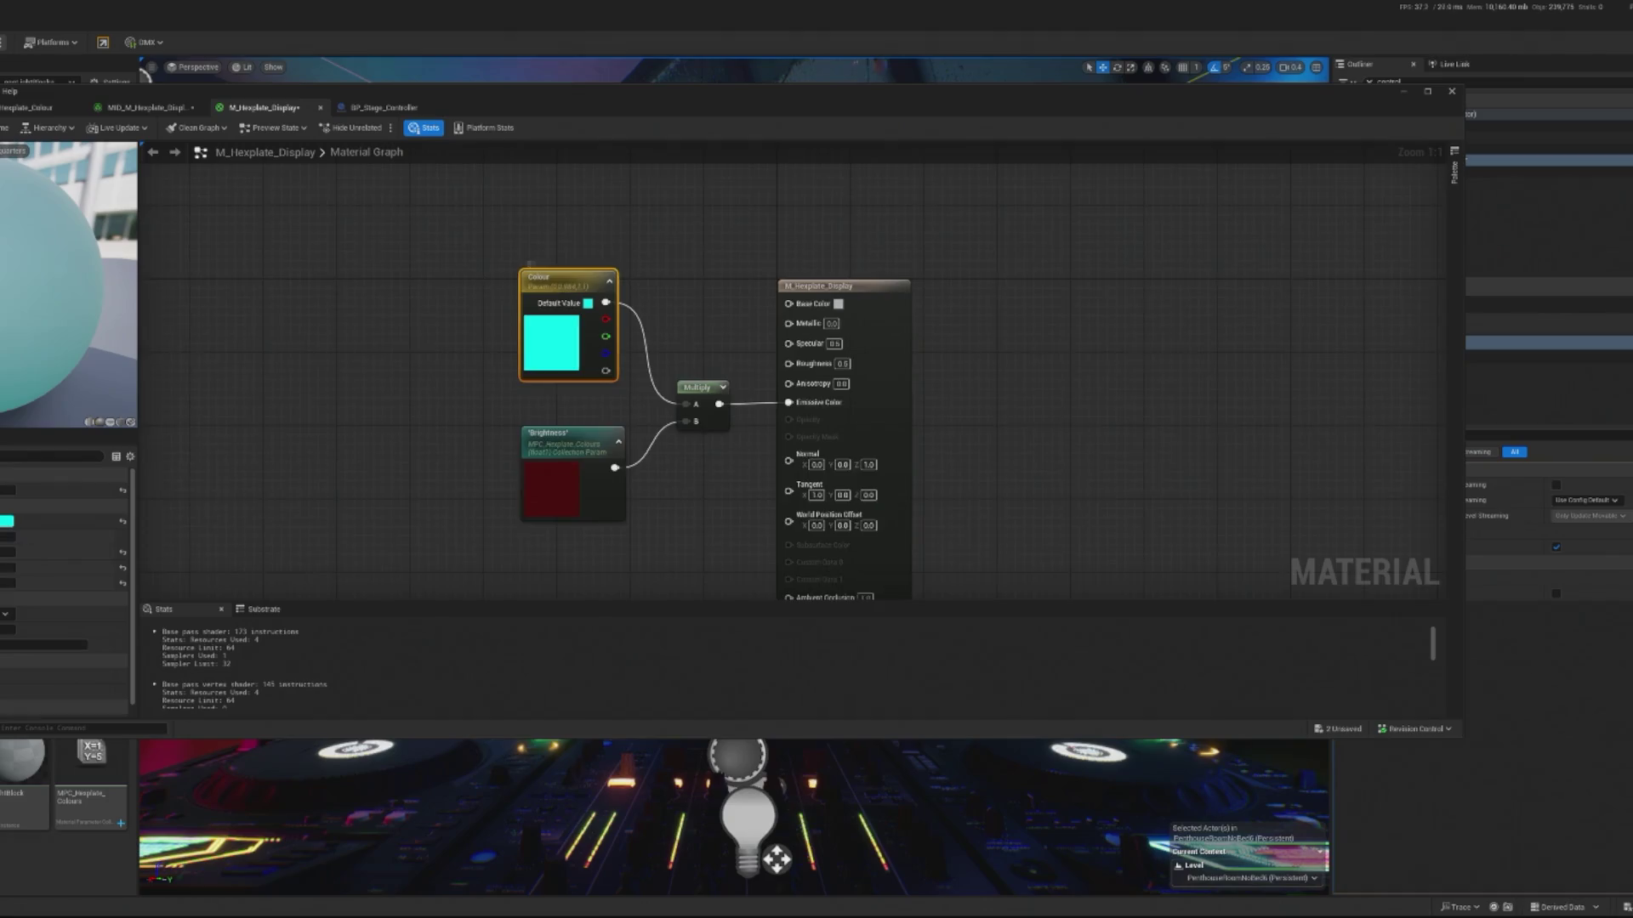
drag(434, 285, 385, 317)
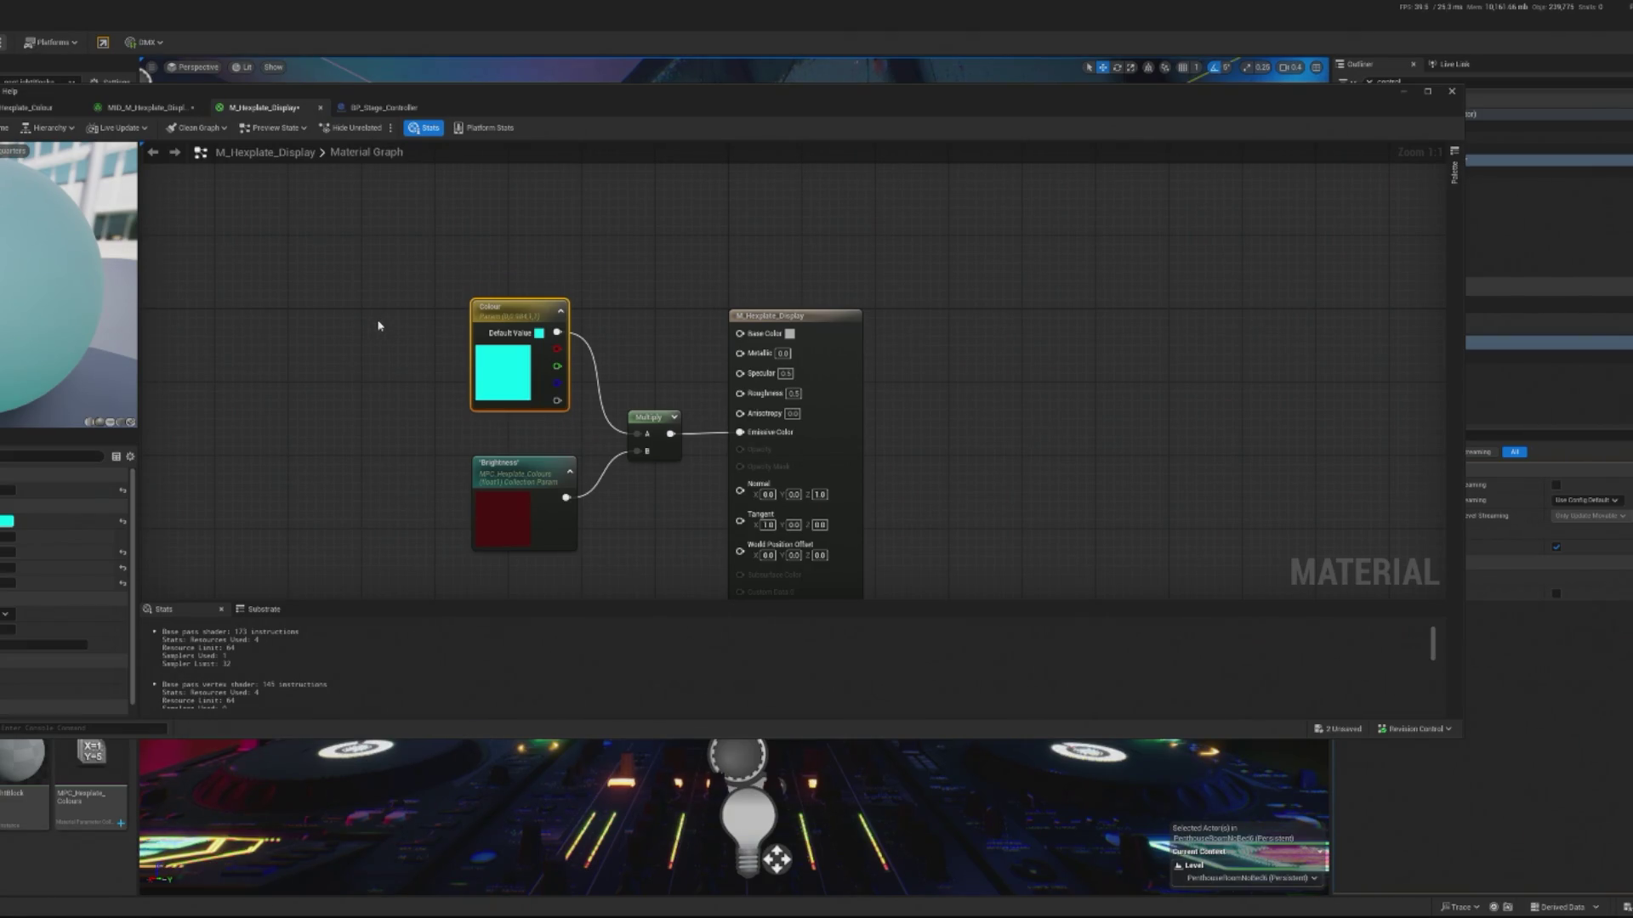
drag(495, 278, 568, 323)
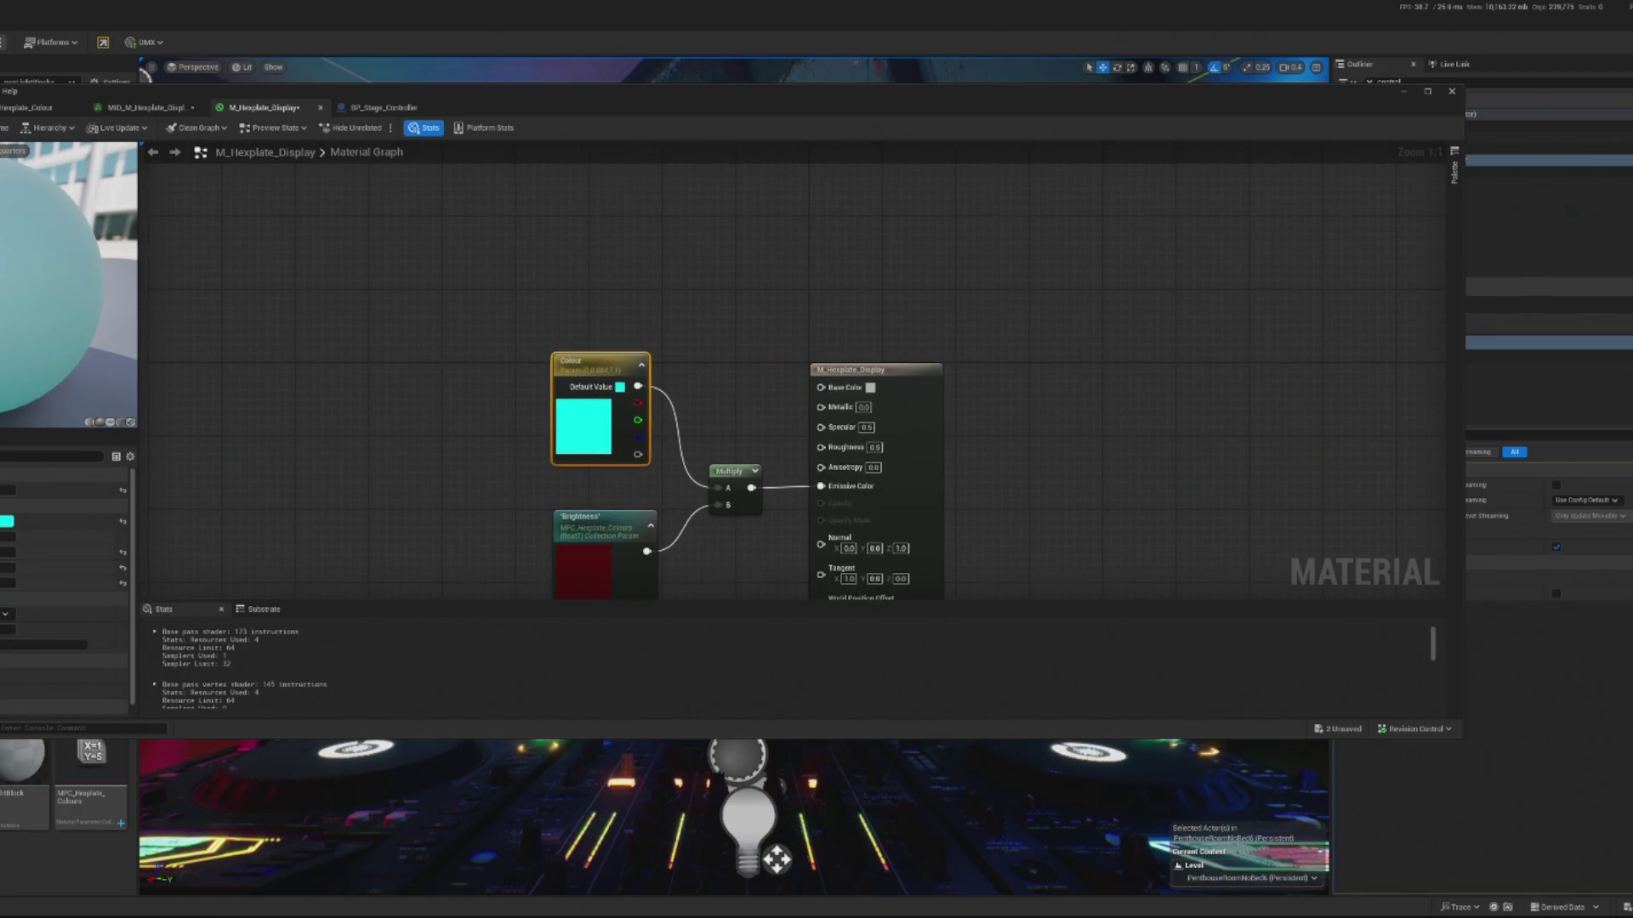
click(51, 111)
click(384, 108)
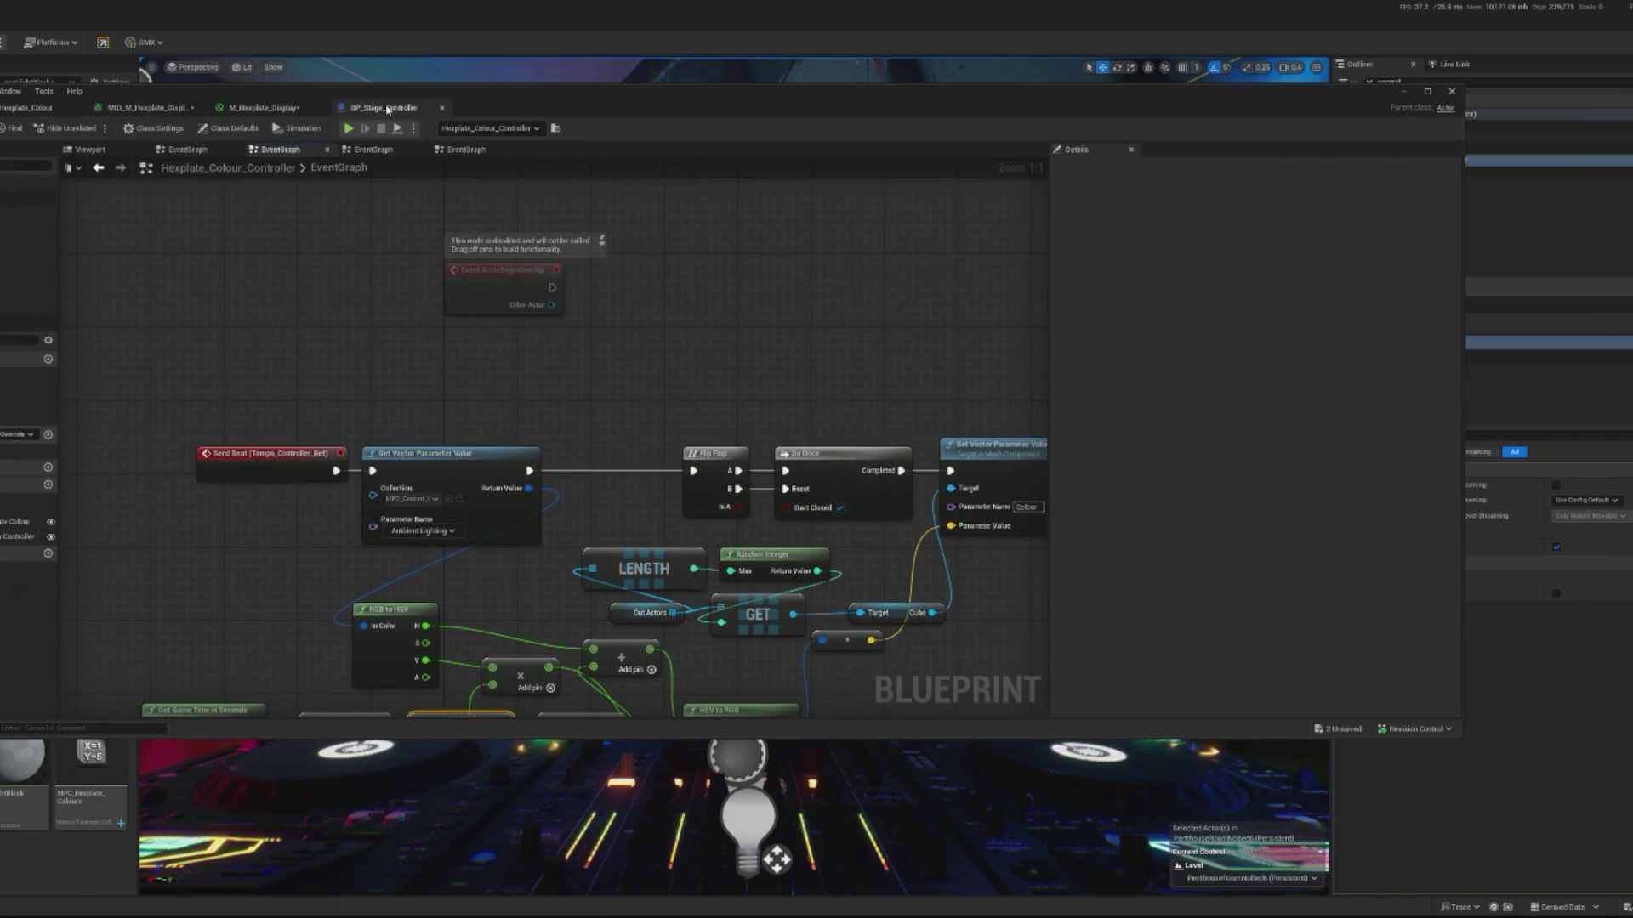
- Bring the whole Hexplate_Colour_Controller node chain into view, then minimise the Blueprint editor
click(25, 110)
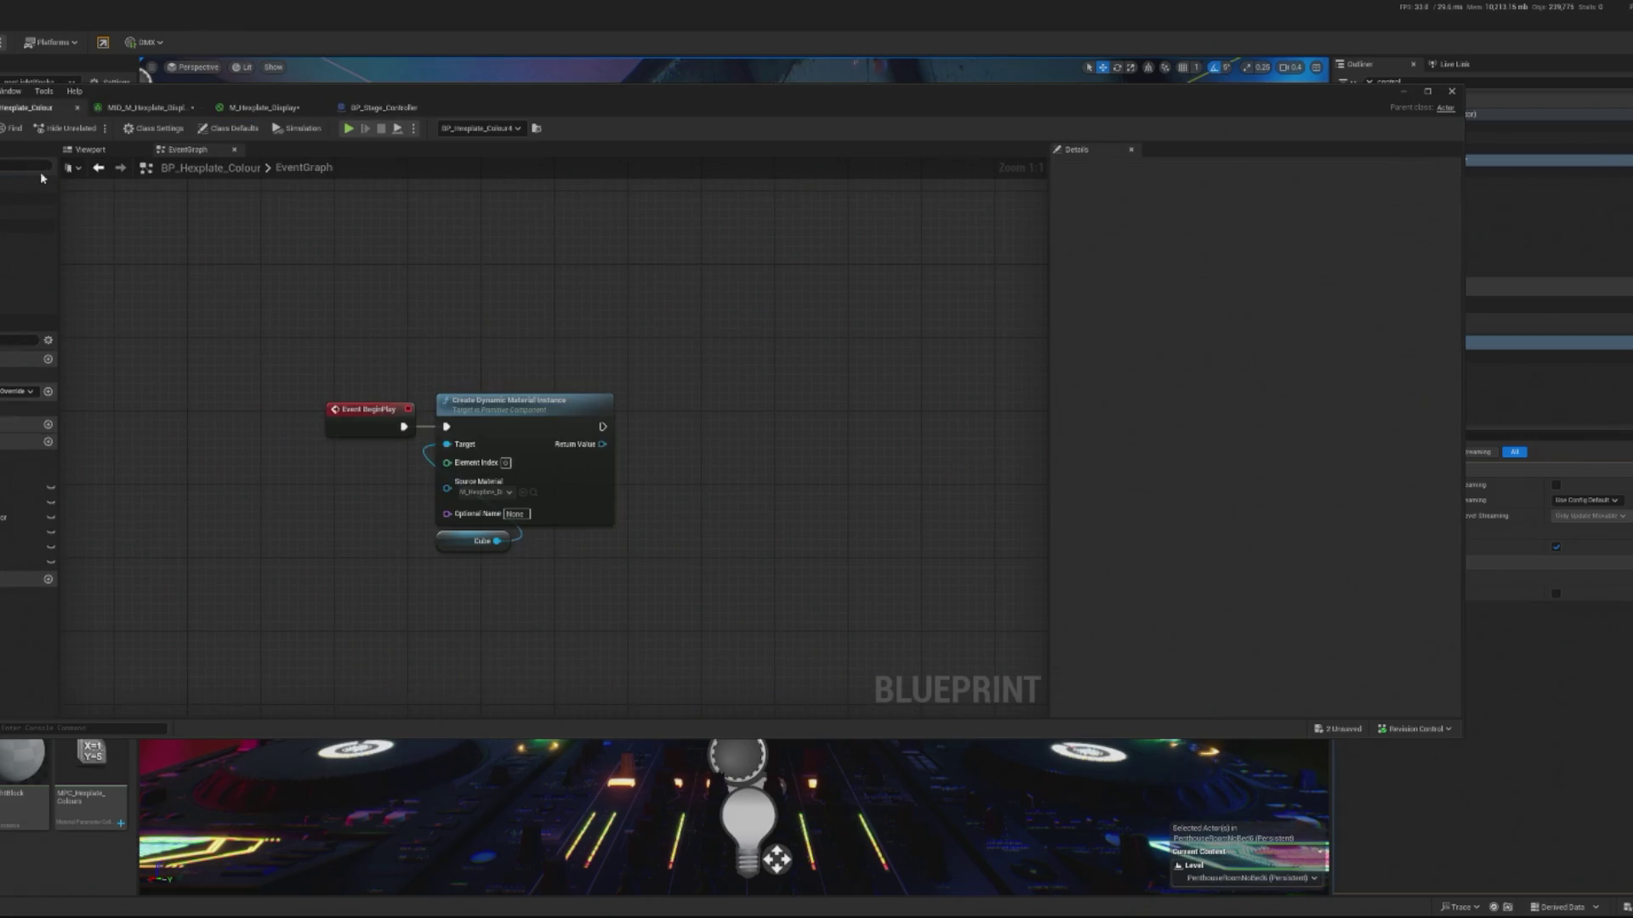
scroll(430, 321, up, 2)
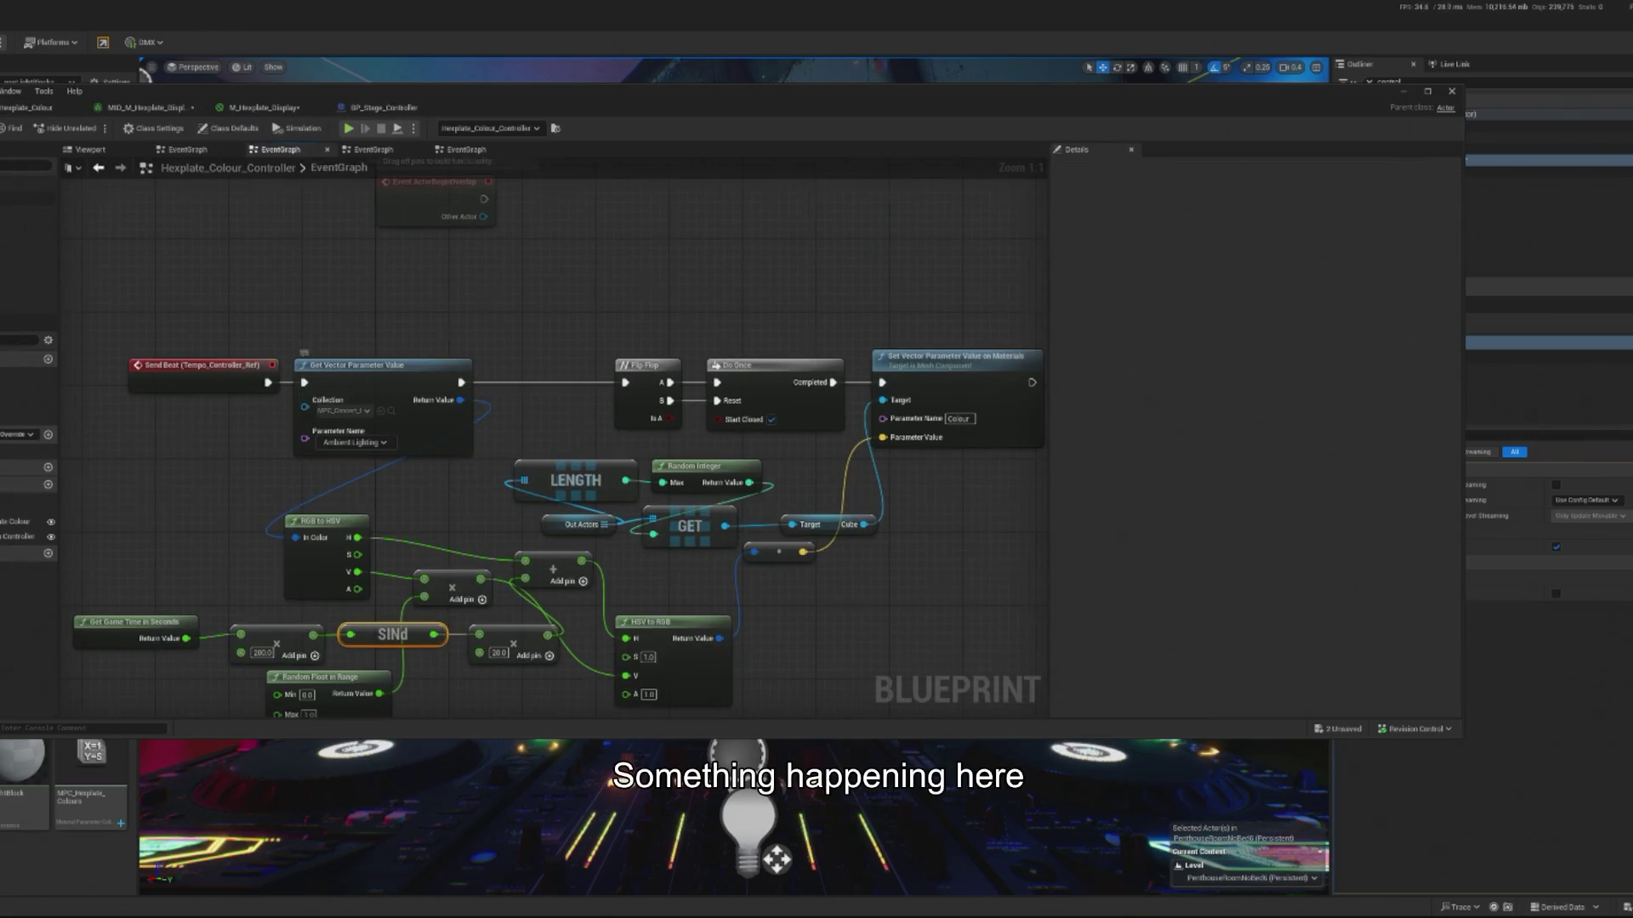
mouse_move(825, 301)
mouse_down()
mouse_move(668, 323)
mouse_move(596, 300)
mouse_up()
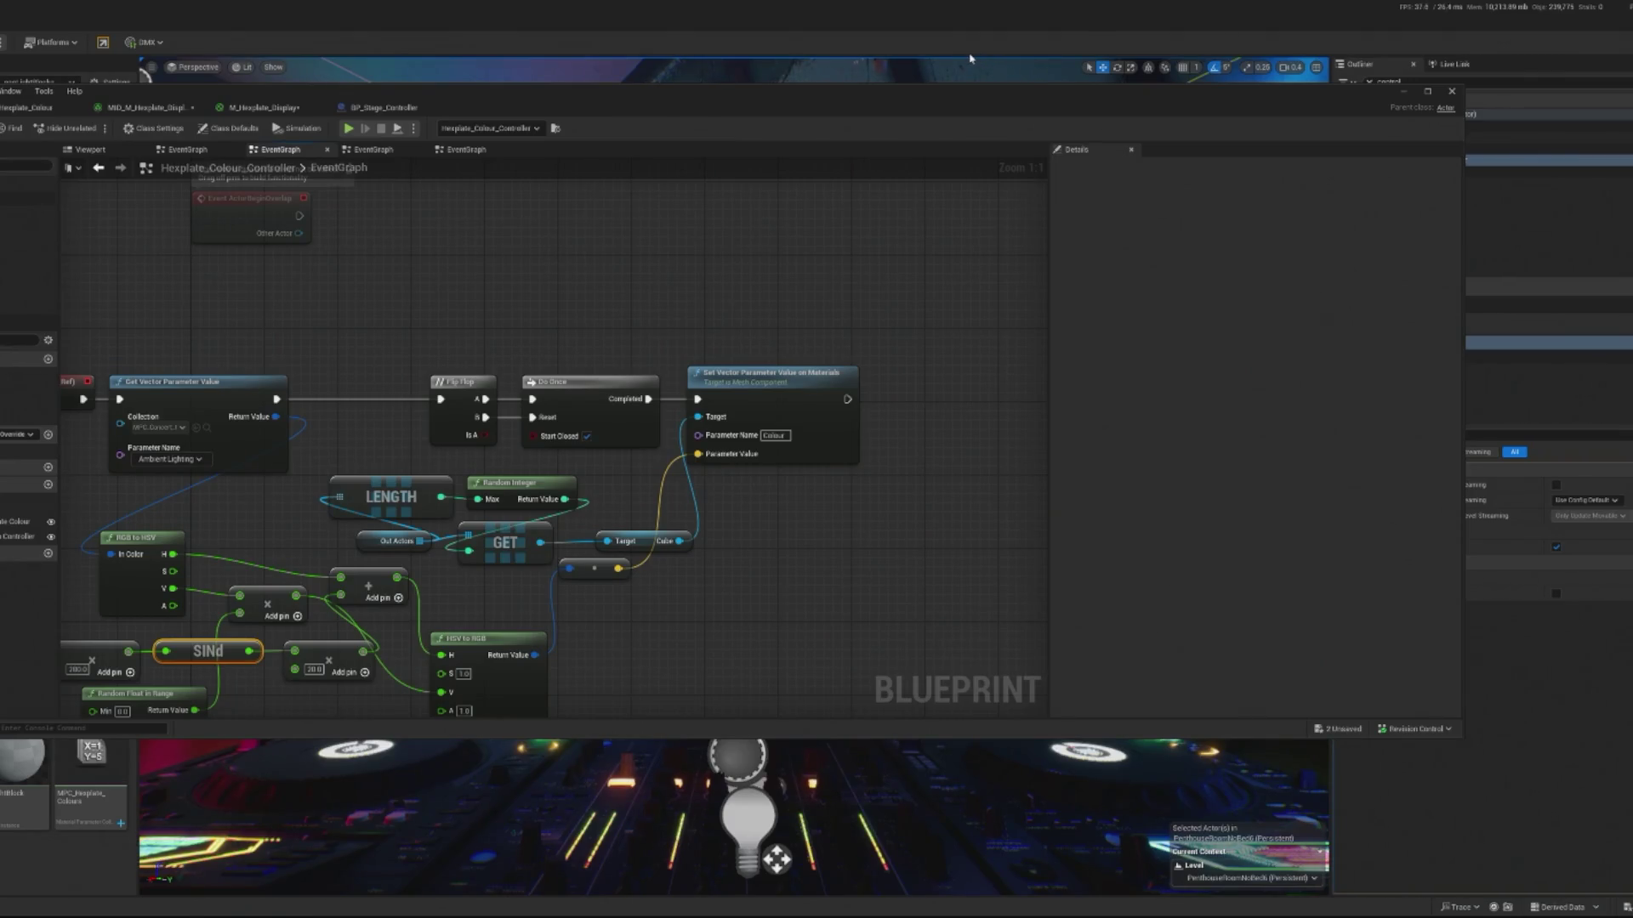
click(1405, 91)
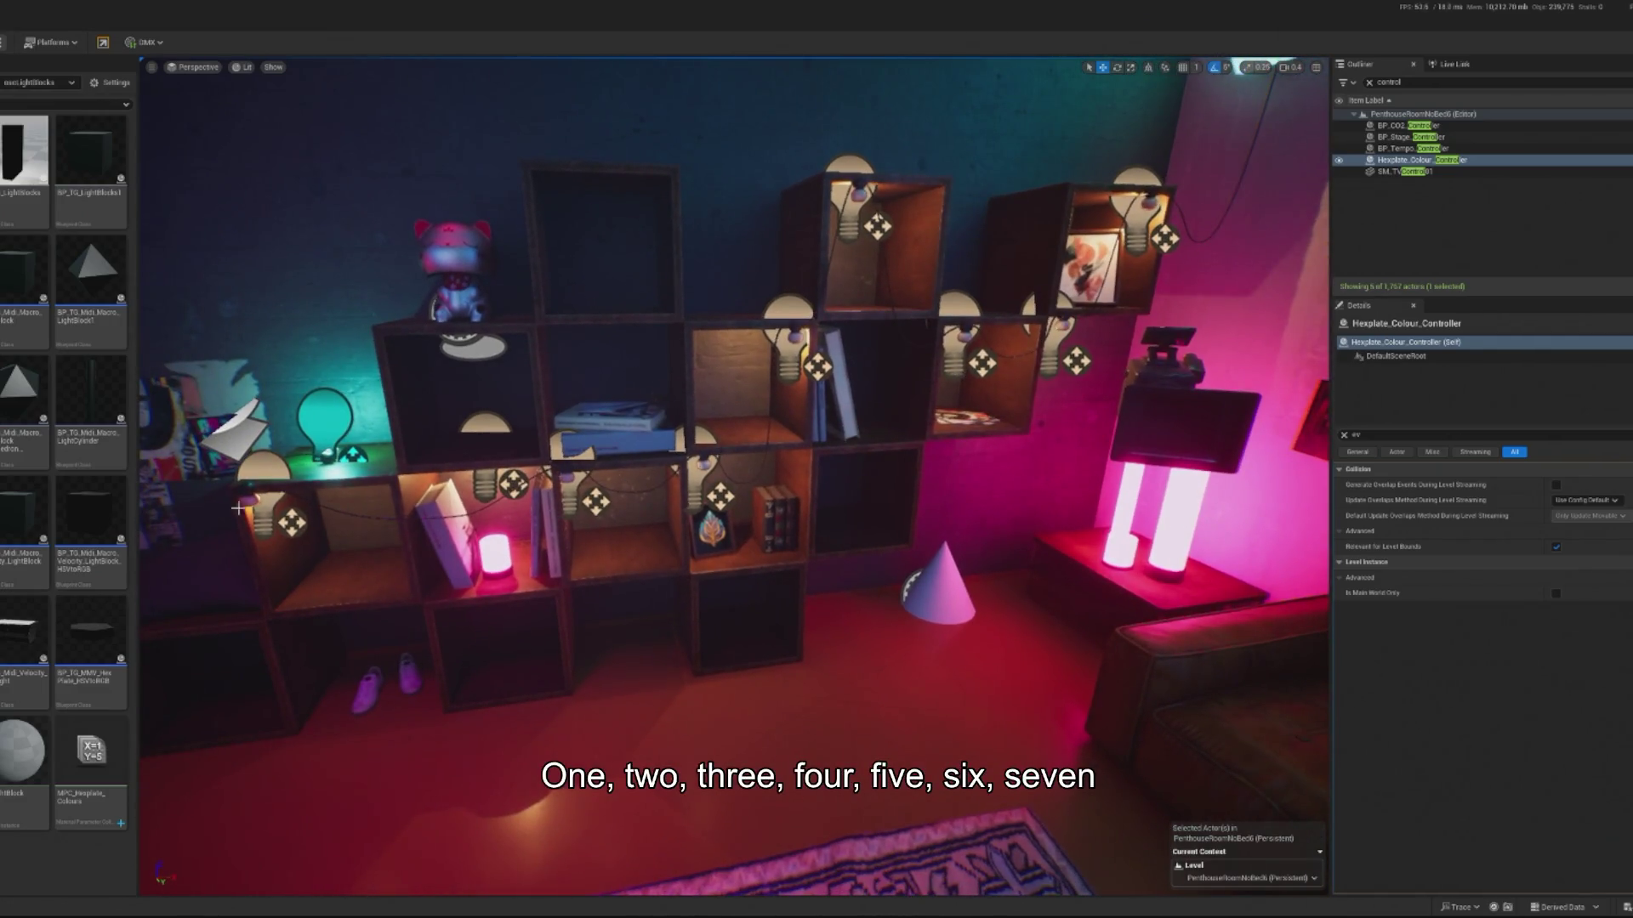
- Inspect the shelf bulb's point light component properties in the Details panel
click(292, 523)
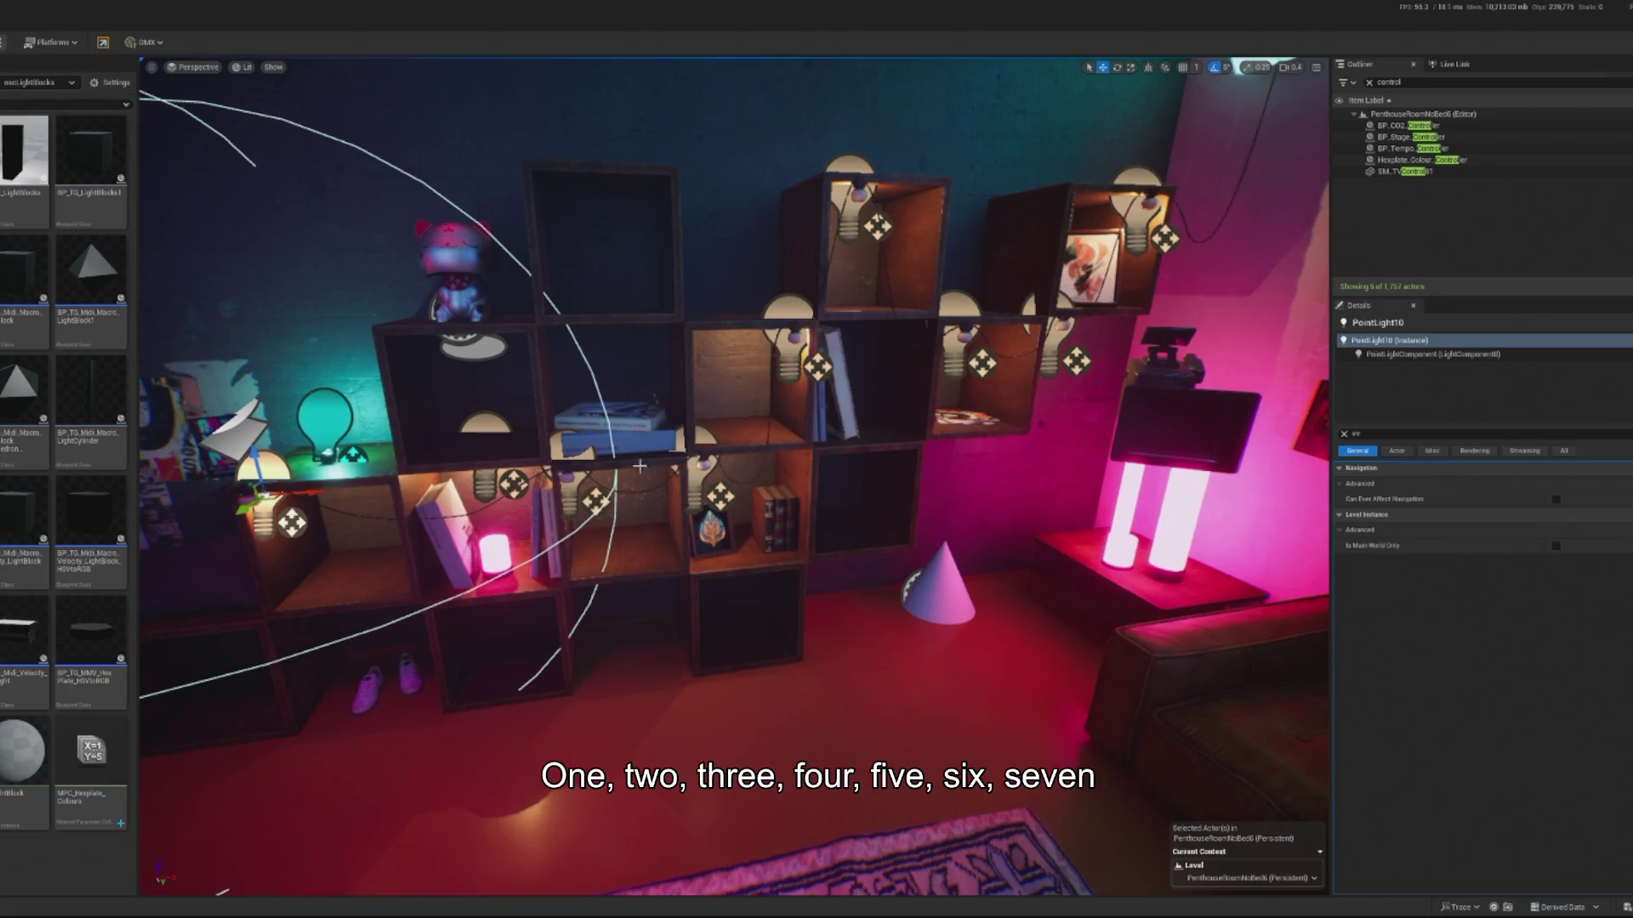
click(1403, 354)
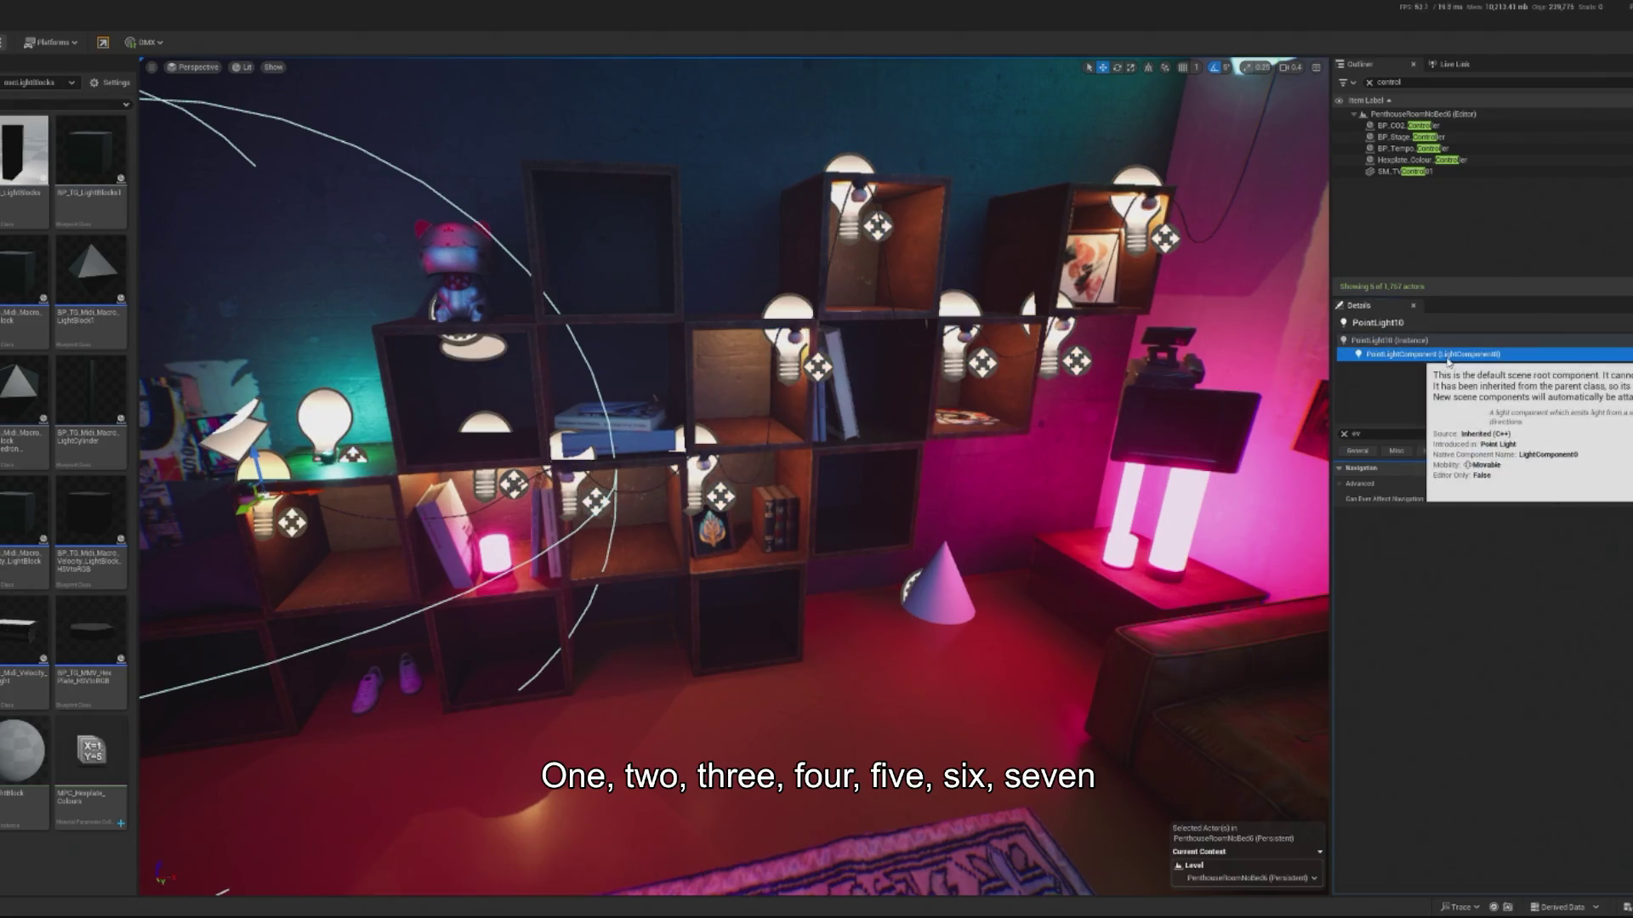
click(1345, 434)
click(1378, 340)
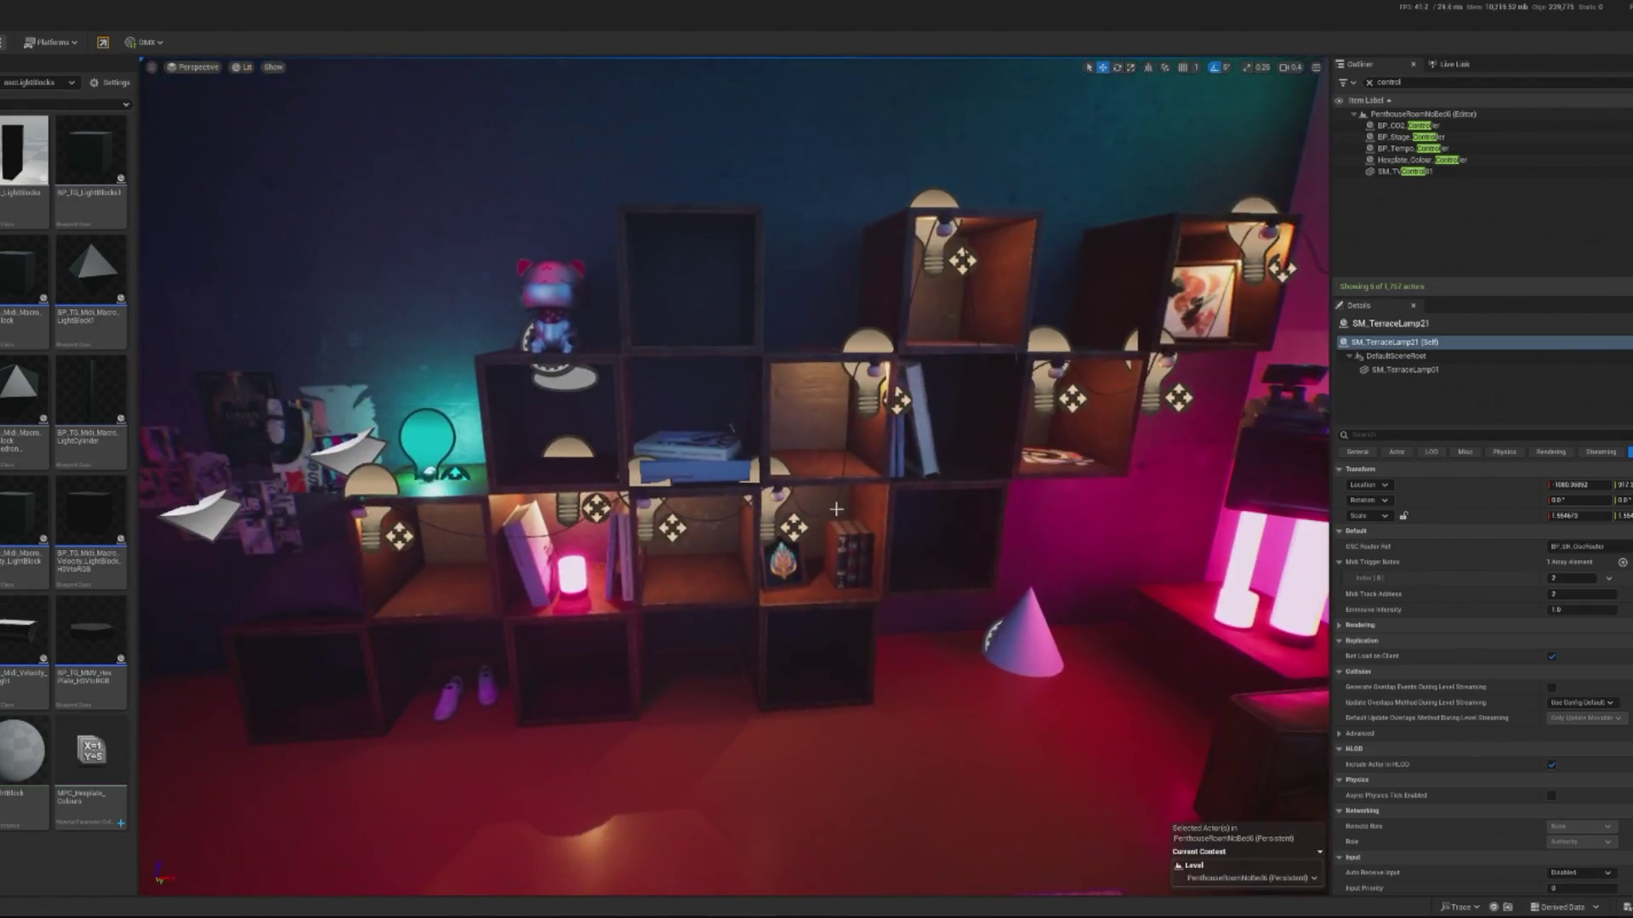
- Select SM_TerraceLamp19 by the window and open its BP_Terrace_Light blueprint with Ctrl+E
click(450, 519)
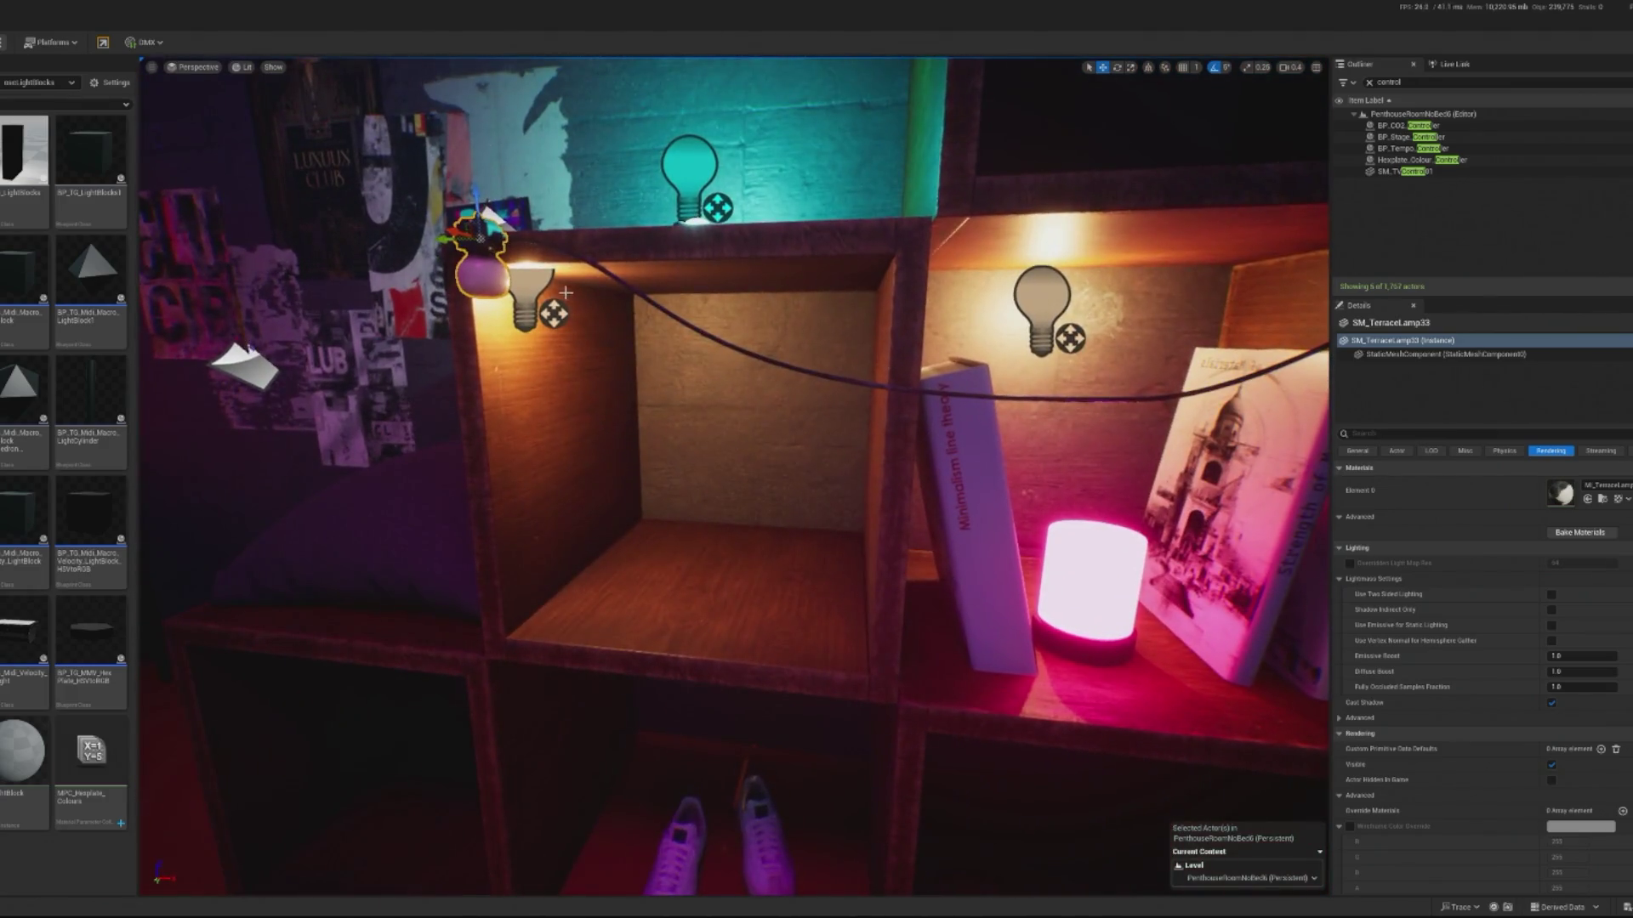
click(529, 289)
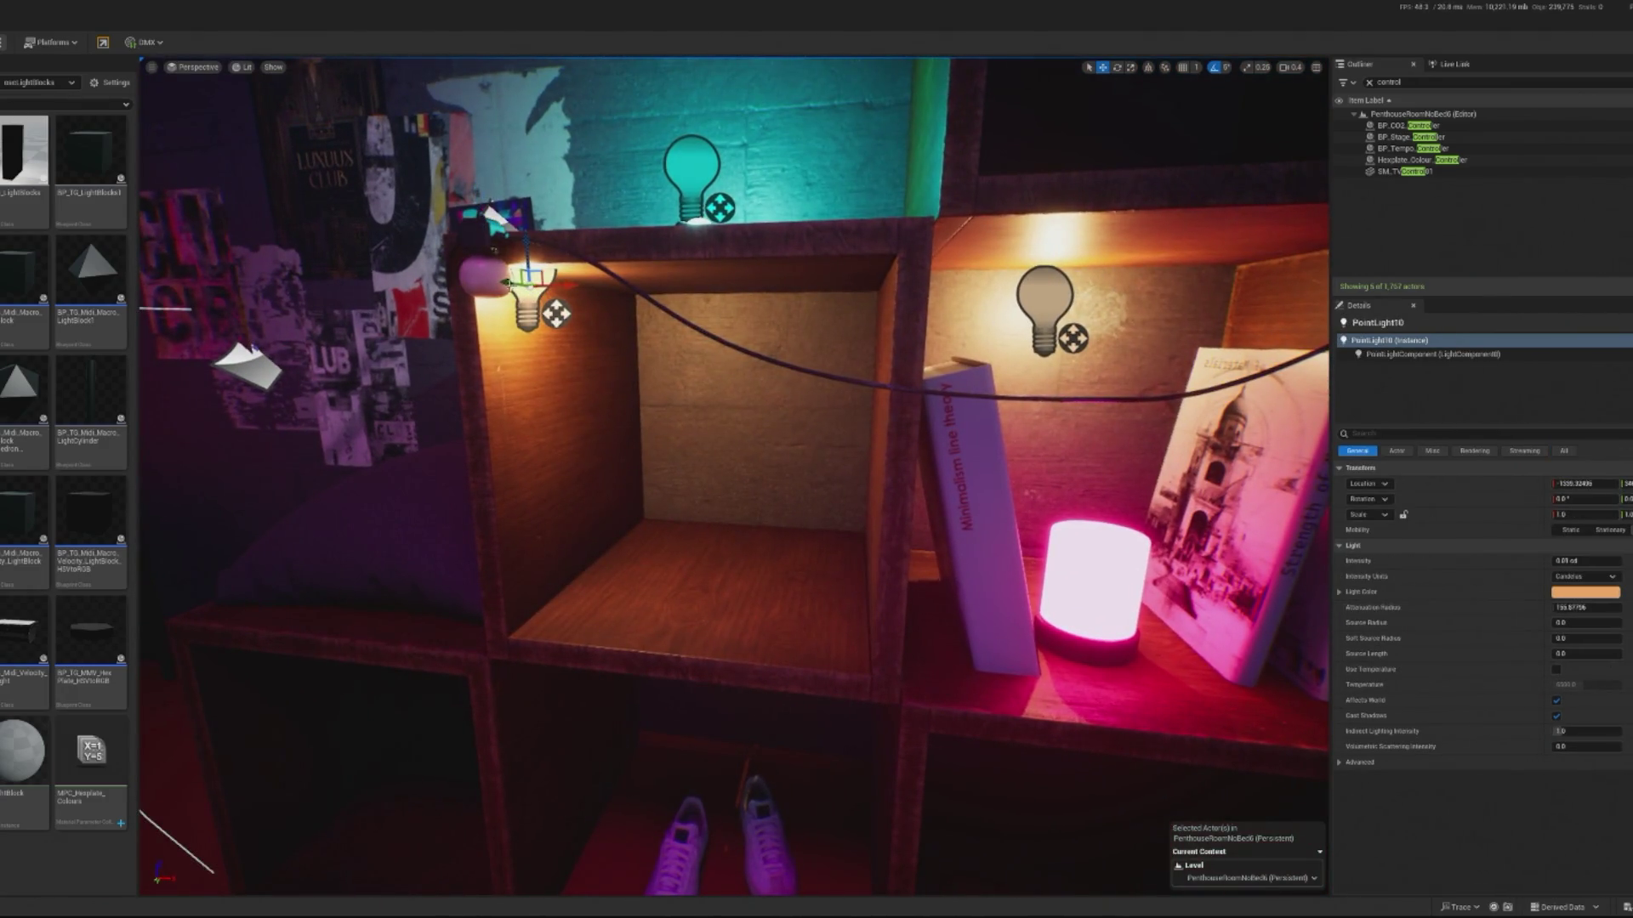
click(514, 291)
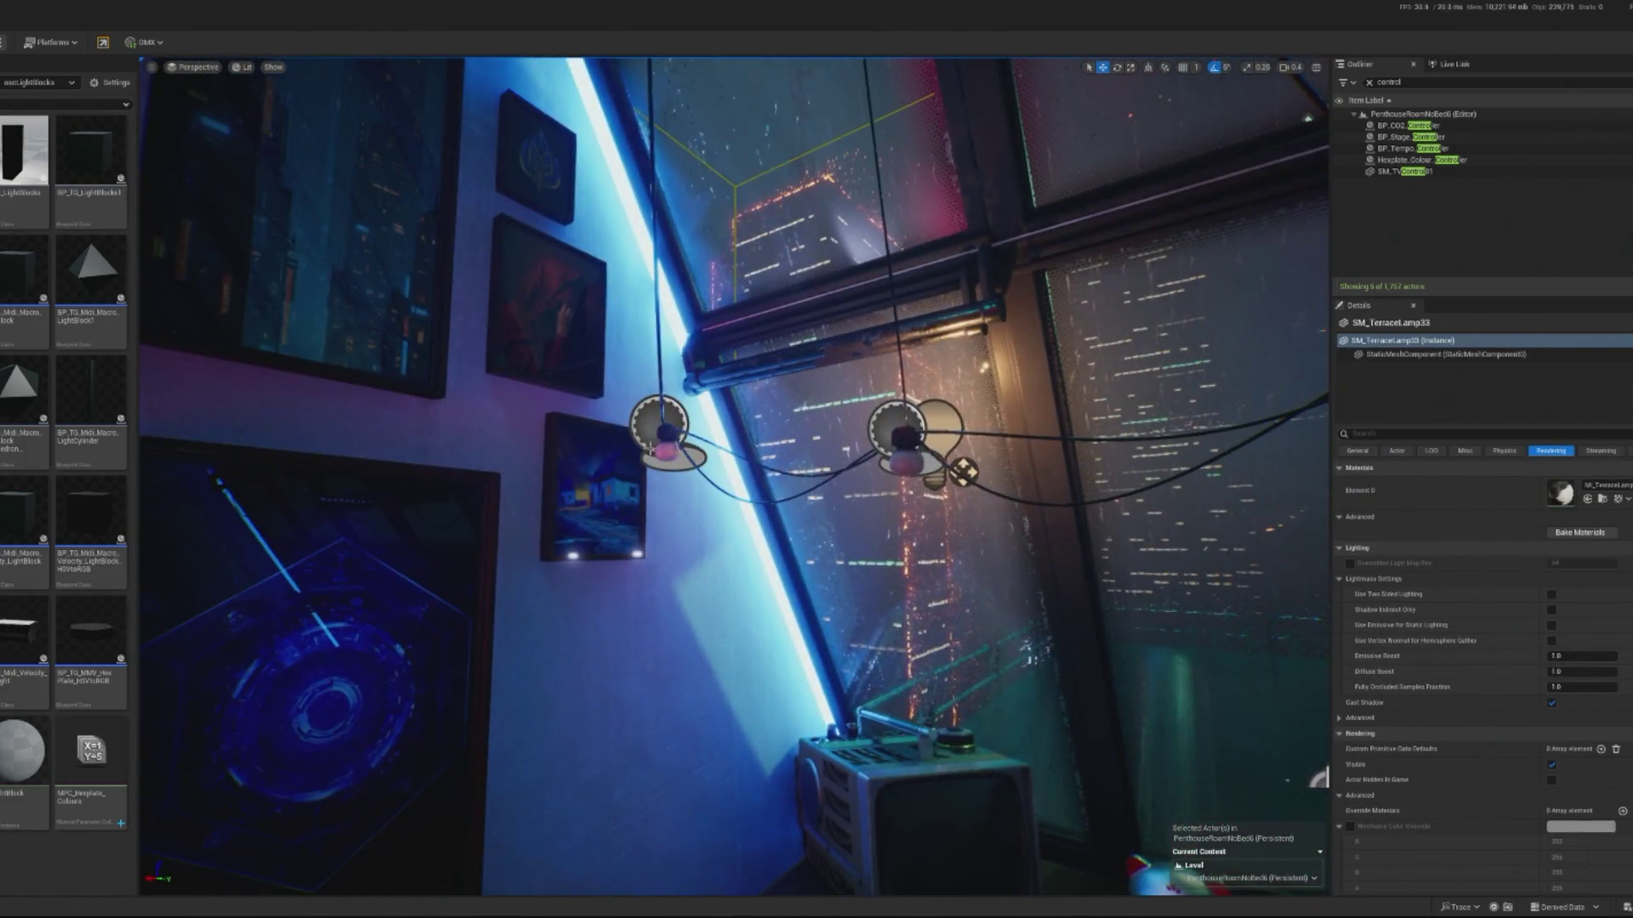
click(648, 444)
click(1369, 82)
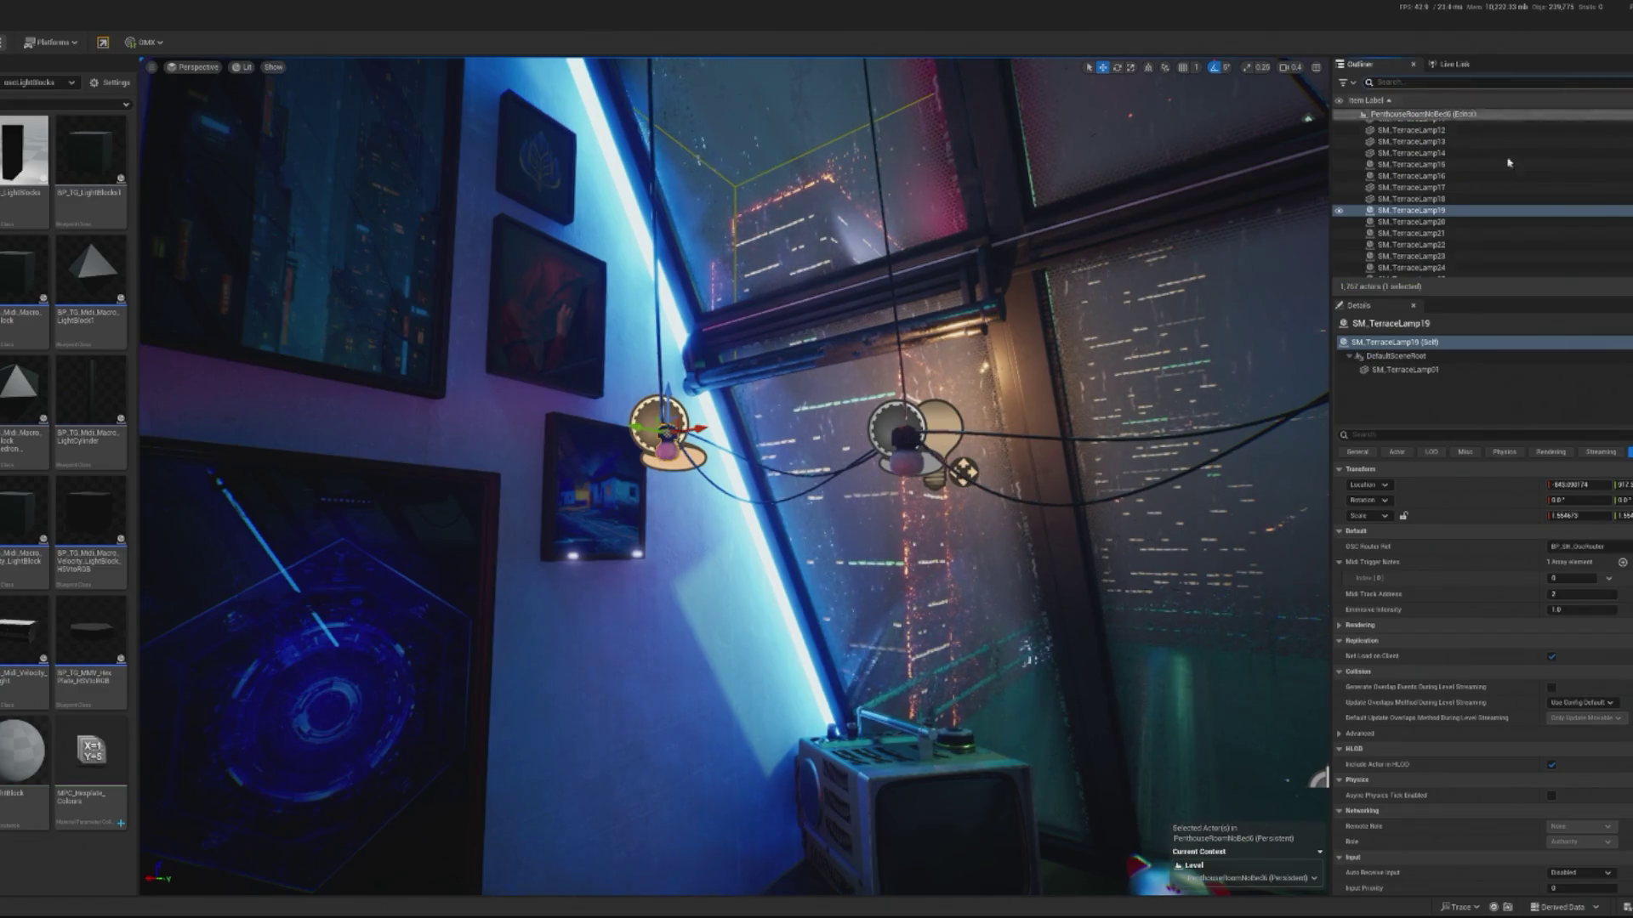
key(ctrl+e)
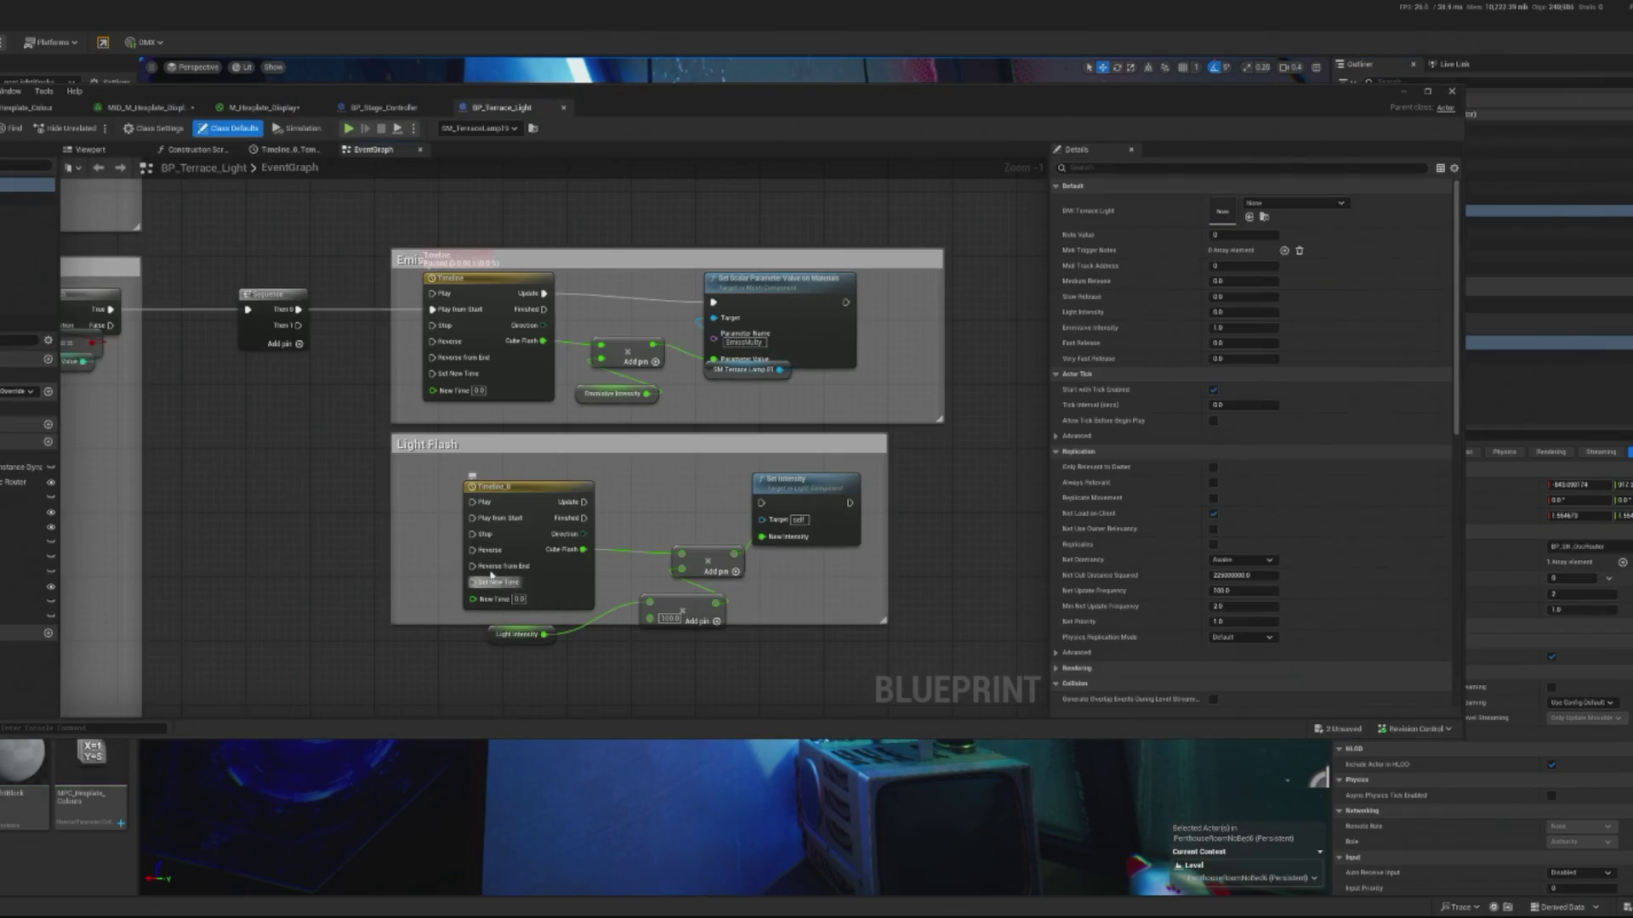
- Change the blueprint PointLight component's intensity from 5000 to 1.0
scroll(491, 576, down, 4)
scroll(835, 572, up, 3)
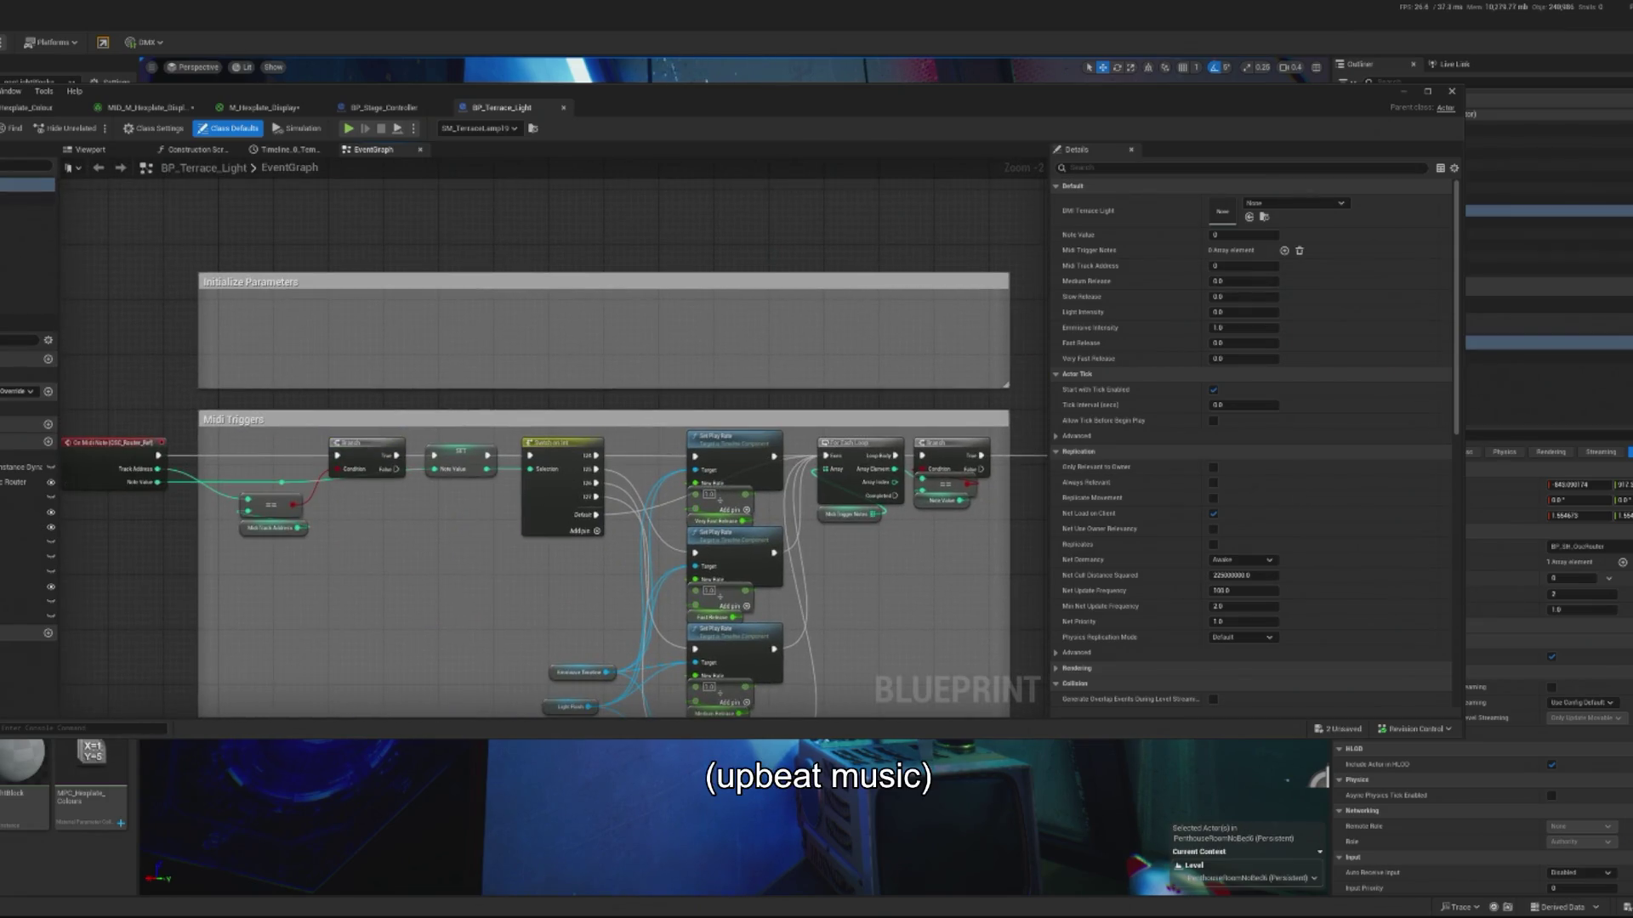
click(26, 212)
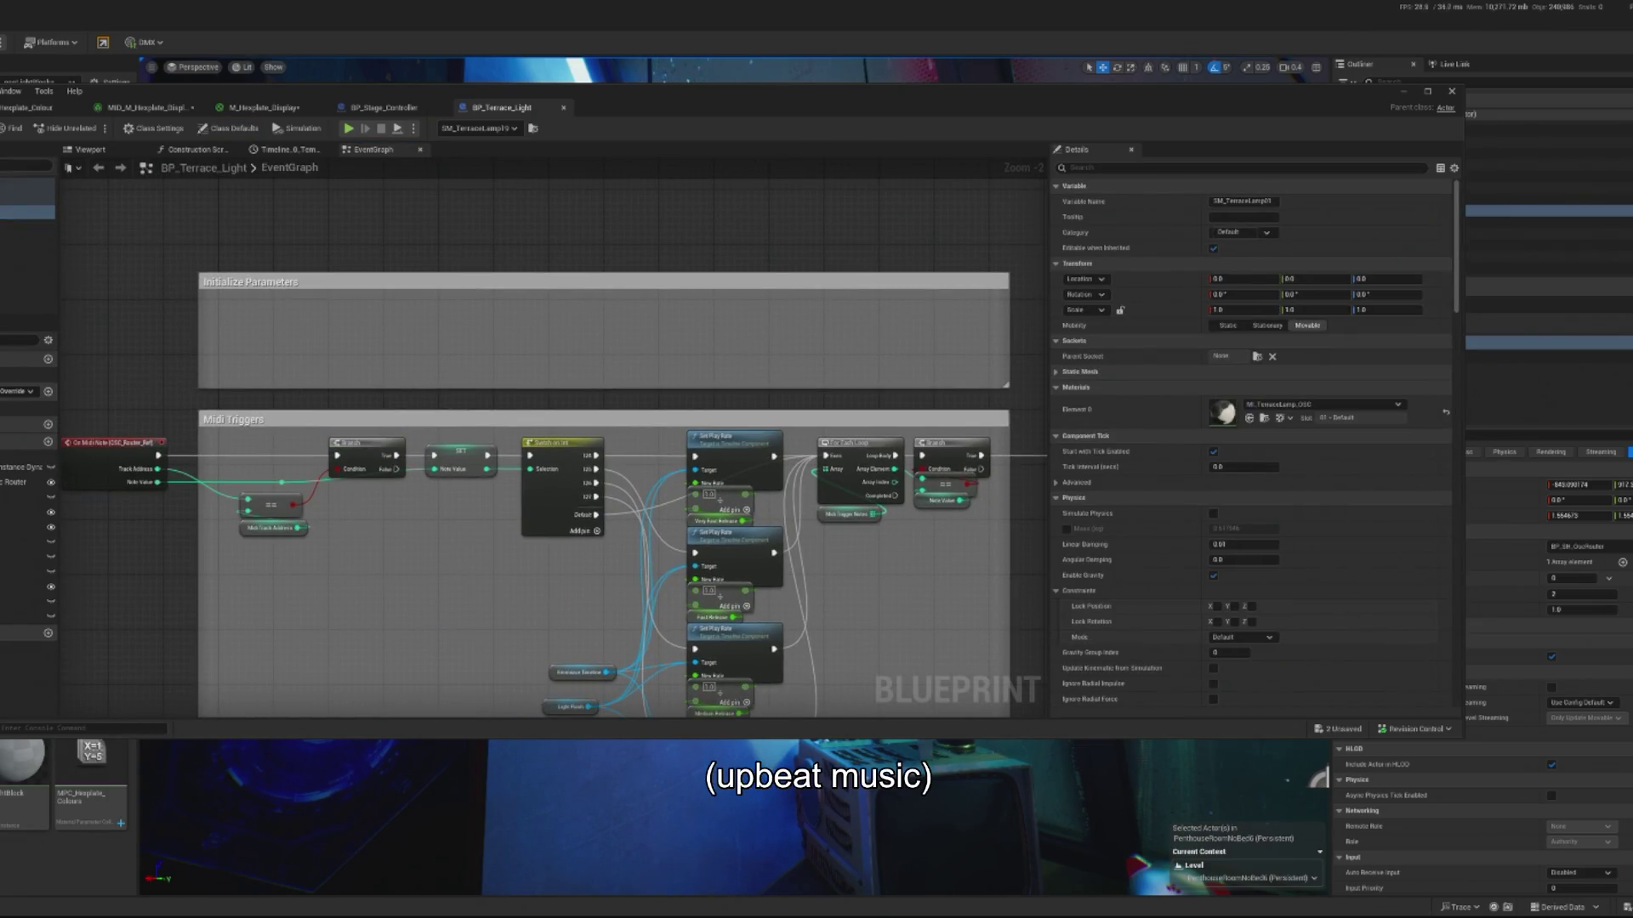
click(26, 227)
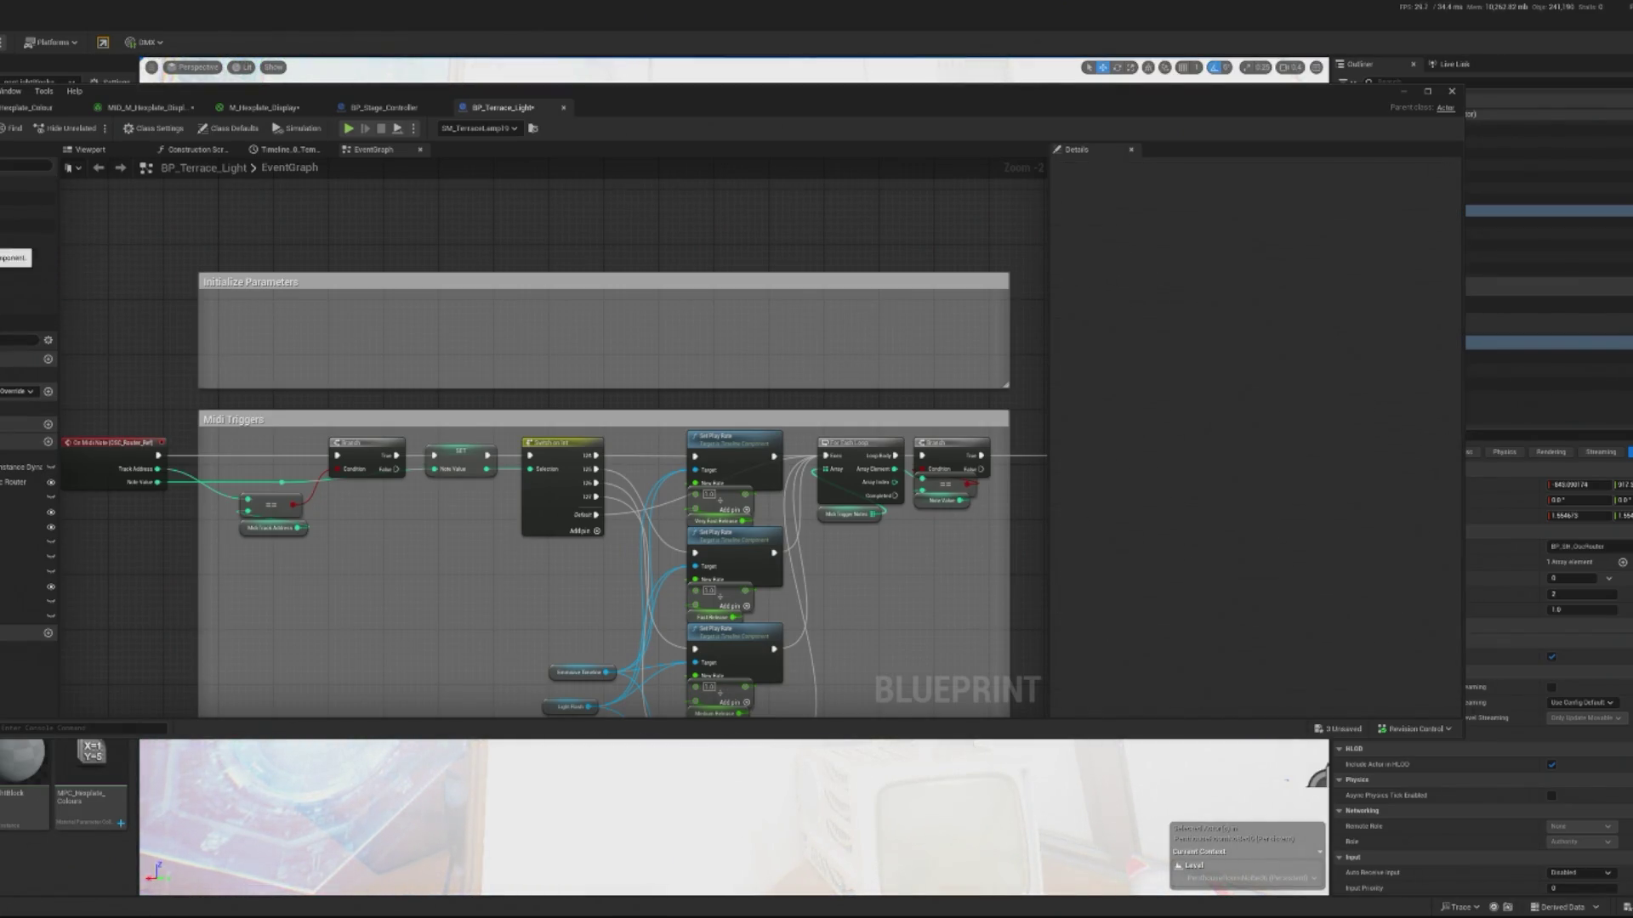
click(1243, 387)
key(Return)
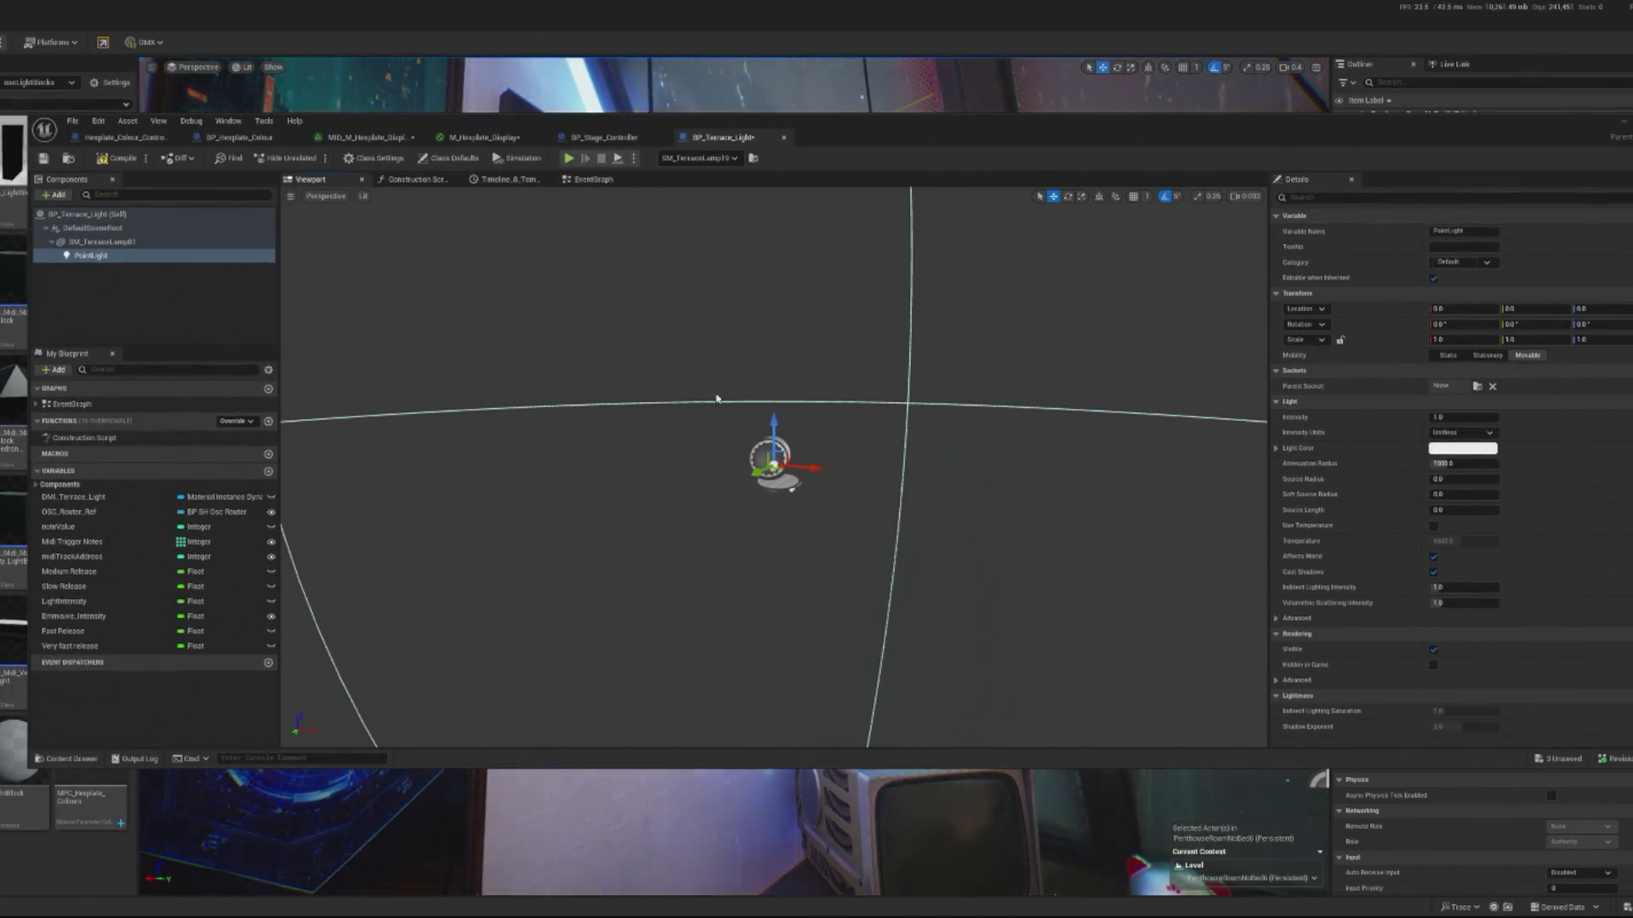
- Lower the PointLight slightly inside the terrace lamp
scroll(706, 390, up, 5)
scroll(706, 408, down, 4)
drag(743, 376, 762, 491)
- Set the PointLight's attenuation radius to 250 and save the blueprint
click(1457, 463)
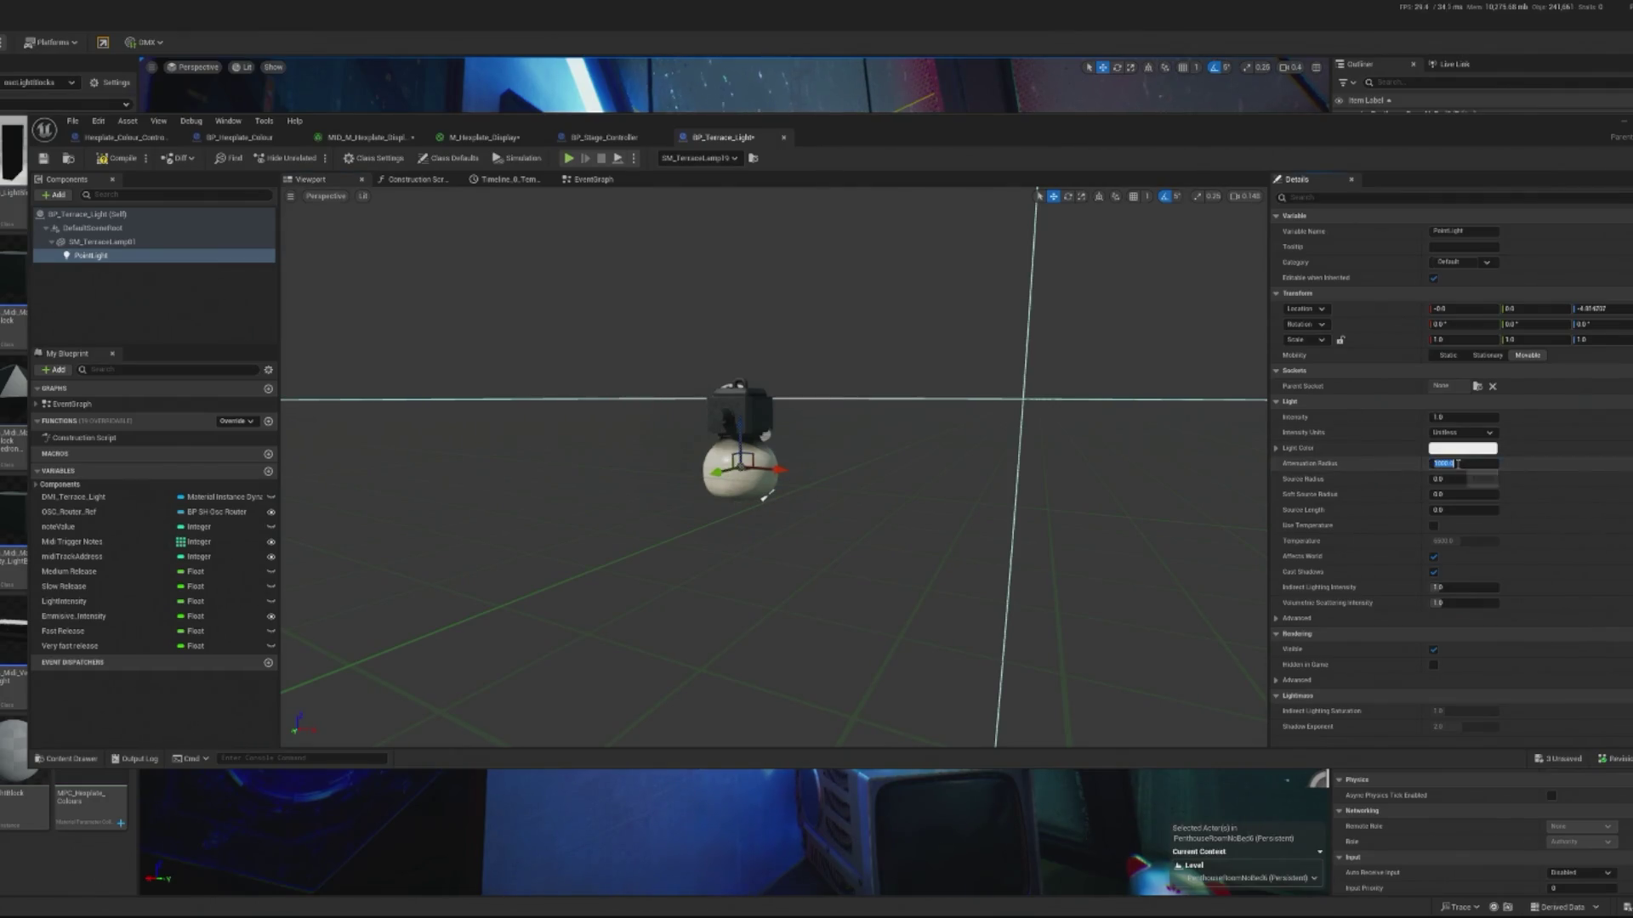
text(500)
key(Return)
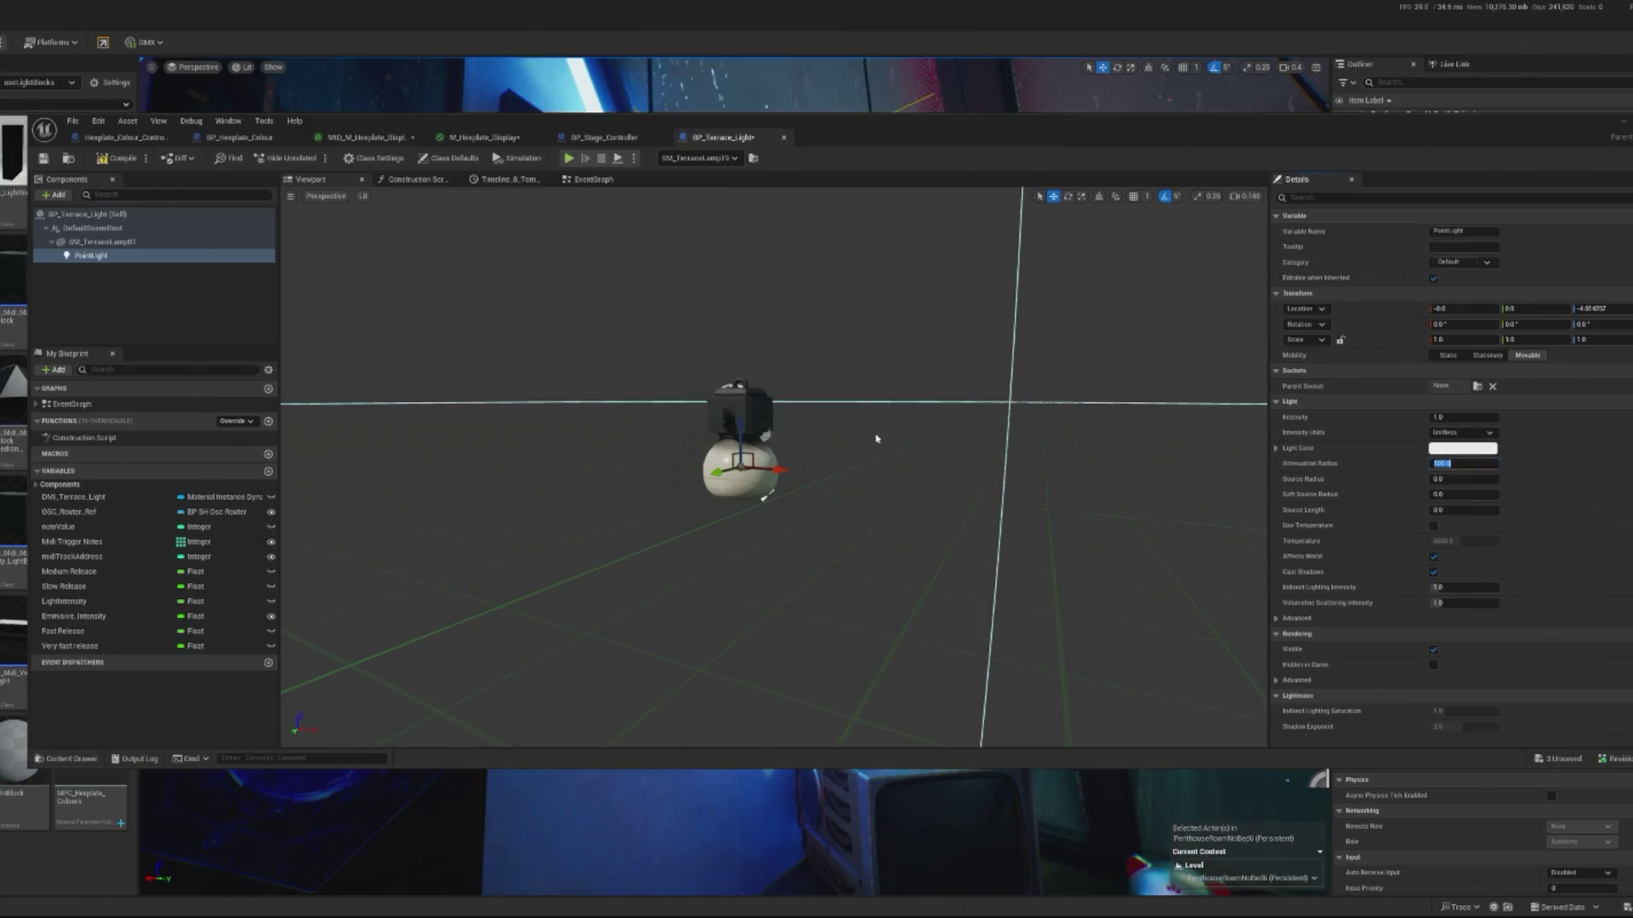
click(1473, 465)
text(250)
key(Return)
key(F7)
key(ctrl+s)
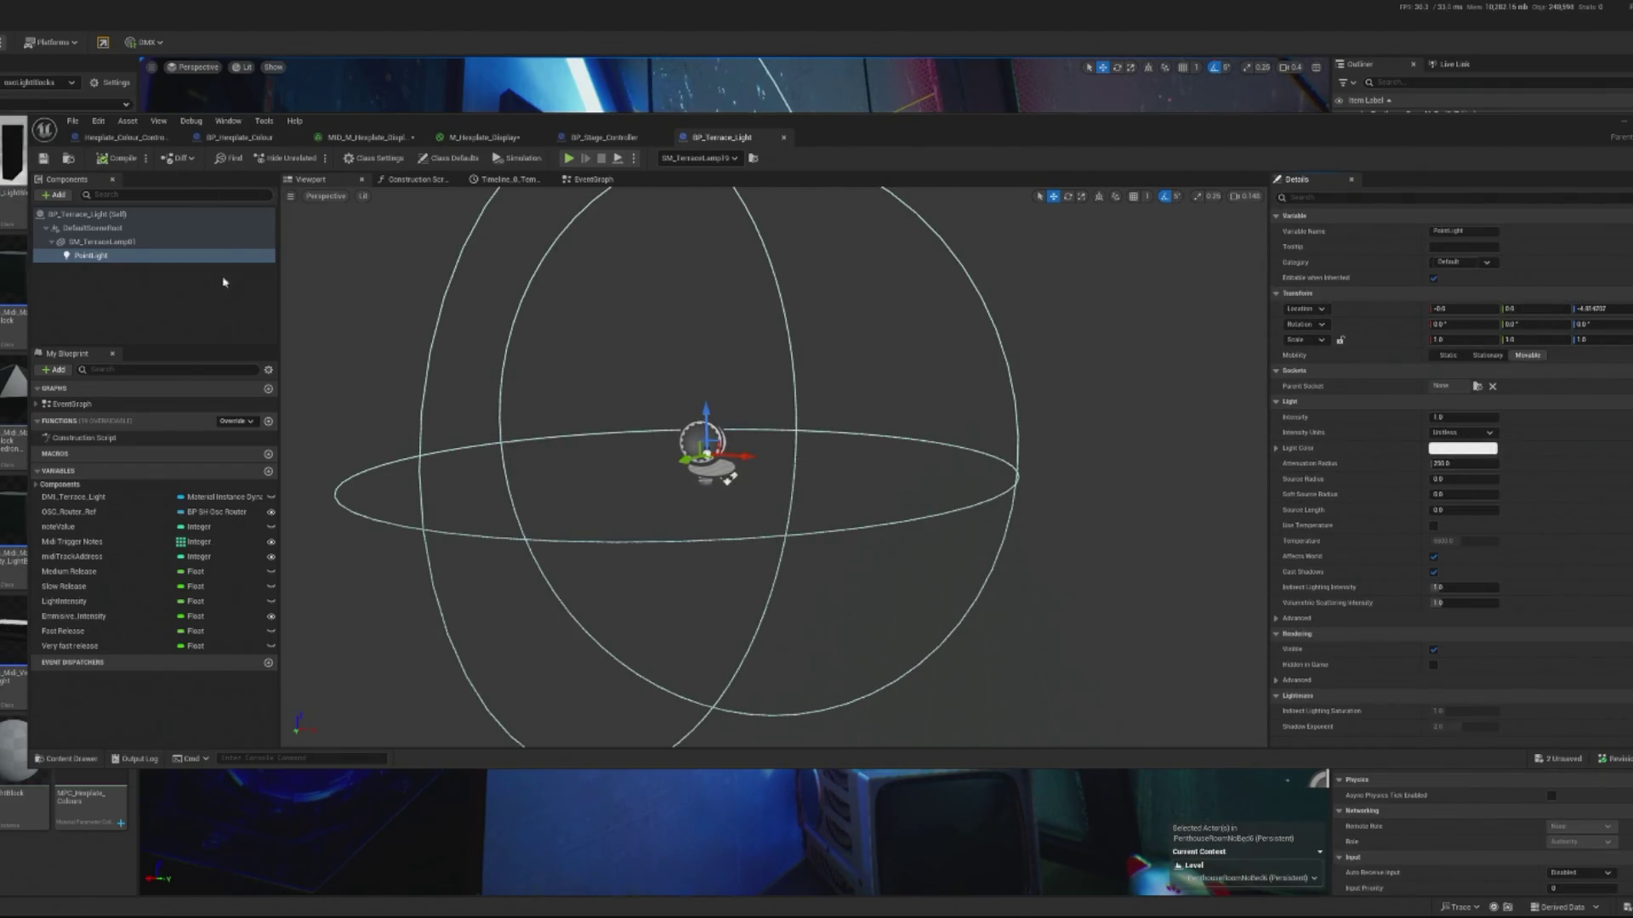
- Look through the hexplate and stage controller tabs, then return to BP_Terrace_Light's EventGraph
click(91, 256)
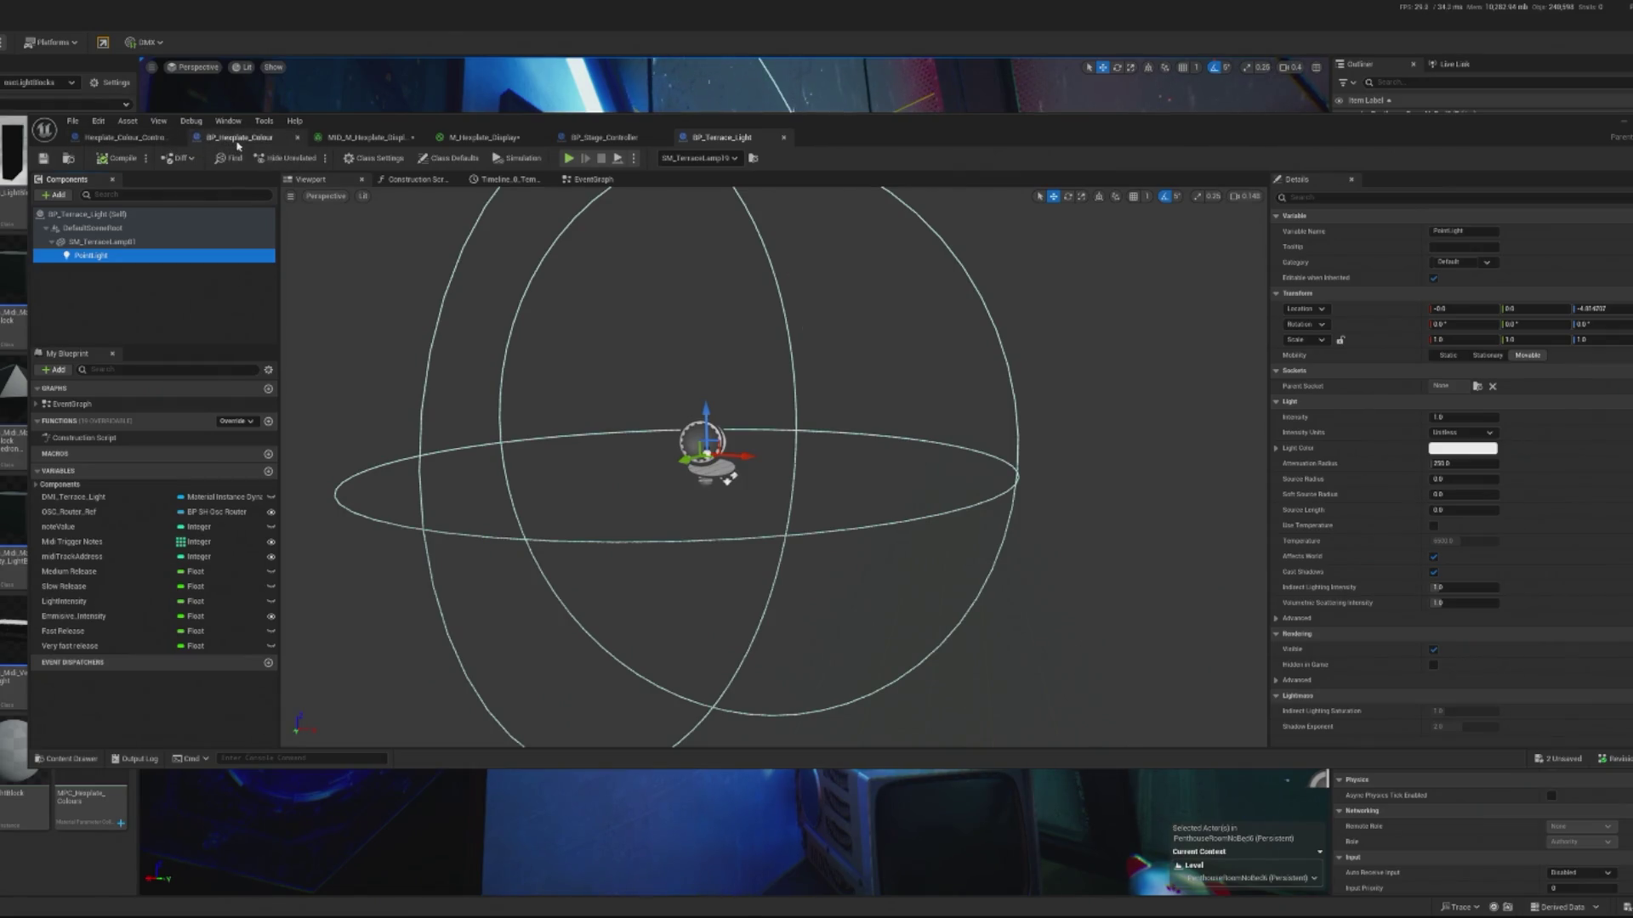
click(222, 139)
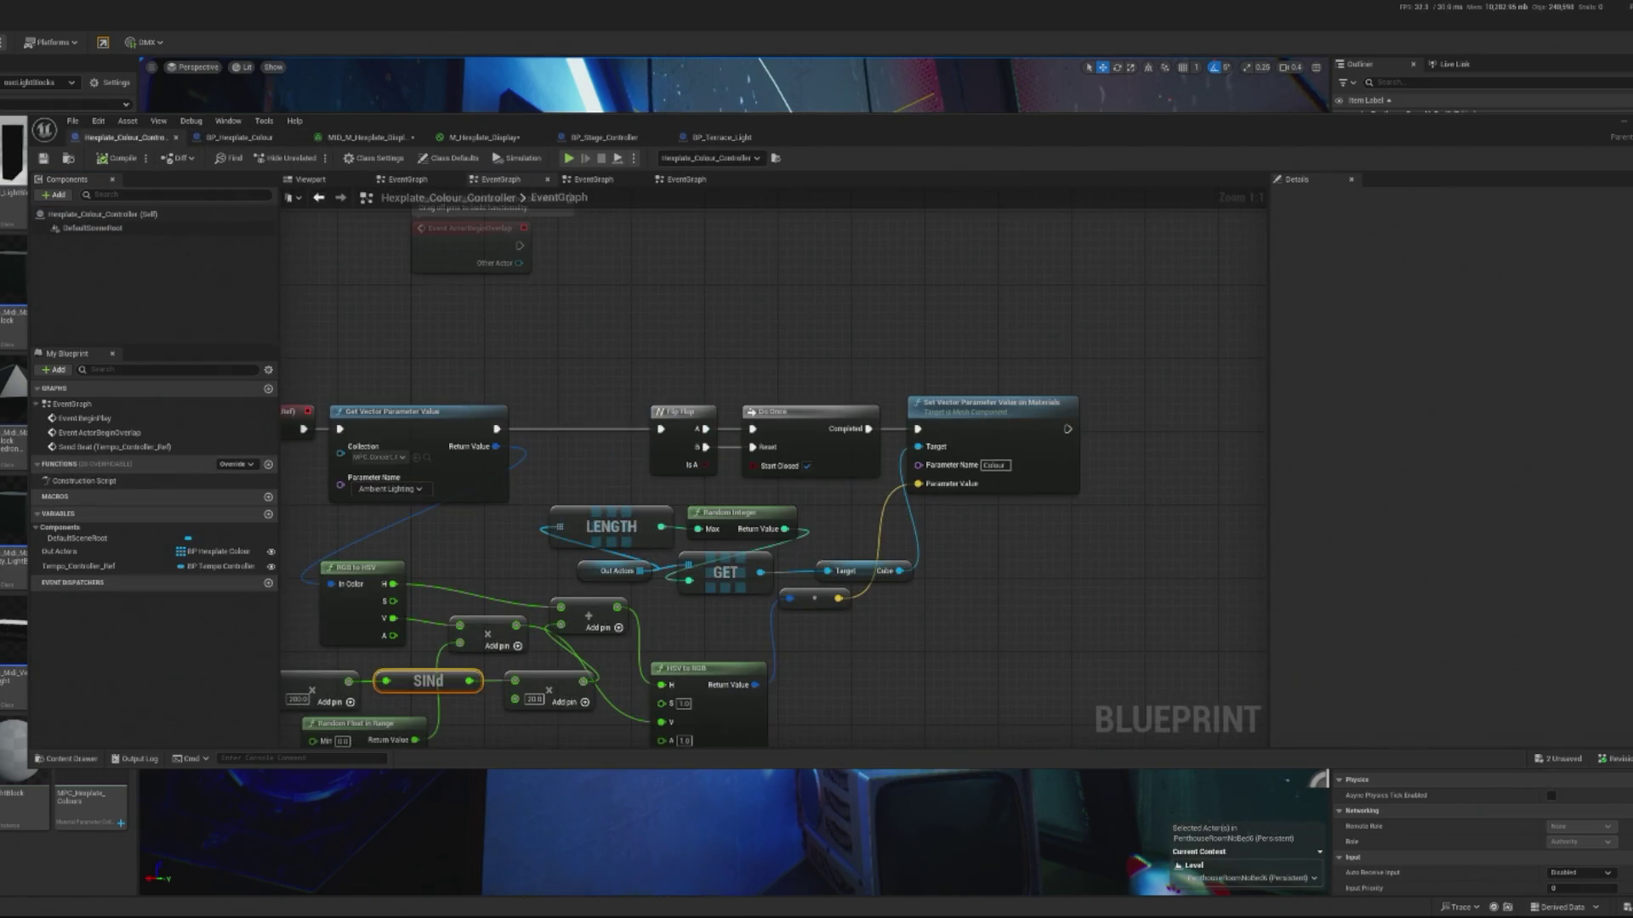
click(510, 139)
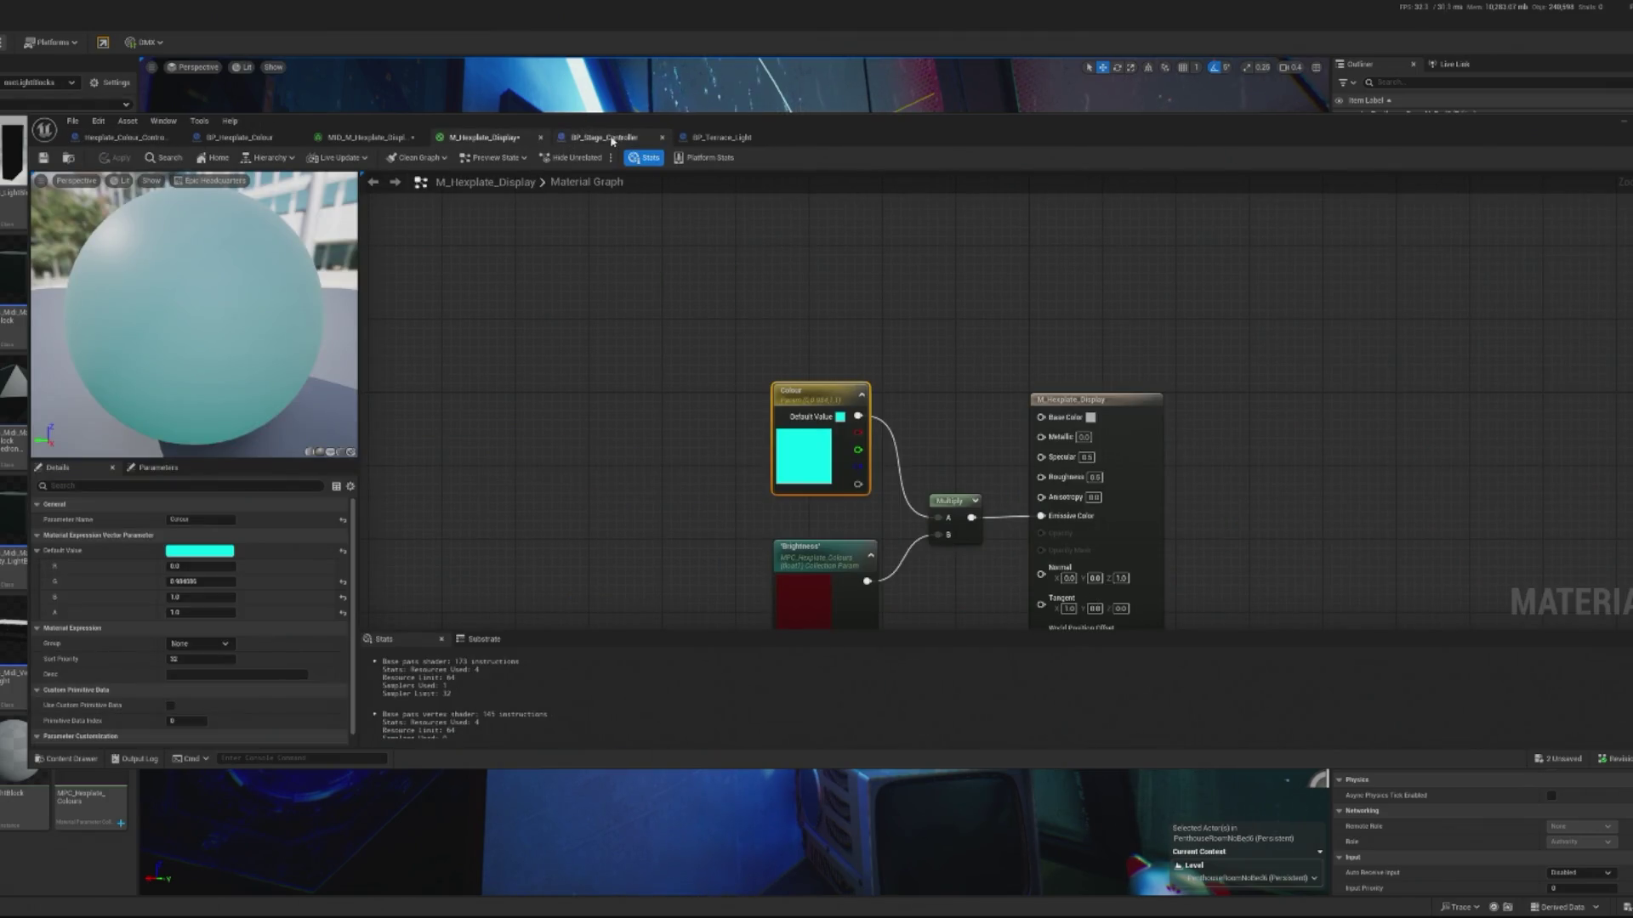
click(611, 138)
click(369, 137)
click(240, 137)
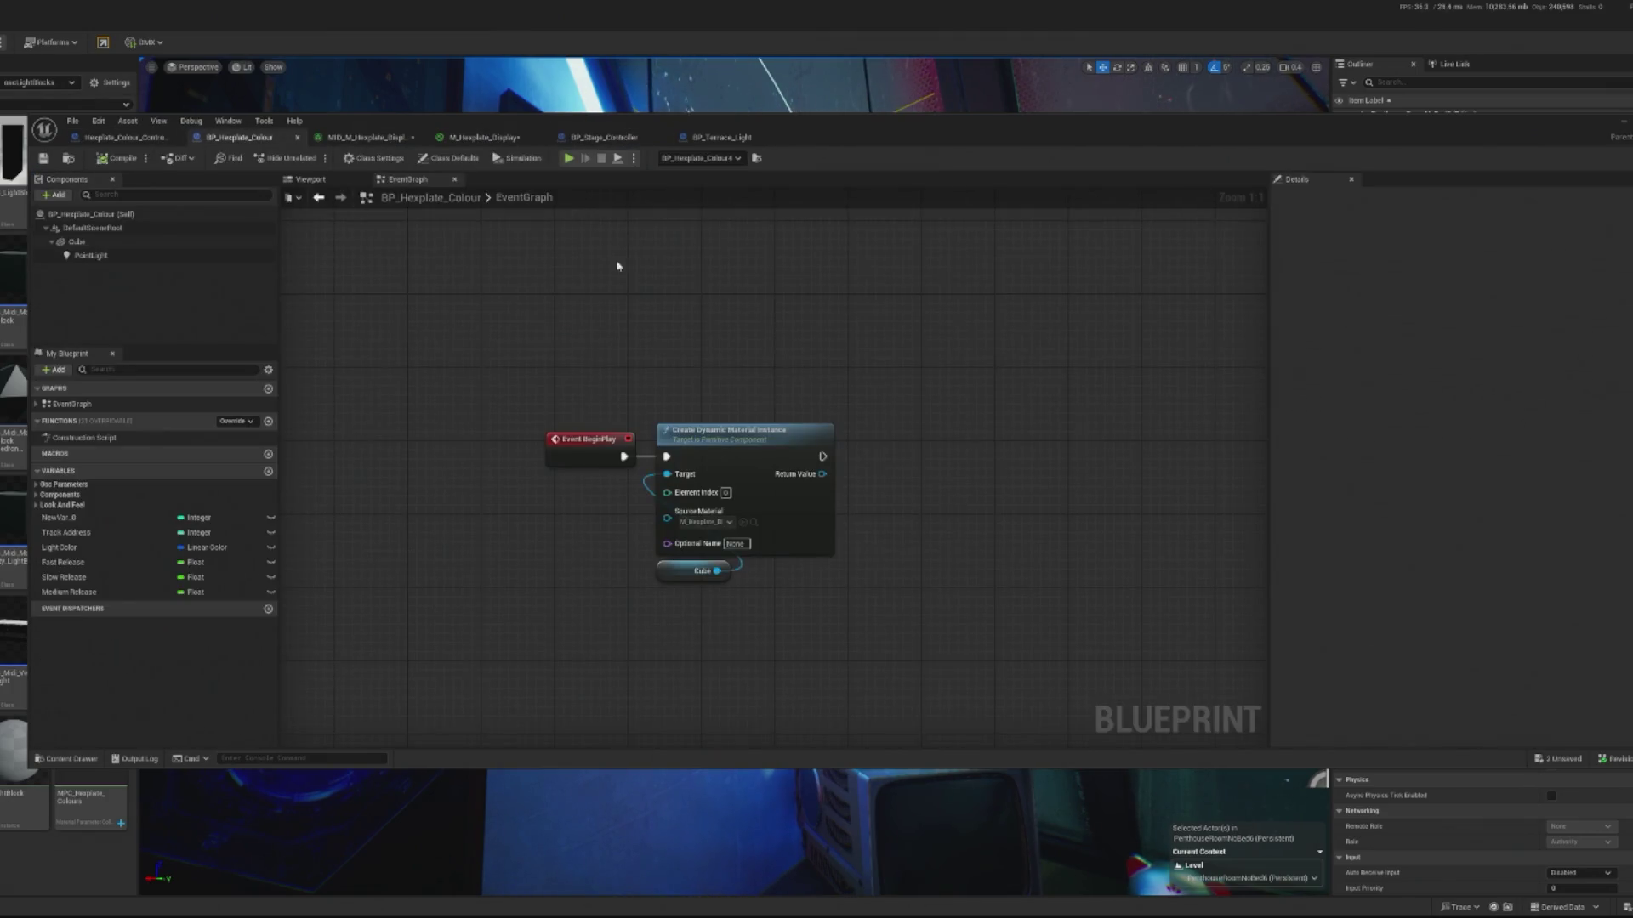
click(720, 137)
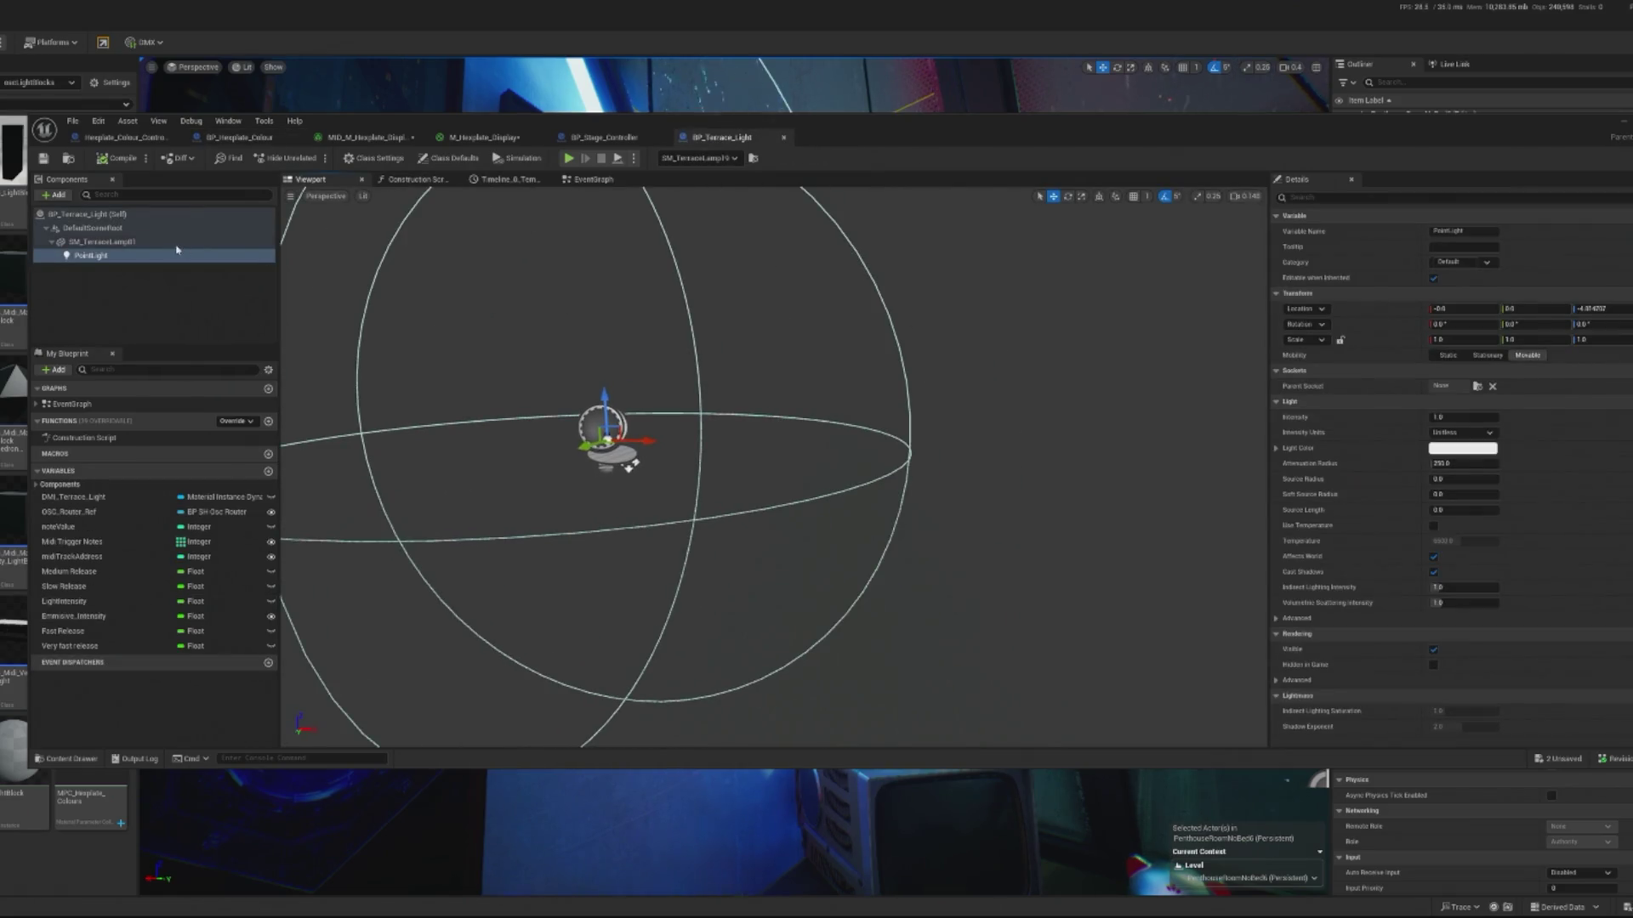
click(138, 216)
click(588, 180)
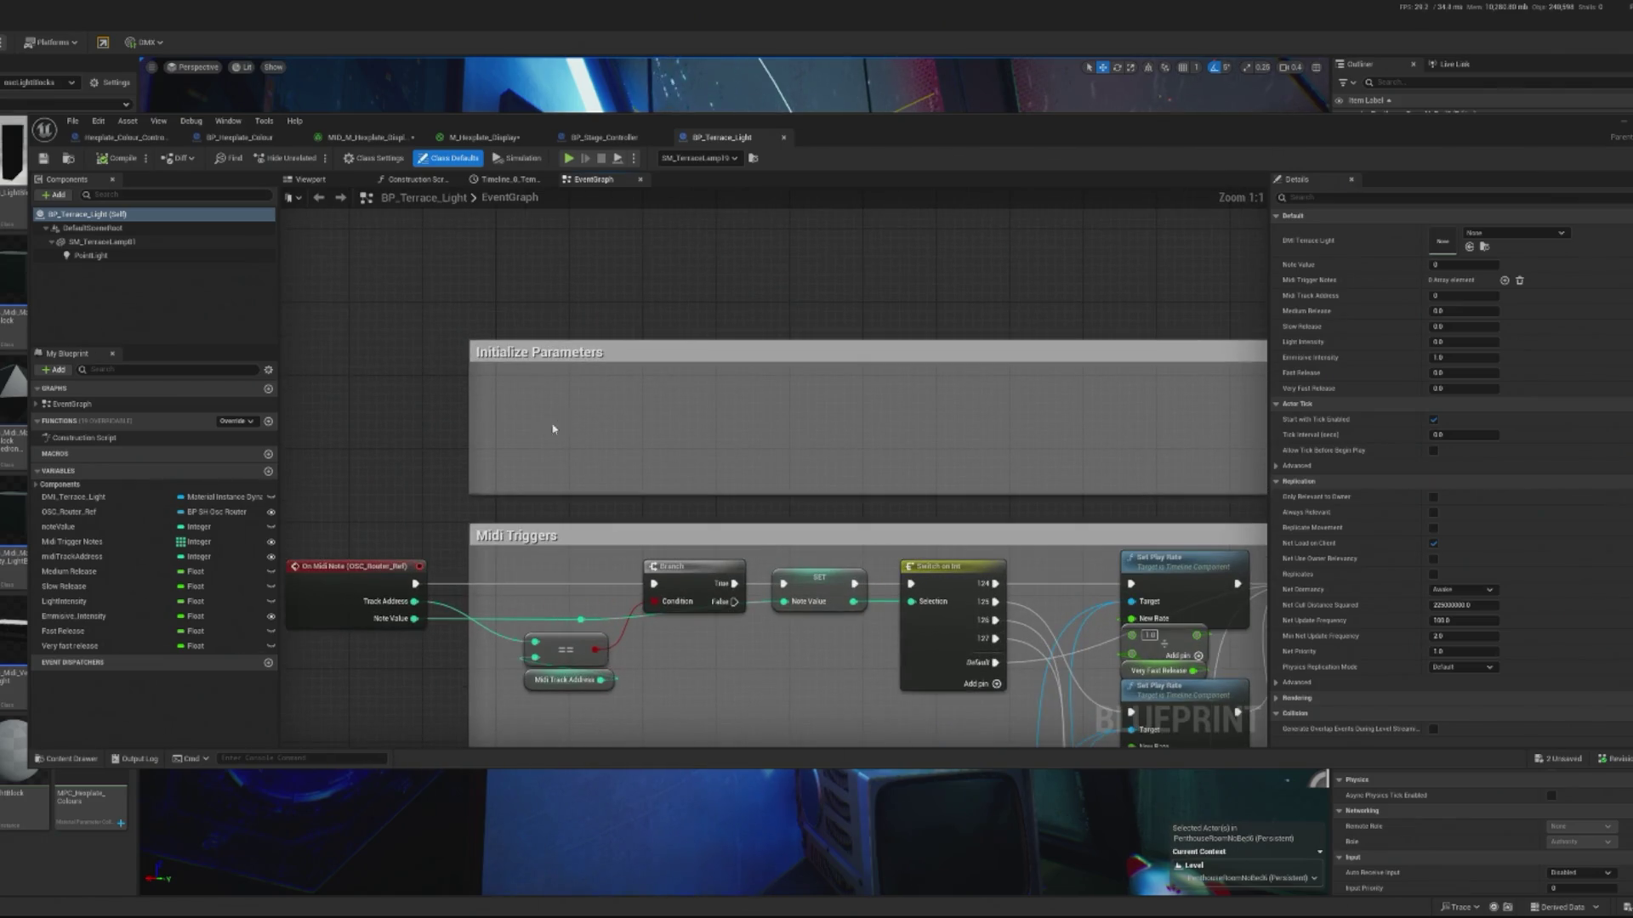
- Move the BeginPlay material setup nodes to make room in Initialize Parameters
scroll(628, 388, down, 5)
scroll(599, 269, up, 3)
mouse_move(578, 405)
mouse_down()
mouse_move(518, 372)
mouse_move(499, 317)
mouse_move(462, 357)
mouse_up()
mouse_move(404, 223)
mouse_down()
mouse_move(748, 340)
mouse_move(876, 349)
mouse_up()
mouse_move(642, 263)
mouse_down()
mouse_move(729, 524)
mouse_move(635, 544)
mouse_up()
drag(336, 603, 360, 443)
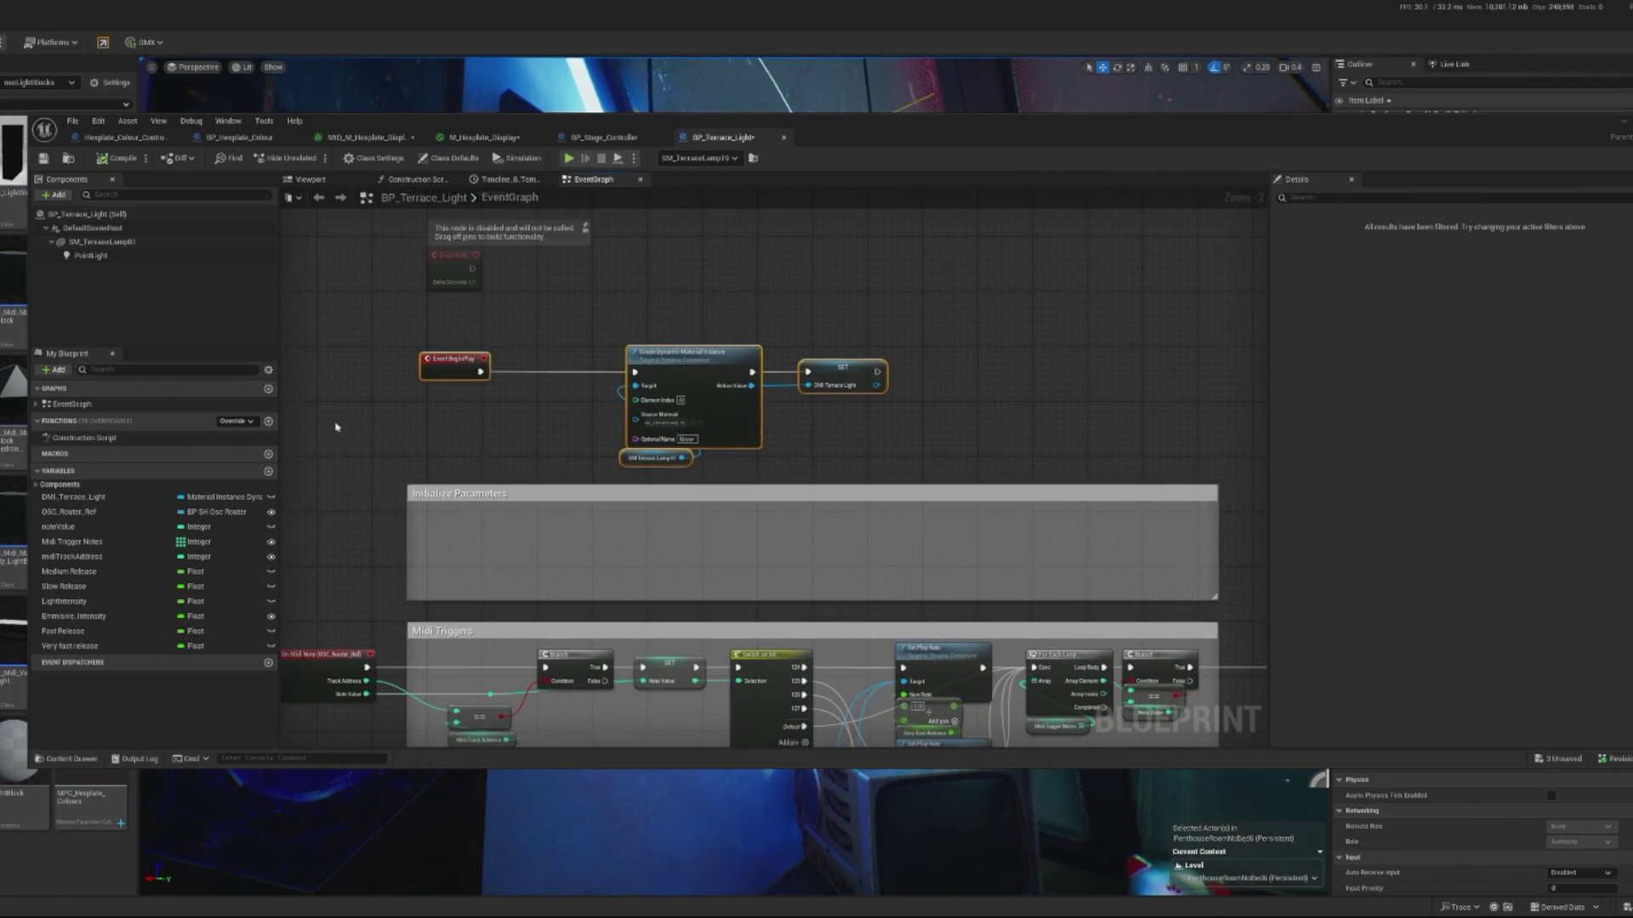
- Add a Point Light reference with Set Intensity 1.0, run after the material SET node
mouse_move(91, 255)
mouse_down()
mouse_move(449, 561)
mouse_move(440, 577)
mouse_move(489, 541)
mouse_up()
scroll(460, 569, up, 2)
text(set)
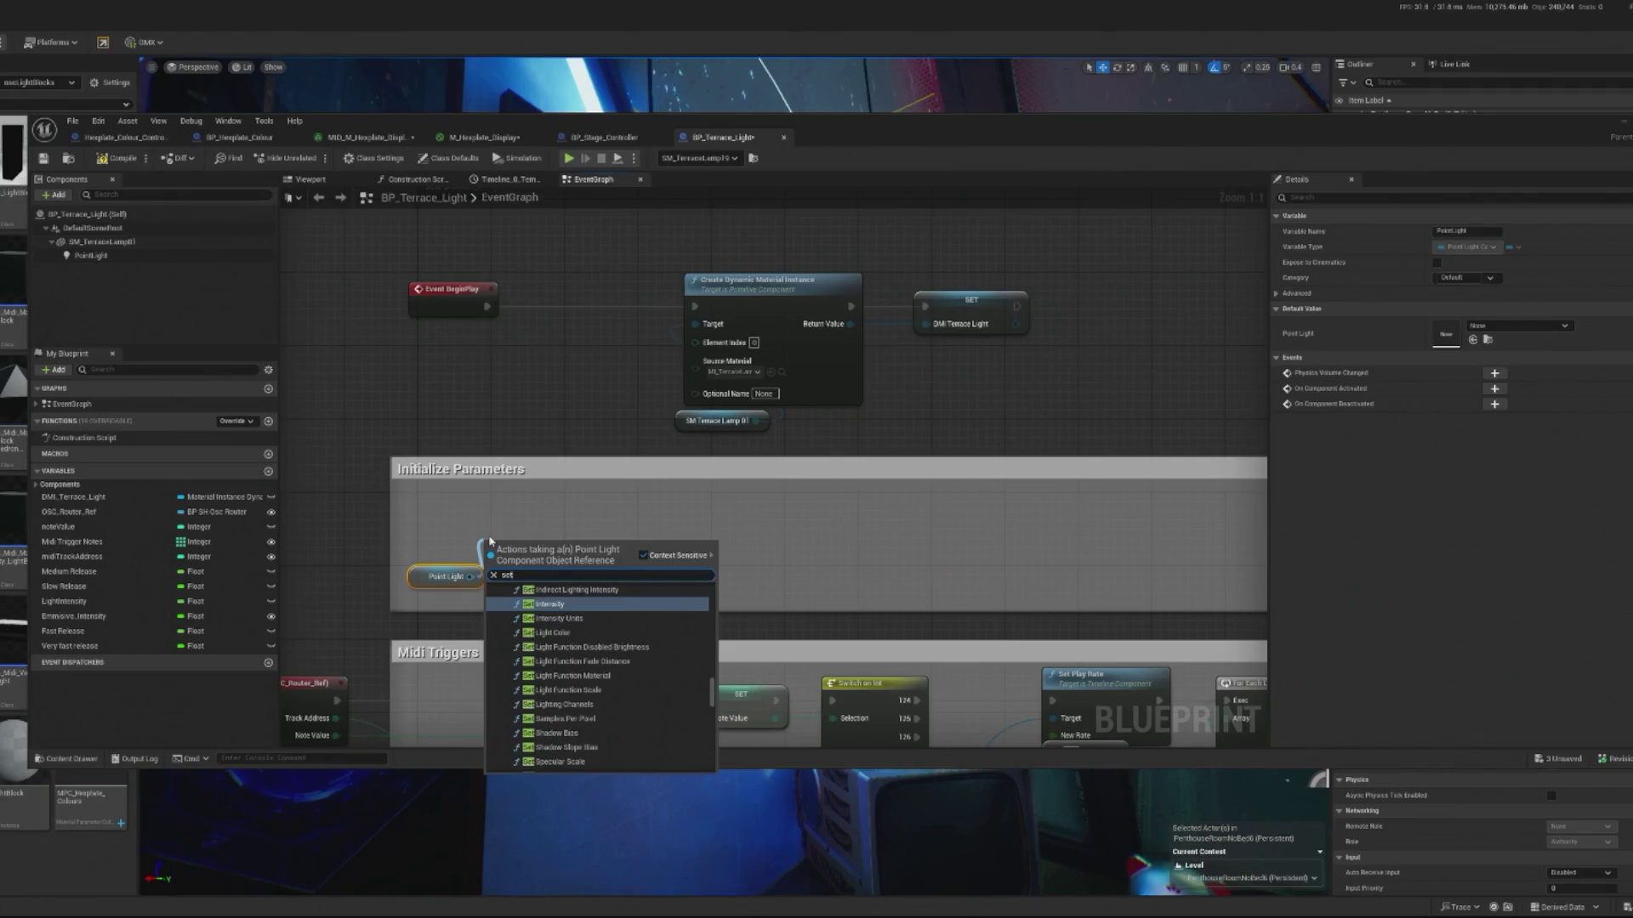
text( int)
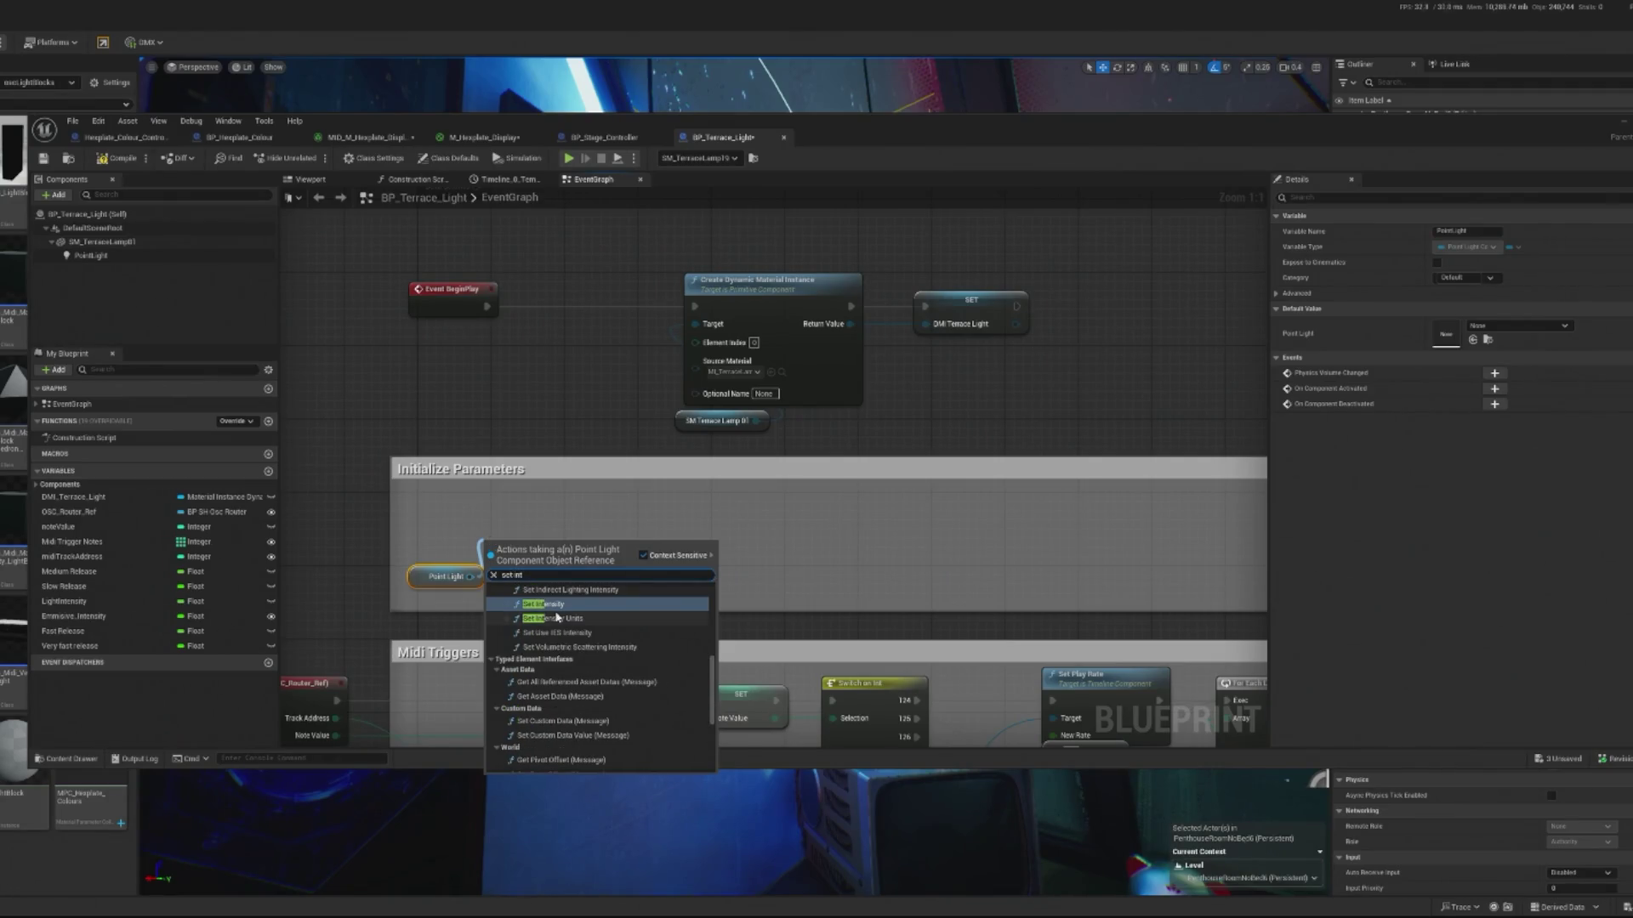
click(544, 603)
mouse_move(496, 551)
mouse_down()
mouse_move(495, 506)
mouse_move(481, 507)
mouse_up()
mouse_move(1016, 306)
mouse_down()
mouse_move(746, 419)
mouse_move(433, 502)
mouse_move(428, 517)
mouse_up()
text(1)
key(Return)
- Duplicate the Point Light reference and add Set Attenuation Radius with New Radius 250
drag(549, 600, 404, 476)
key(ctrl+c)
key(ctrl+v)
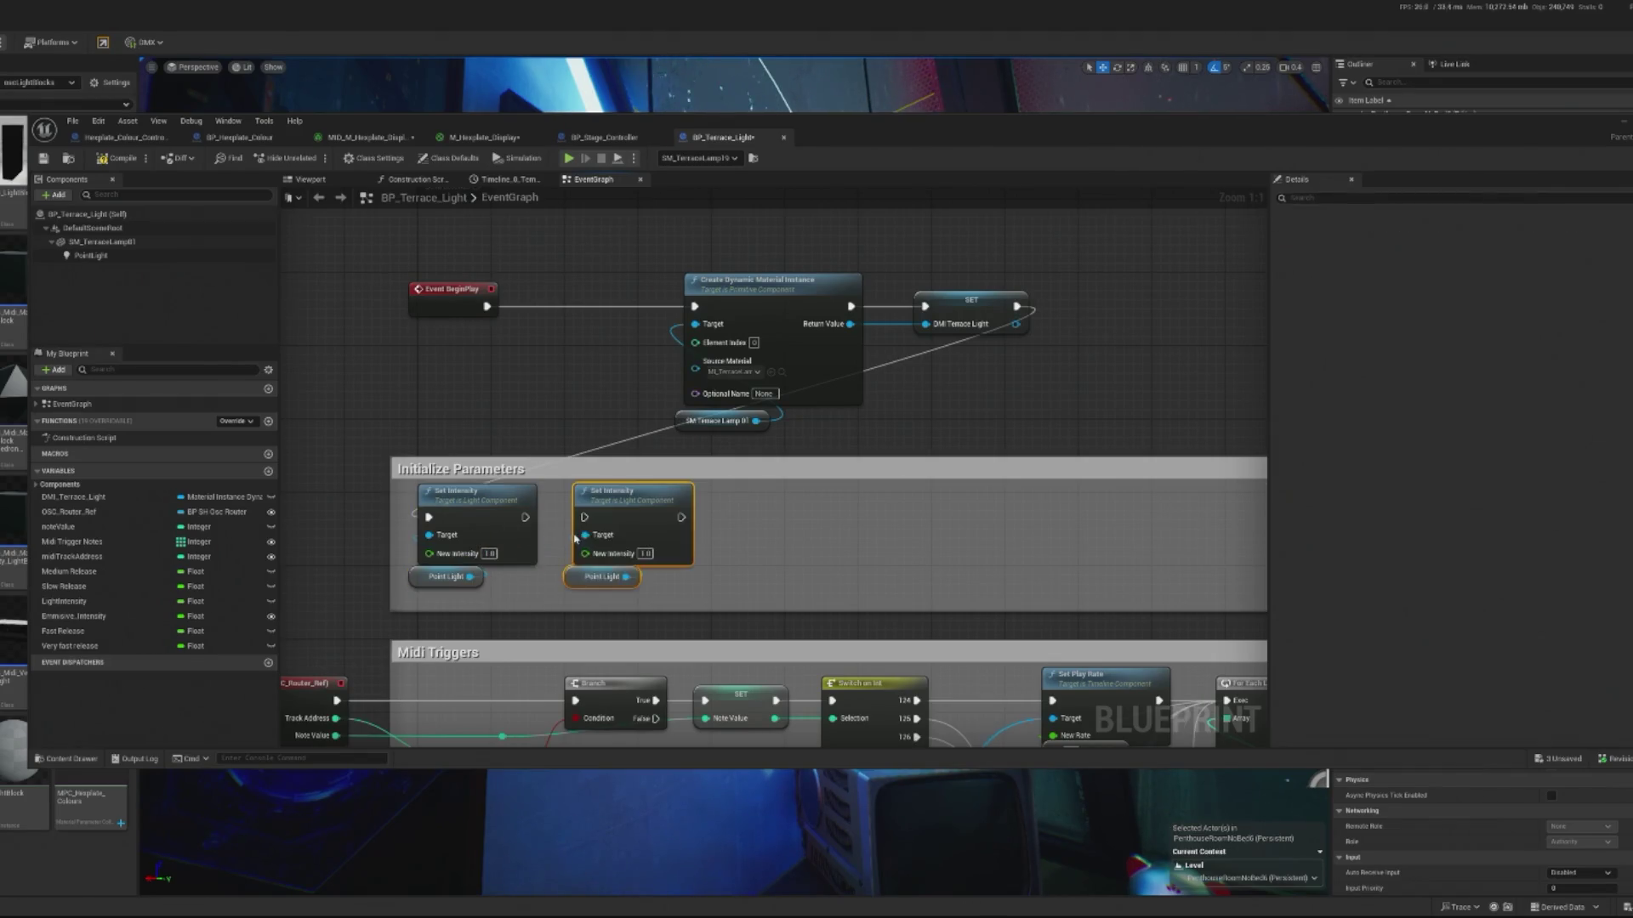
click(670, 505)
key(Delete)
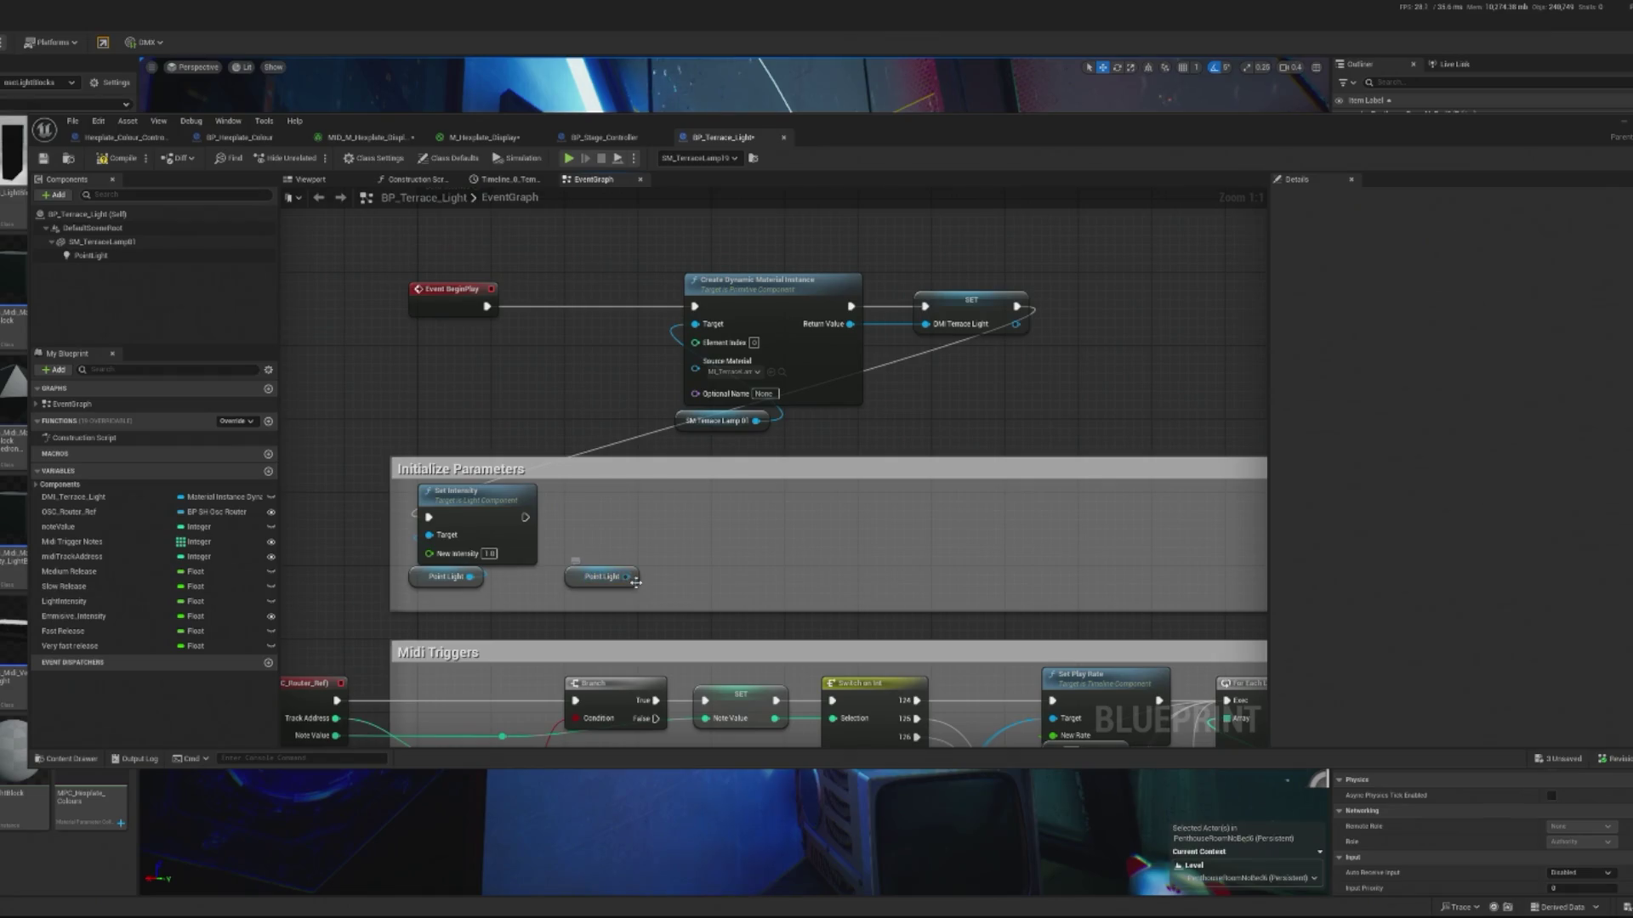
drag(635, 582, 596, 536)
text(set rad)
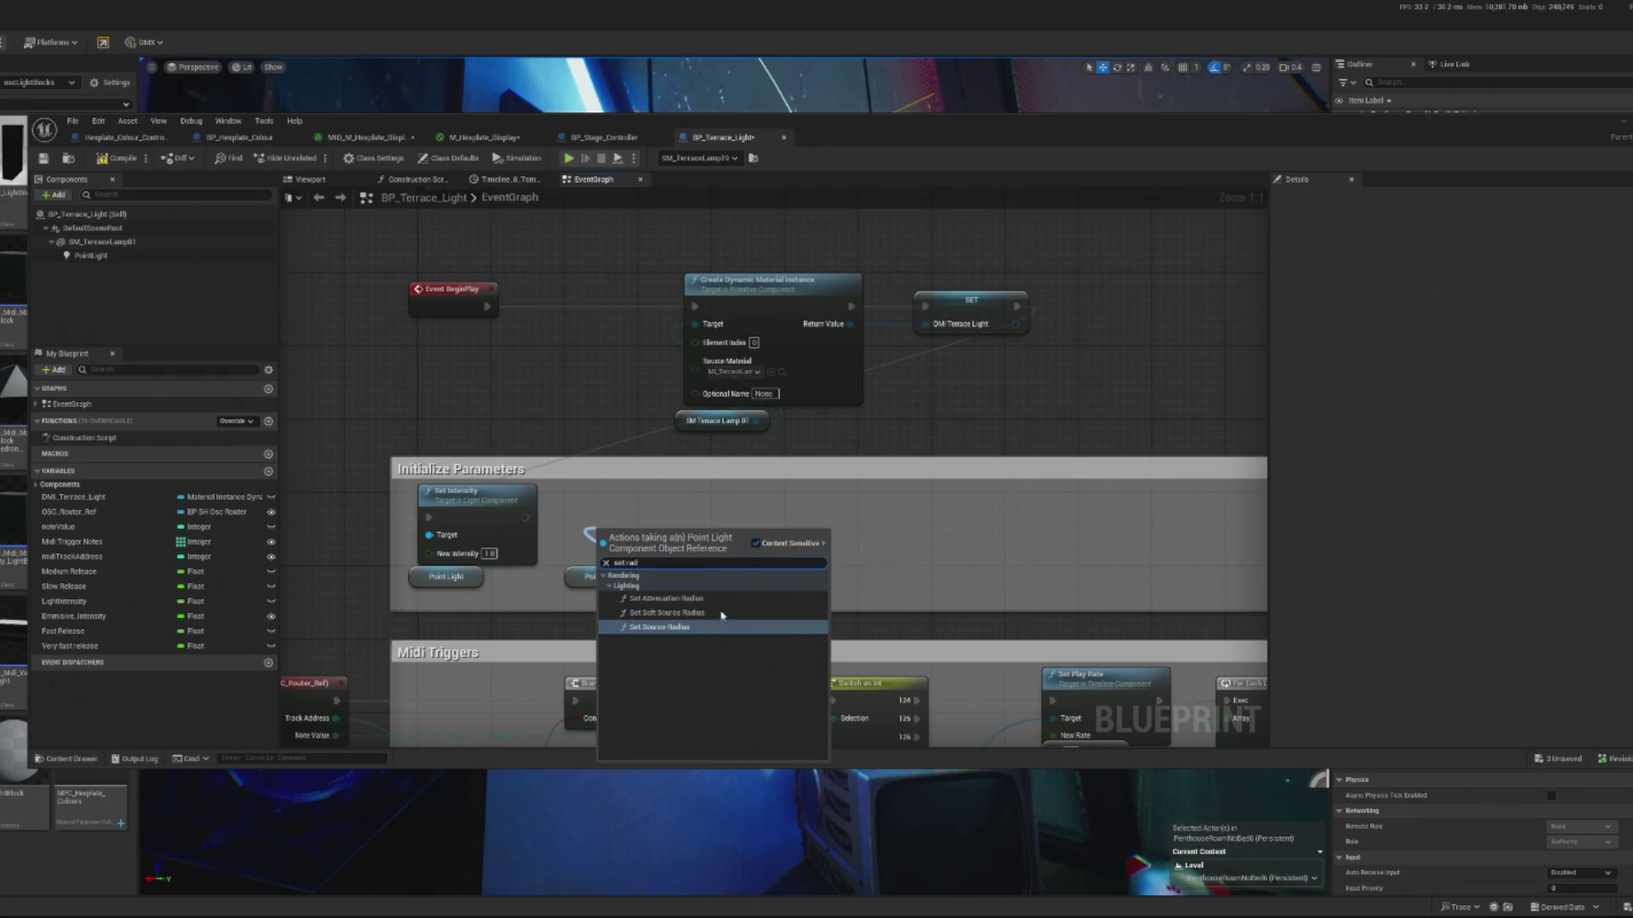
click(680, 599)
click(631, 553)
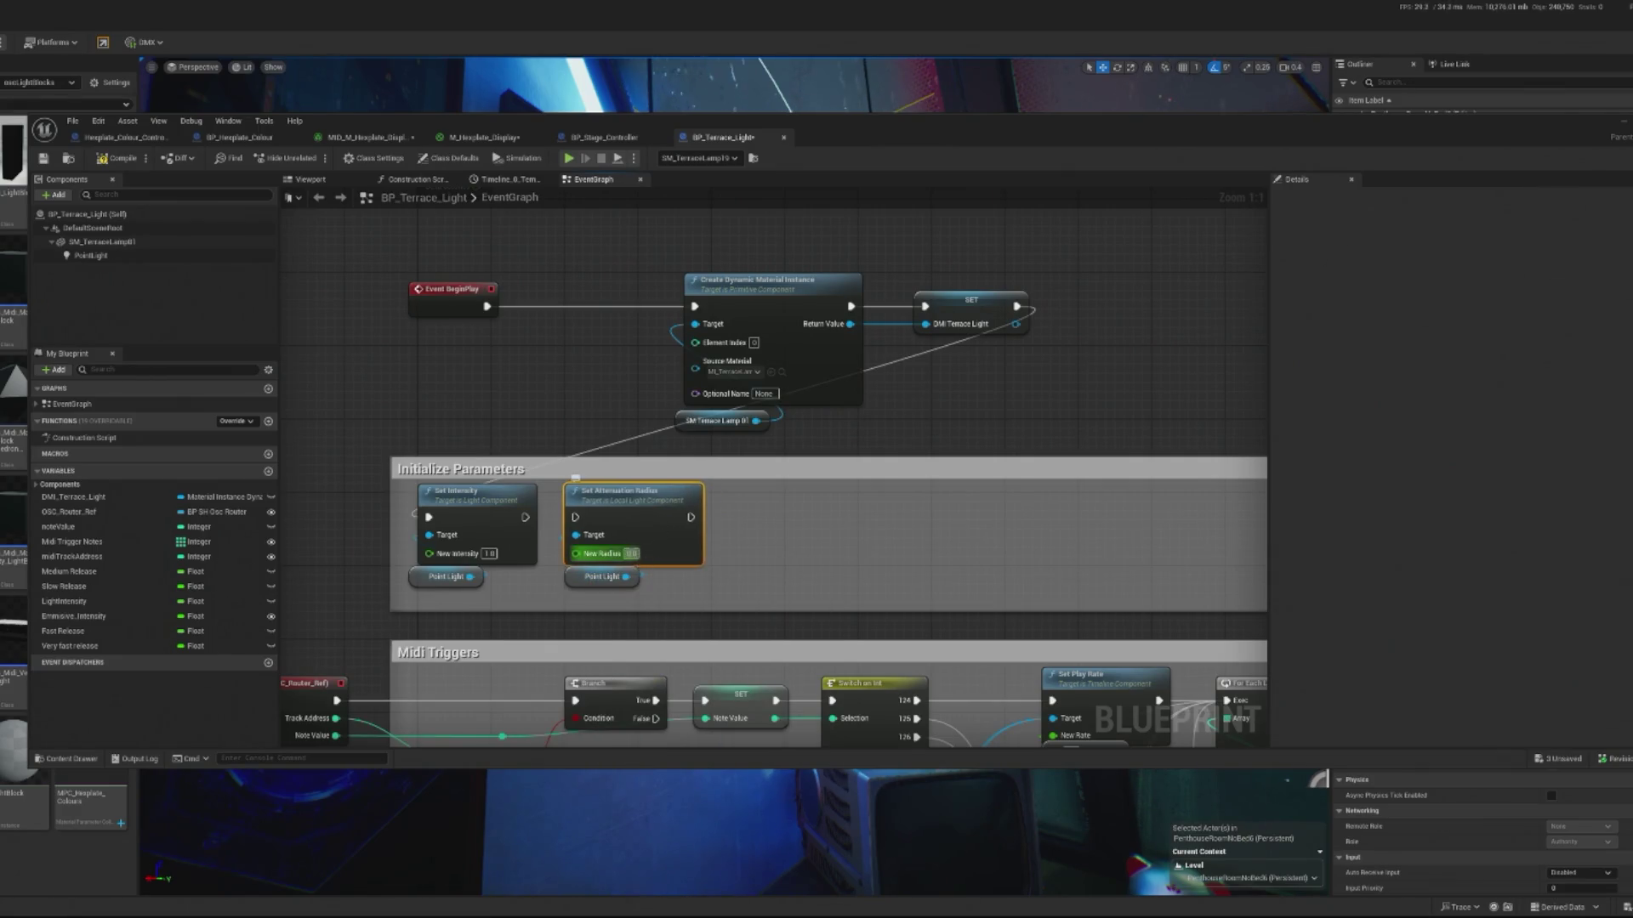
click(375, 557)
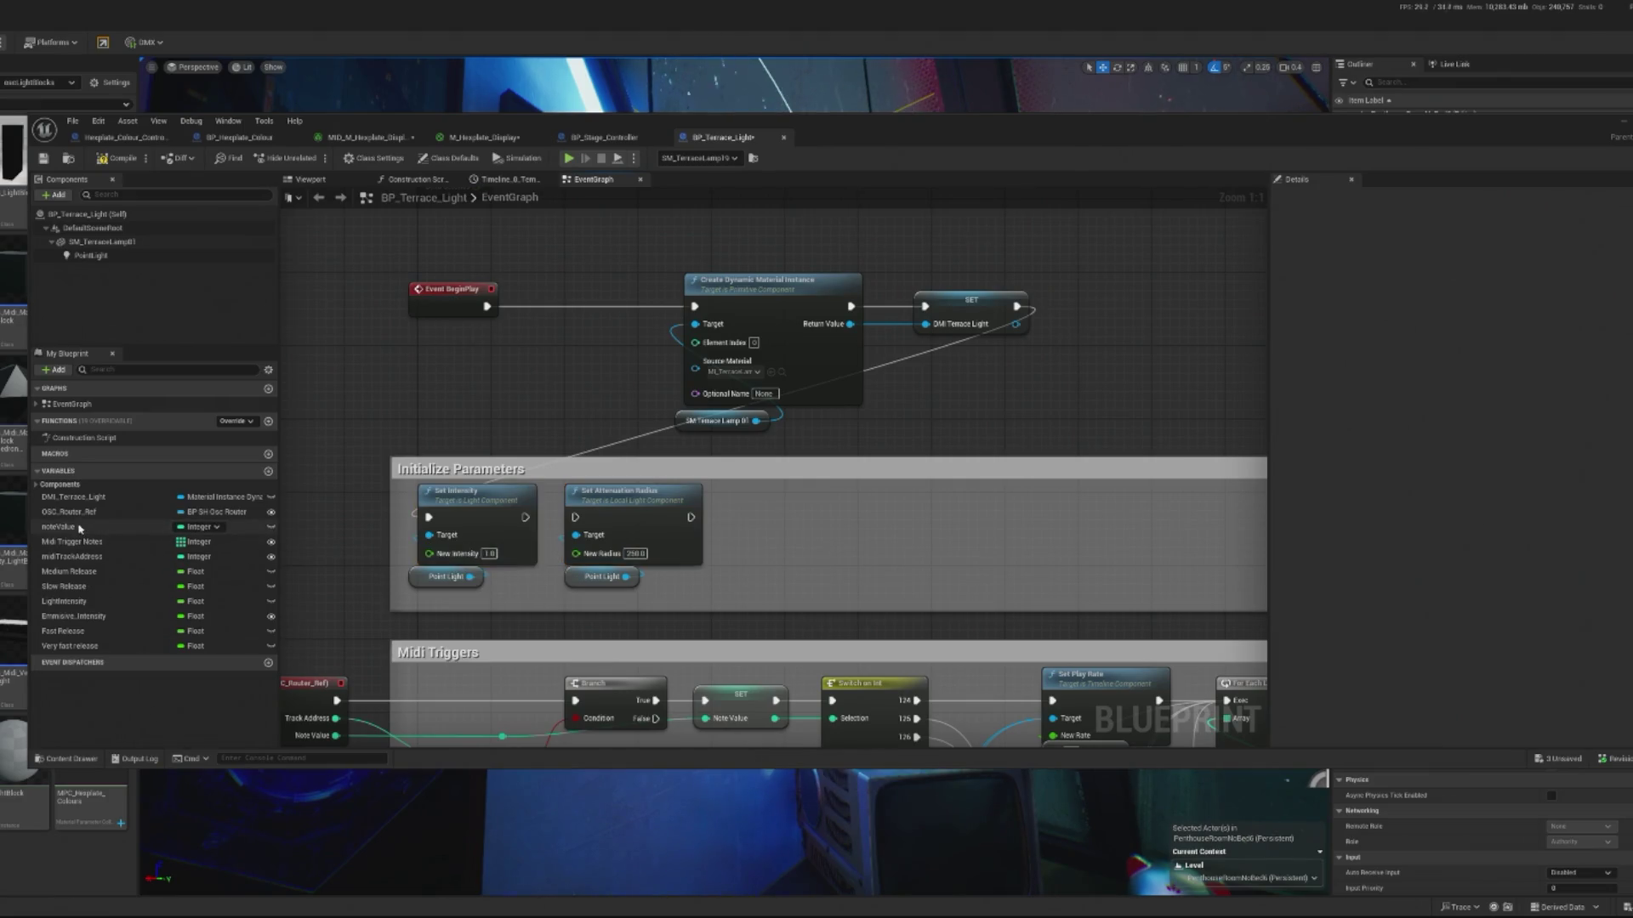
click(36, 485)
scroll(136, 574, down, 1)
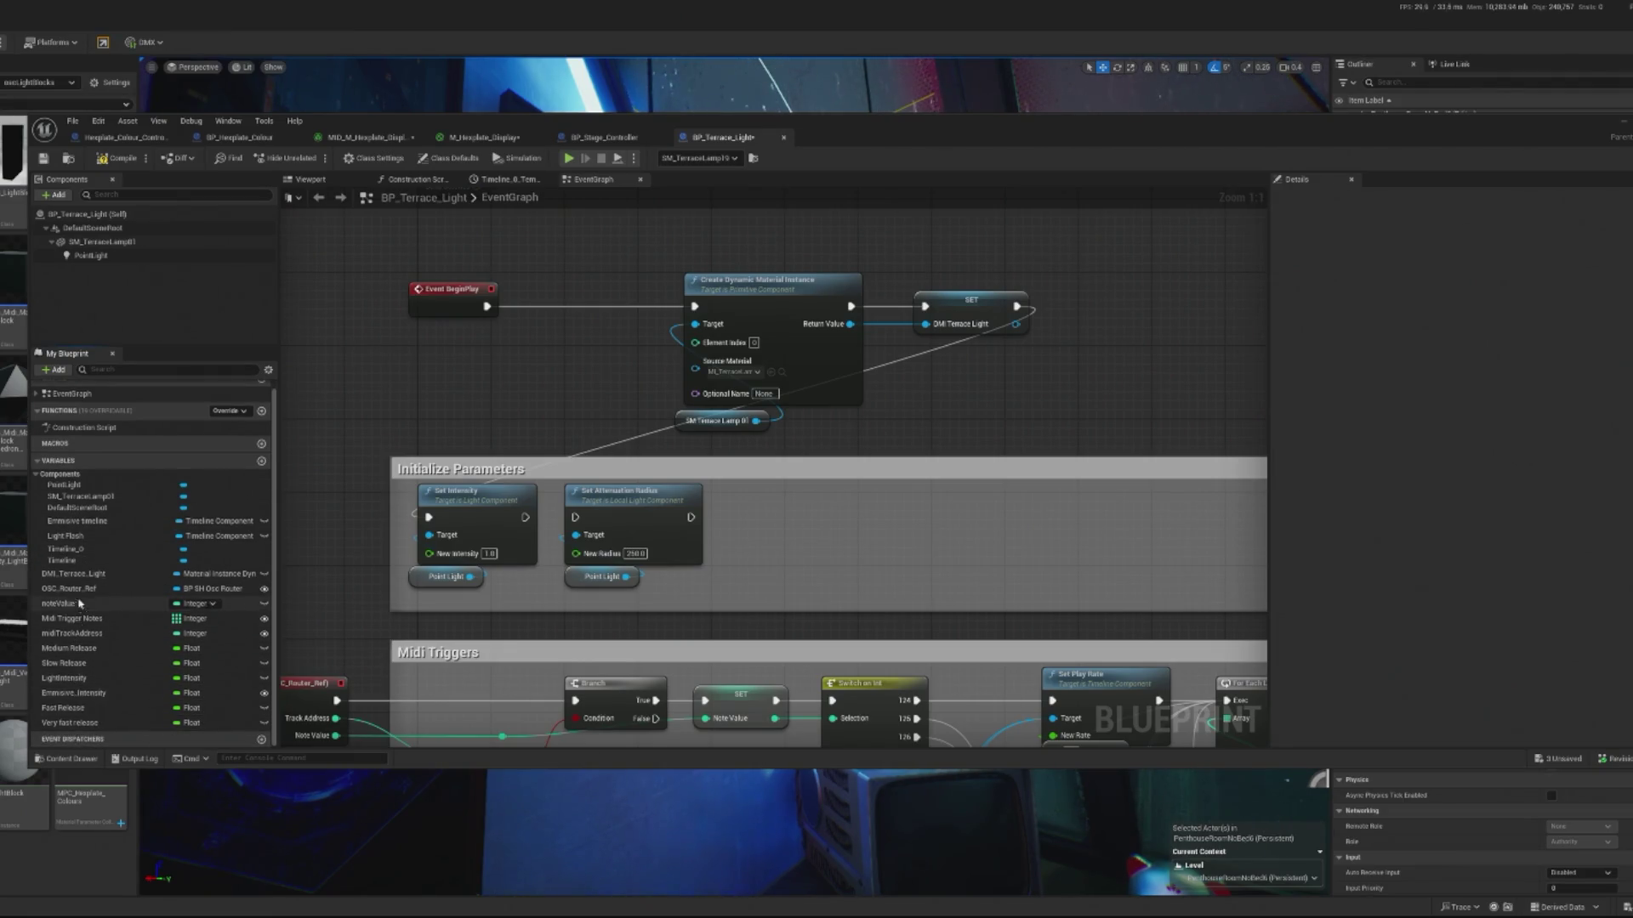
- Promote New Intensity (instance editable) and New Radius pins to variables
right_click(475, 555)
click(511, 589)
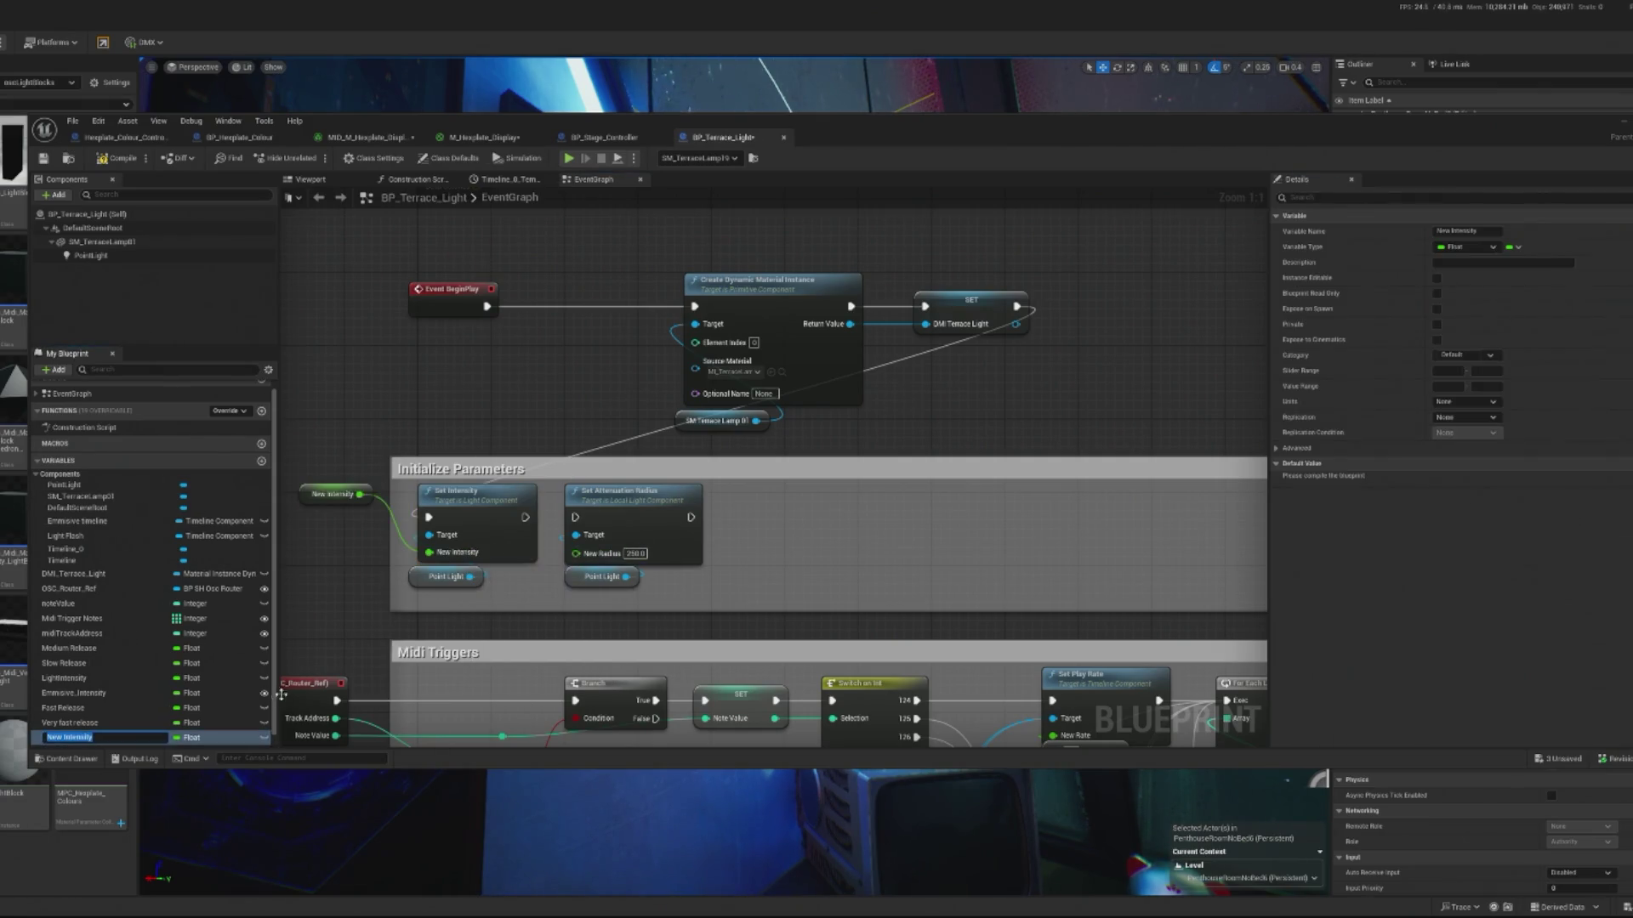
click(264, 738)
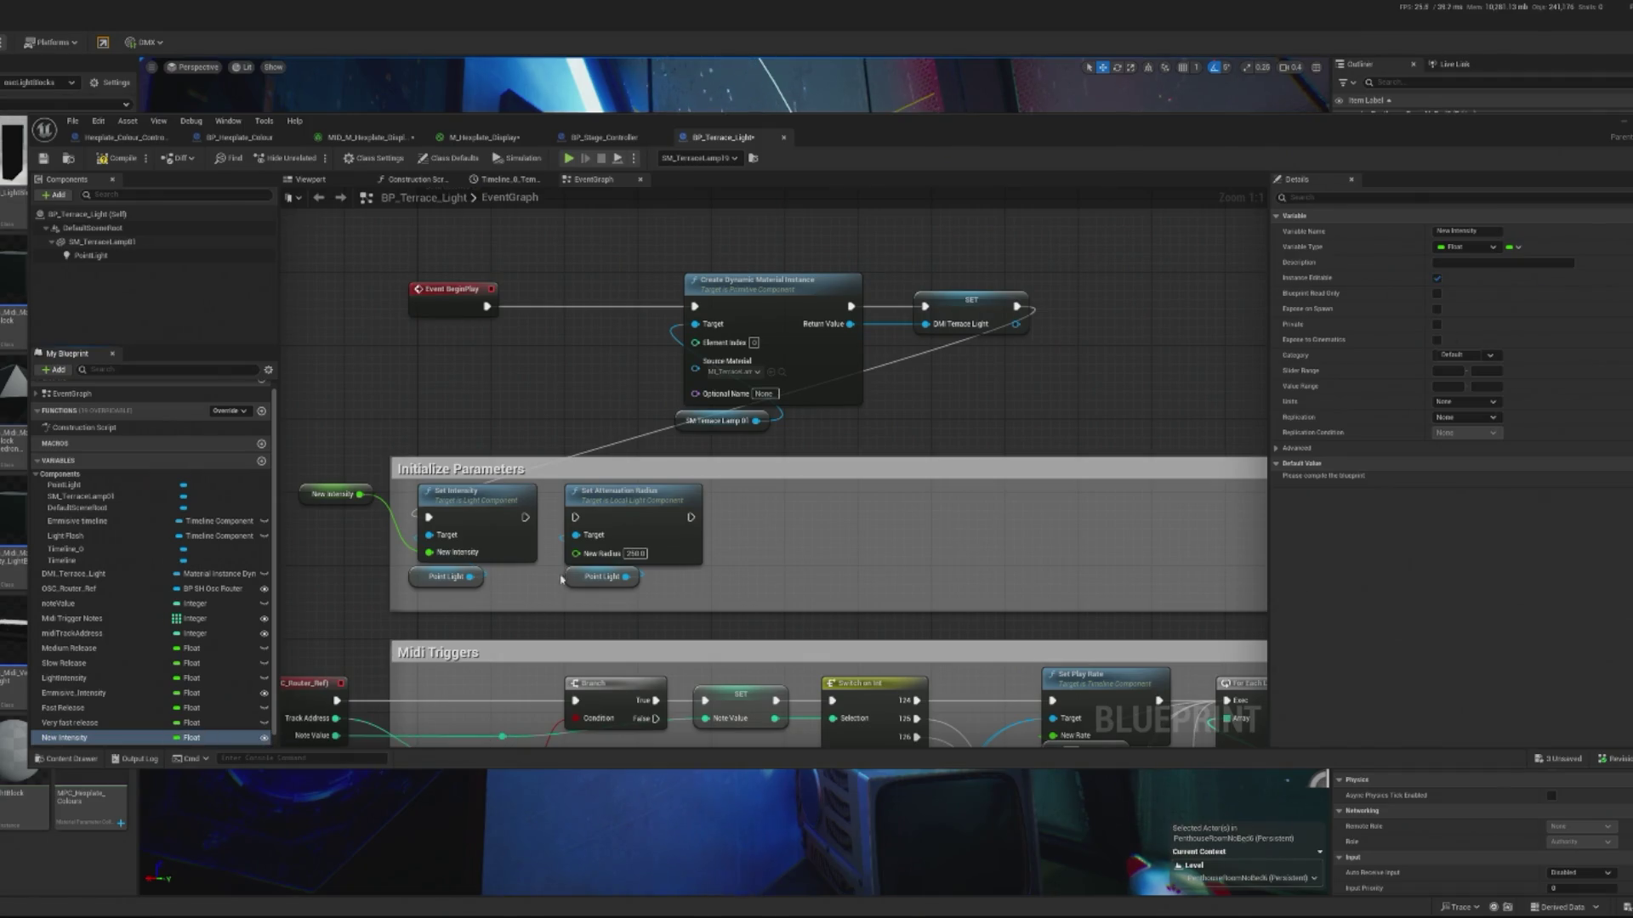
right_click(583, 561)
click(604, 592)
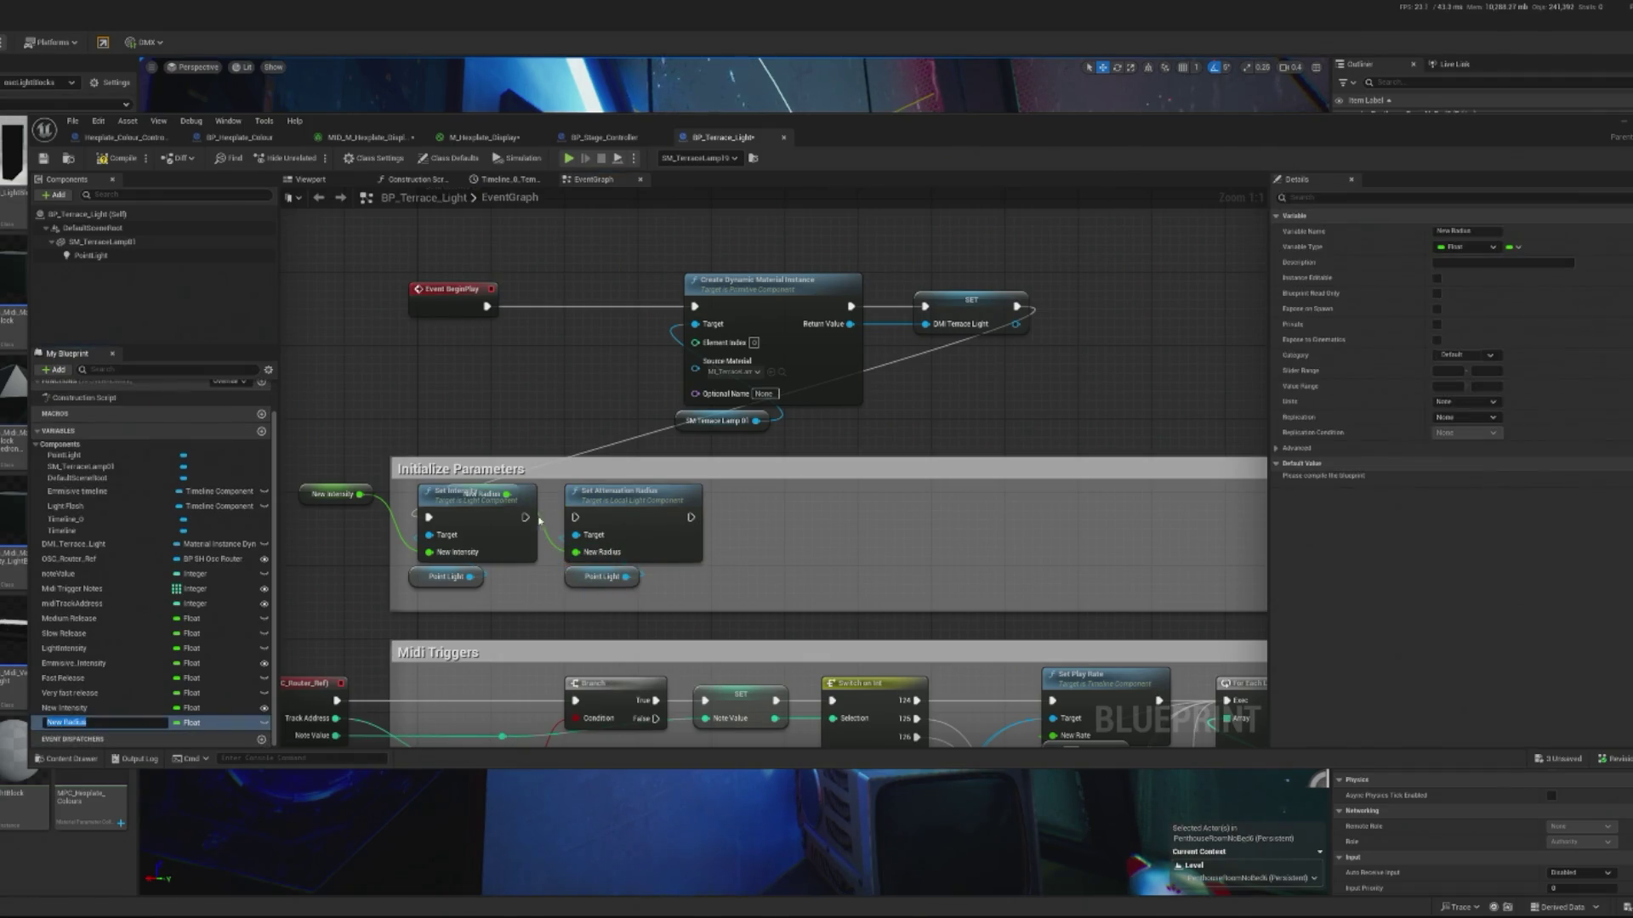
click(493, 486)
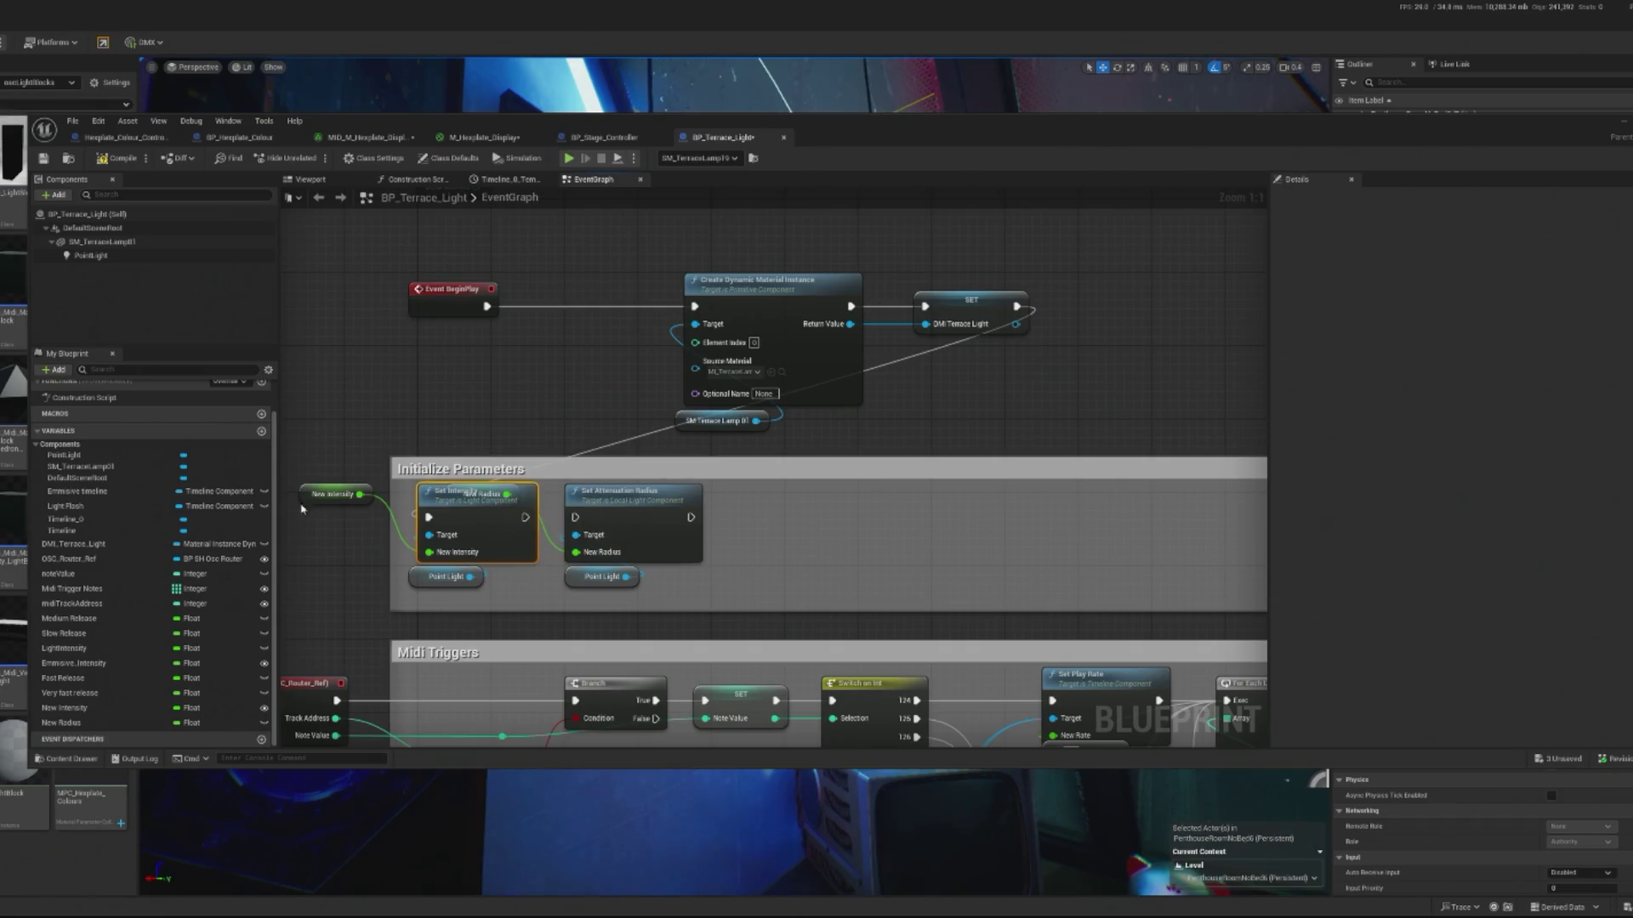
- Arrange the variable getters, chain Set Intensity into Set Attenuation Radius, and compile
drag(317, 495, 401, 605)
mouse_move(723, 600)
mouse_down()
mouse_move(553, 481)
mouse_move(734, 491)
mouse_up()
click(504, 491)
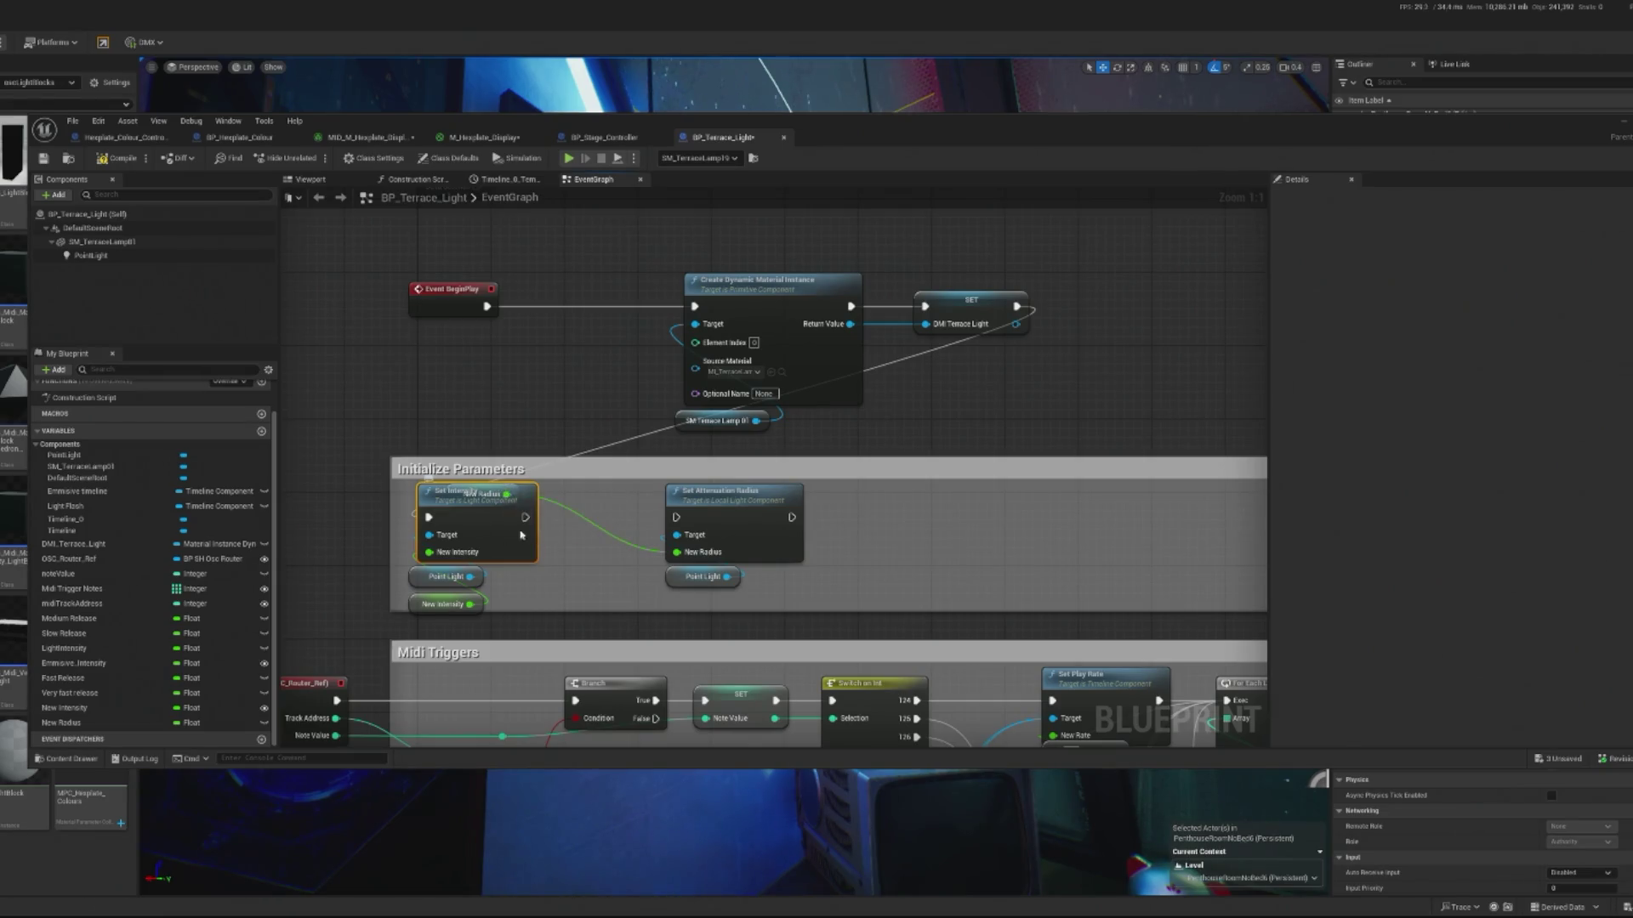
drag(505, 492, 505, 501)
mouse_move(61, 723)
mouse_down()
mouse_move(652, 576)
mouse_move(703, 597)
mouse_up()
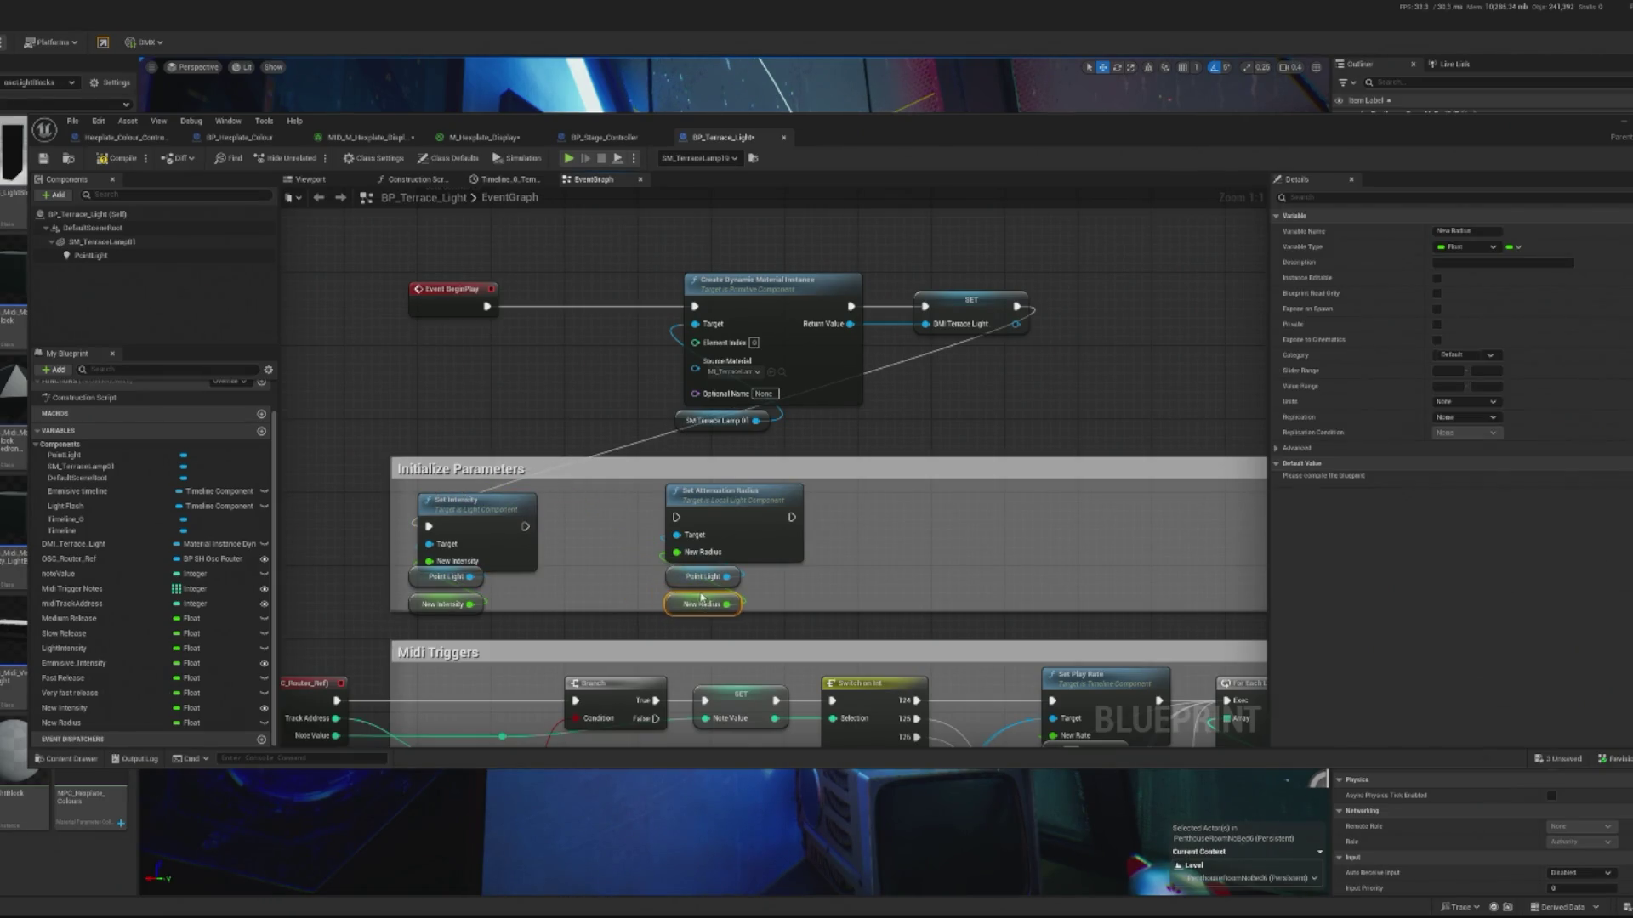
mouse_move(473, 503)
mouse_down()
mouse_move(653, 533)
mouse_move(678, 517)
mouse_up()
click(703, 595)
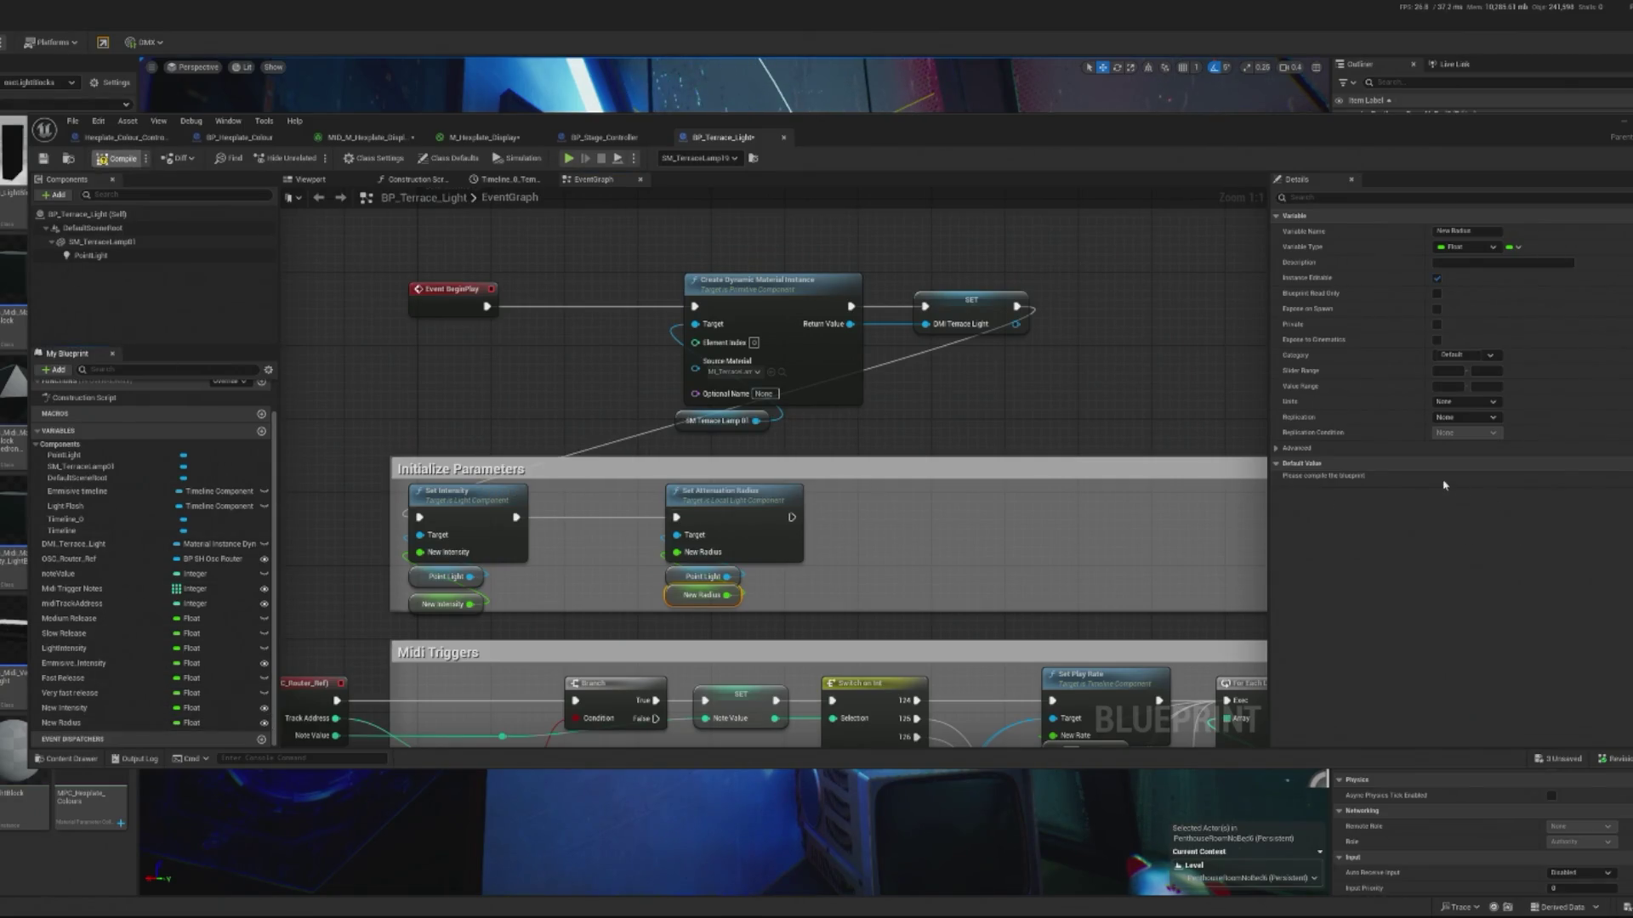
key(F7)
- Add a Set Light Color node for the Point Light beside the radius step
mouse_move(654, 617)
mouse_down()
mouse_move(765, 513)
mouse_move(677, 509)
mouse_move(768, 510)
mouse_up()
text(set colour)
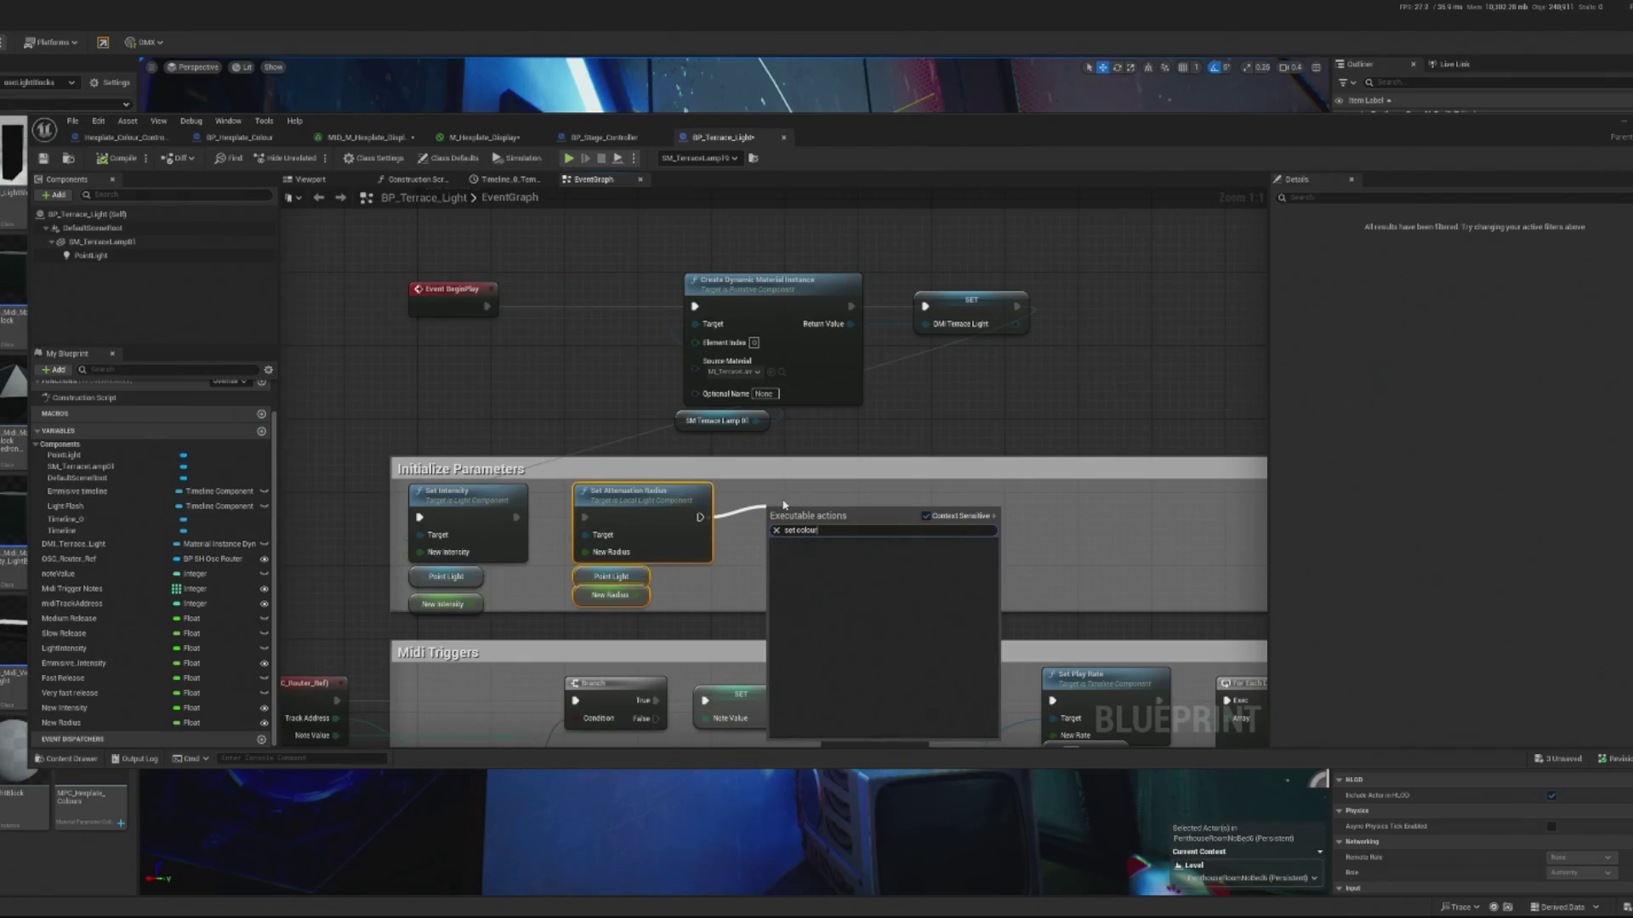
key(BackSpace)
key(BackSpace)
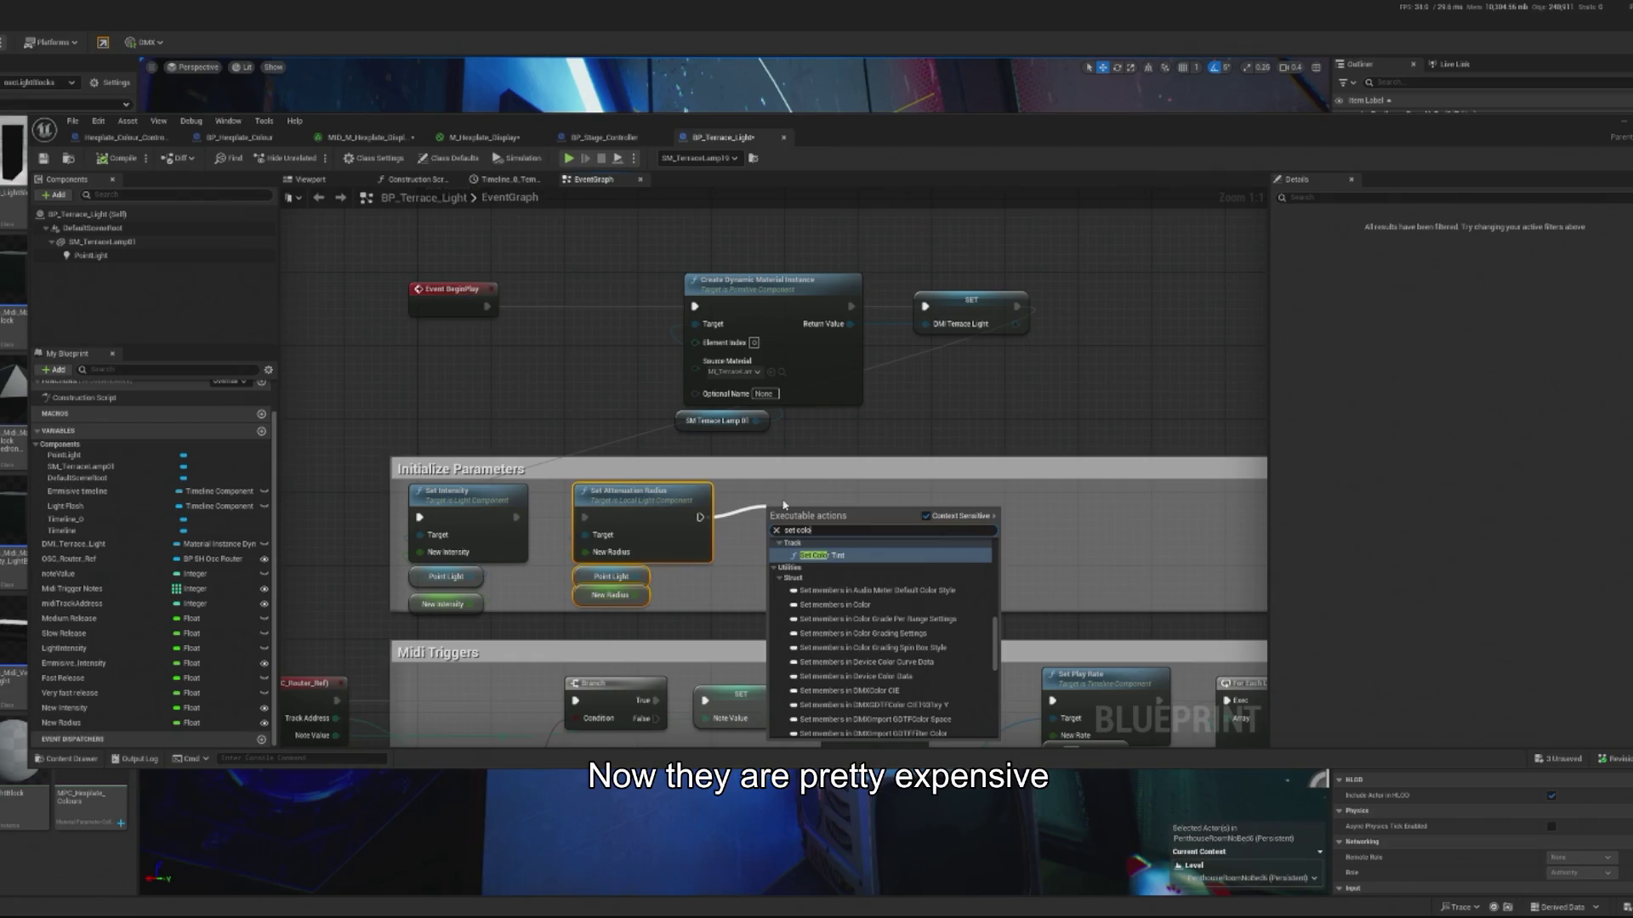
key(BackSpace)
key(BackSpace)
key(BackSpace)
text(l)
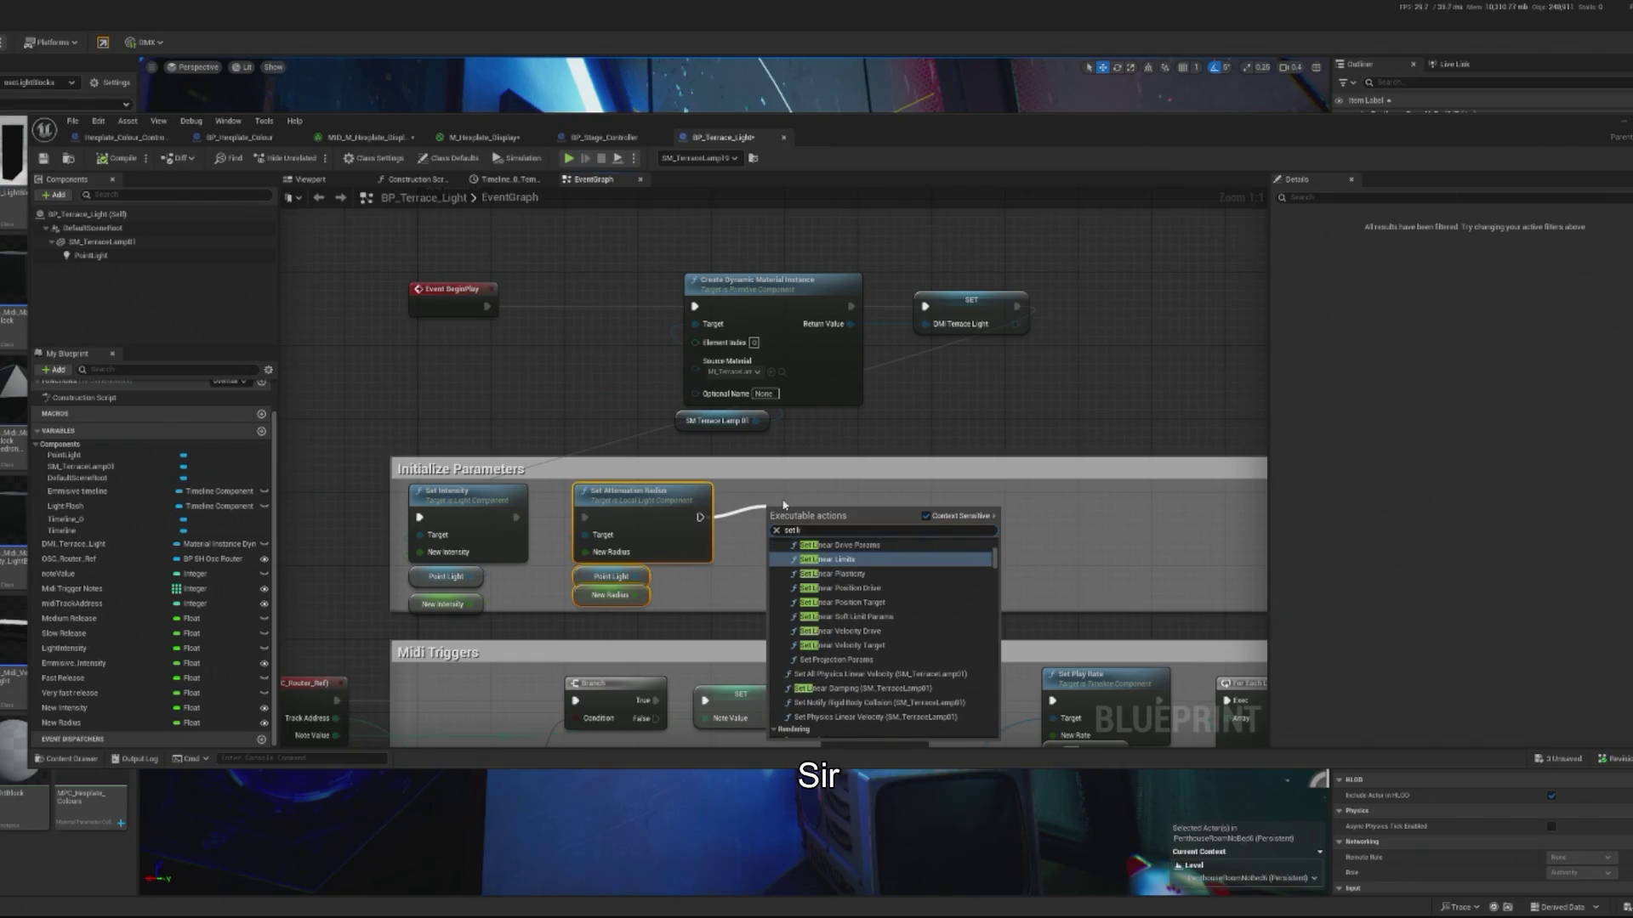
click(665, 527)
drag(634, 576, 799, 520)
text(light)
key(BackSpace)
key(BackSpace)
key(BackSpace)
text(set)
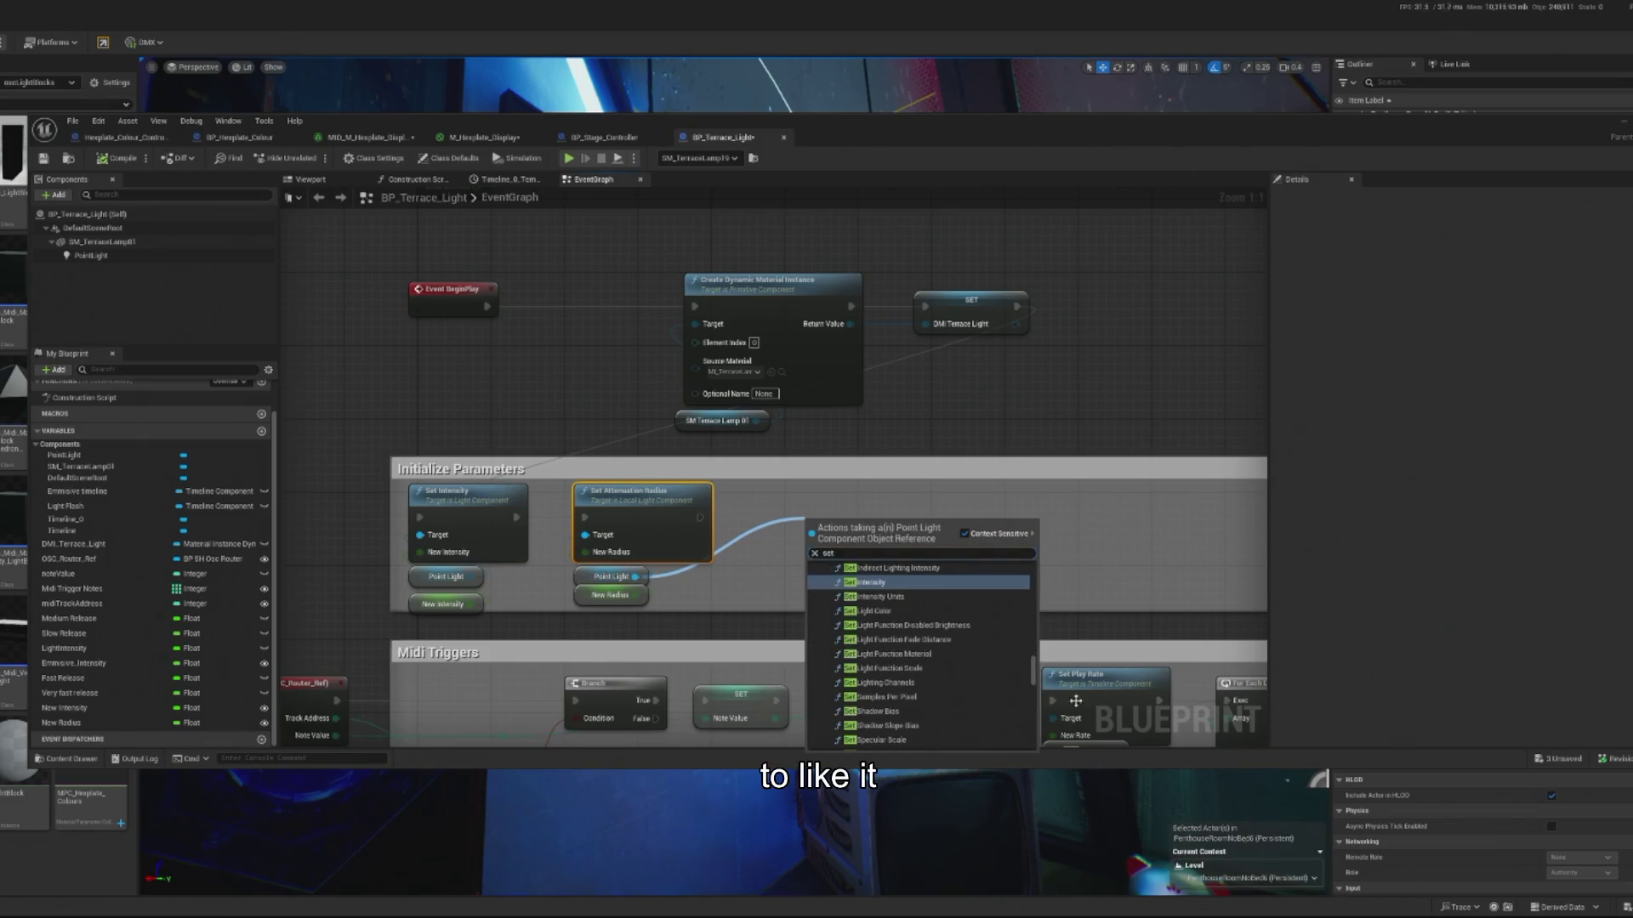
click(912, 613)
mouse_move(867, 524)
mouse_down()
mouse_move(829, 500)
mouse_move(860, 505)
mouse_move(810, 505)
mouse_move(882, 509)
mouse_move(984, 475)
mouse_up()
- Start a 'get vector' action search from the On Midi Note event
click(381, 610)
drag(416, 620, 446, 601)
text(get vector)
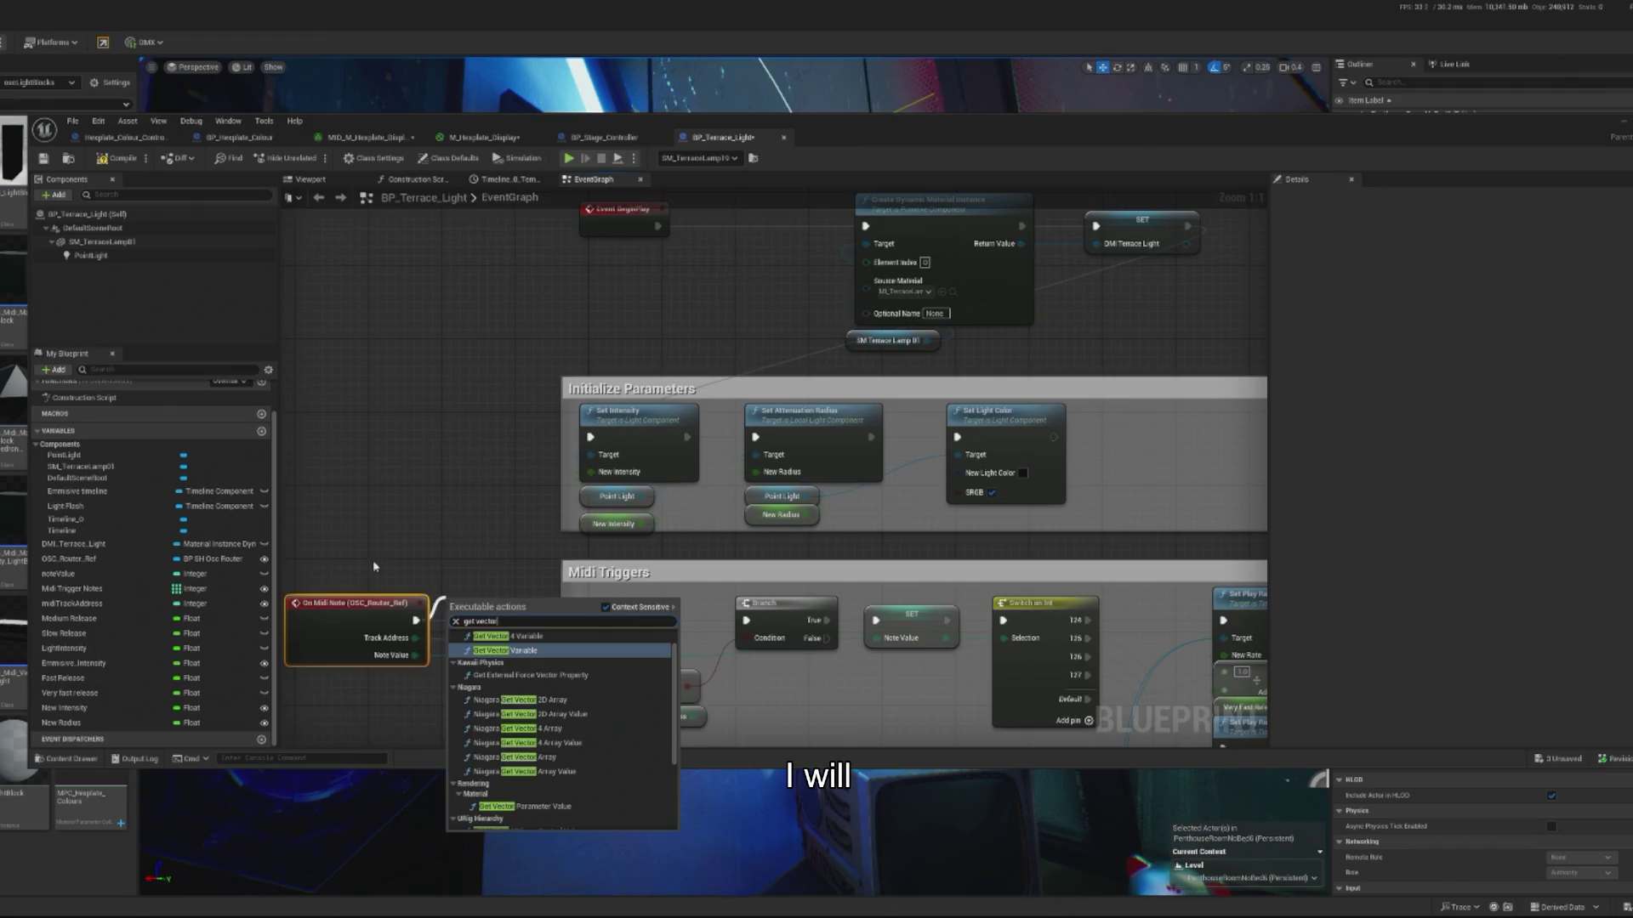
- Dismiss the search and shift Set Light Color right in Initialize Parameters
click(374, 567)
scroll(374, 567, down, 4)
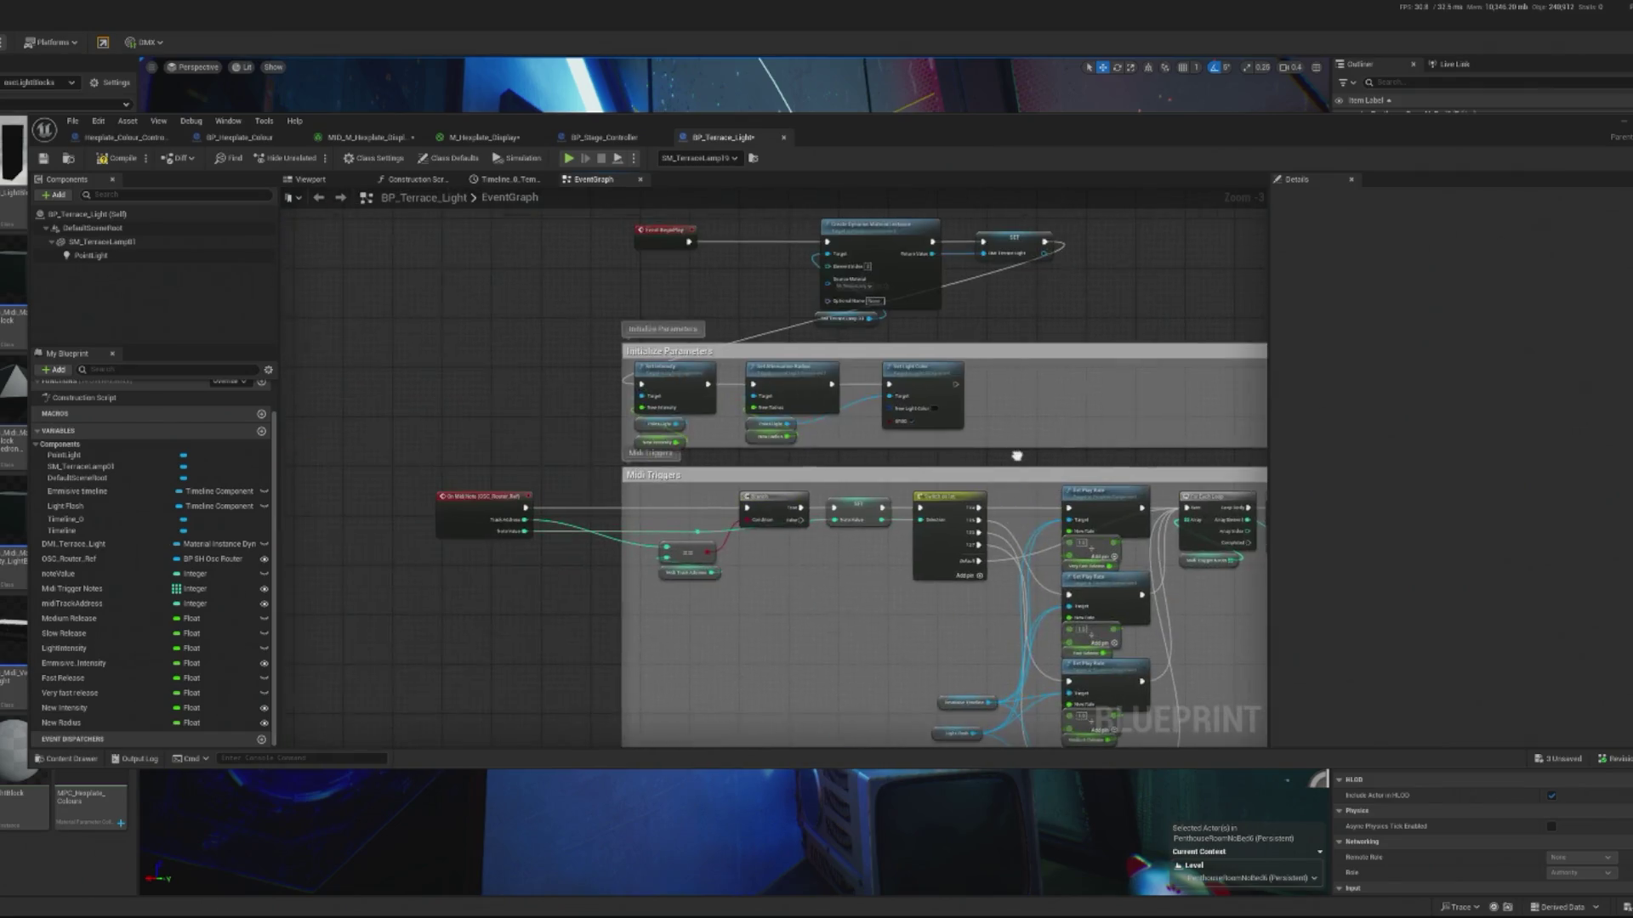
scroll(545, 498, up, 3)
drag(543, 491, 407, 525)
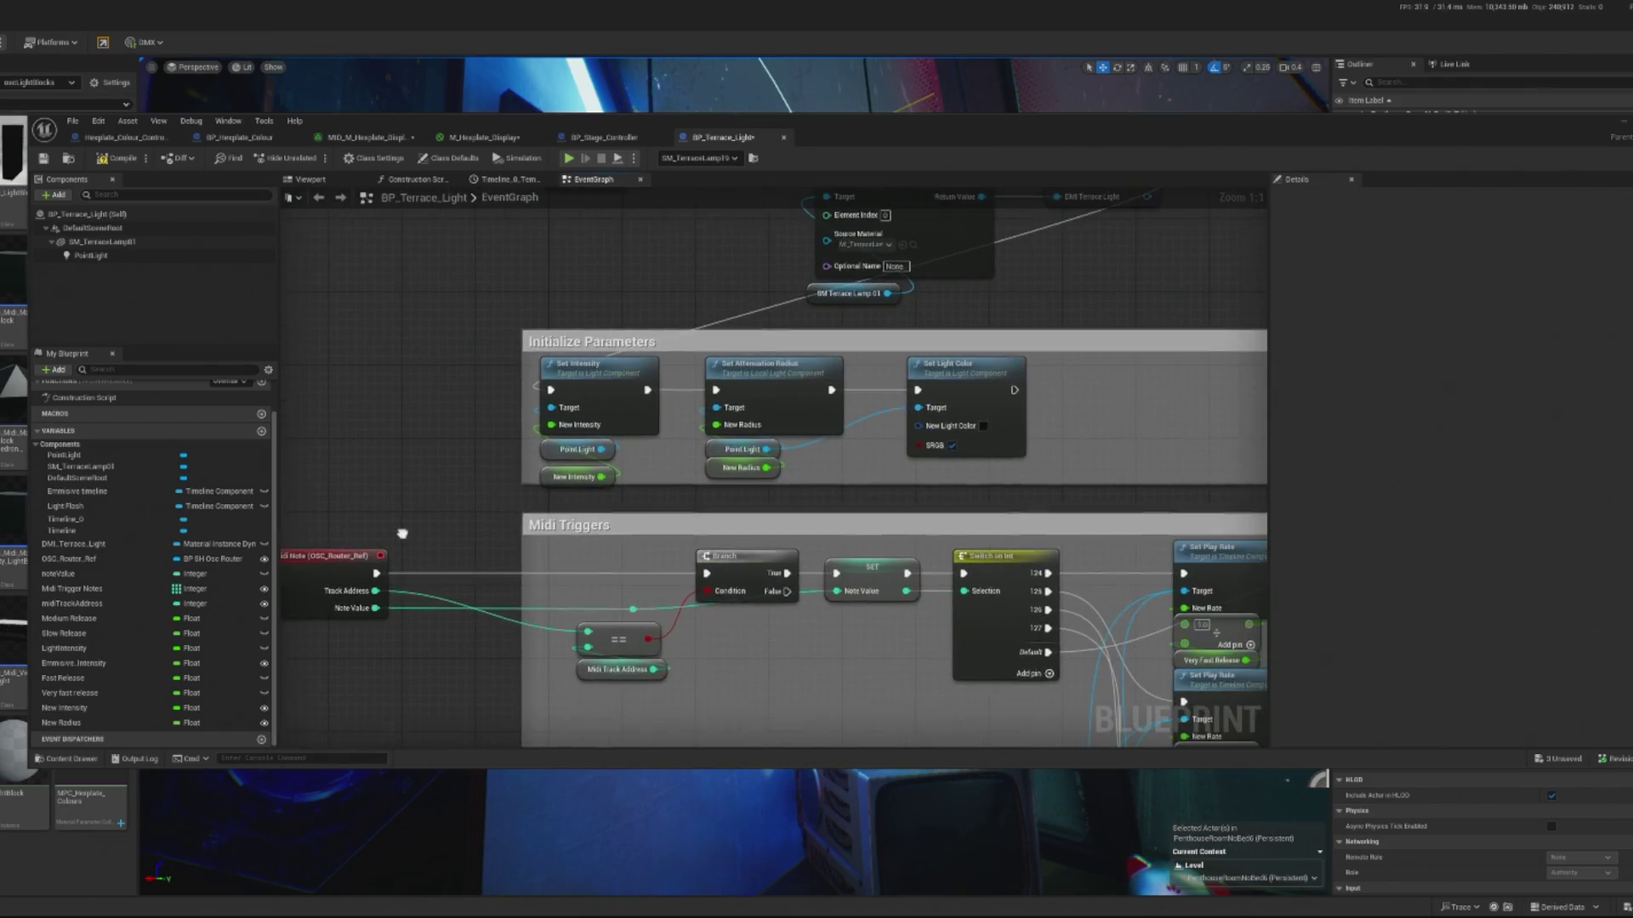
click(362, 551)
drag(650, 518, 506, 534)
scroll(506, 534, down, 2)
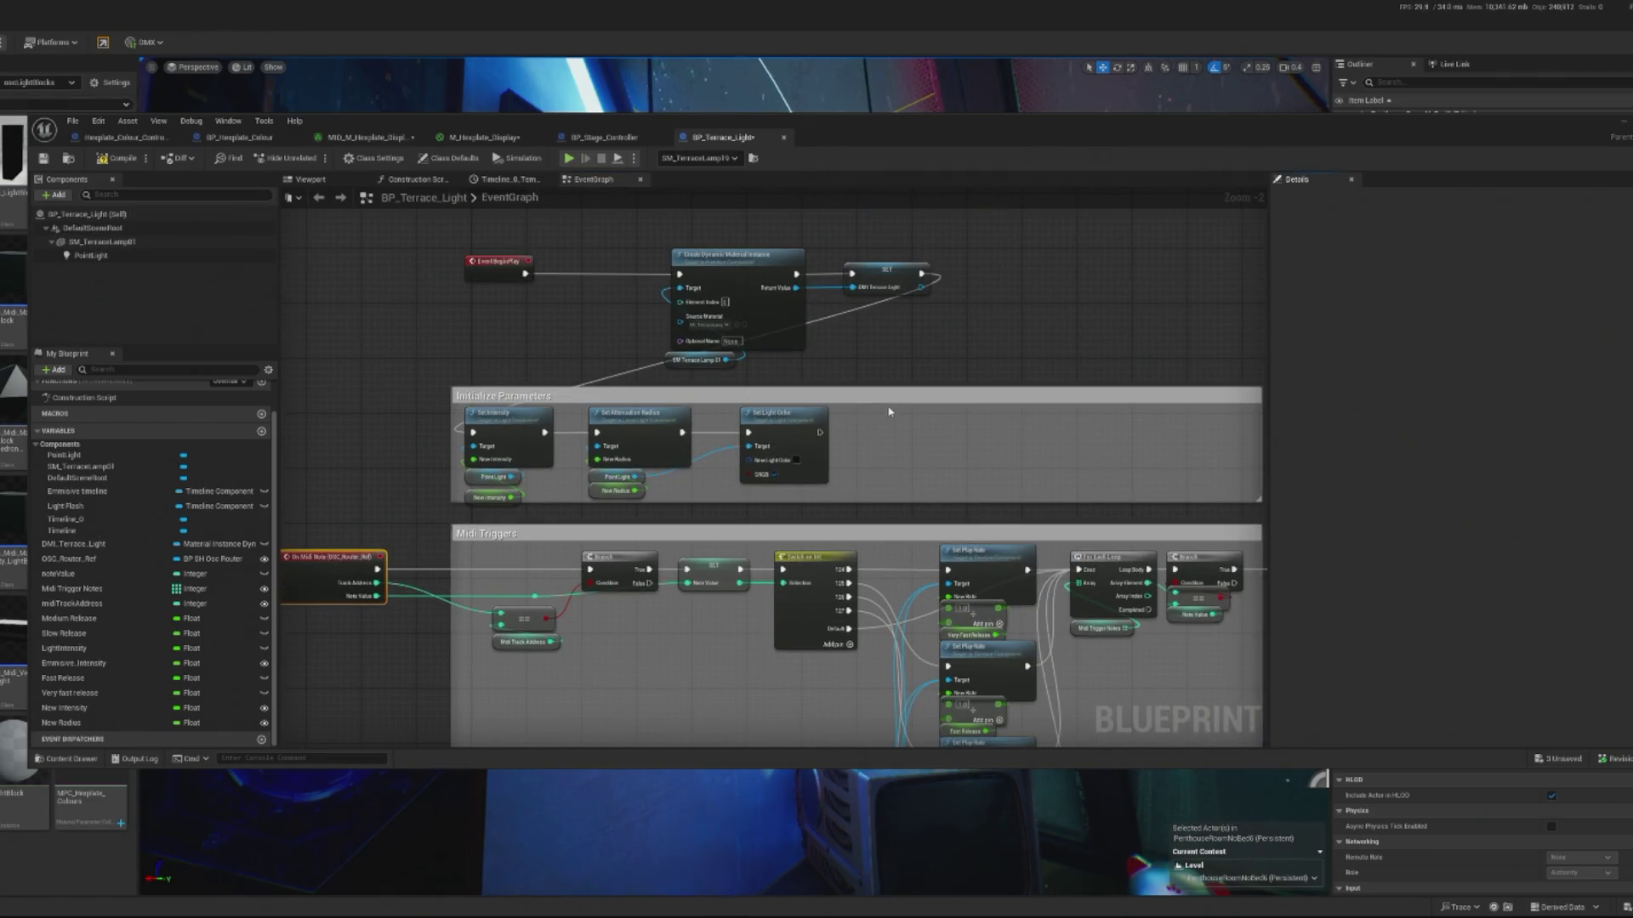
click(787, 442)
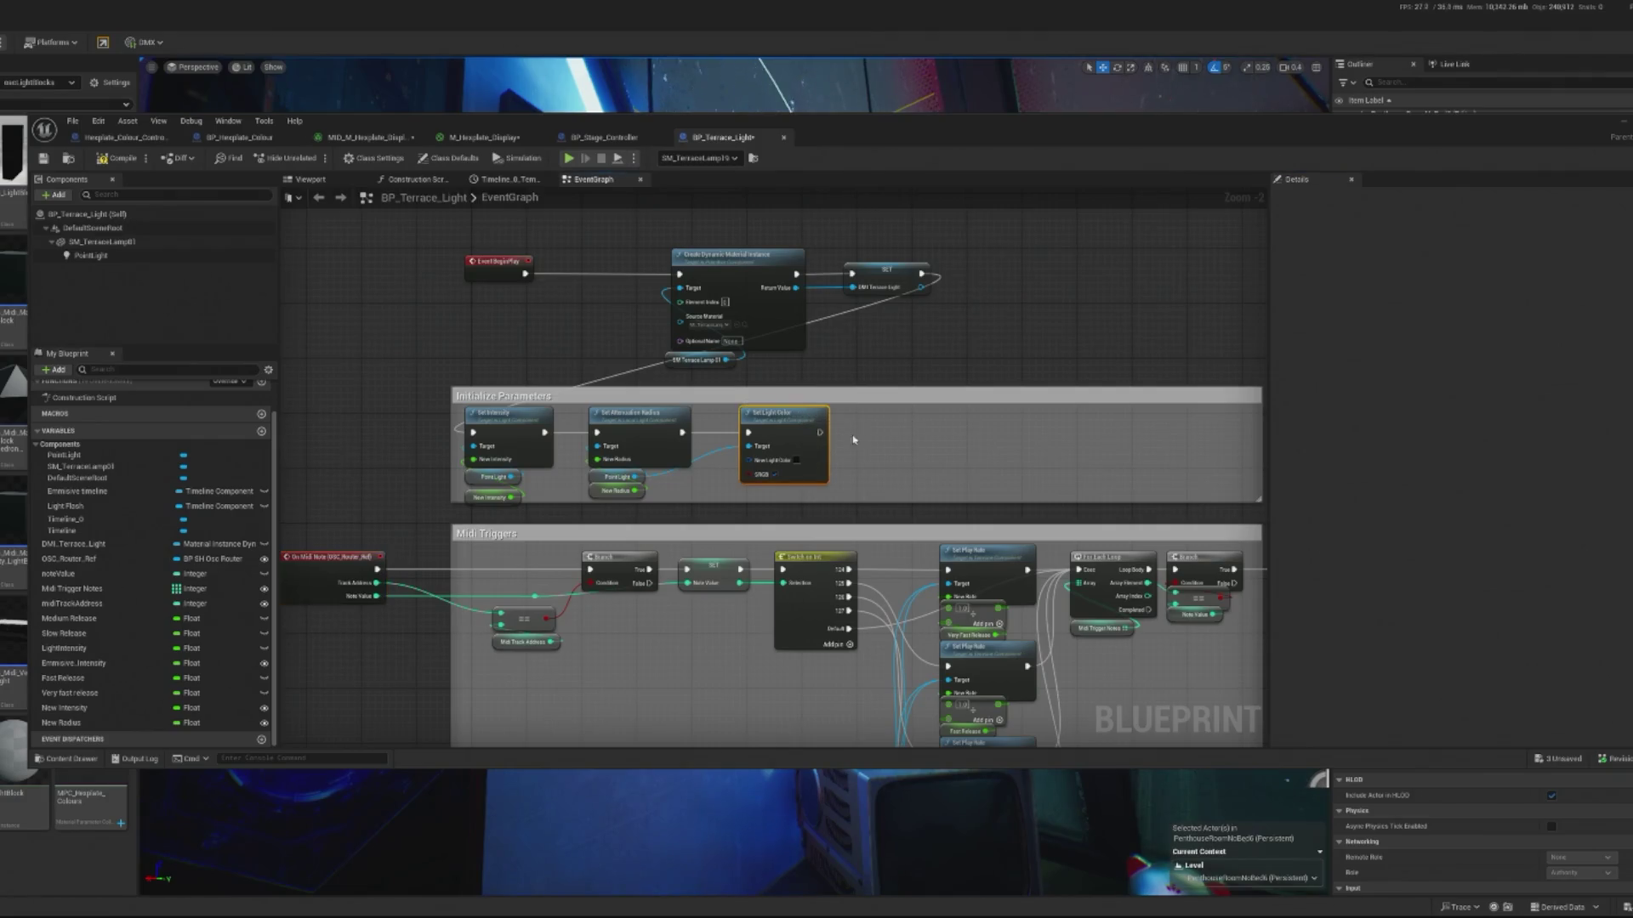
scroll(776, 442, up, 2)
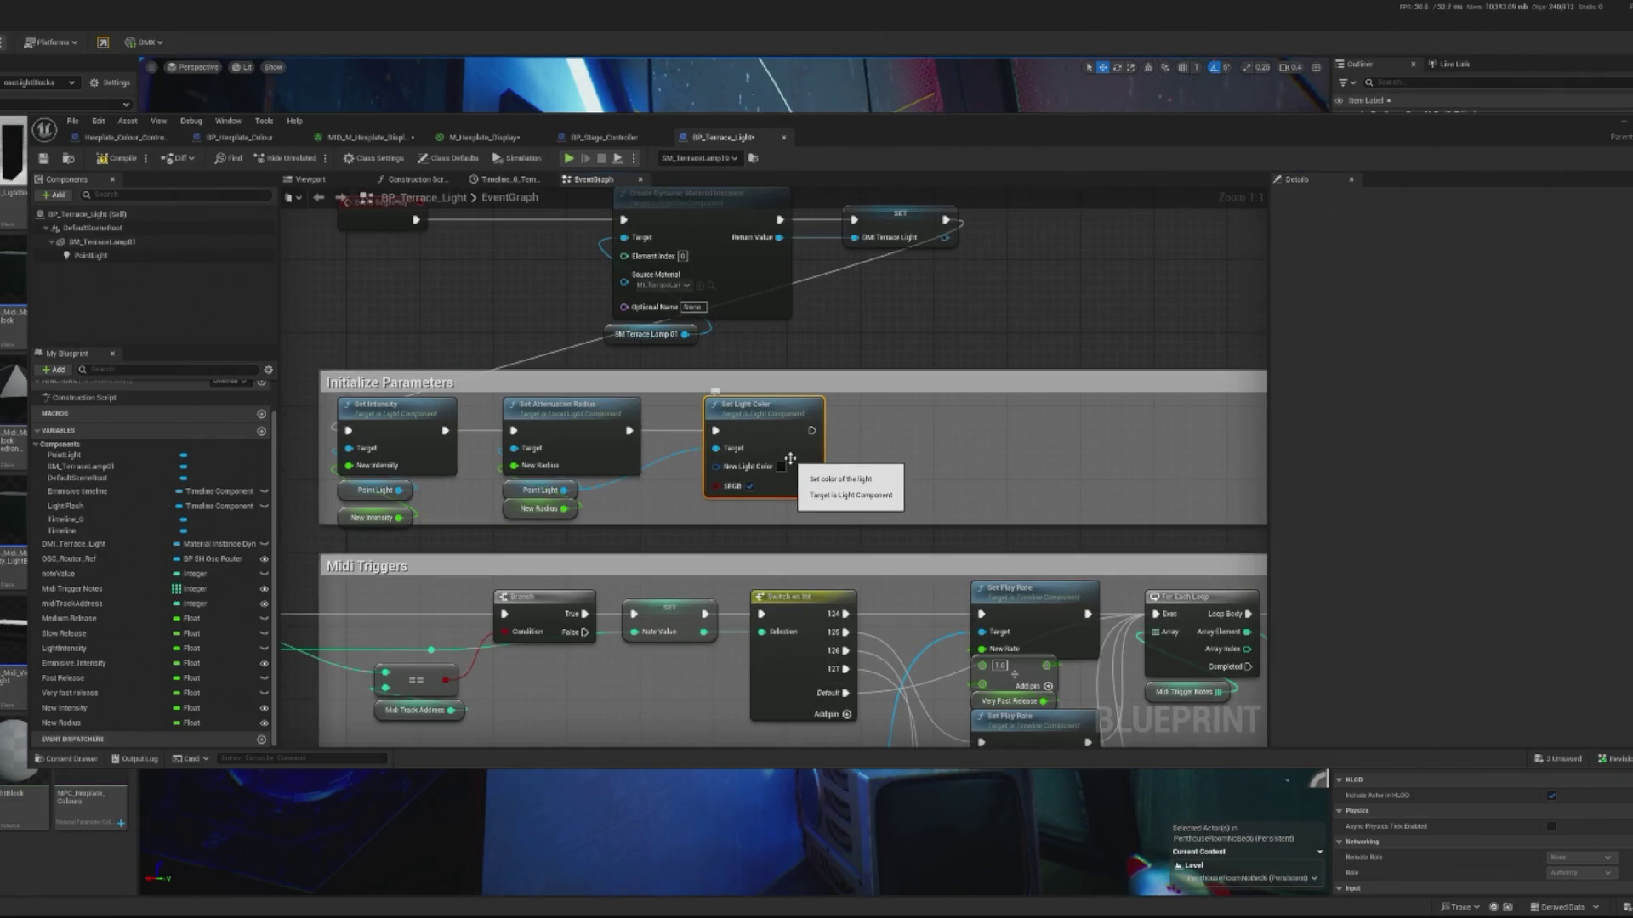
drag(744, 425, 830, 429)
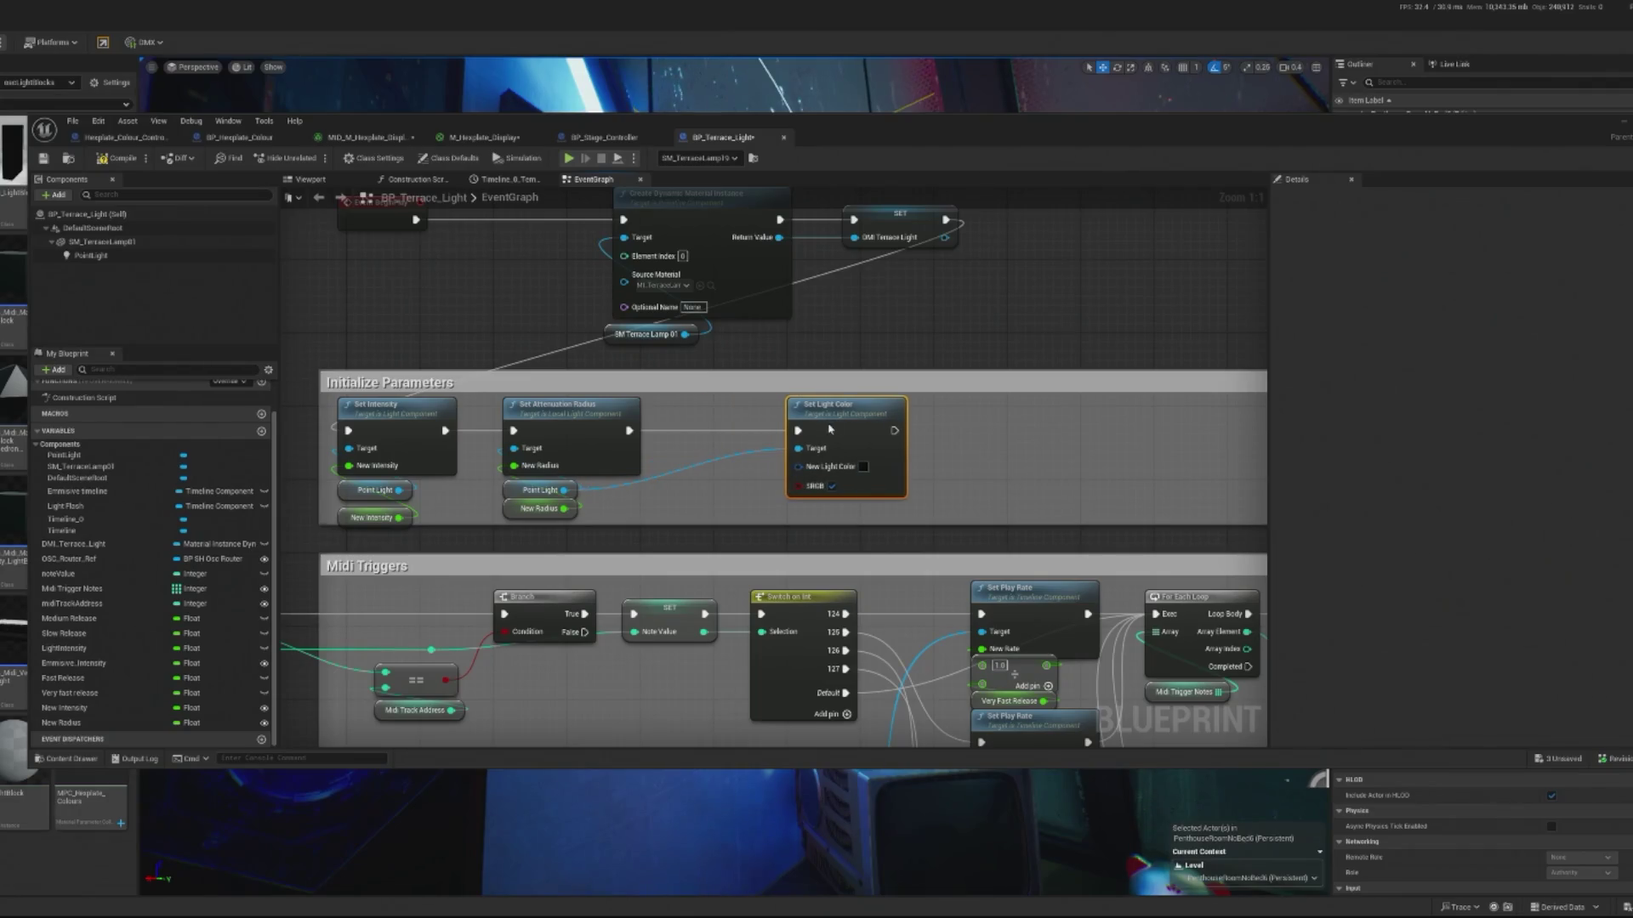
- Add a Get Vector Parameter Value node using the concert parameter collection
right_click(680, 446)
text(get vec)
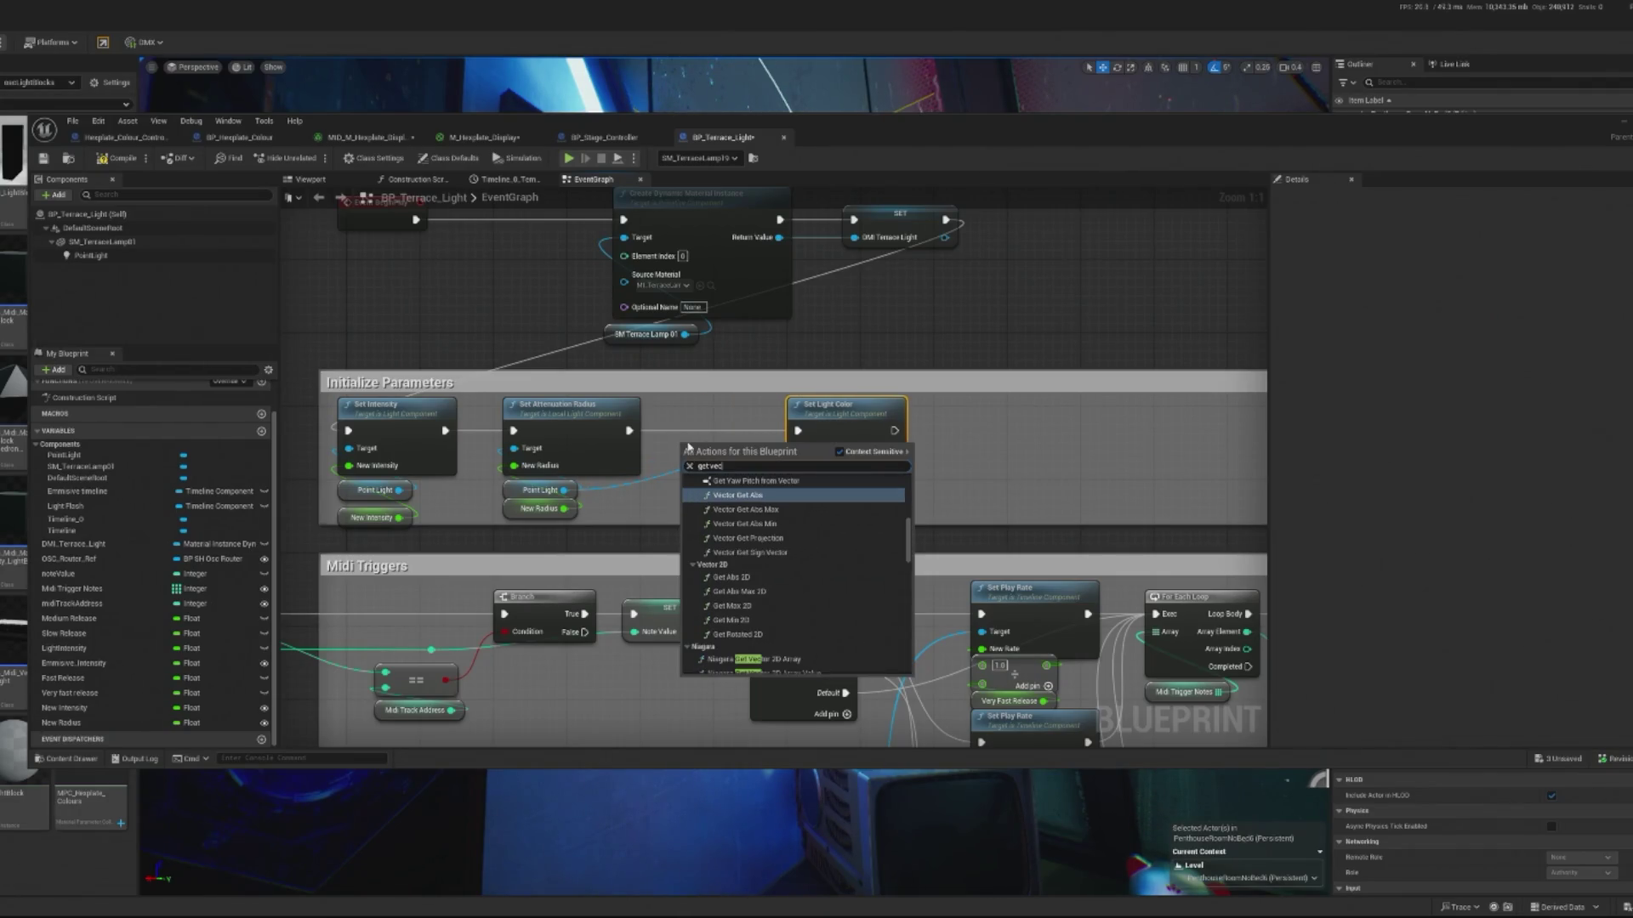
text(tor pa)
click(750, 516)
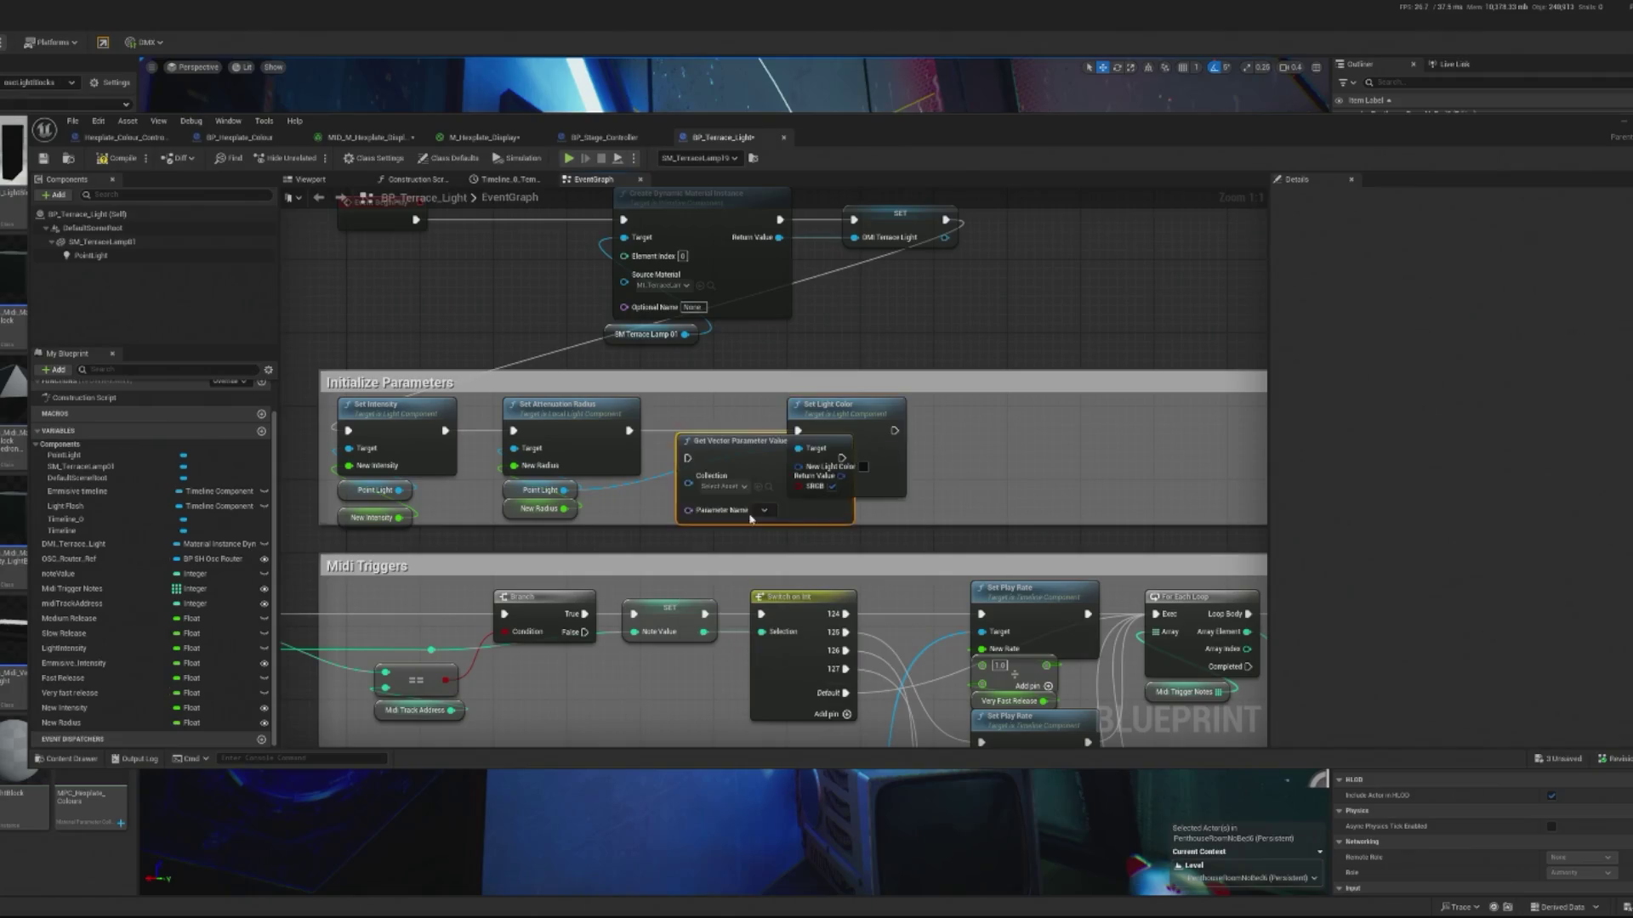
drag(854, 420, 1010, 421)
click(723, 486)
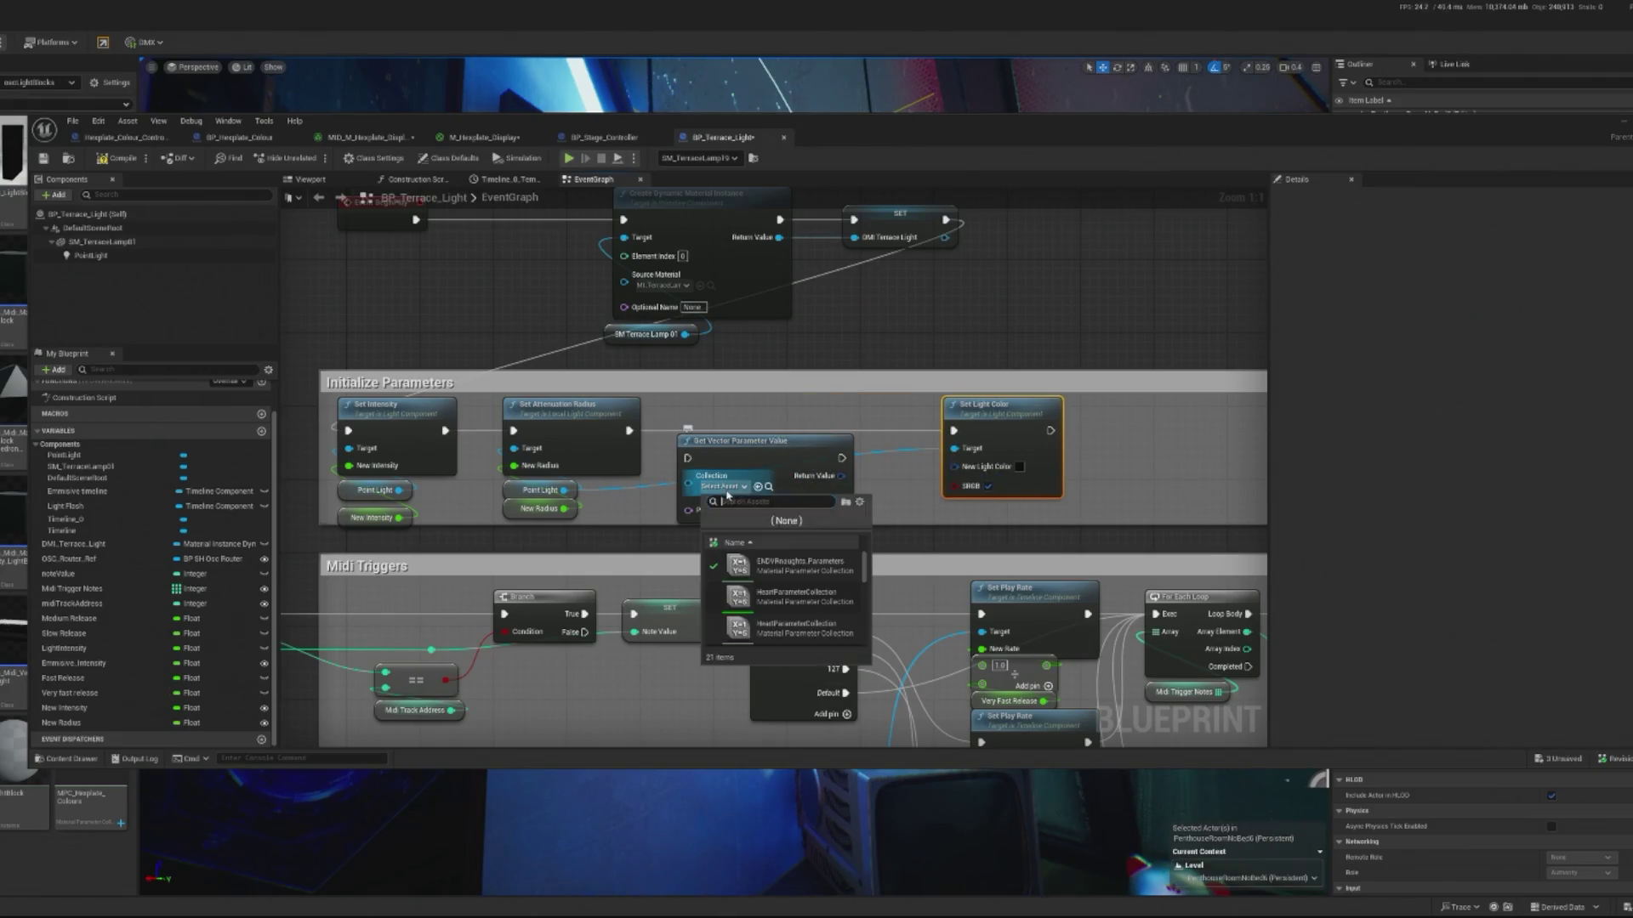
text(am)
text(v)
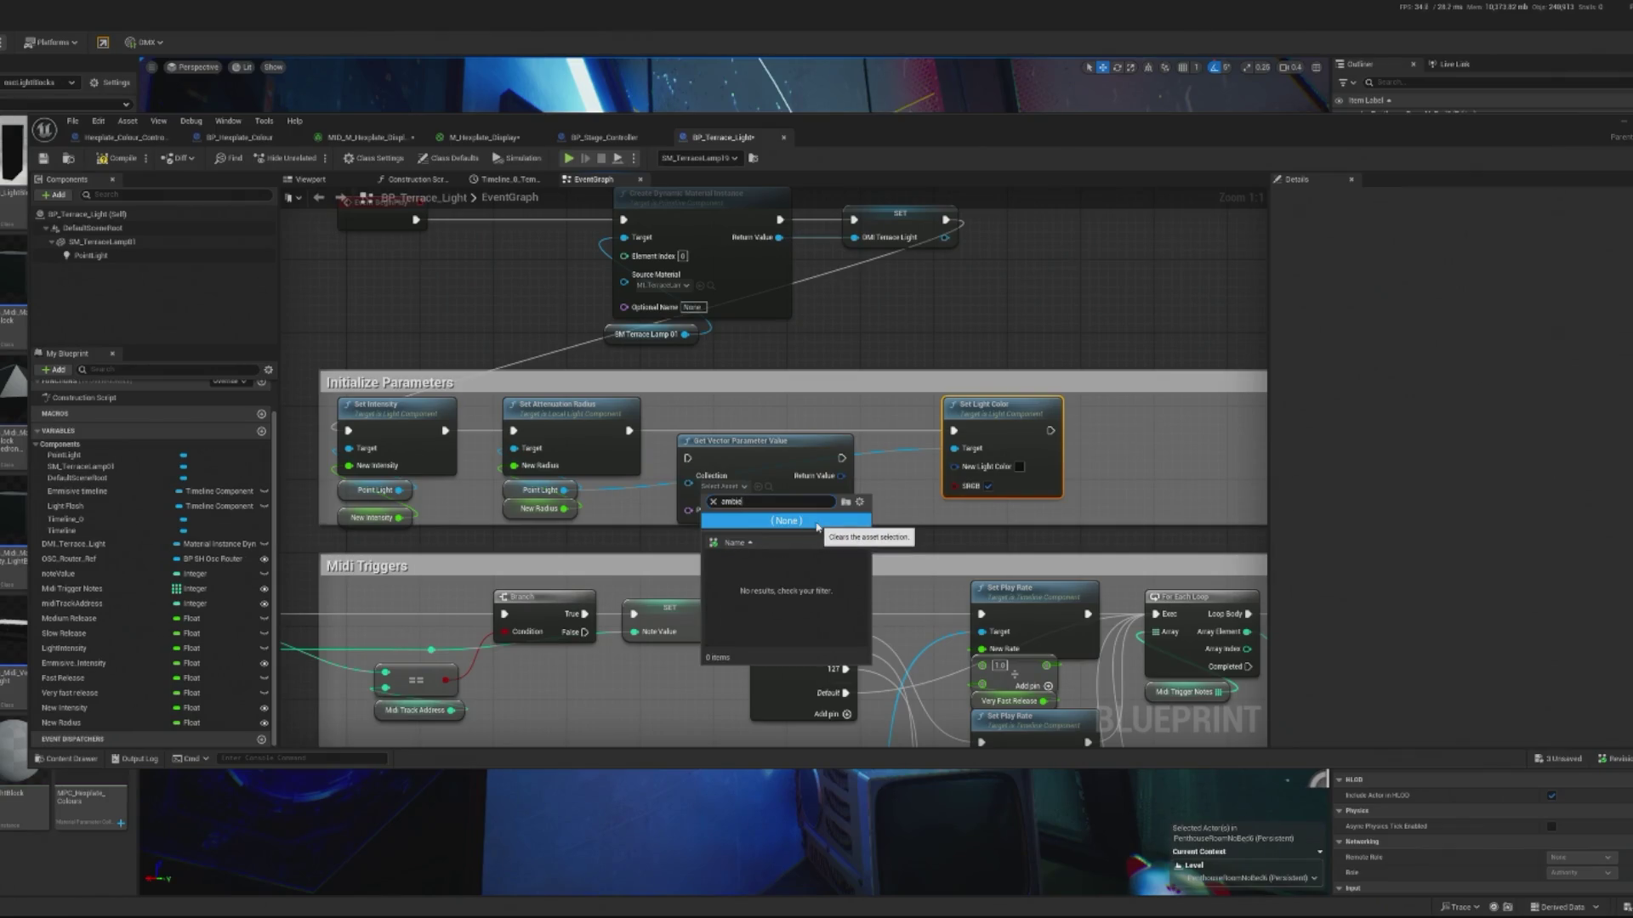
key(BackSpace)
key(BackSpace)
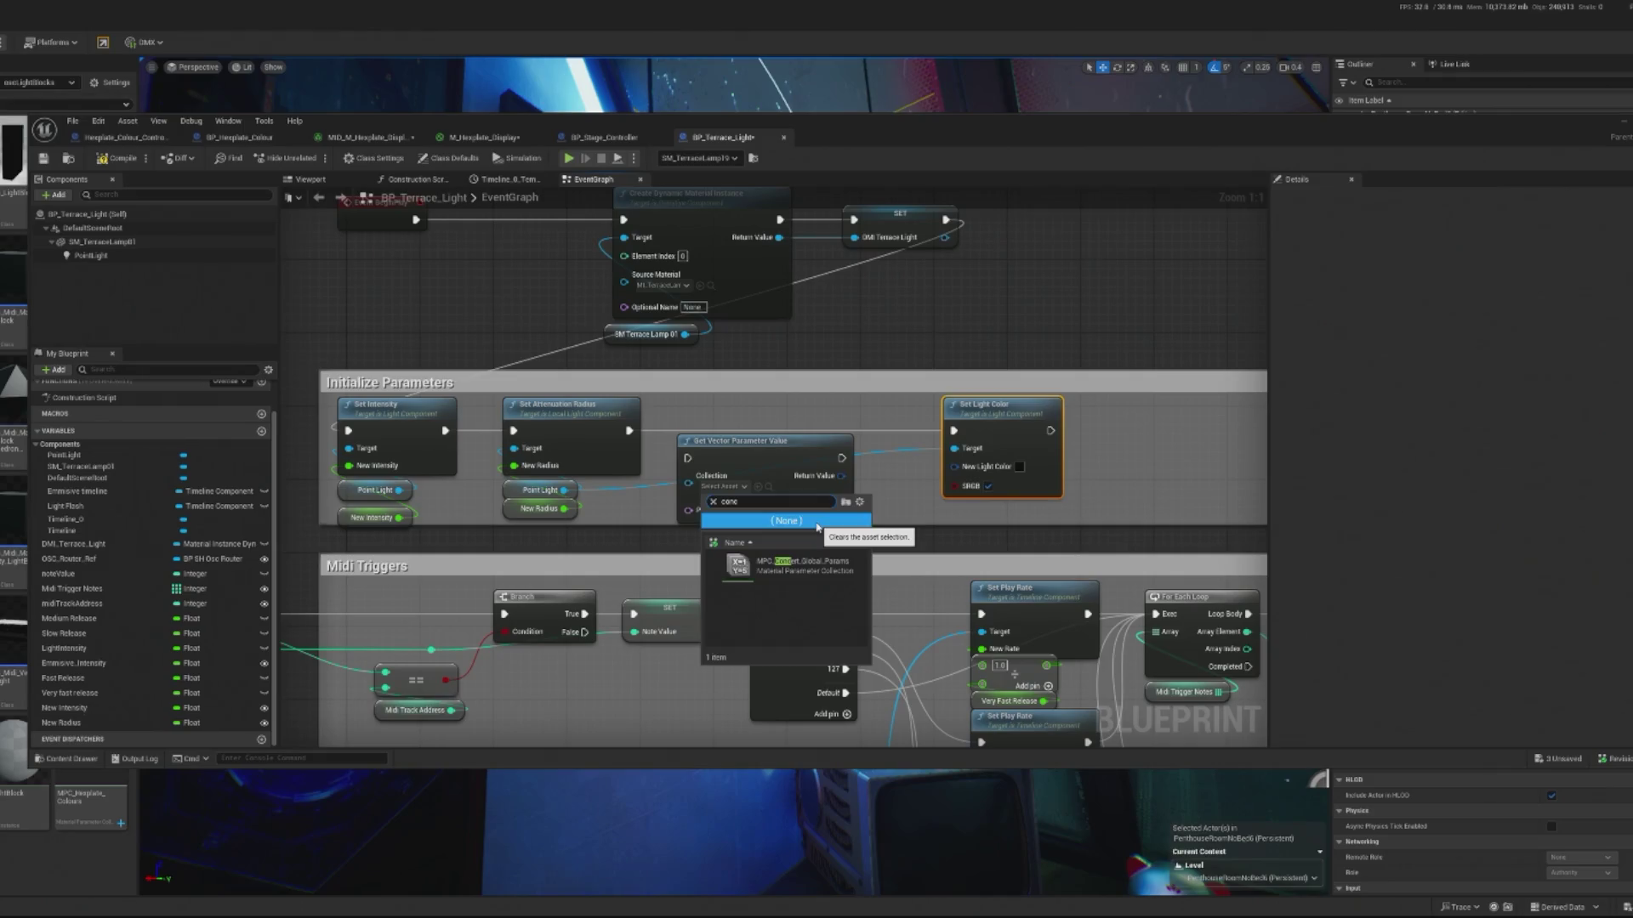
click(791, 566)
- Set its parameter to Ambient Lighting and feed the value into New Light Color
drag(769, 471, 775, 452)
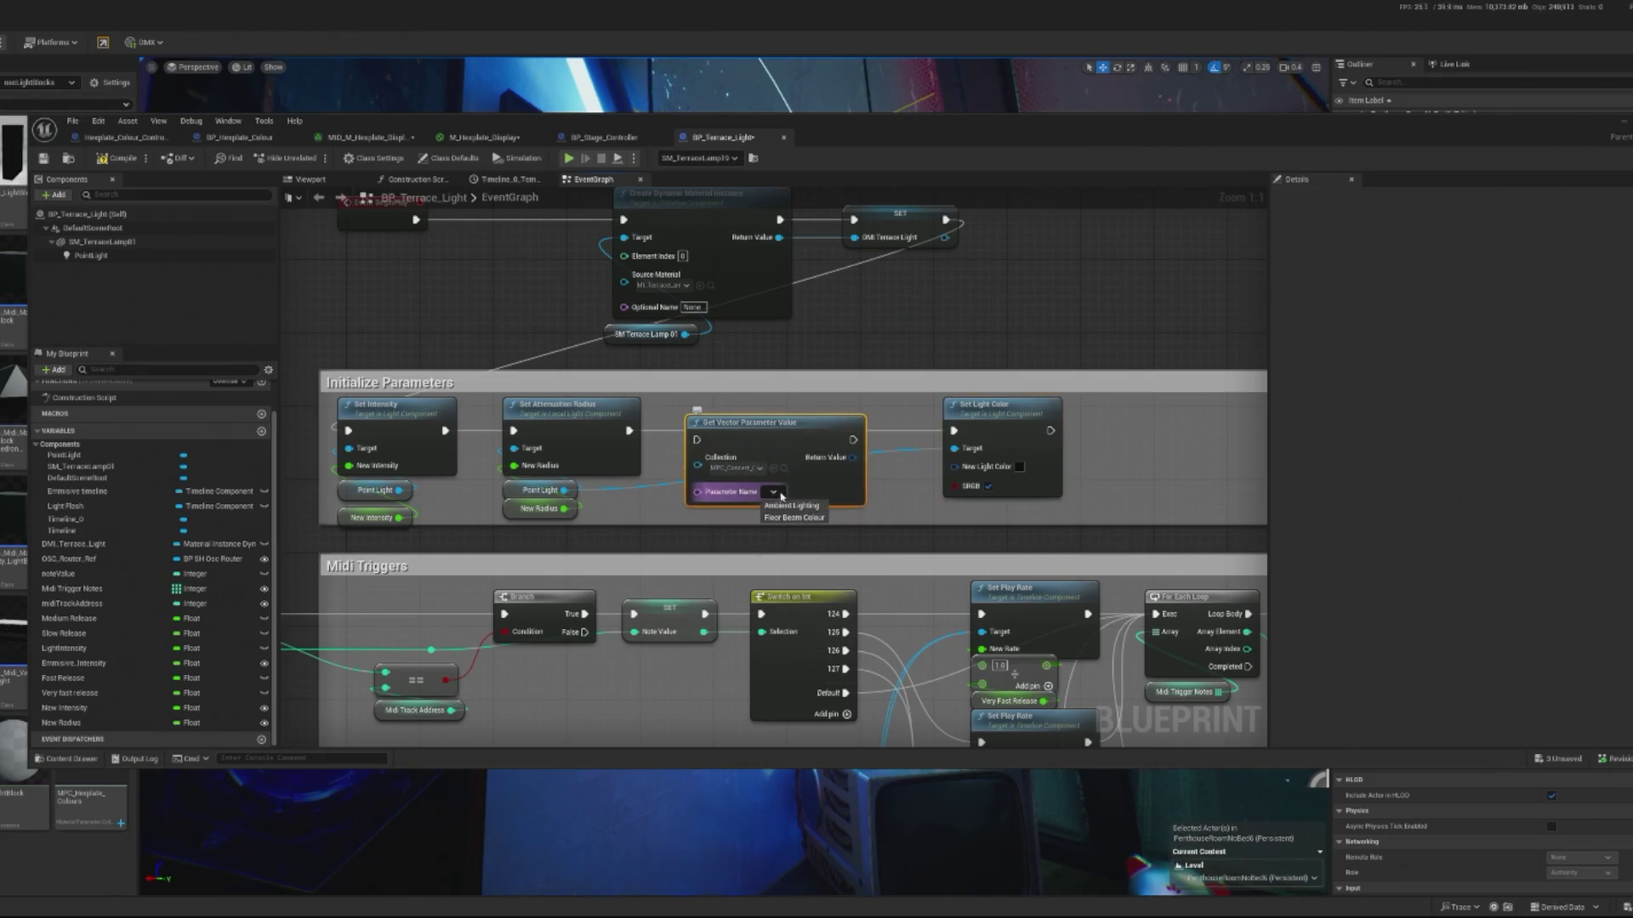
click(791, 505)
mouse_move(697, 440)
mouse_down()
mouse_move(665, 435)
mouse_move(758, 414)
mouse_up()
mouse_move(862, 448)
mouse_down()
mouse_move(893, 439)
mouse_move(956, 471)
mouse_up()
scroll(851, 476, down, 2)
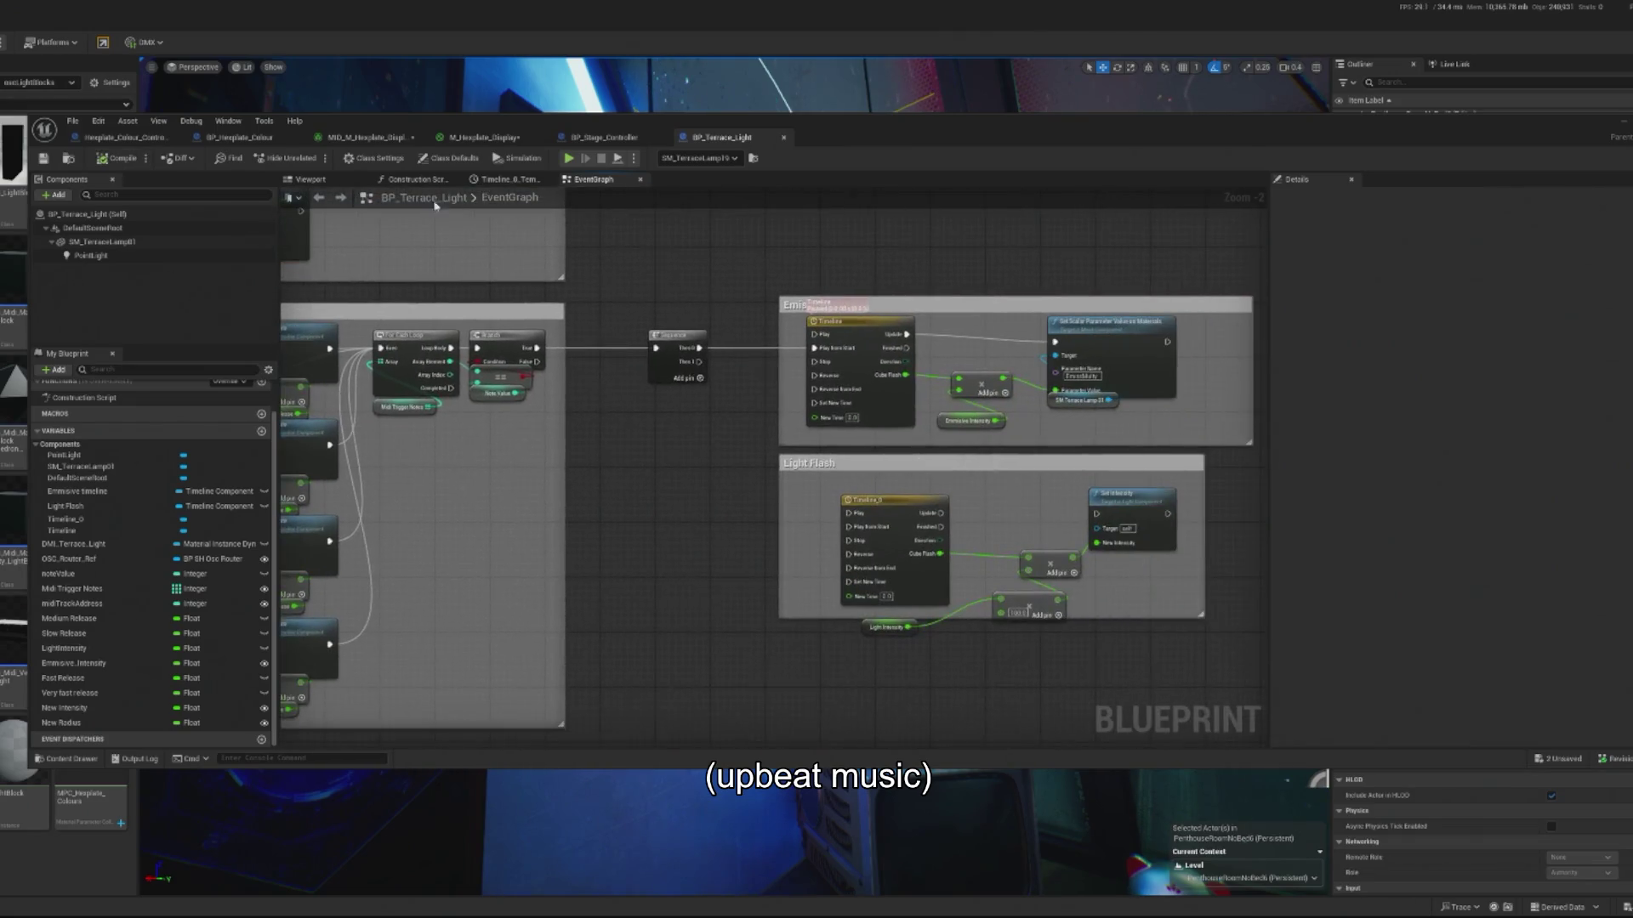
- Start the Light Flash timeline from the sequence and replace Light Intensity with New Intensity
scroll(777, 353, up, 1)
drag(683, 369, 865, 562)
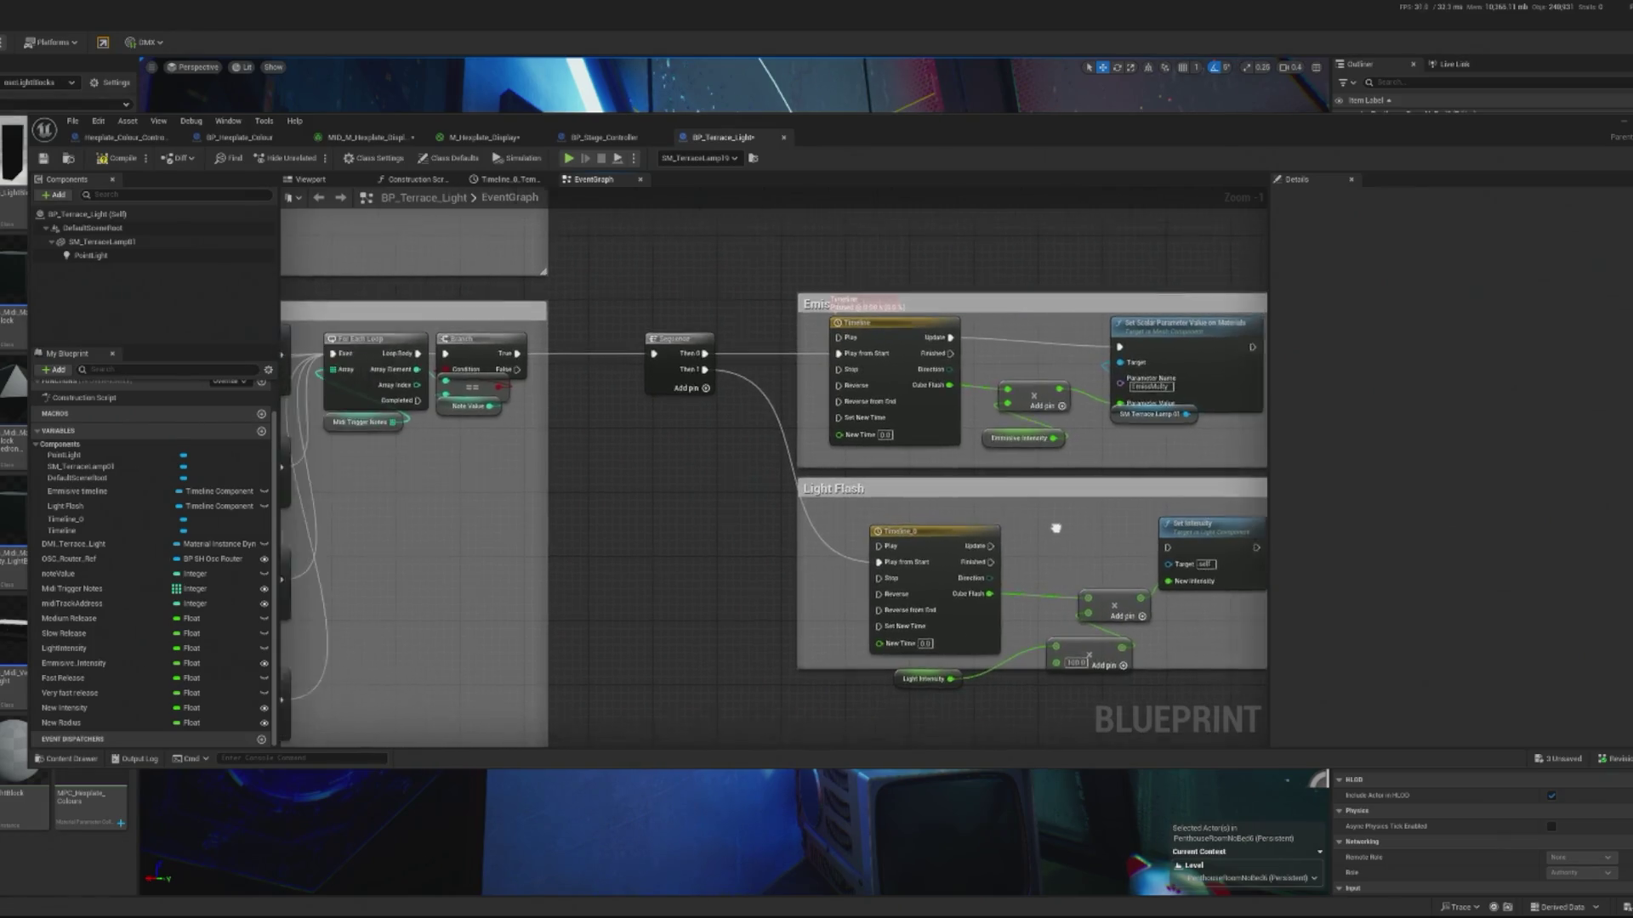
mouse_move(1244, 526)
mouse_down()
mouse_move(1299, 525)
mouse_move(1044, 253)
mouse_move(601, 248)
mouse_up()
drag(98, 708, 675, 684)
drag(861, 576, 861, 577)
click(880, 590)
click(877, 556)
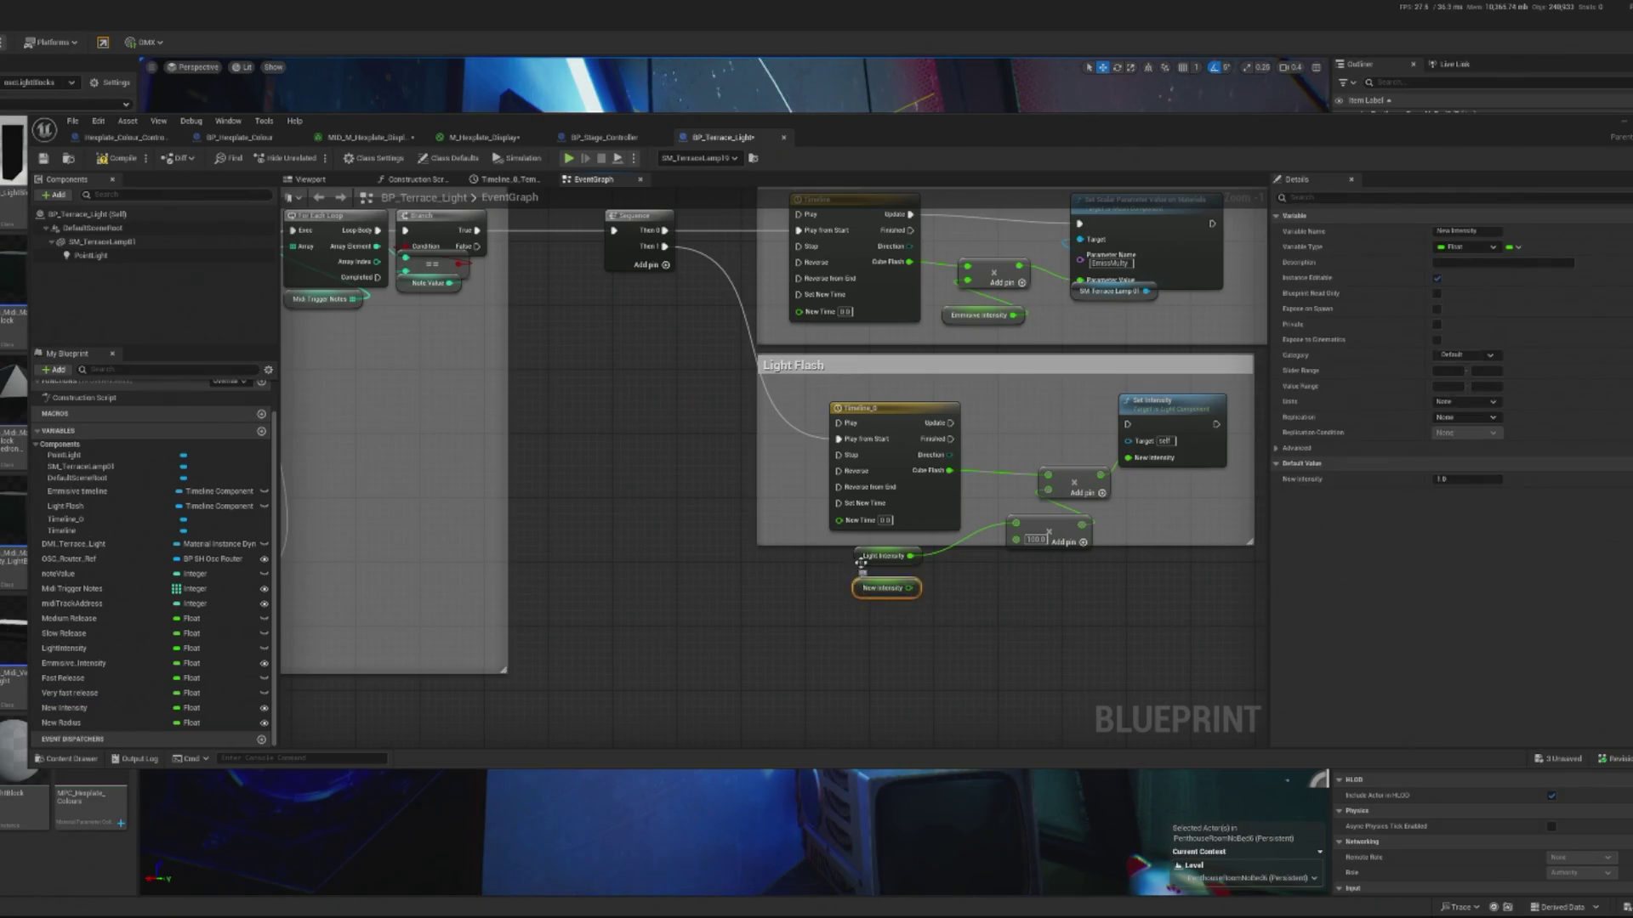
mouse_move(915, 587)
mouse_down()
mouse_move(1003, 566)
mouse_move(1057, 521)
mouse_move(1015, 524)
mouse_up()
key(Delete)
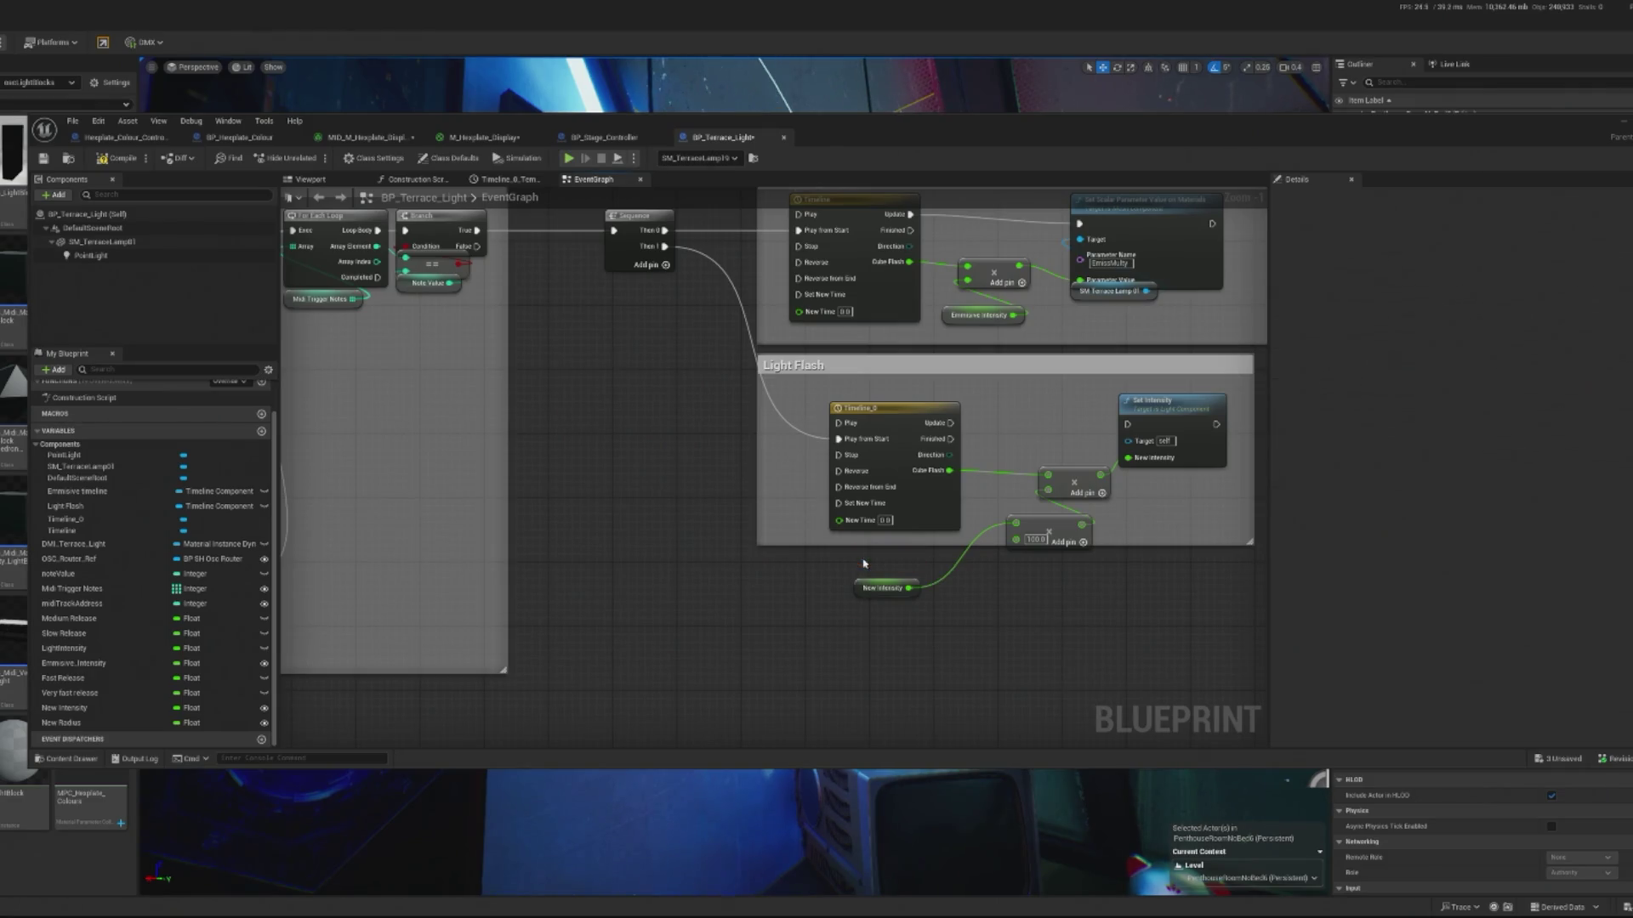
click(138, 164)
- Wire the timeline update and Point Light target into Set Intensity, compile, and return to the level
drag(950, 423, 1128, 425)
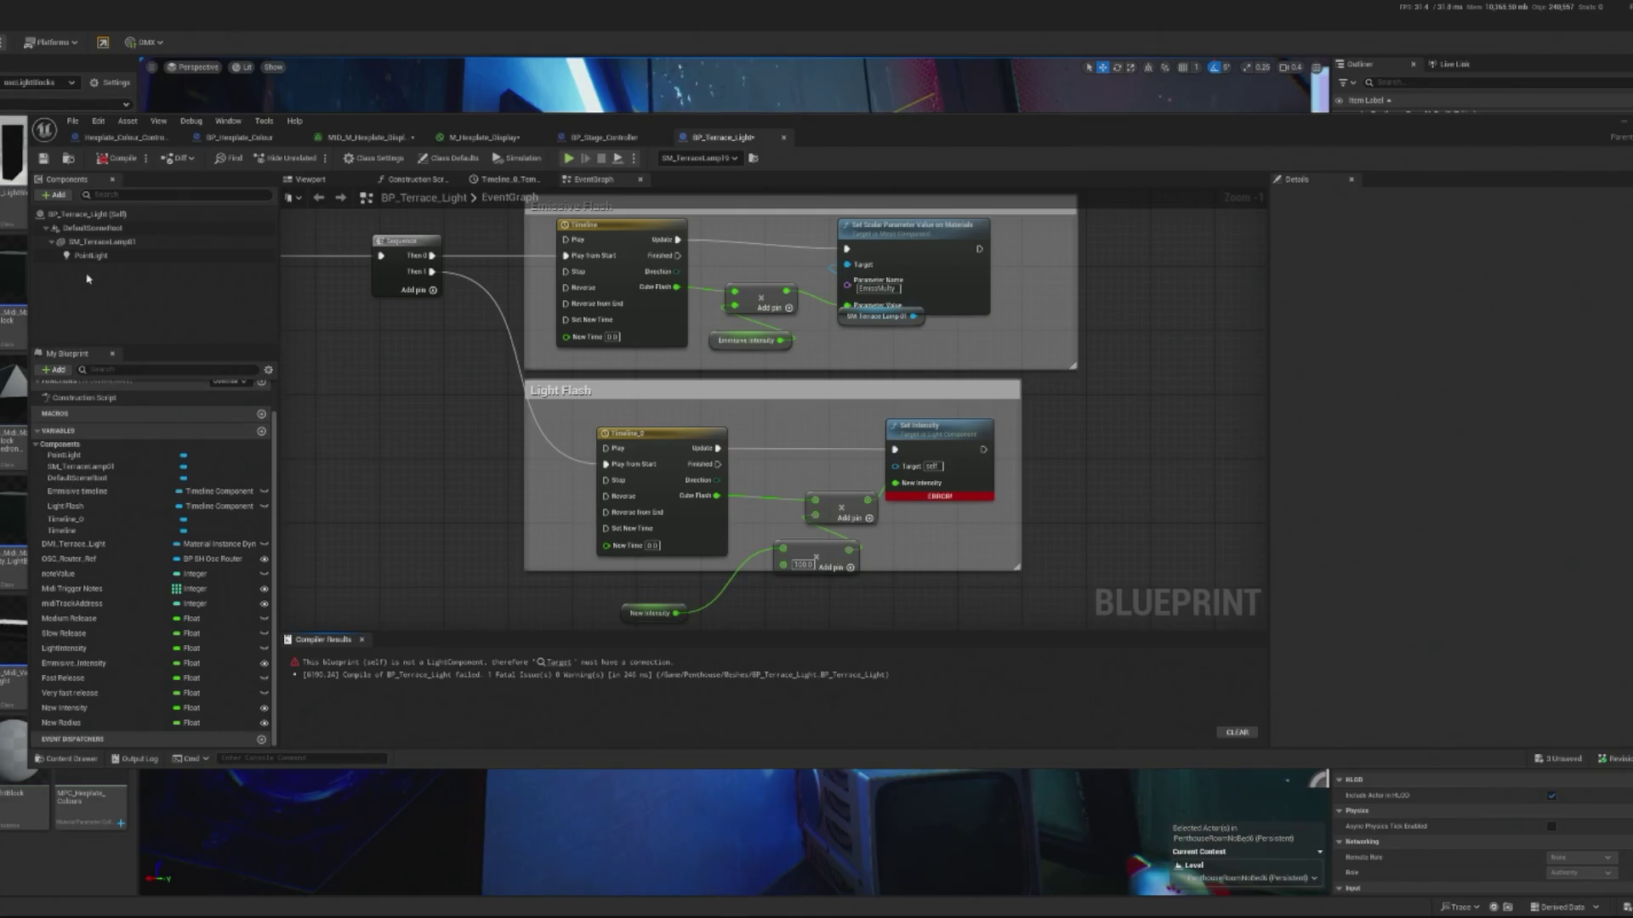
click(90, 255)
mouse_move(90, 255)
mouse_down()
mouse_move(804, 468)
mouse_move(900, 467)
mouse_up()
click(117, 169)
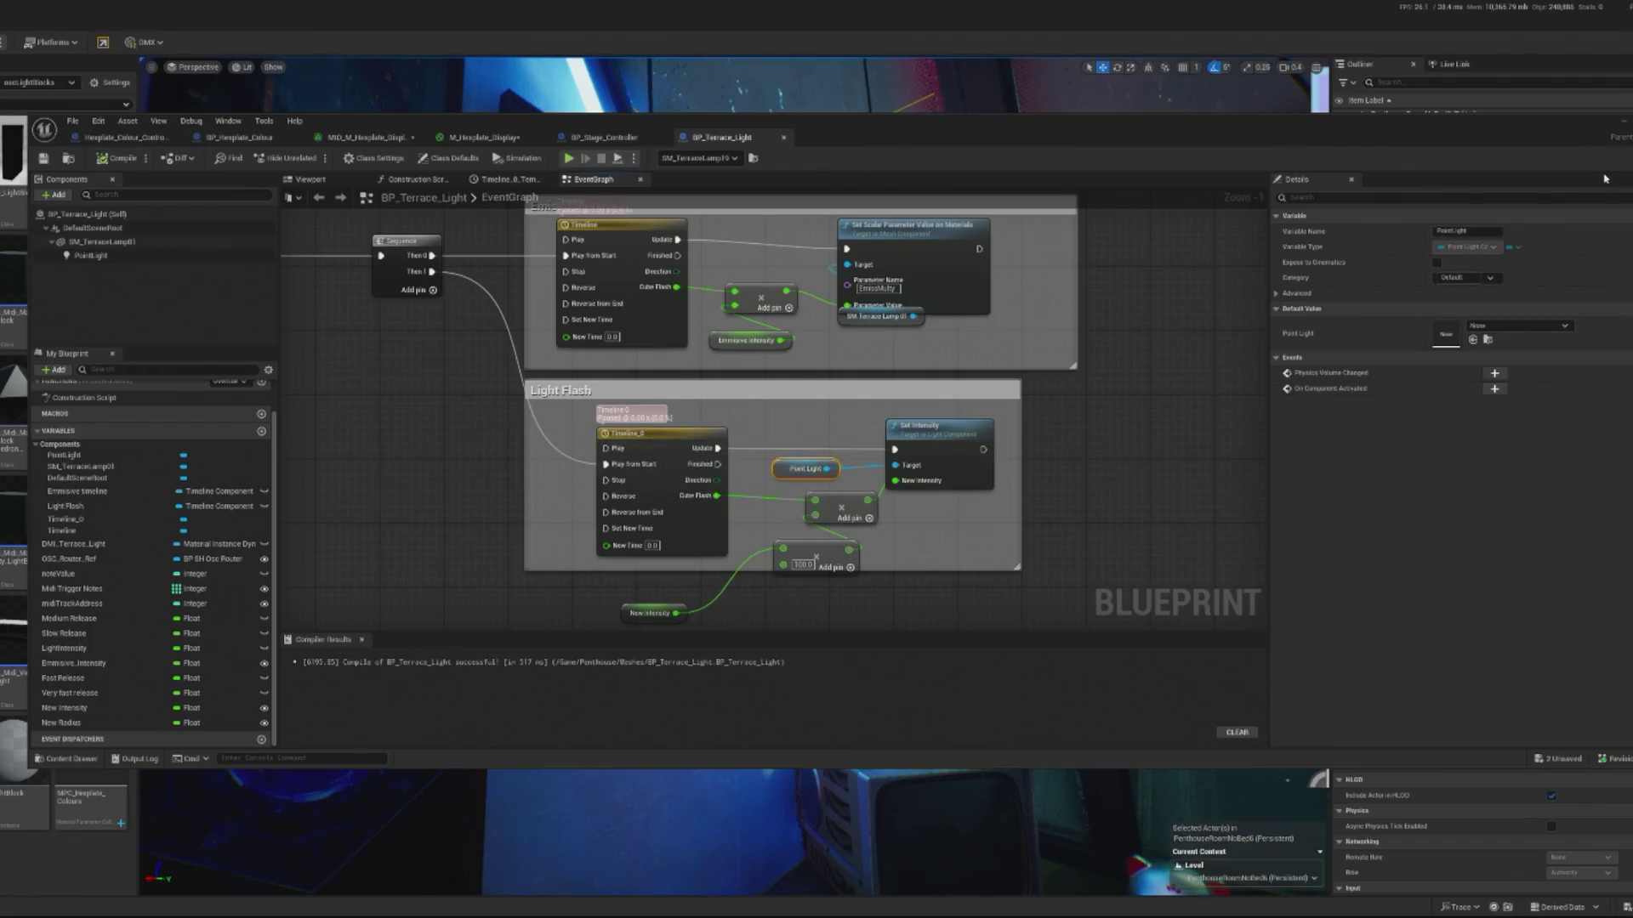
click(1192, 102)
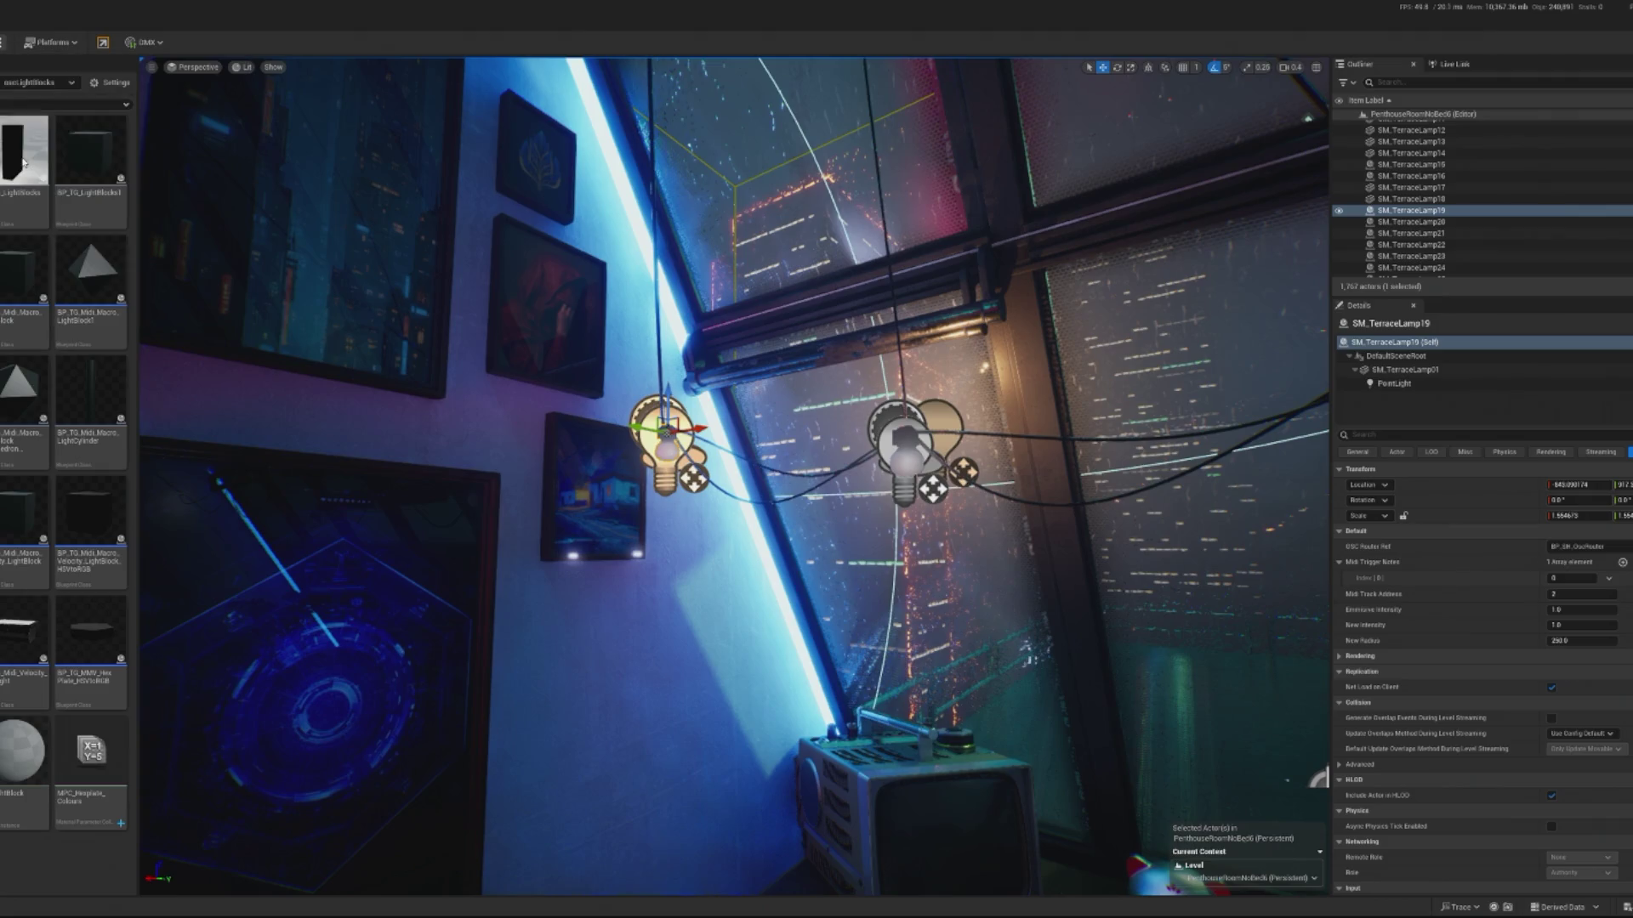
- Play-test the terrace lamp lighting twice, then reopen BP_Terrace_Light from SM_TerraceLamp19
key(alt+p)
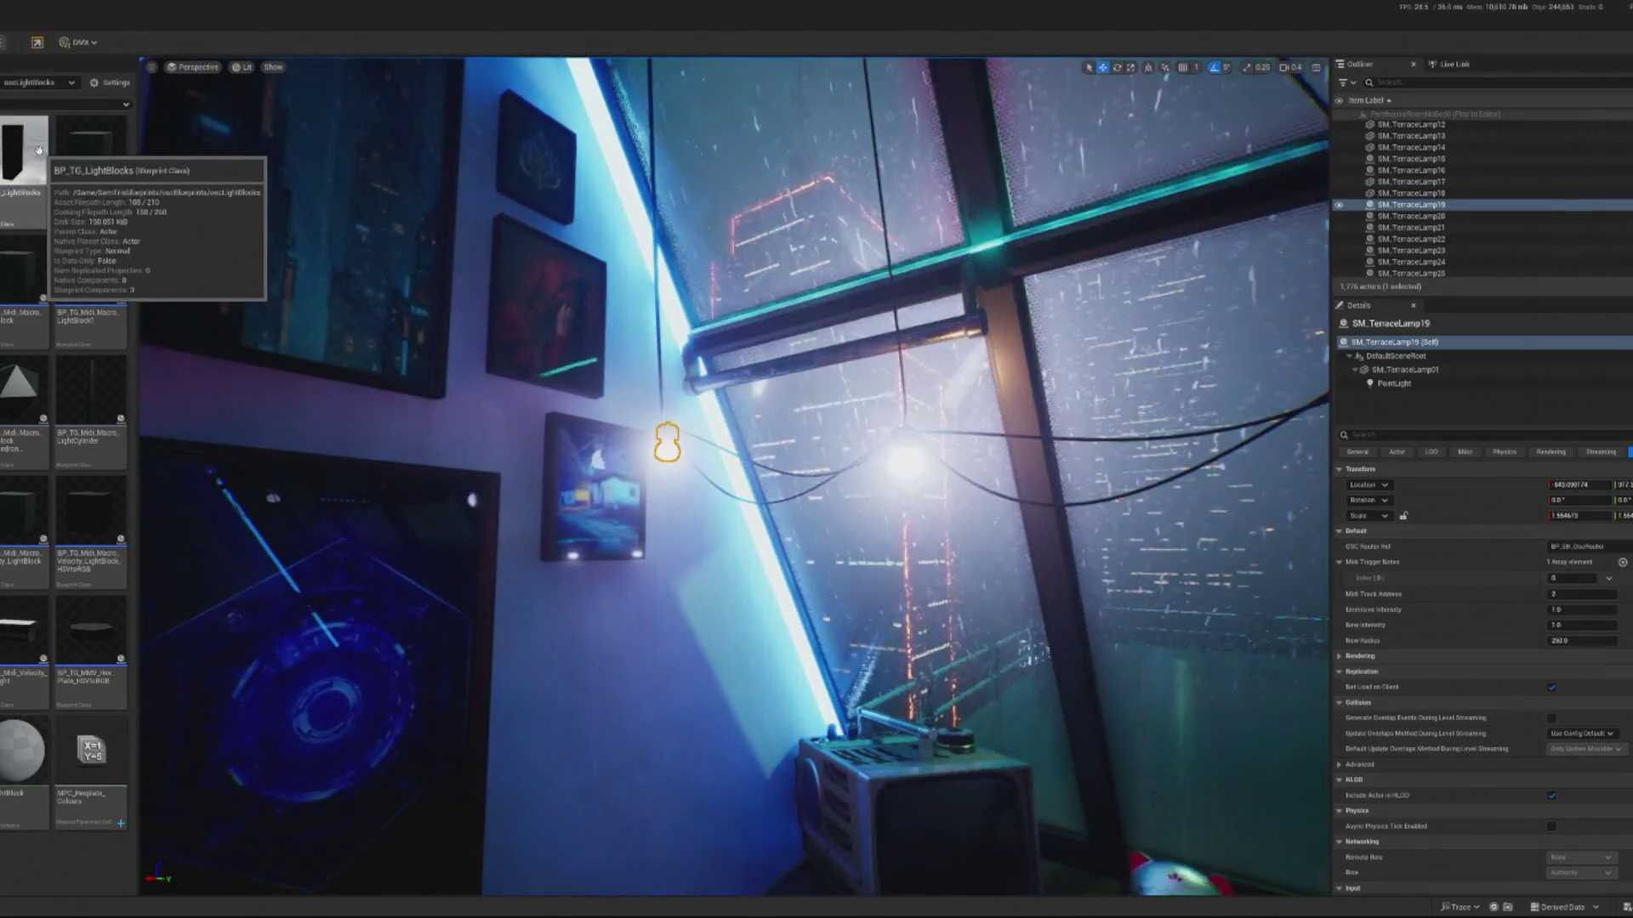
key(f)
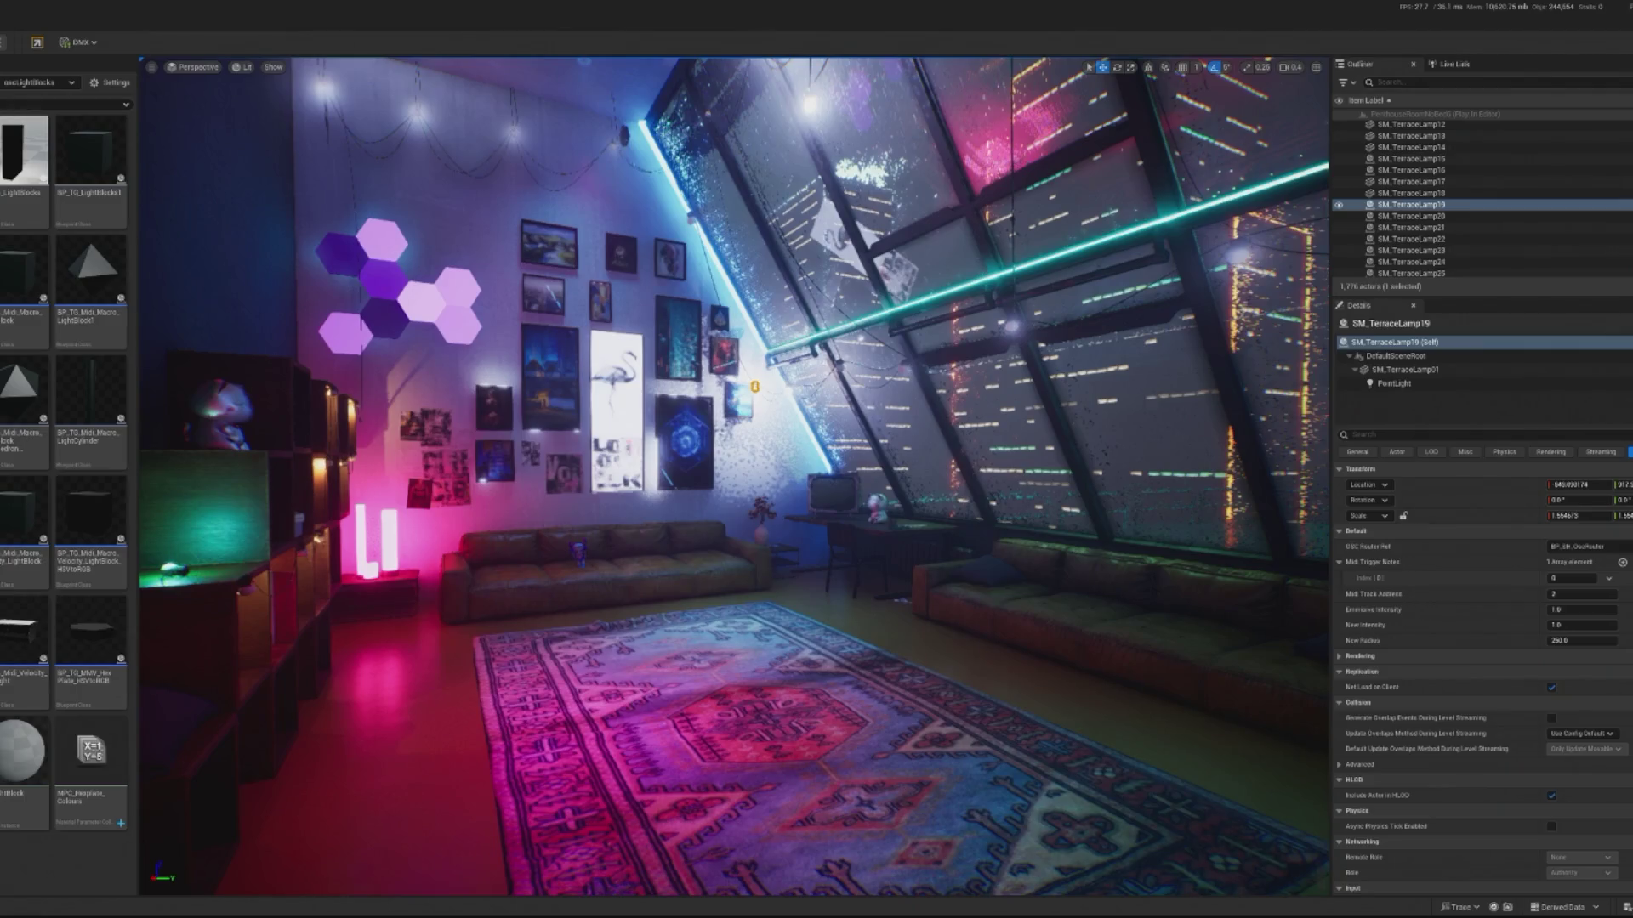
key(Escape)
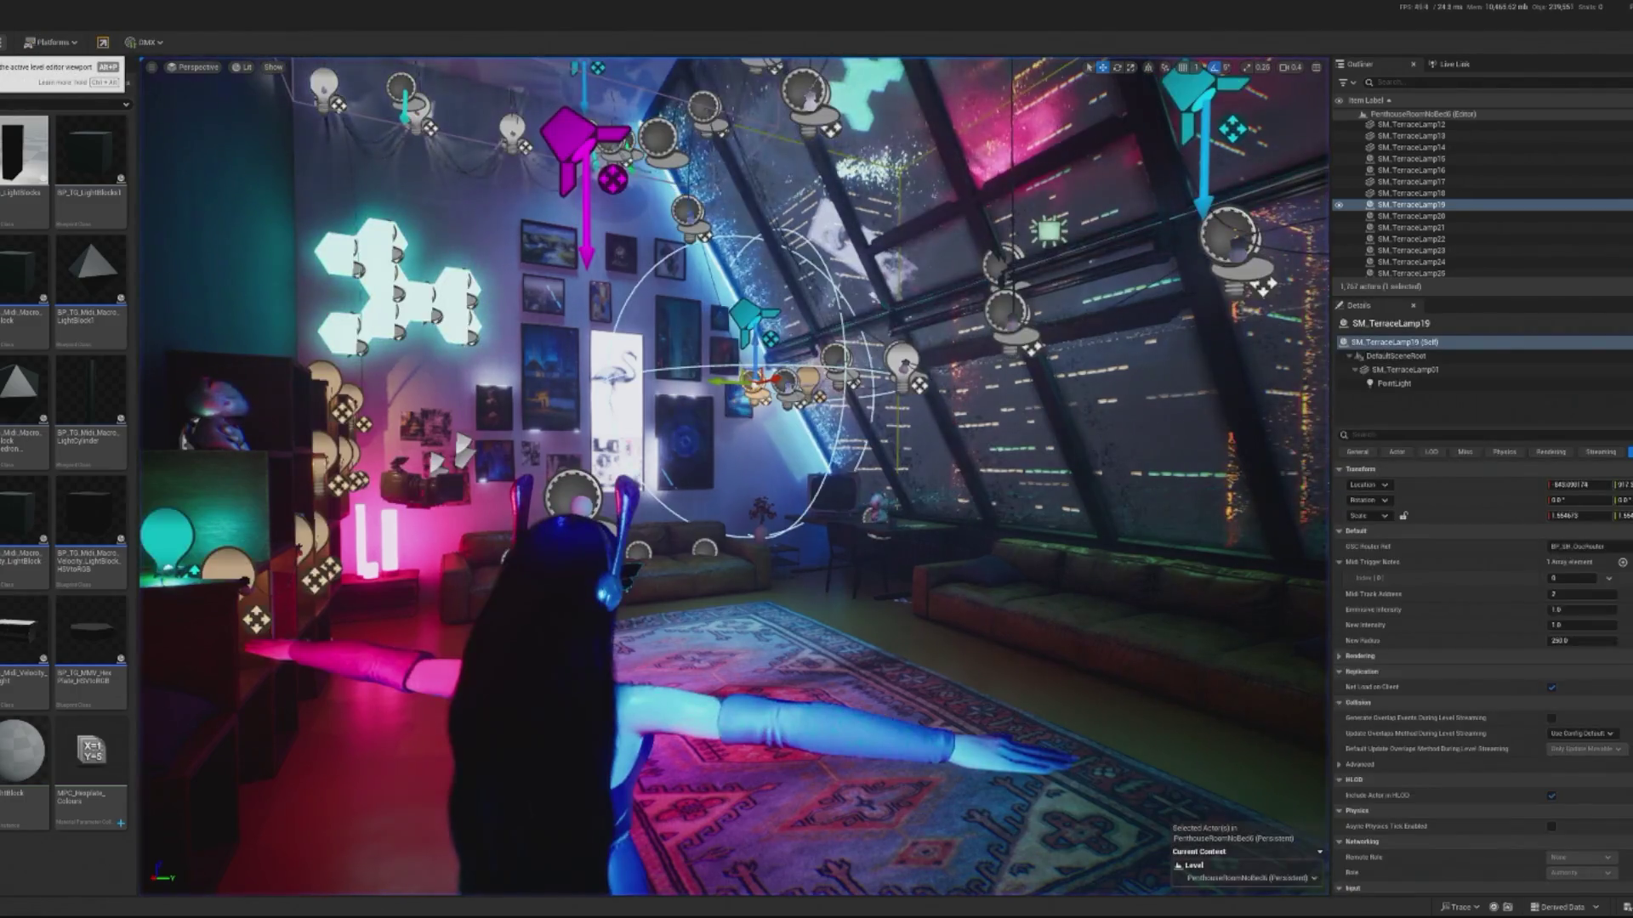
key(alt+p)
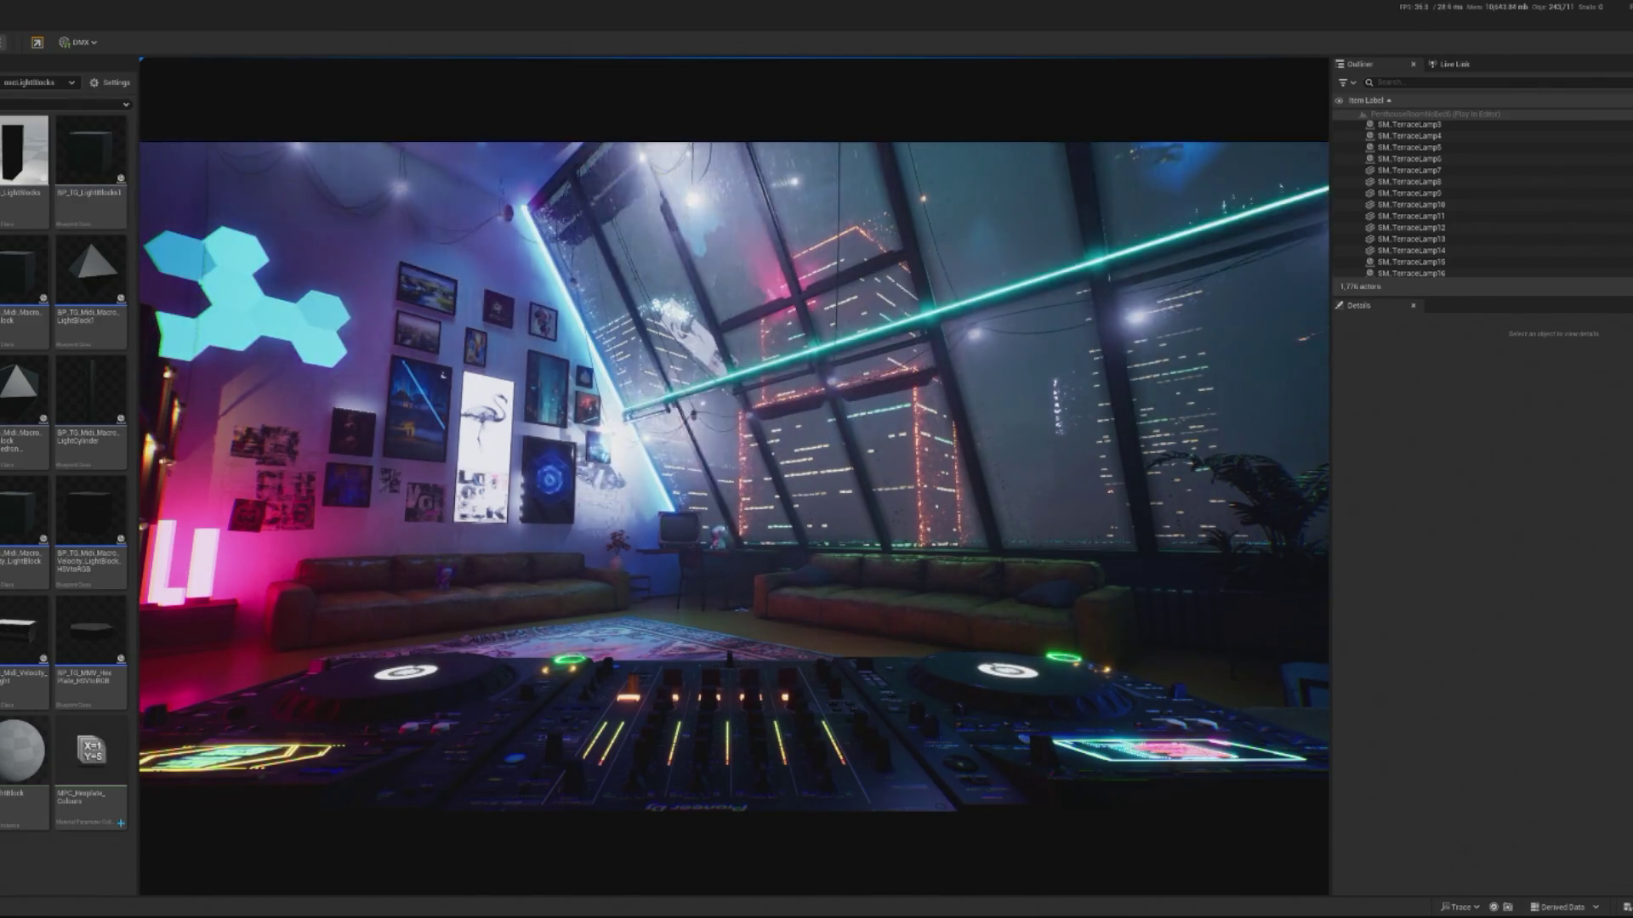
key(Escape)
double_click(1411, 205)
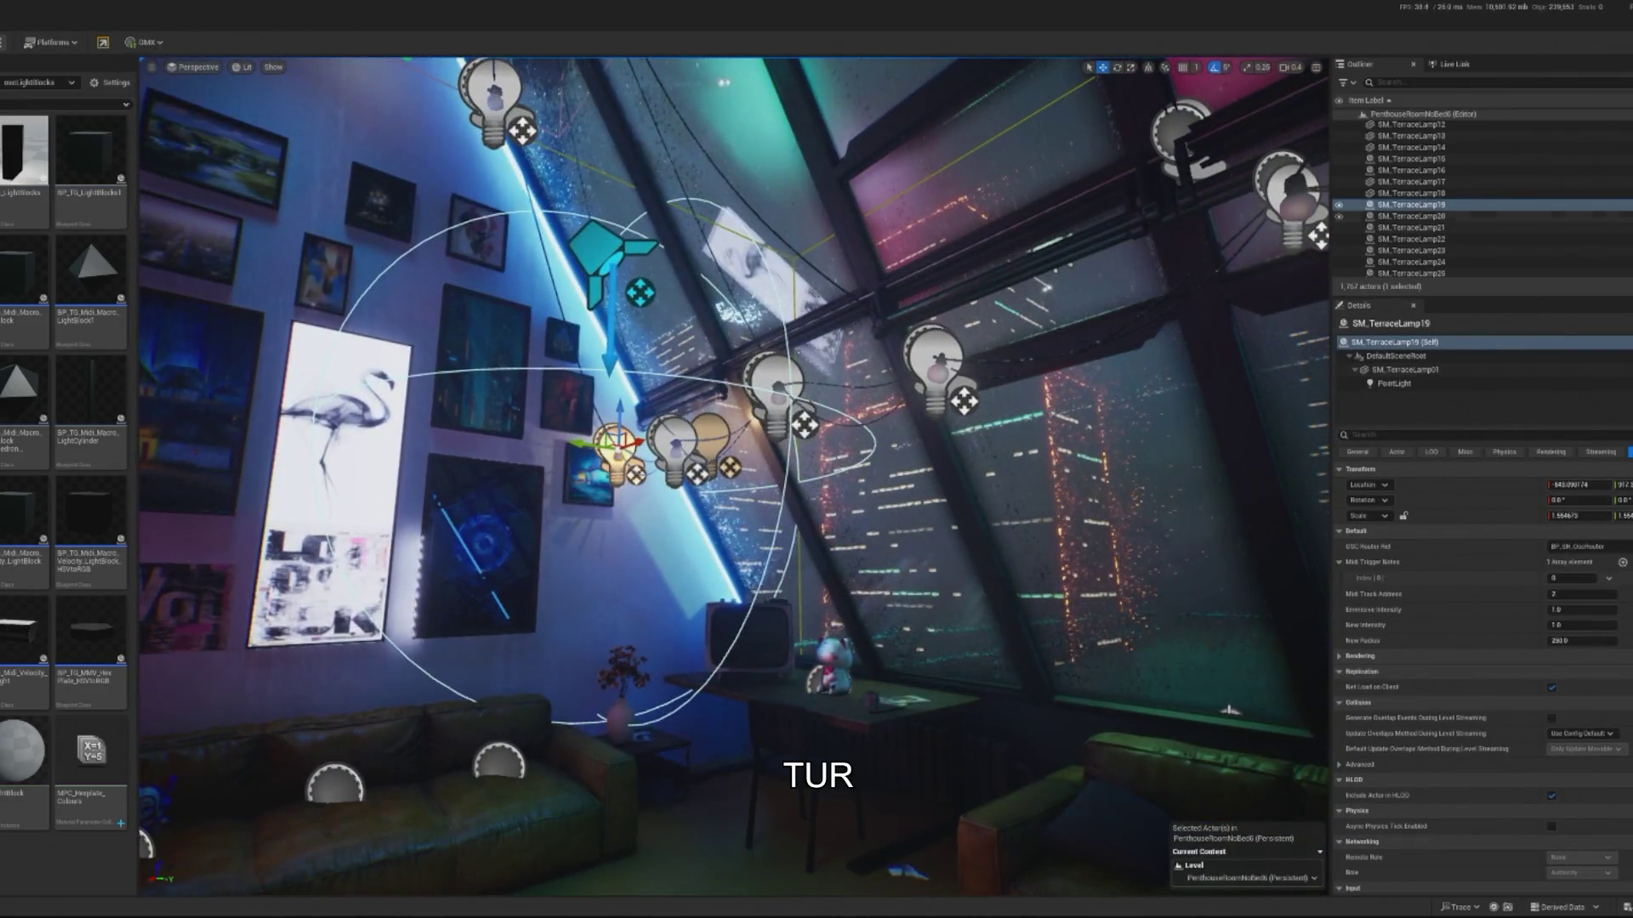
key(ctrl+e)
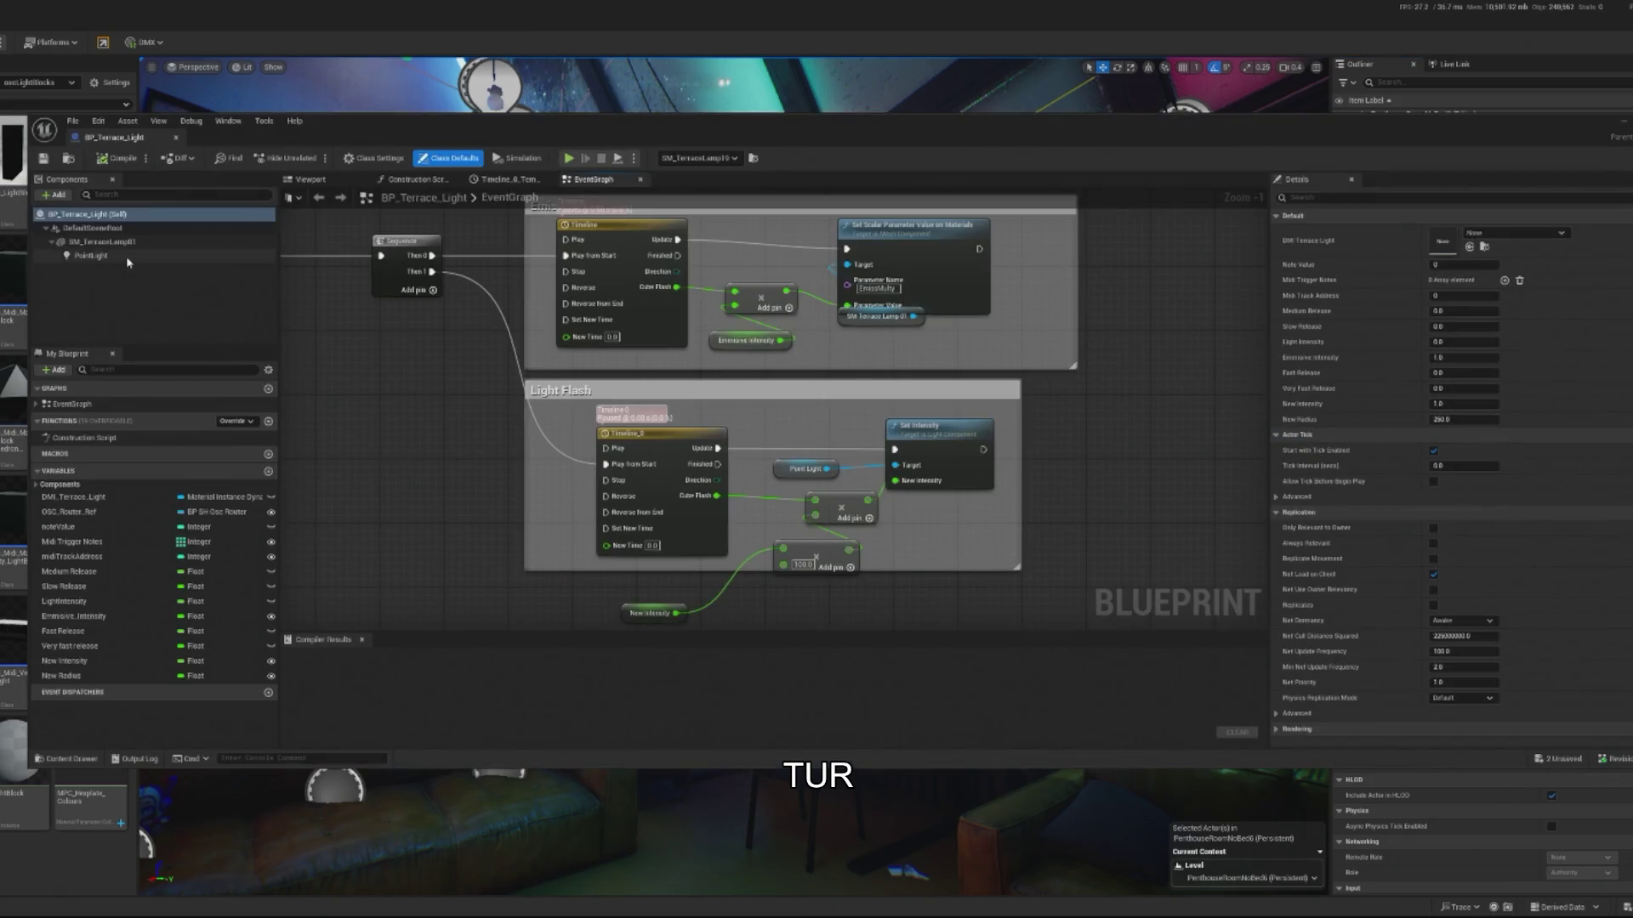
- Delete the PointLight component from BP_Terrace_Light
click(126, 257)
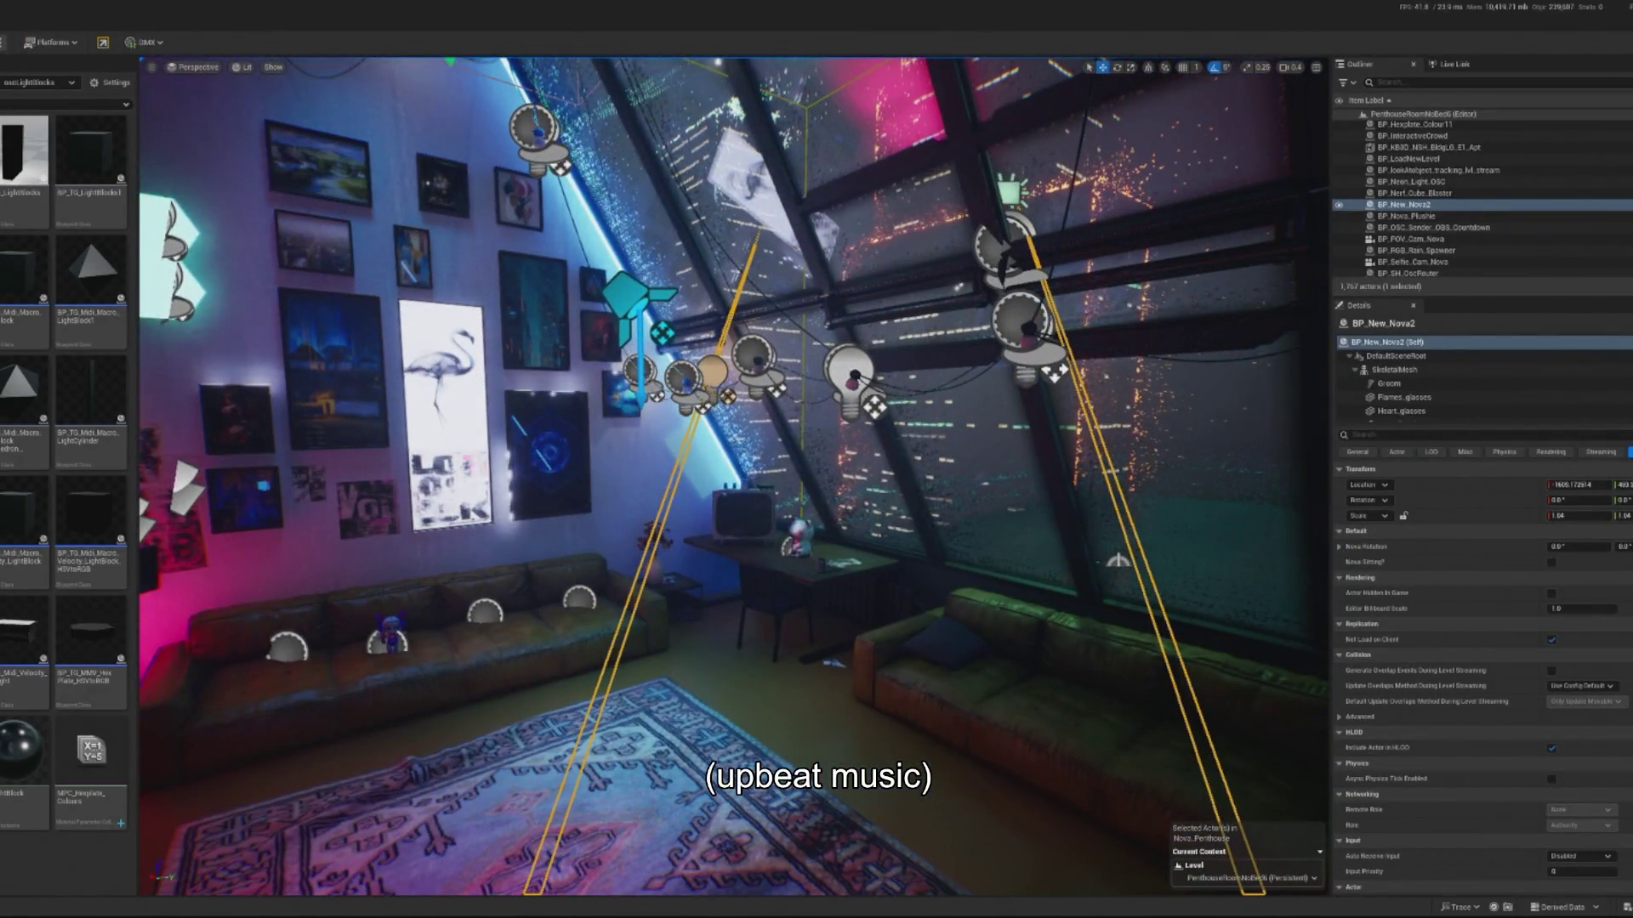
click(1024, 323)
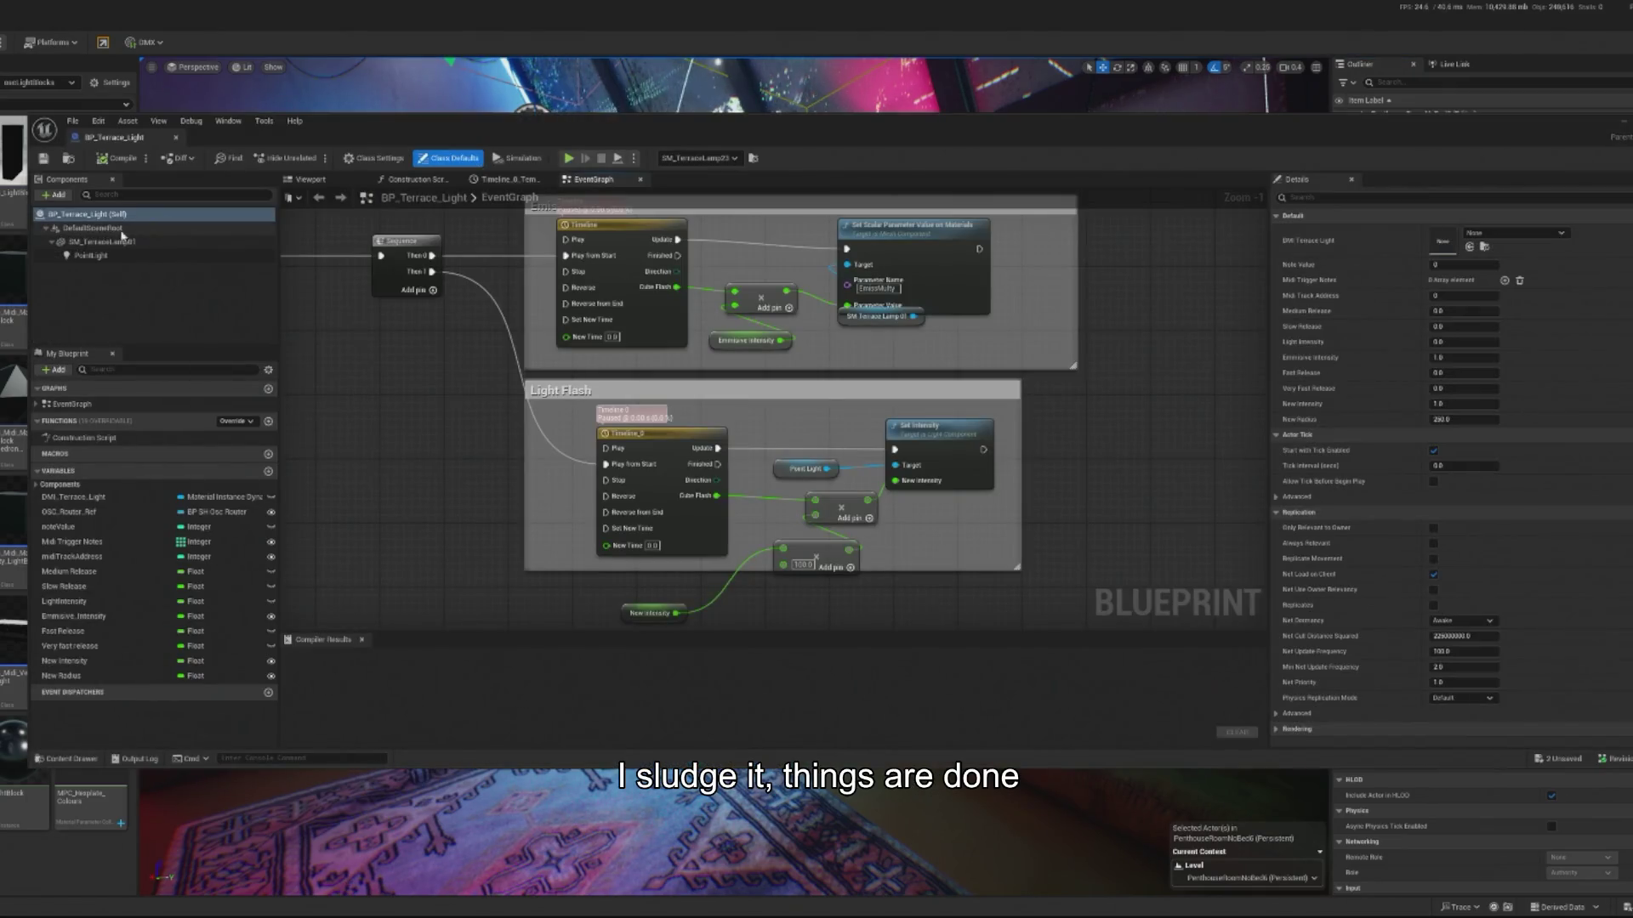
click(91, 256)
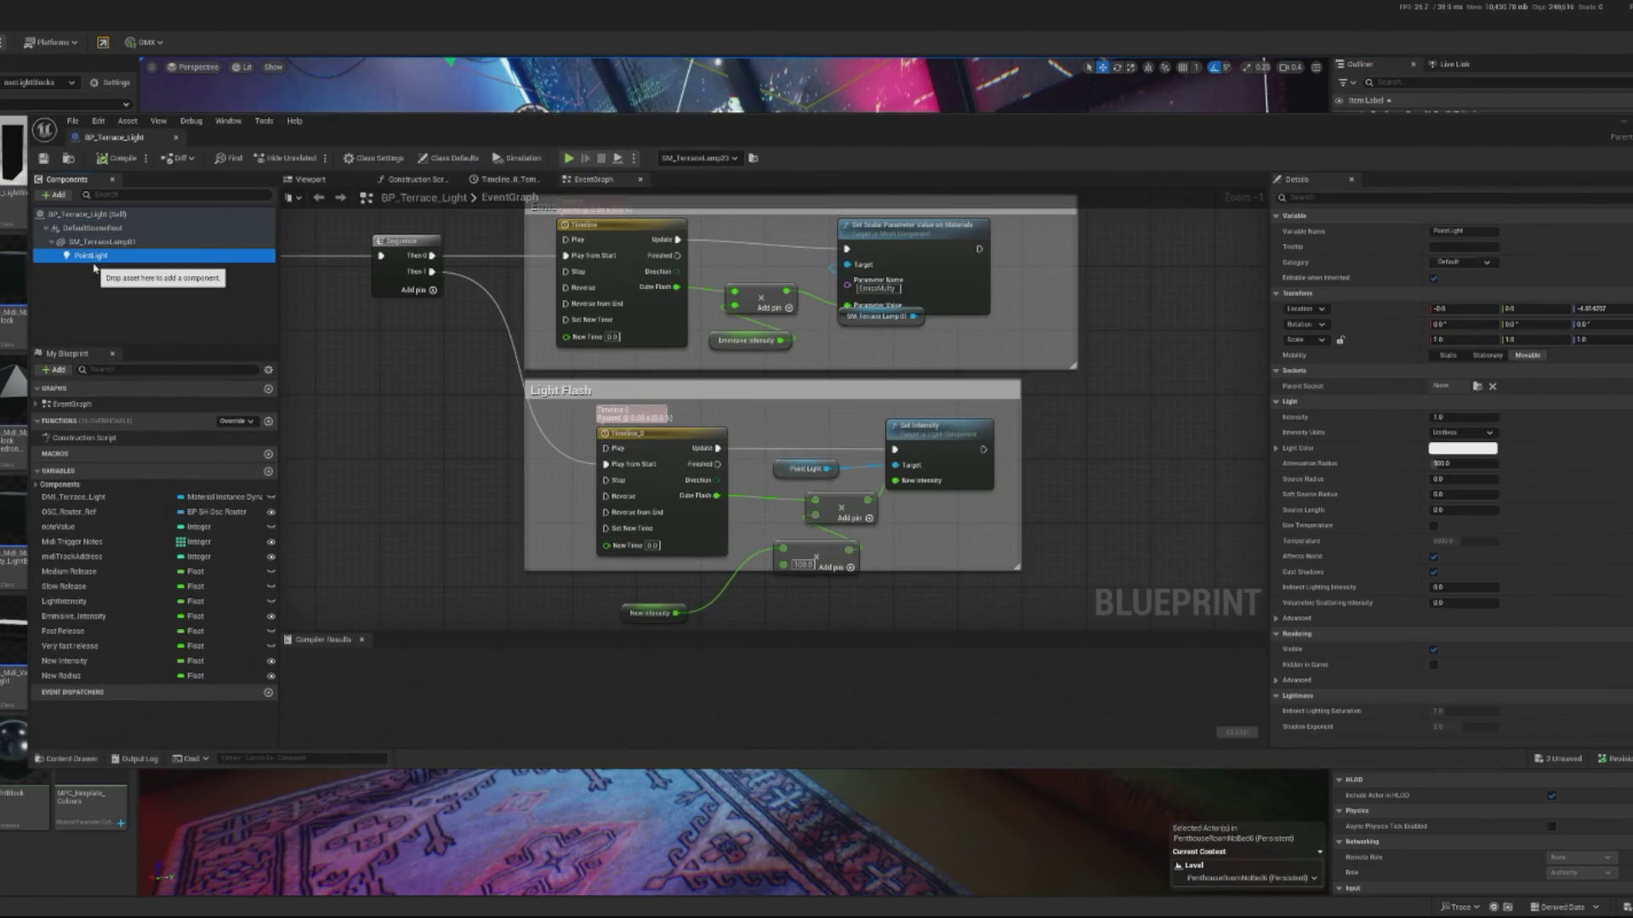
key(Delete)
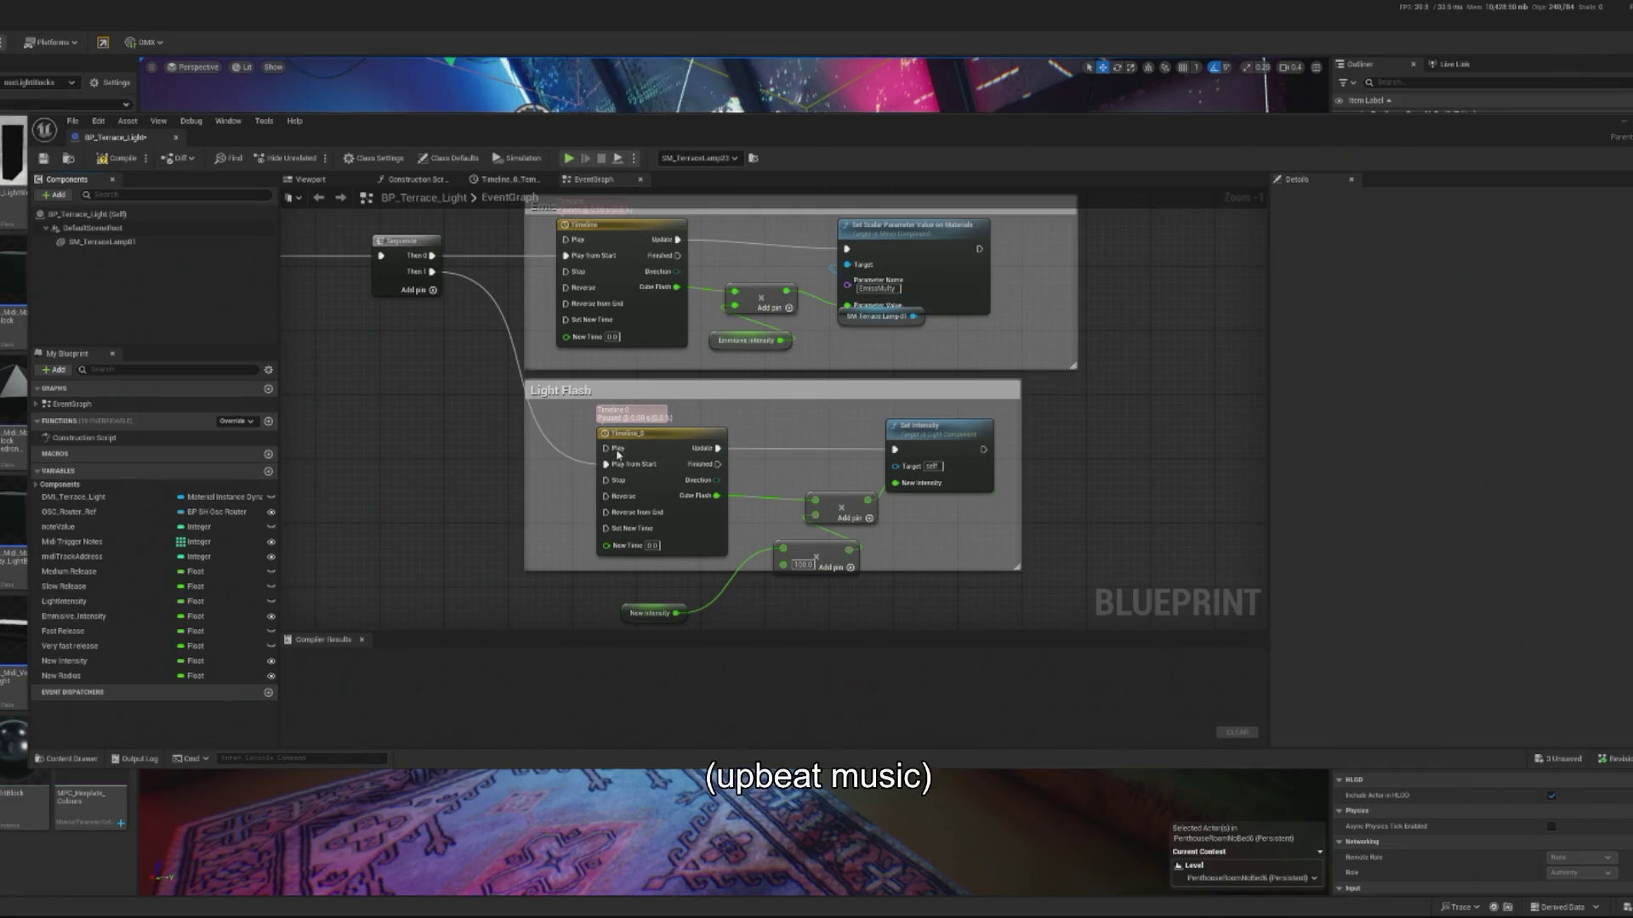
- Delete the Initialize Parameters nodes and start a play test of the level
scroll(435, 274, down, 3)
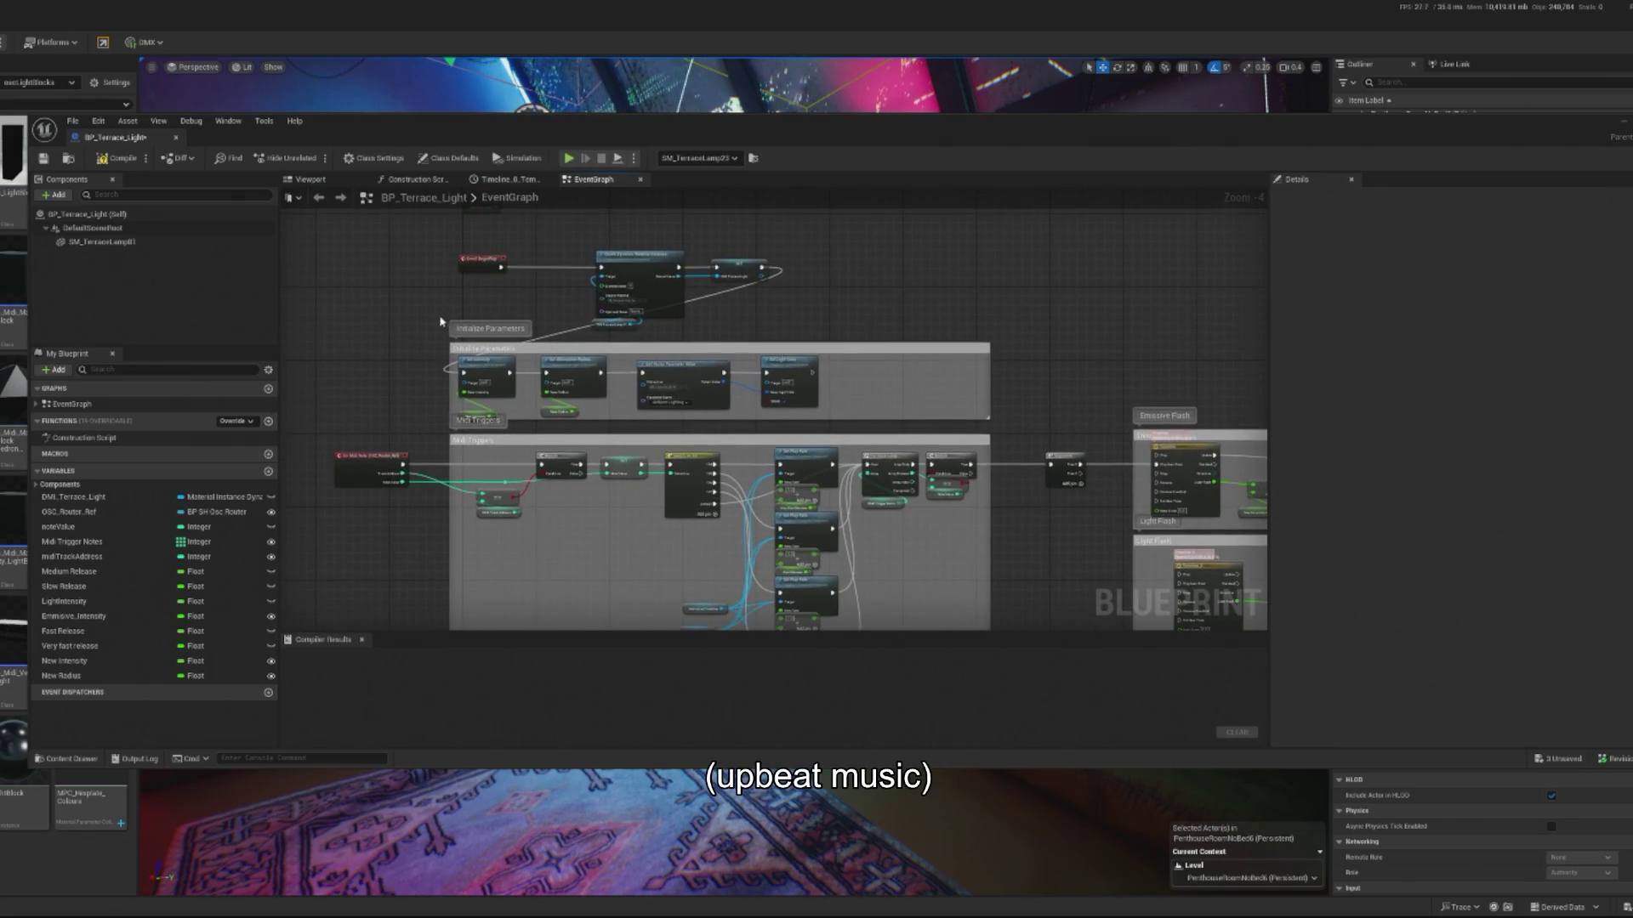
key(Delete)
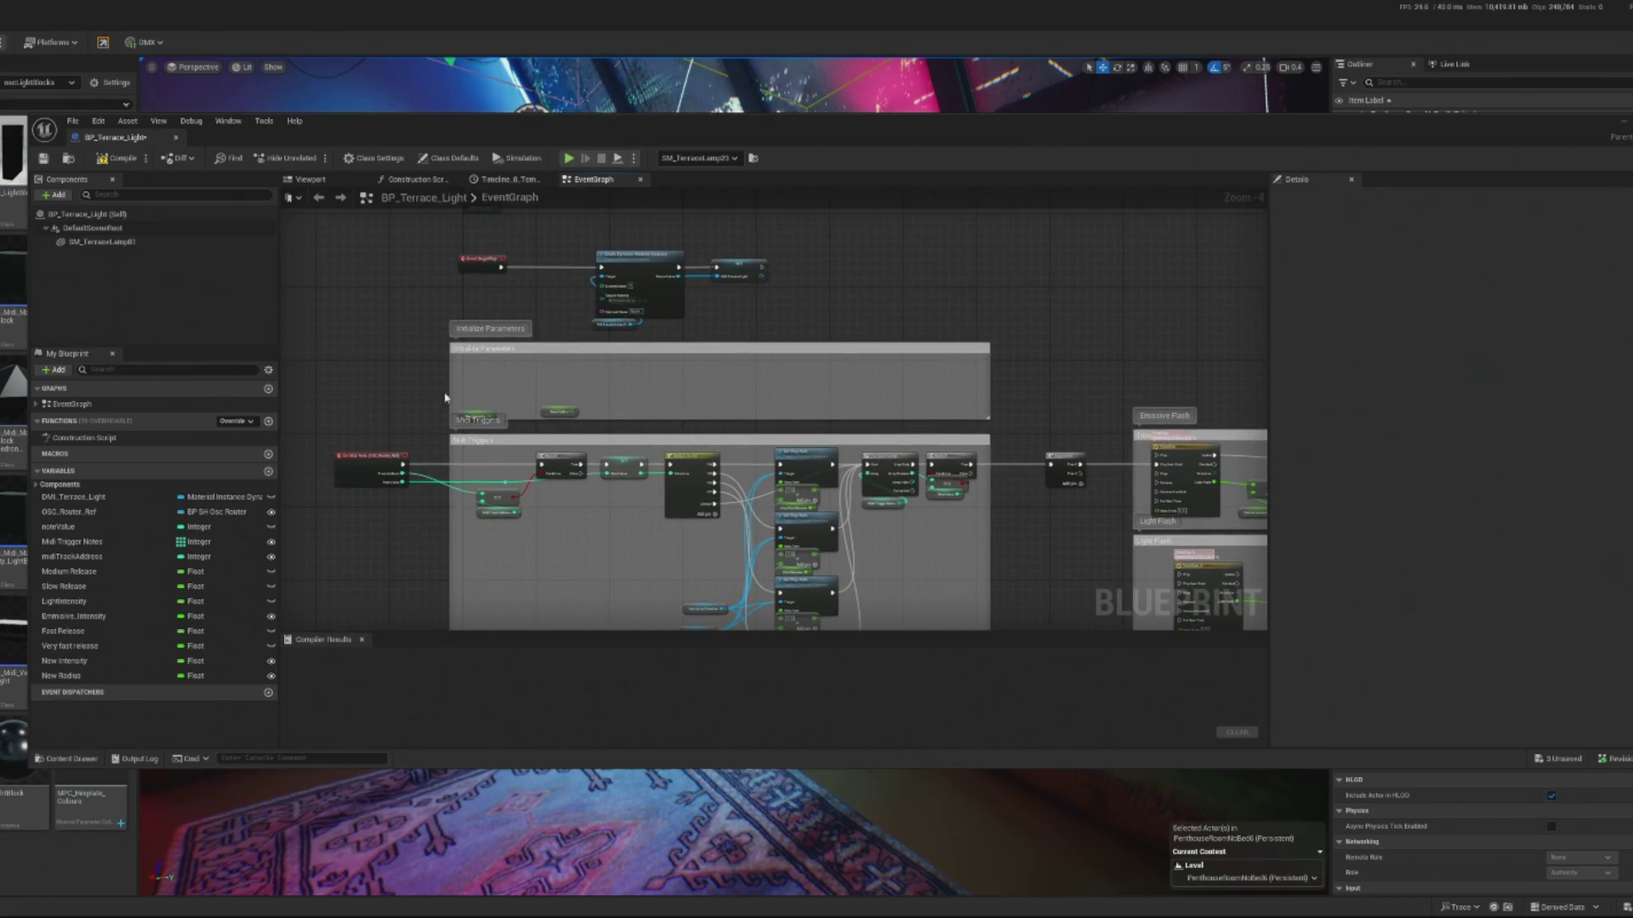
scroll(519, 414, up, 2)
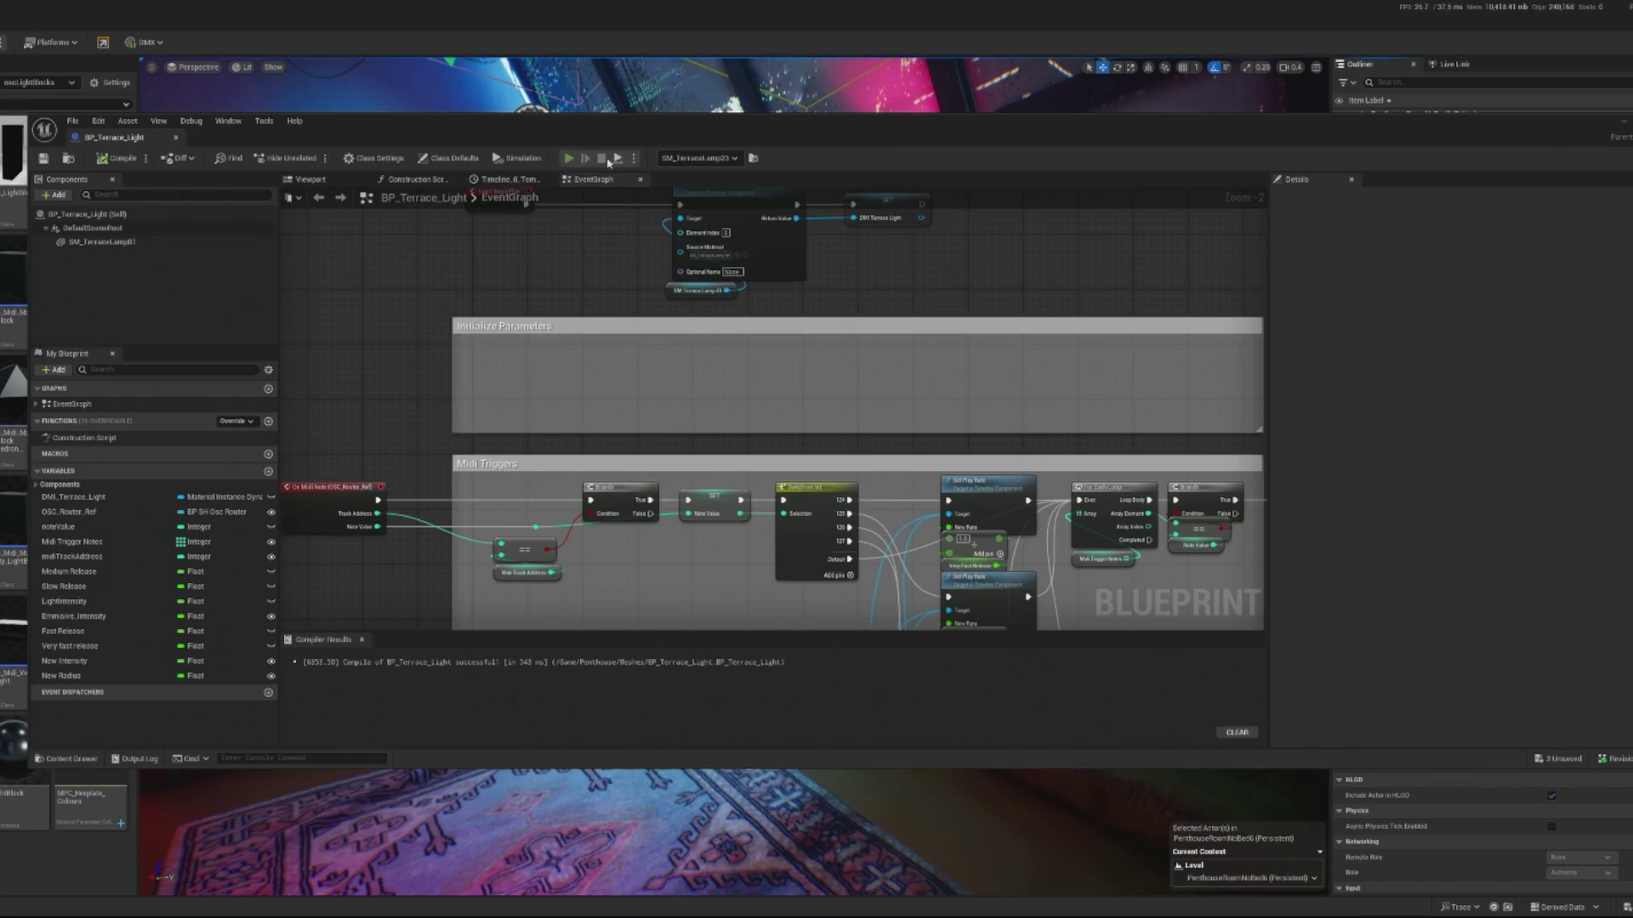
key(alt+p)
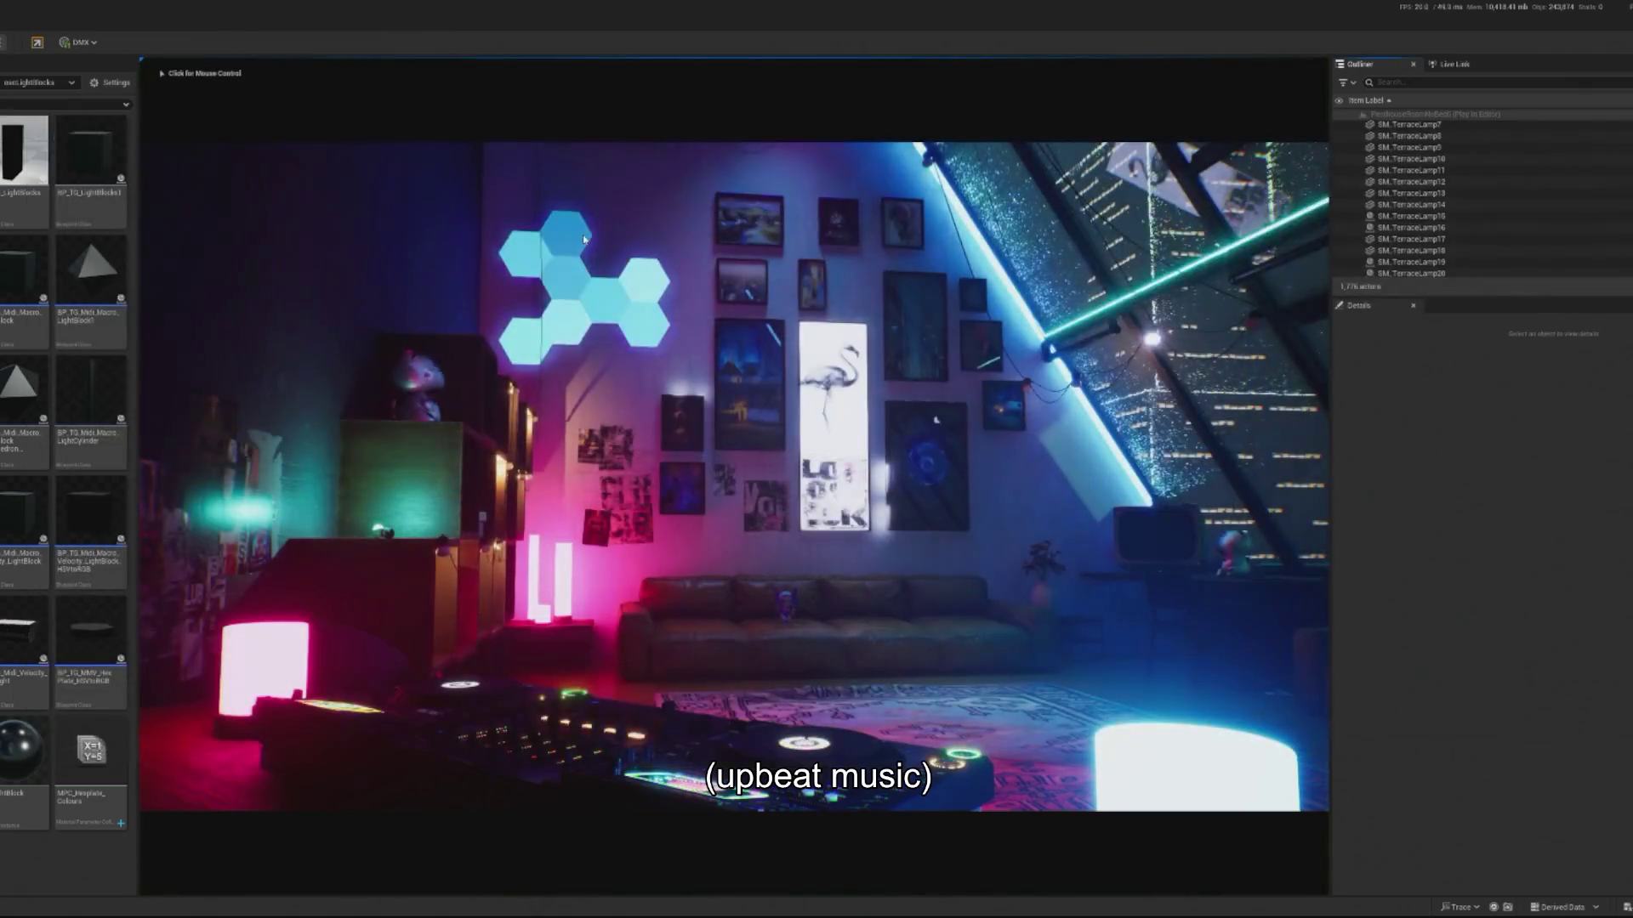
- Stop the play test, run the penthouse DJ scene once more, then begin Save Level As
key(Escape)
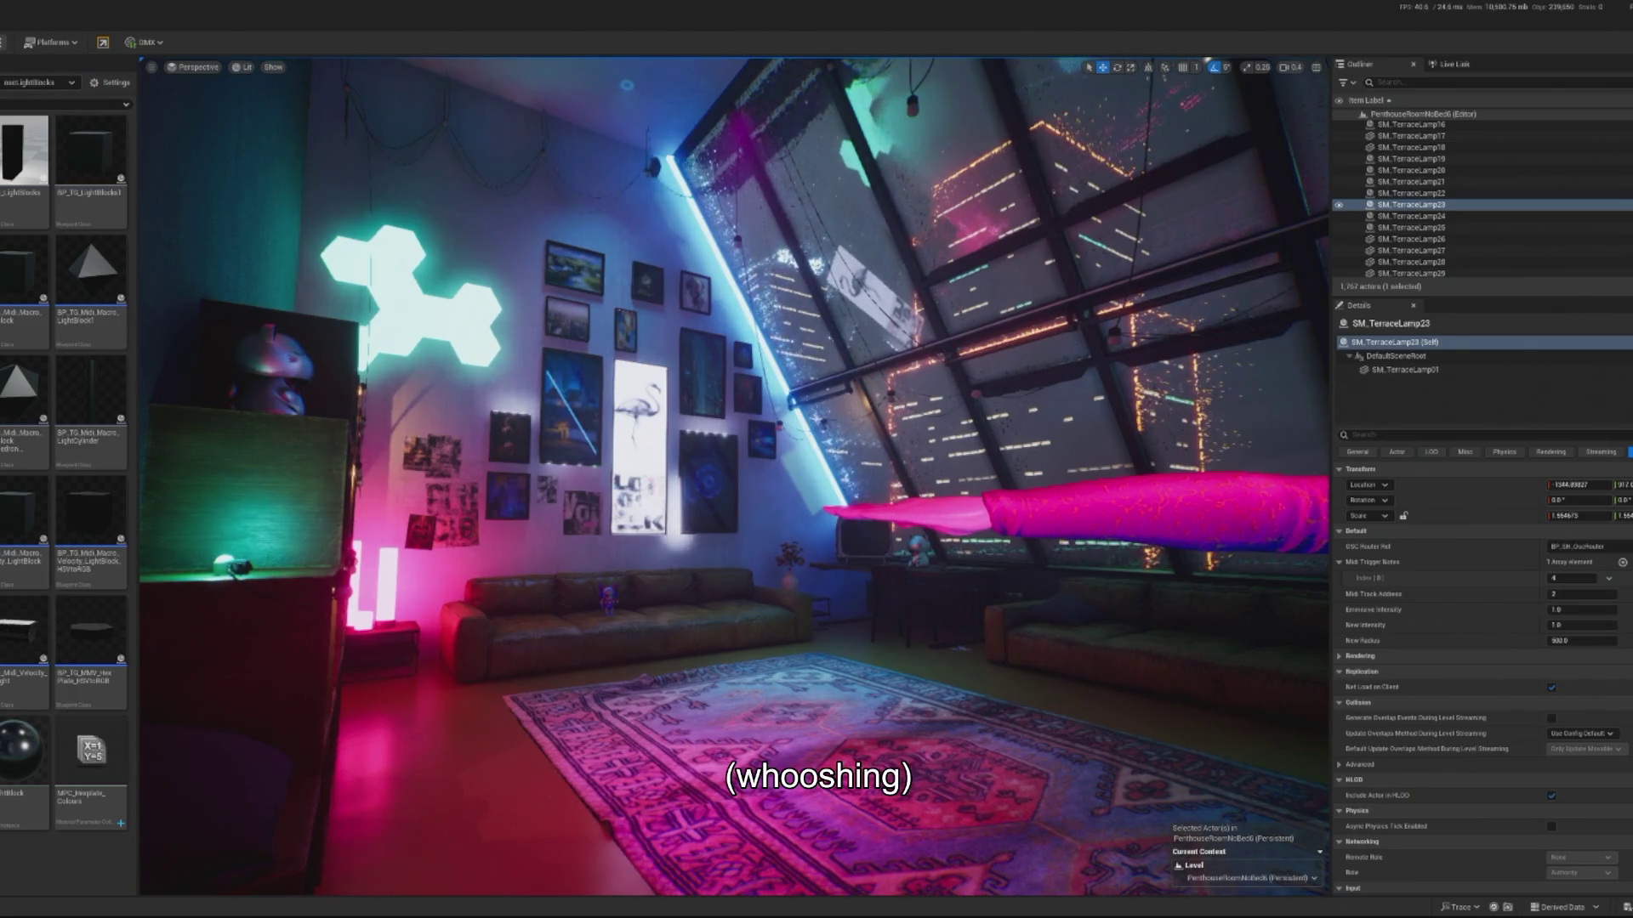
key(alt+p)
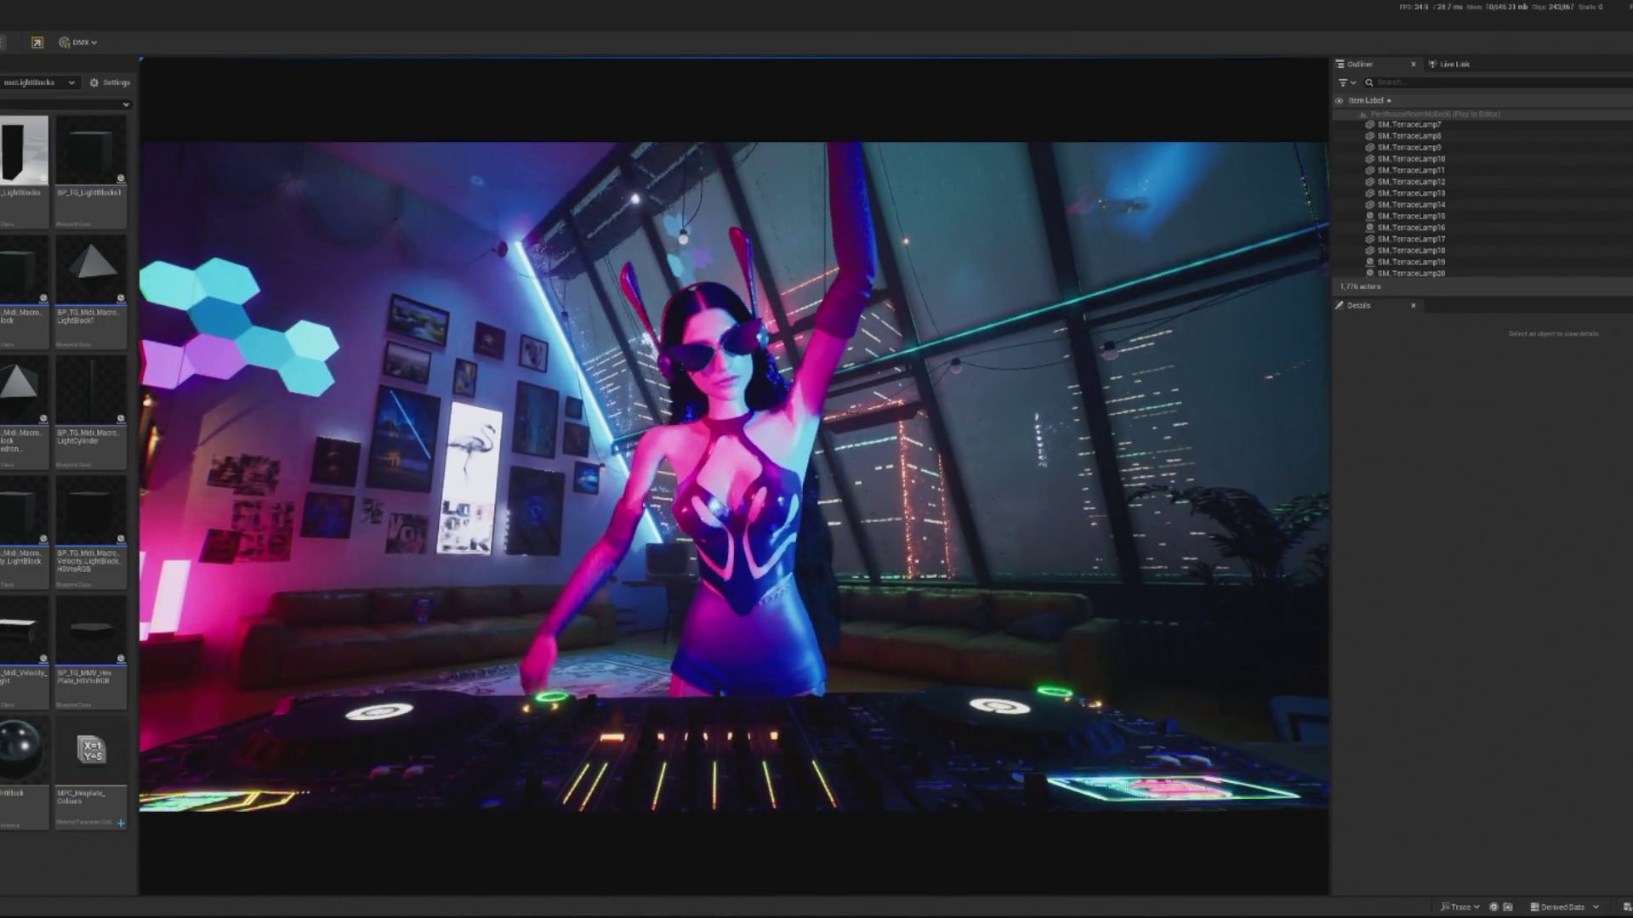
key(Escape)
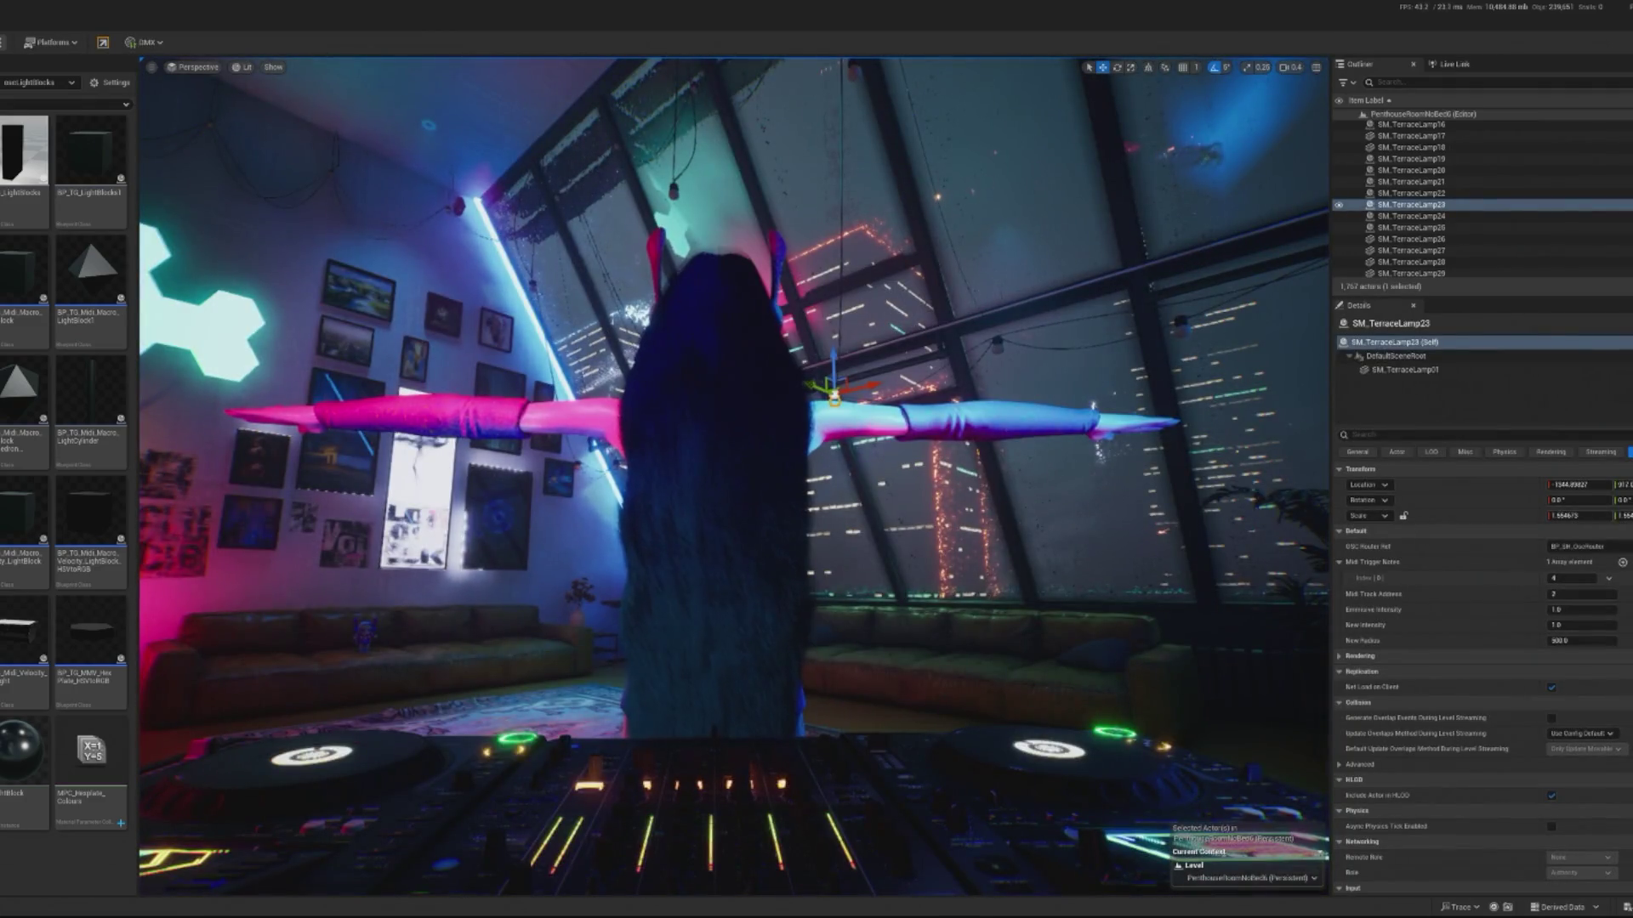
key(ctrl+alt+s)
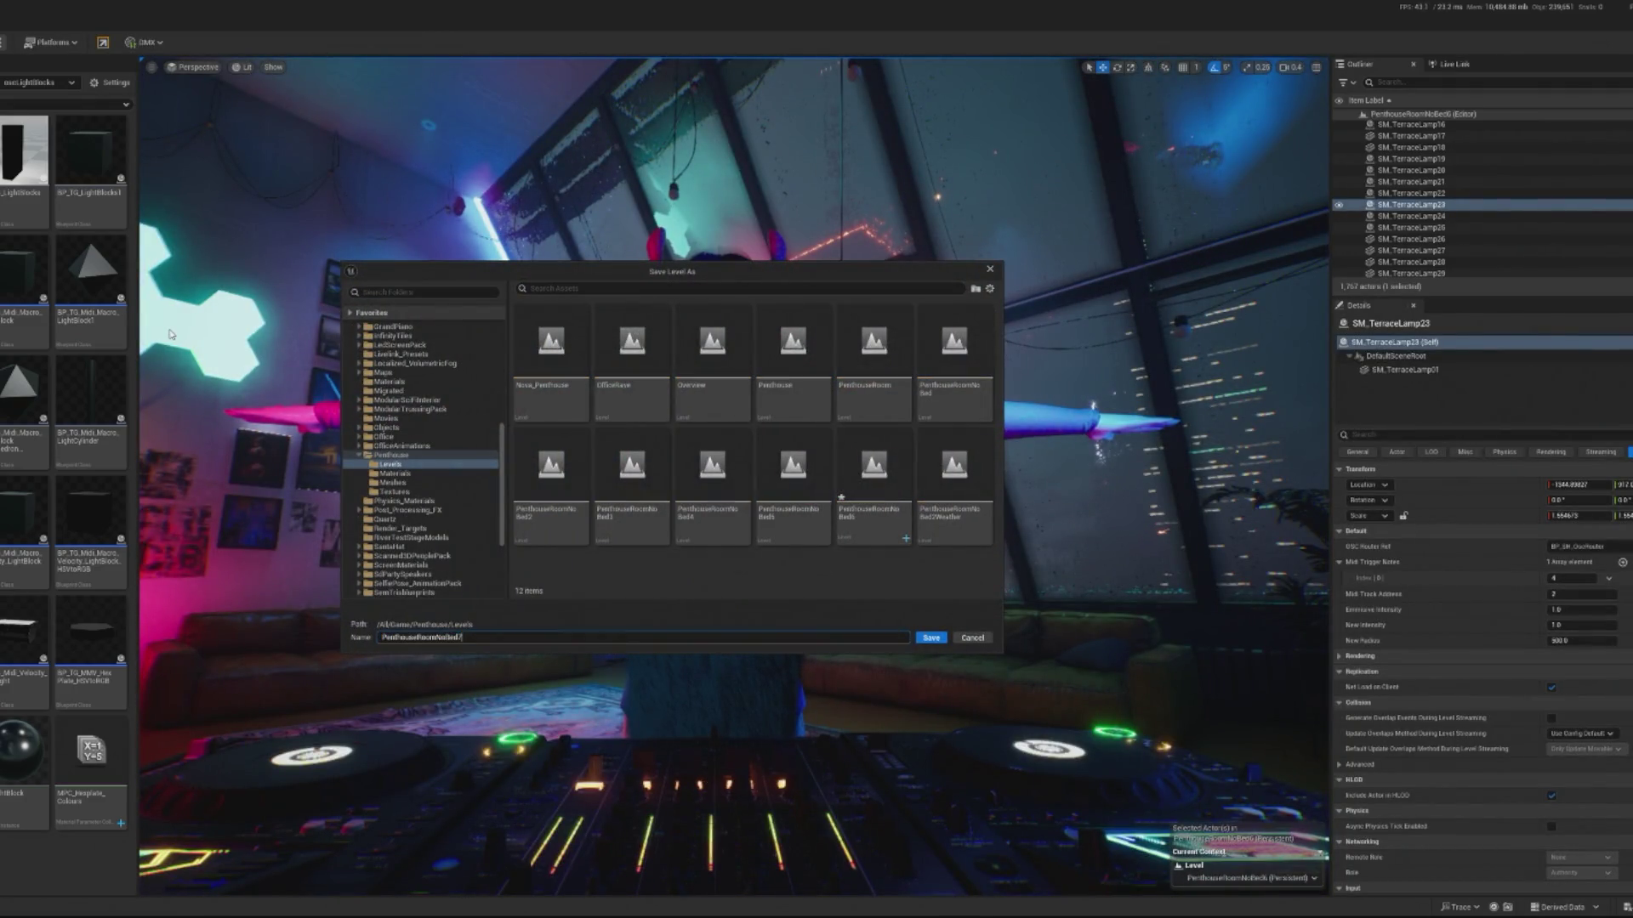
- Save the level as PenthouseRoomNoBed7 past the failed-package warnings and start a final play test
key(Return)
click(671, 502)
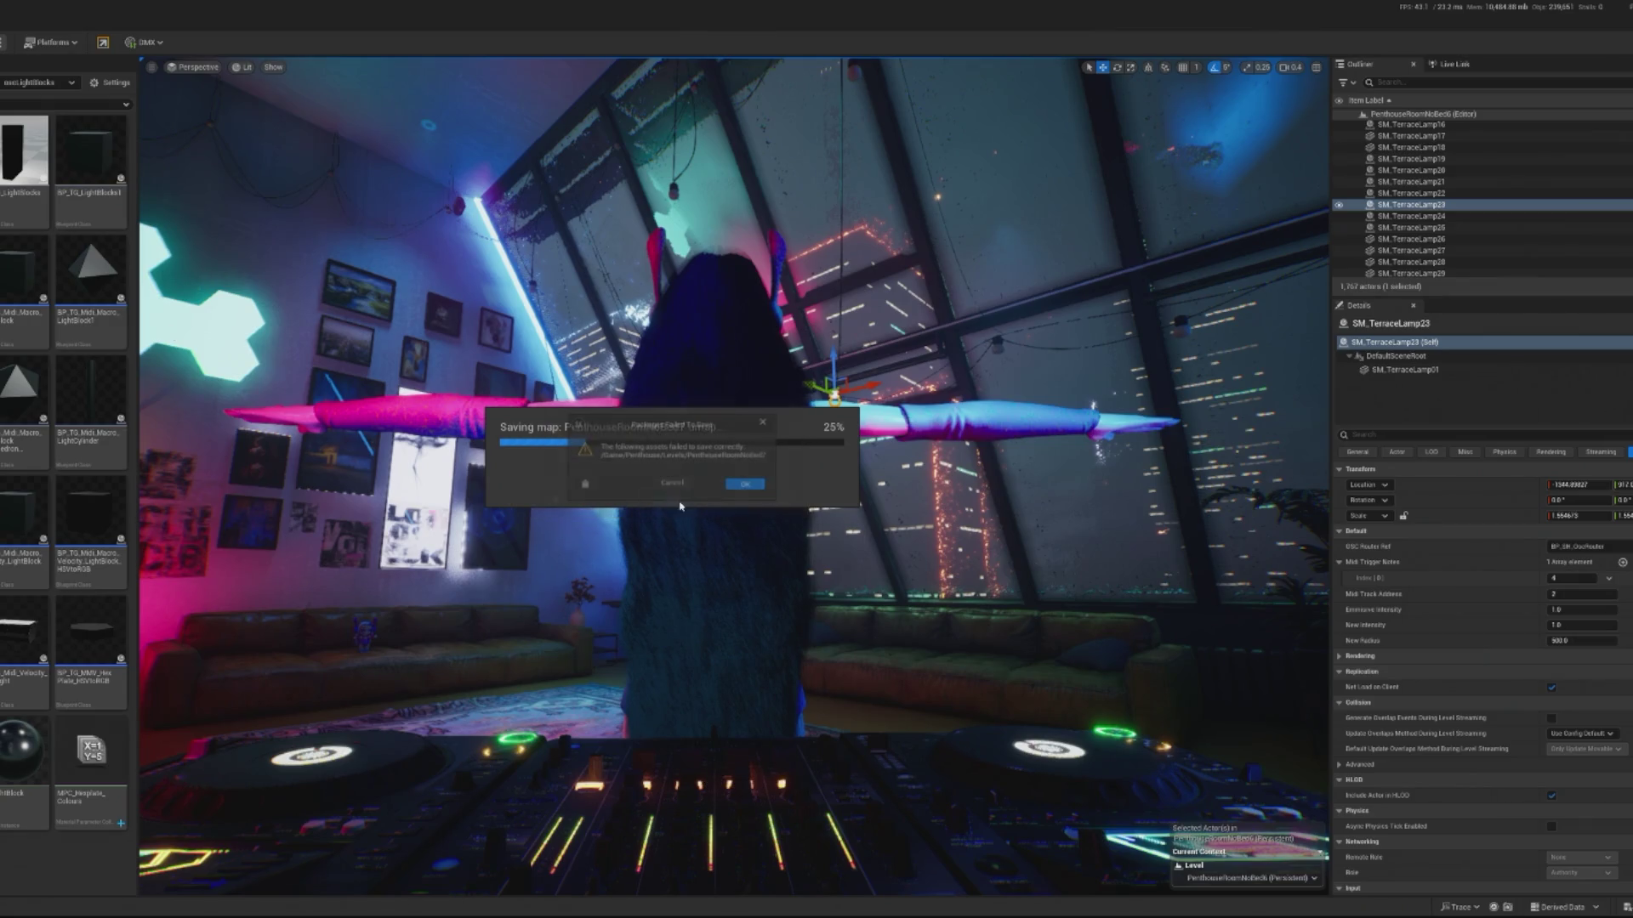
click(739, 488)
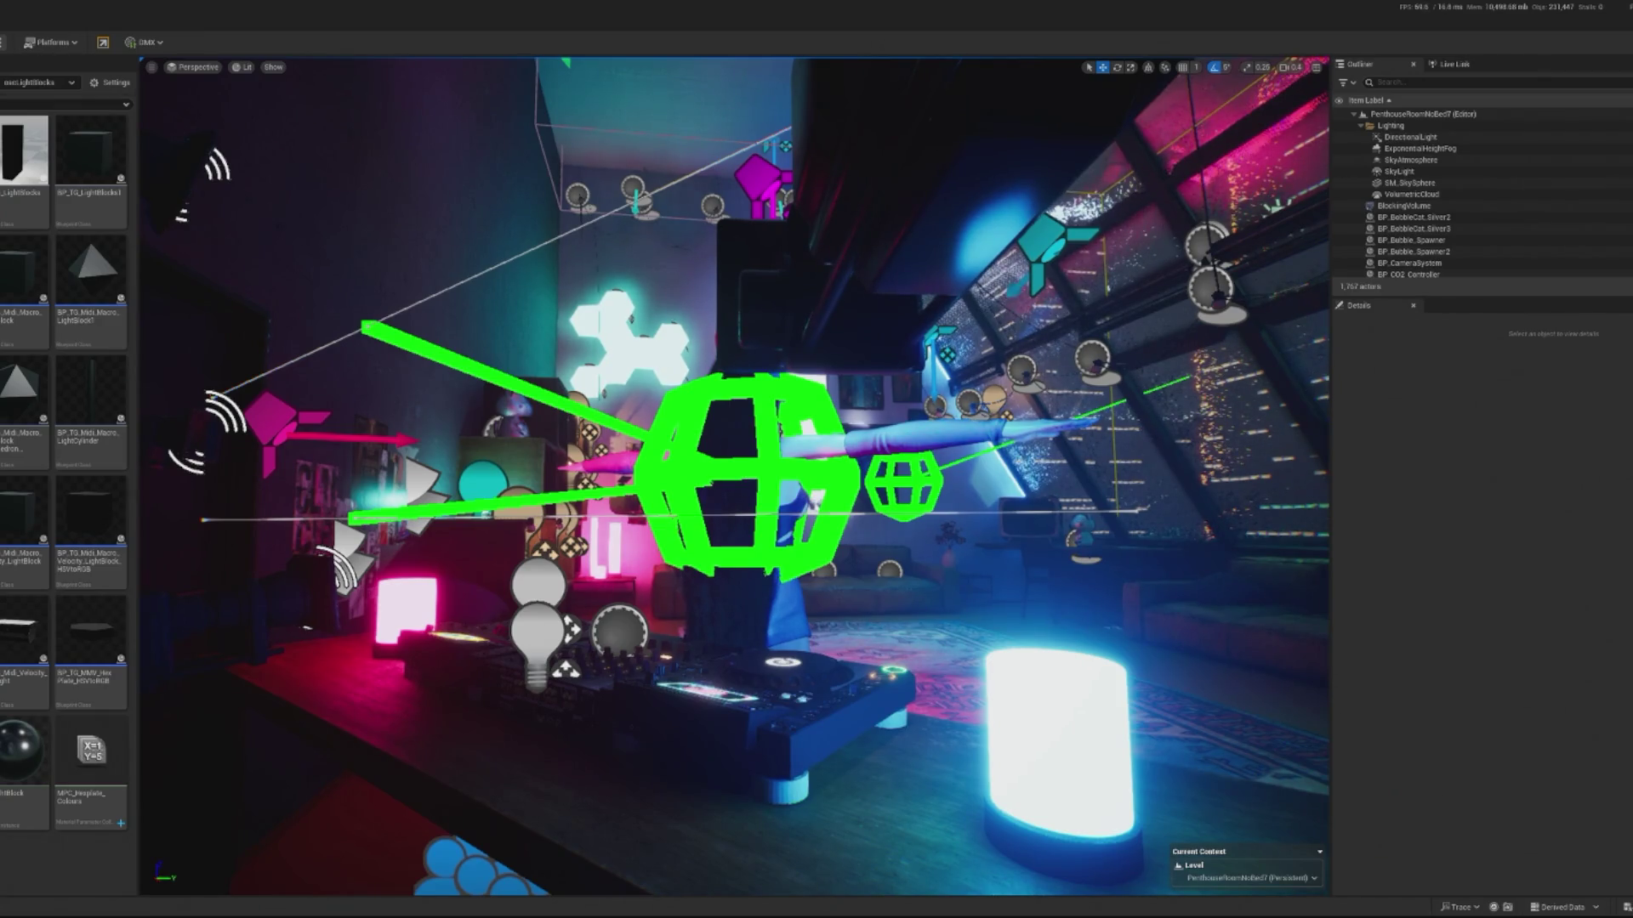
key(alt+p)
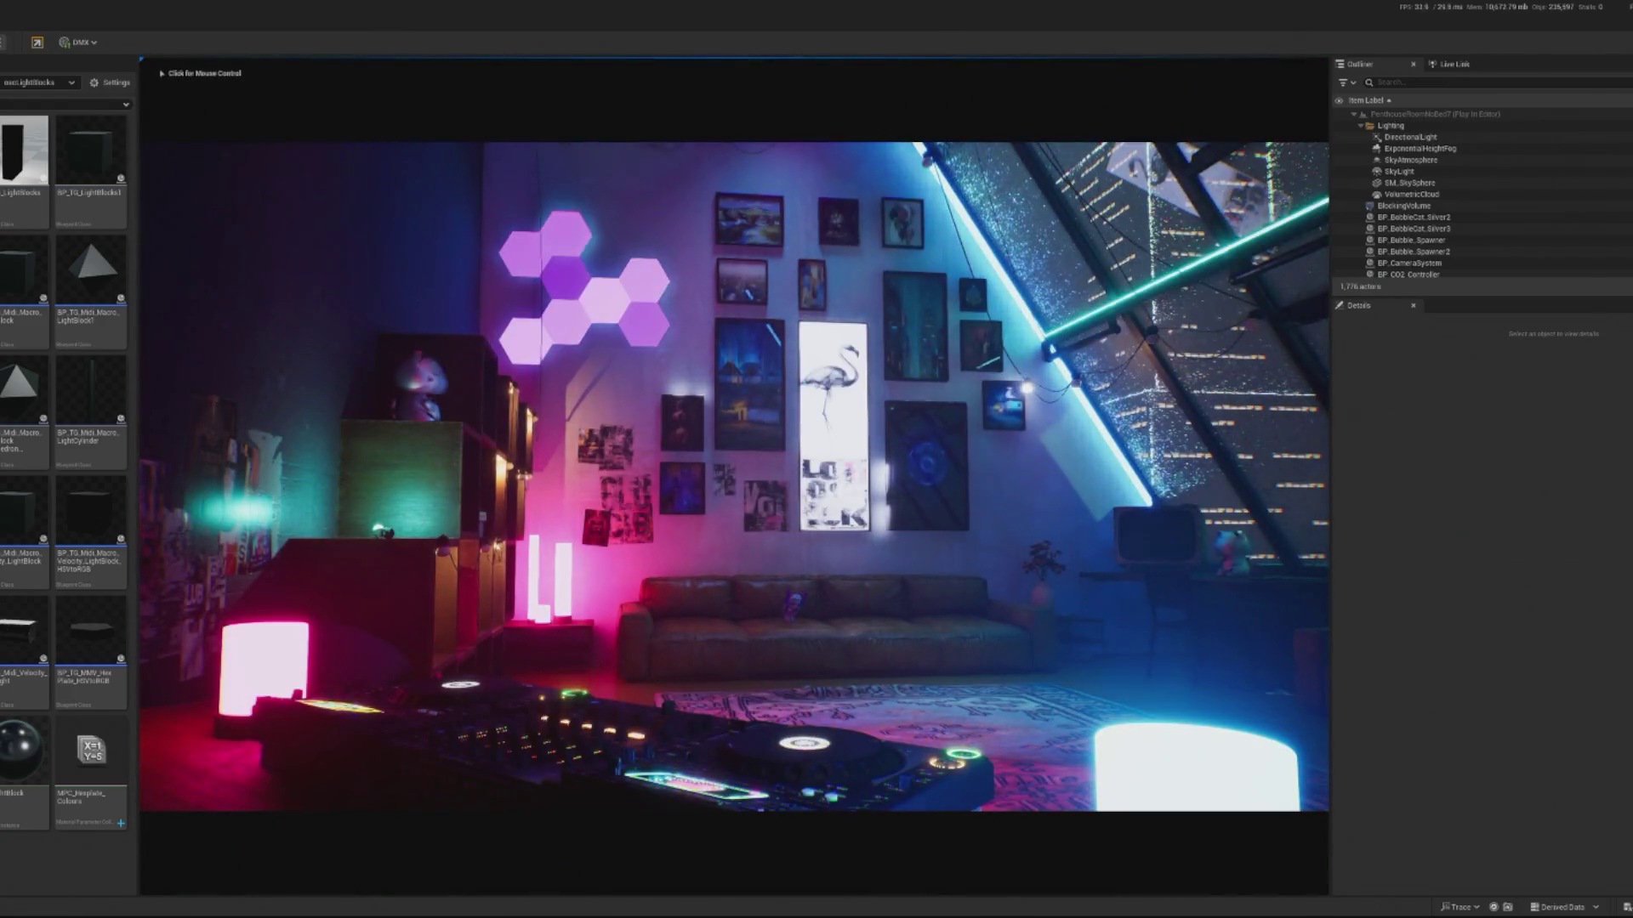
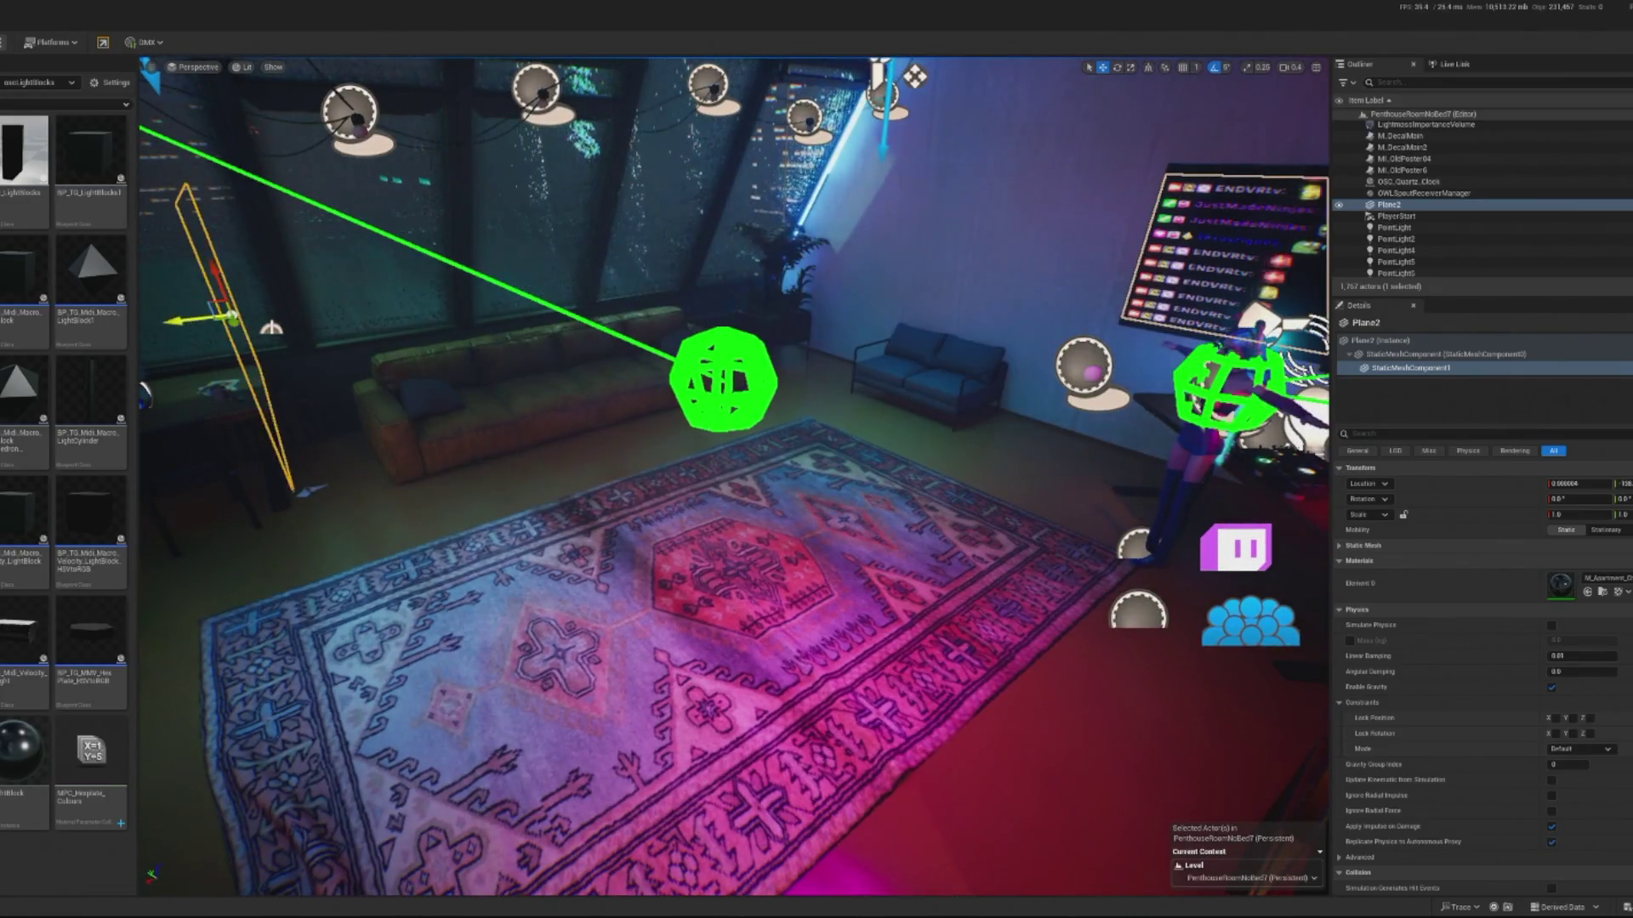
- Shrink the Plane2 chat panel to 0.3425 scale with the scale lock on
key(e)
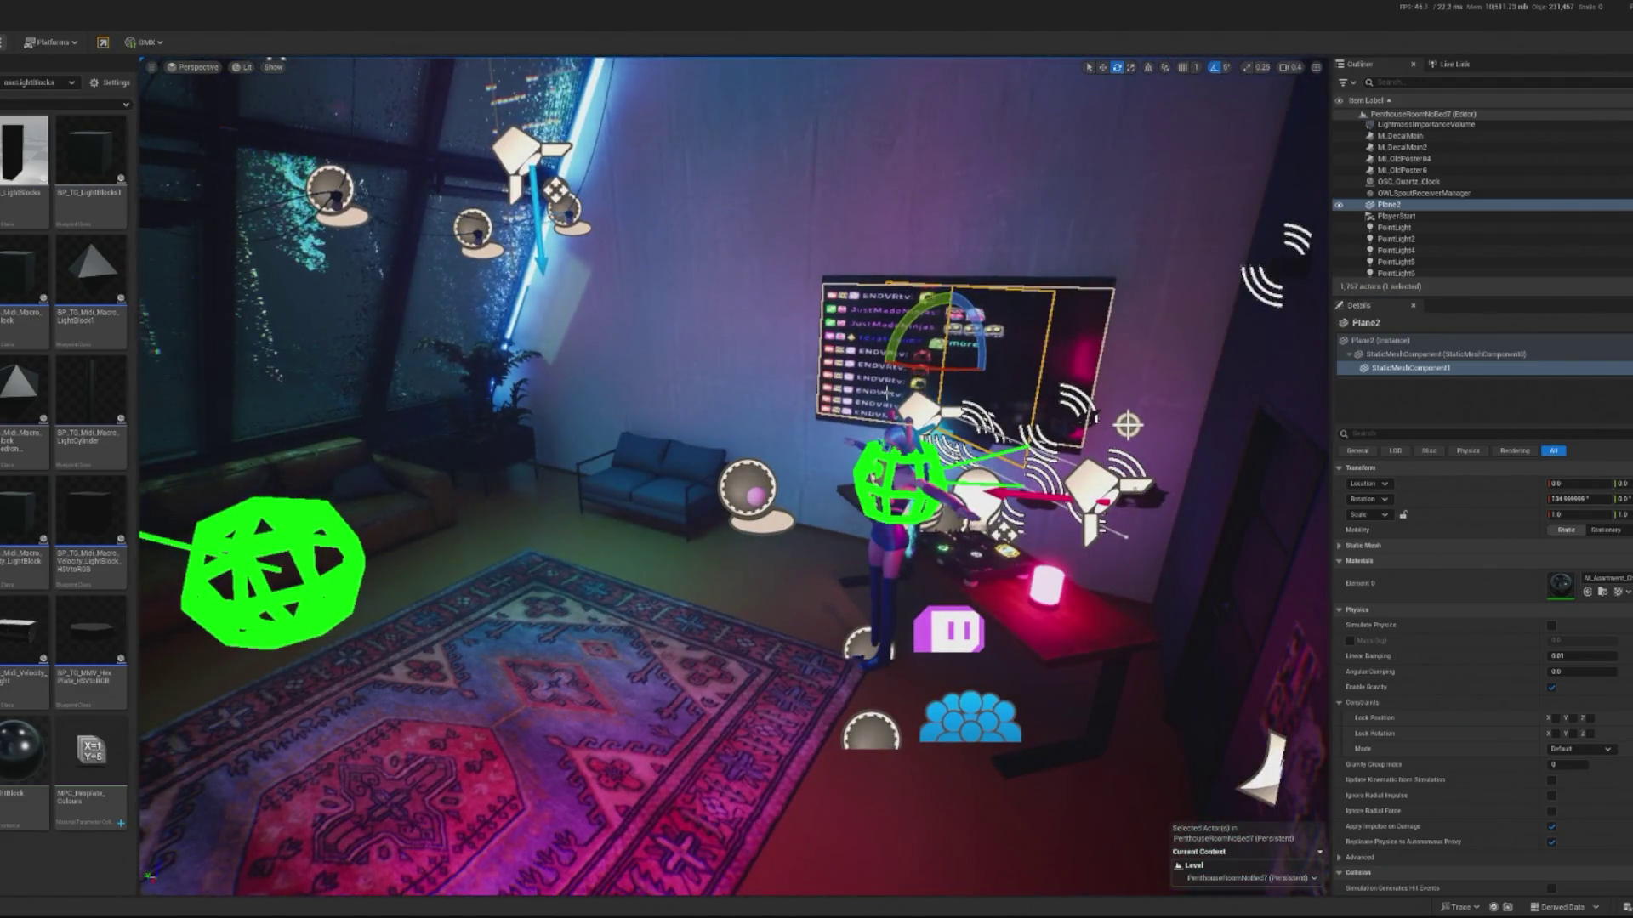
key(w)
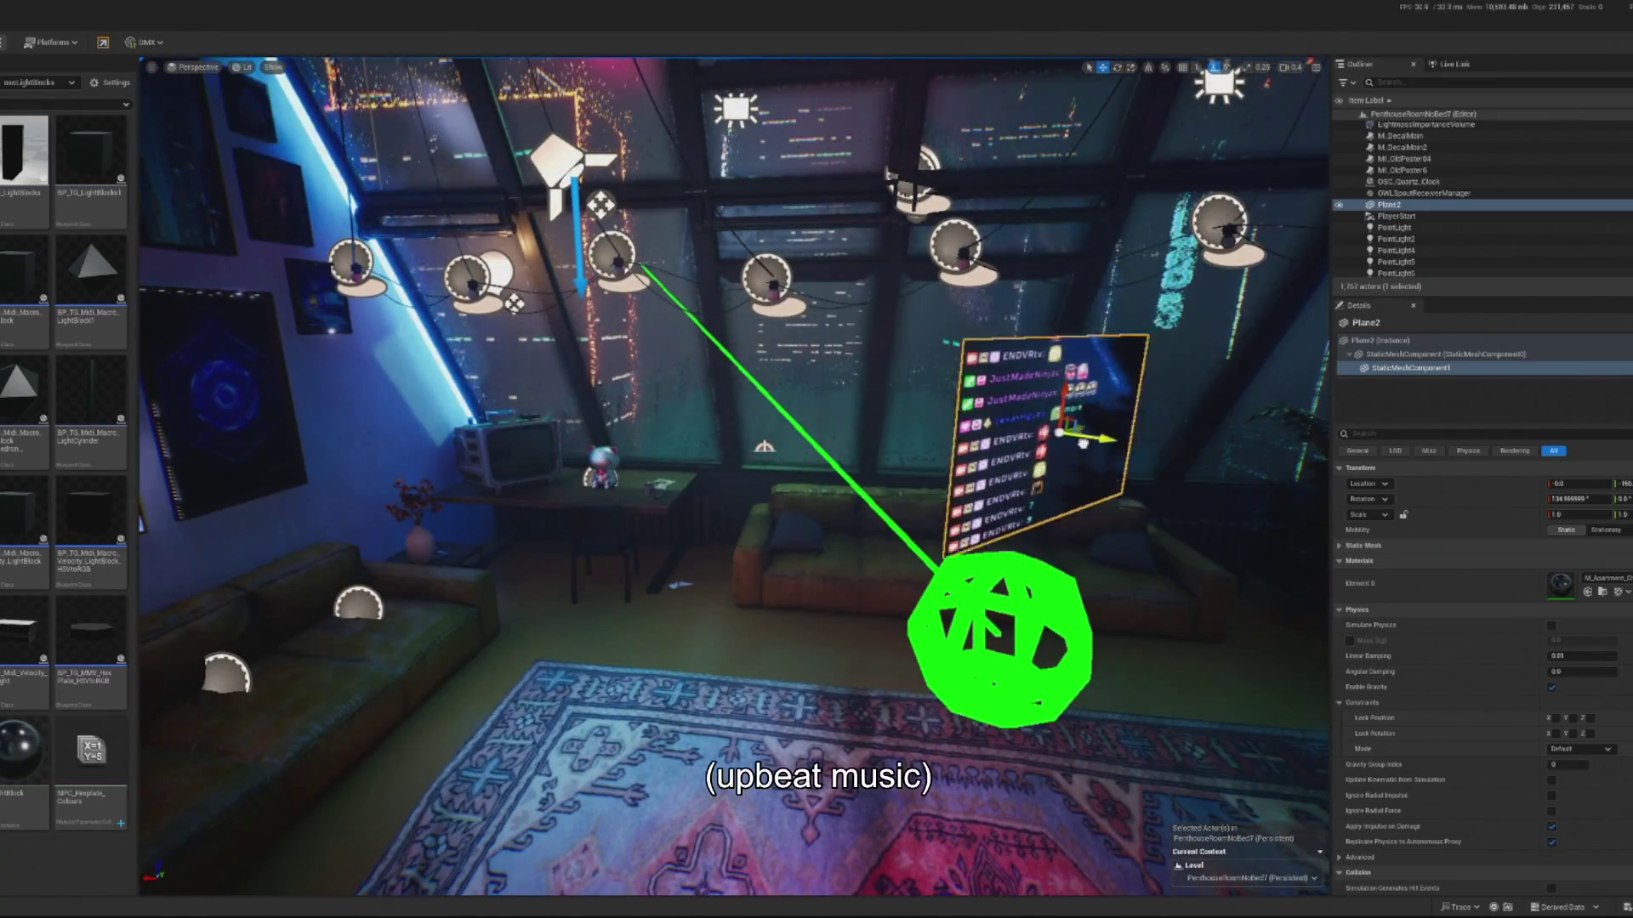
key(f)
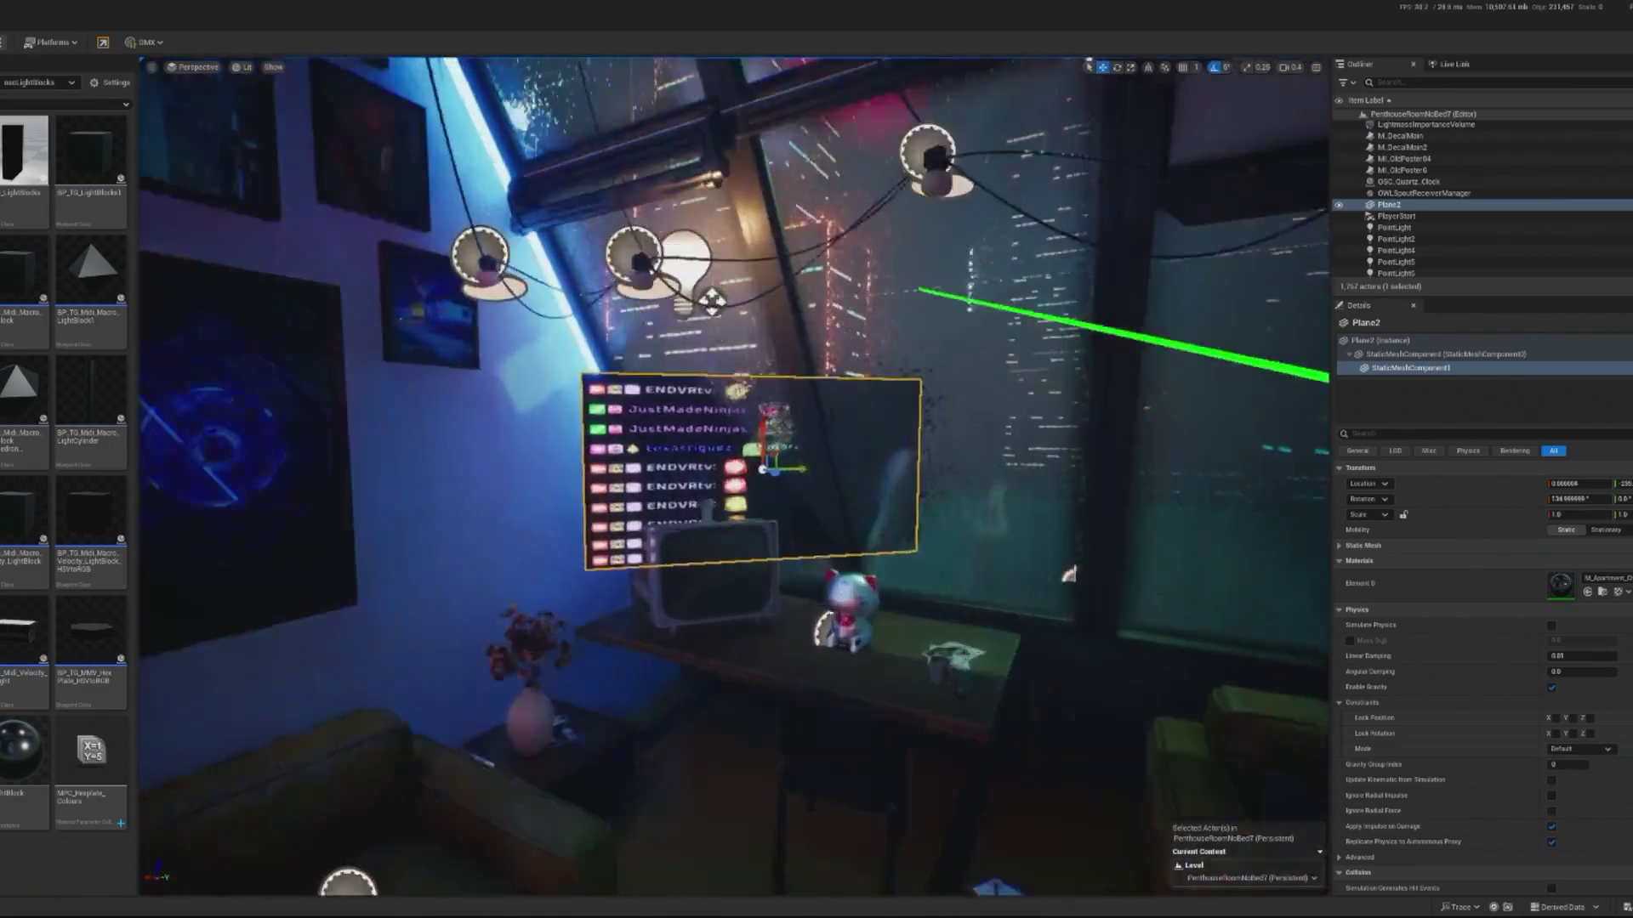
right_click(763, 425)
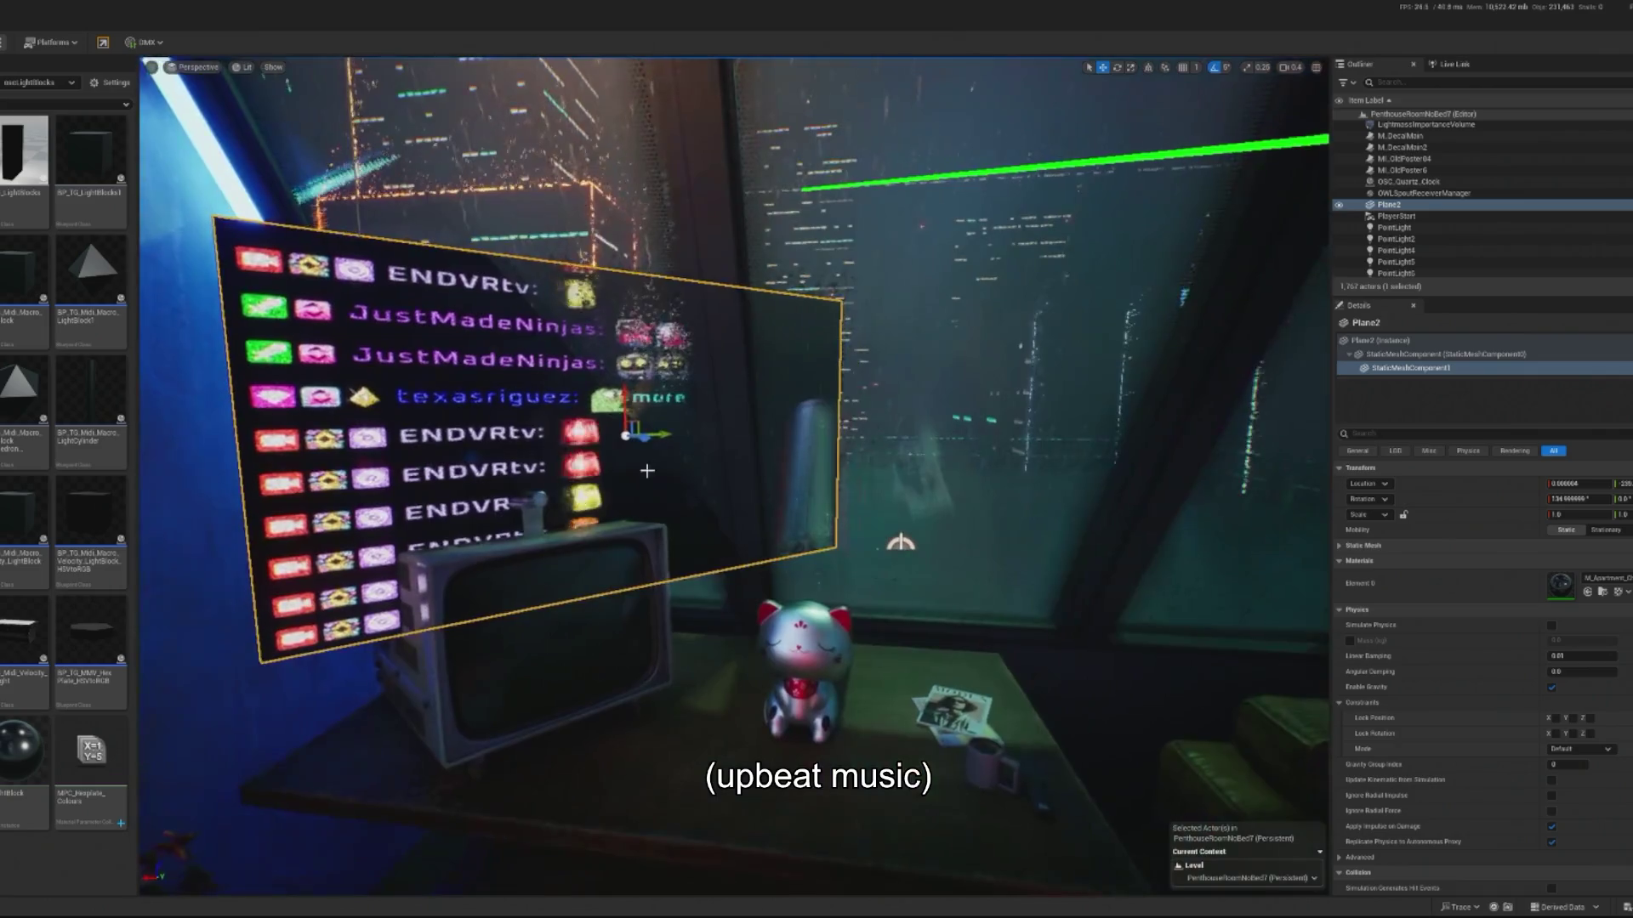
mouse_move(1599, 483)
mouse_down()
mouse_move(1594, 515)
mouse_move(1319, 442)
mouse_up()
click(1403, 515)
- Move the shrunken chat panel in front of the desk TV and start angling it
mouse_move(677, 440)
mouse_down()
mouse_move(692, 528)
mouse_move(675, 590)
mouse_move(692, 584)
mouse_move(585, 642)
mouse_up()
key(f)
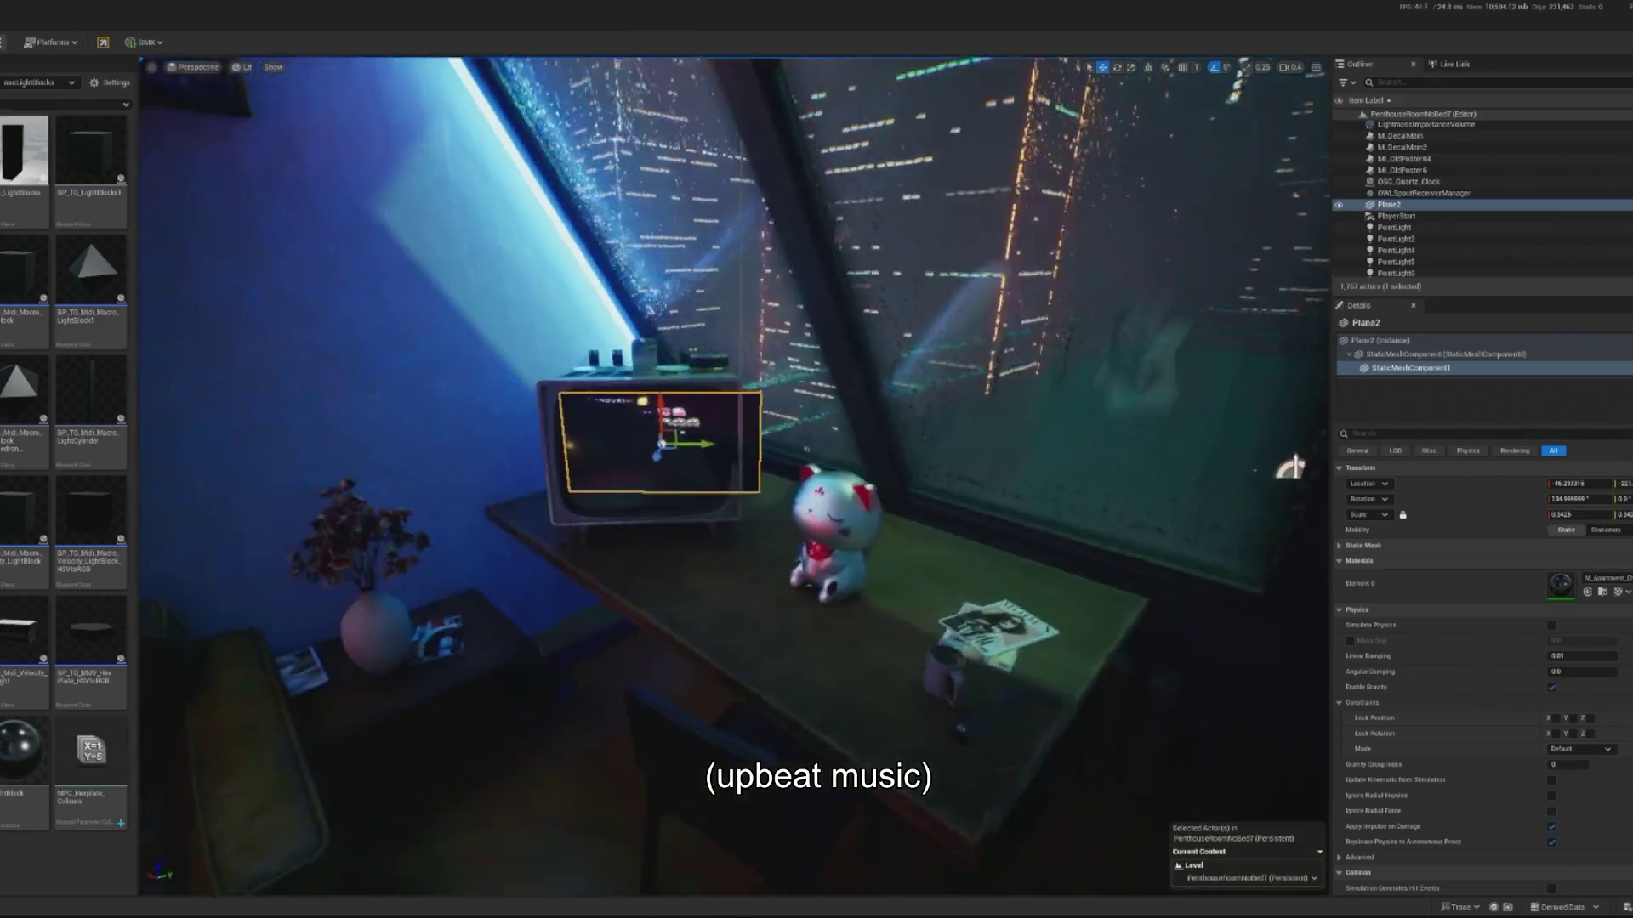
key(e)
drag(635, 519, 635, 520)
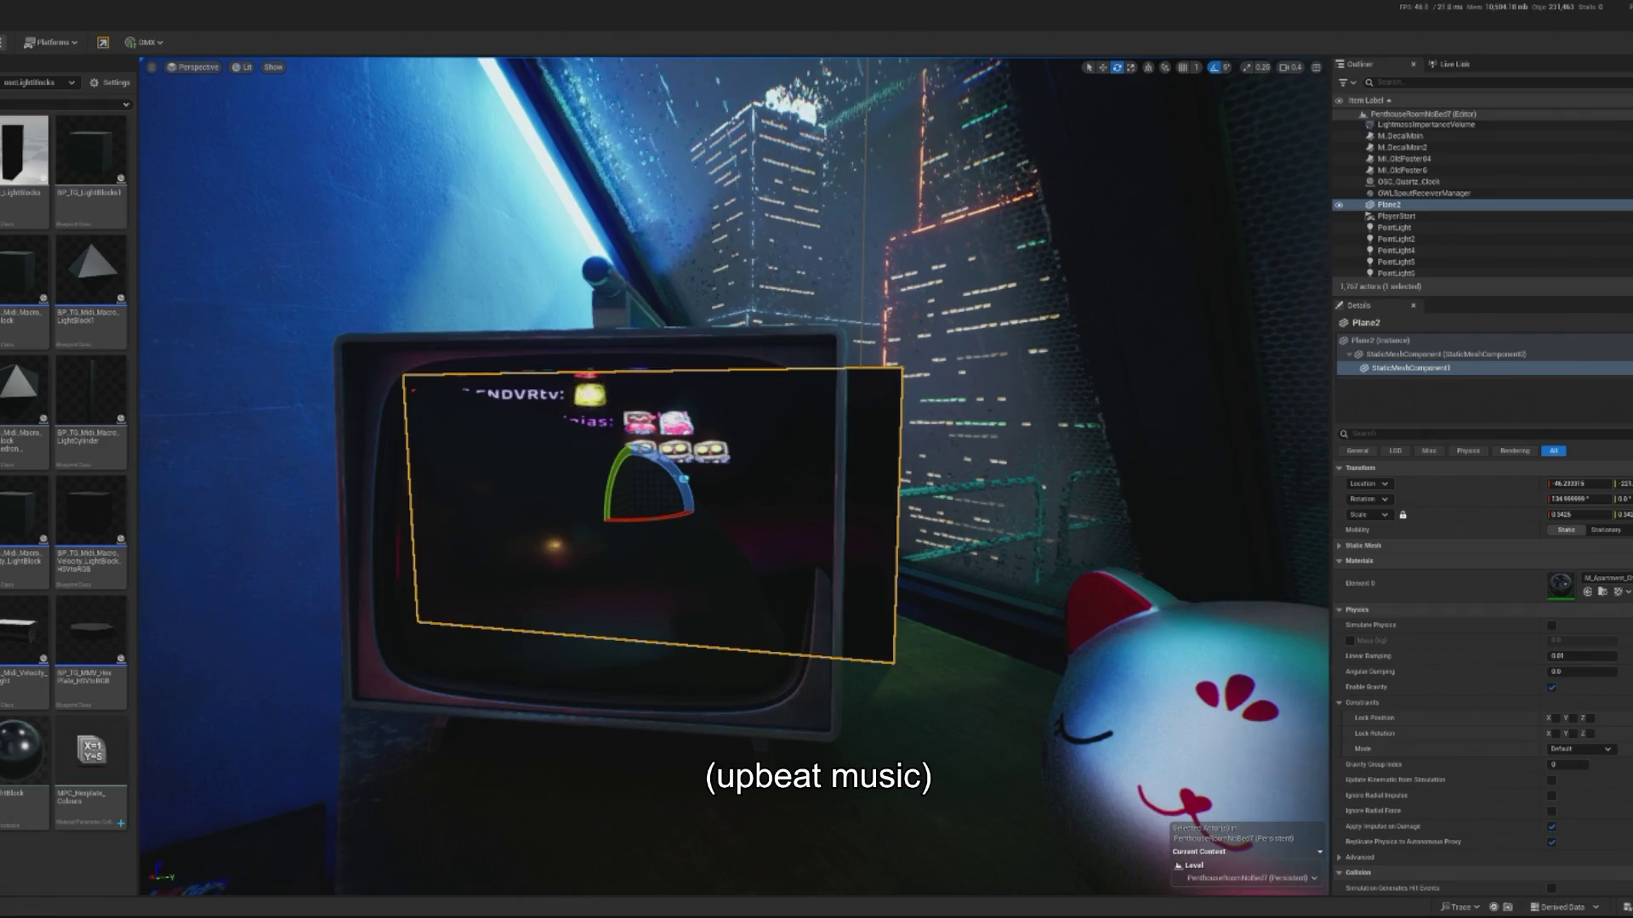
click(1432, 341)
key(f)
key(w)
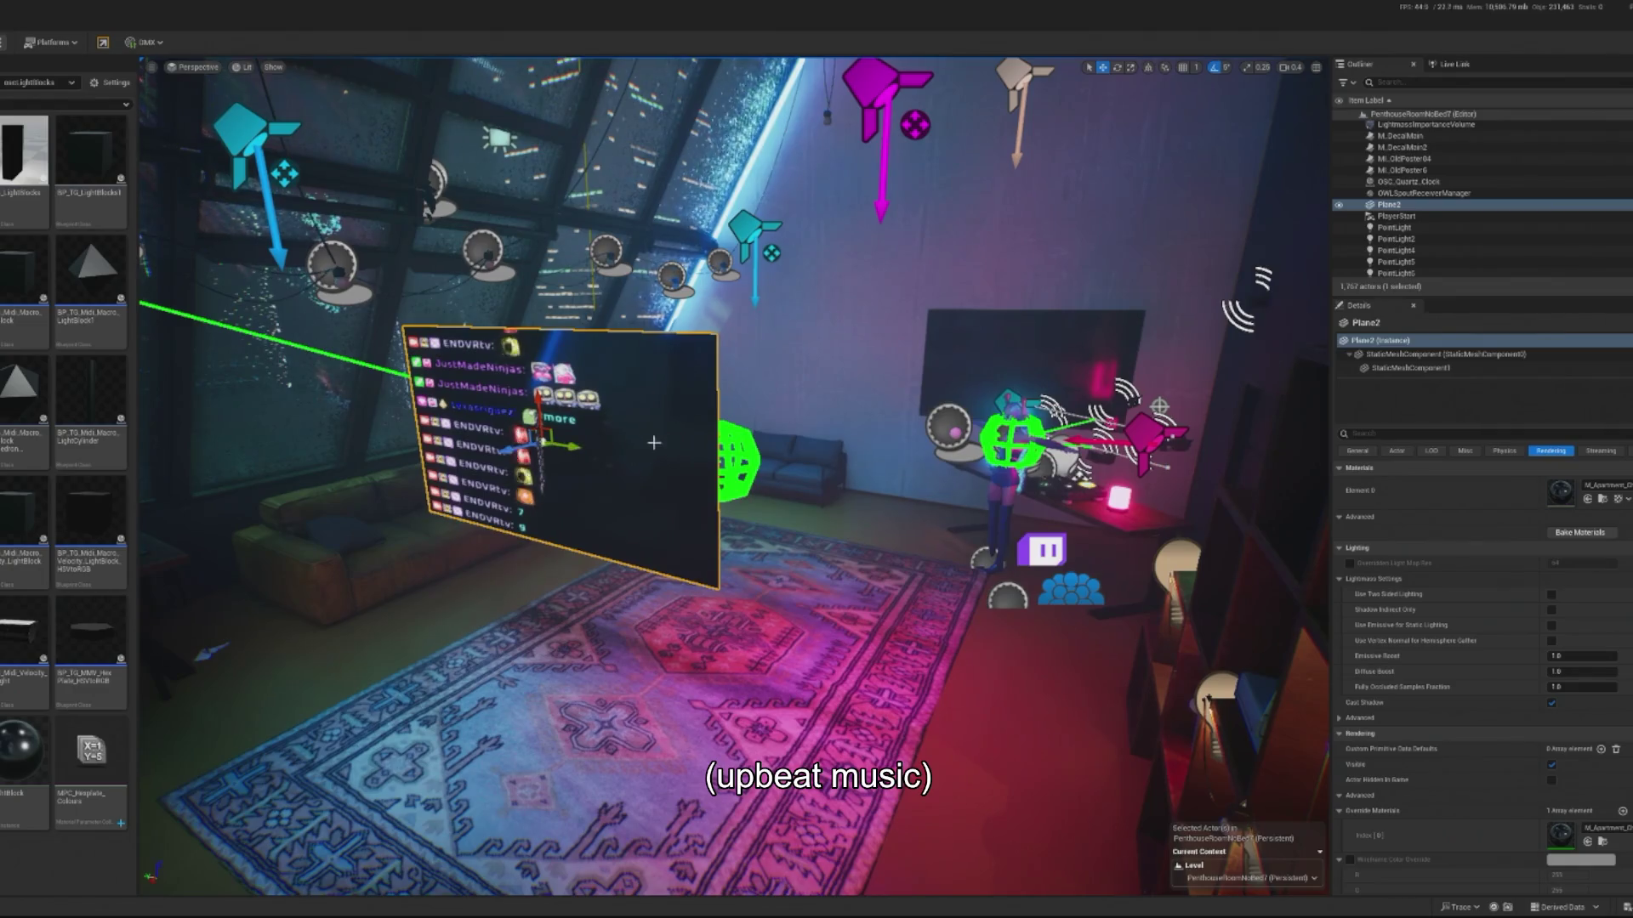
- Restore the panel to the wall TV, then duplicate it as Plane3, moved off the wall and turned about 130°
key(ctrl+z)
key(ctrl+z)
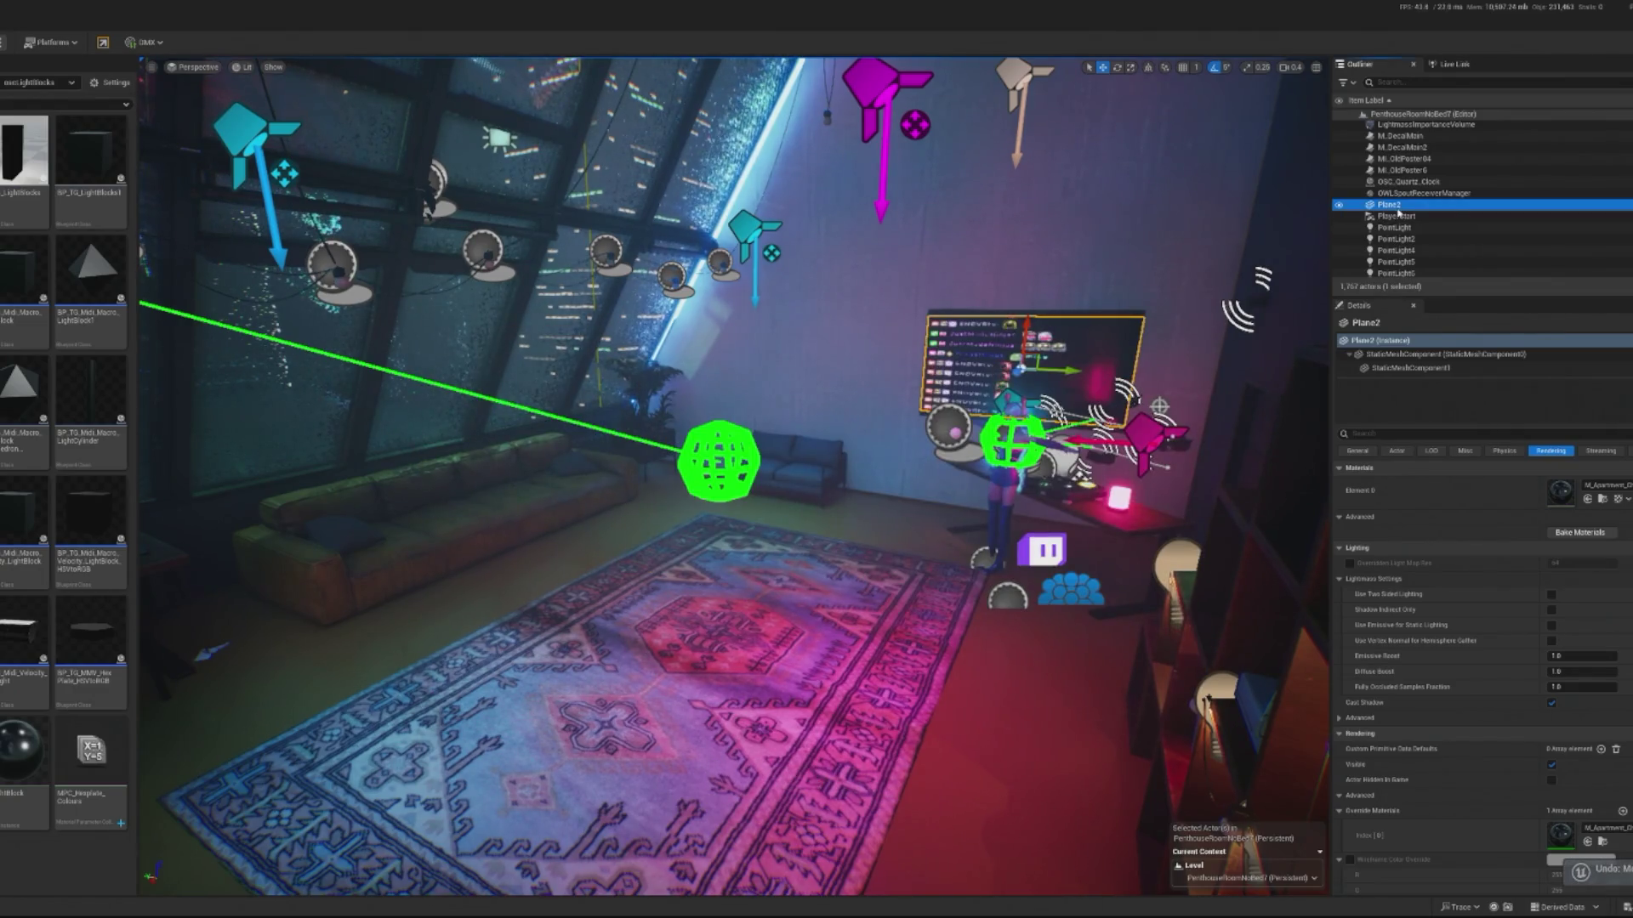
key(ctrl+d)
click(1400, 338)
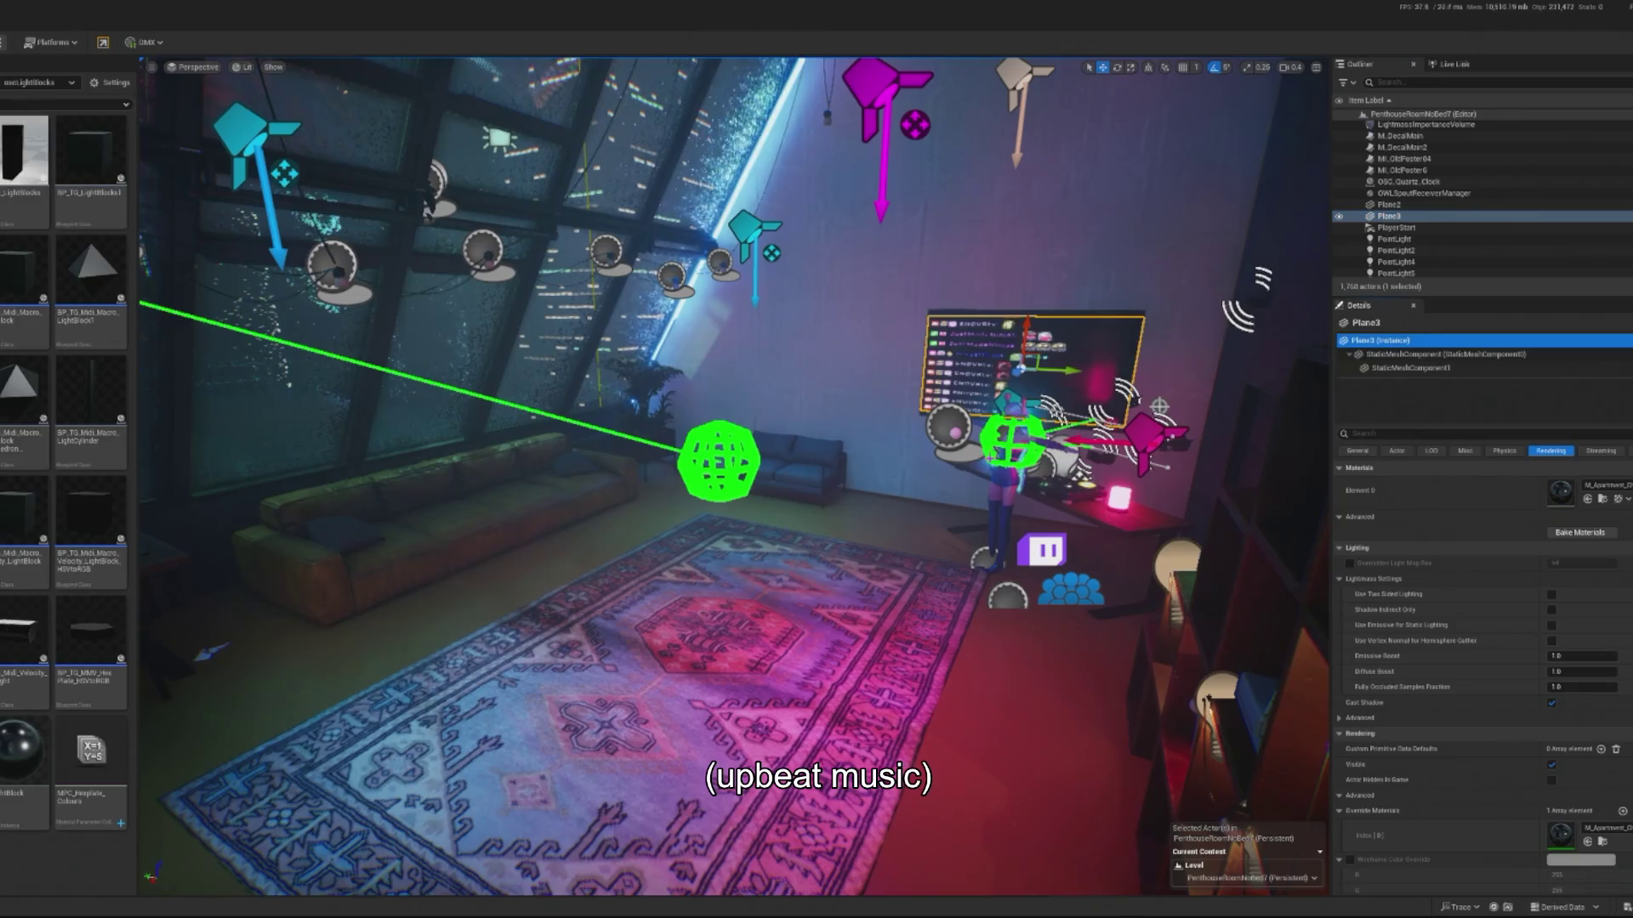
drag(1017, 368, 752, 455)
scroll(862, 524, down, 10)
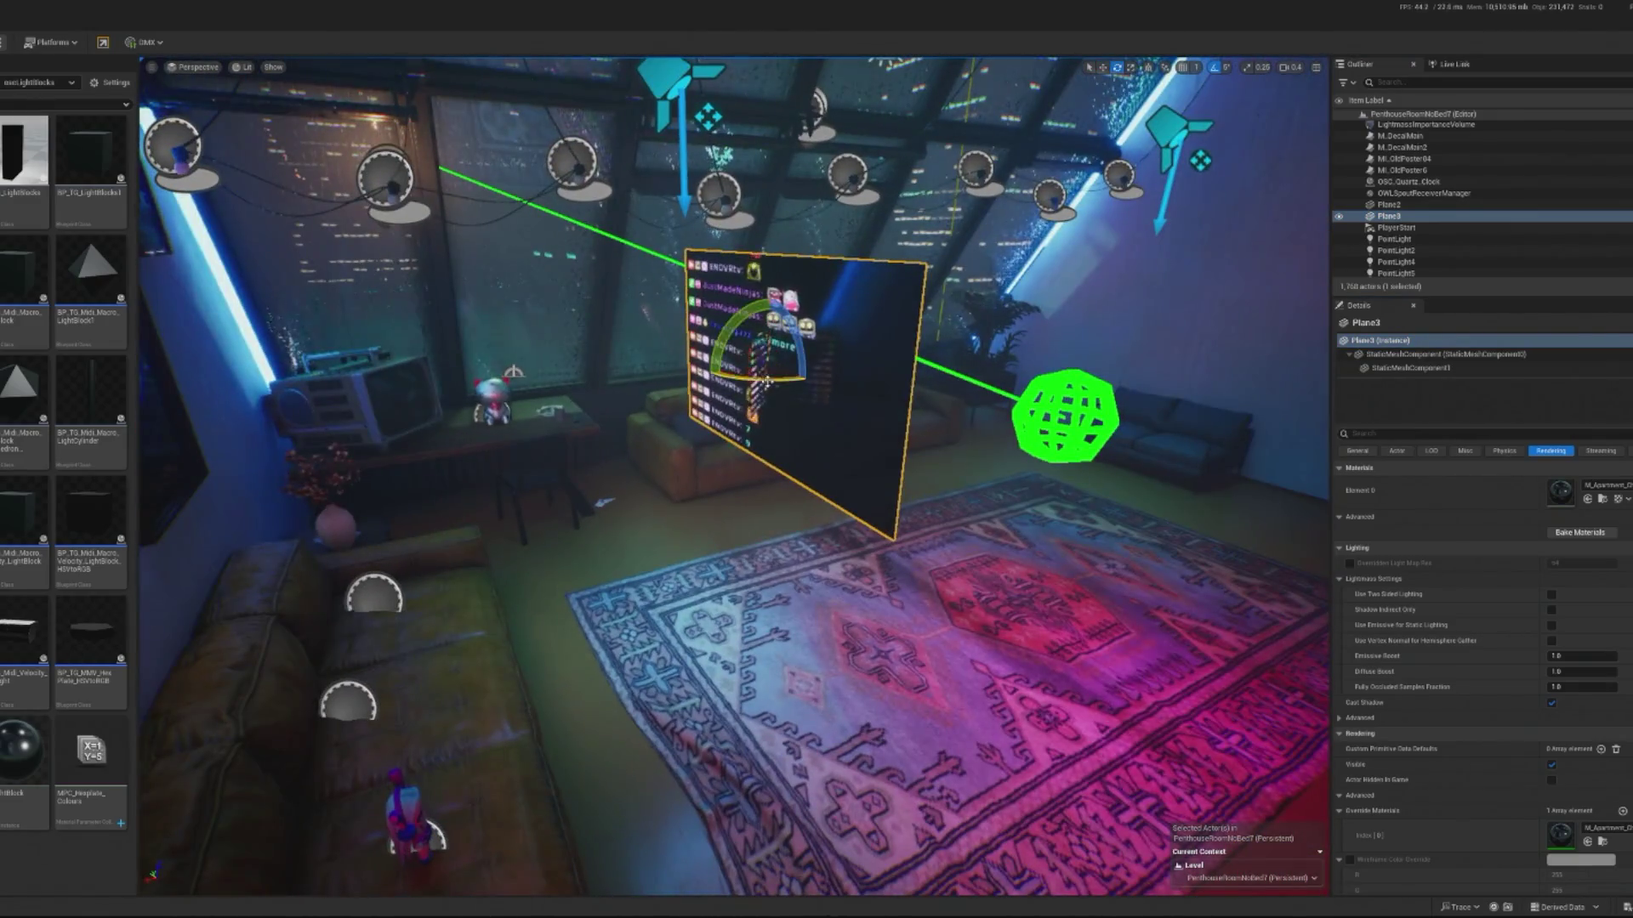
drag(767, 380, 832, 371)
key(f)
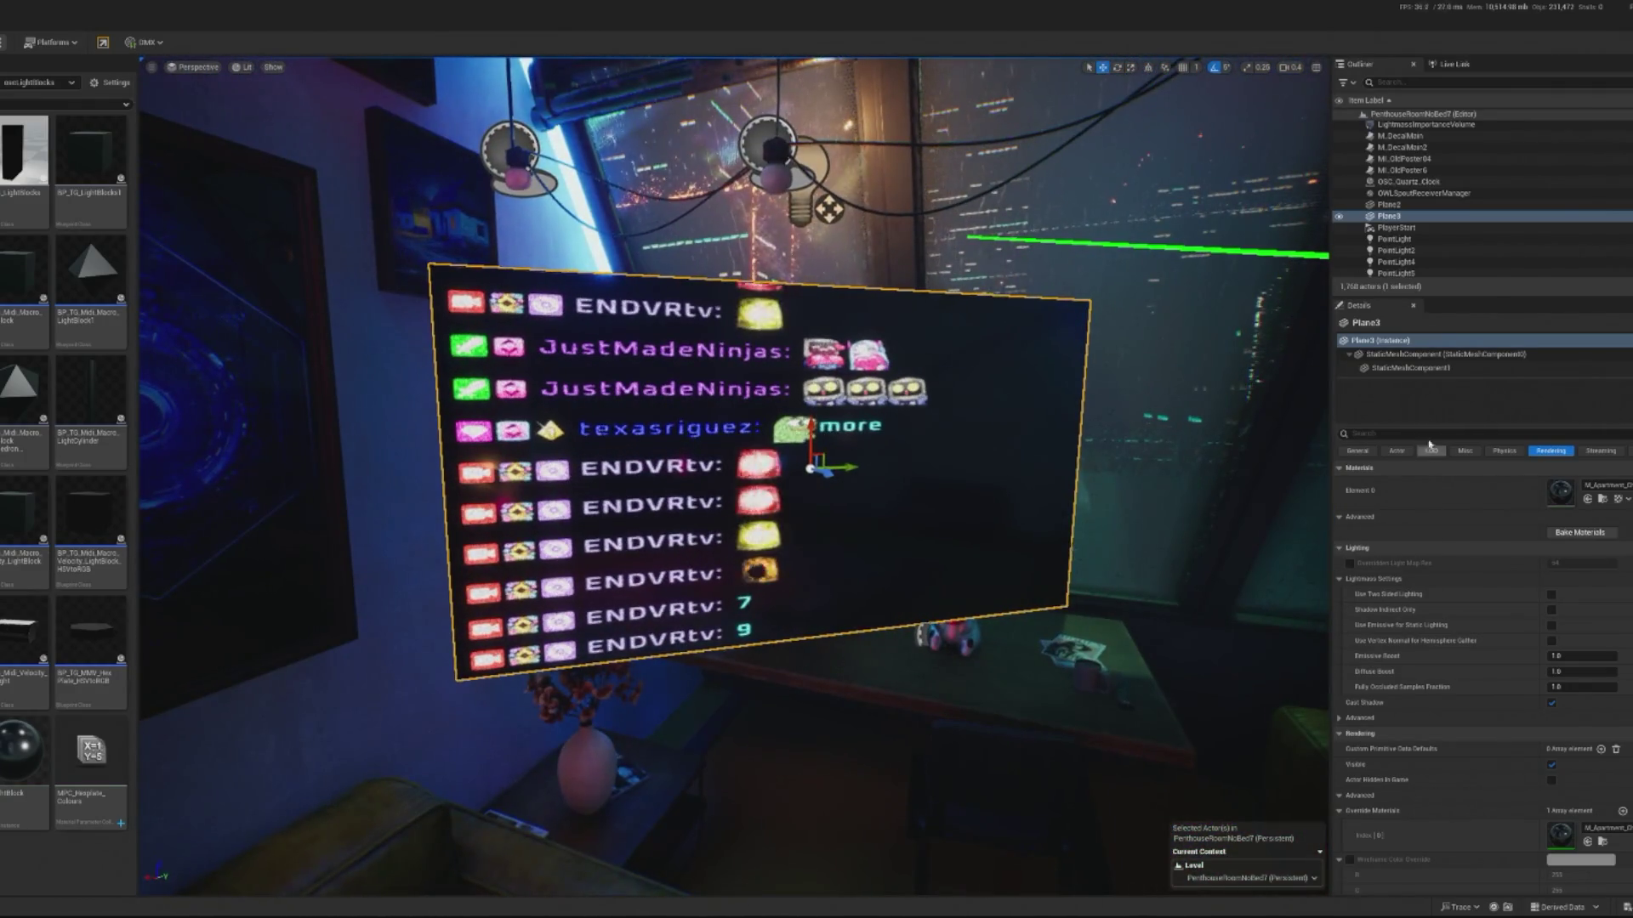
- Shrink the Plane3 copy to about 0.65 scale
click(1397, 348)
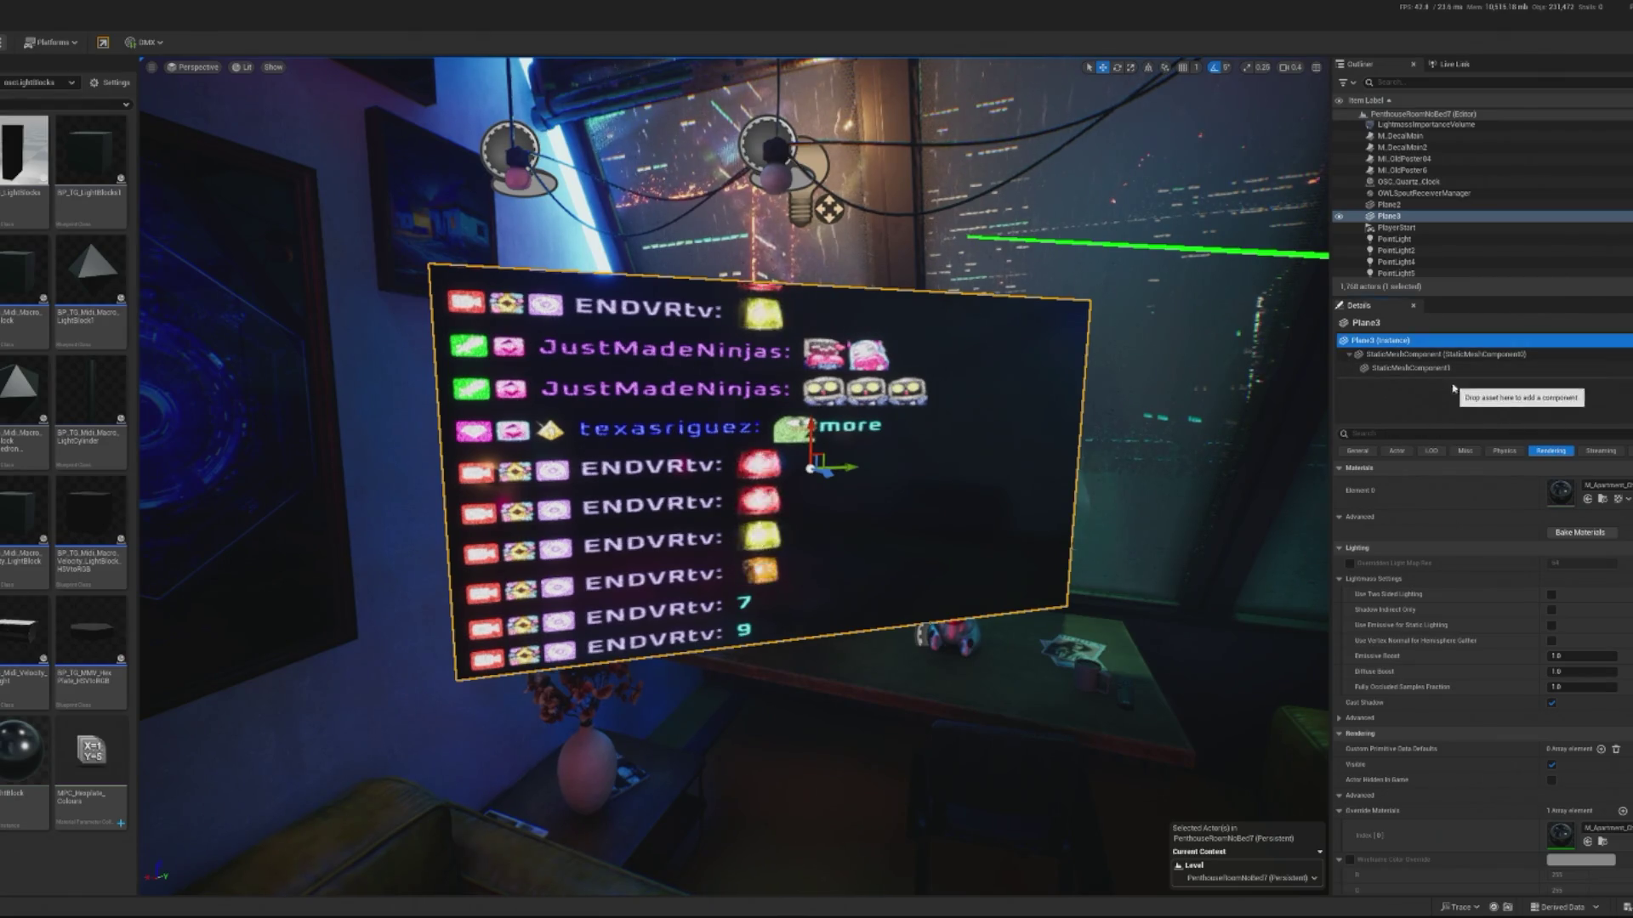
click(1437, 355)
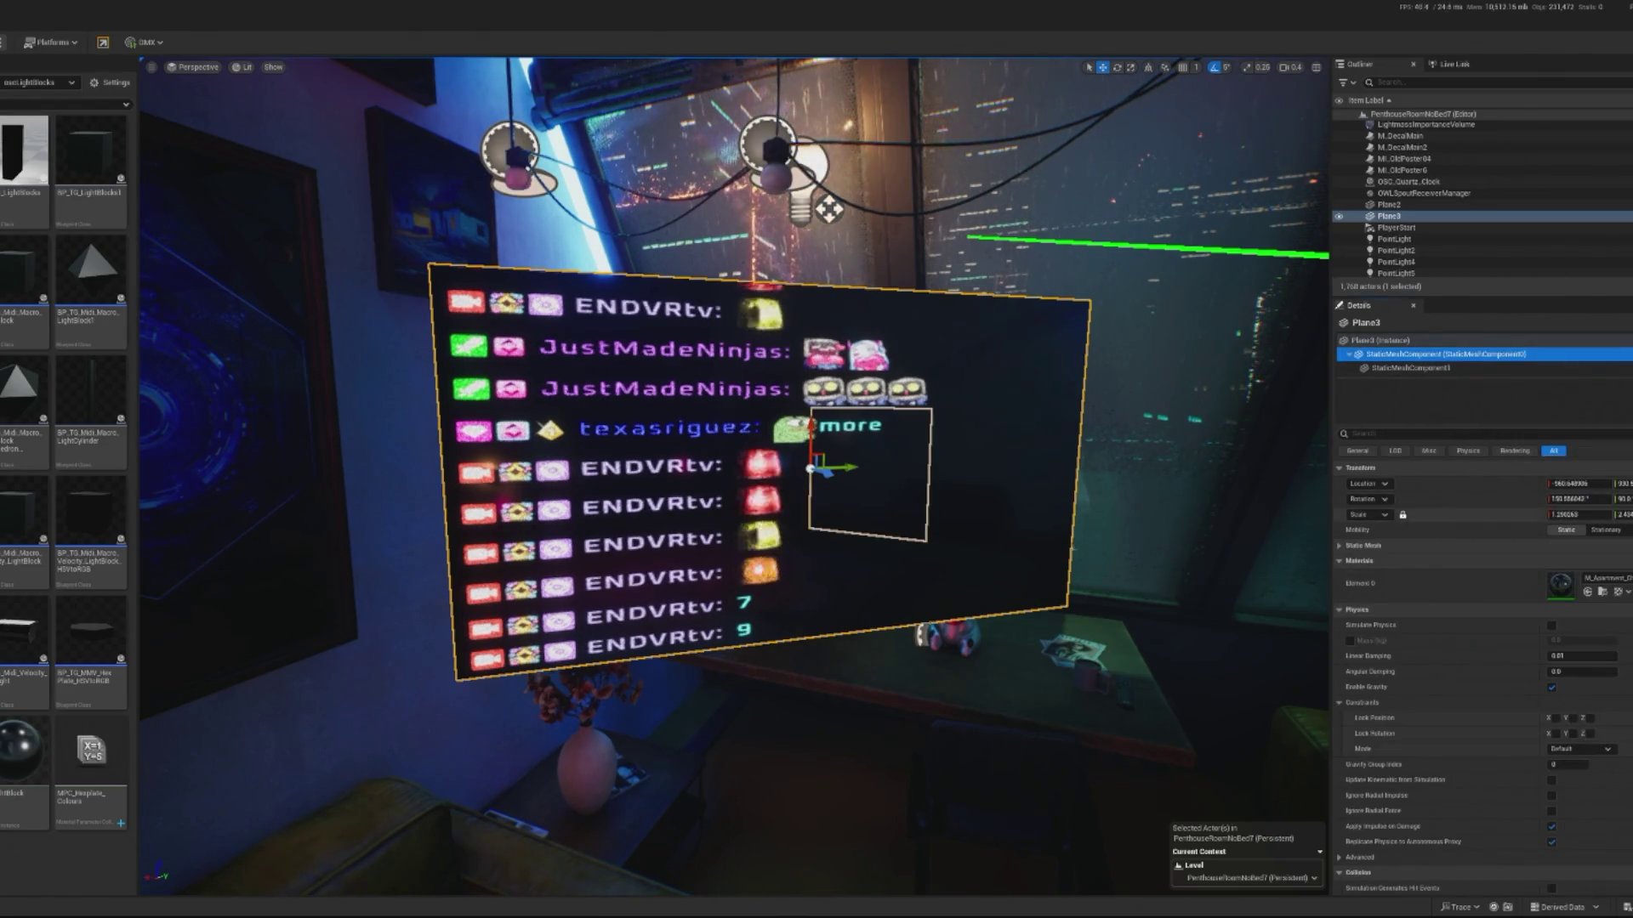
drag(1573, 514, 1497, 514)
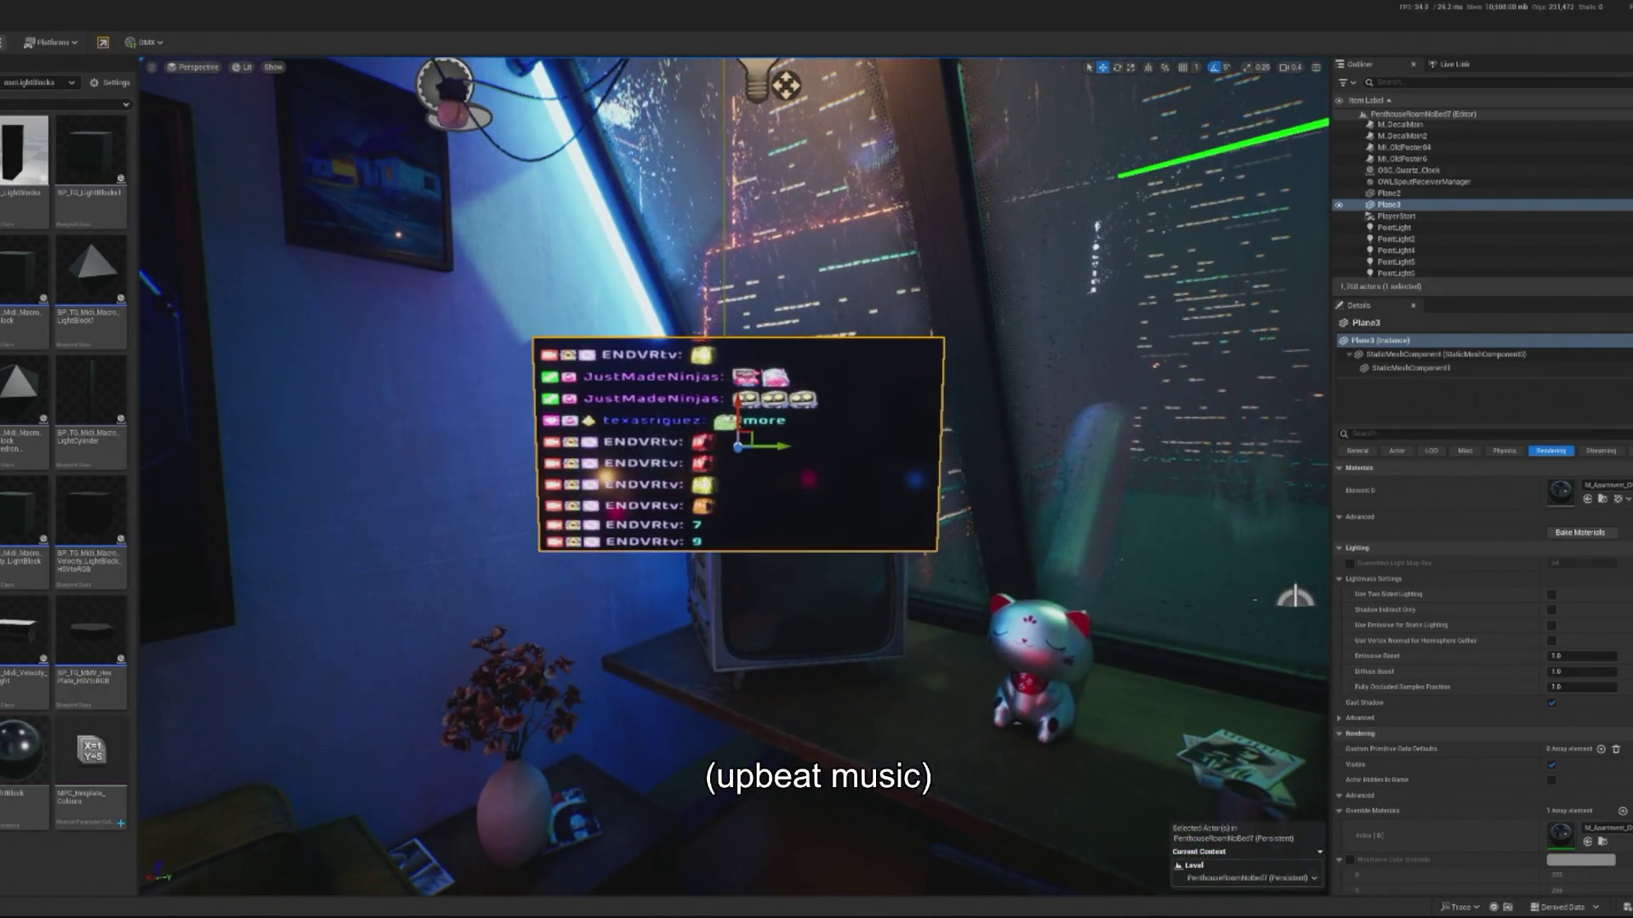
- Tilt Plane3 about 10° and delete its extra StaticMeshComponent1 screen mesh
click(1446, 353)
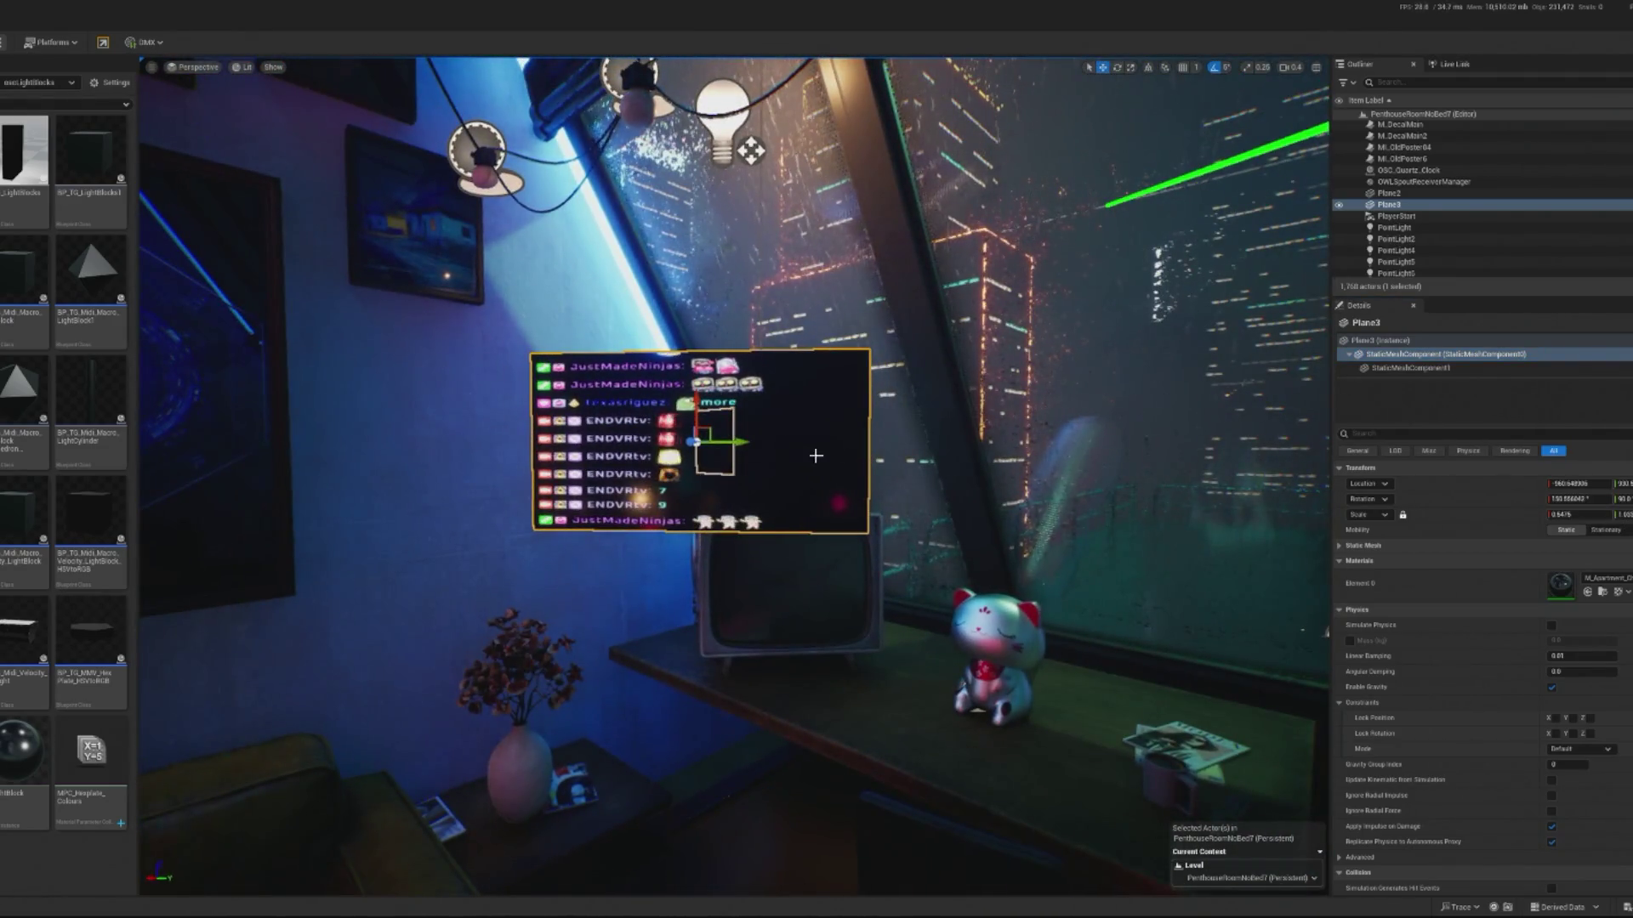
drag(726, 451, 733, 444)
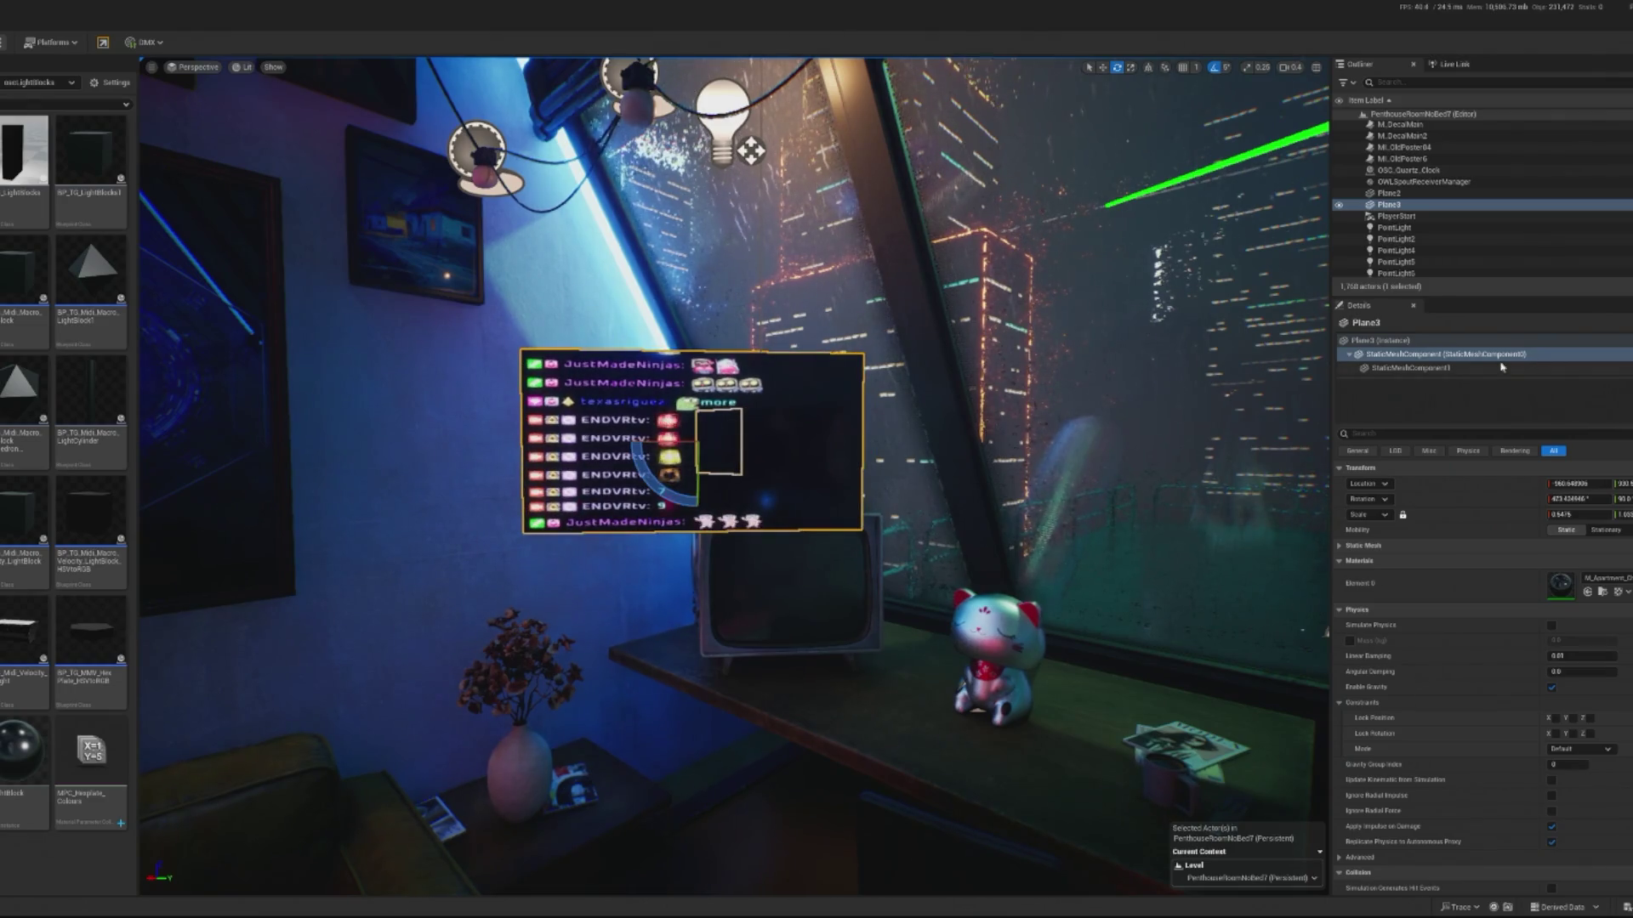
click(1395, 368)
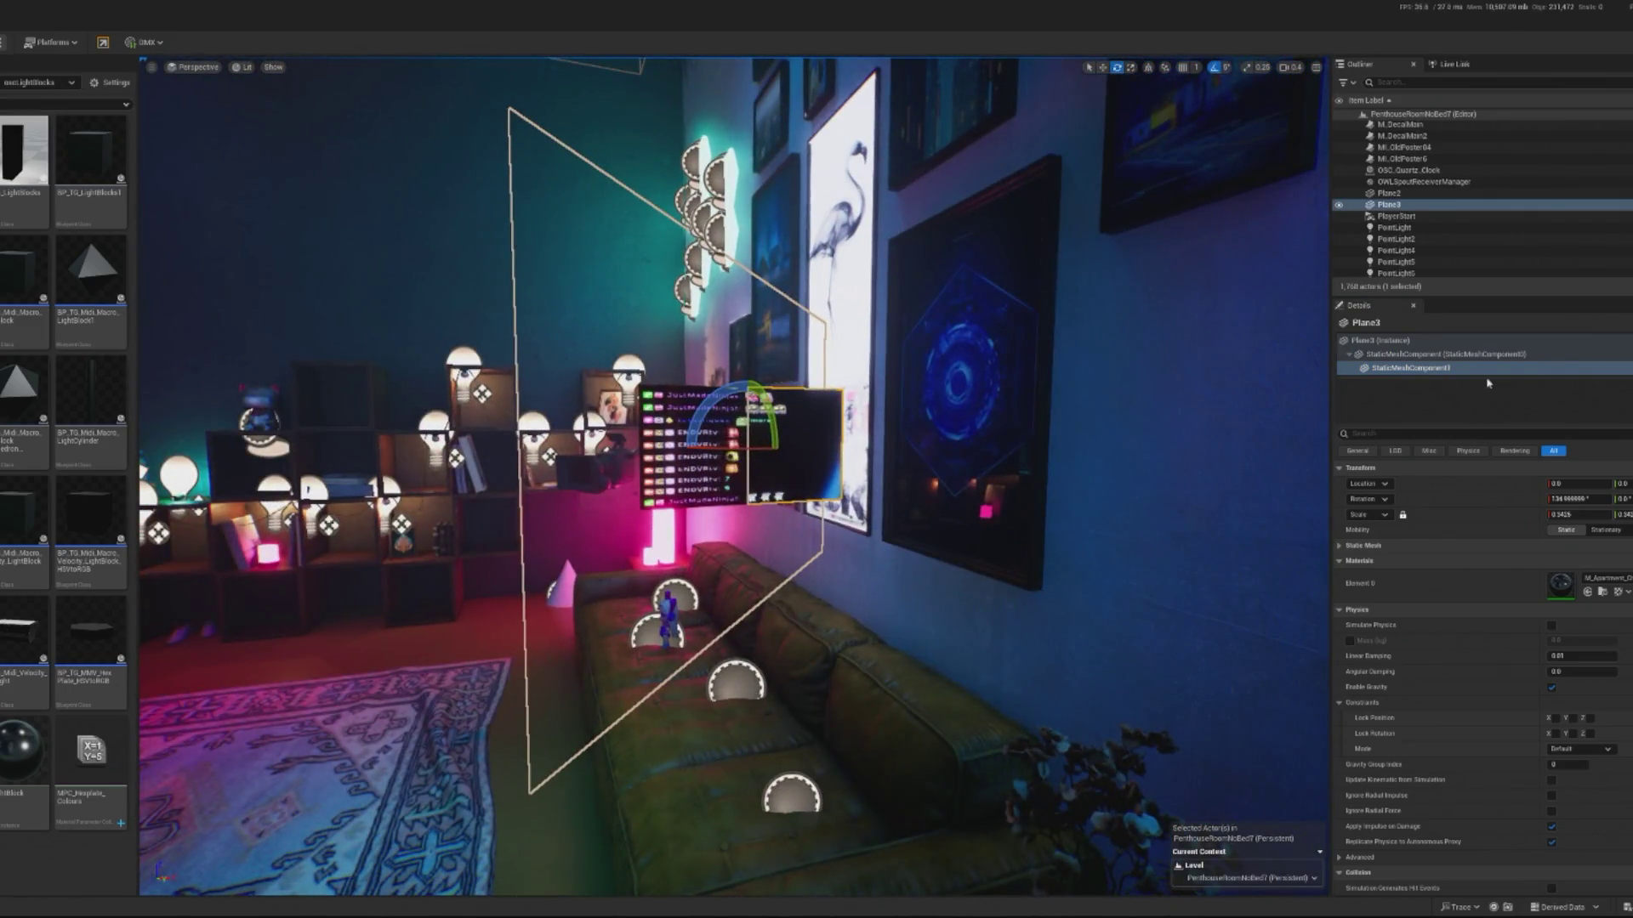
click(1471, 356)
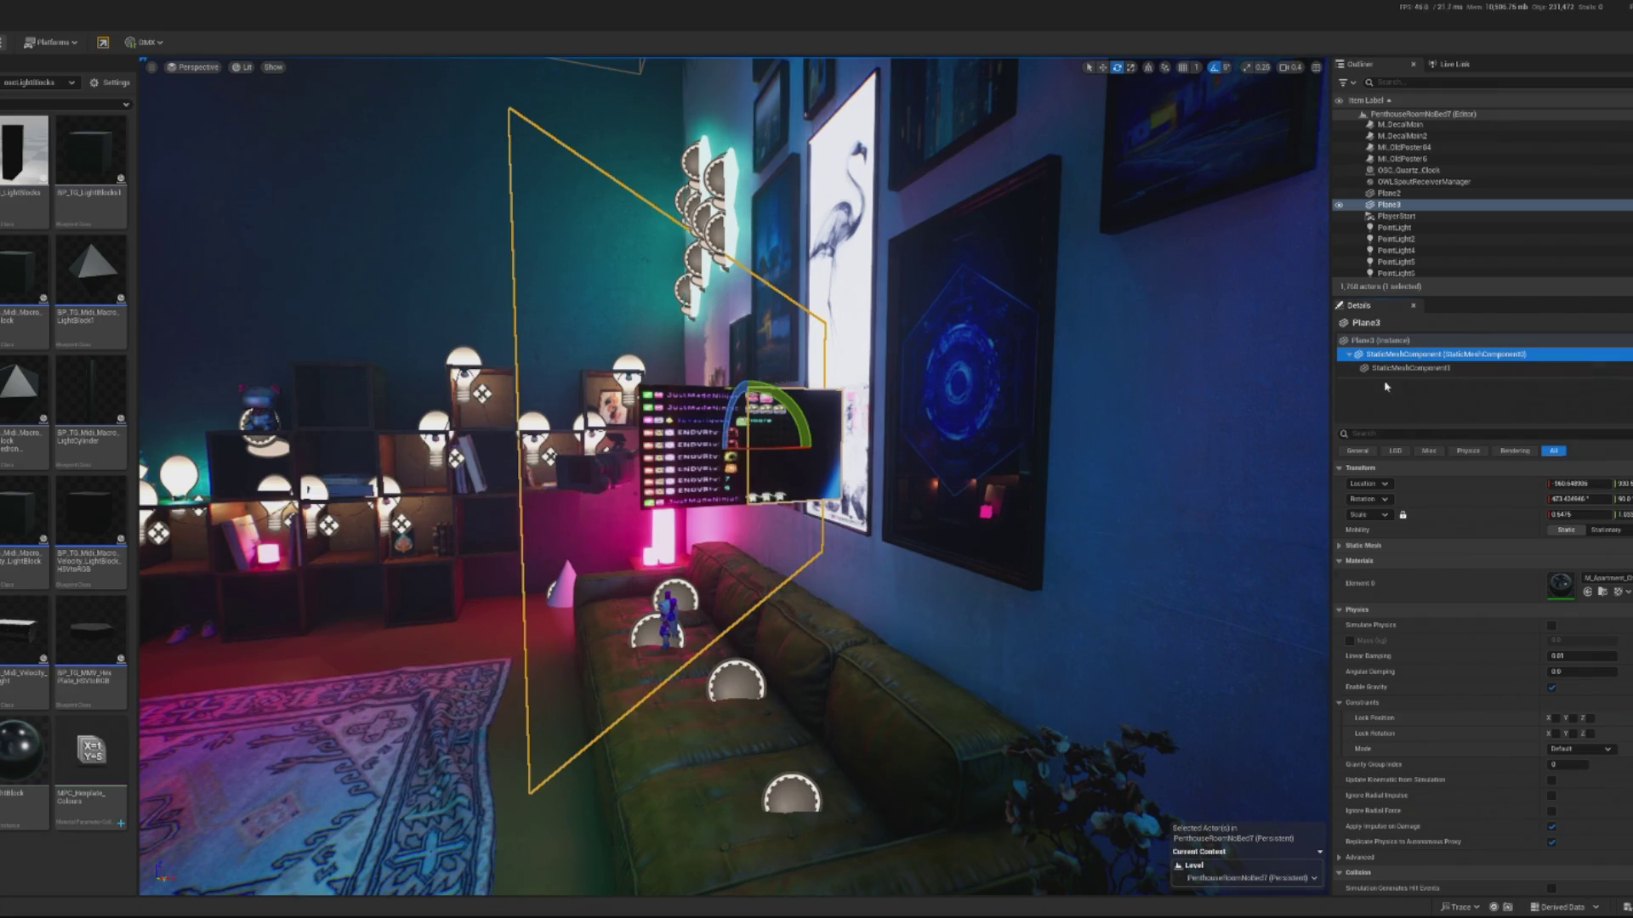
click(1412, 368)
key(Delete)
key(w)
key(f)
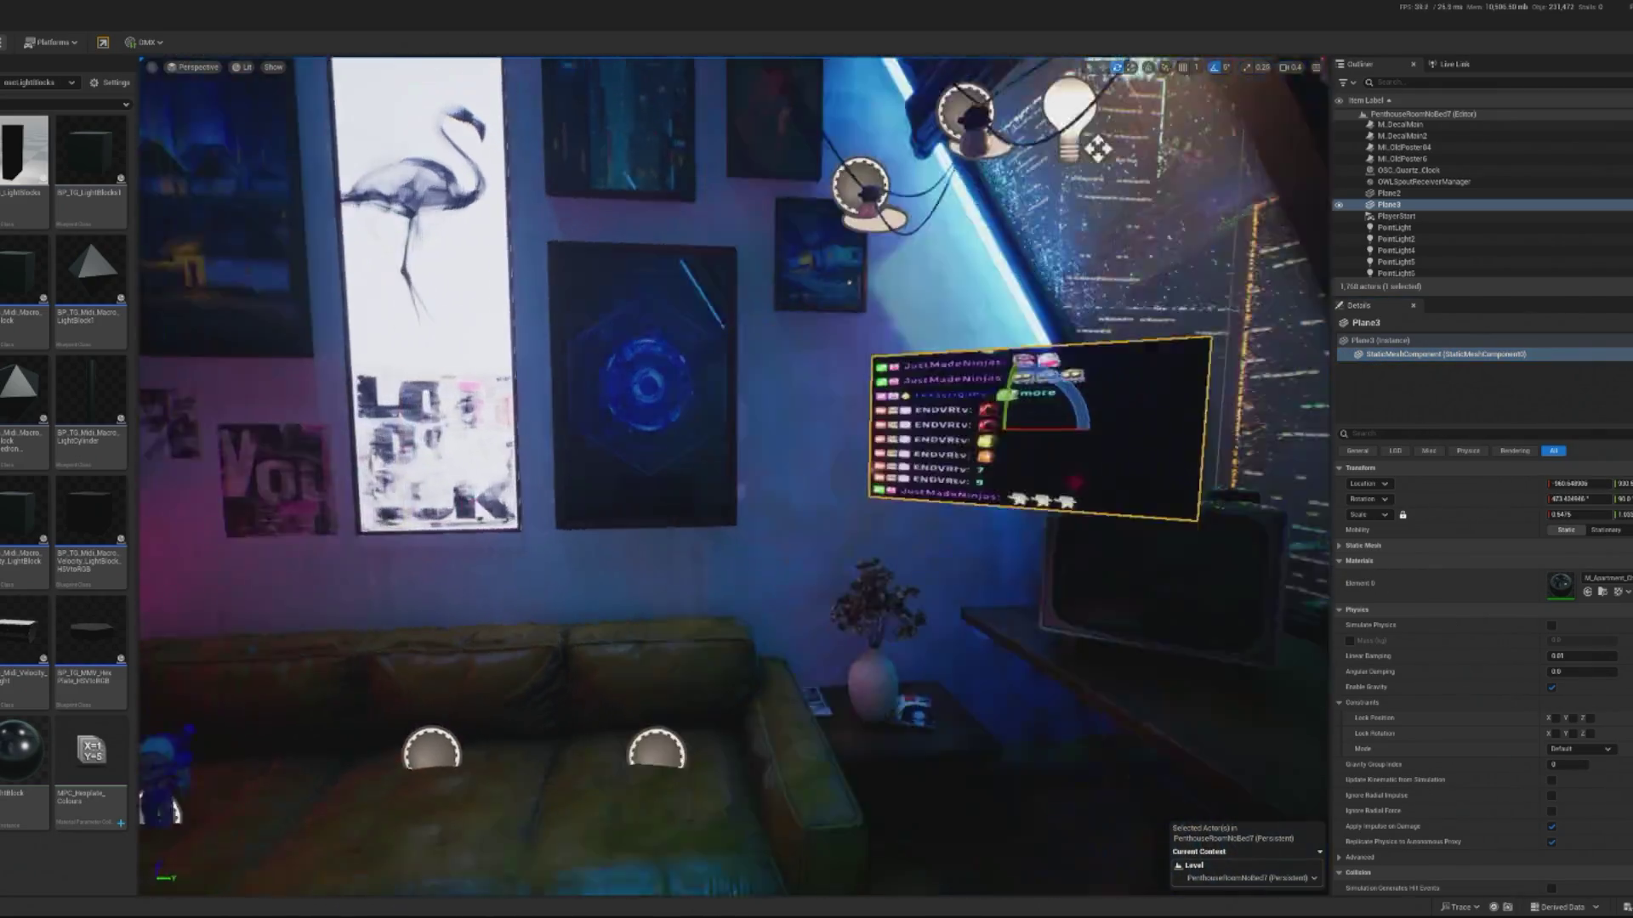
scroll(699, 421, down, 10)
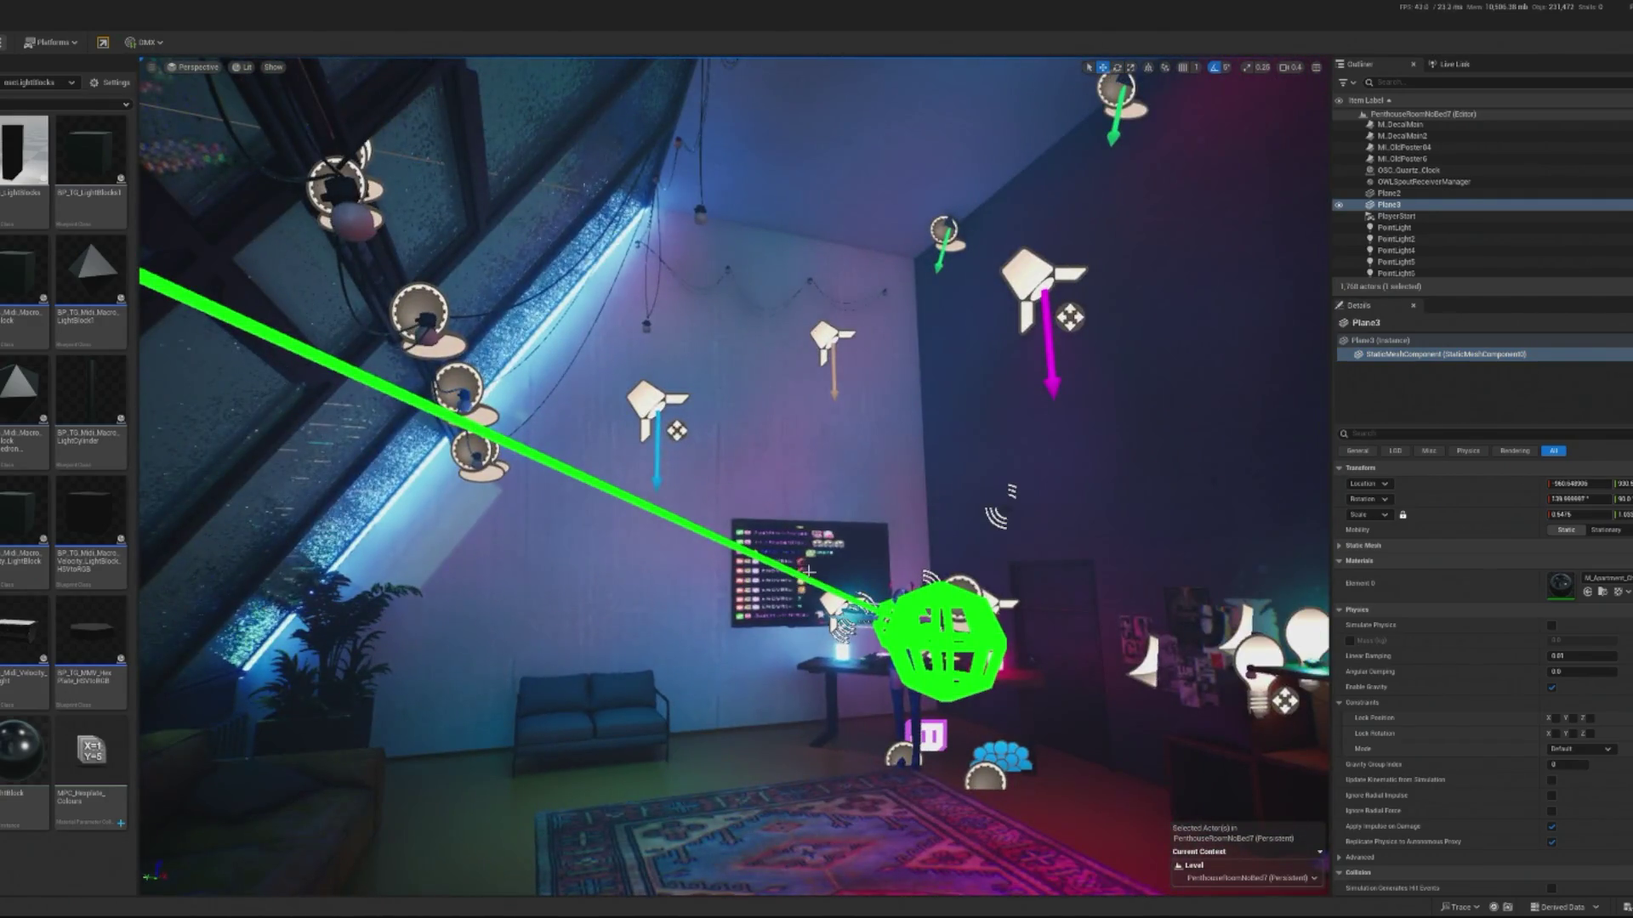
- Delete the extra screen mesh from Plane2 as well, then reselect Plane3
click(1388, 193)
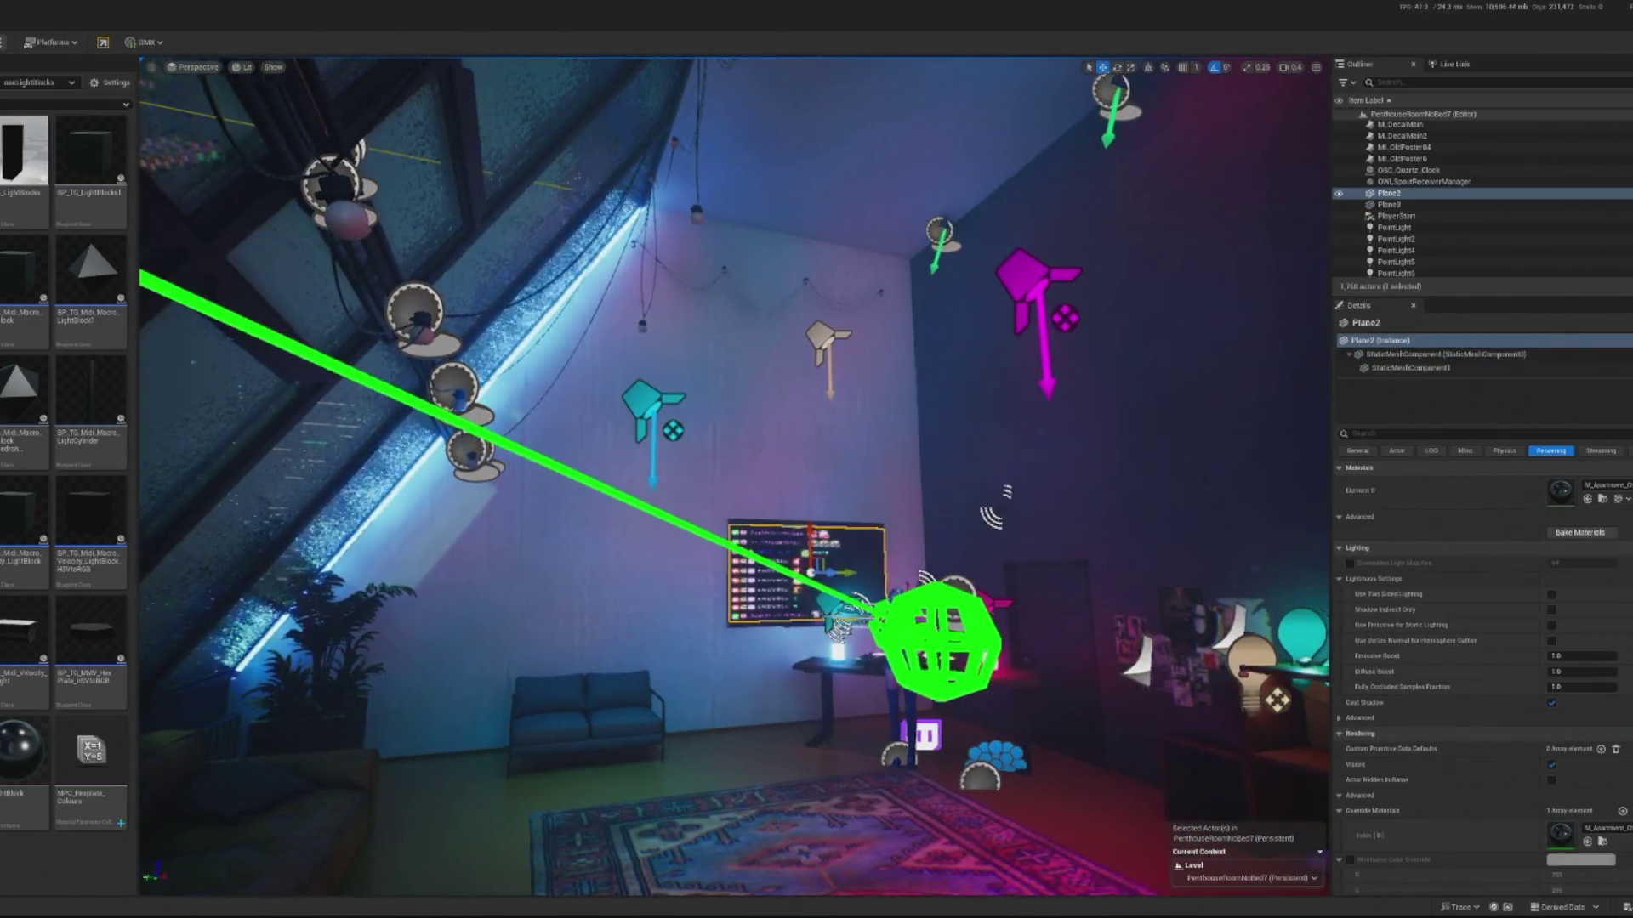
key(f)
click(1410, 368)
key(Delete)
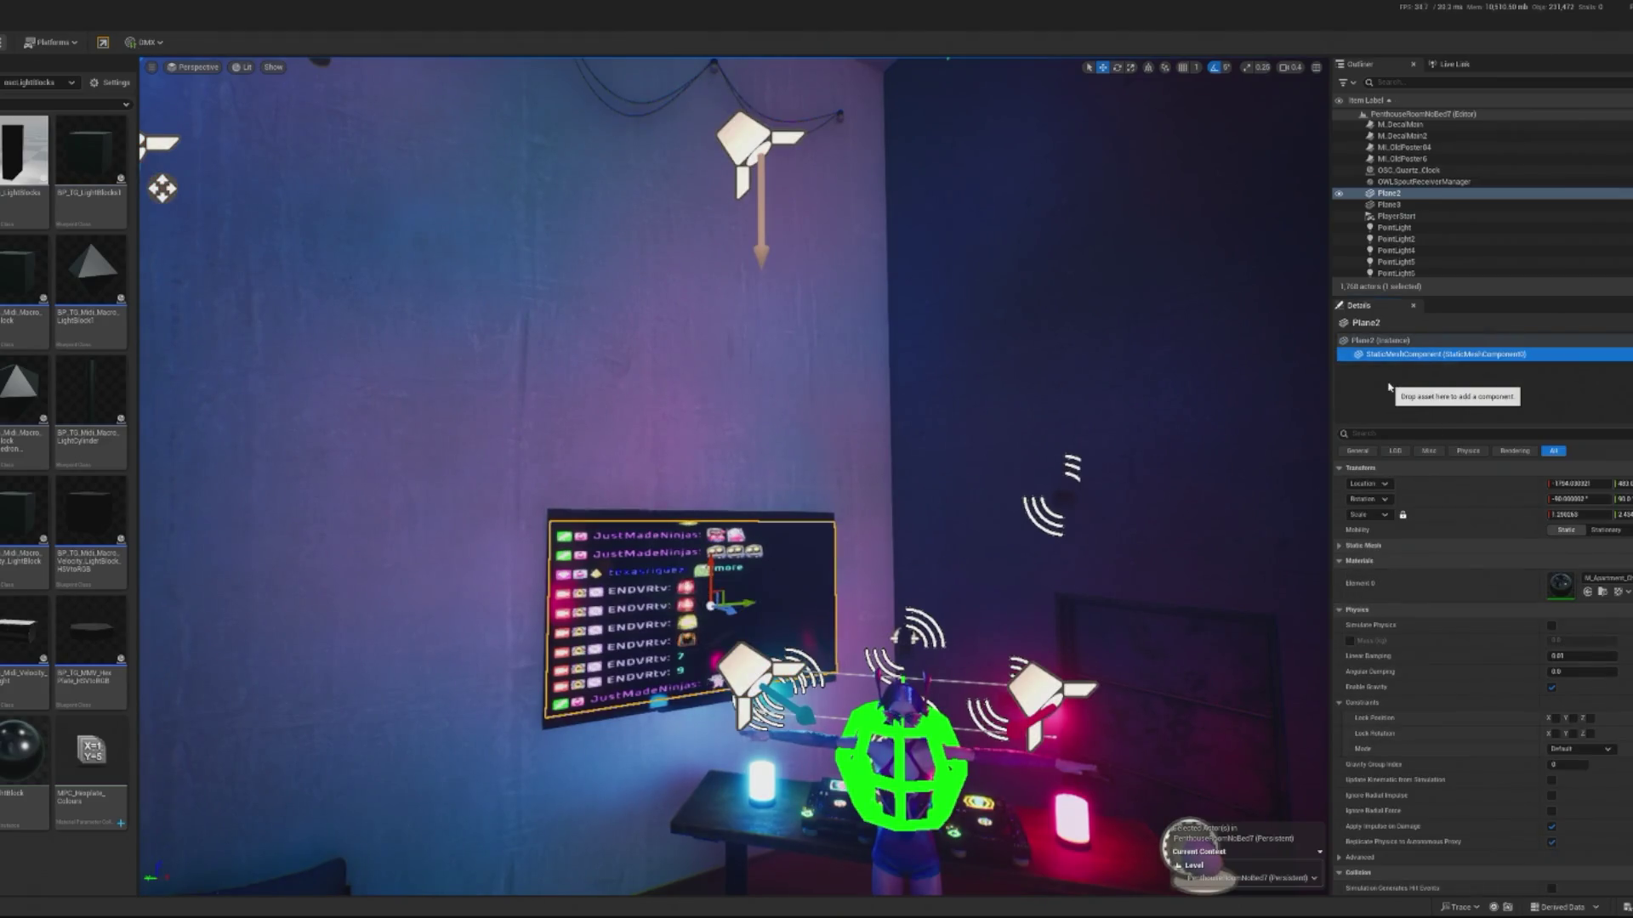
double_click(1389, 204)
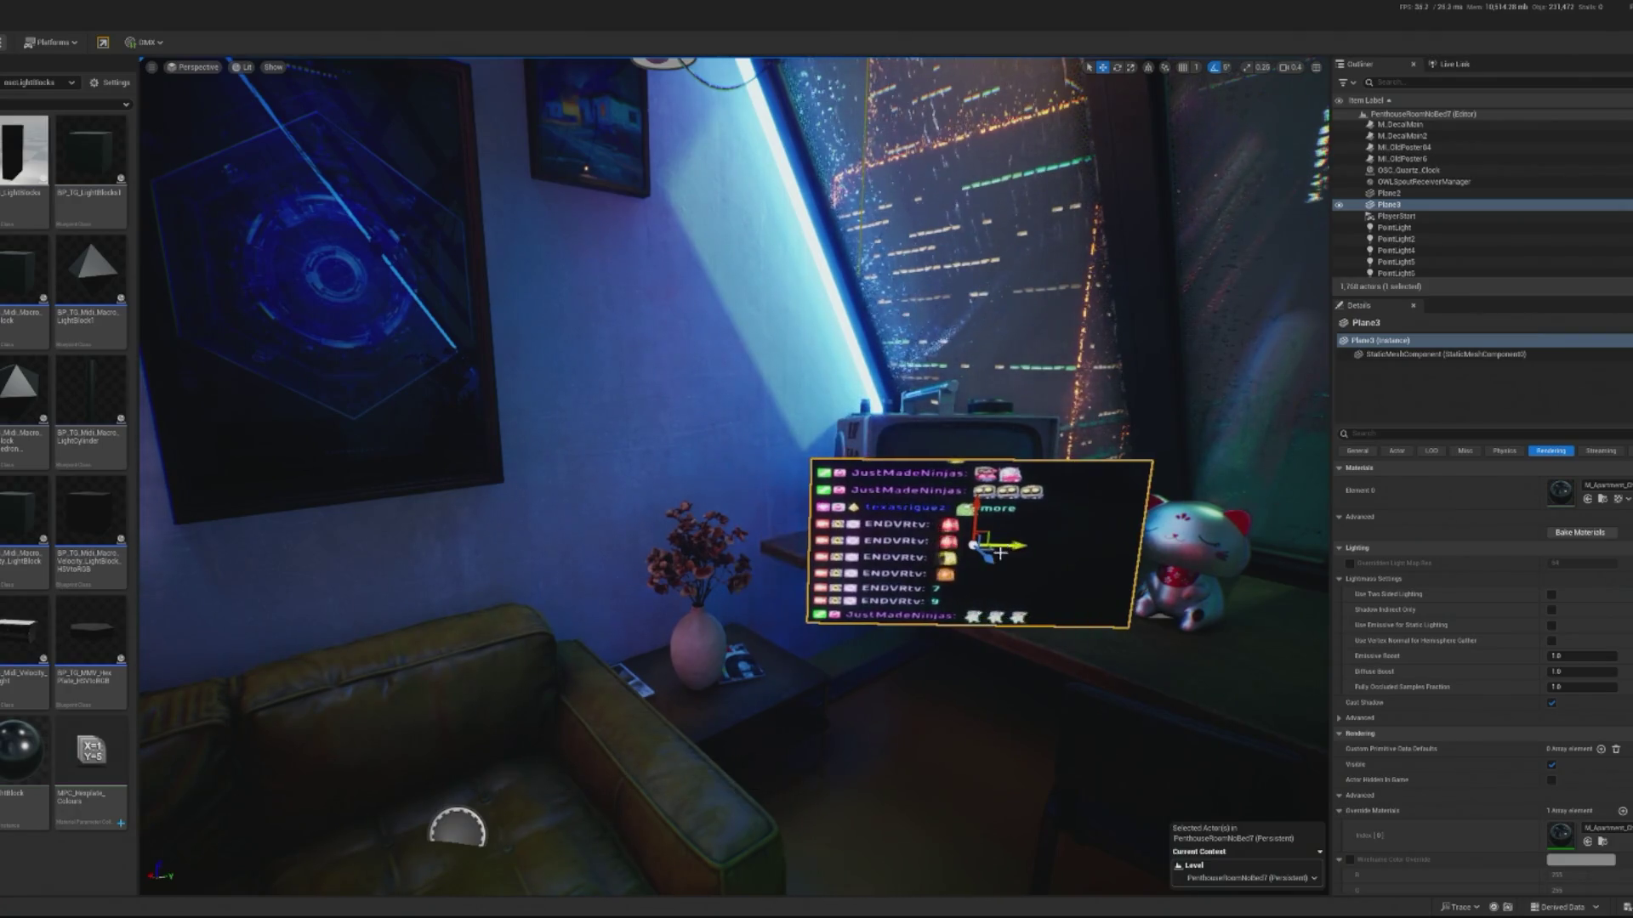
- Slide Plane3 back over the desk TV's screen
drag(962, 523, 949, 483)
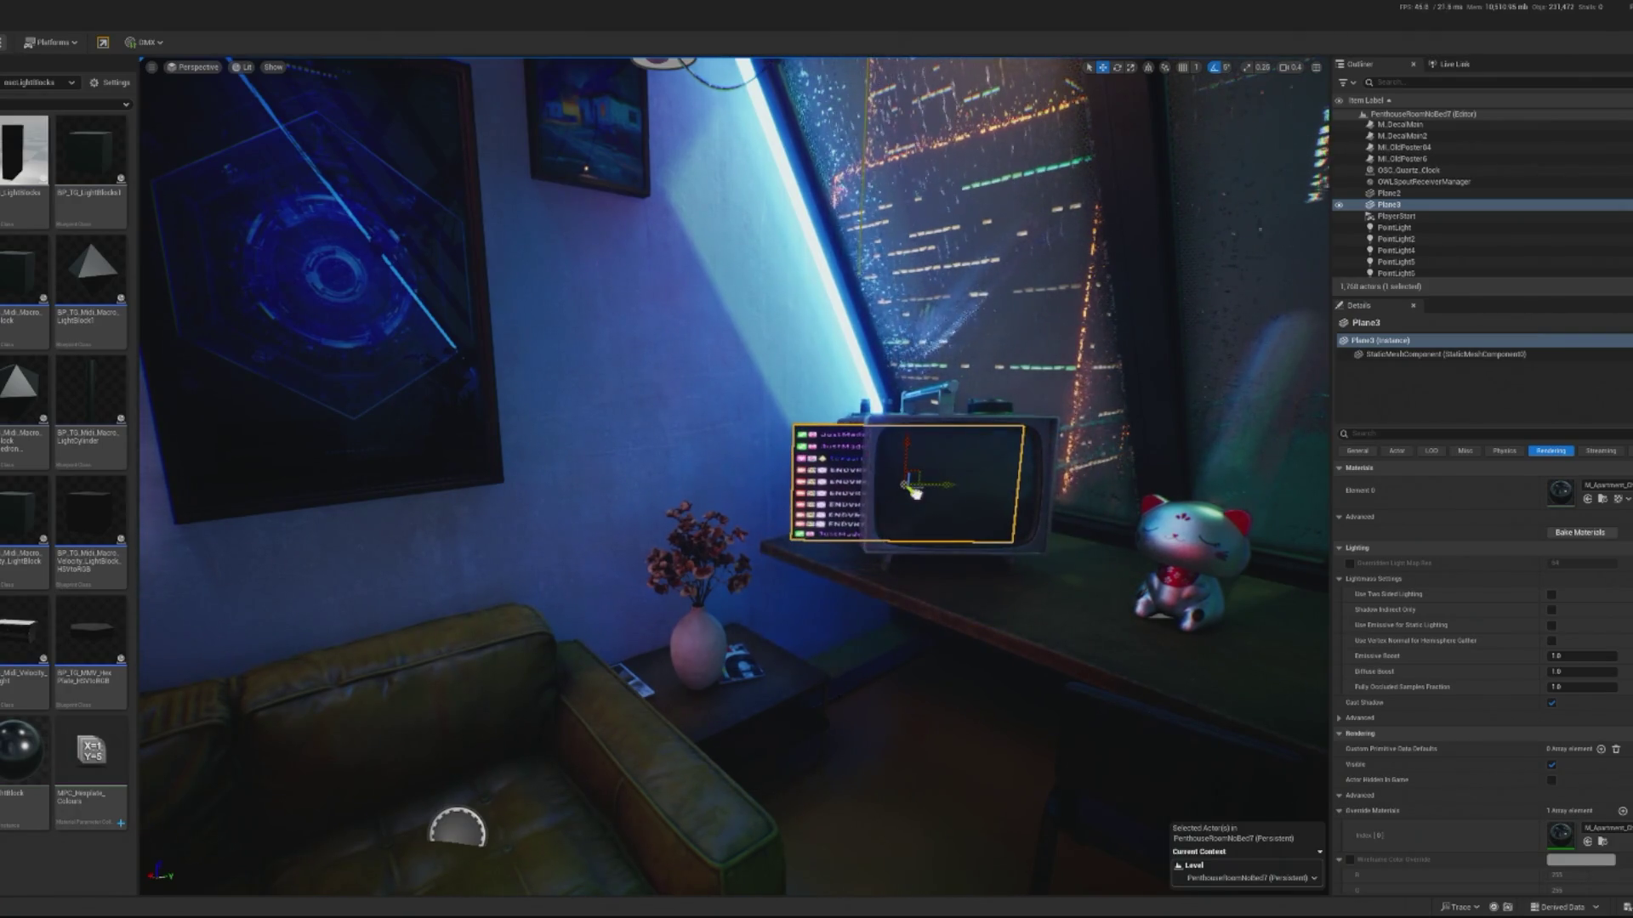
key(e)
key(f)
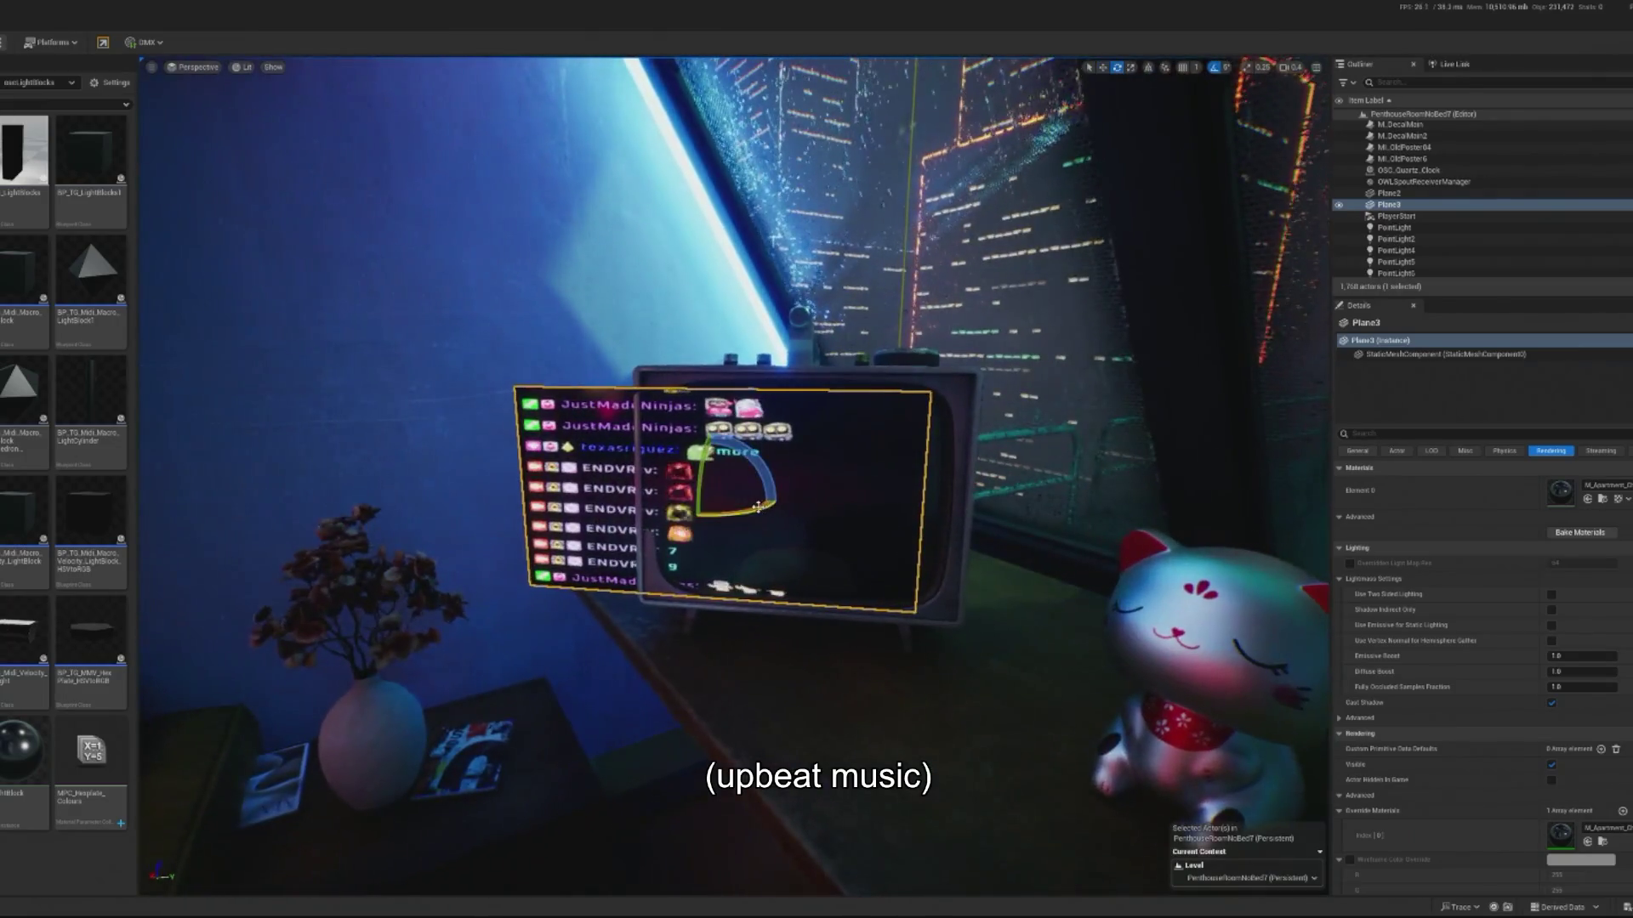
key(w)
drag(716, 502, 776, 508)
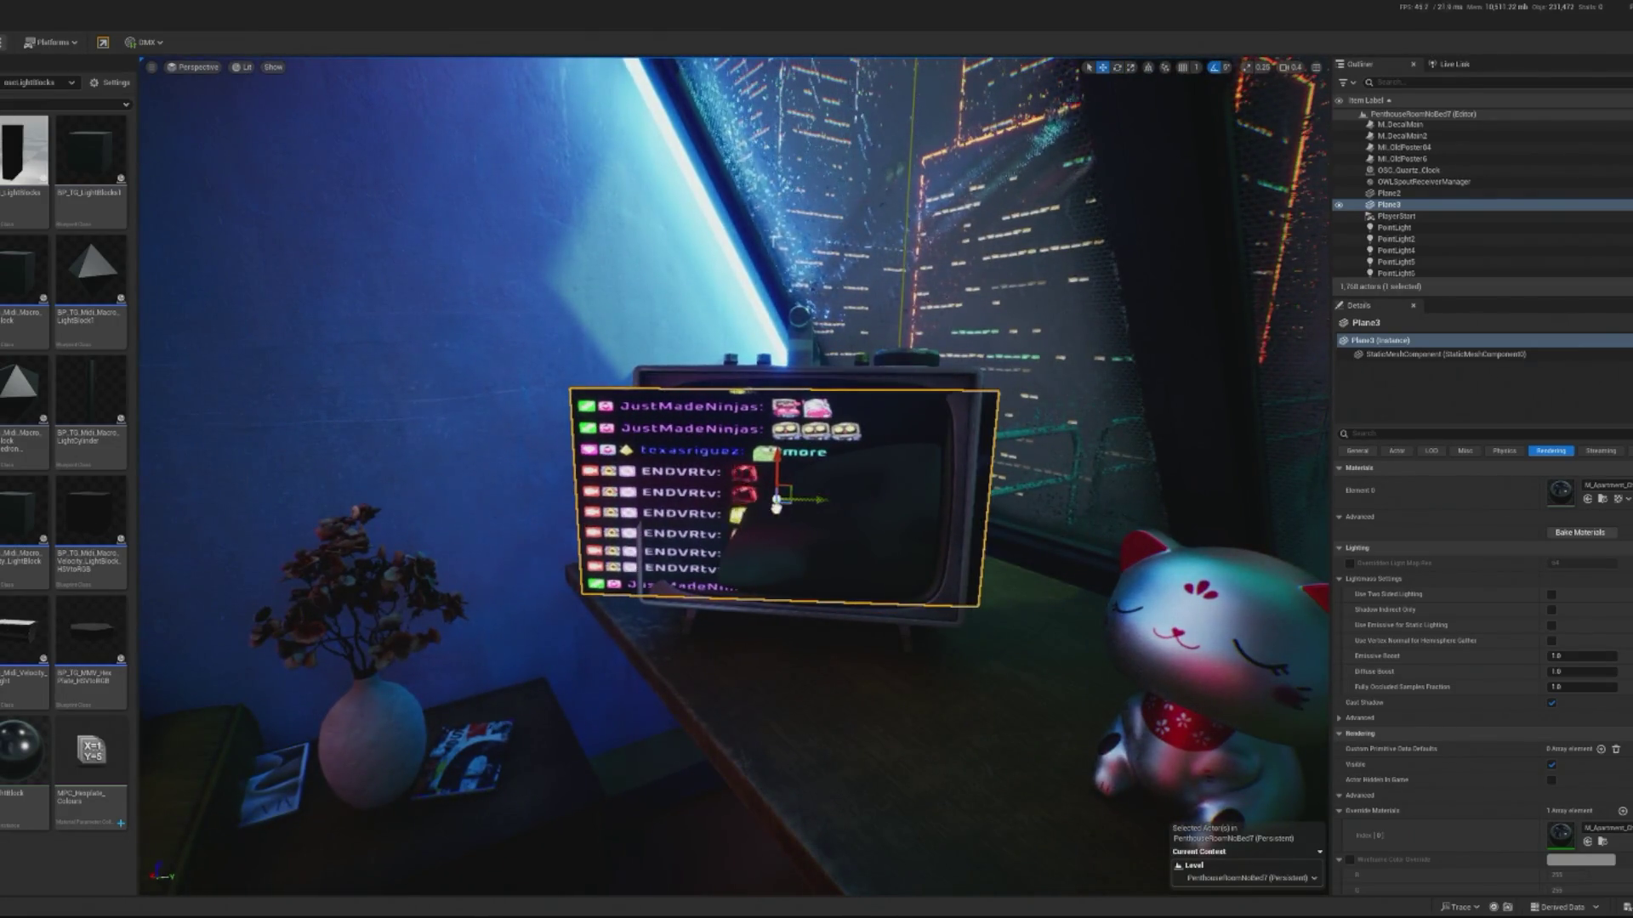
key(f)
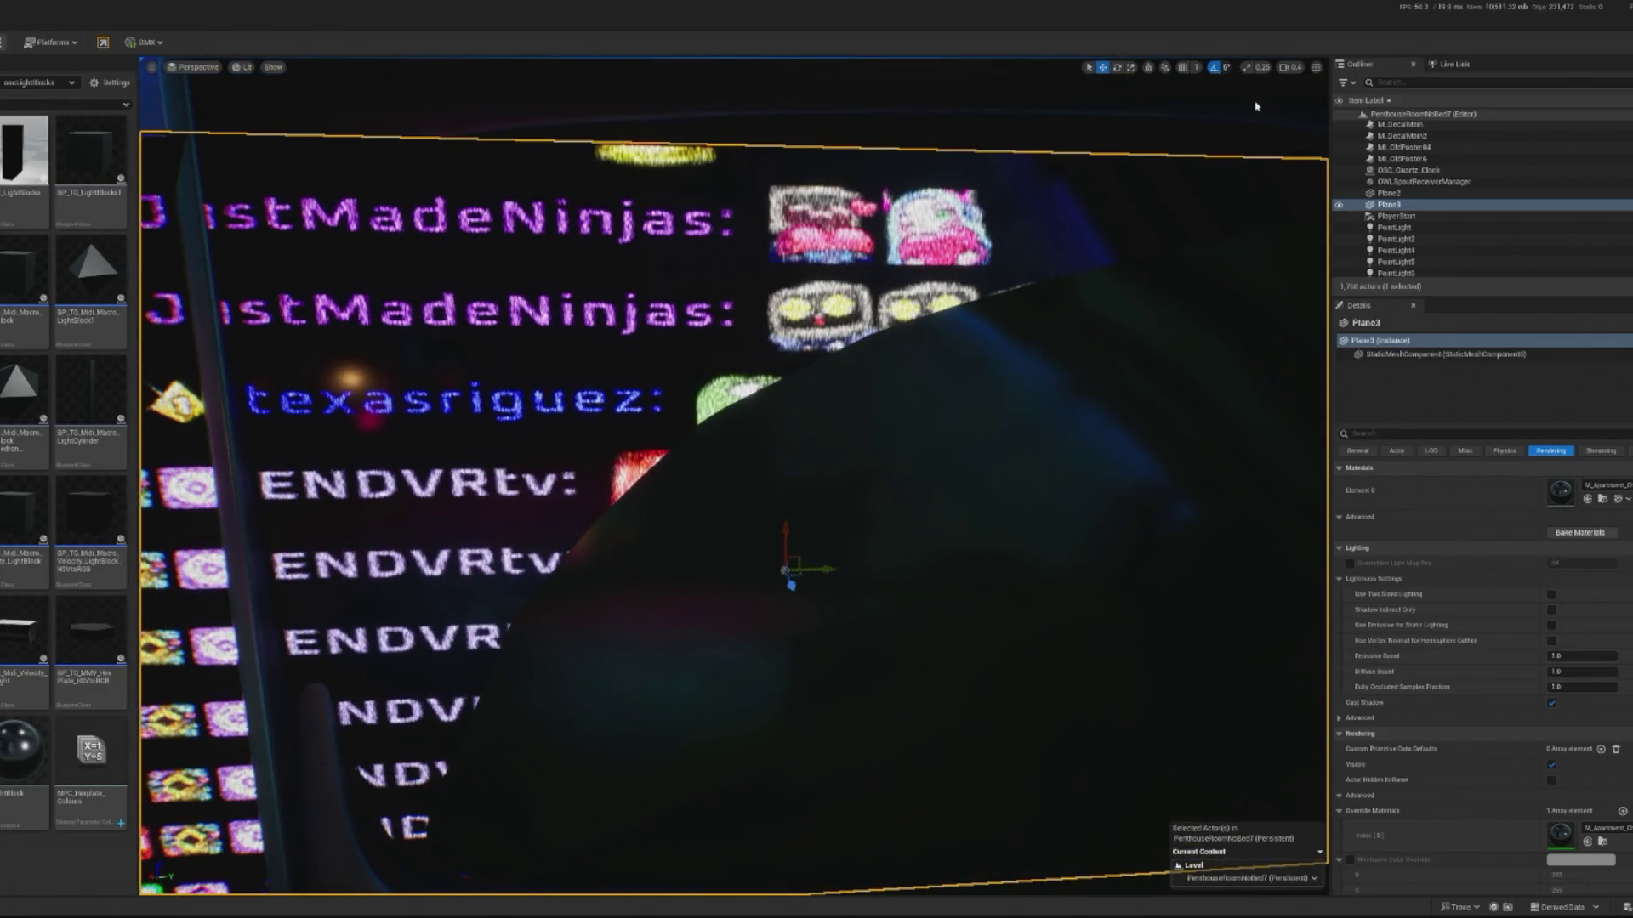
- Rotate Plane3 upright so it faces straight out within the TV bezel
scroll(1006, 365, up, 1)
key(e)
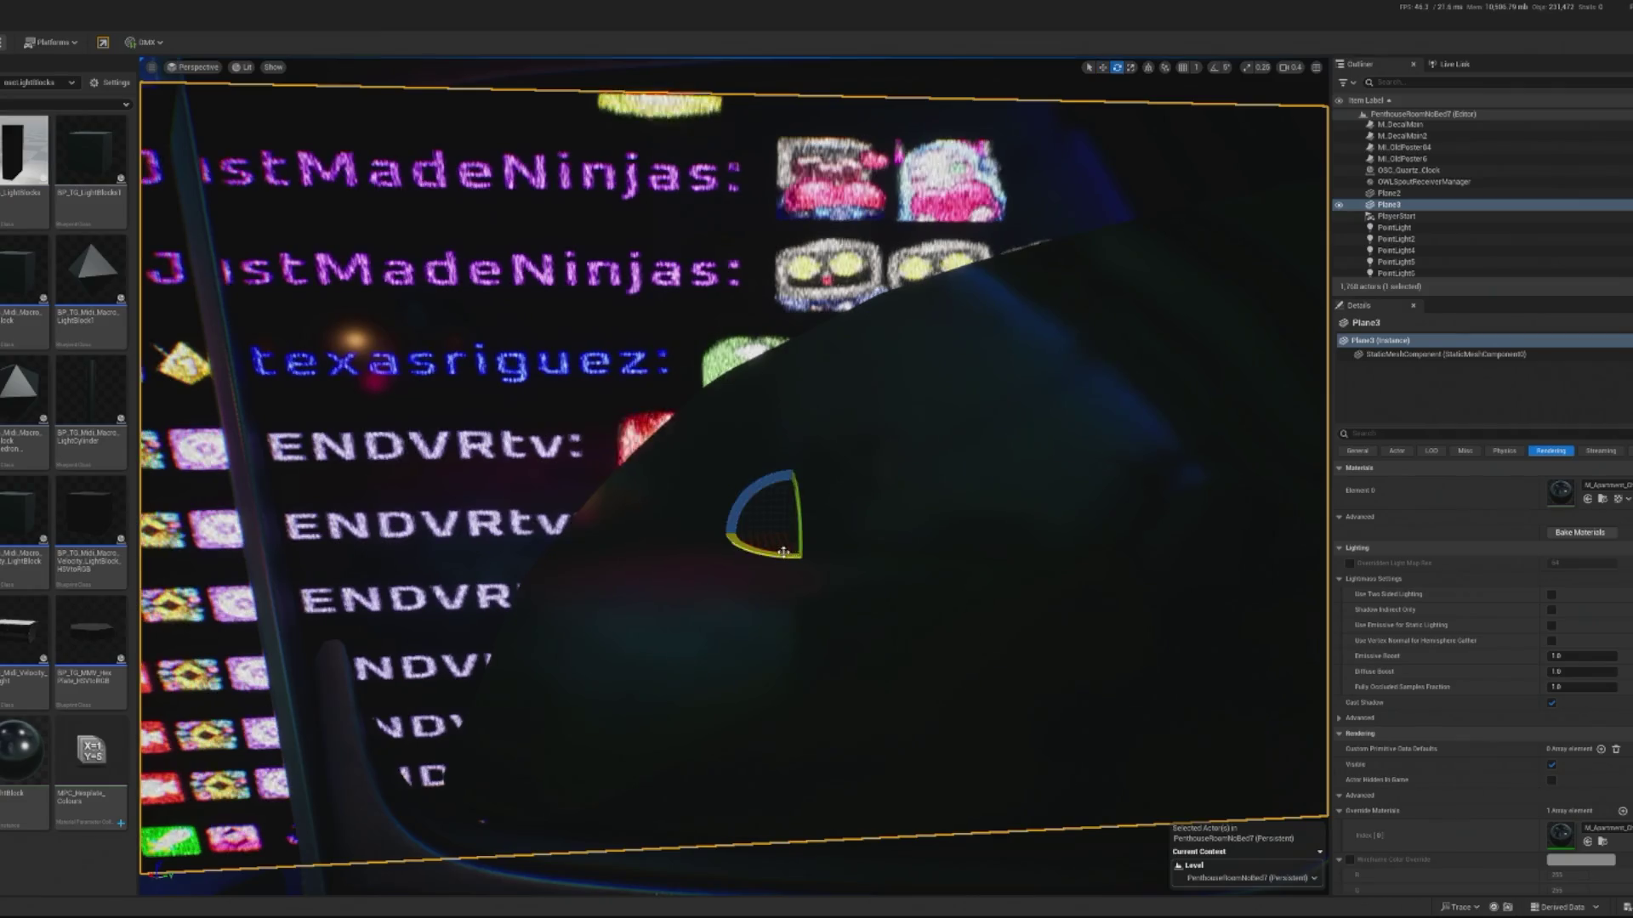
scroll(796, 545, down, 5)
mouse_move(796, 546)
mouse_down()
mouse_move(1104, 440)
mouse_move(961, 466)
mouse_move(755, 460)
mouse_up()
key(w)
key(e)
key(w)
key(r)
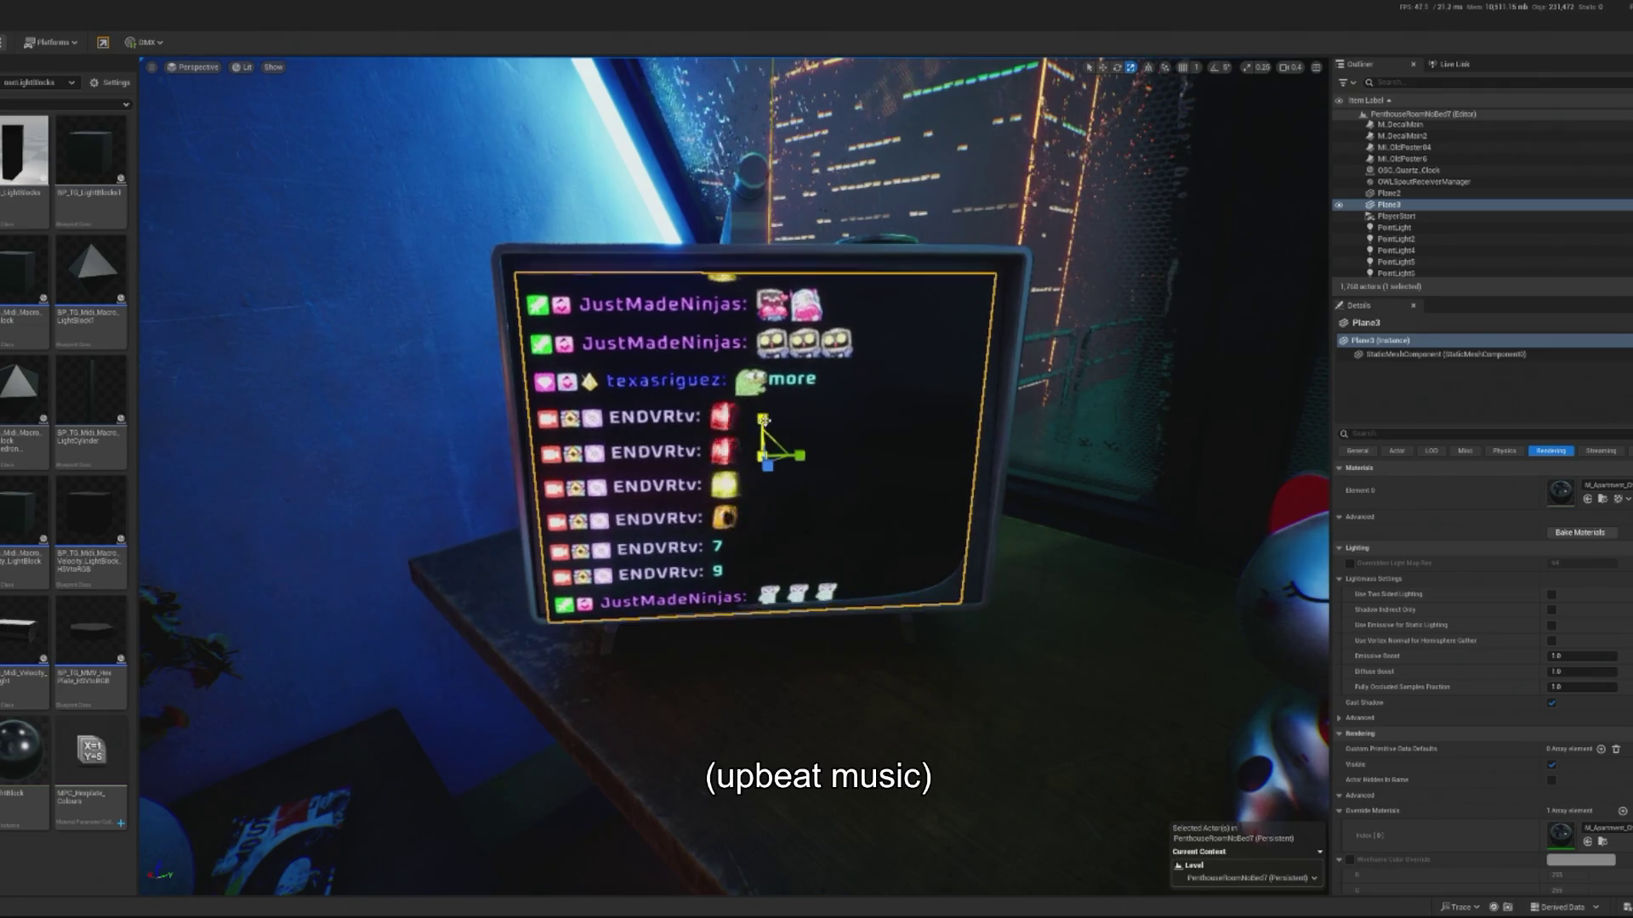
- Roll the desk TV's chat screen by about -1° to line it up
scroll(756, 429, up, 5)
scroll(728, 425, down, 5)
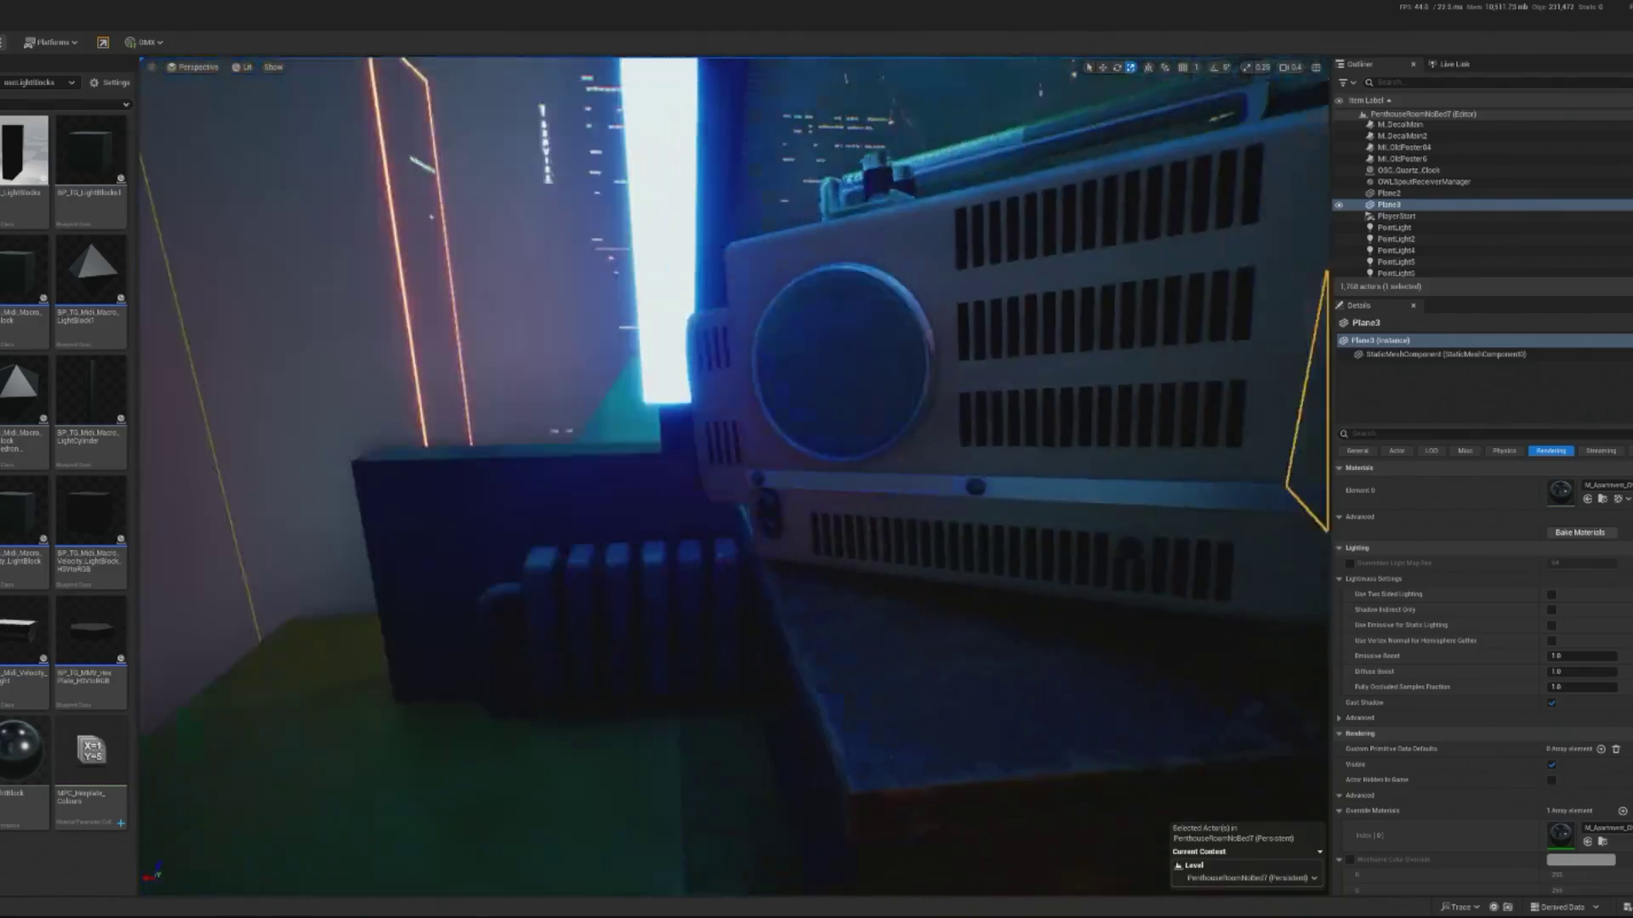
key(w)
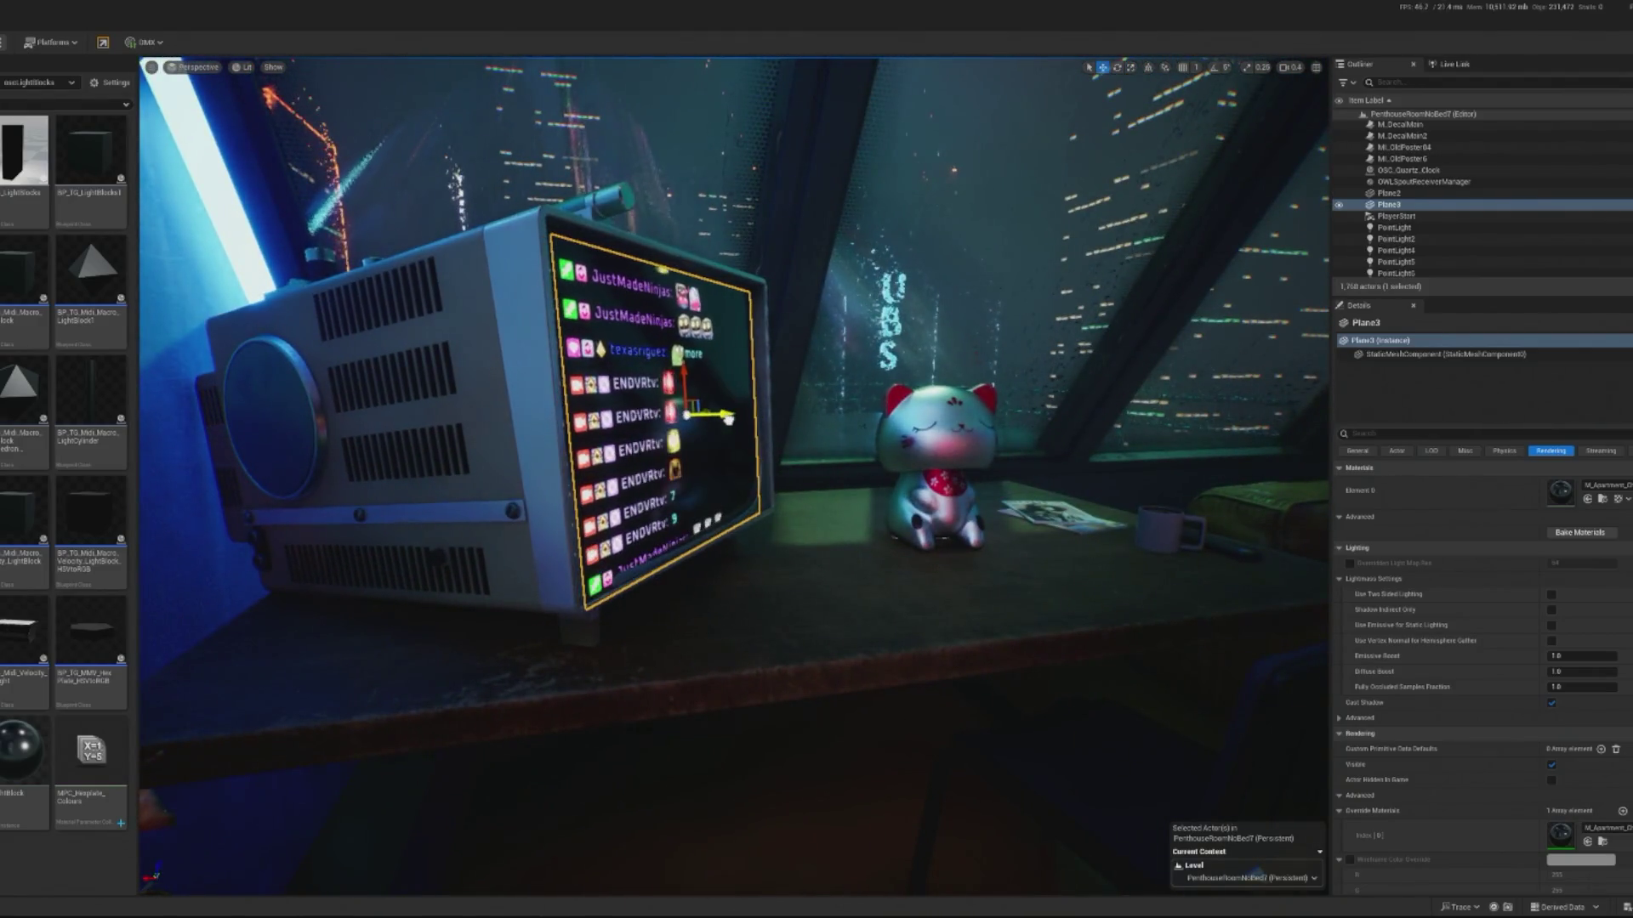
key(f)
key(e)
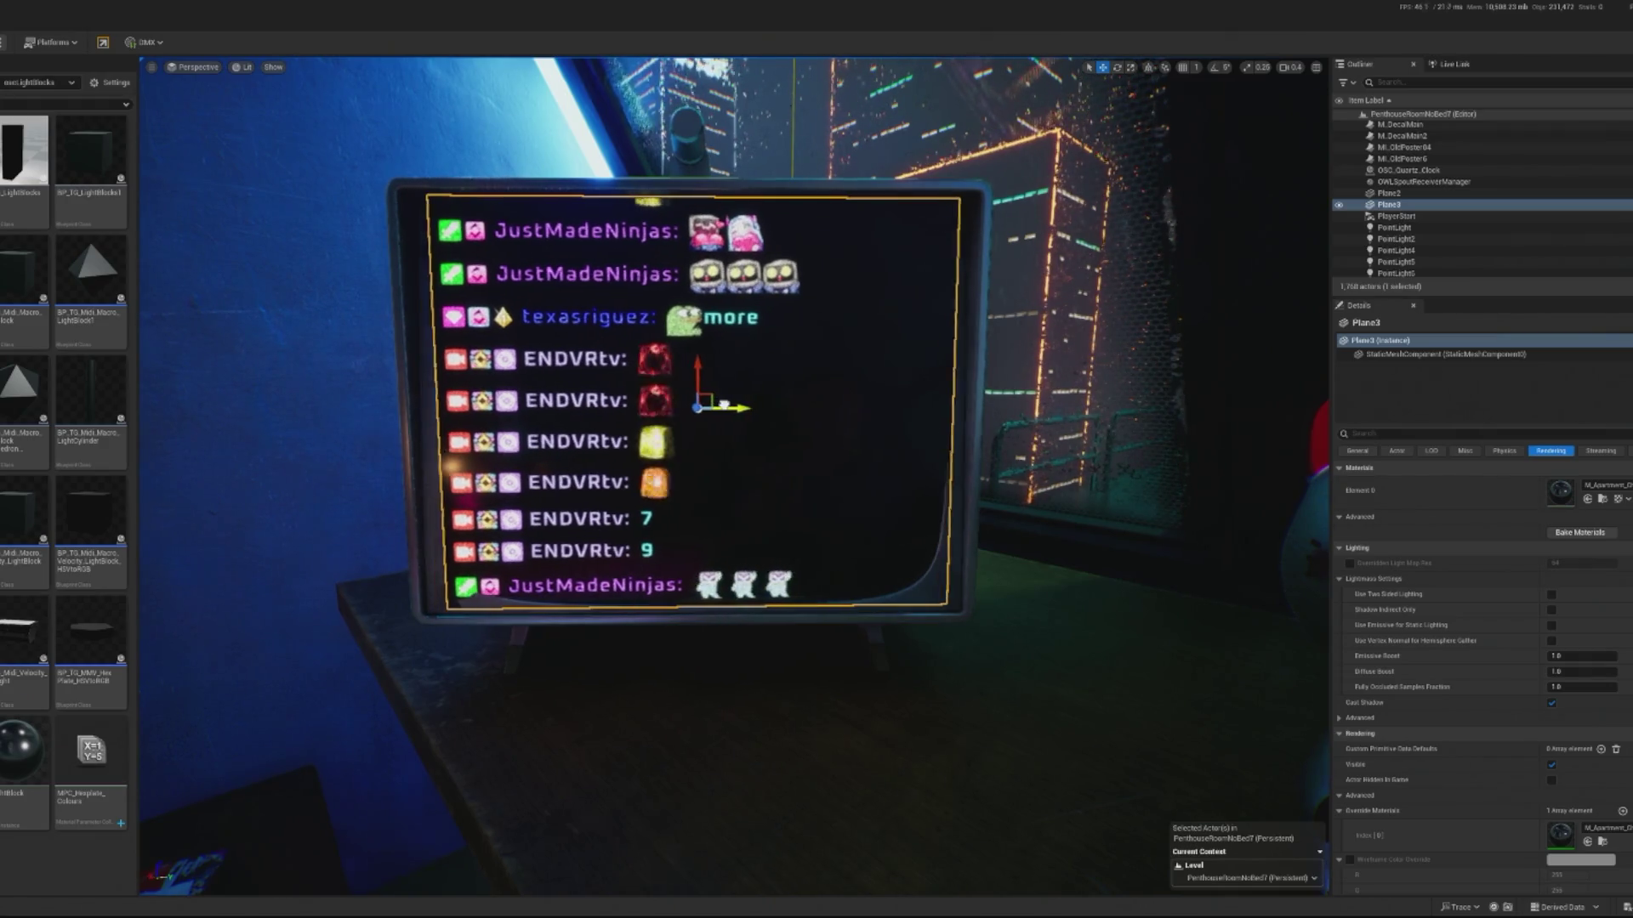
key(e)
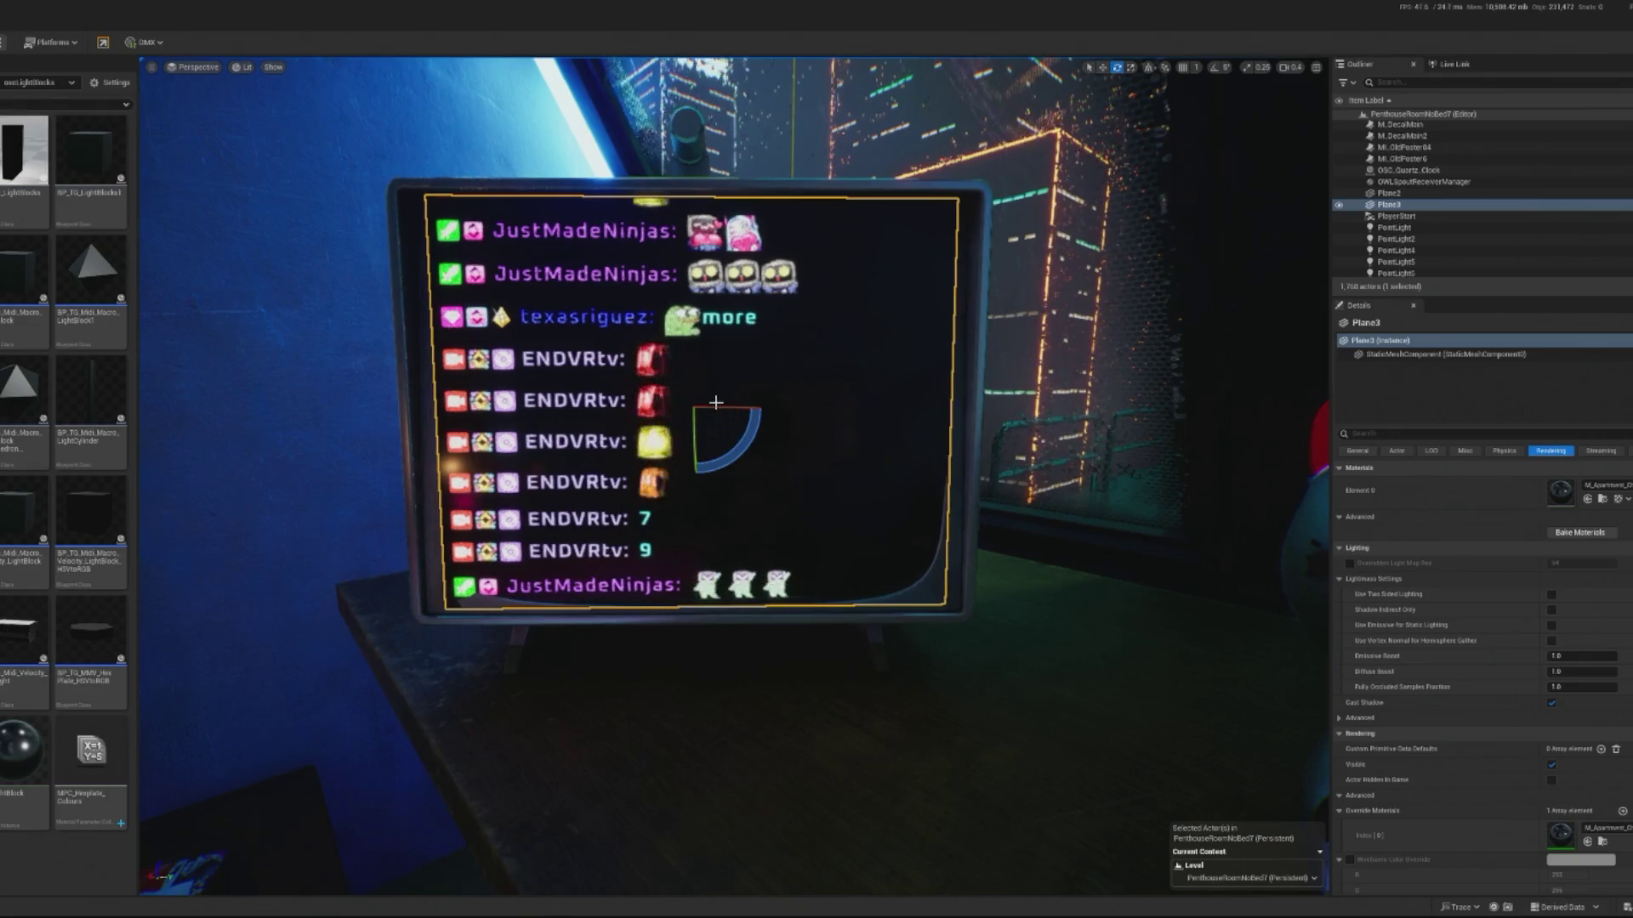
drag(730, 408, 729, 406)
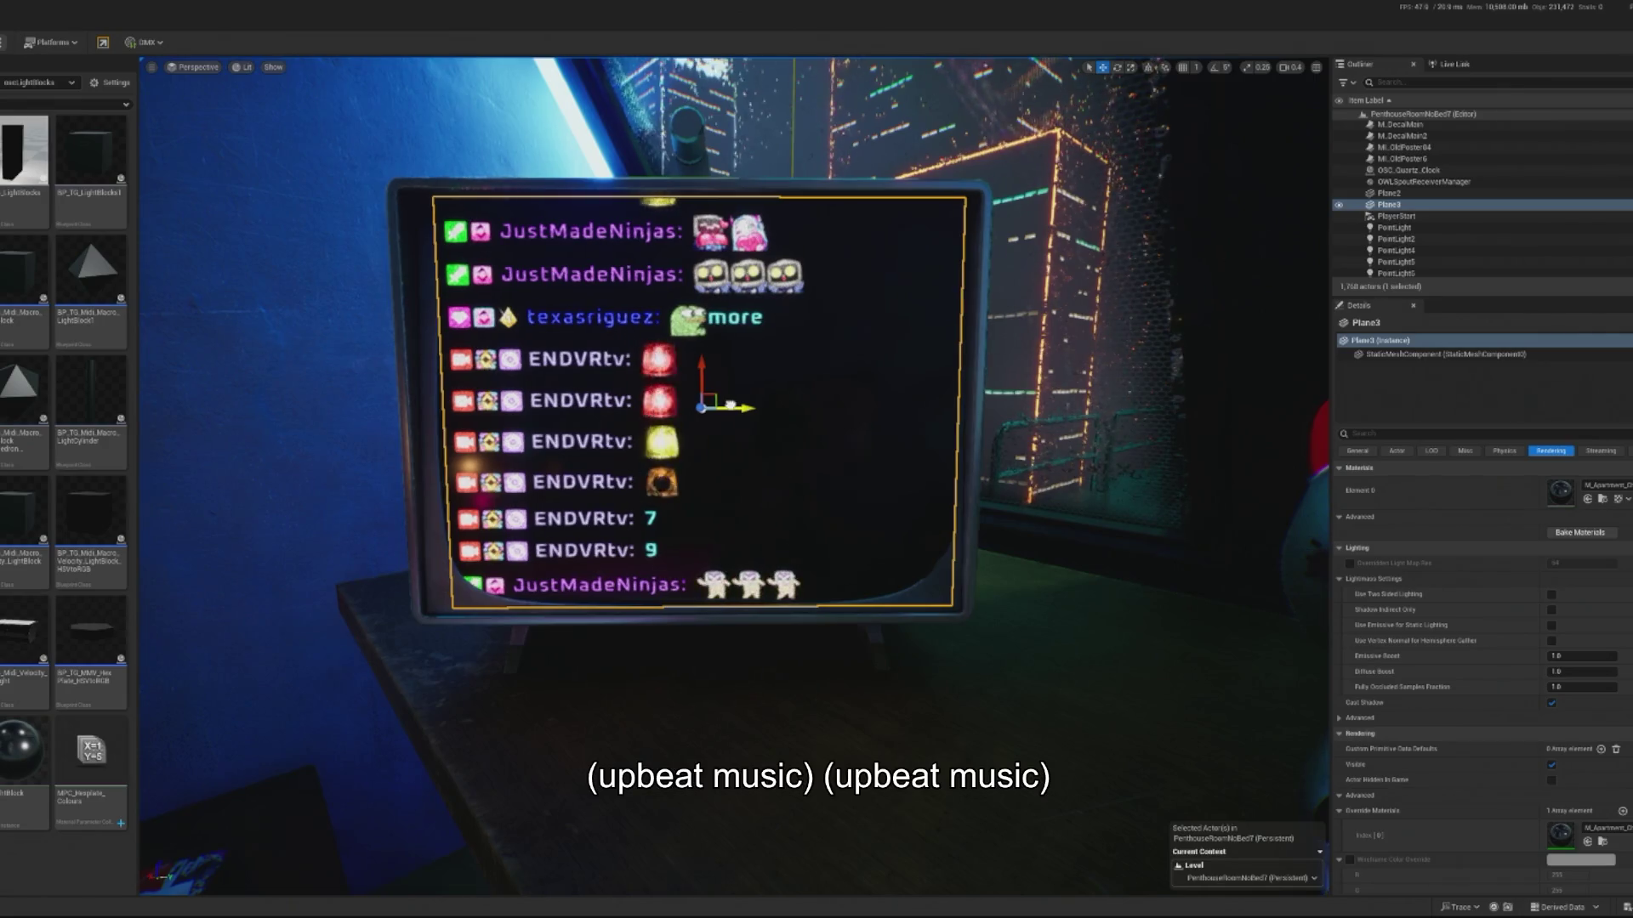
click(725, 766)
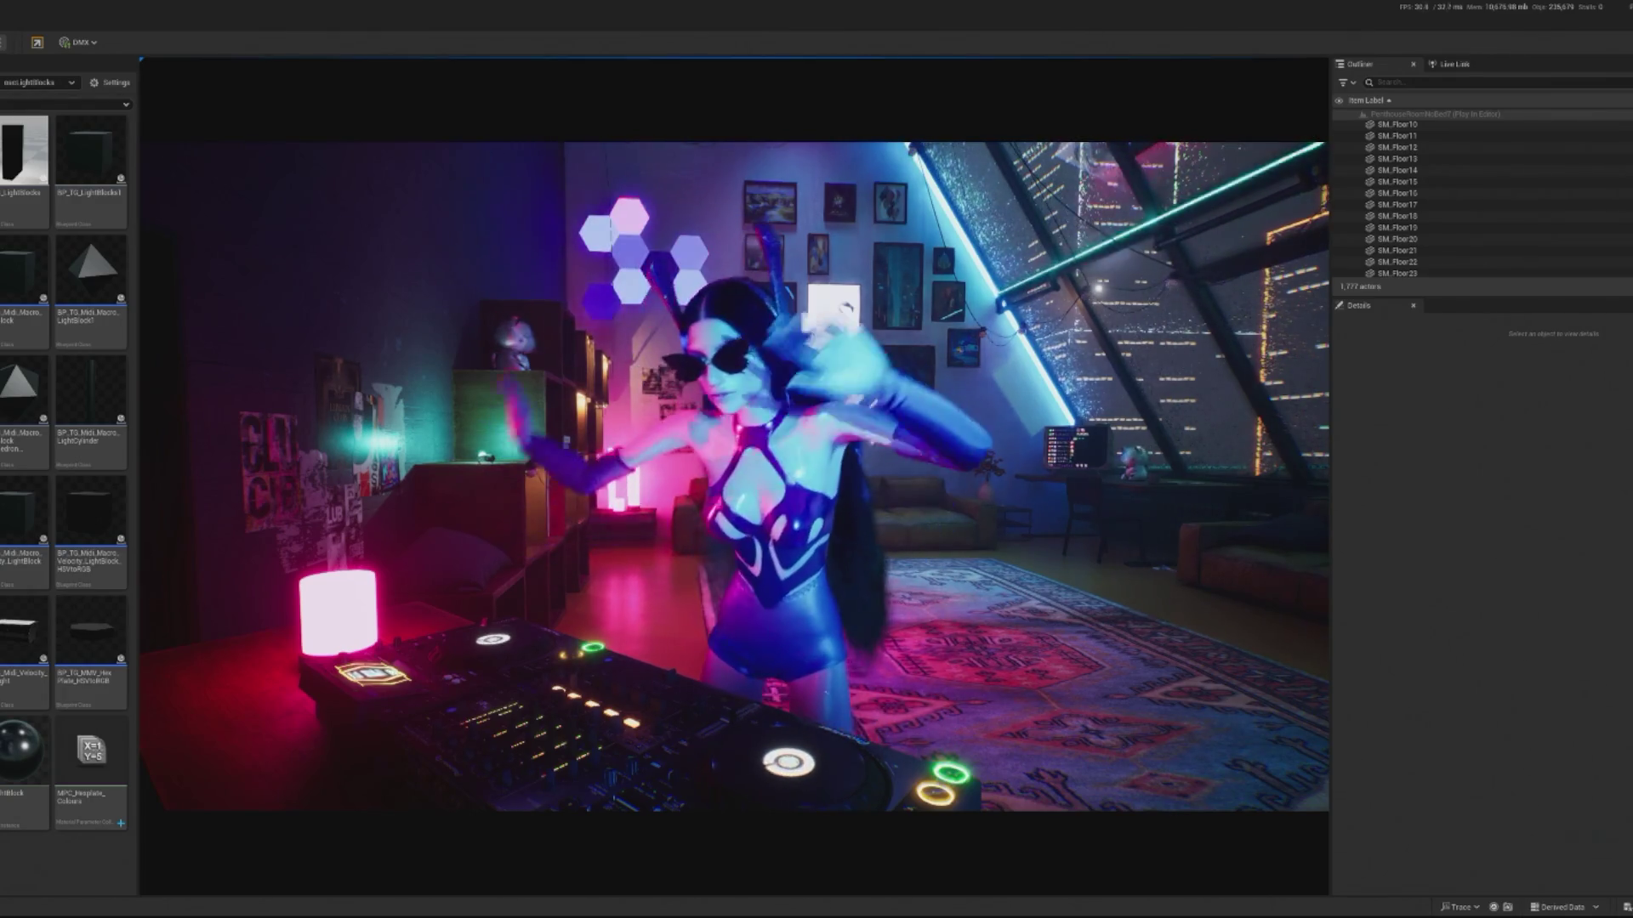
key(Escape)
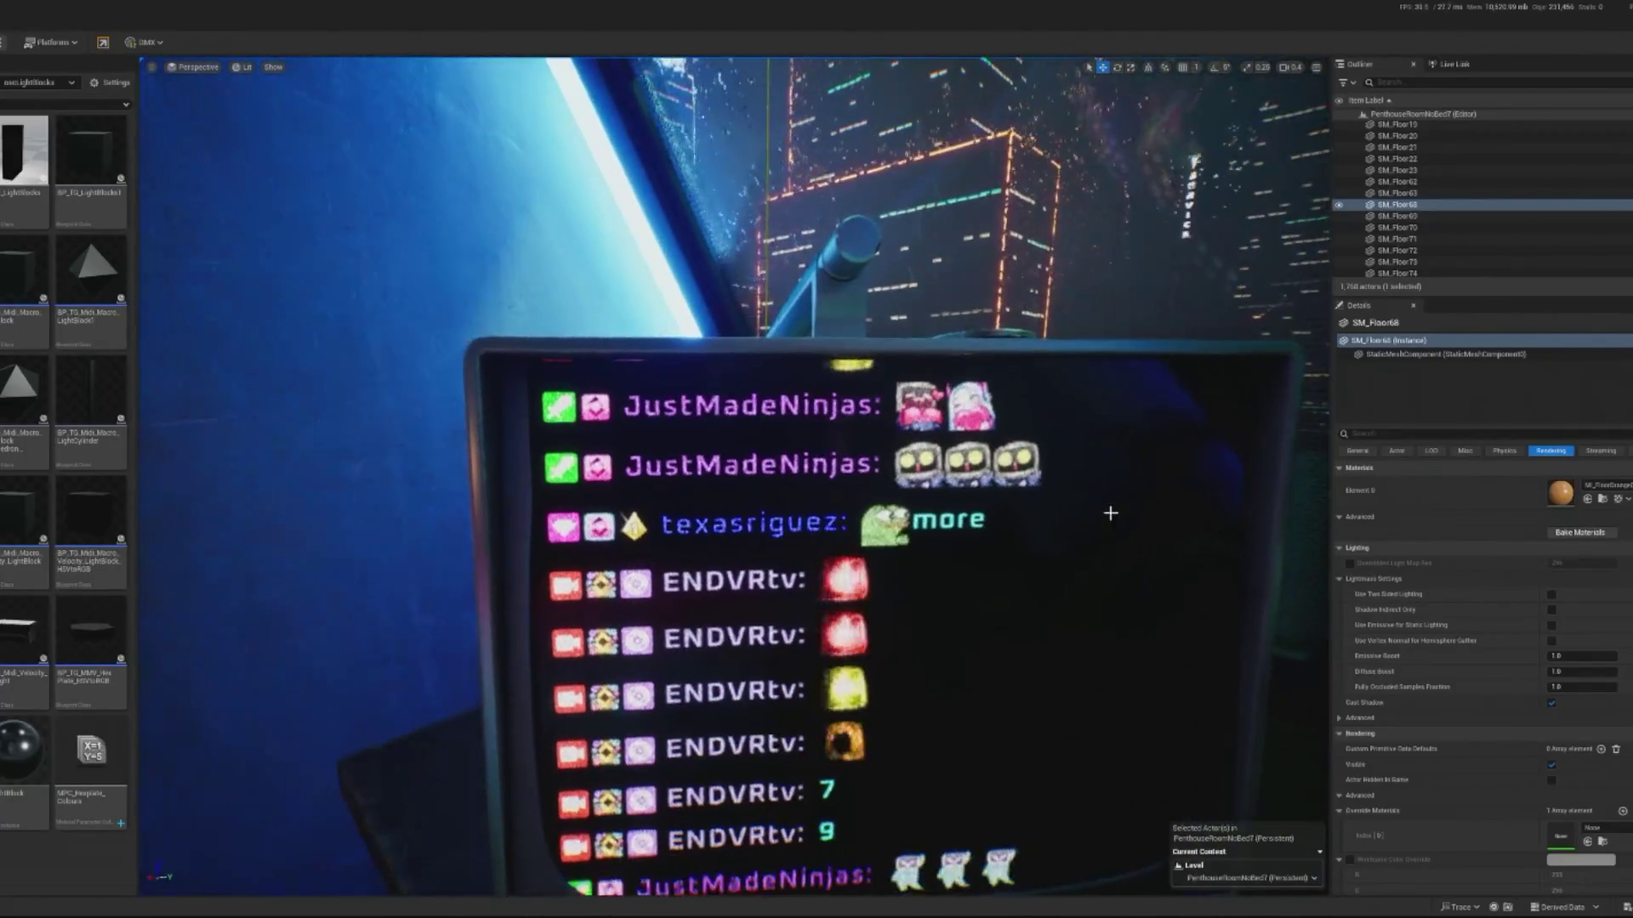
click(1110, 513)
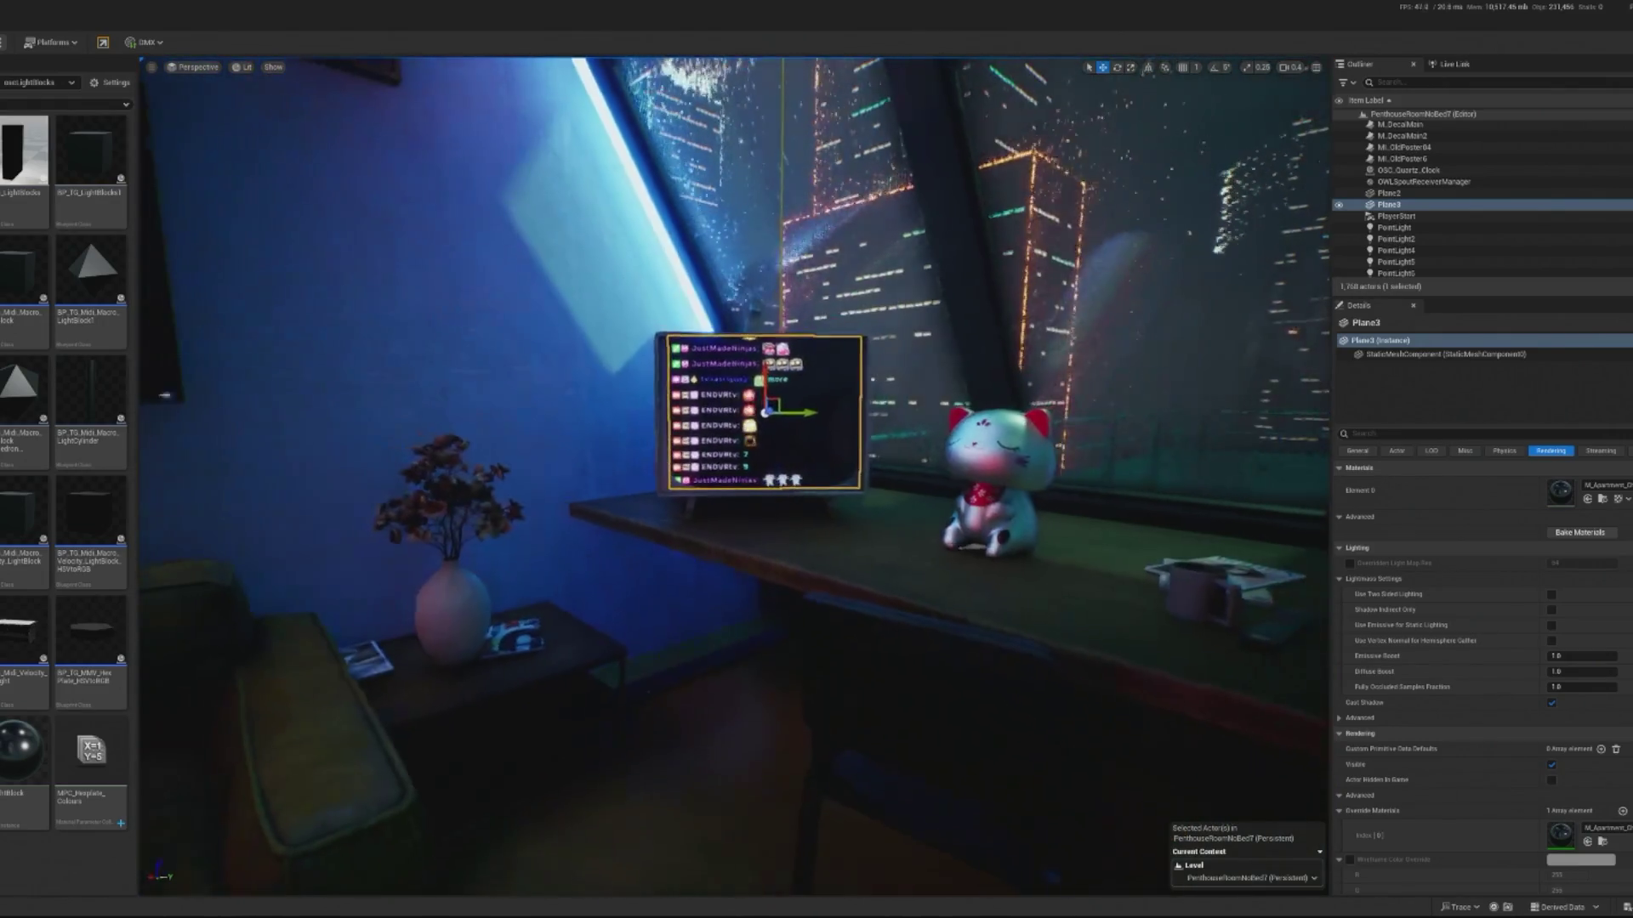
click(770, 649)
scroll(770, 650, up, 10)
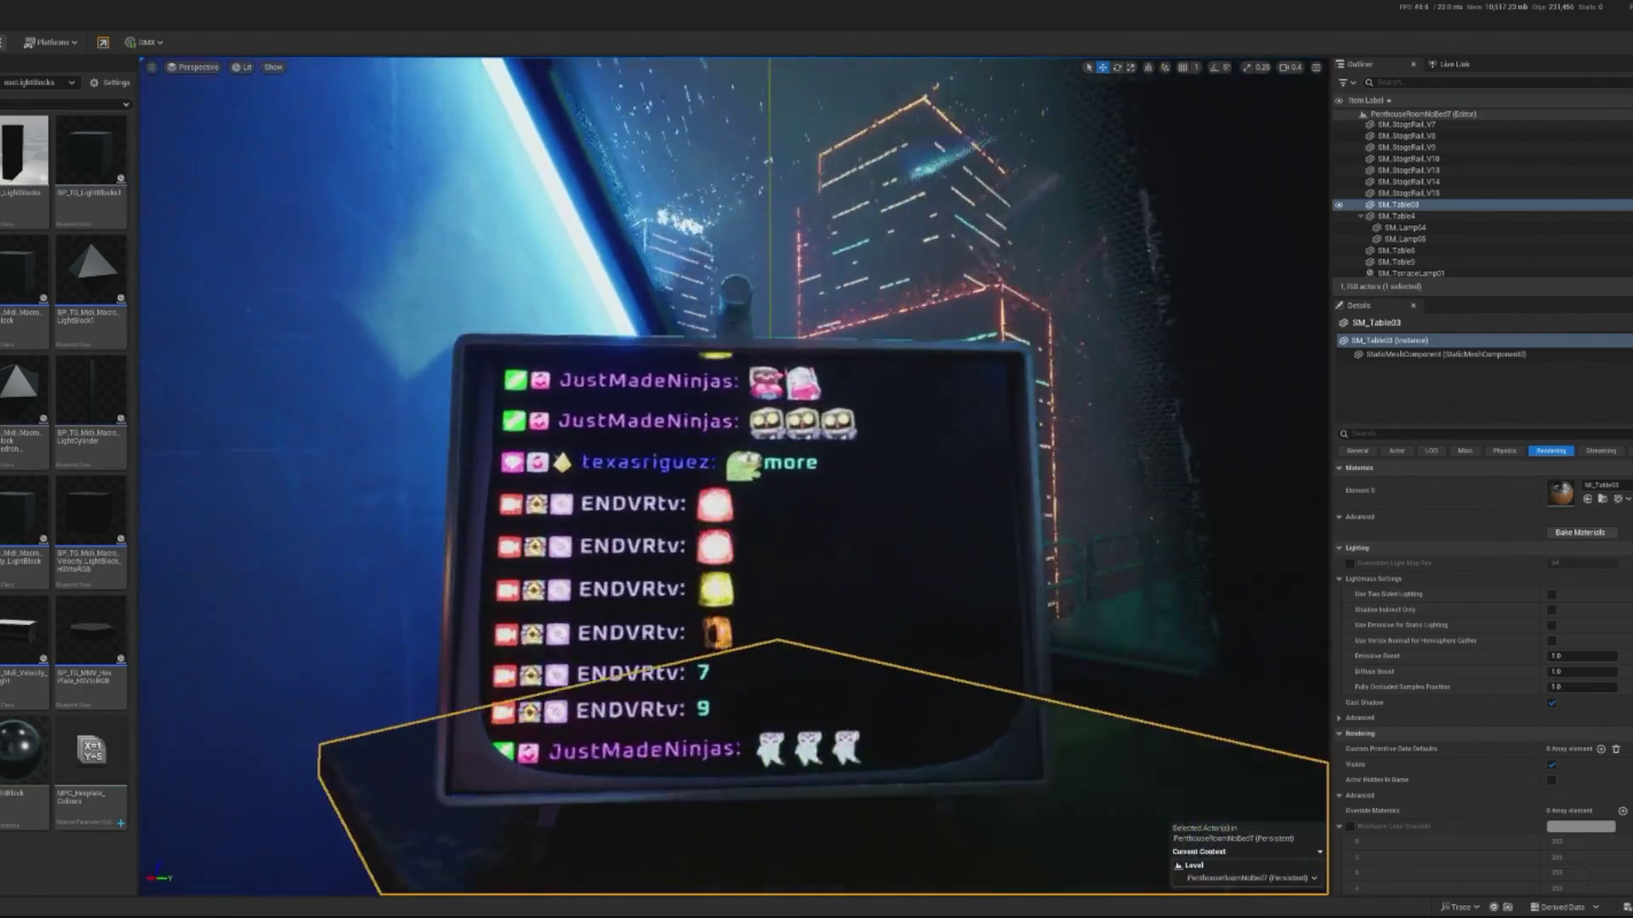
click(843, 606)
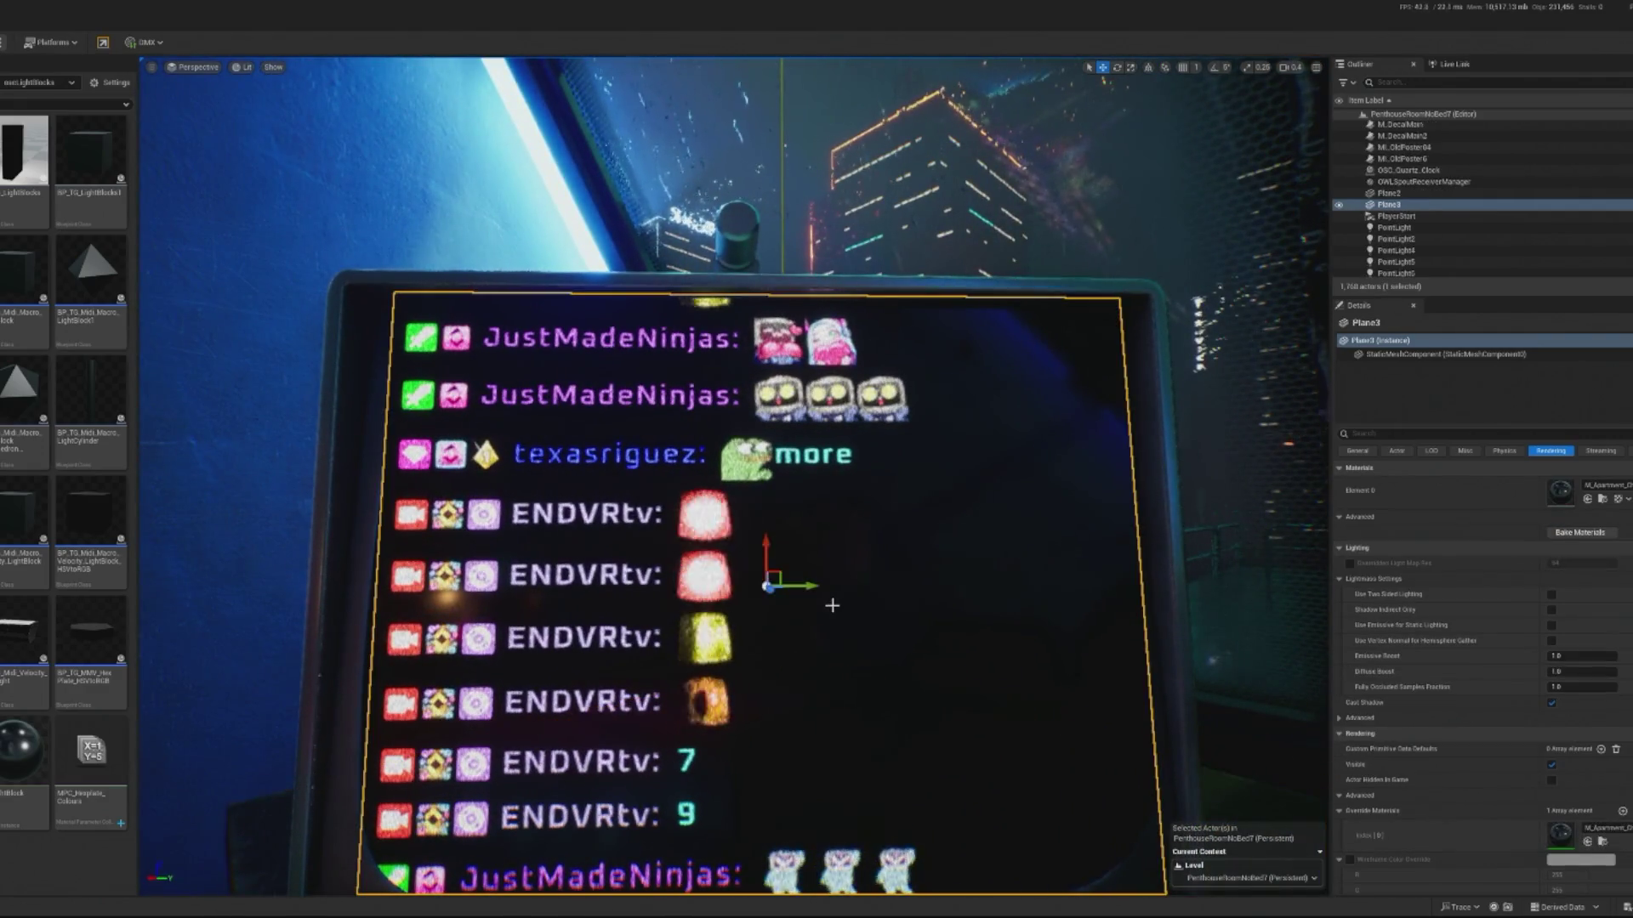
key(f)
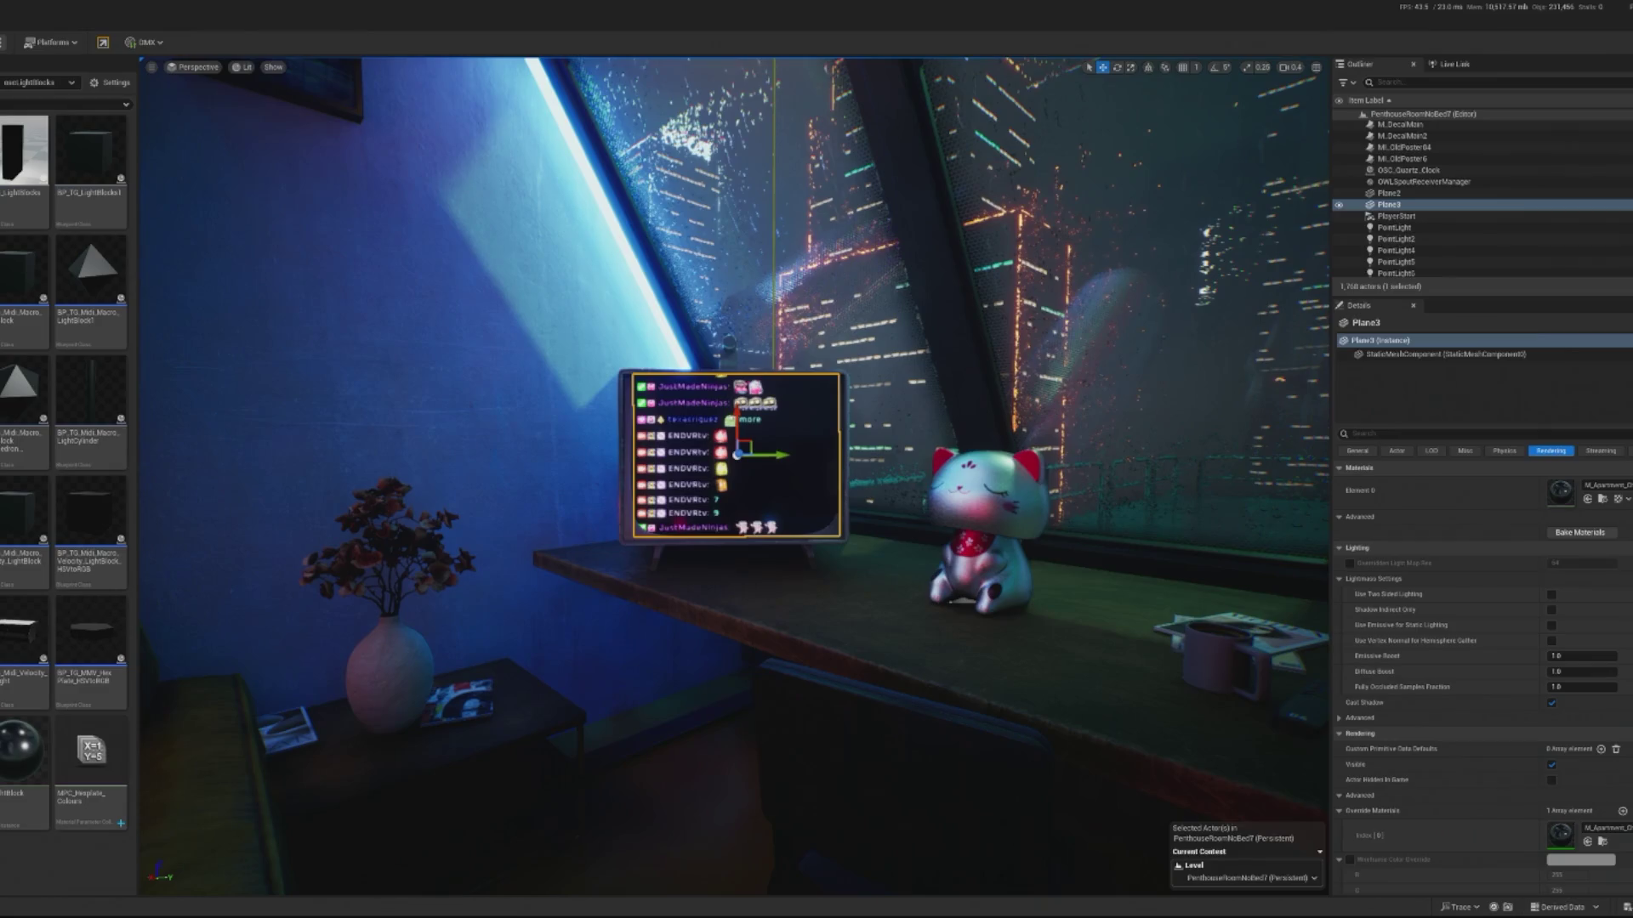
key(alt+p)
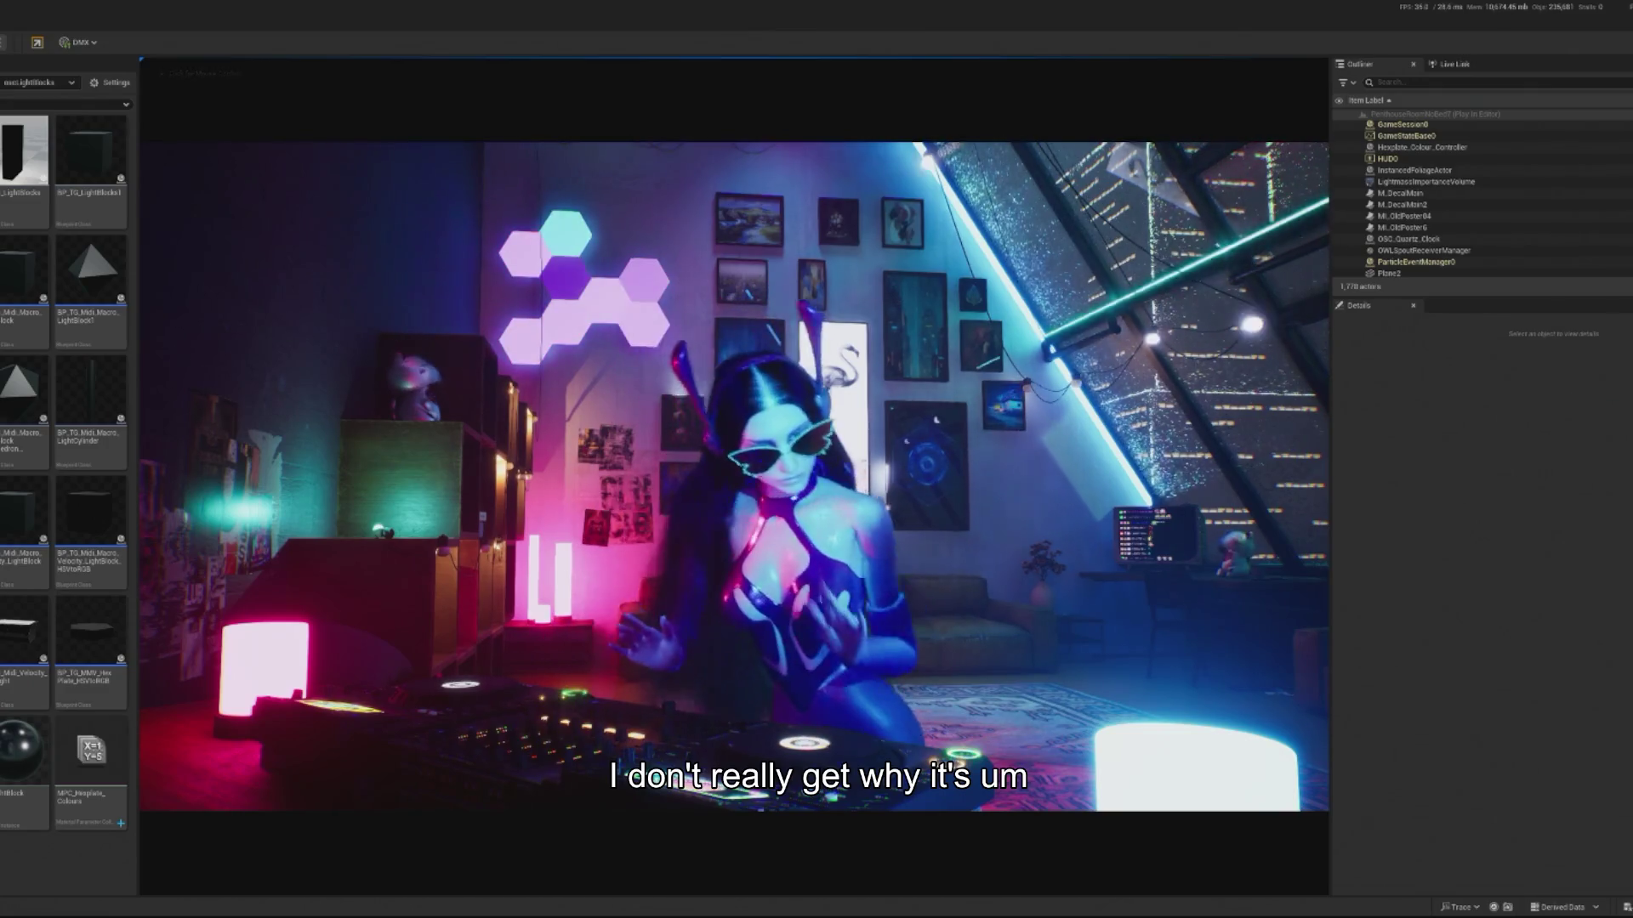
- Click into the running game viewport, then save the level
click(652, 348)
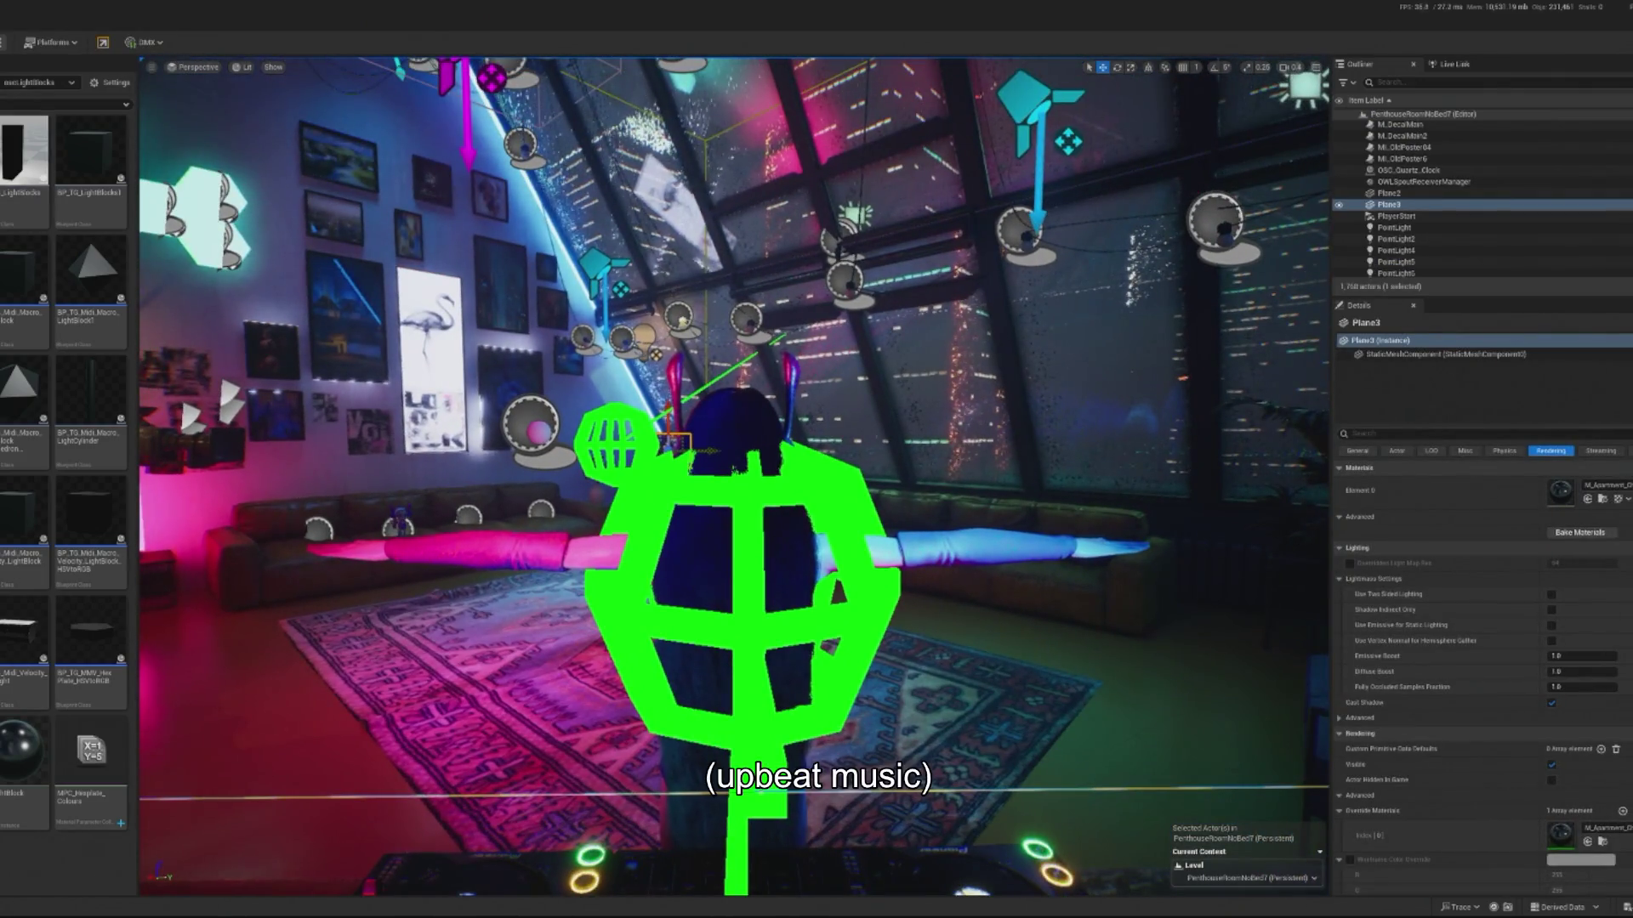
key(ctrl+s)
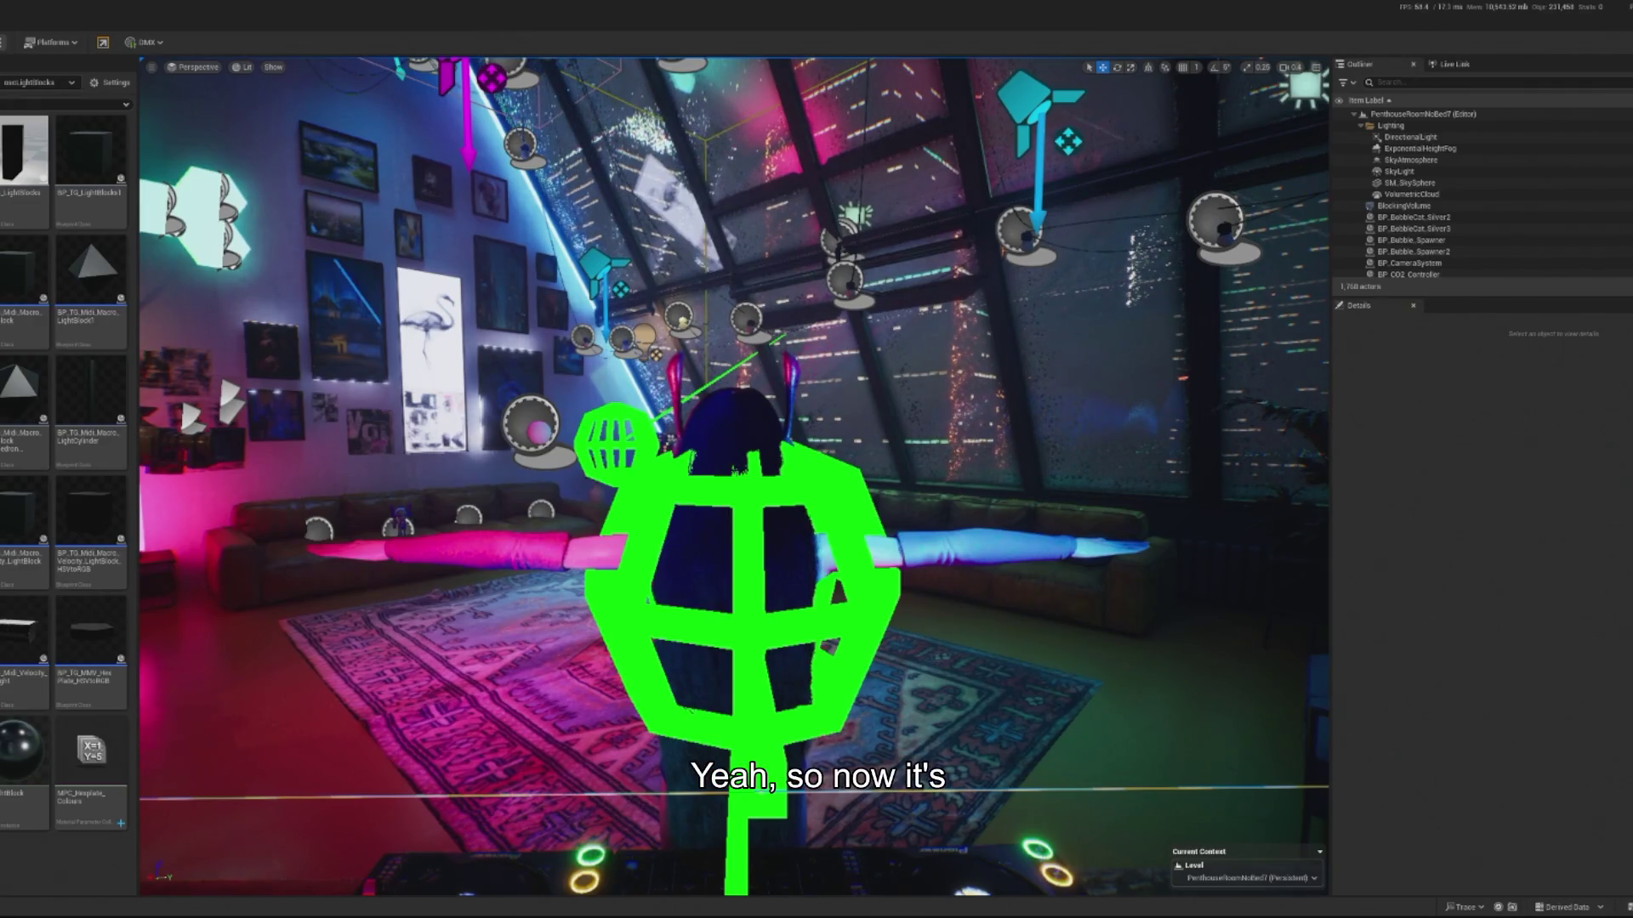
- Play-test the PenthouseRoomNoBed7 level briefly, then stop the session
key(alt+p)
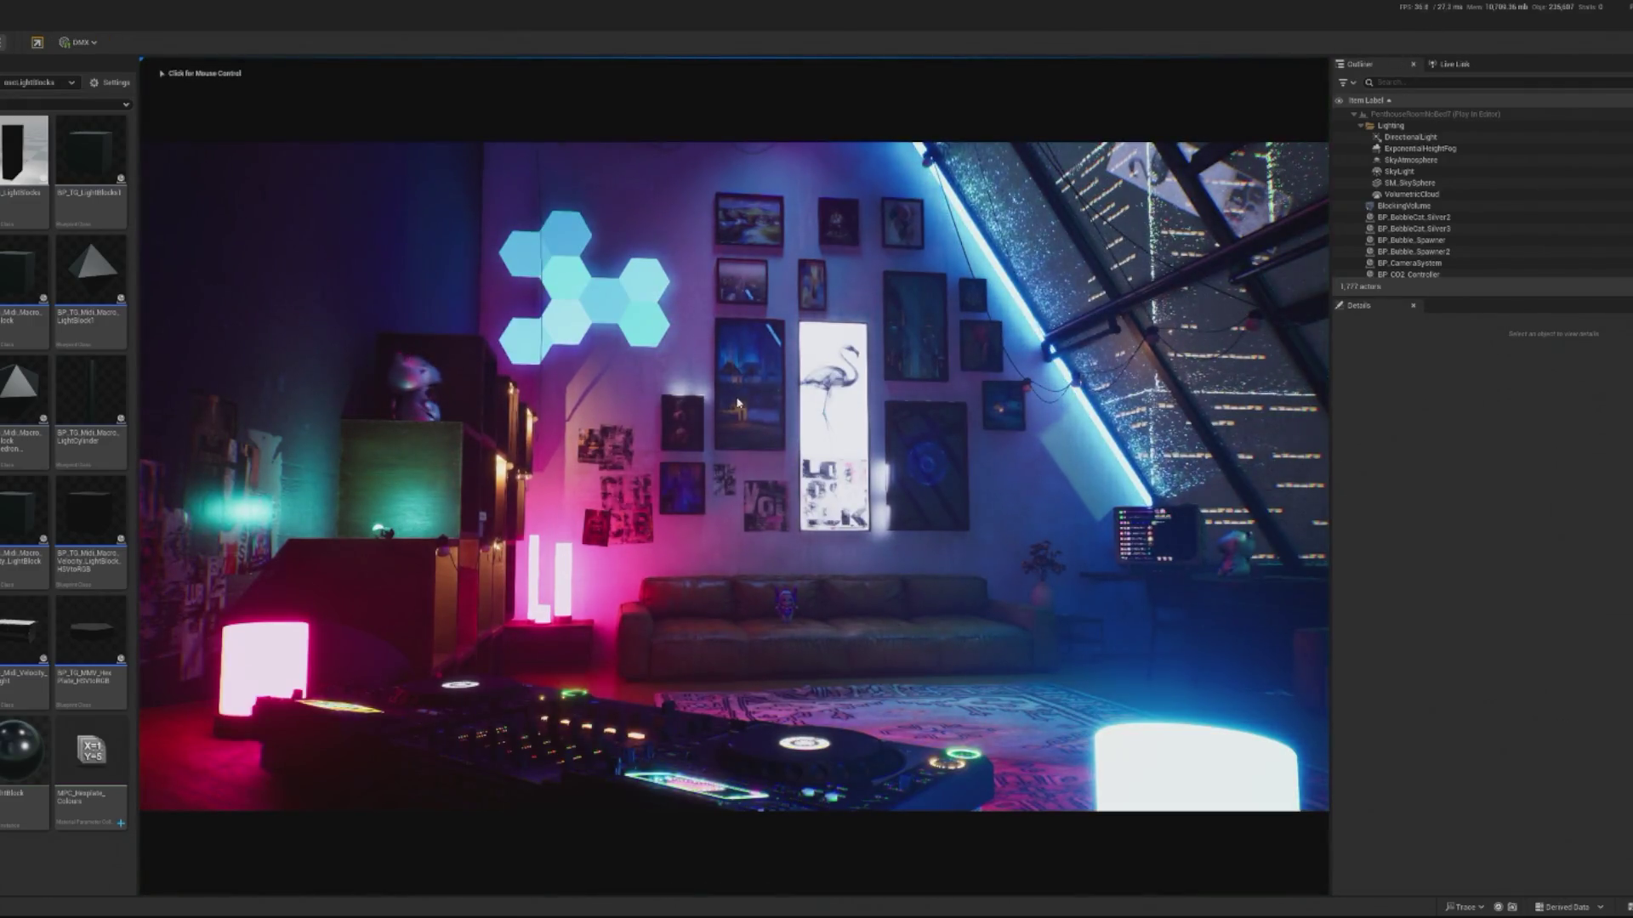
click(738, 402)
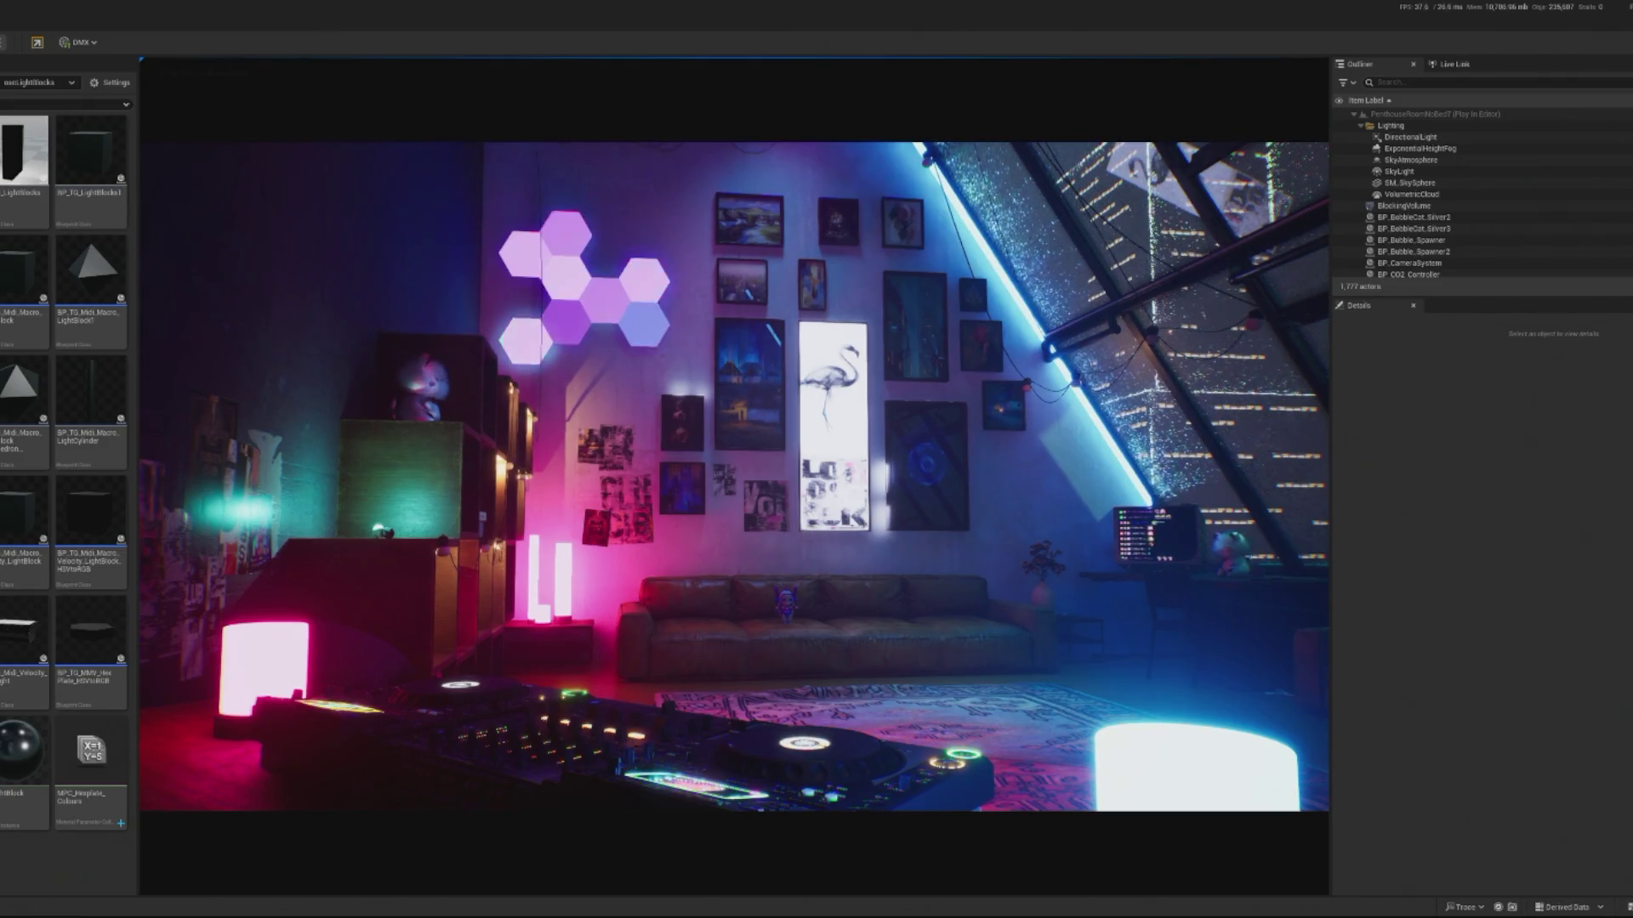
key(Escape)
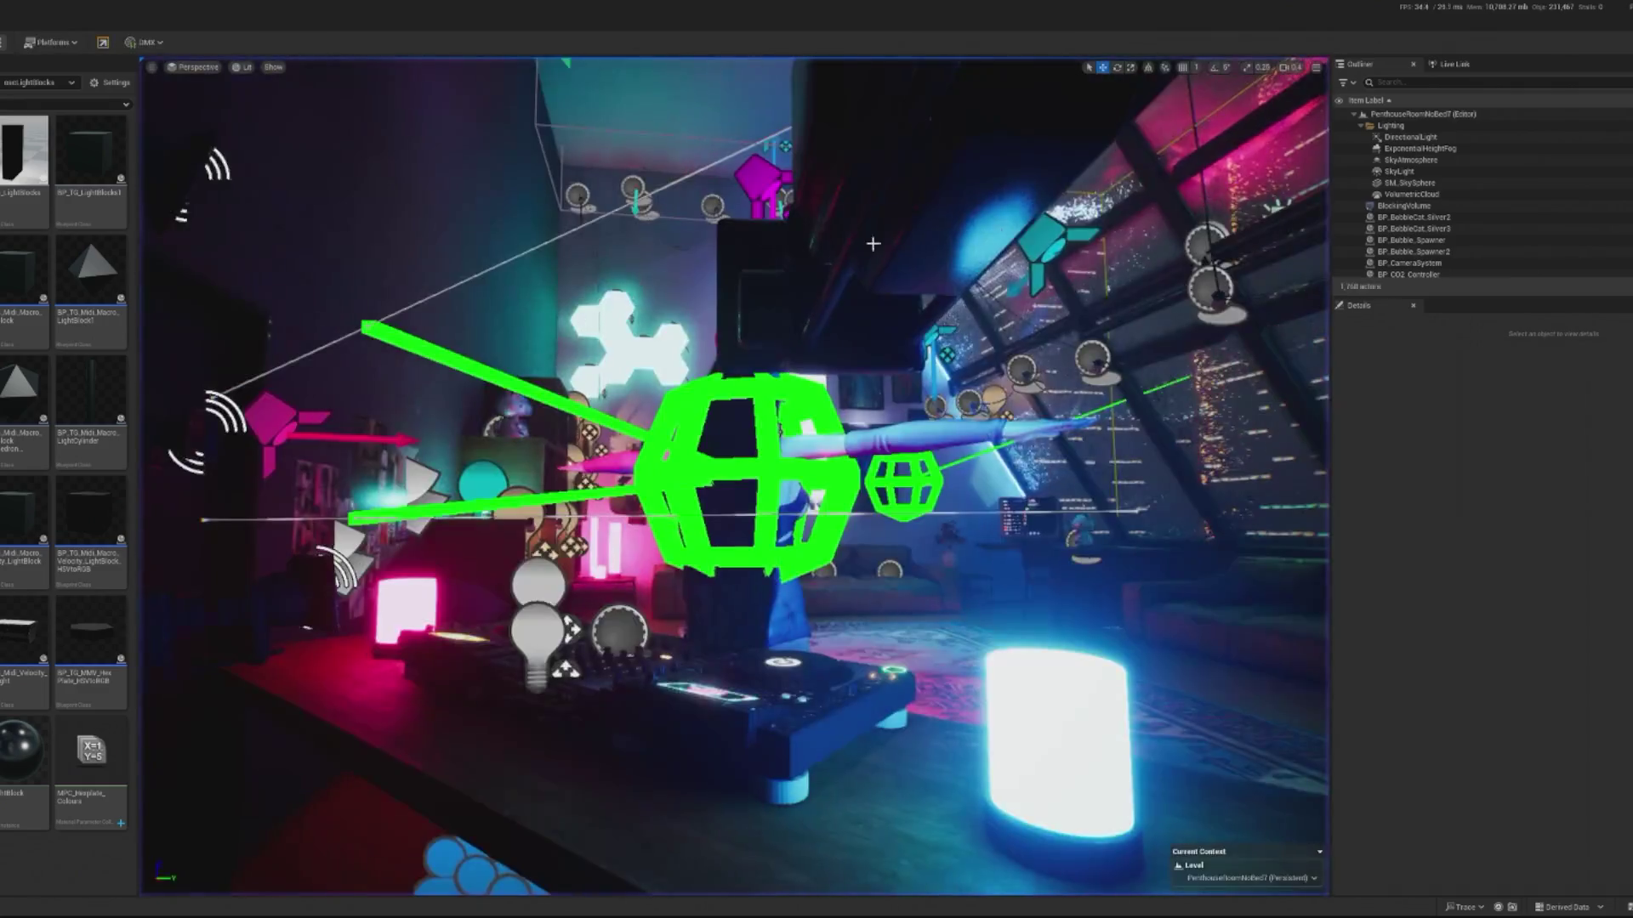
- Filter the Outliner by 'hex', open Hexplate_Colour_Controller, then run a short play test
click(1393, 82)
text(hex)
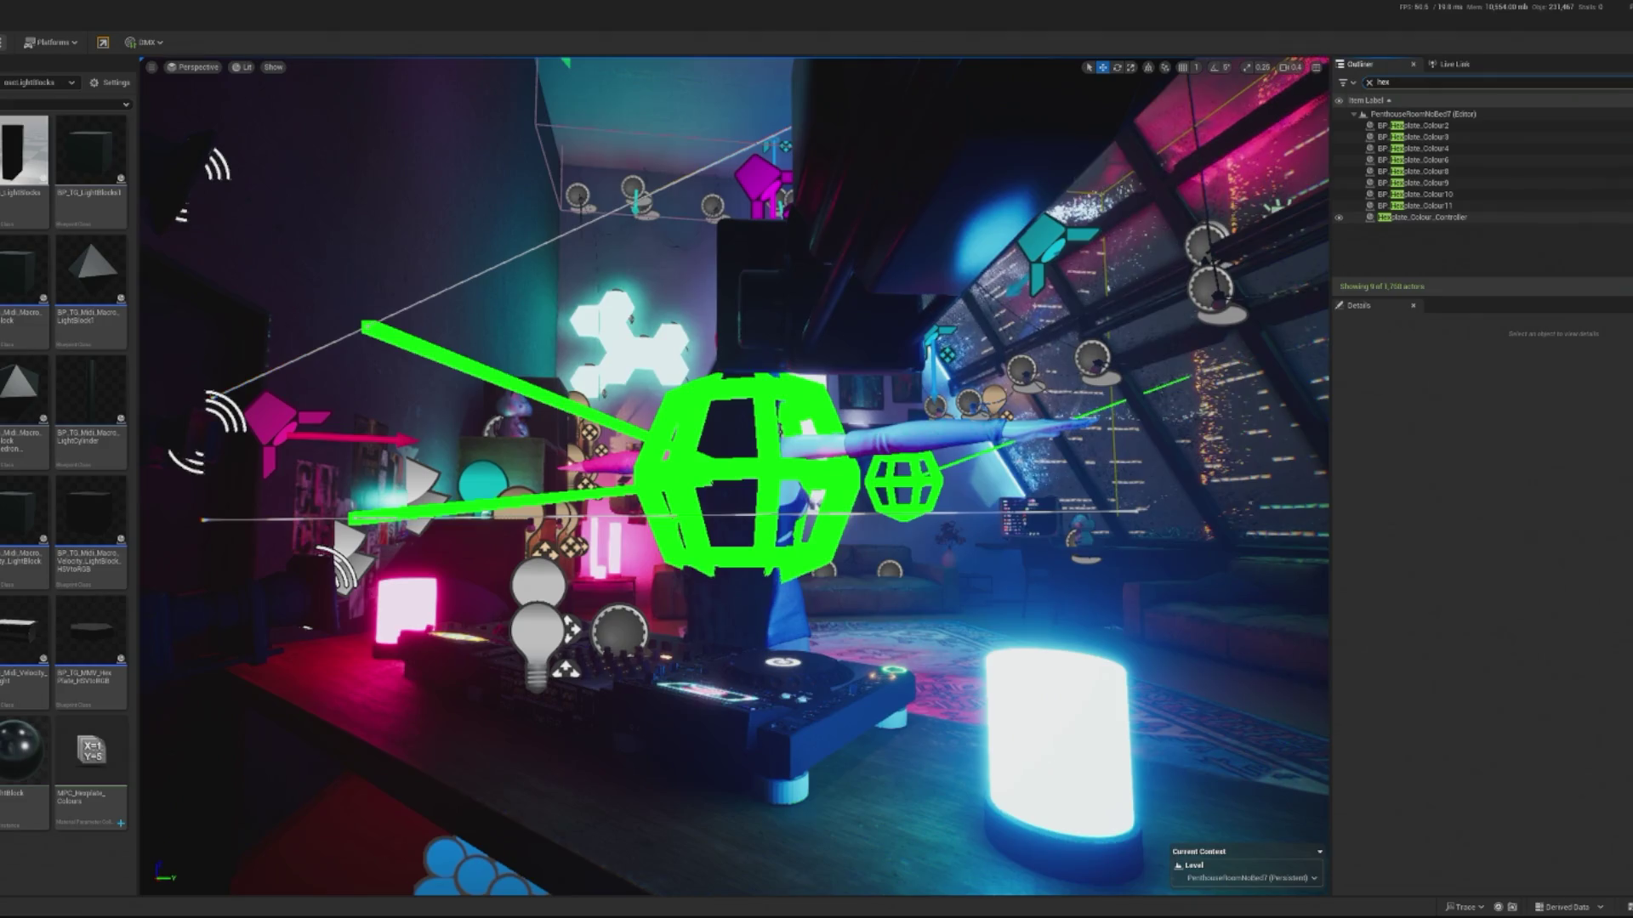
click(1468, 218)
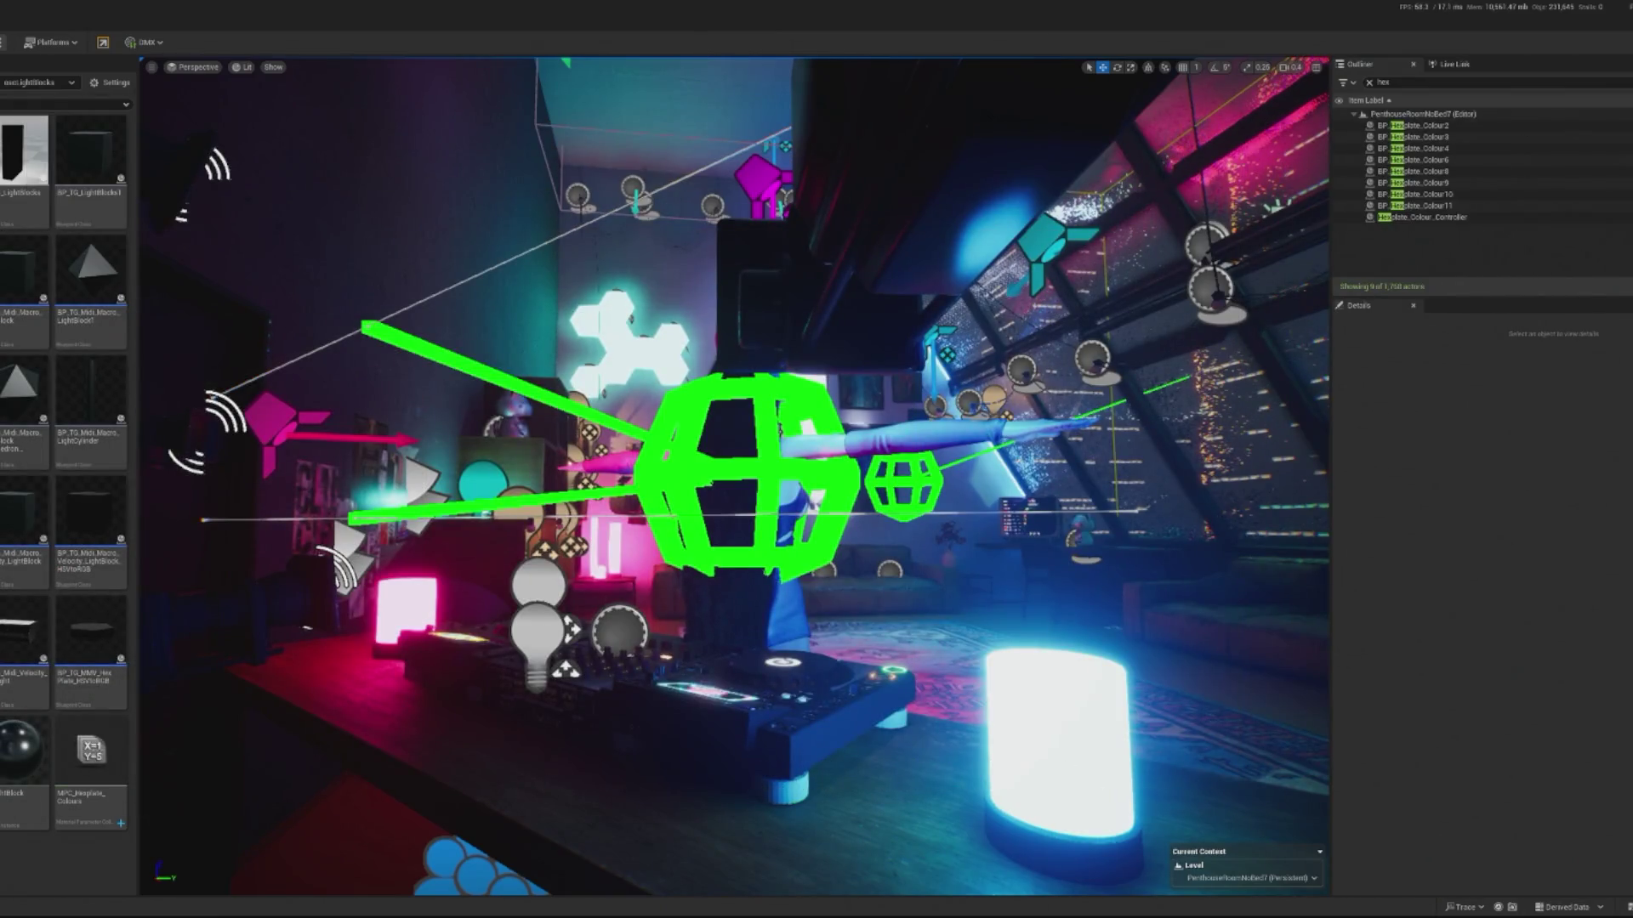
key(alt+p)
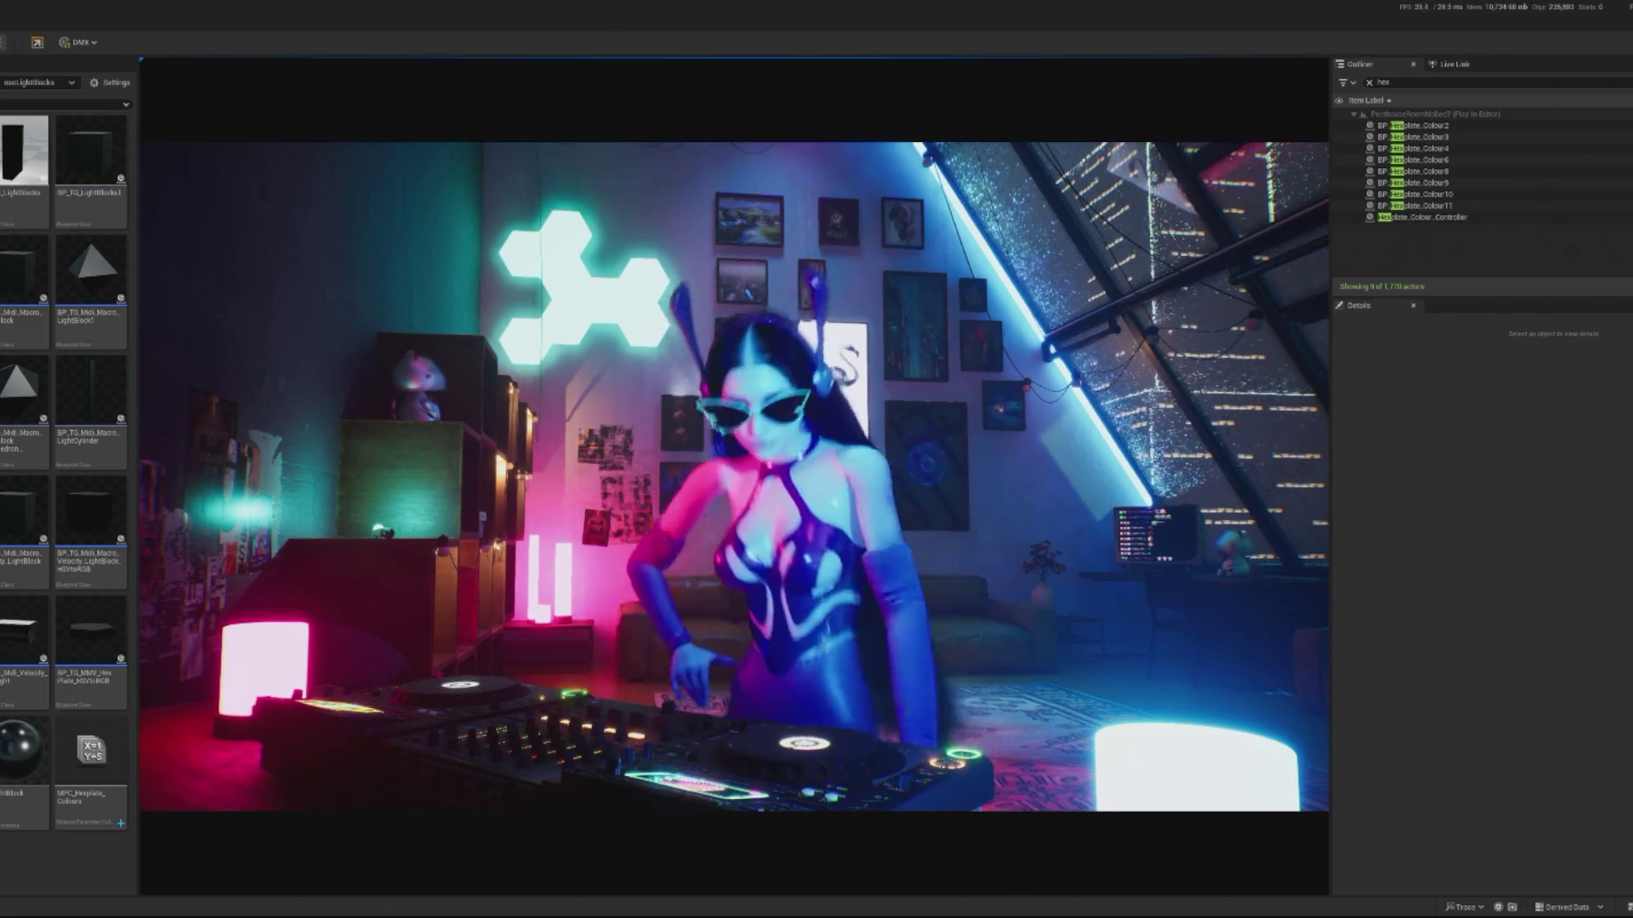
key(Escape)
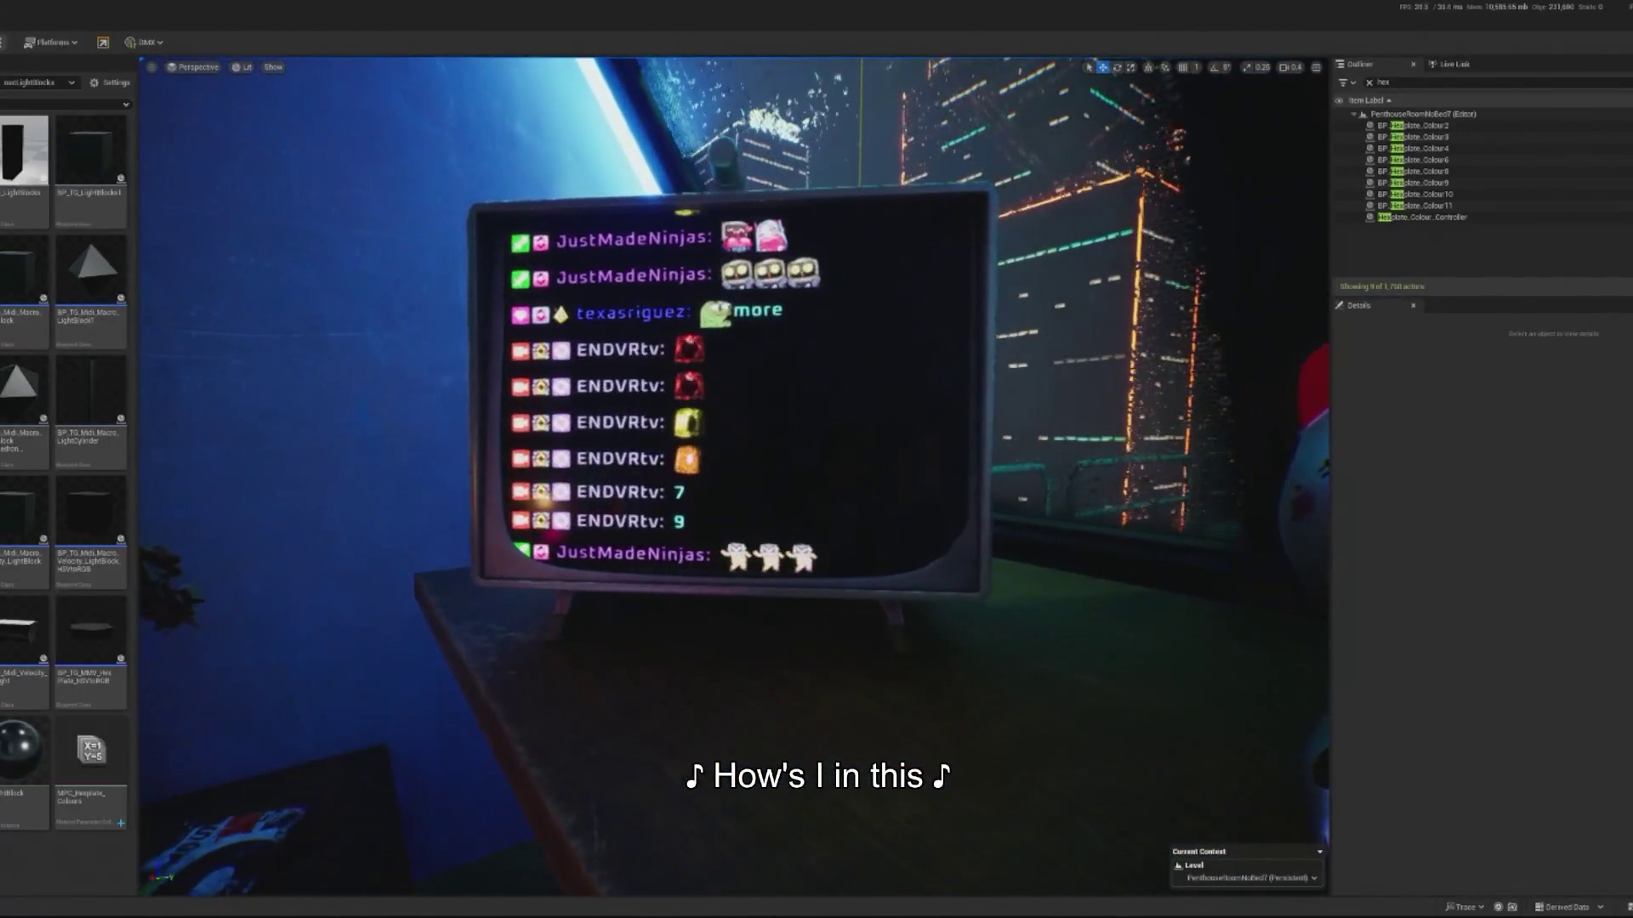
click(756, 389)
key(f)
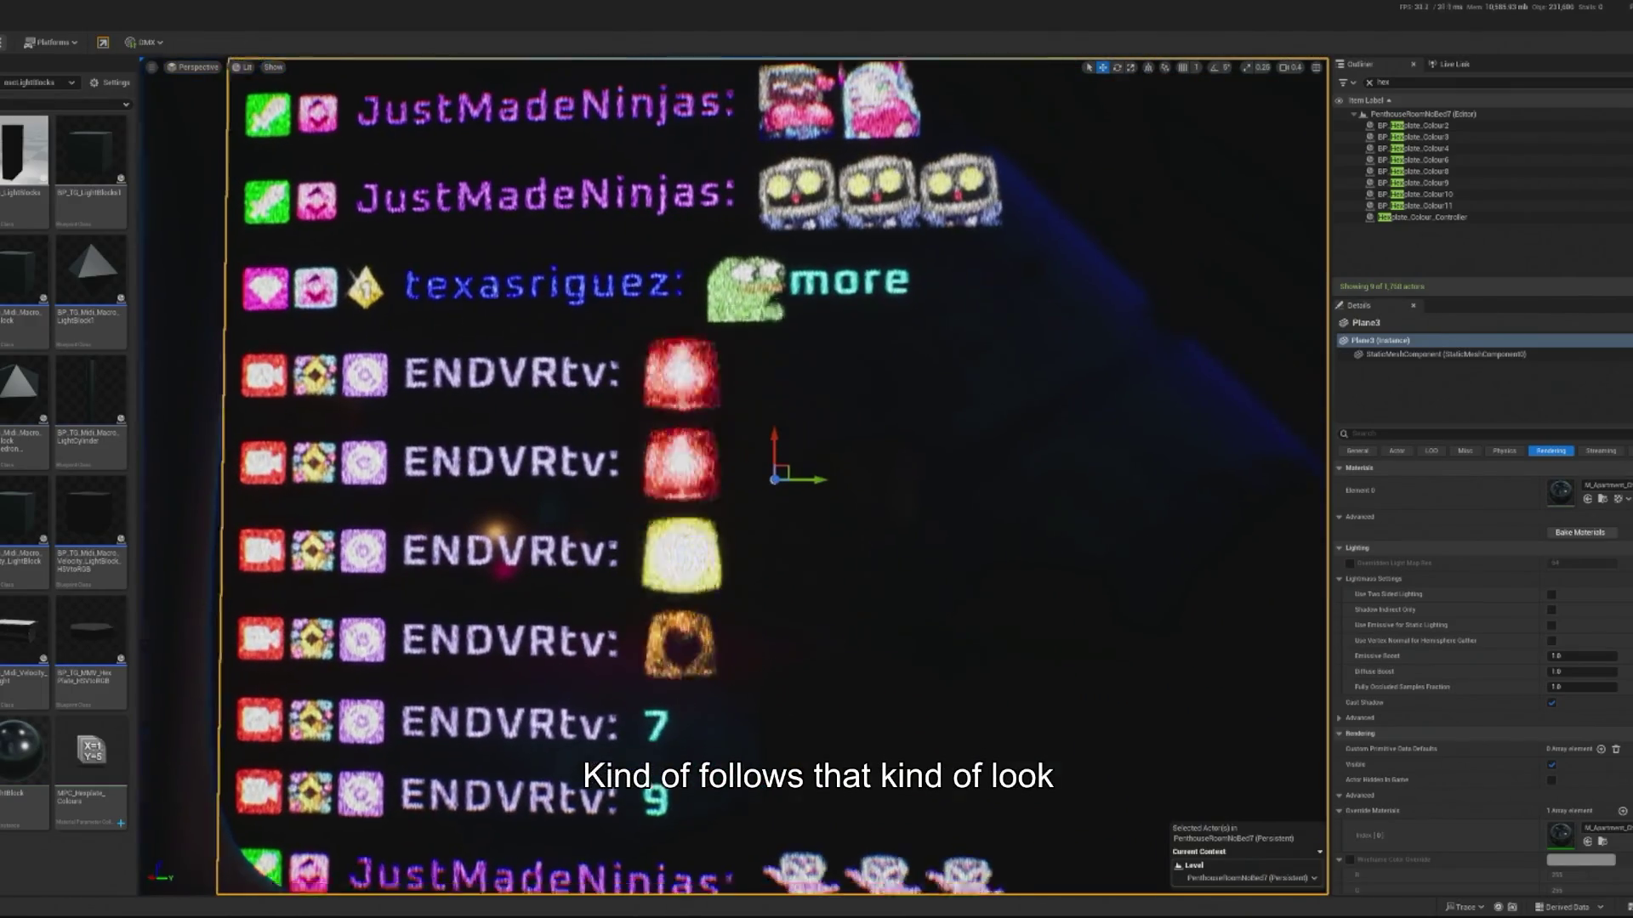
scroll(778, 440, down, 10)
key(e)
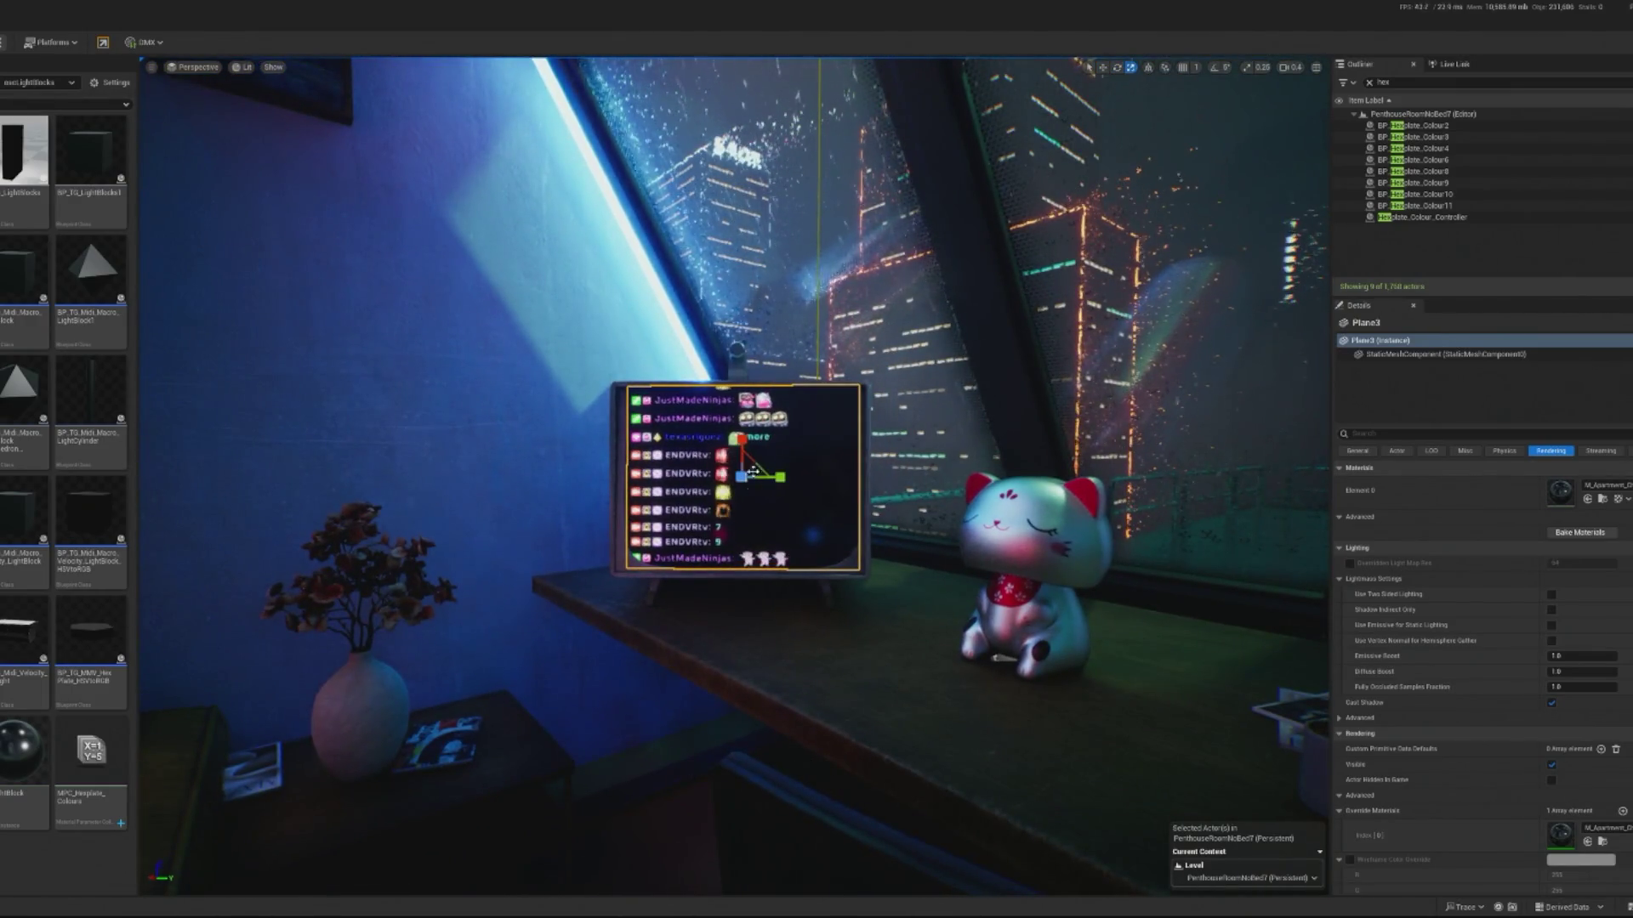
scroll(739, 448, up, 6)
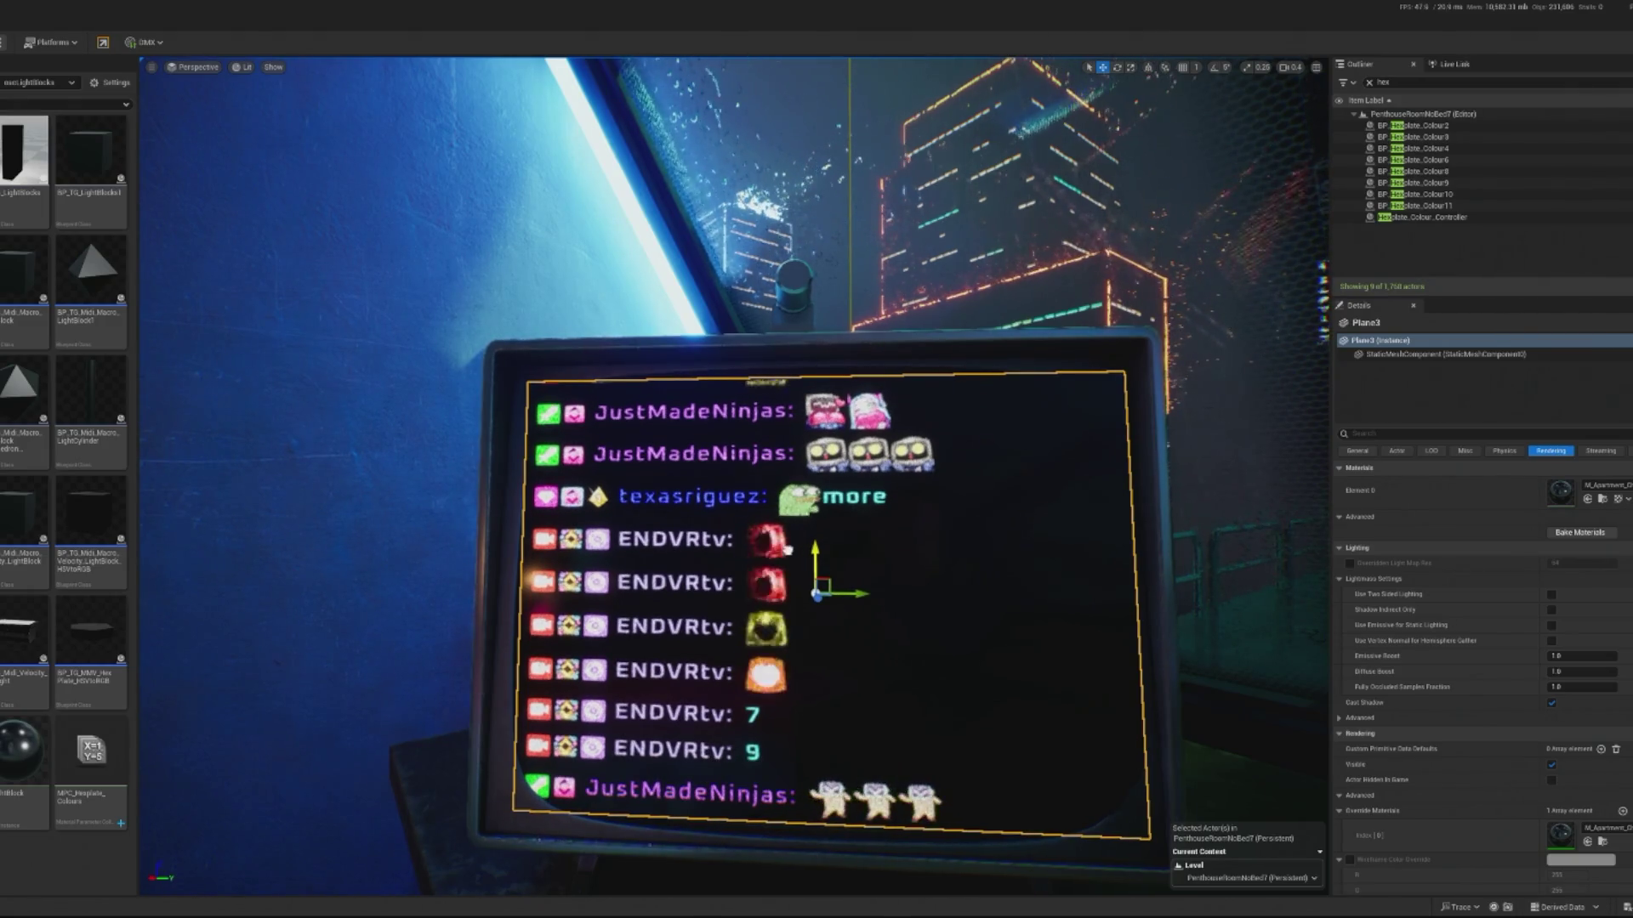
click(283, 561)
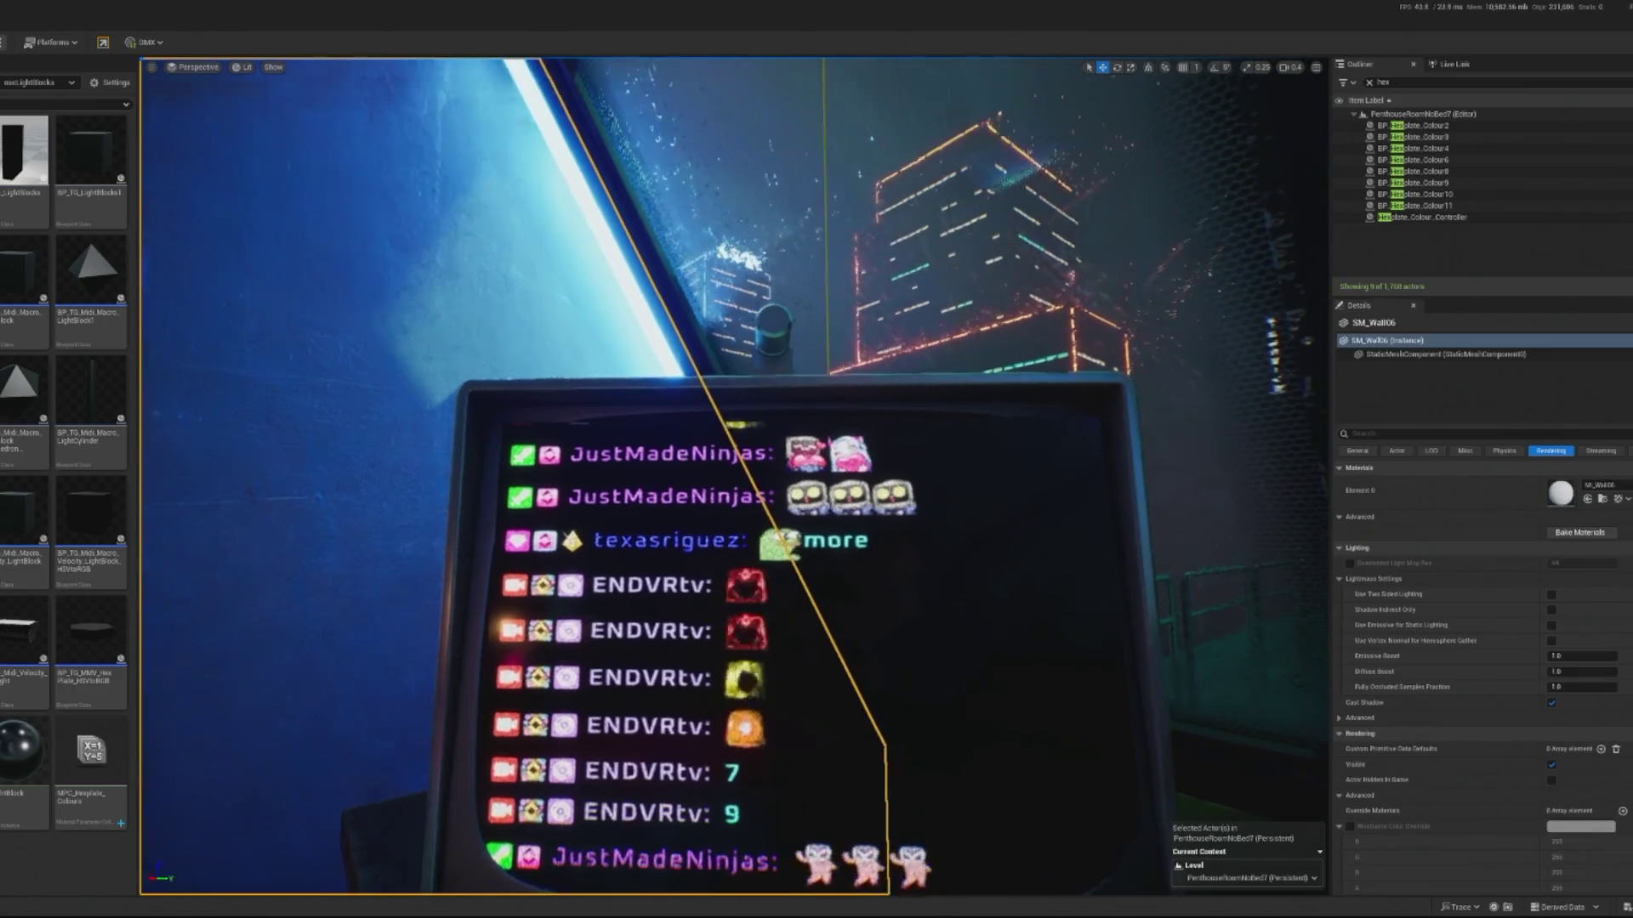
click(600, 512)
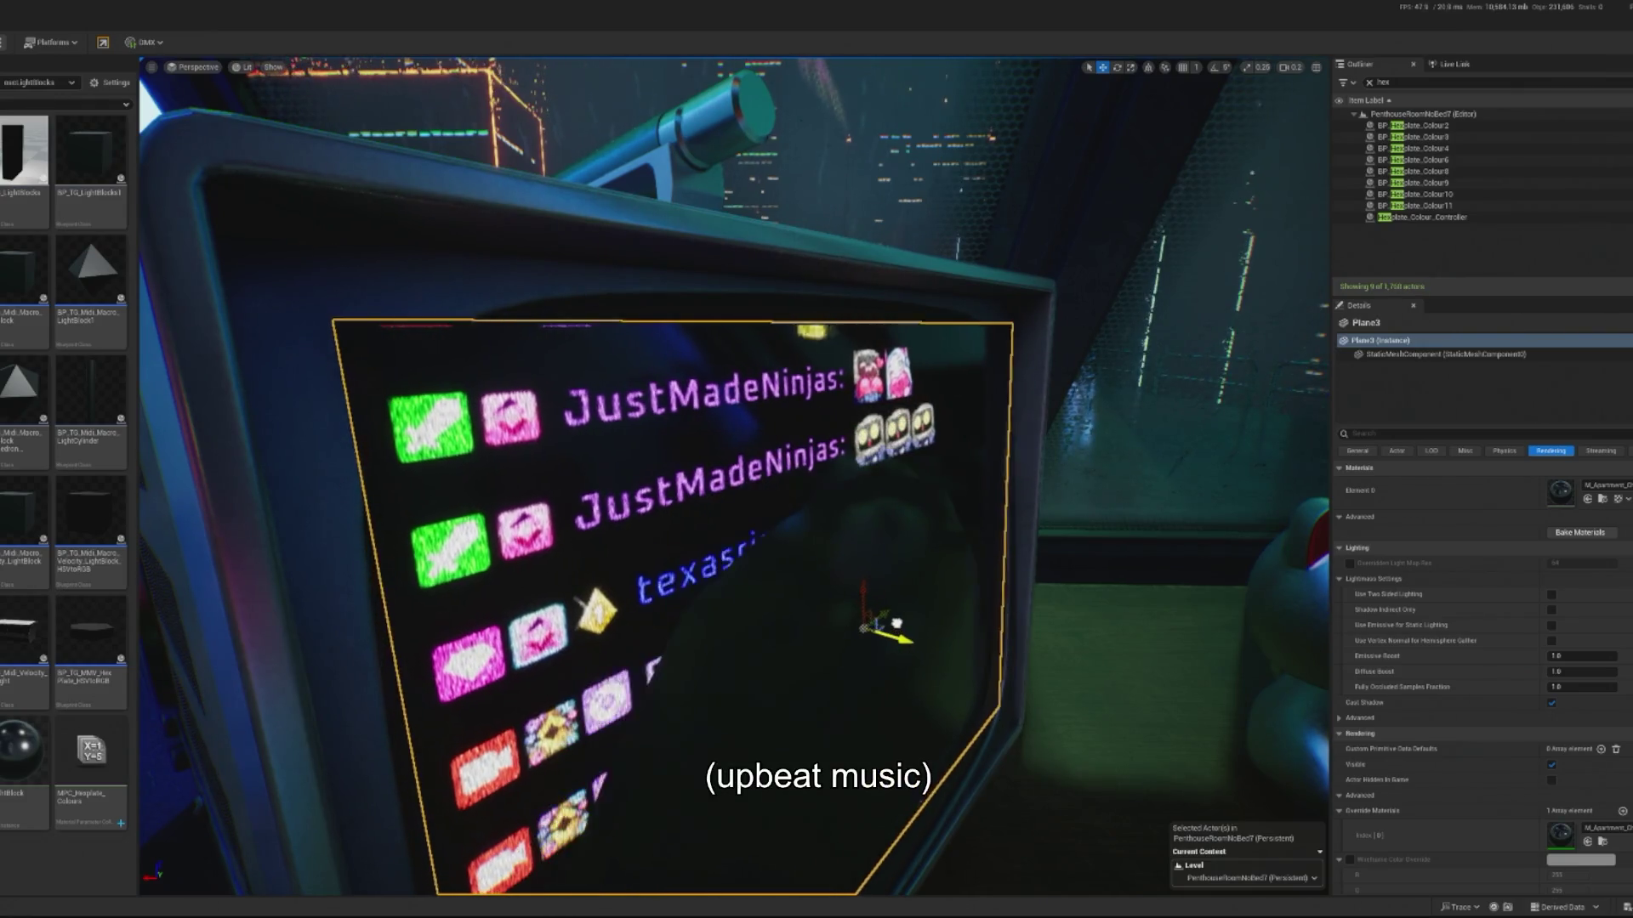
key(e)
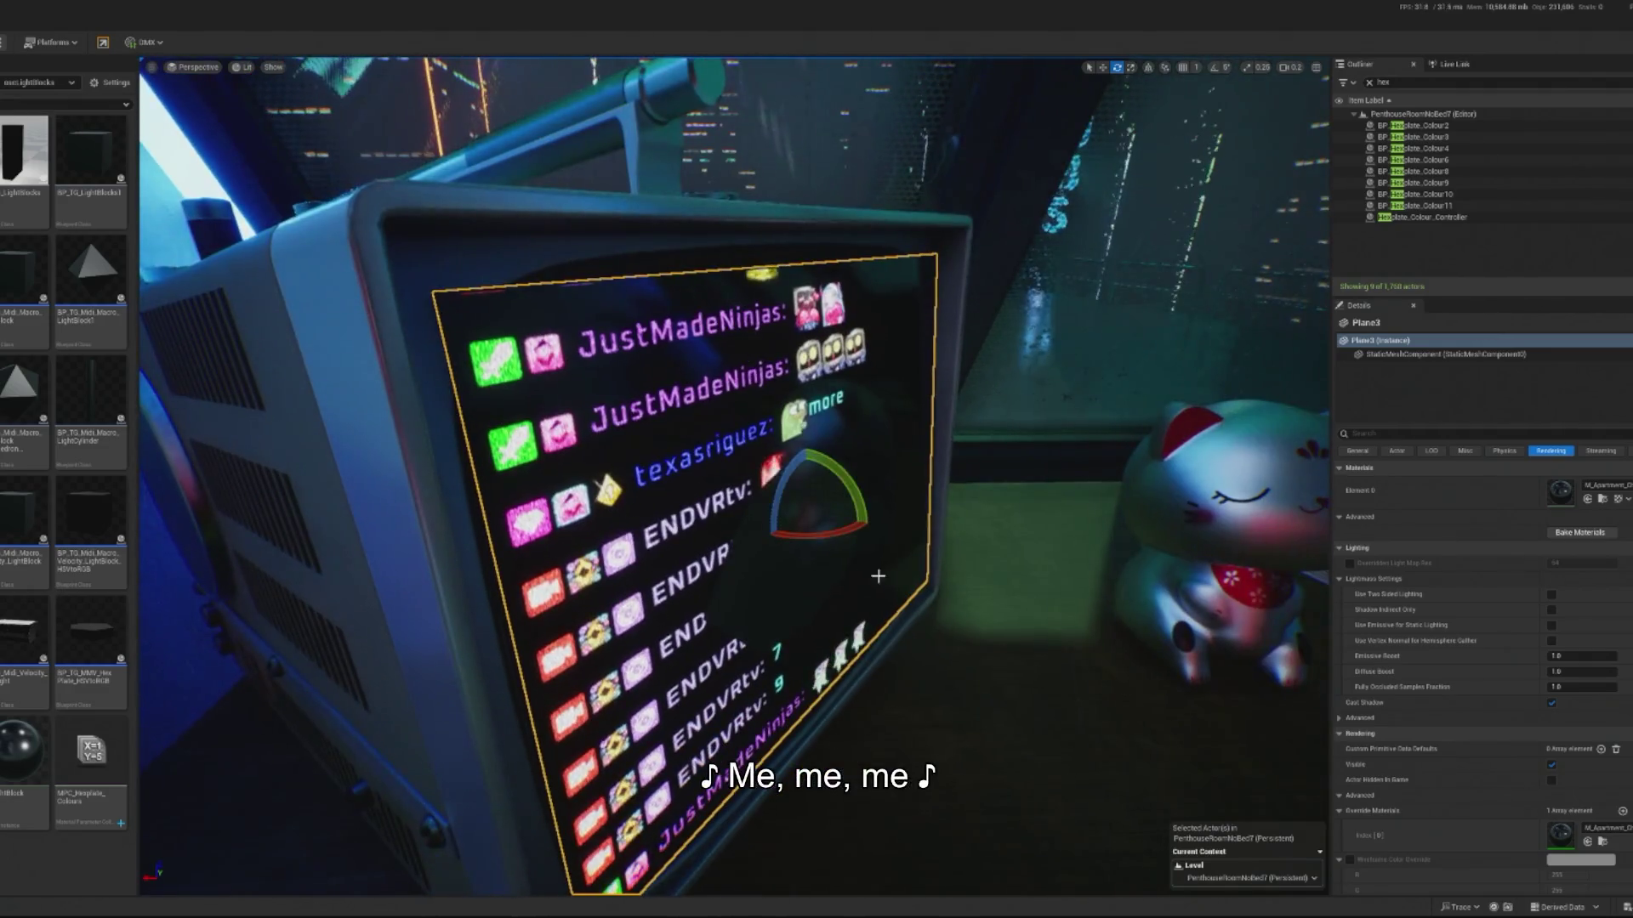
key(w)
key(f)
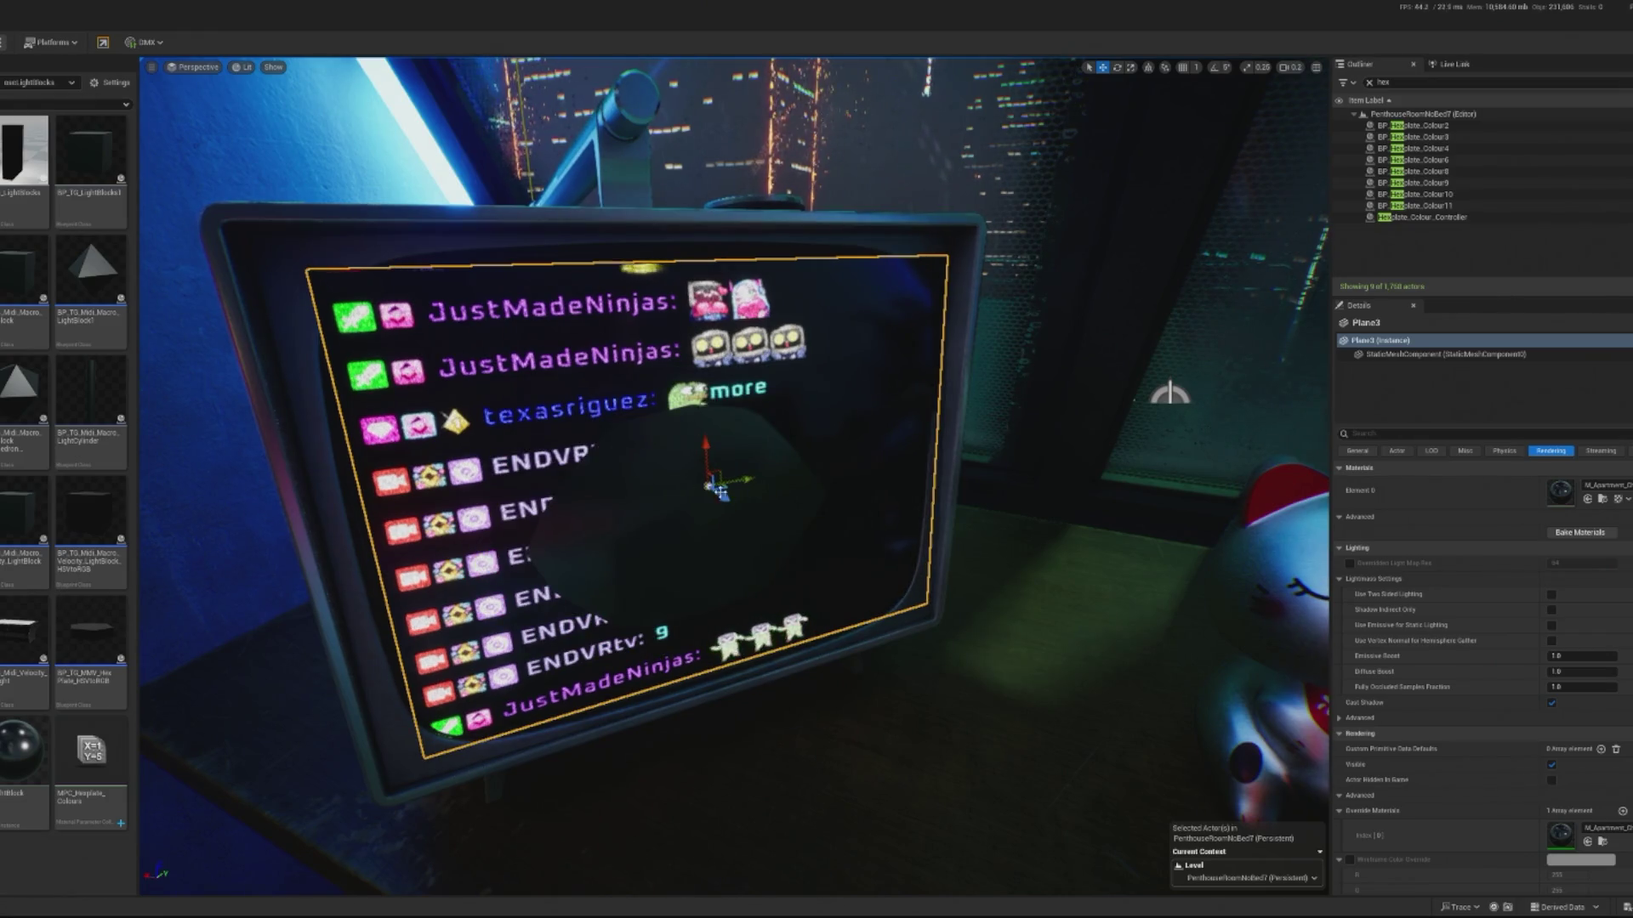
- Tilt the chat screen about 1.2° and nudge it slightly sideways on the TV
scroll(709, 488, up, 5)
key(e)
drag(678, 418, 668, 424)
key(f)
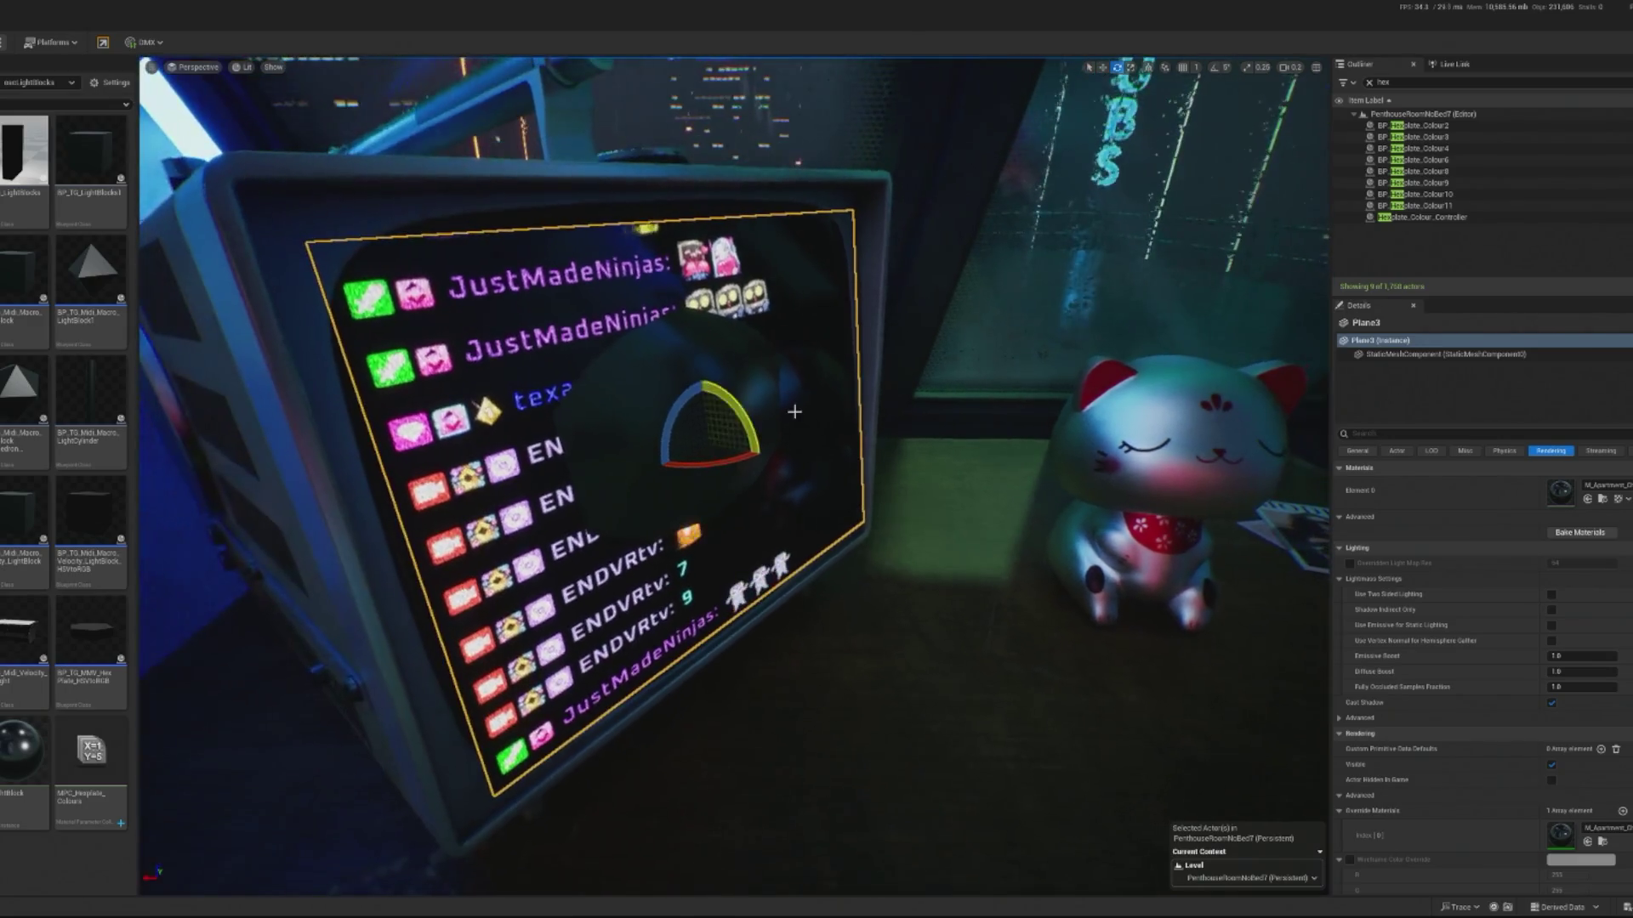
key(w)
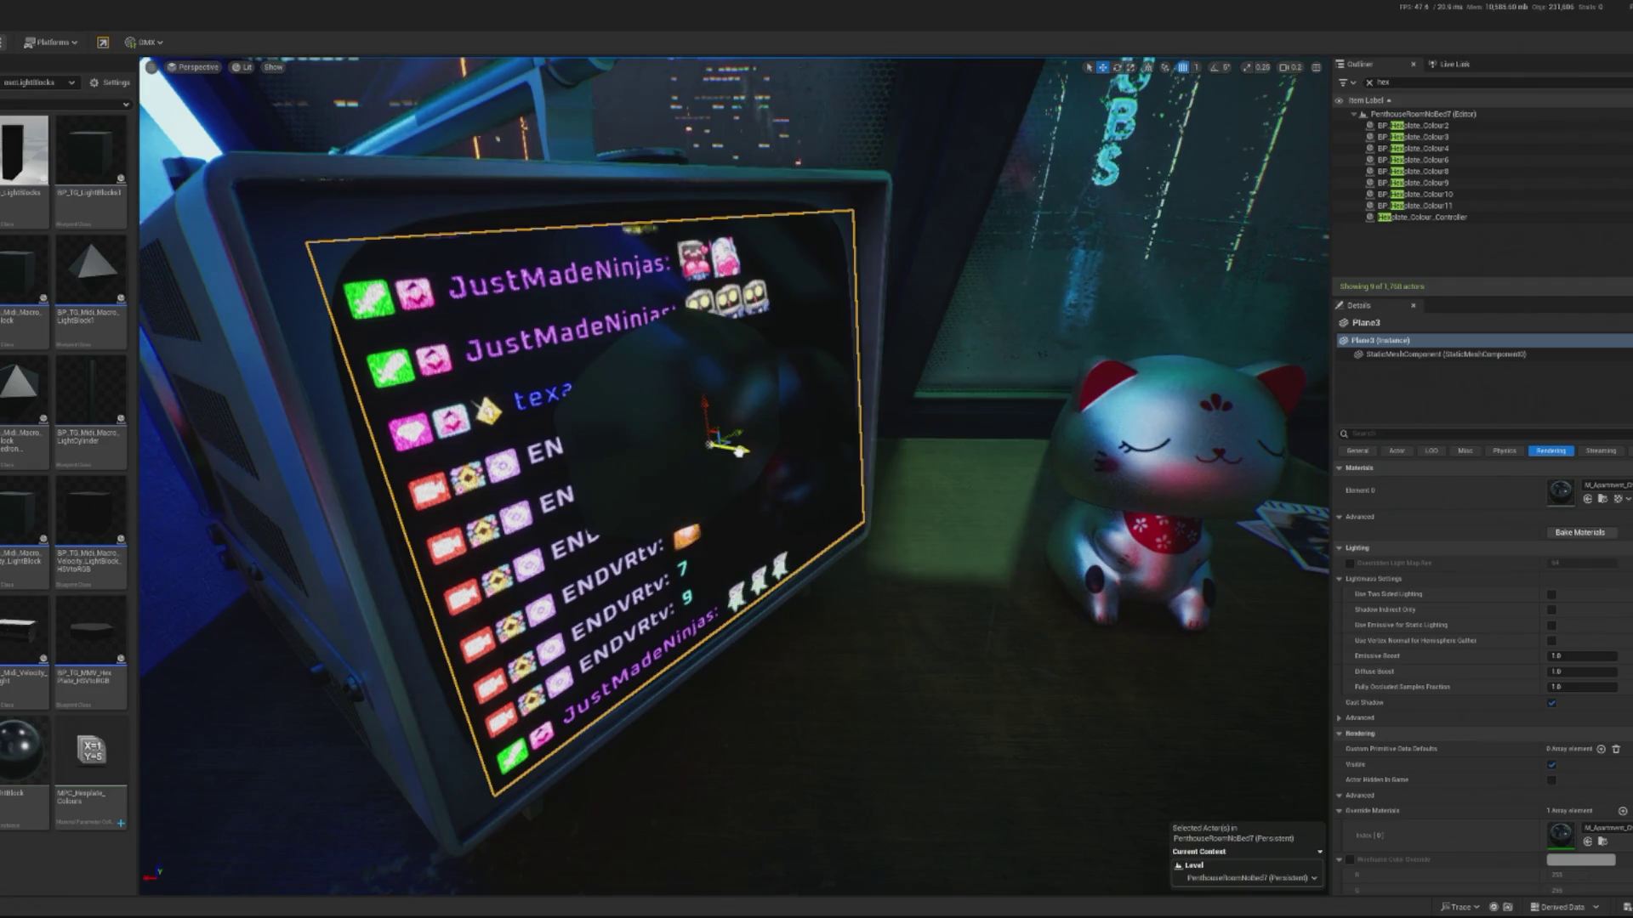
mouse_move(739, 452)
mouse_down()
mouse_move(857, 438)
mouse_move(845, 417)
mouse_move(871, 458)
mouse_up()
key(e)
key(r)
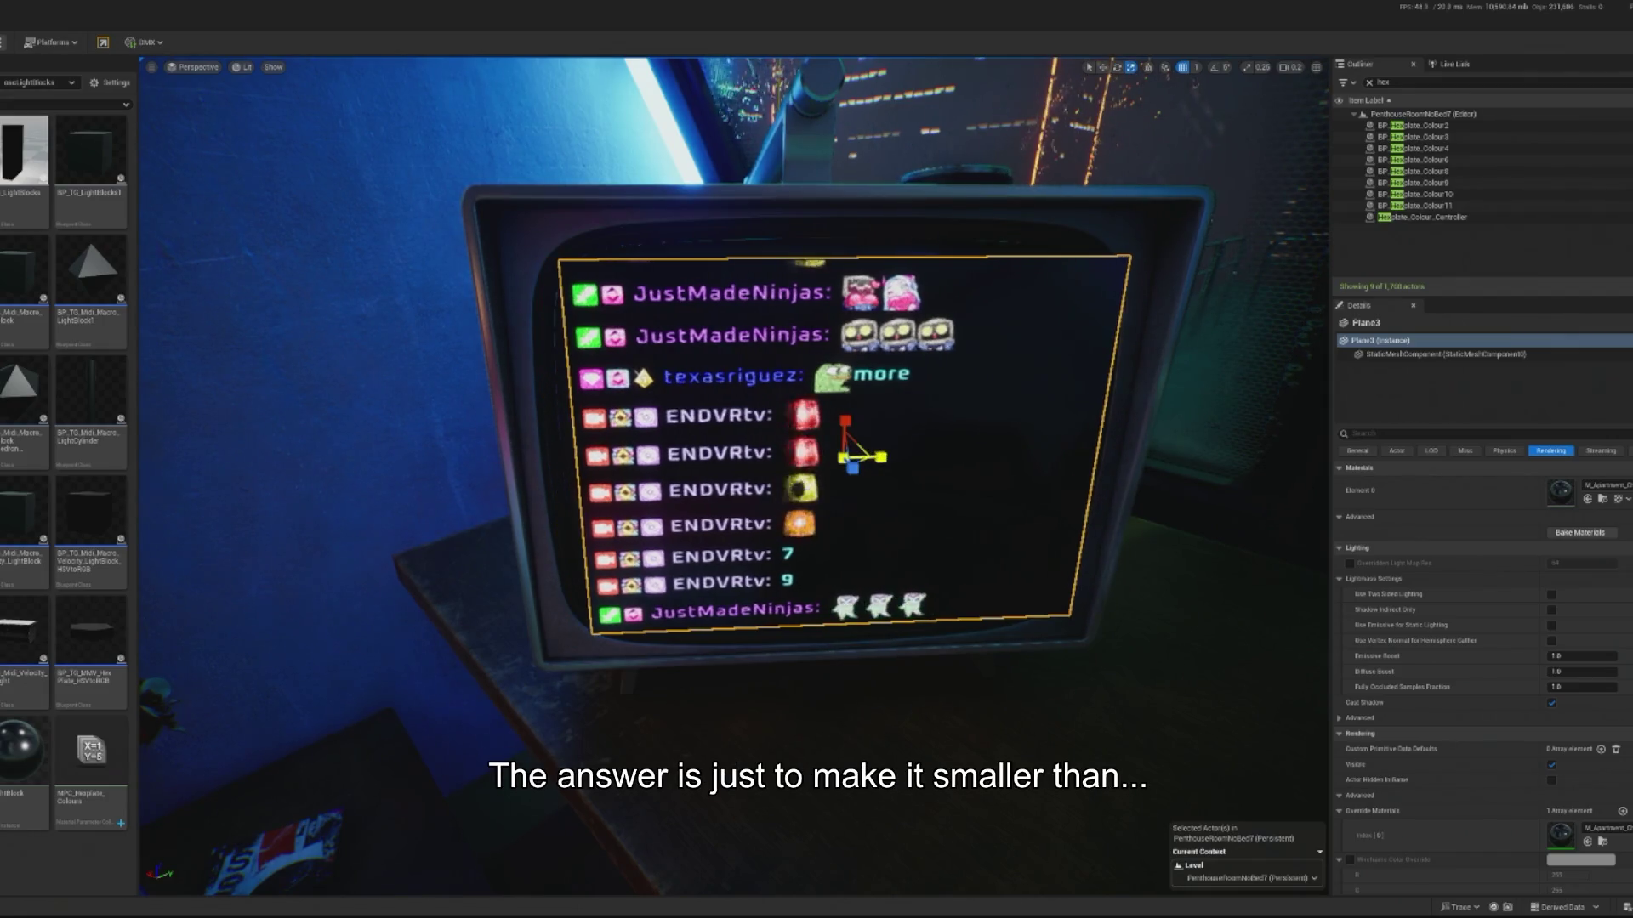
- Roll the chat screen plane slightly clockwise
click(777, 743)
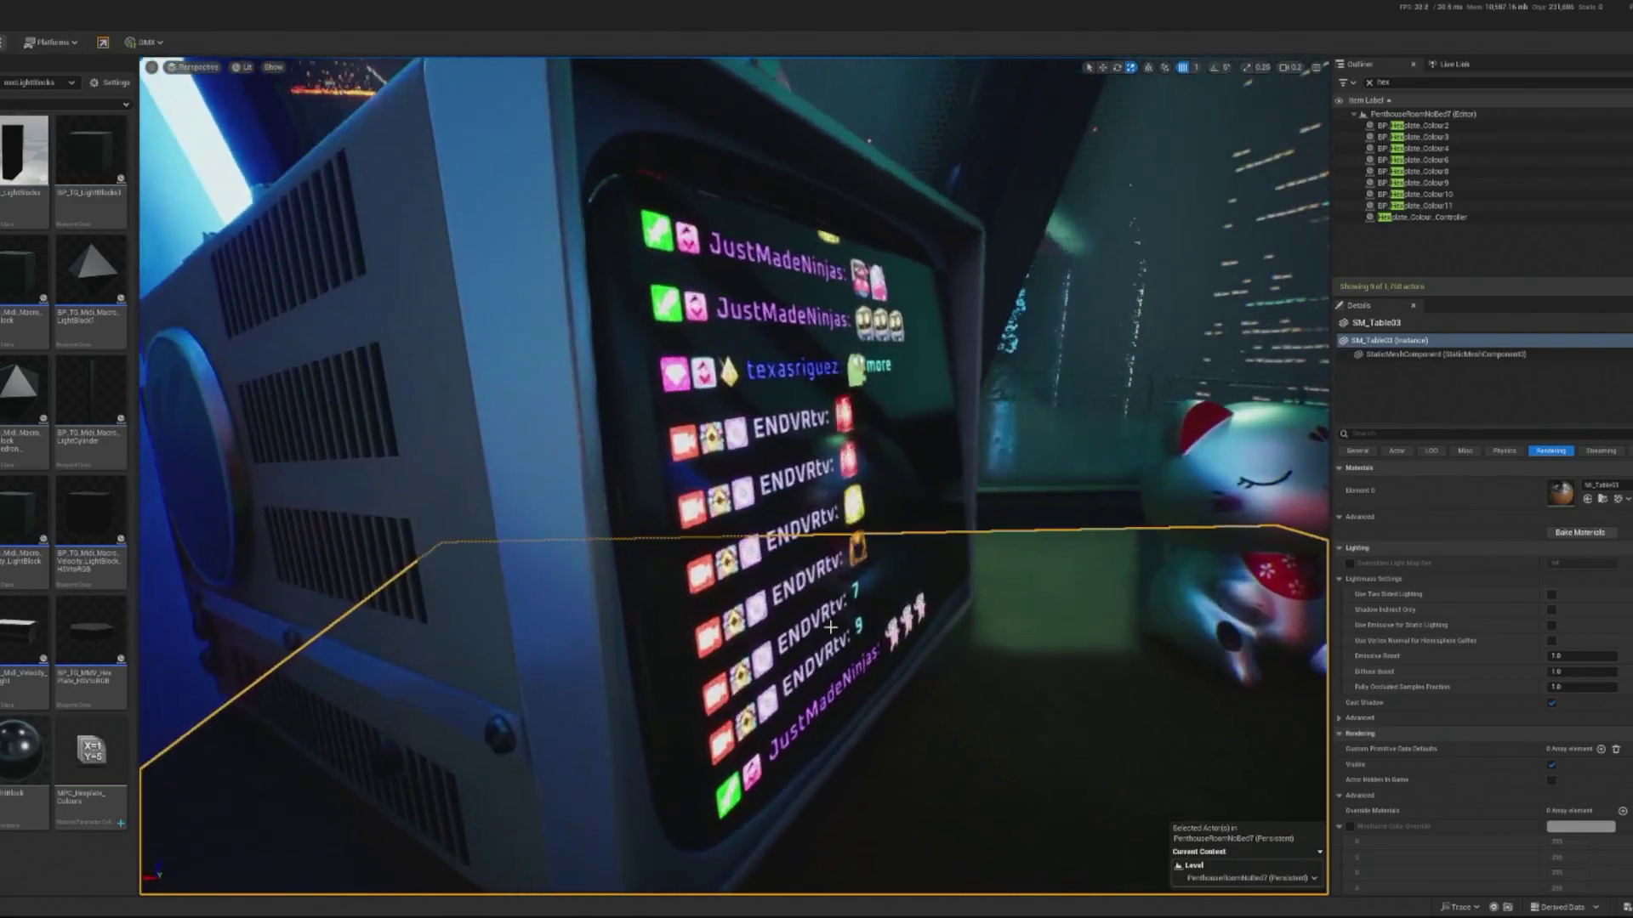
click(831, 627)
key(e)
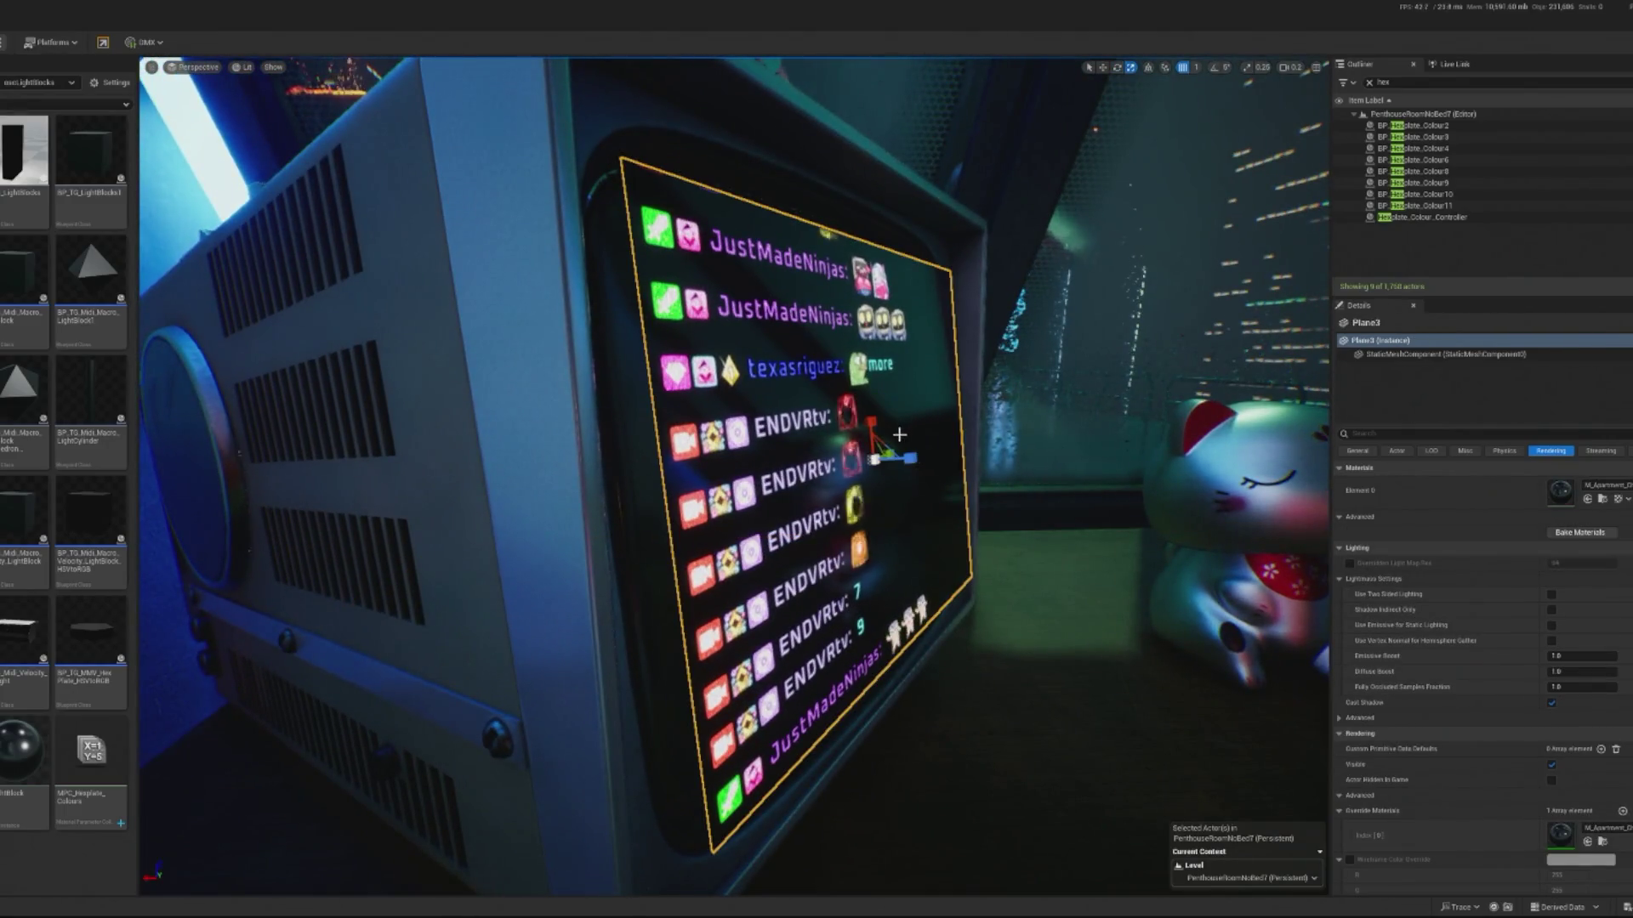
mouse_move(913, 416)
mouse_down()
mouse_move(935, 435)
mouse_move(916, 441)
mouse_up()
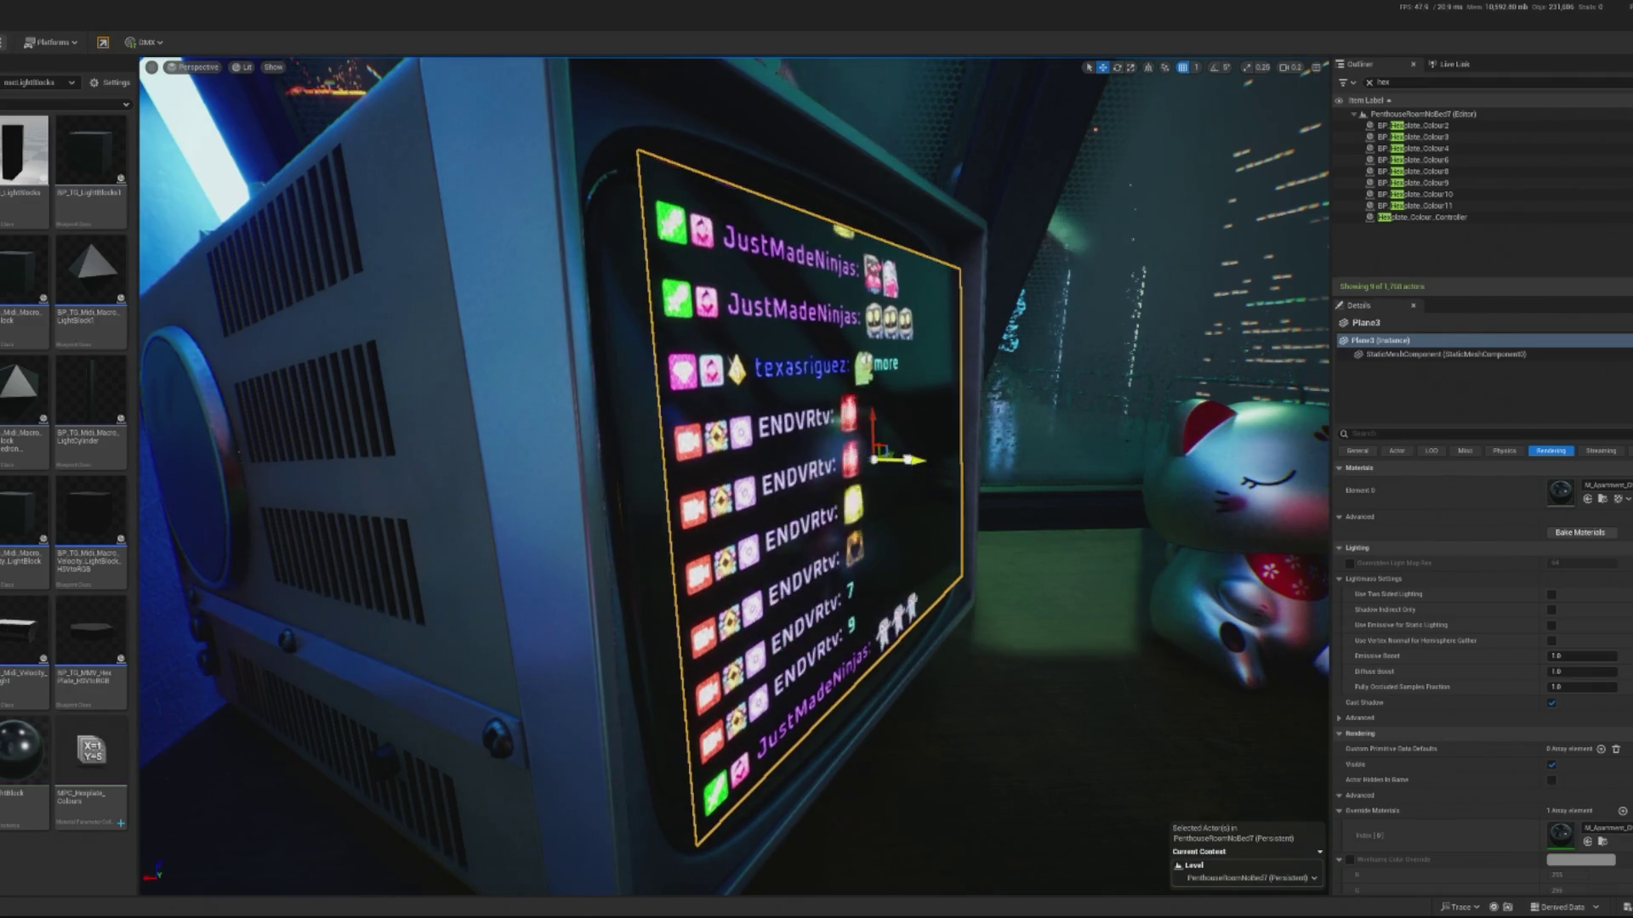
- Inspect the TV and table from the front, then reselect the chat screen plane
drag(881, 571, 868, 631)
click(927, 425)
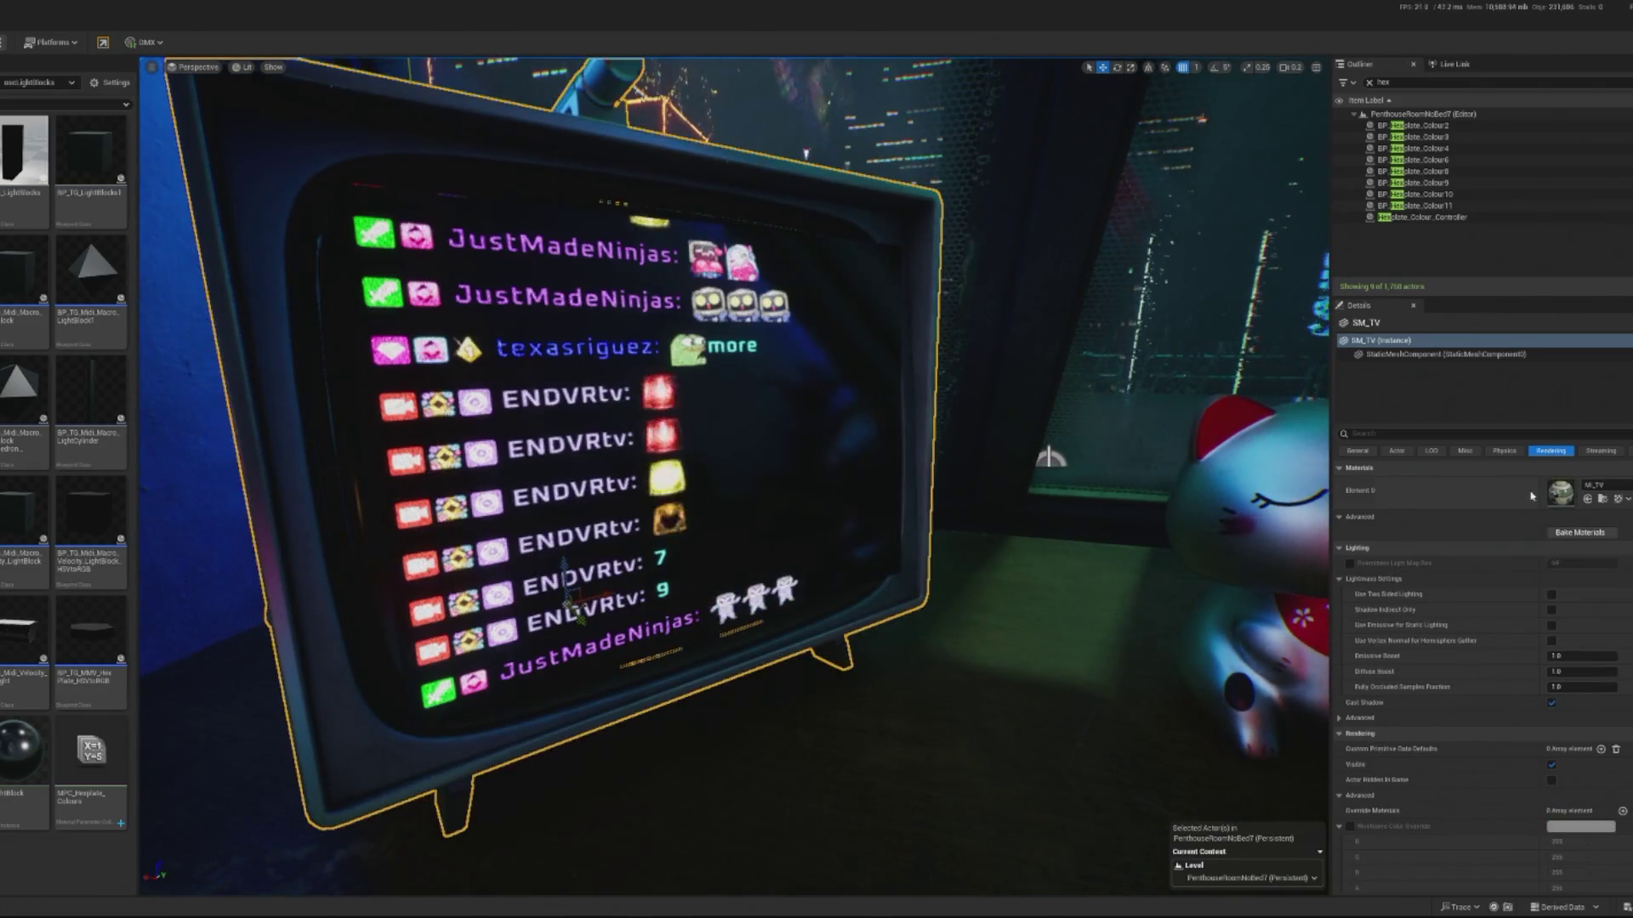
drag(936, 510, 1149, 585)
click(758, 773)
key(f)
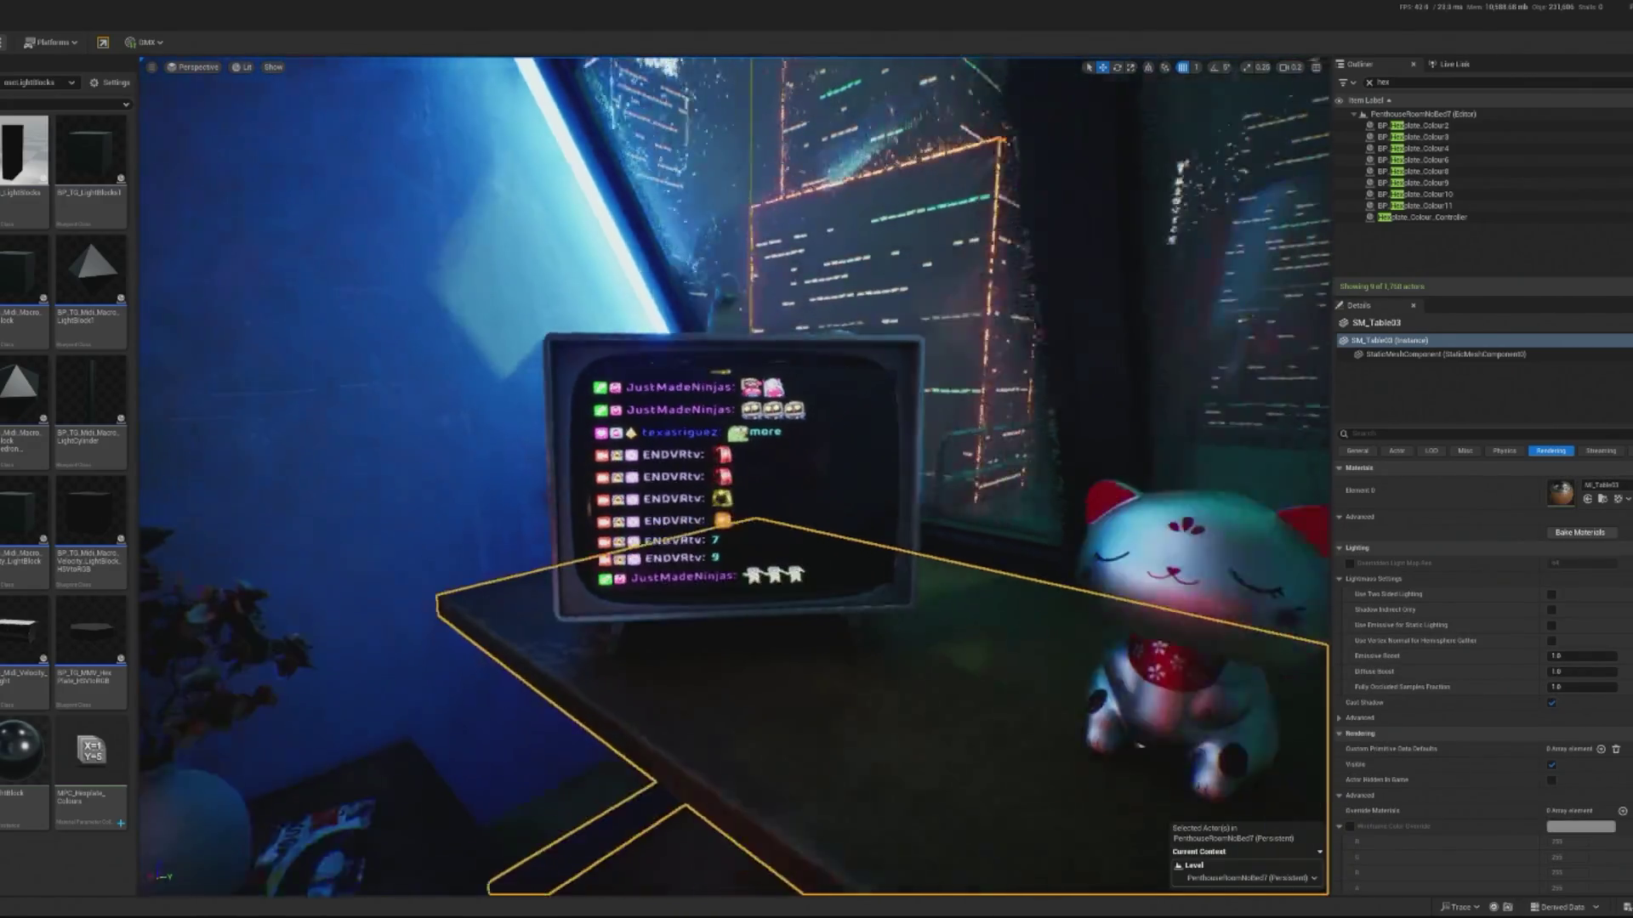
scroll(795, 456, up, 5)
click(795, 456)
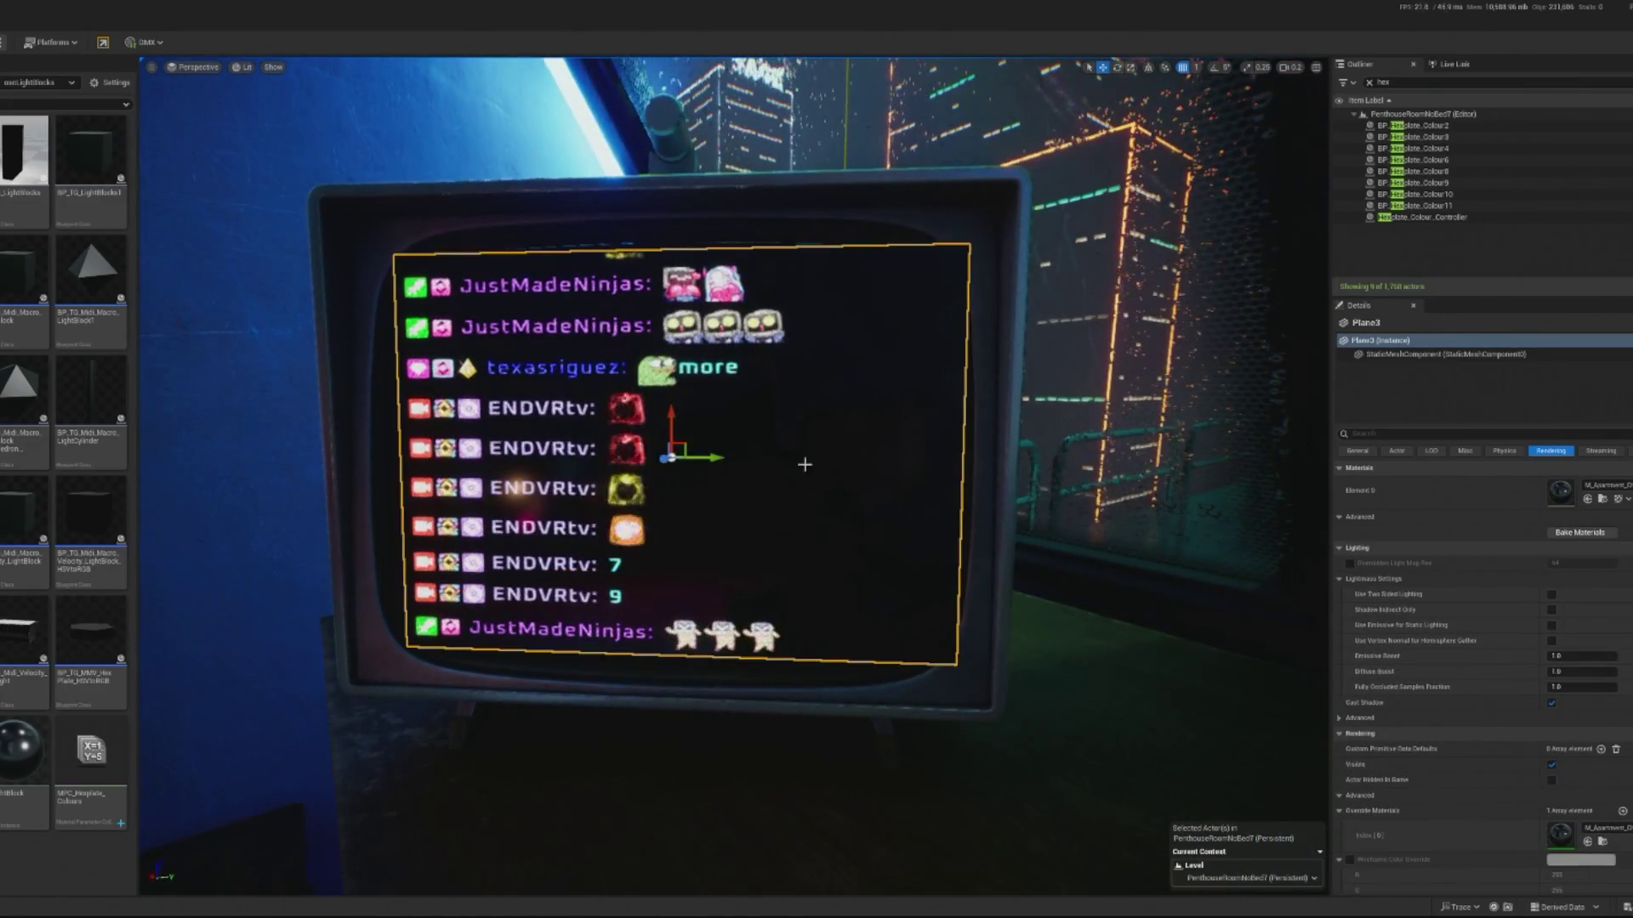
- Narrow Plane3 horizontally to fit the TV screen's width
drag(727, 449, 676, 458)
key(w)
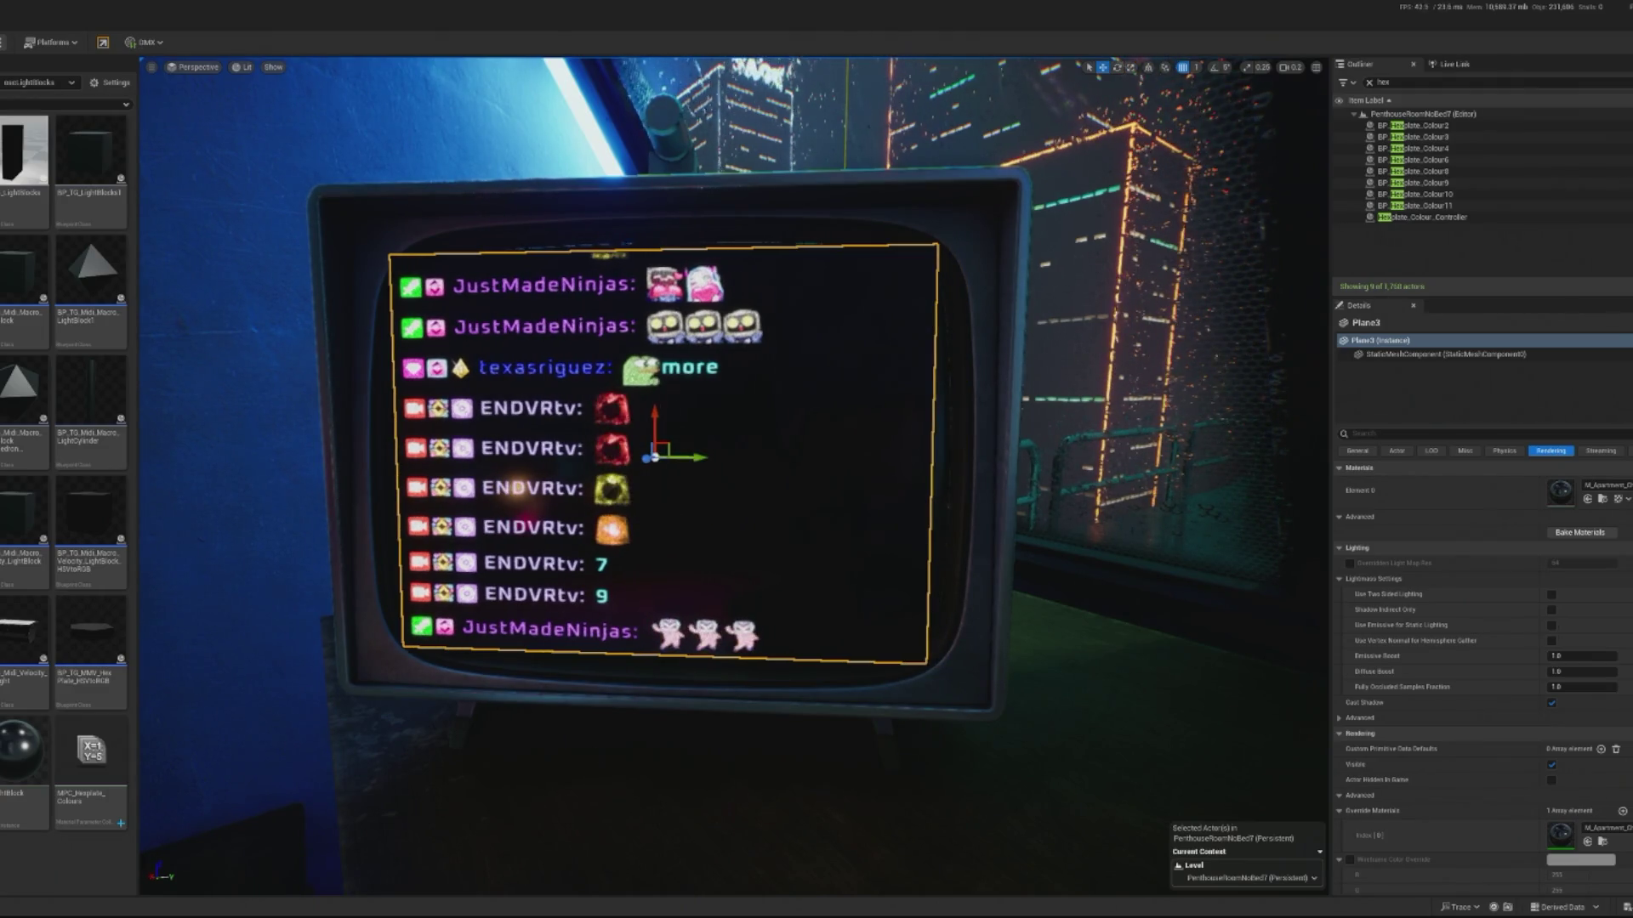
click(645, 773)
scroll(779, 547, down, 5)
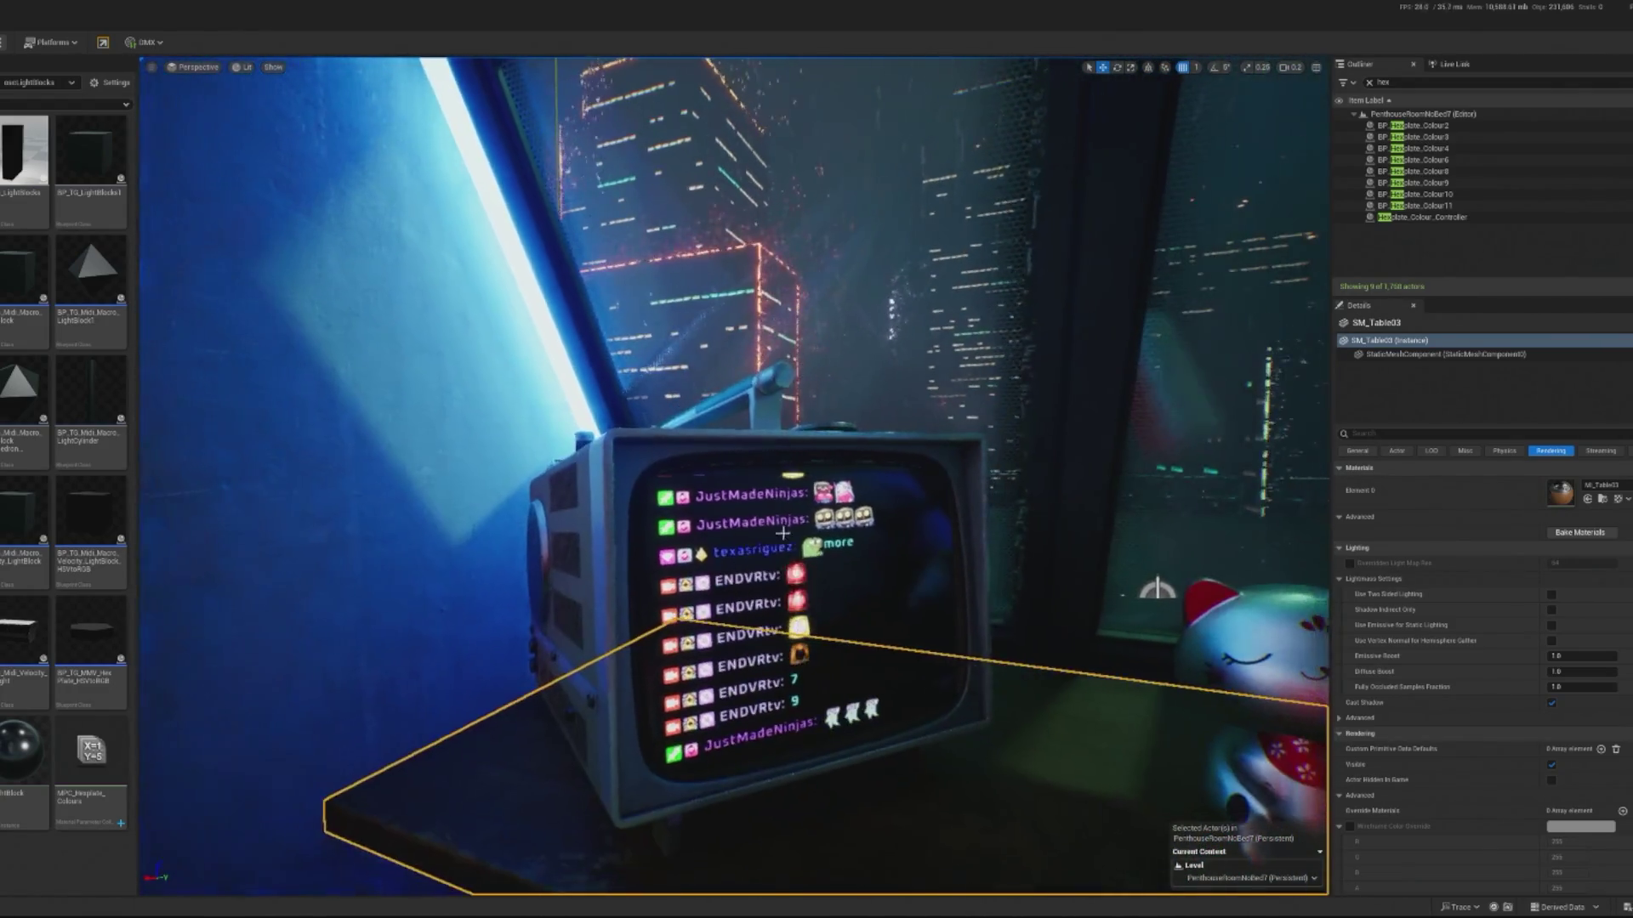
click(780, 547)
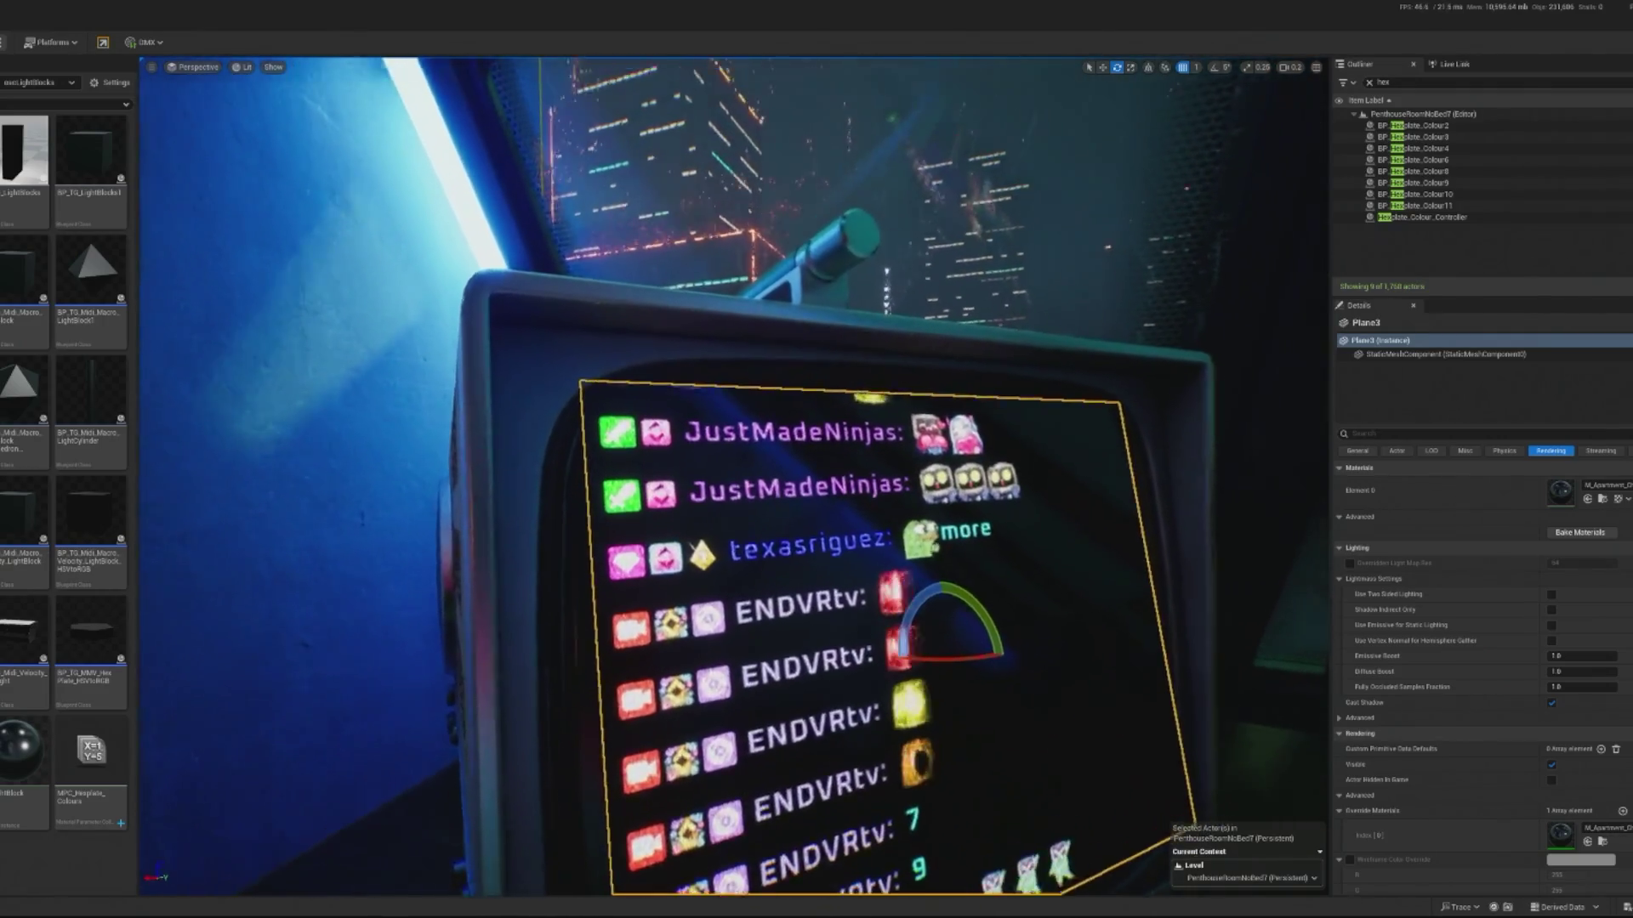
- Raise Plane3 within the TV and rotate it slightly to match the screen angle
key(w)
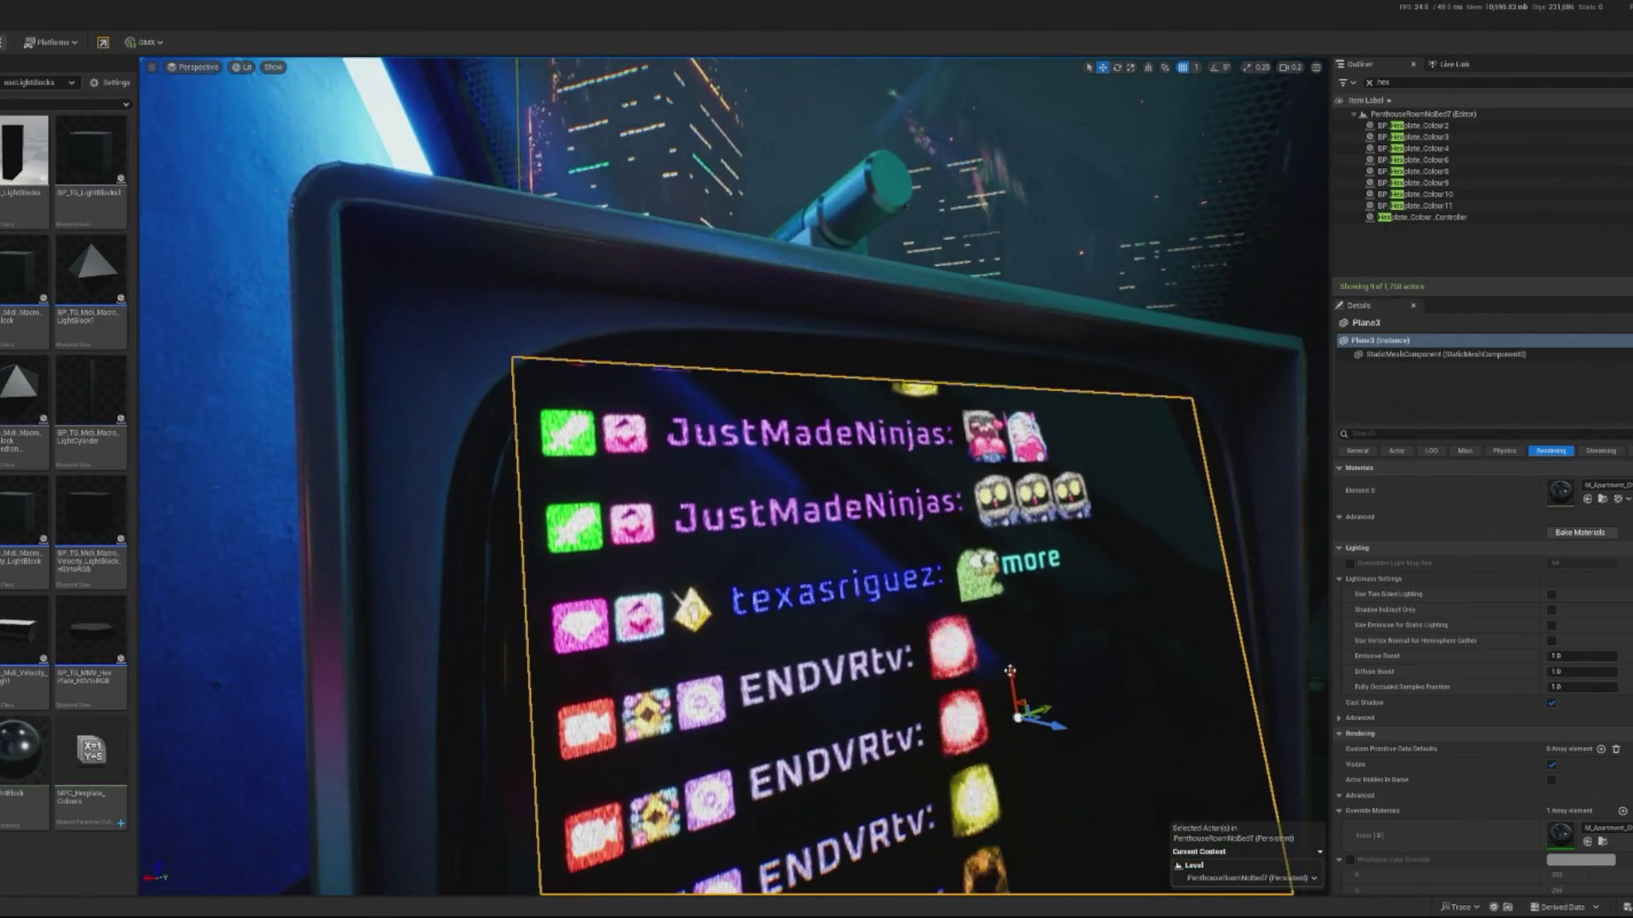
click(1446, 354)
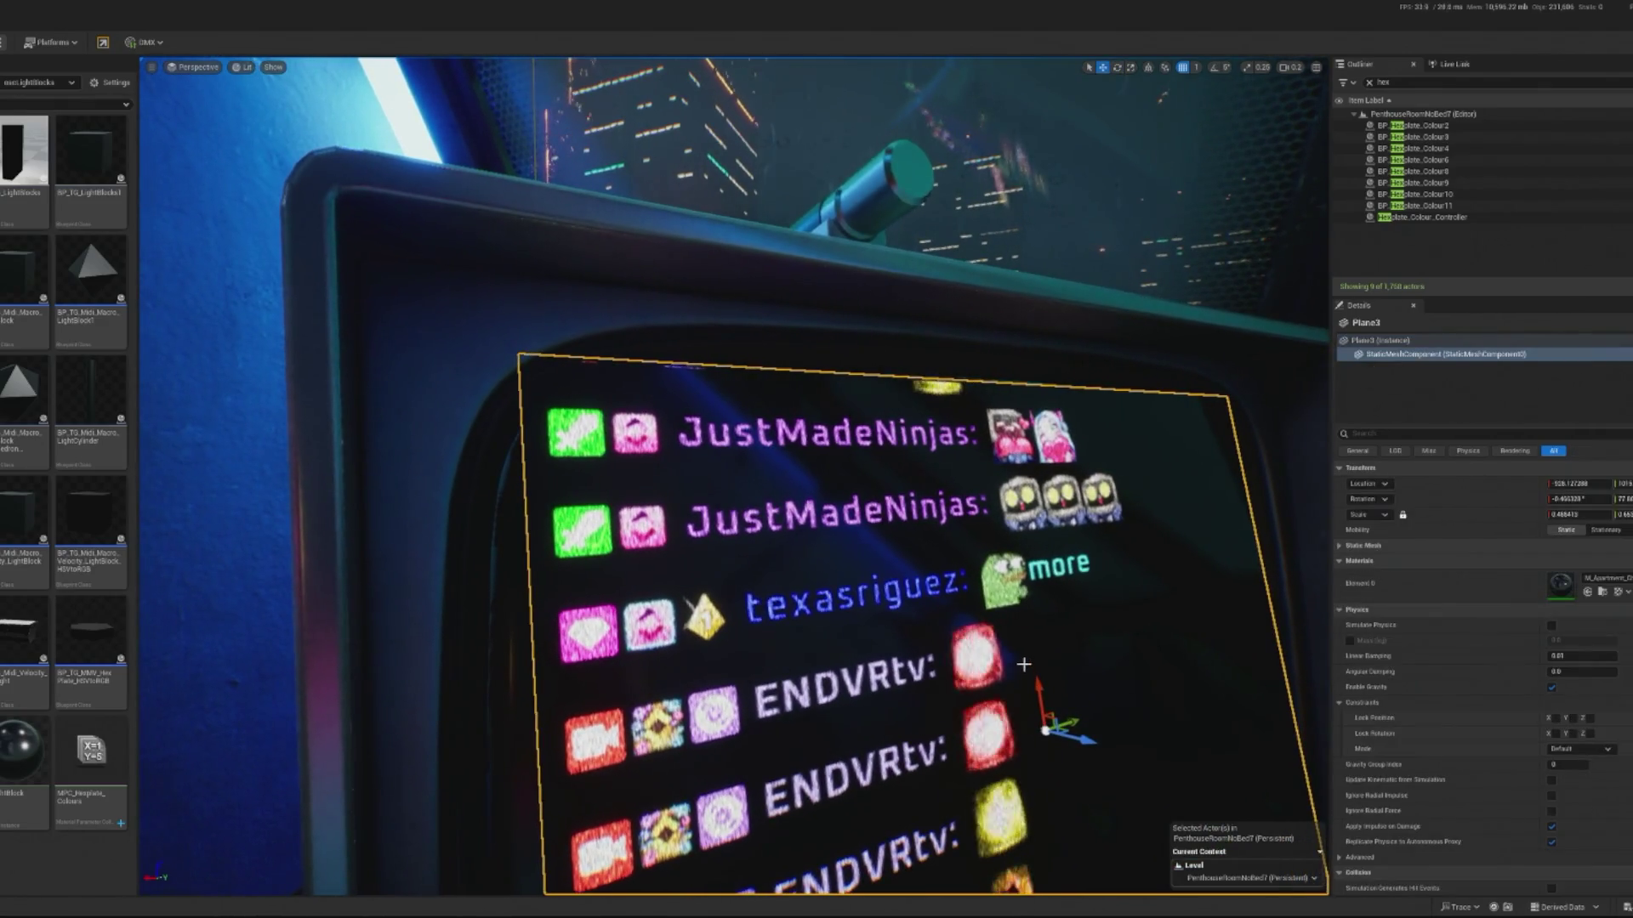
drag(1023, 664, 1027, 650)
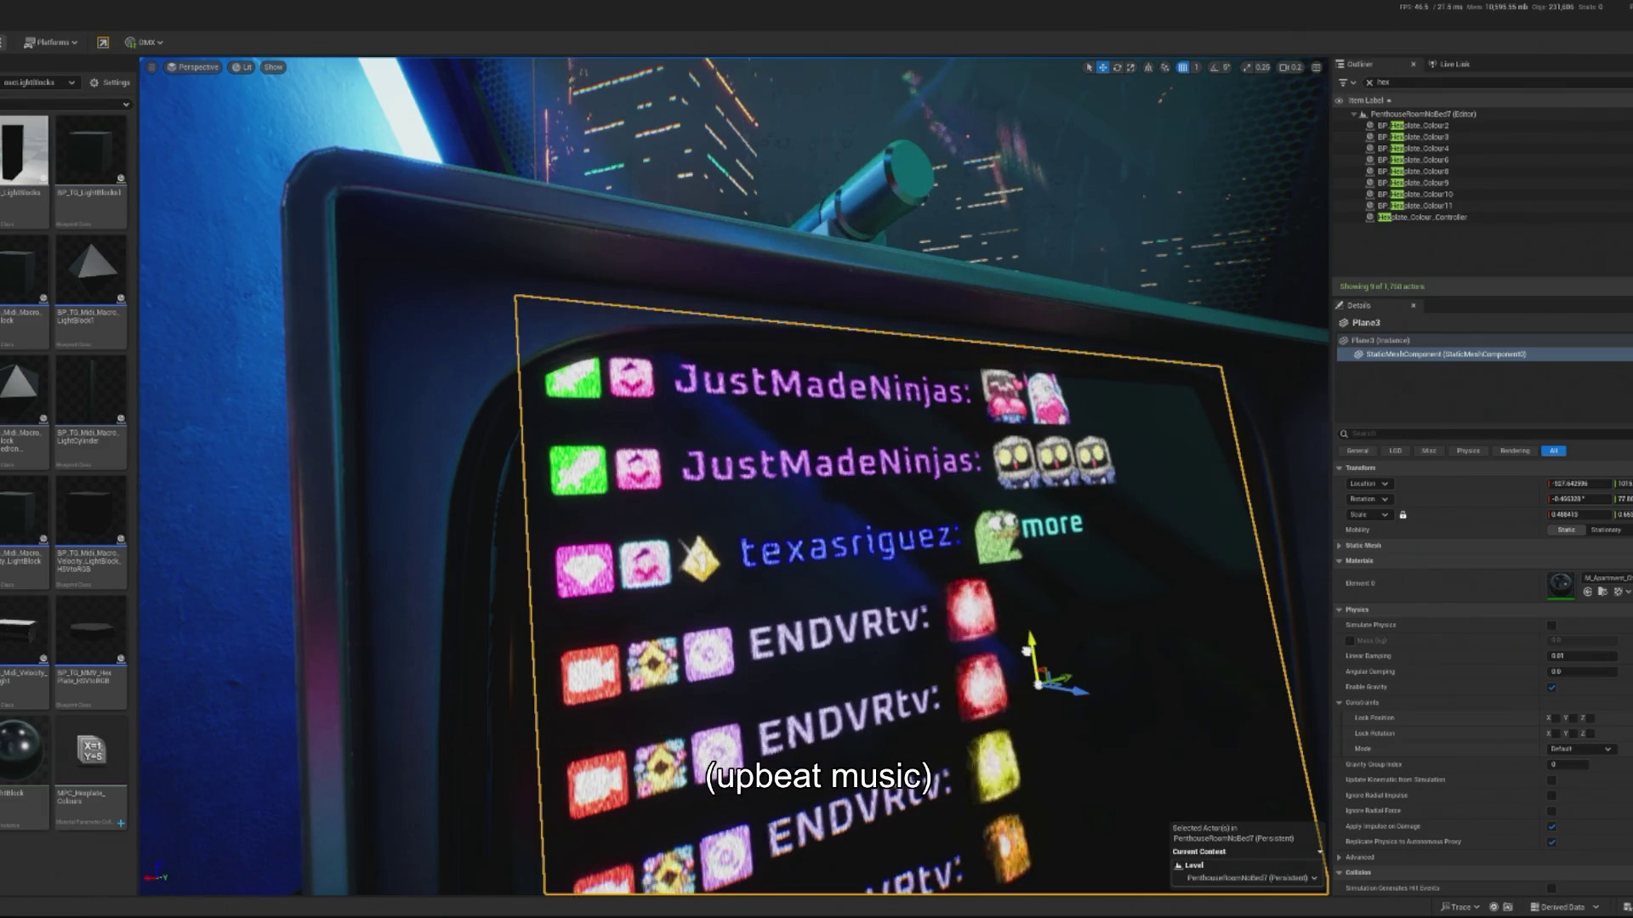
key(f)
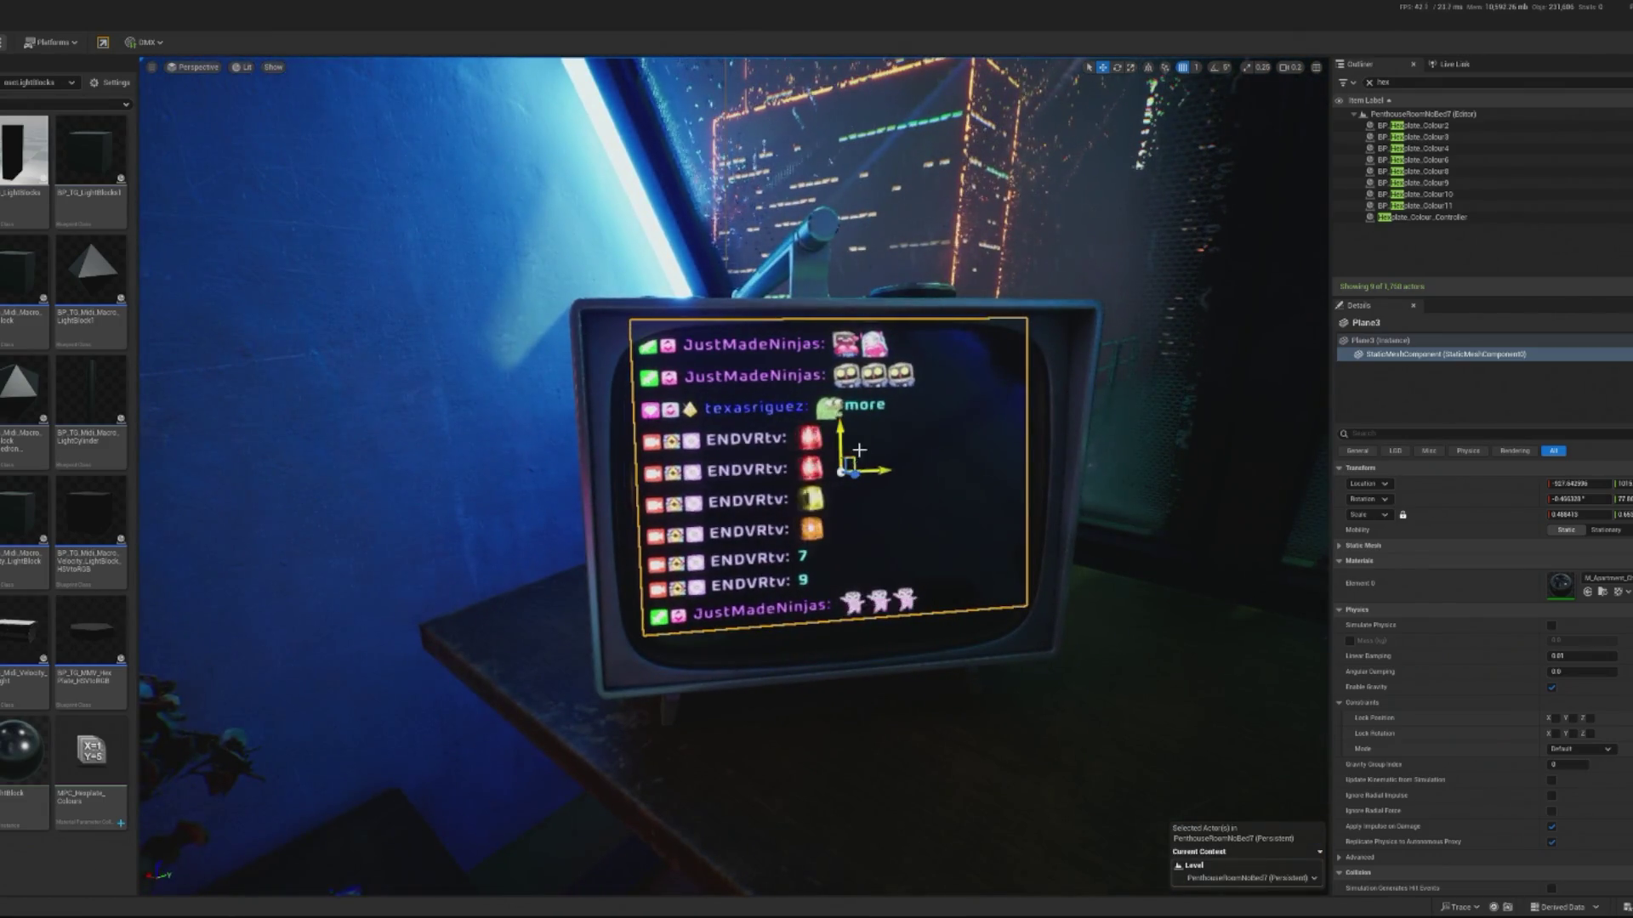
click(842, 731)
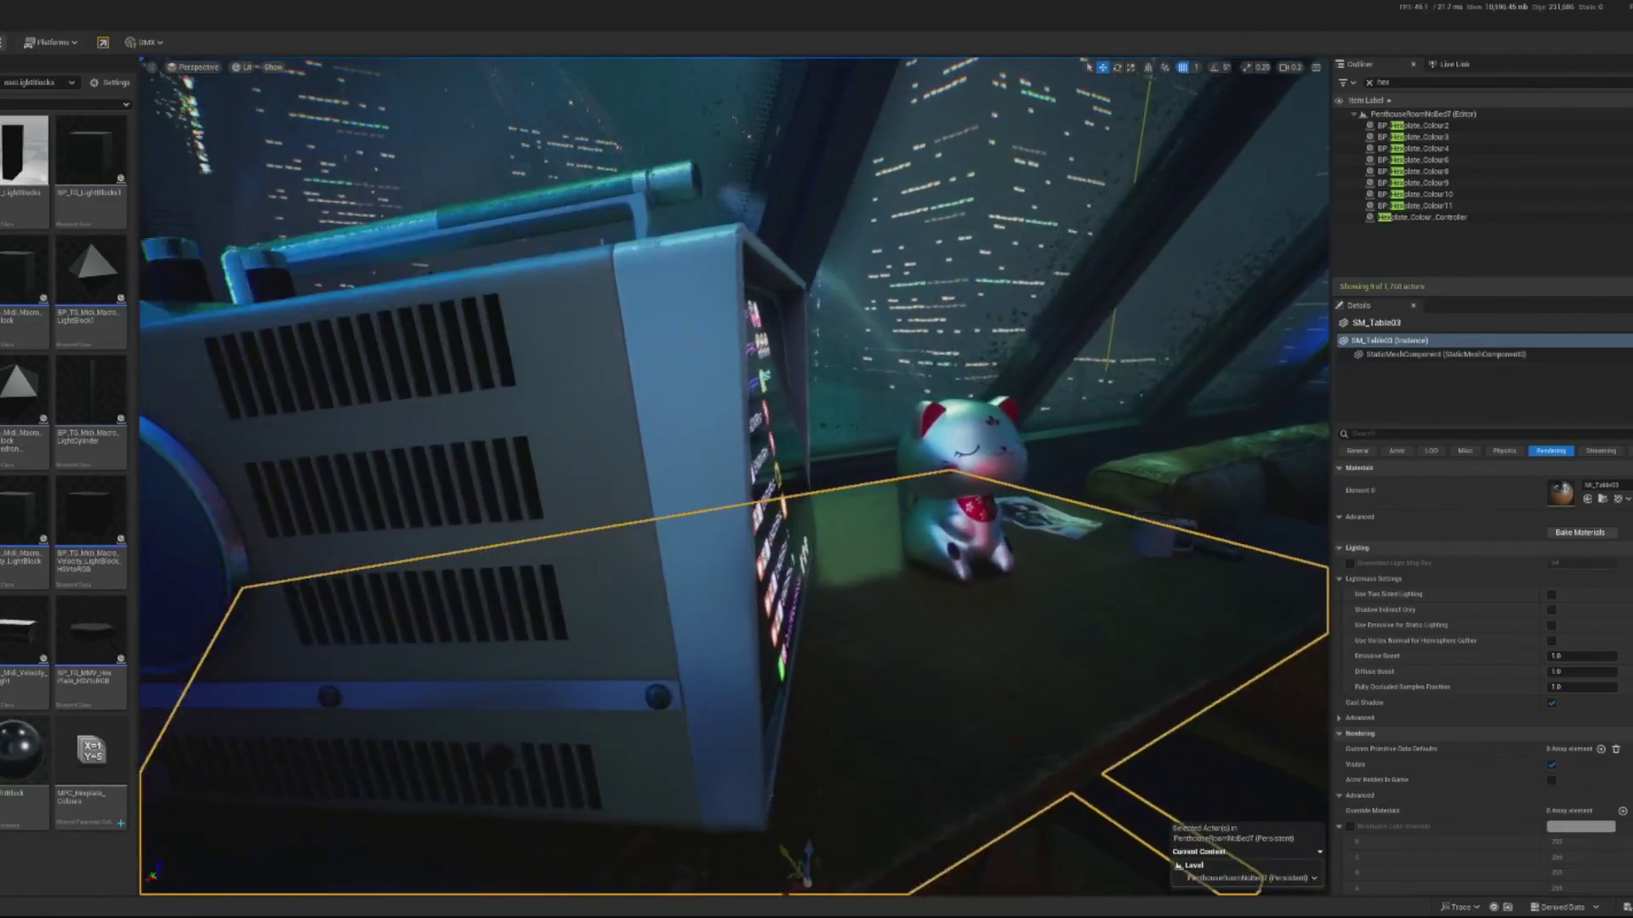
click(818, 561)
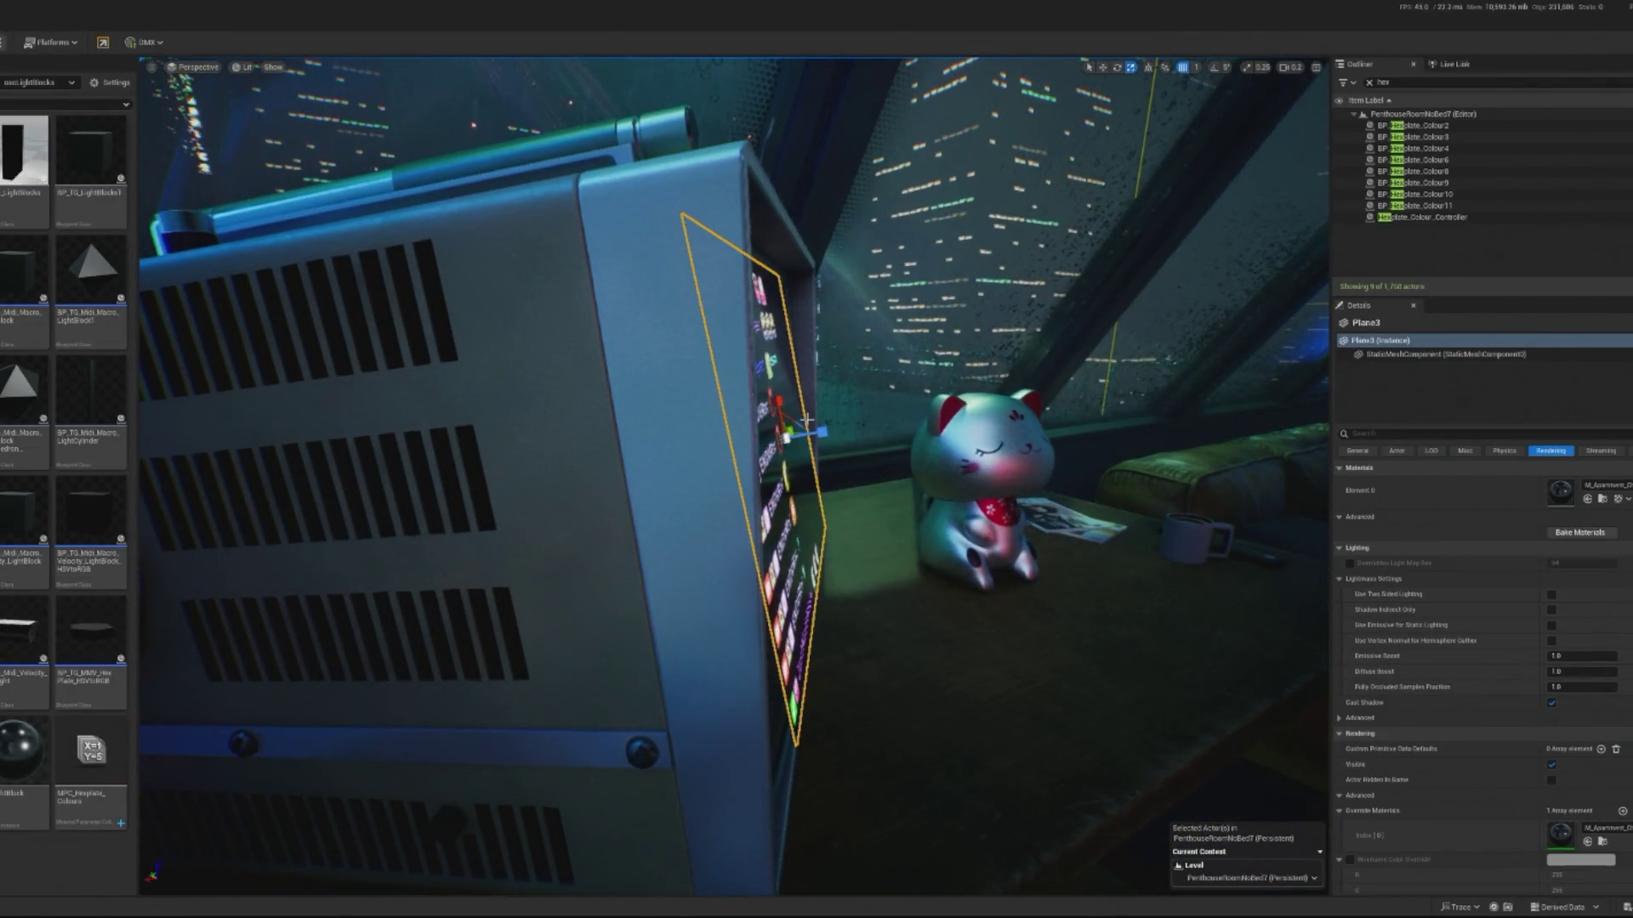
key(e)
drag(820, 395, 830, 417)
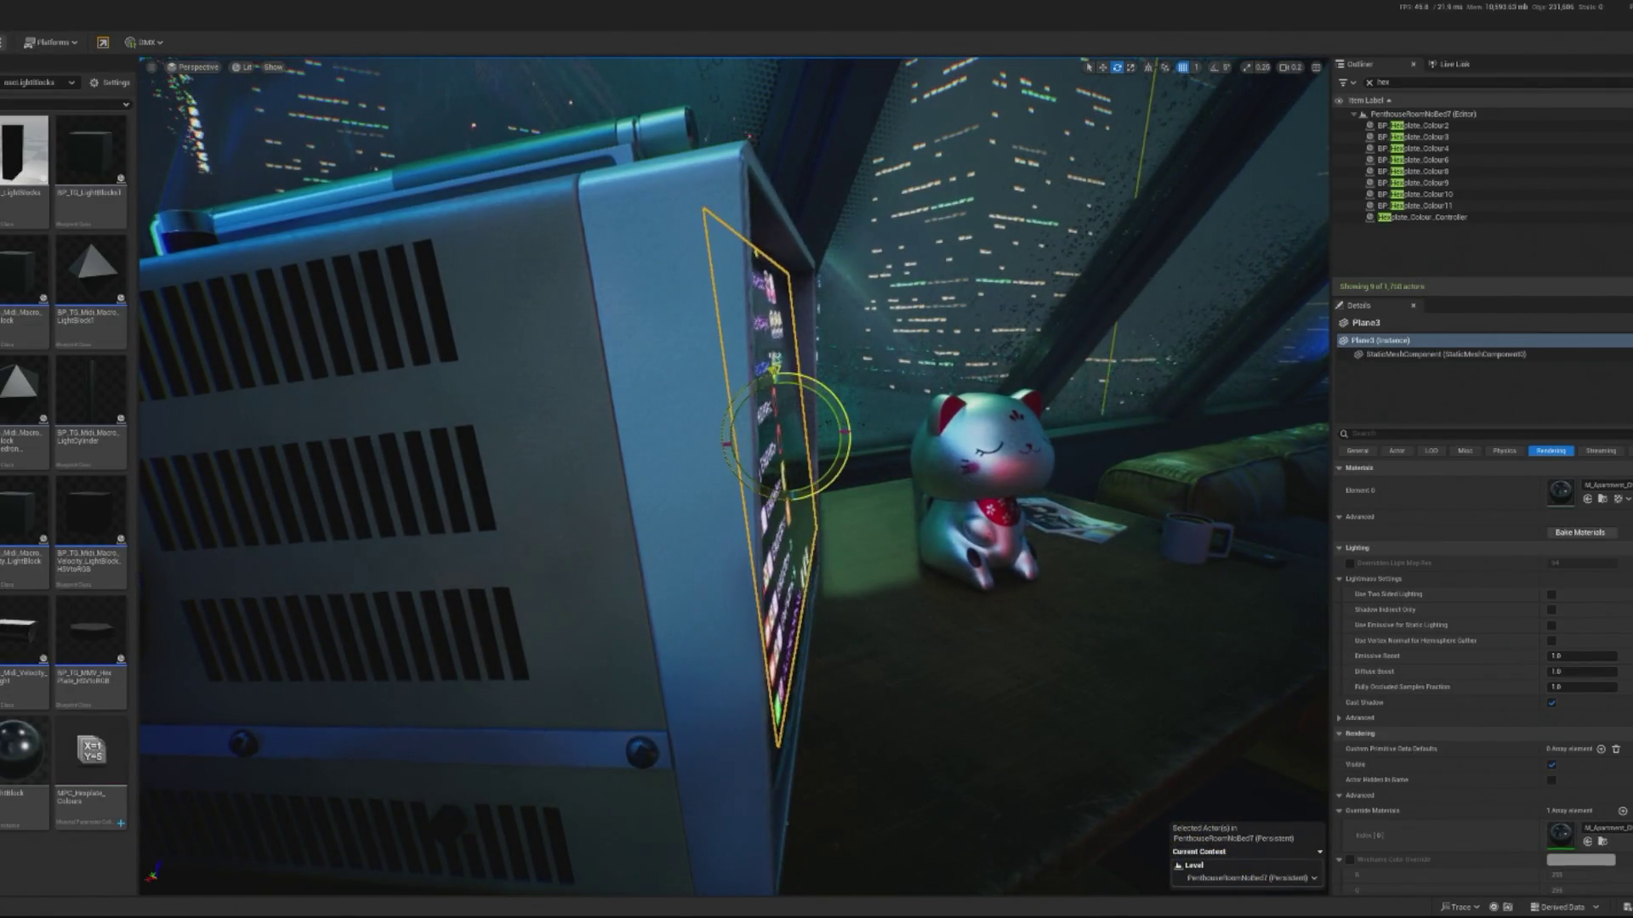
key(f)
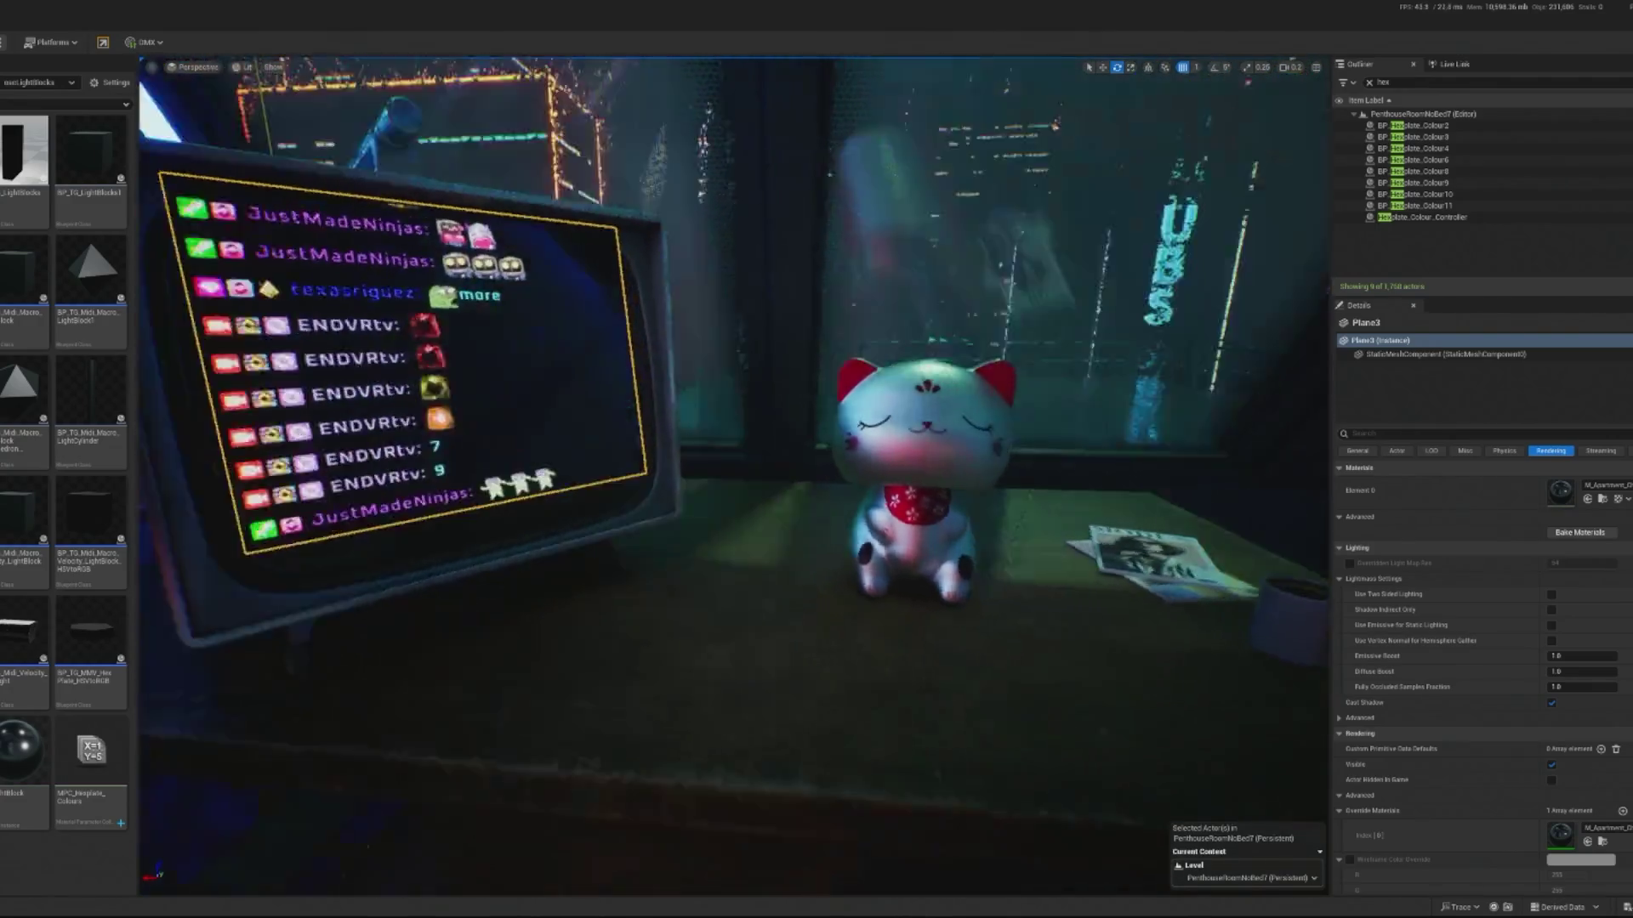
- Lower the chat plane inside the TV screen, then open M_Apartment_Chat and undo the last edit
click(419, 437)
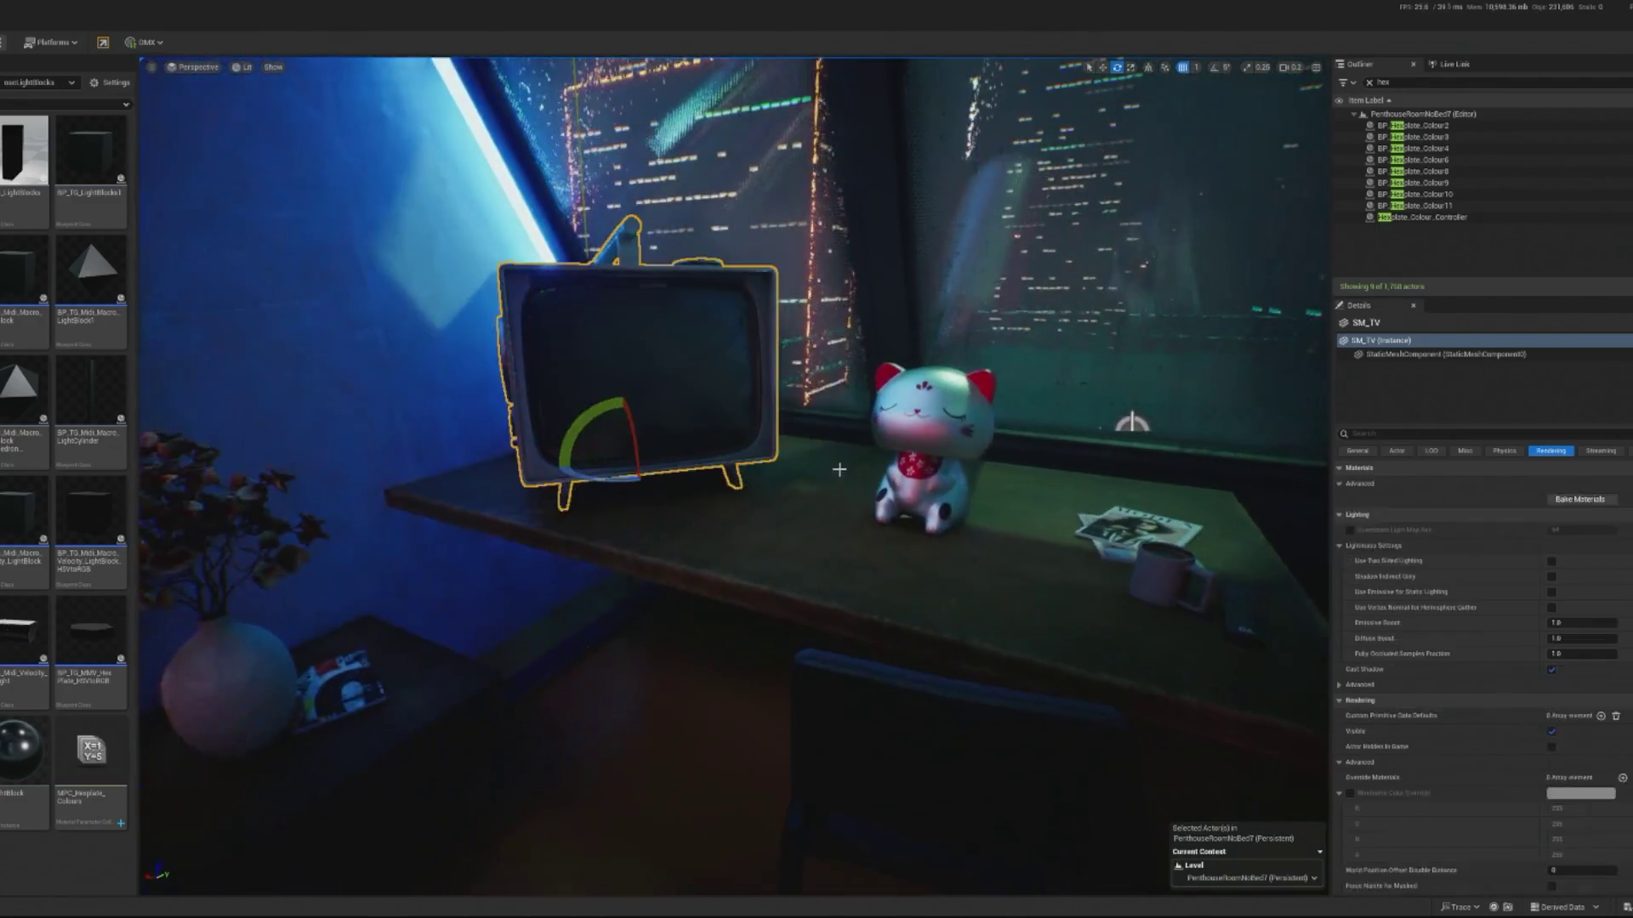
key(f)
click(771, 511)
key(f)
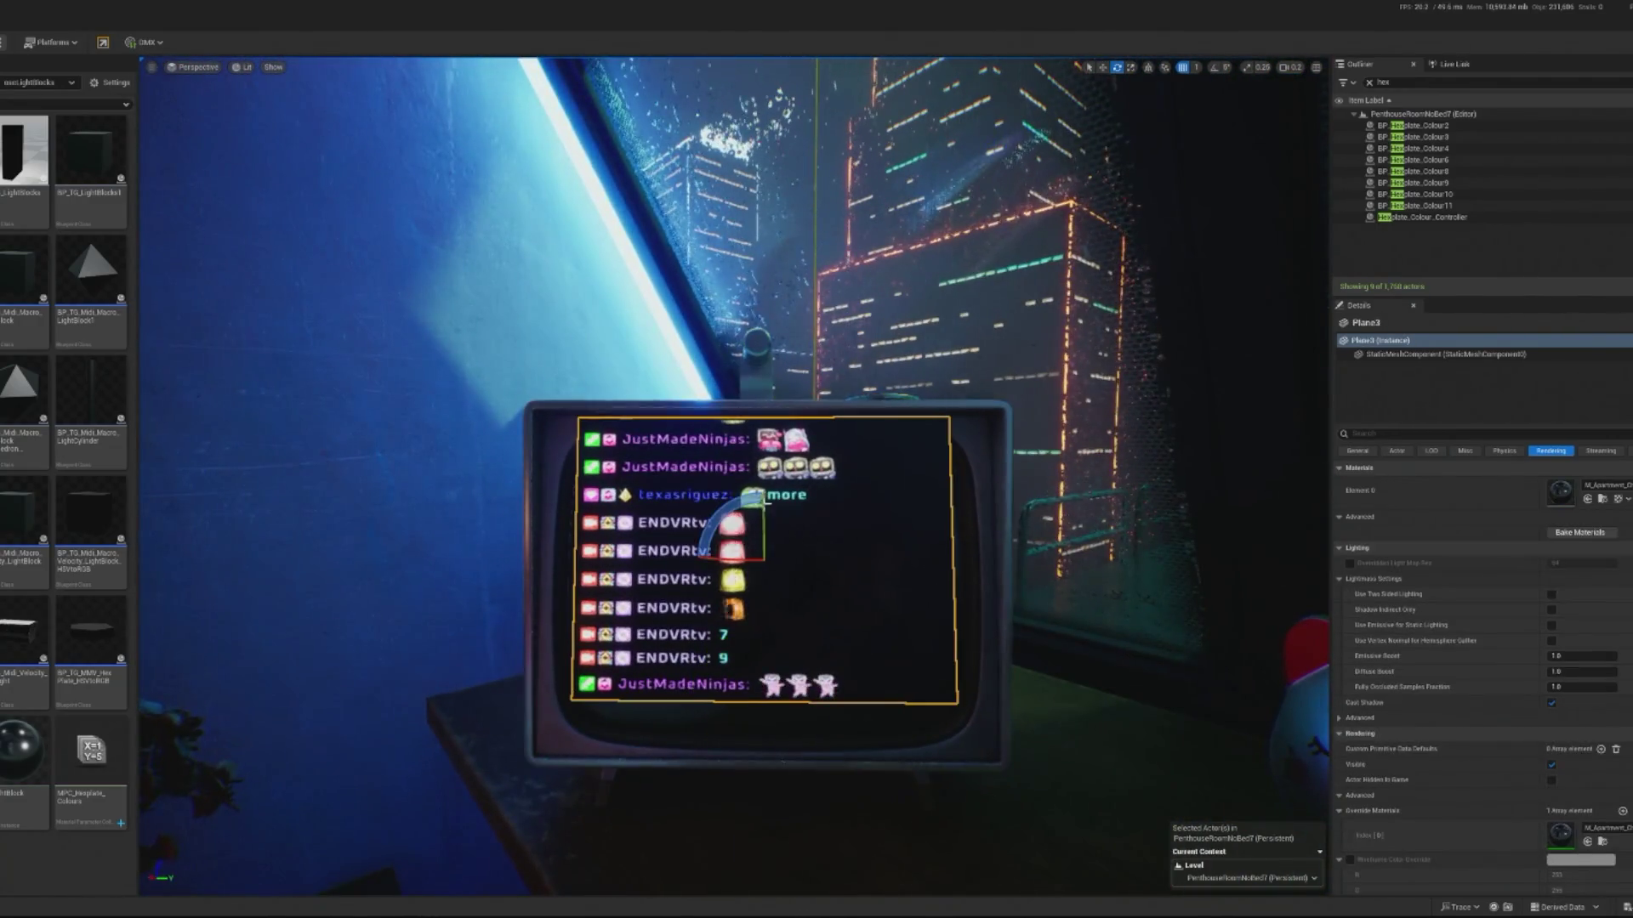
drag(763, 502, 759, 545)
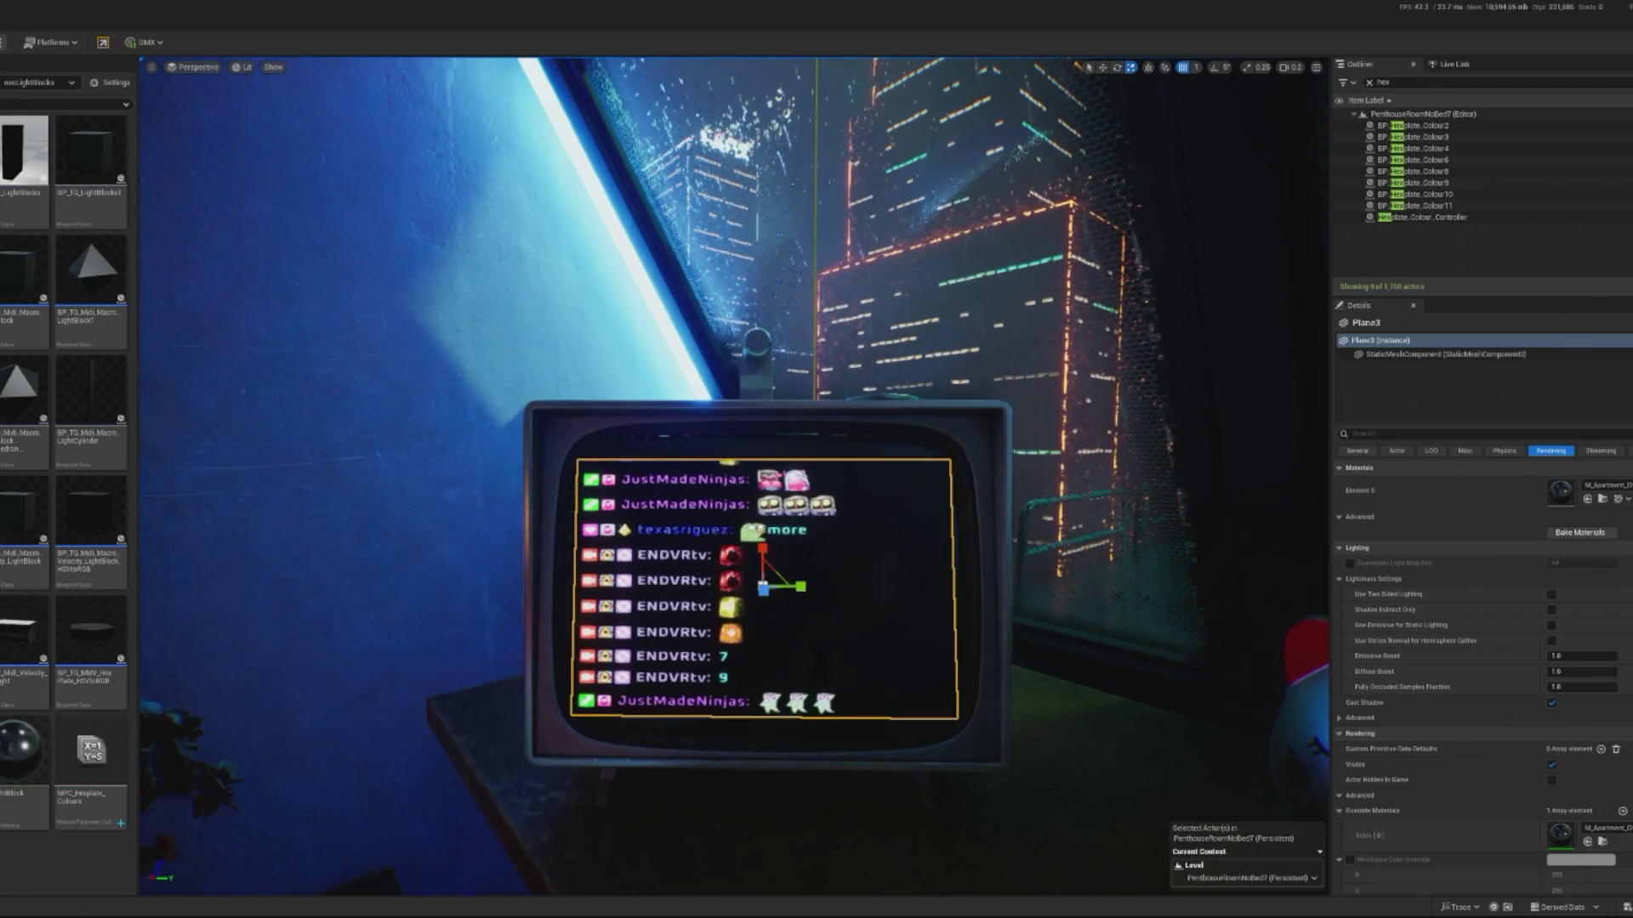
click(825, 542)
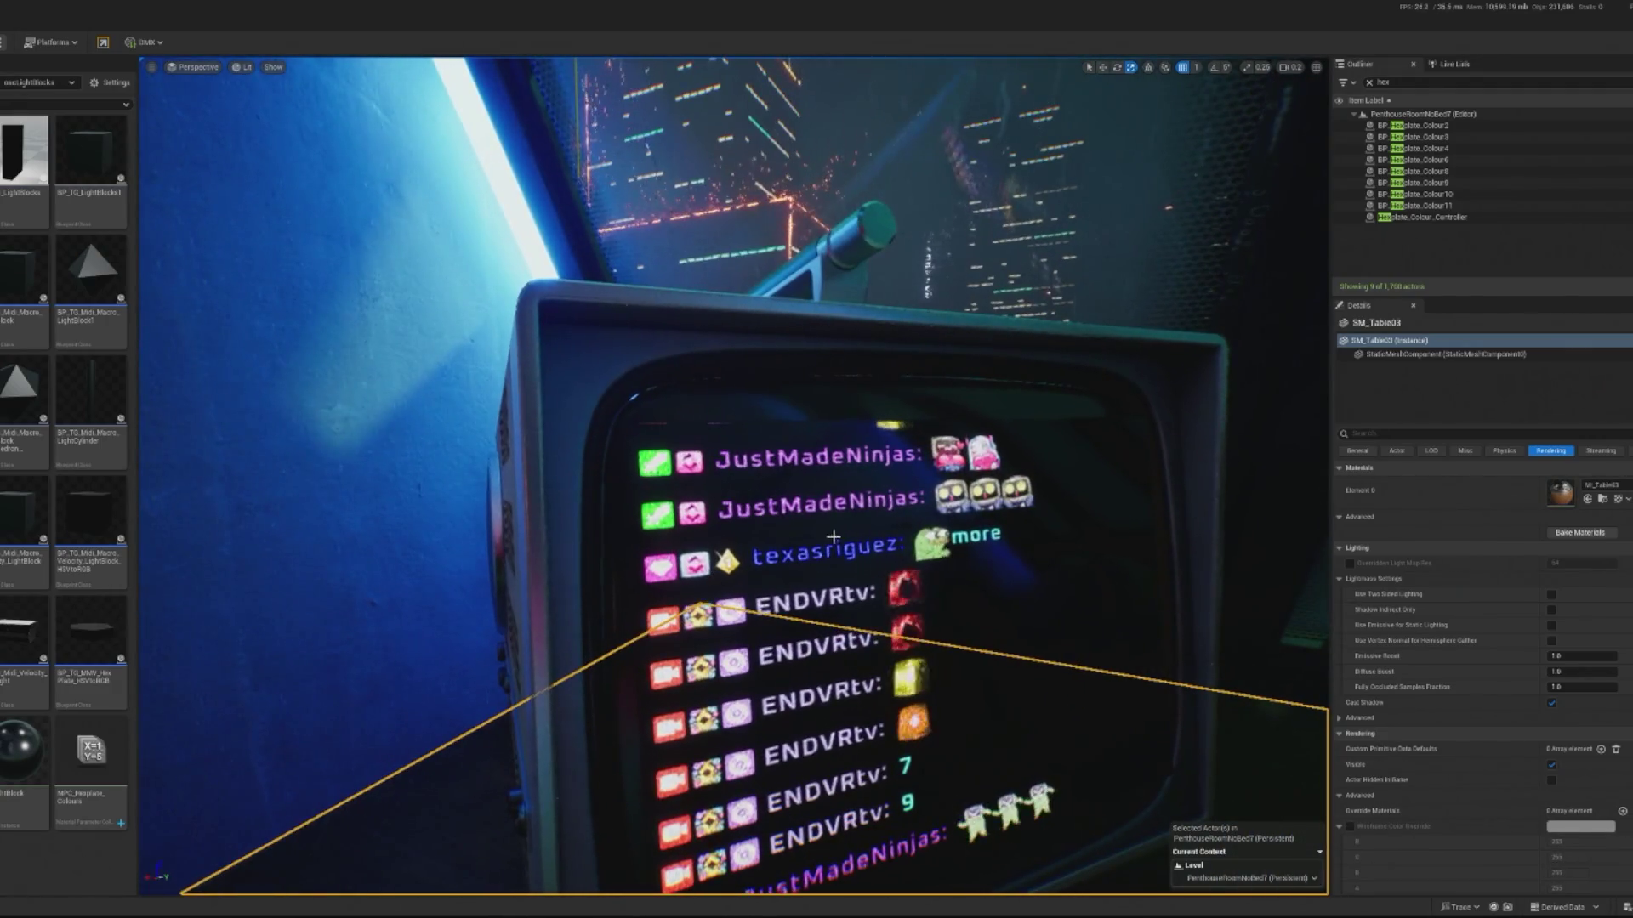
click(824, 543)
double_click(1556, 496)
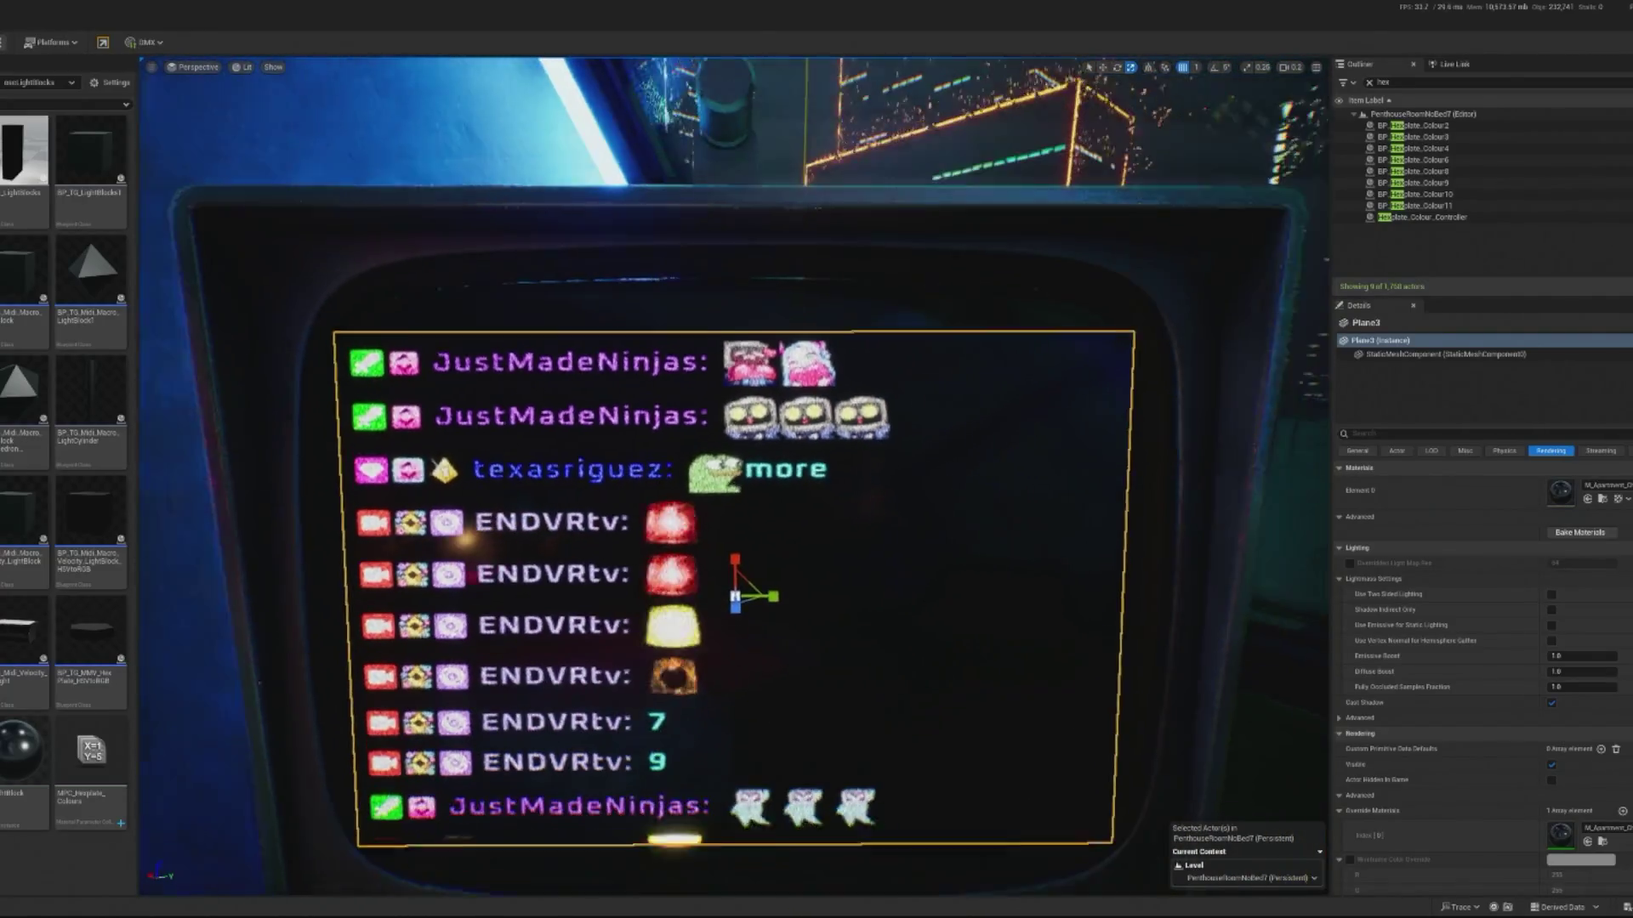
key(ctrl+z)
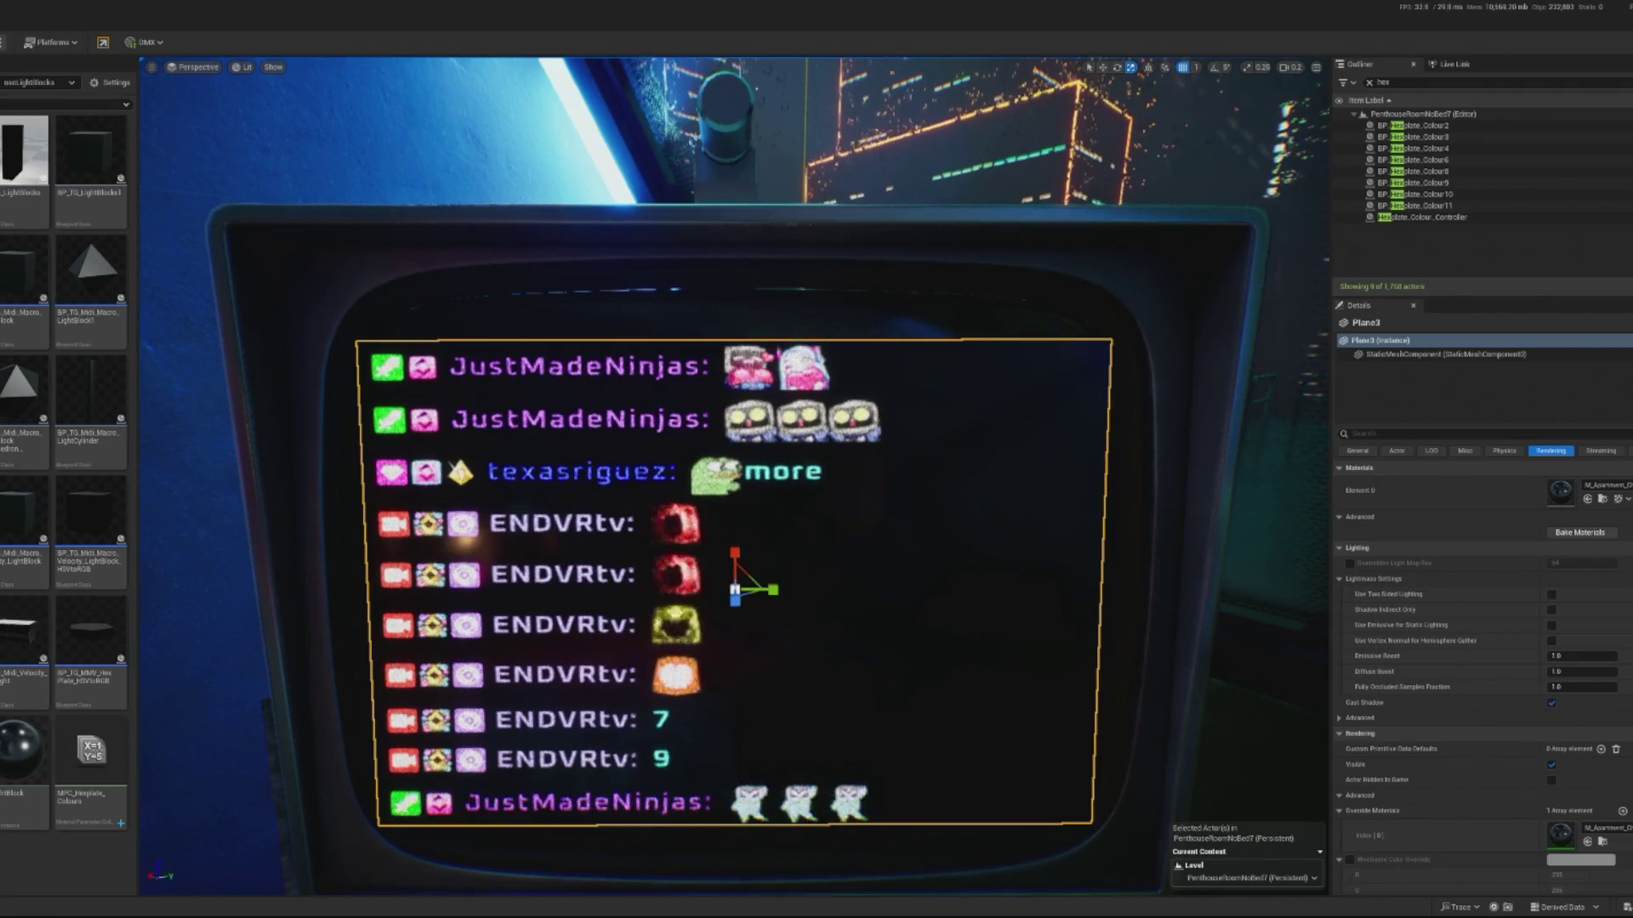
- Rotate the chat plane slightly so it sits flush inside the TV bezel
click(406, 348)
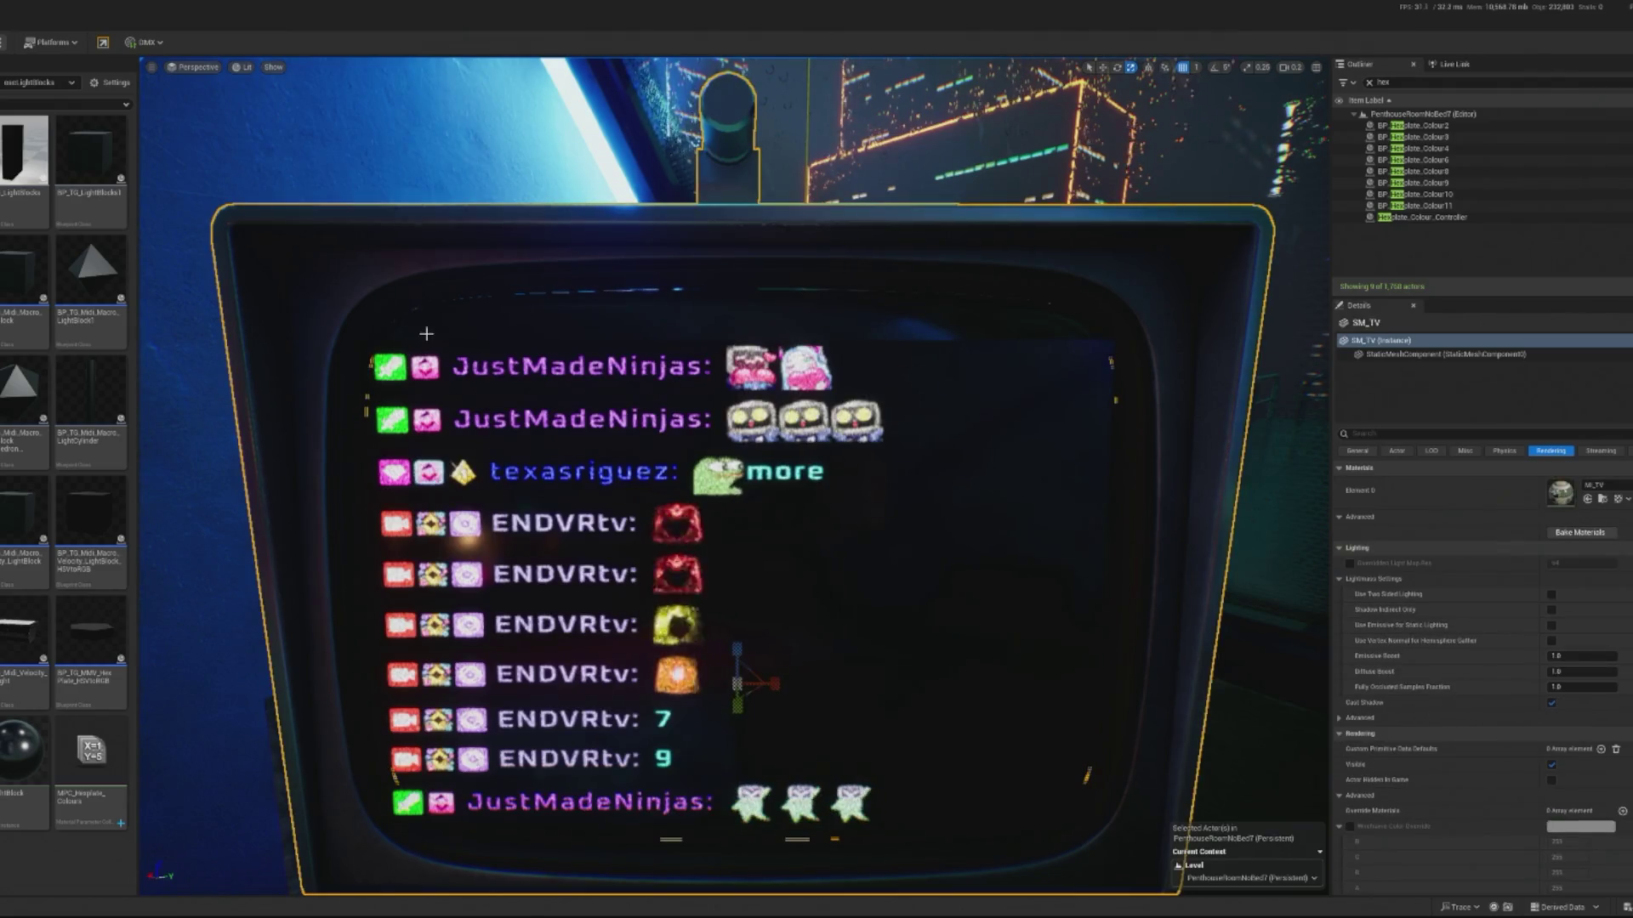
click(204, 657)
scroll(204, 657, down, 5)
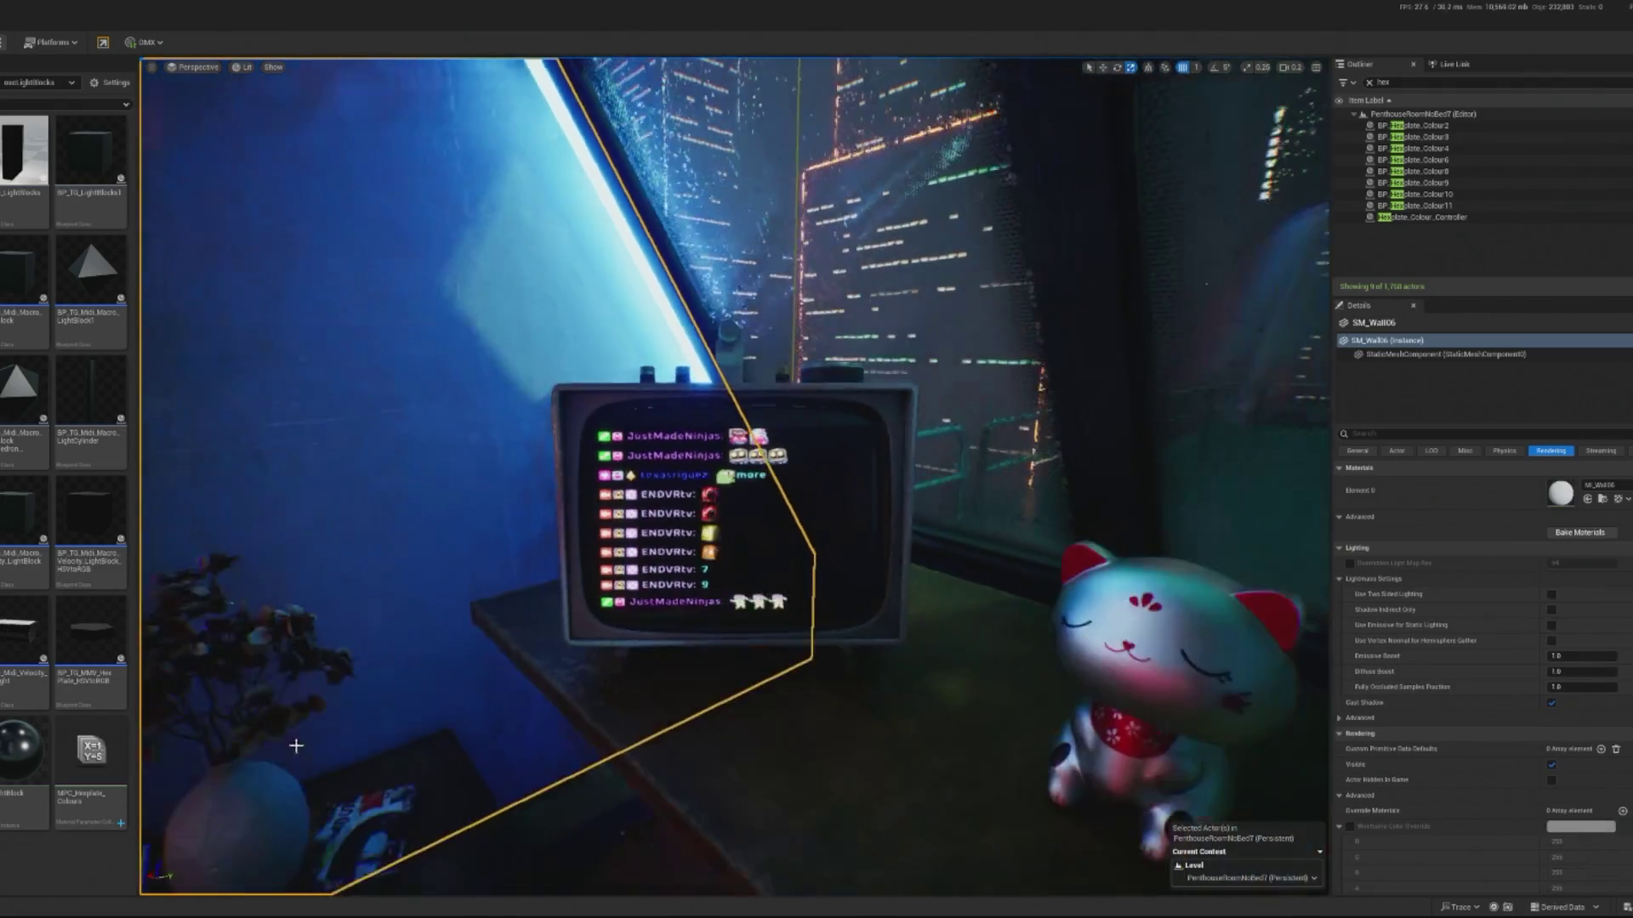
scroll(255, 226, up, 3)
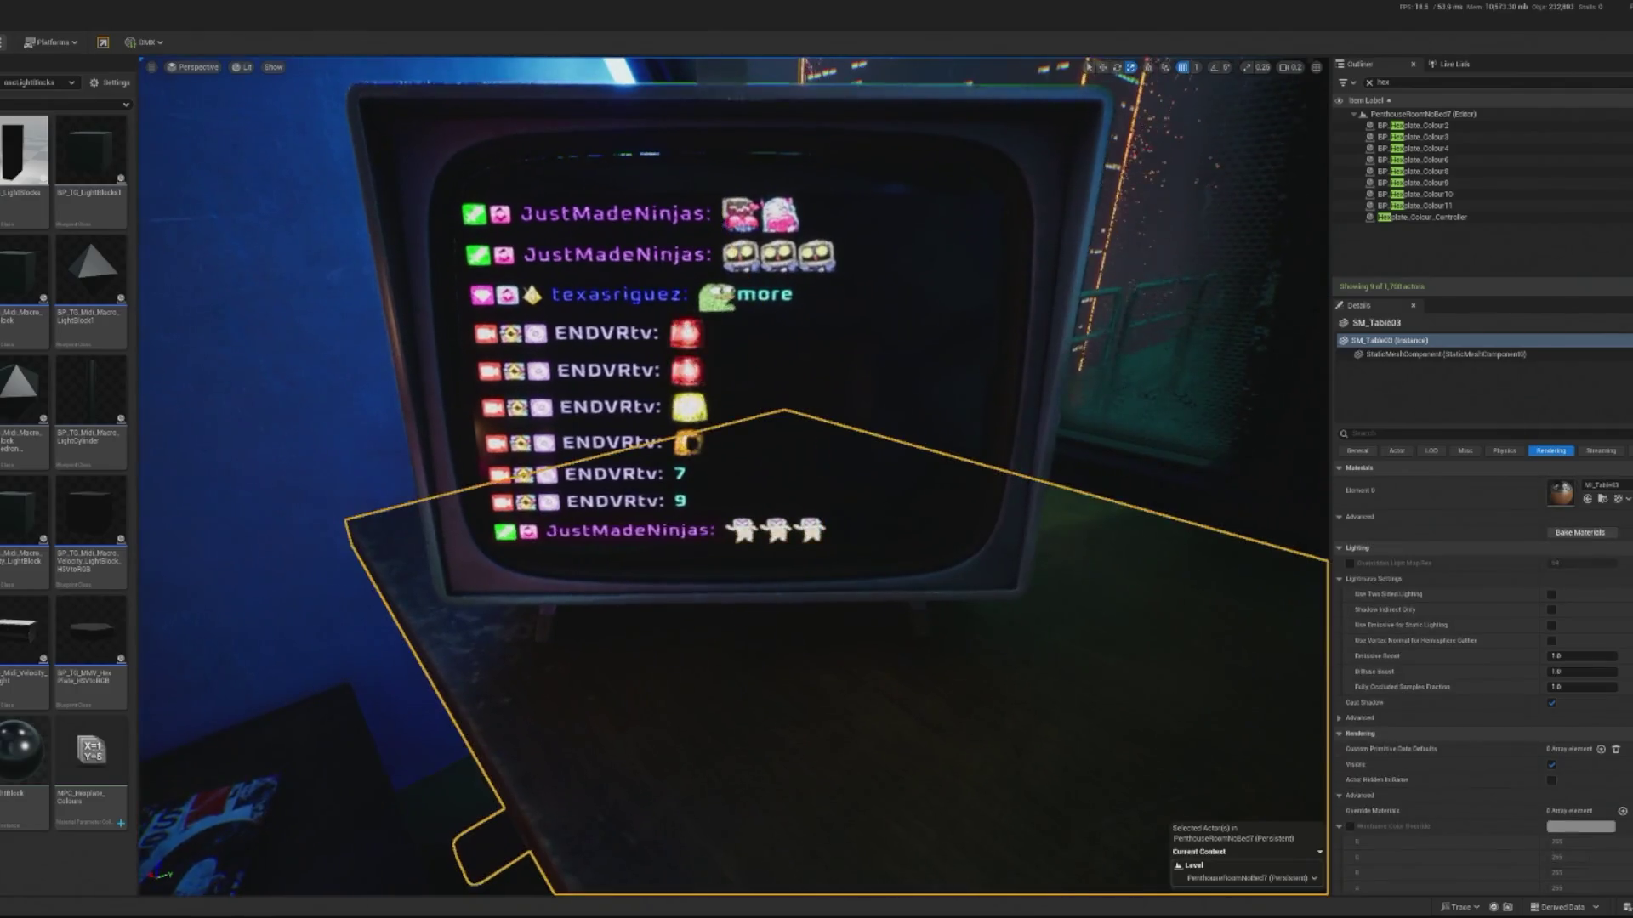
scroll(255, 226, down, 6)
scroll(535, 743, down, 8)
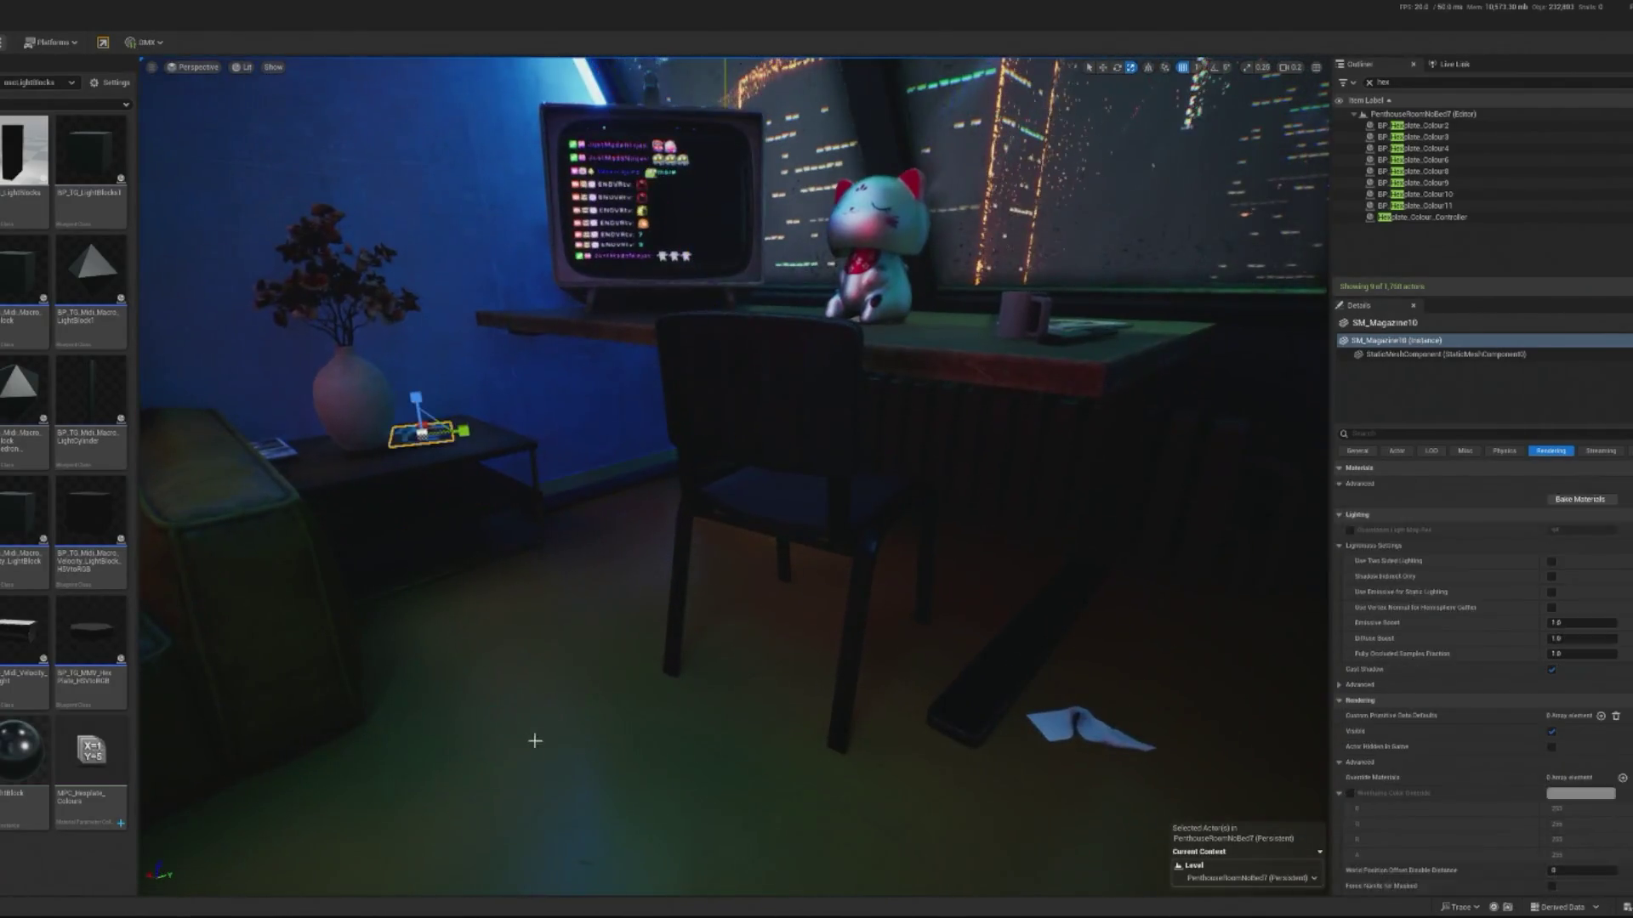
click(535, 743)
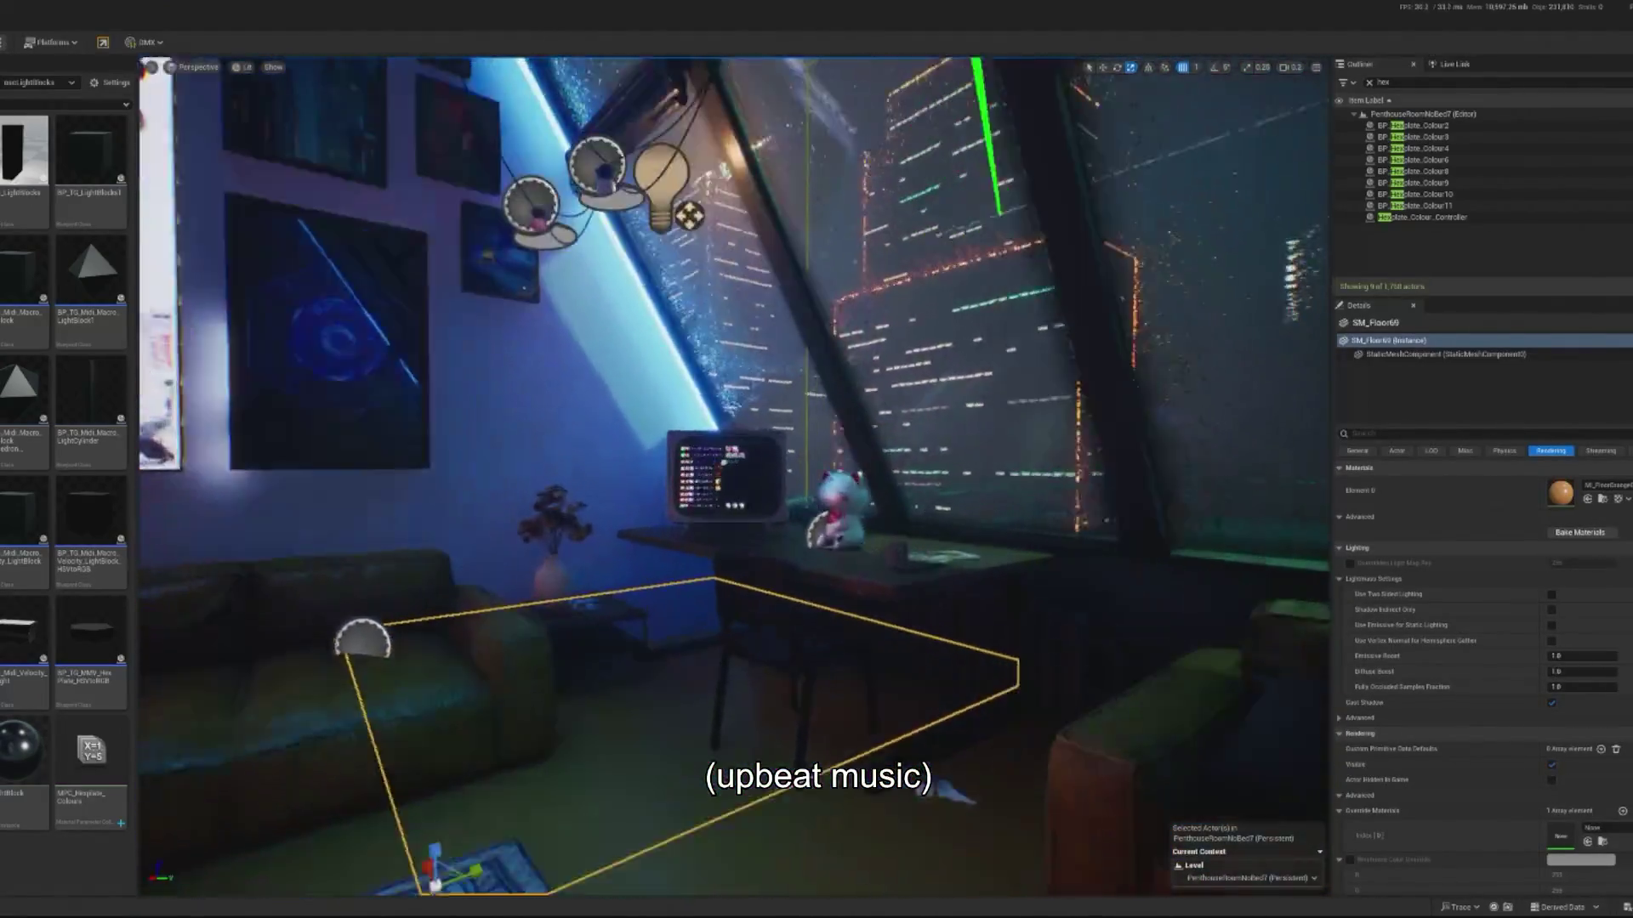
click(711, 479)
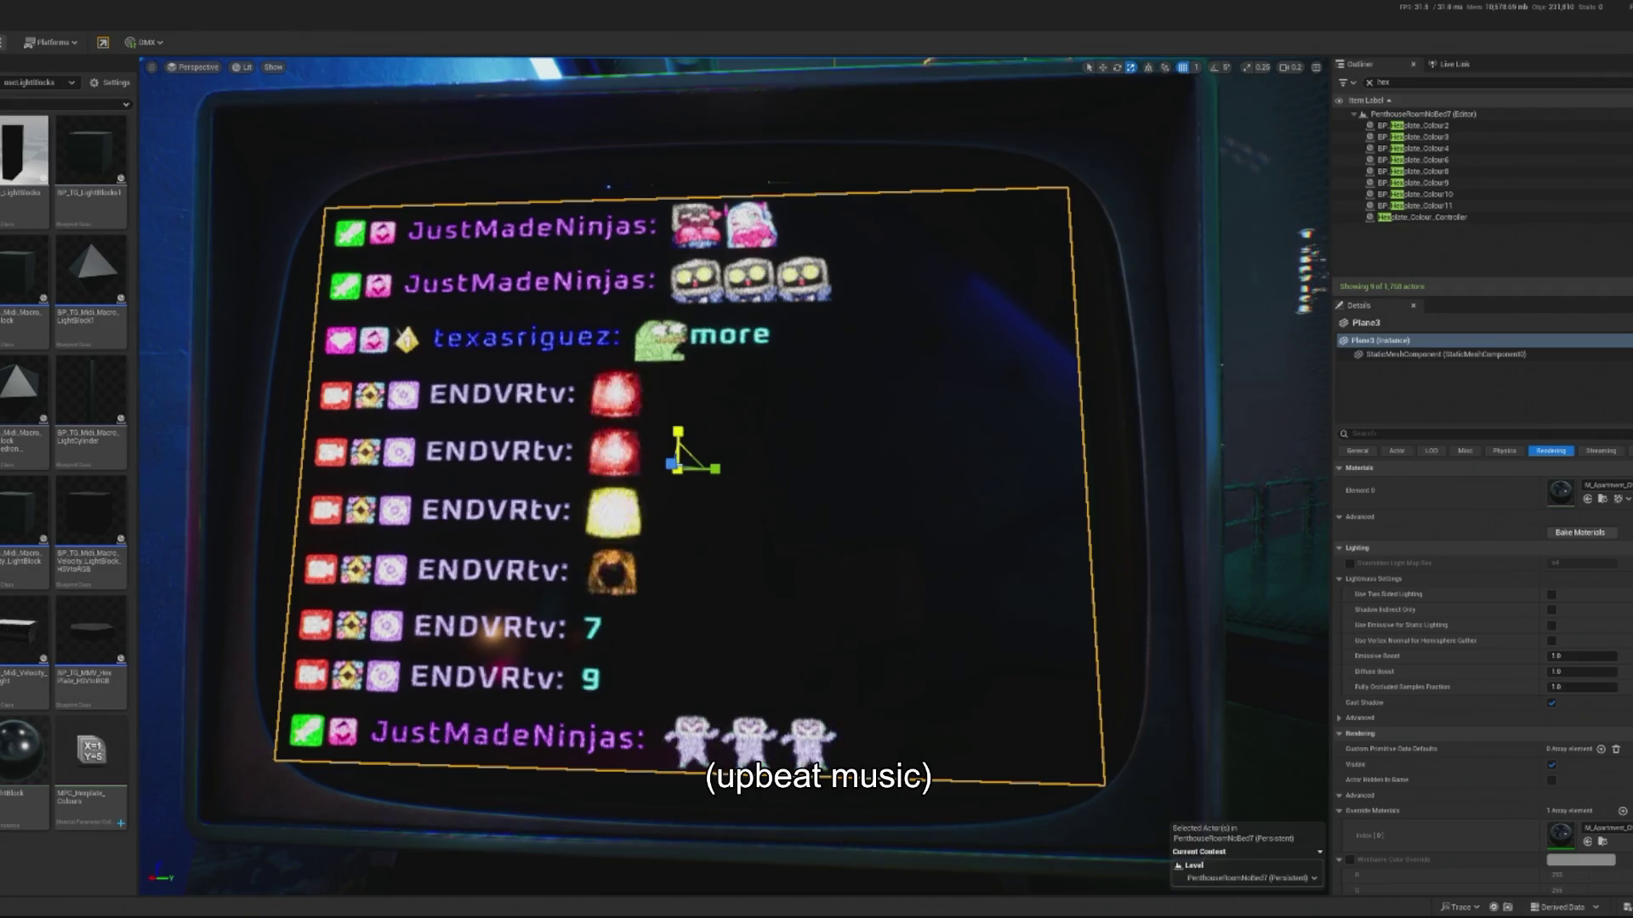
key(e)
drag(669, 486, 660, 490)
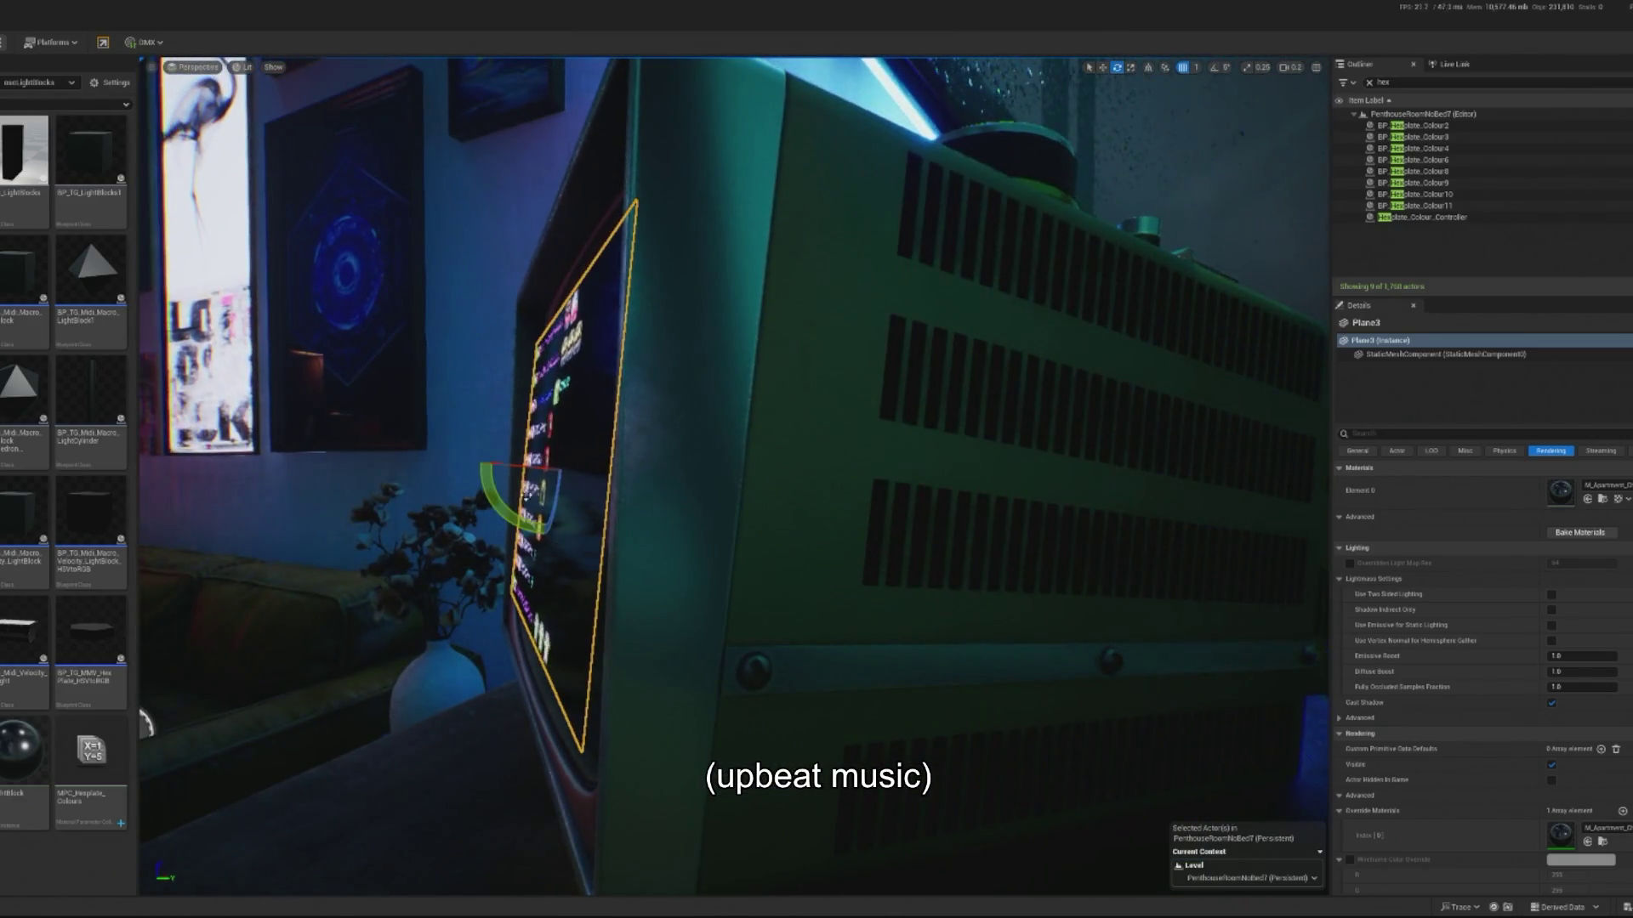
key(f)
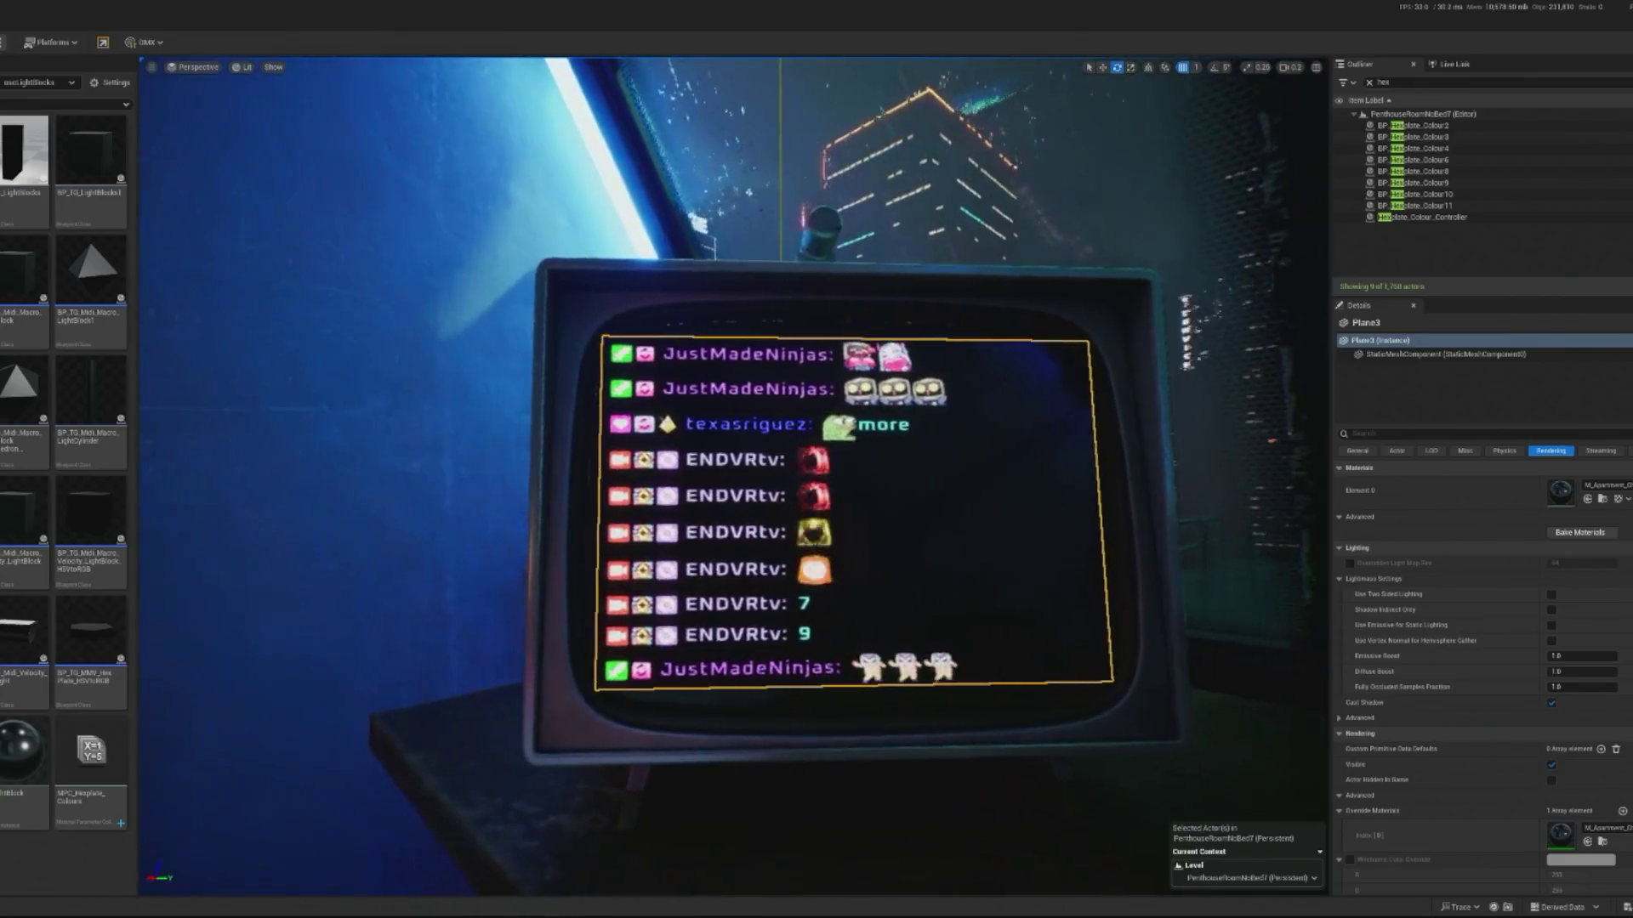
- Frame the desk (SM_Table03) beneath the chat TV in the viewport
key(r)
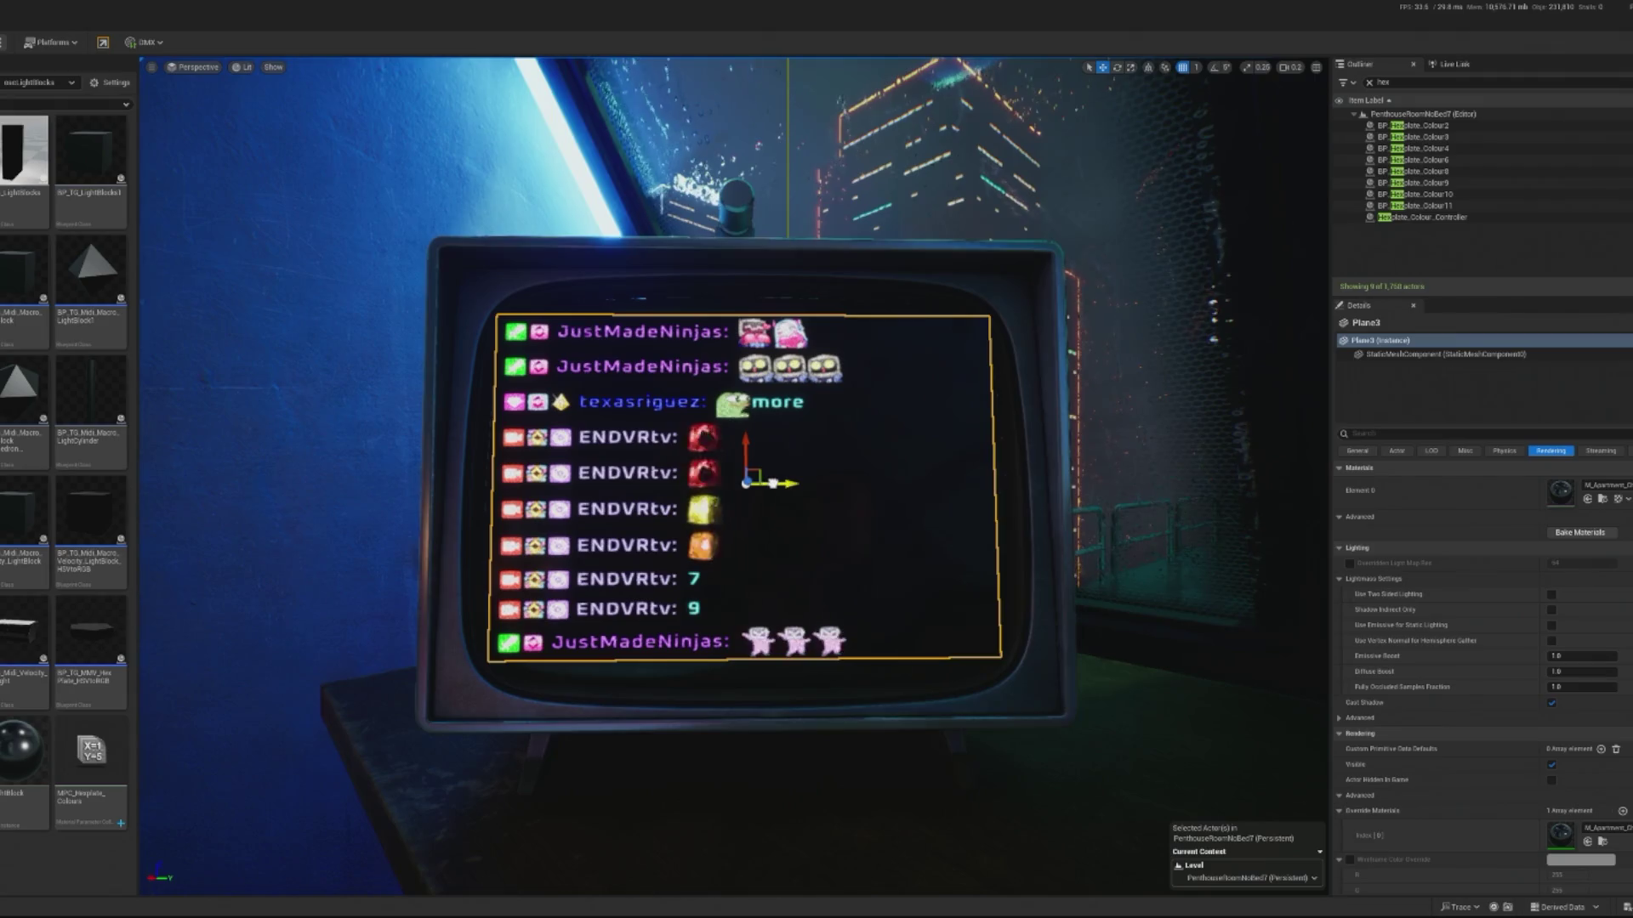
click(740, 738)
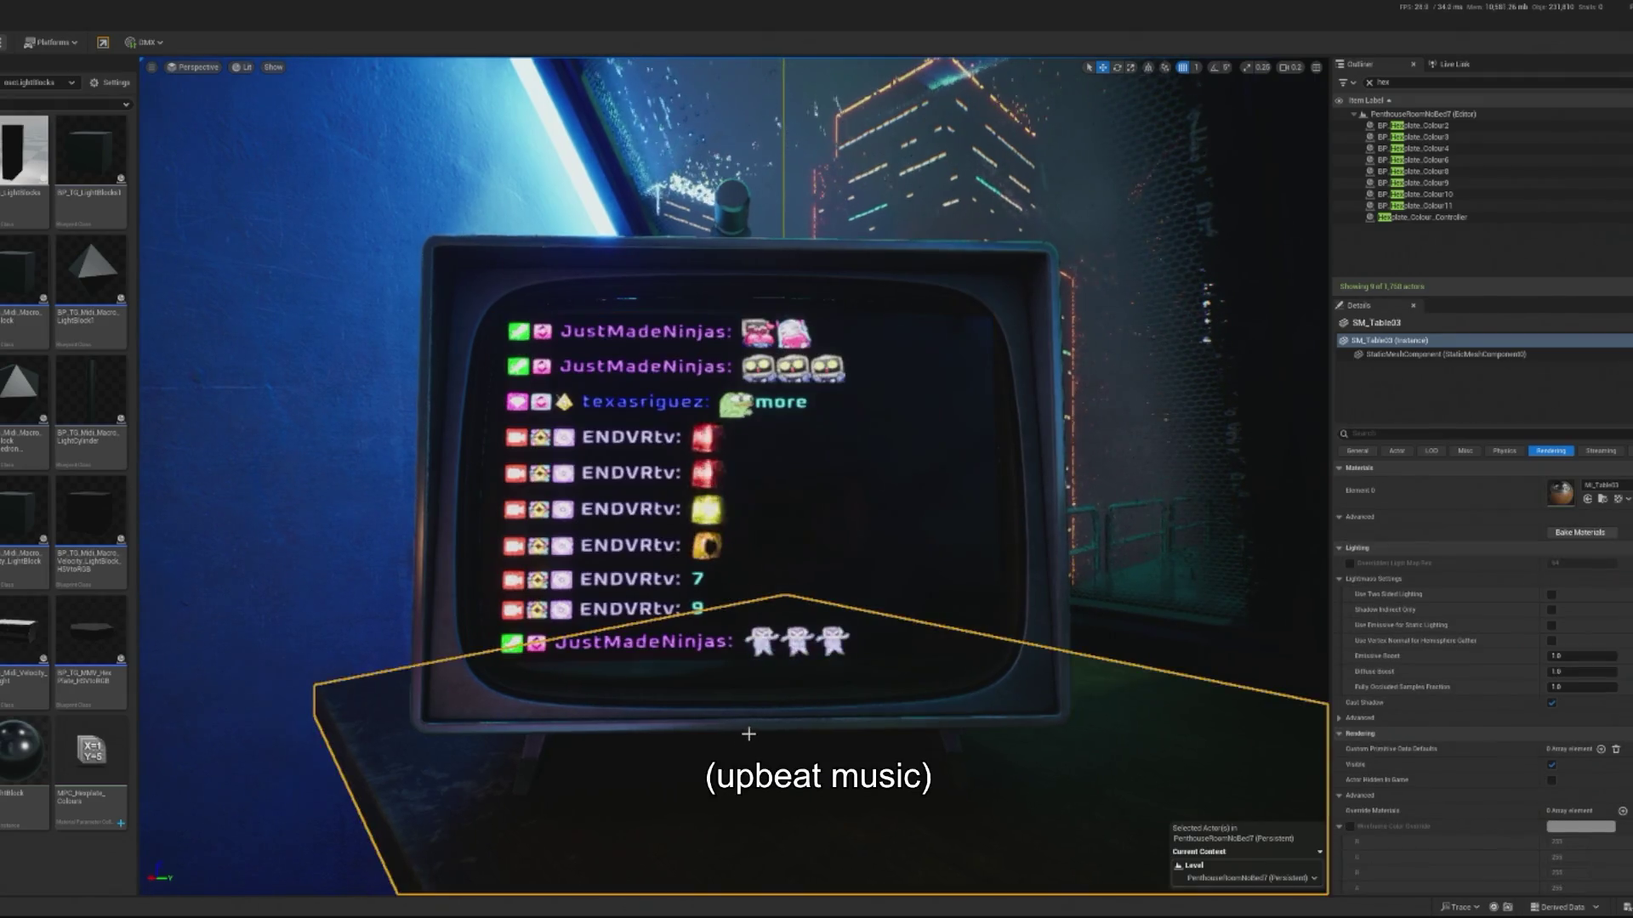
key(f)
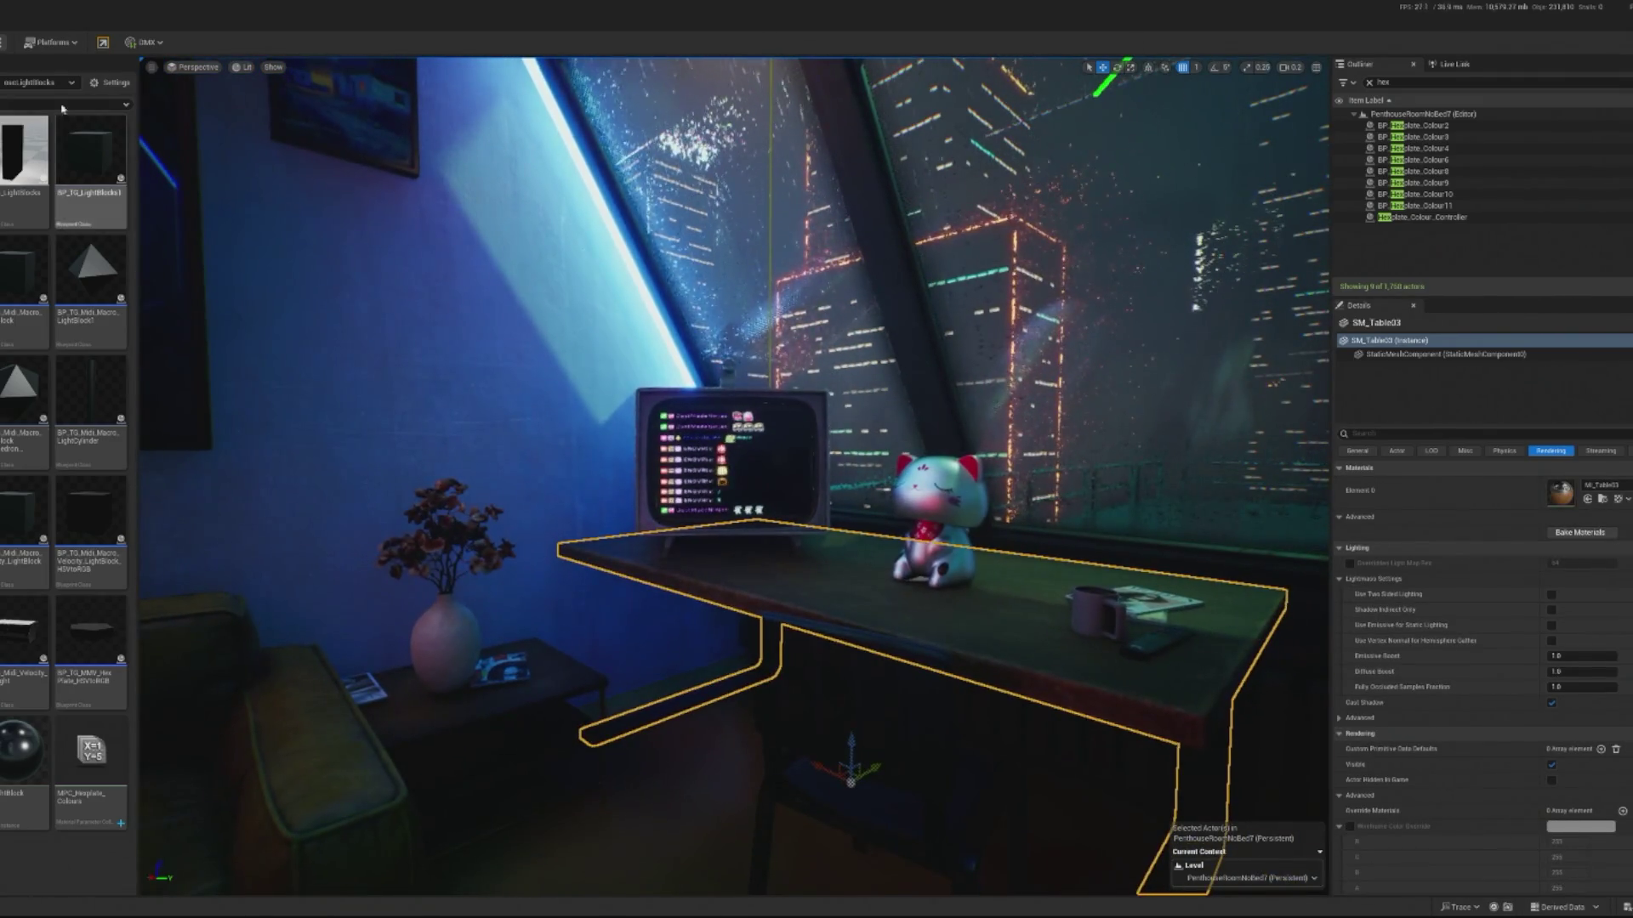
- Playtest the penthouse level with Alt+P, then stop and save it
key(alt+p)
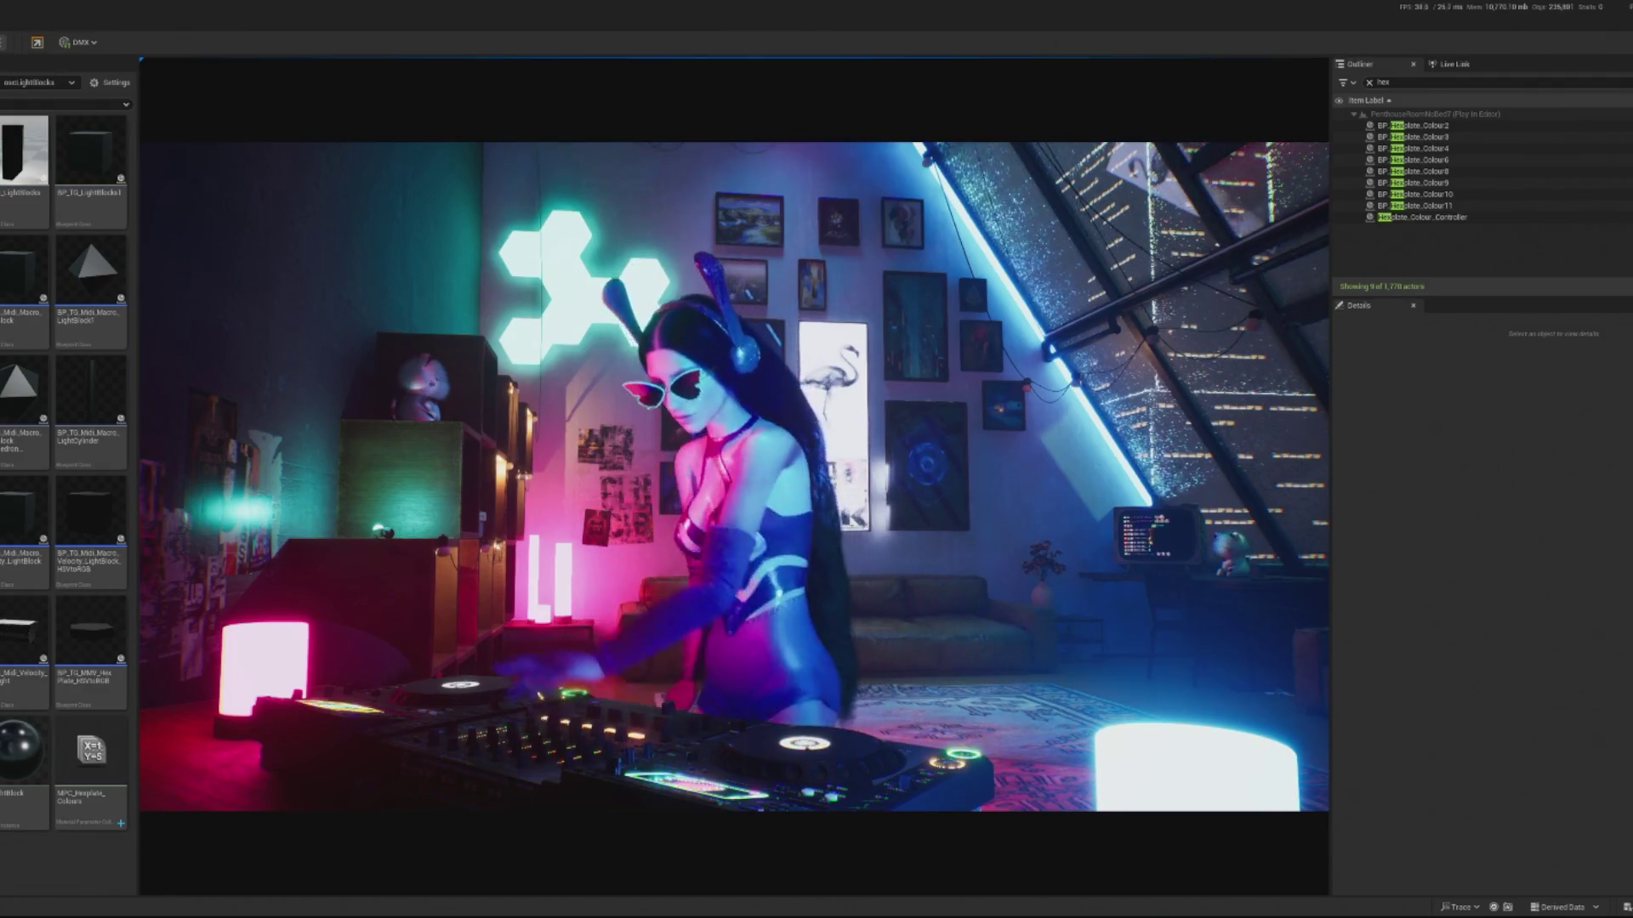
key(Escape)
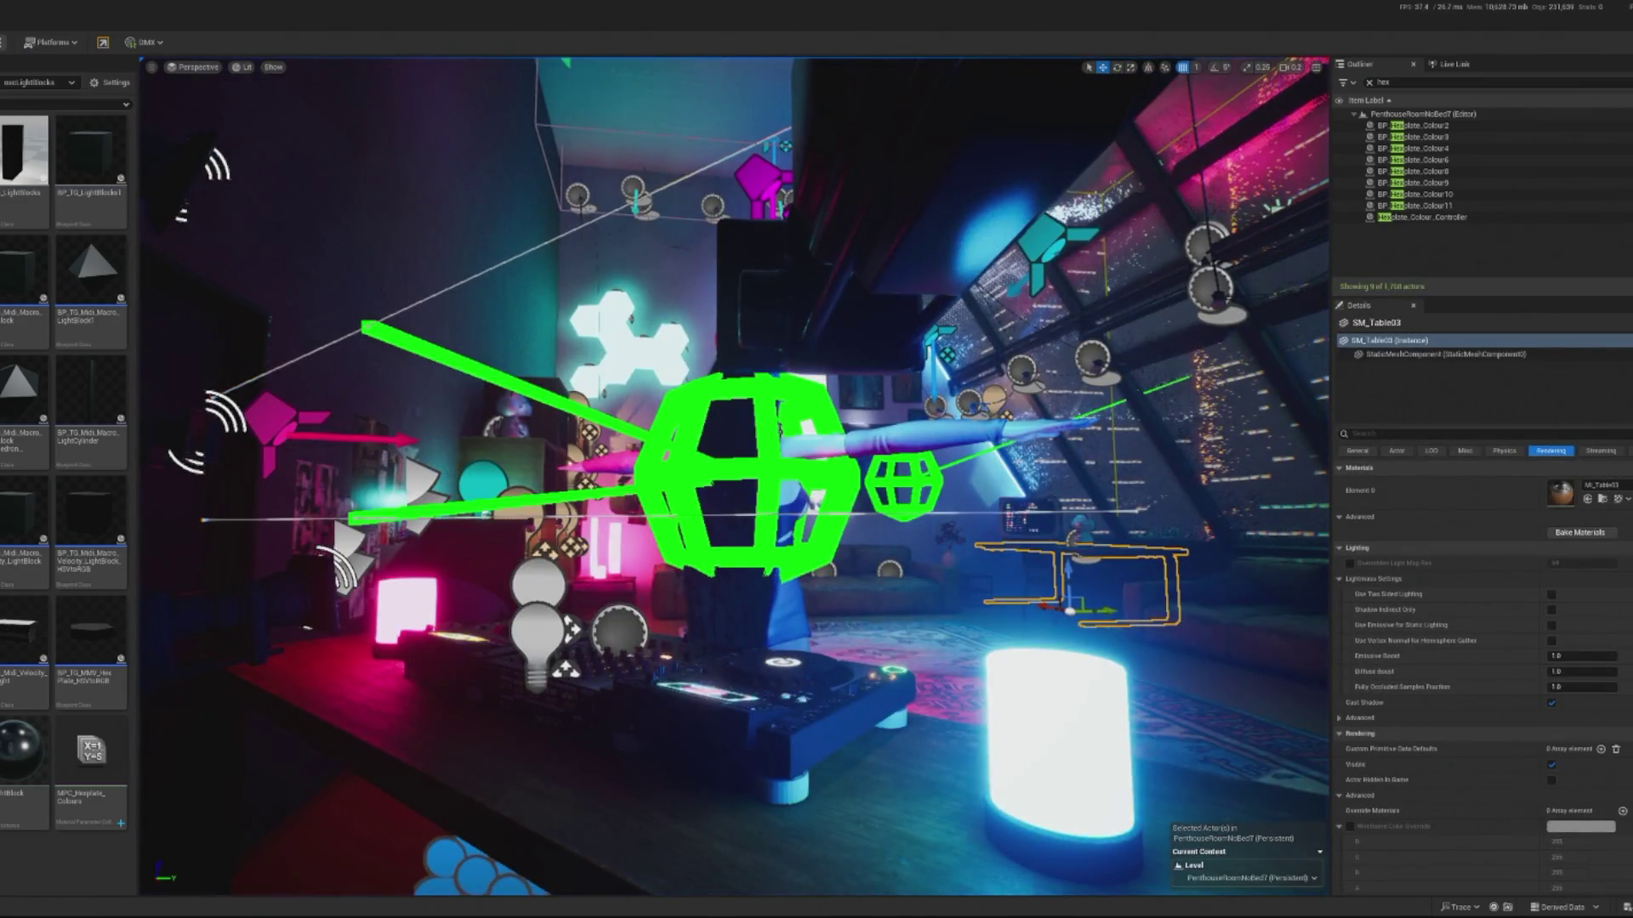
key(ctrl+s)
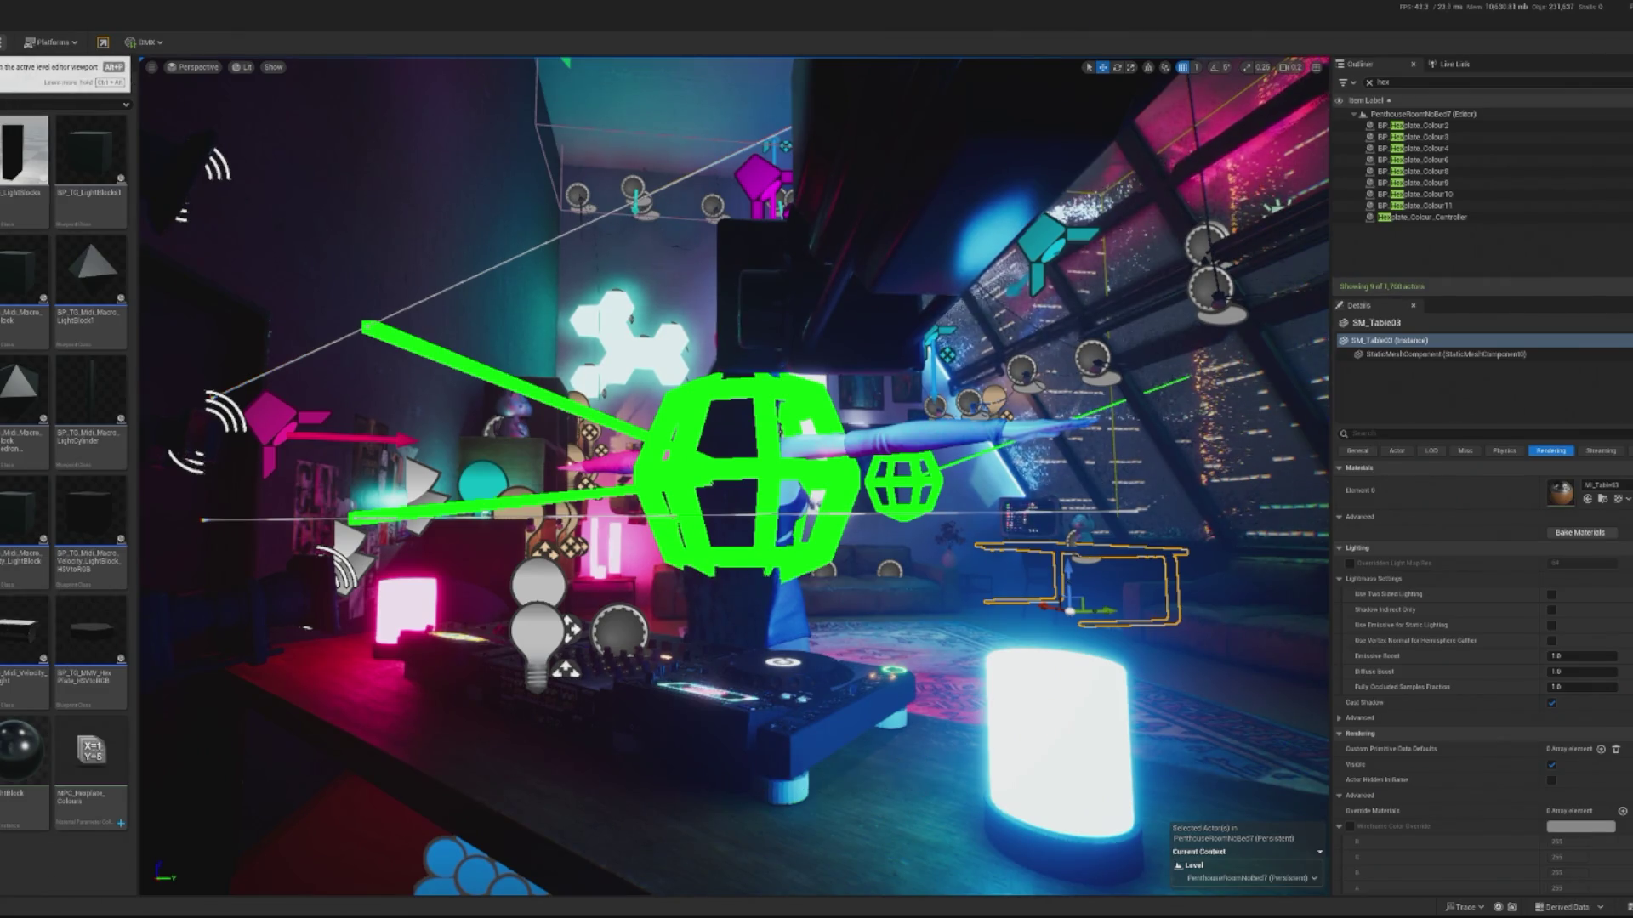
- Run a second playtest, then show the root Content folders
key(alt+p)
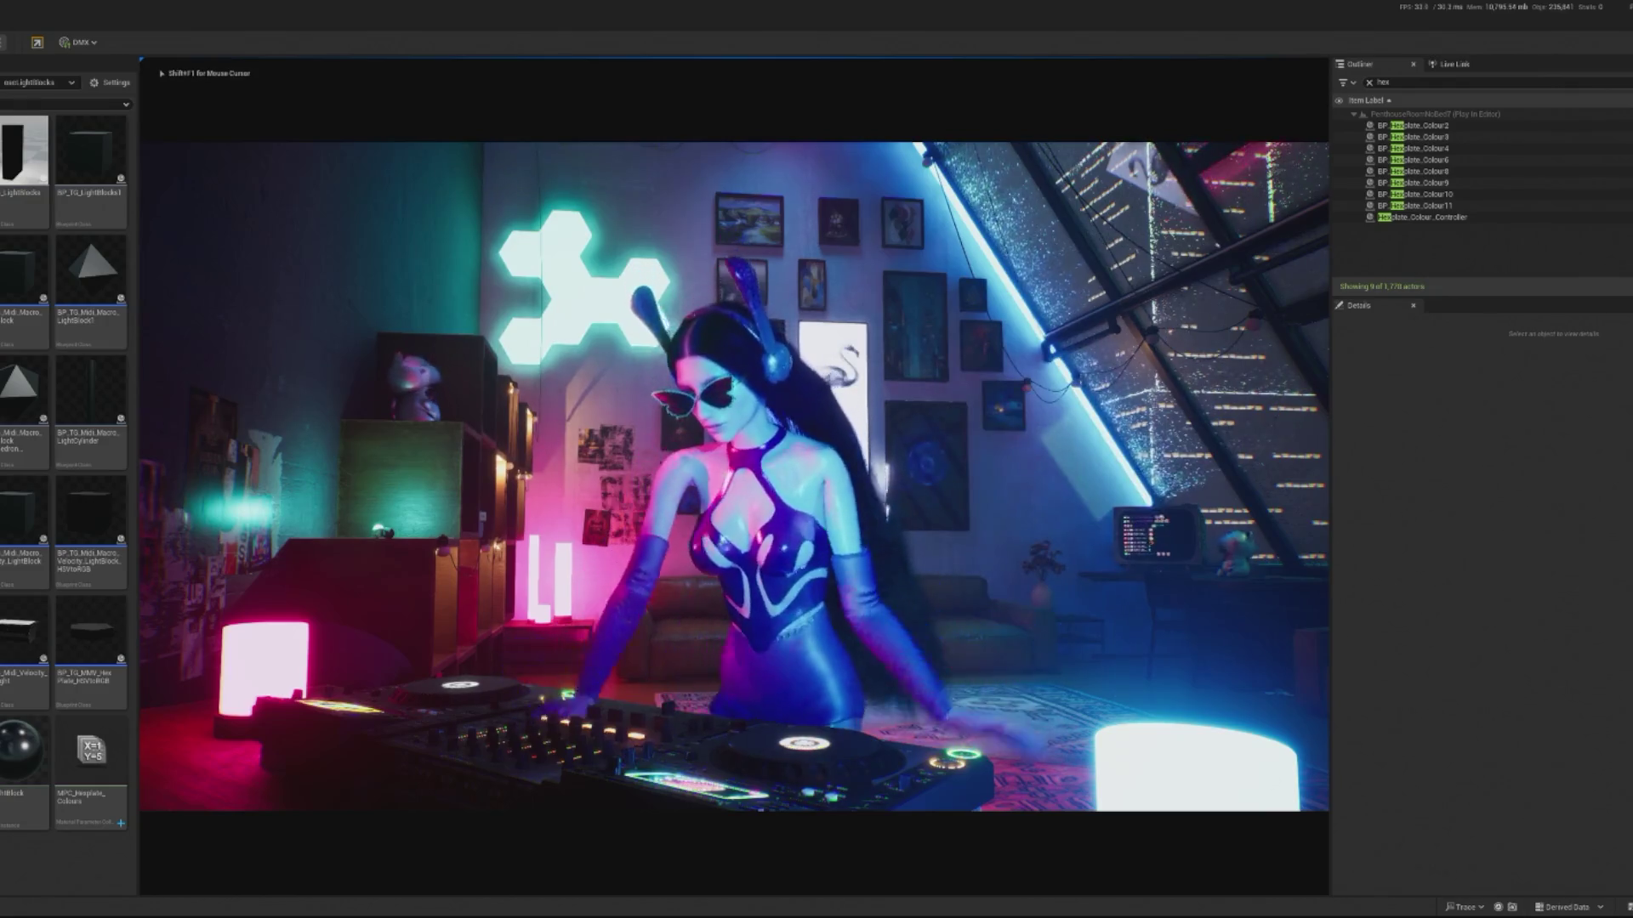
key(Escape)
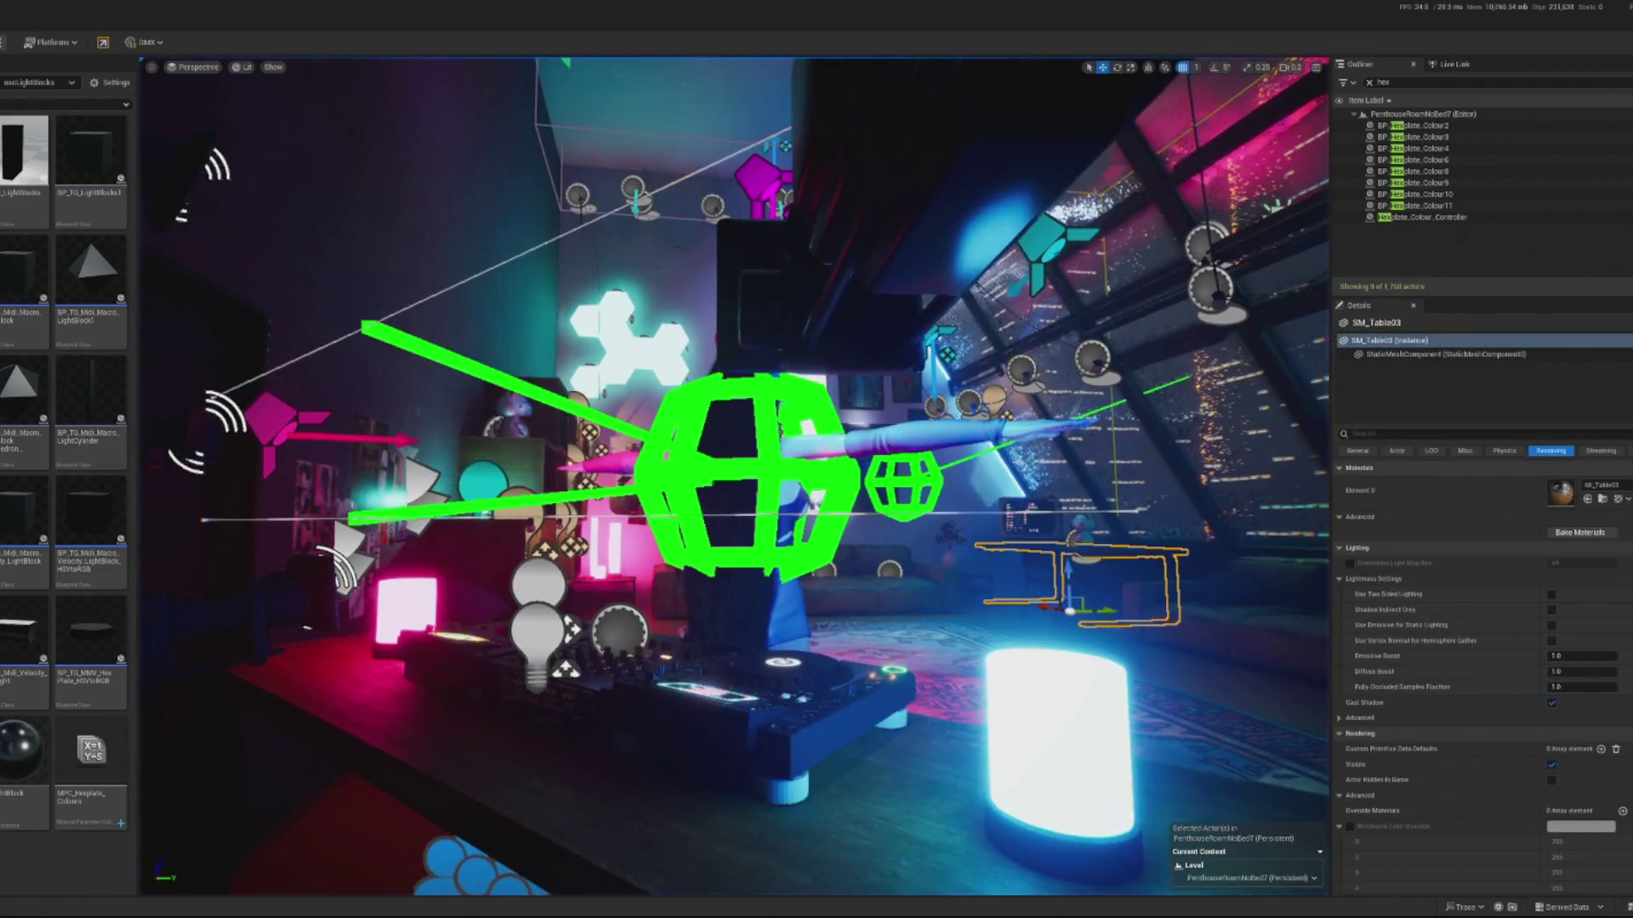
click(8, 82)
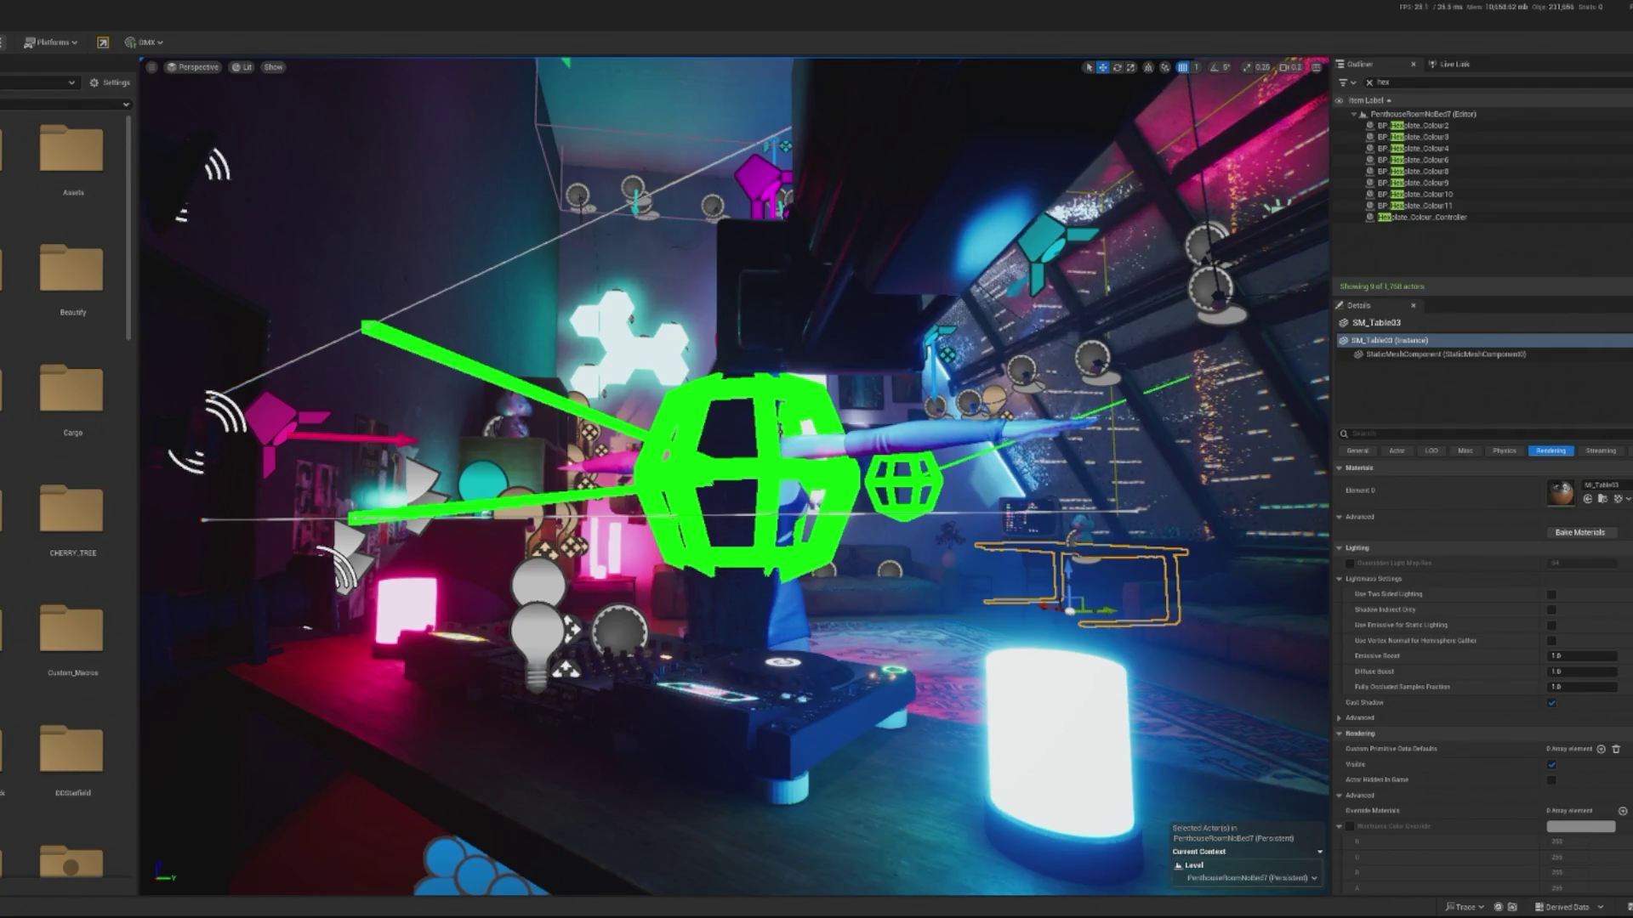
key(ctrl+o)
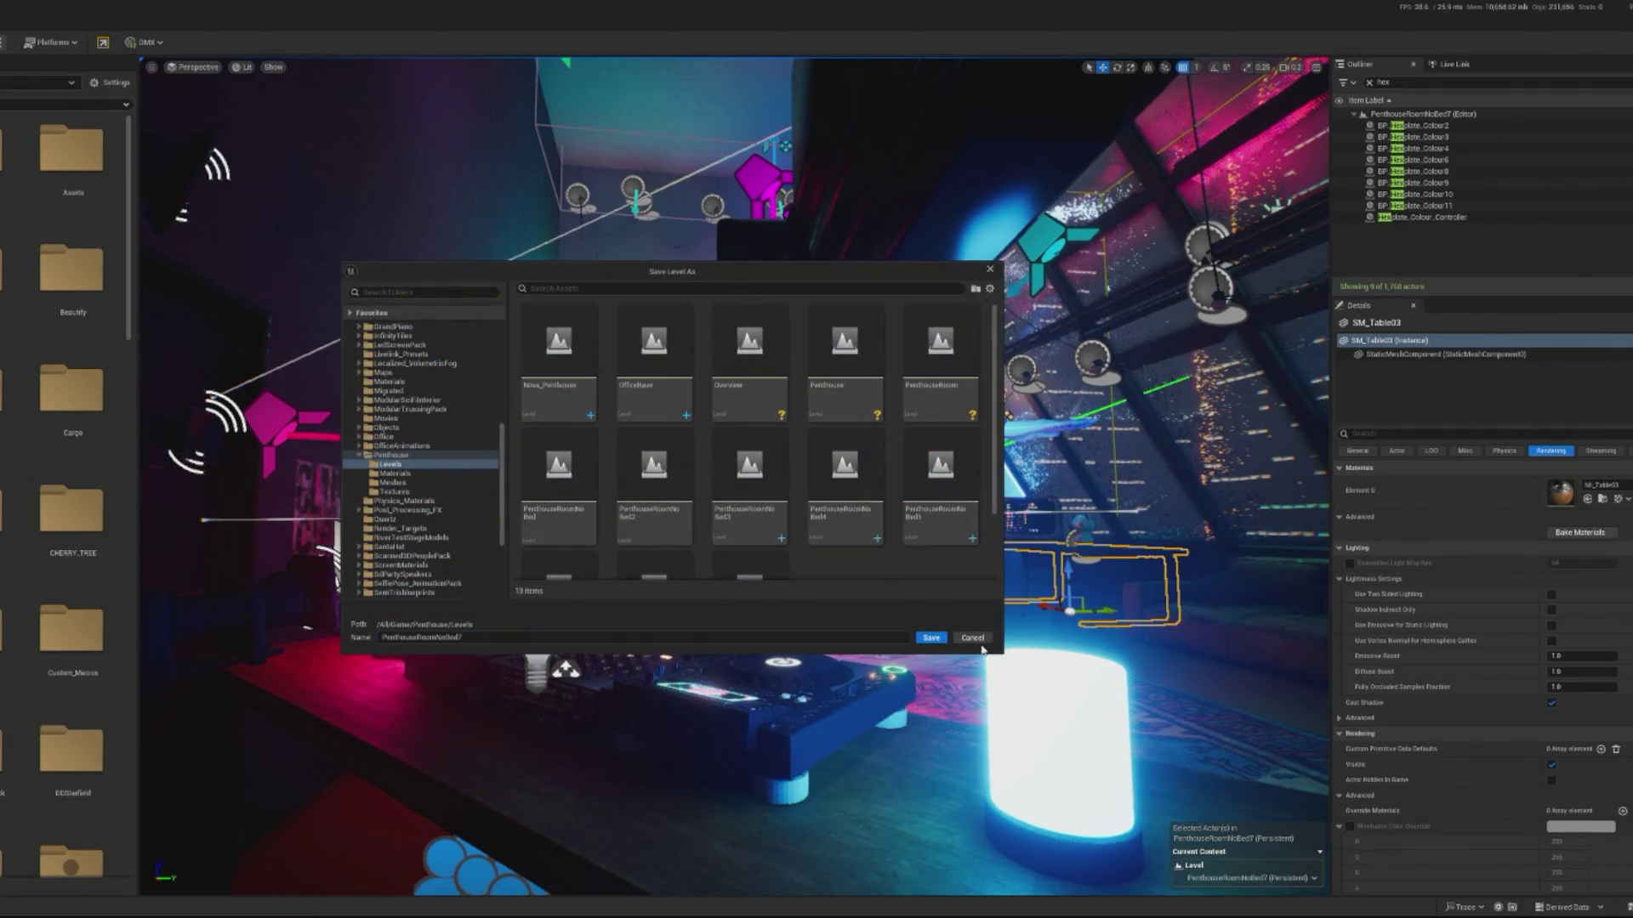
- Search all content for 'grid' and open the Gridlife_Printworks_BoilerRoom3 level
key(Escape)
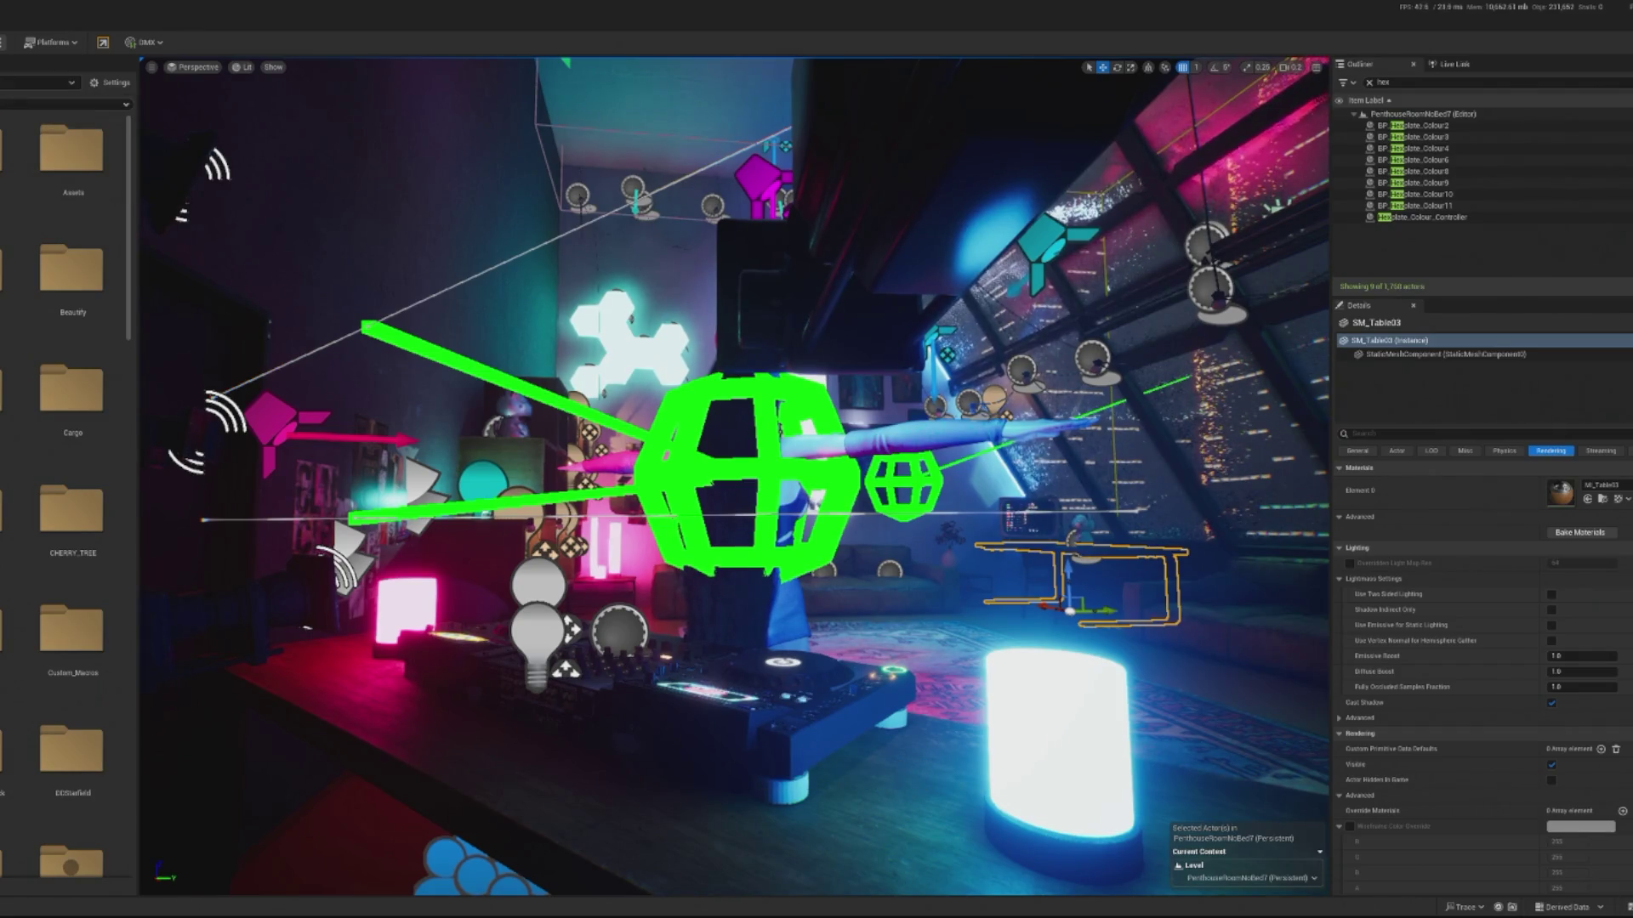
key(ctrl+o)
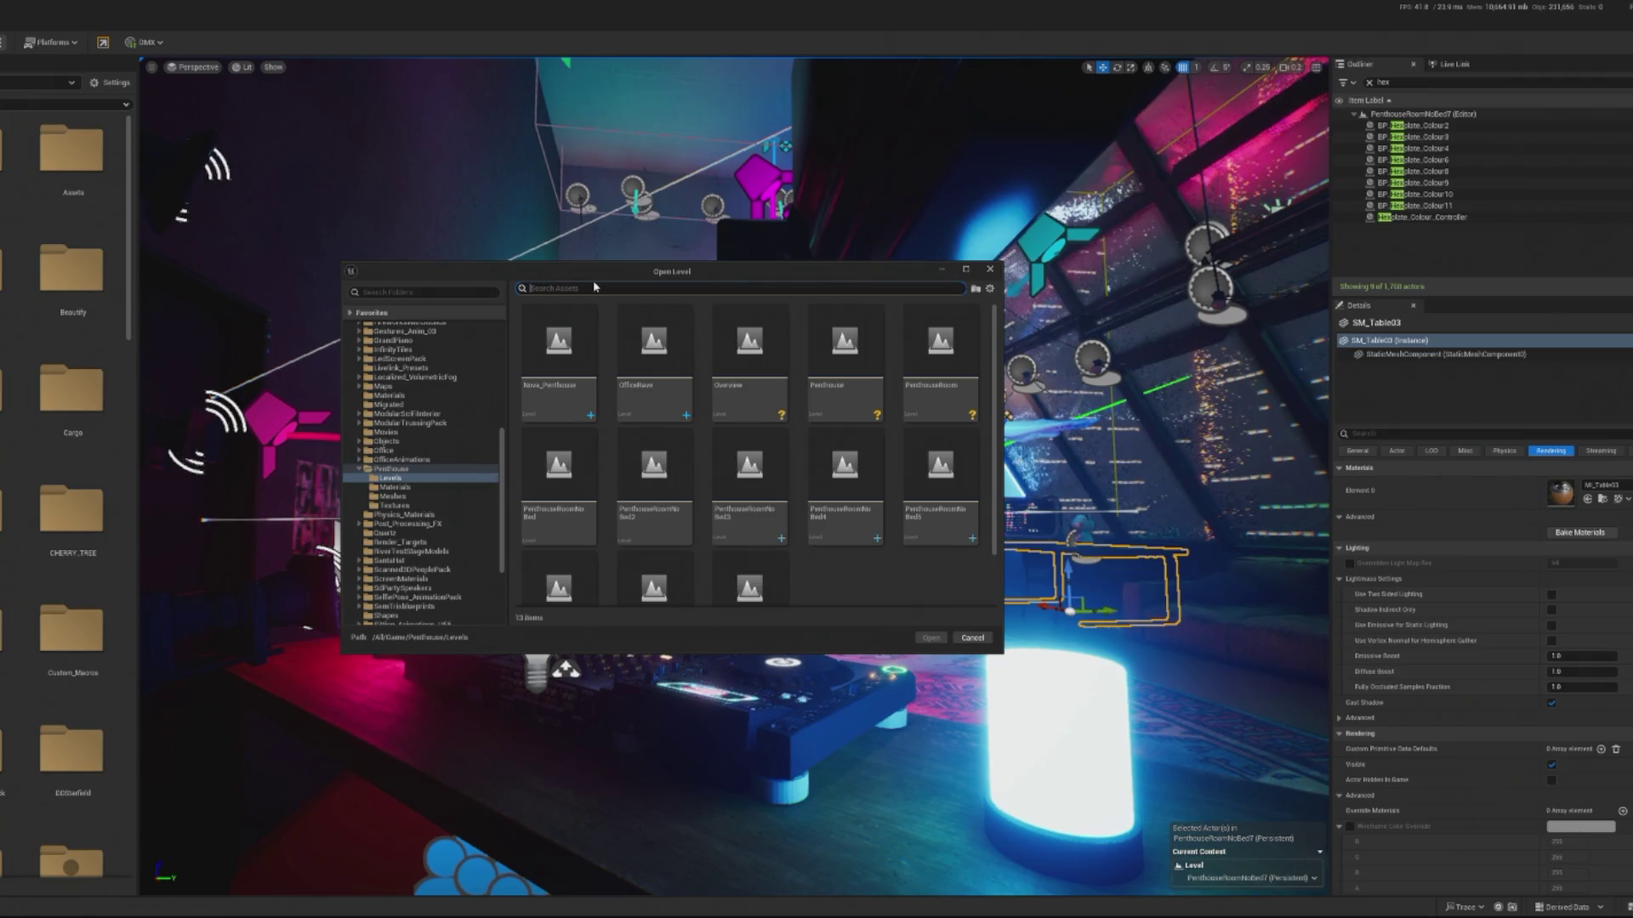
text(ogrid)
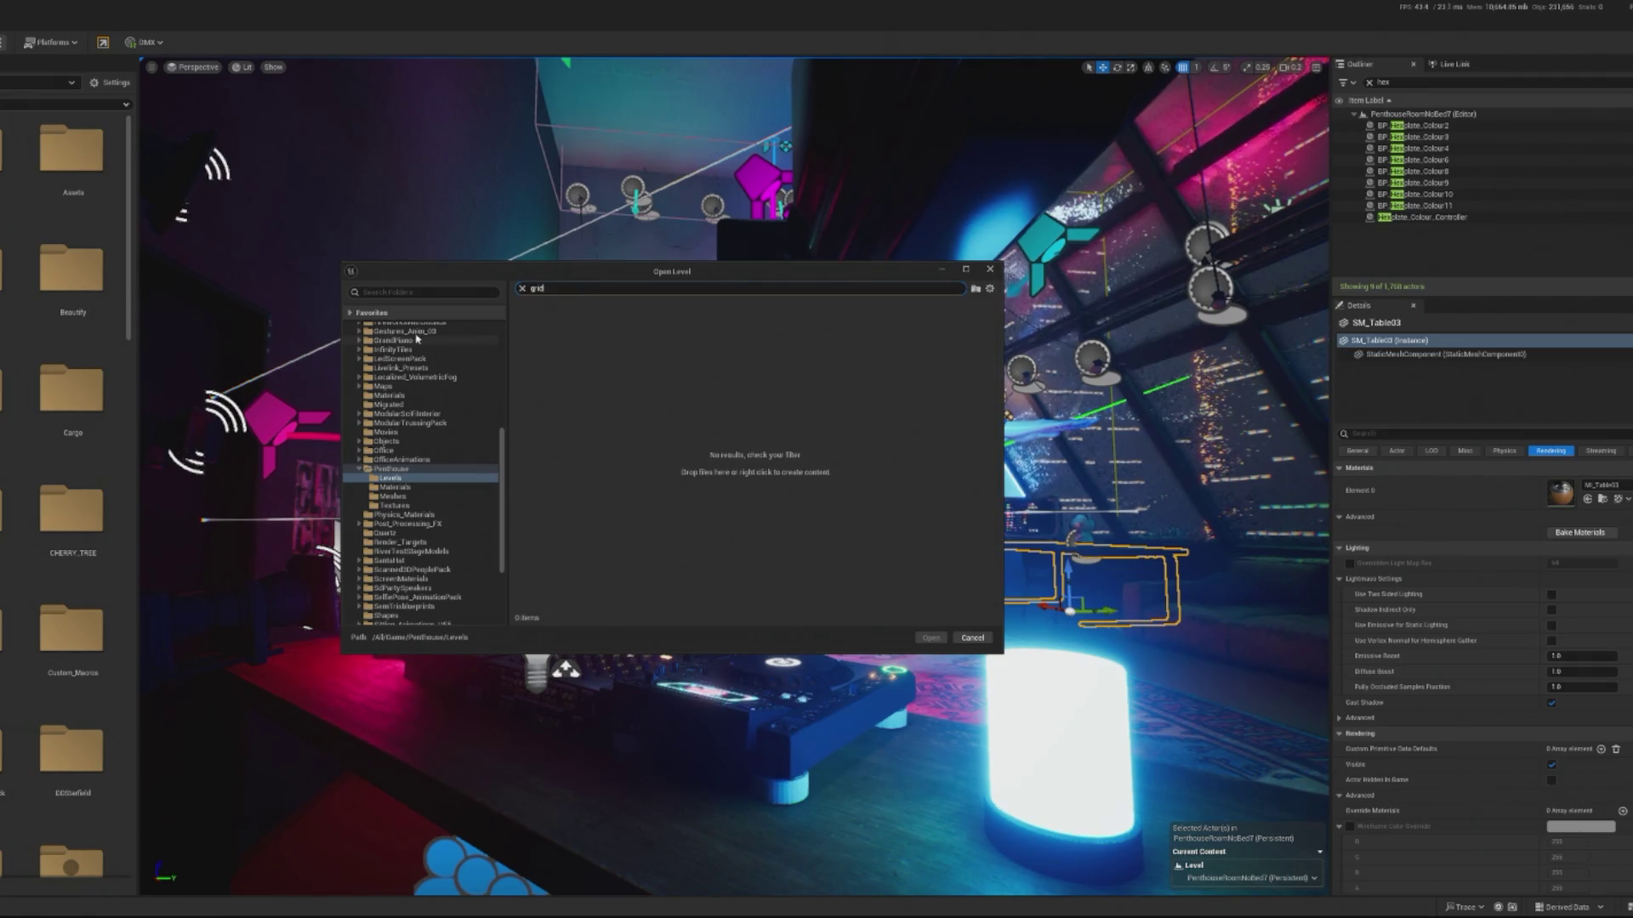
scroll(398, 415, up, 3)
scroll(412, 376, up, 6)
click(383, 339)
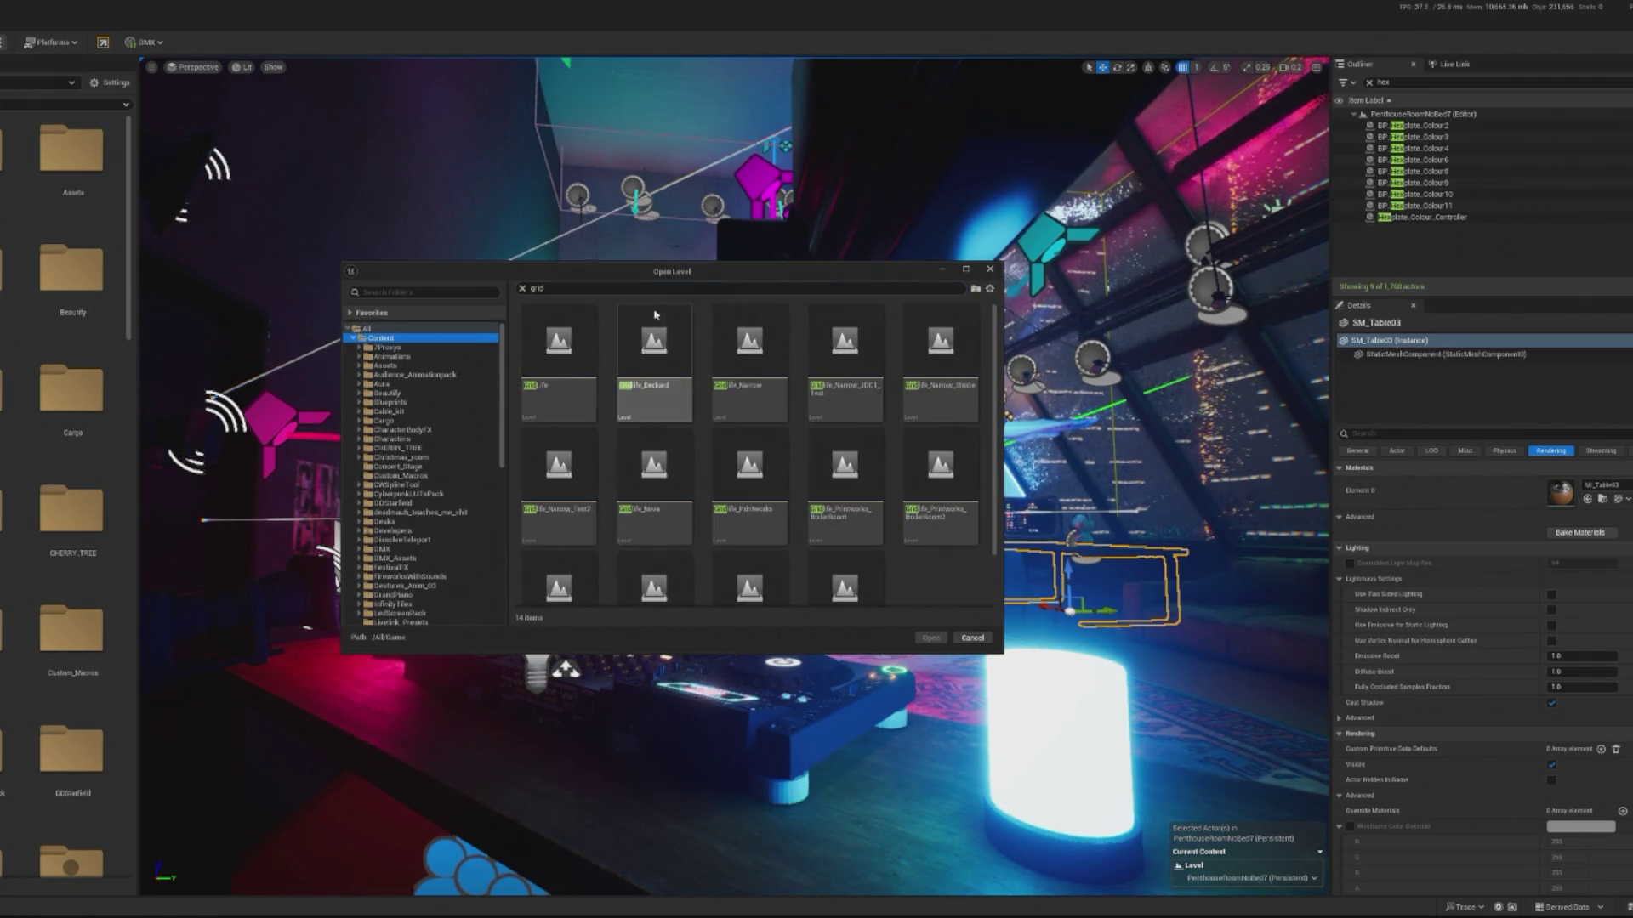
scroll(953, 445, down, 2)
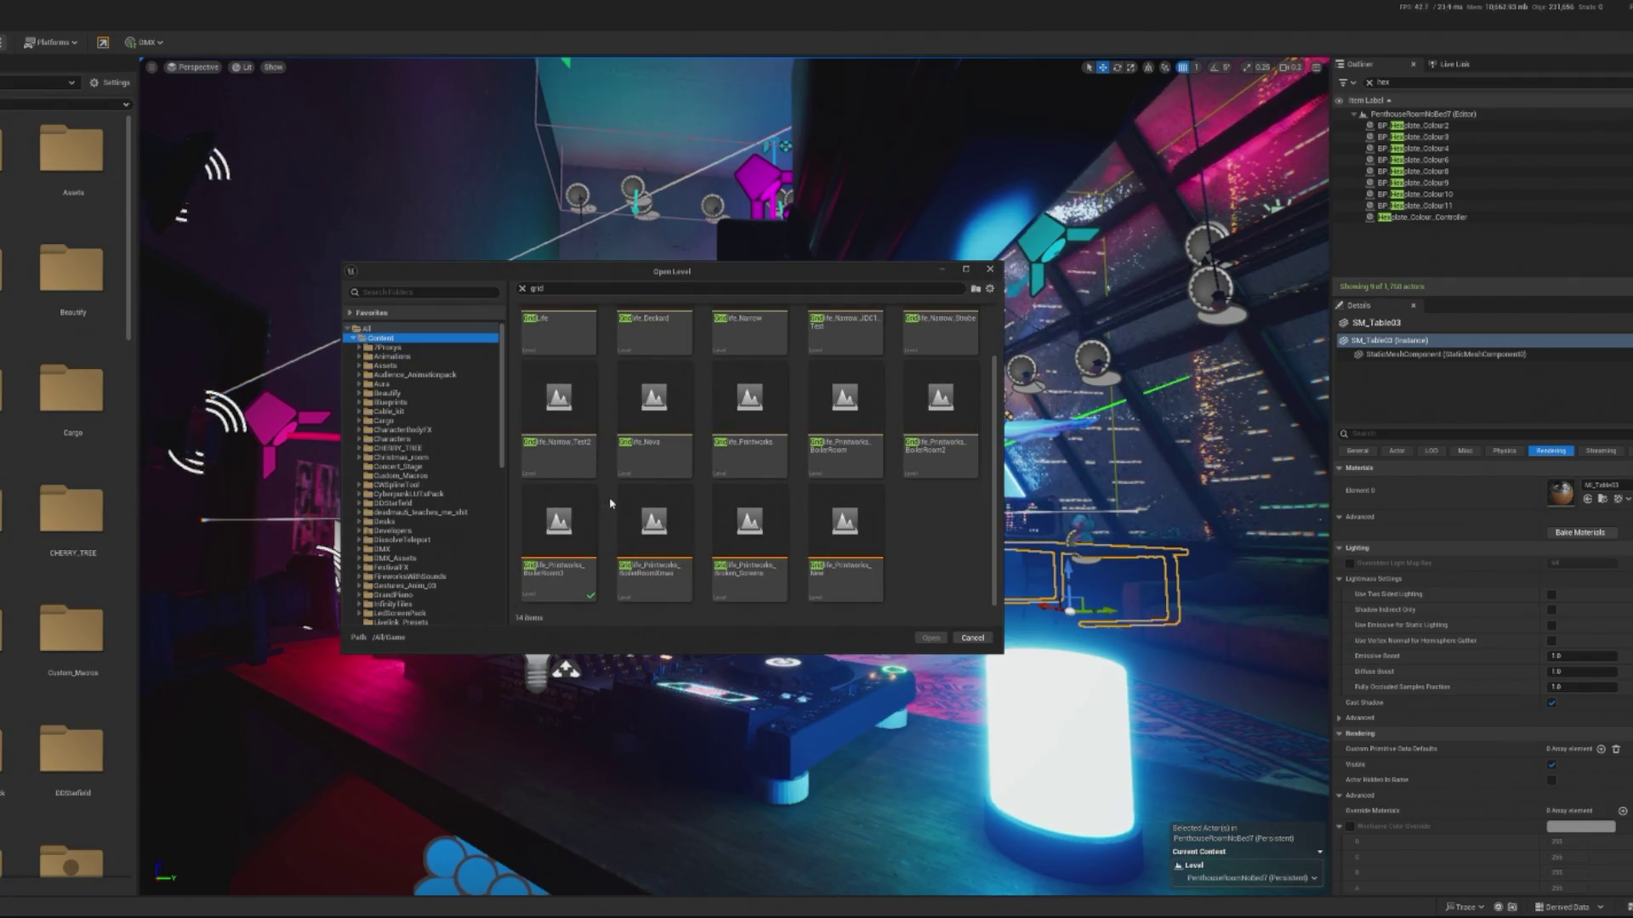
click(574, 528)
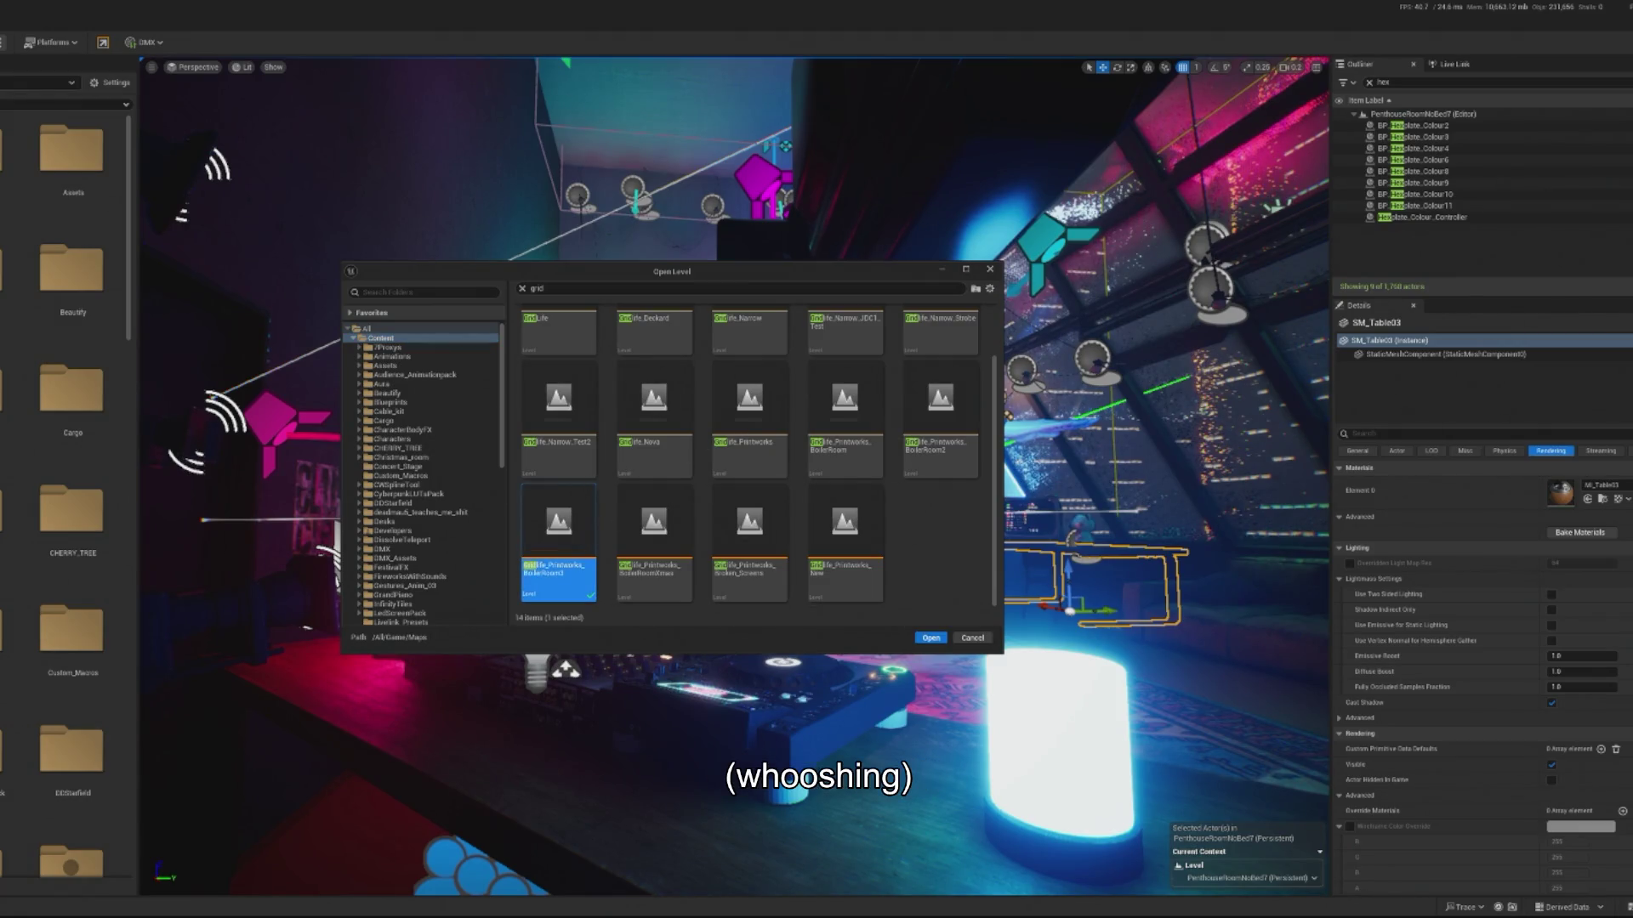
key(Return)
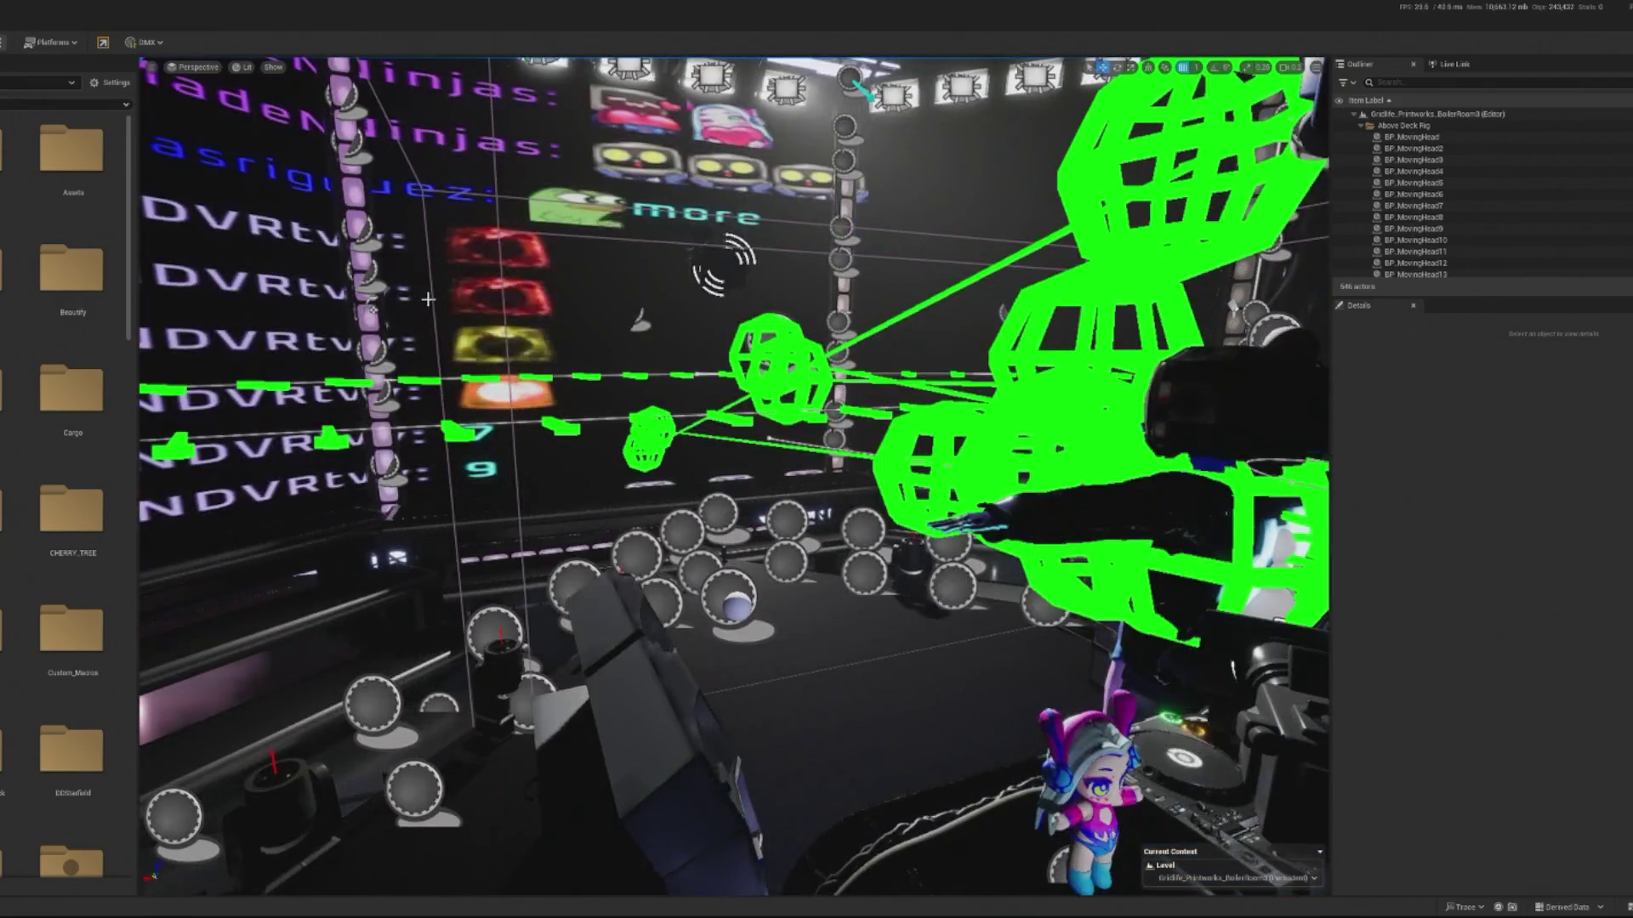
- Look around the boiler room and select the Deckard character actor
scroll(430, 299, up, 5)
scroll(735, 476, down, 5)
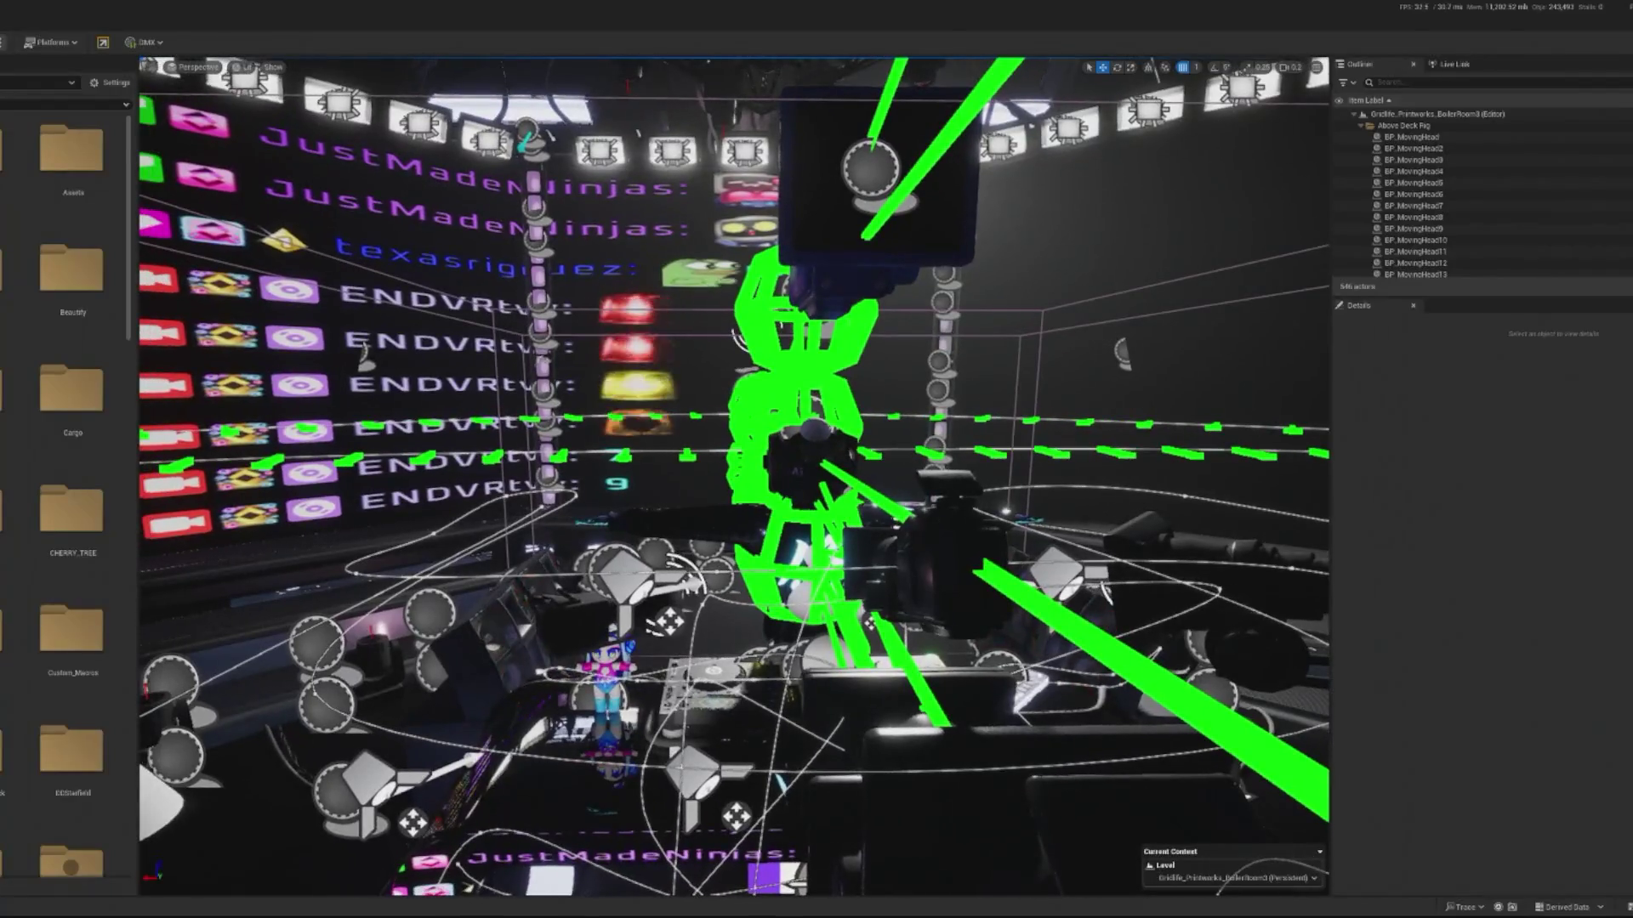
click(802, 462)
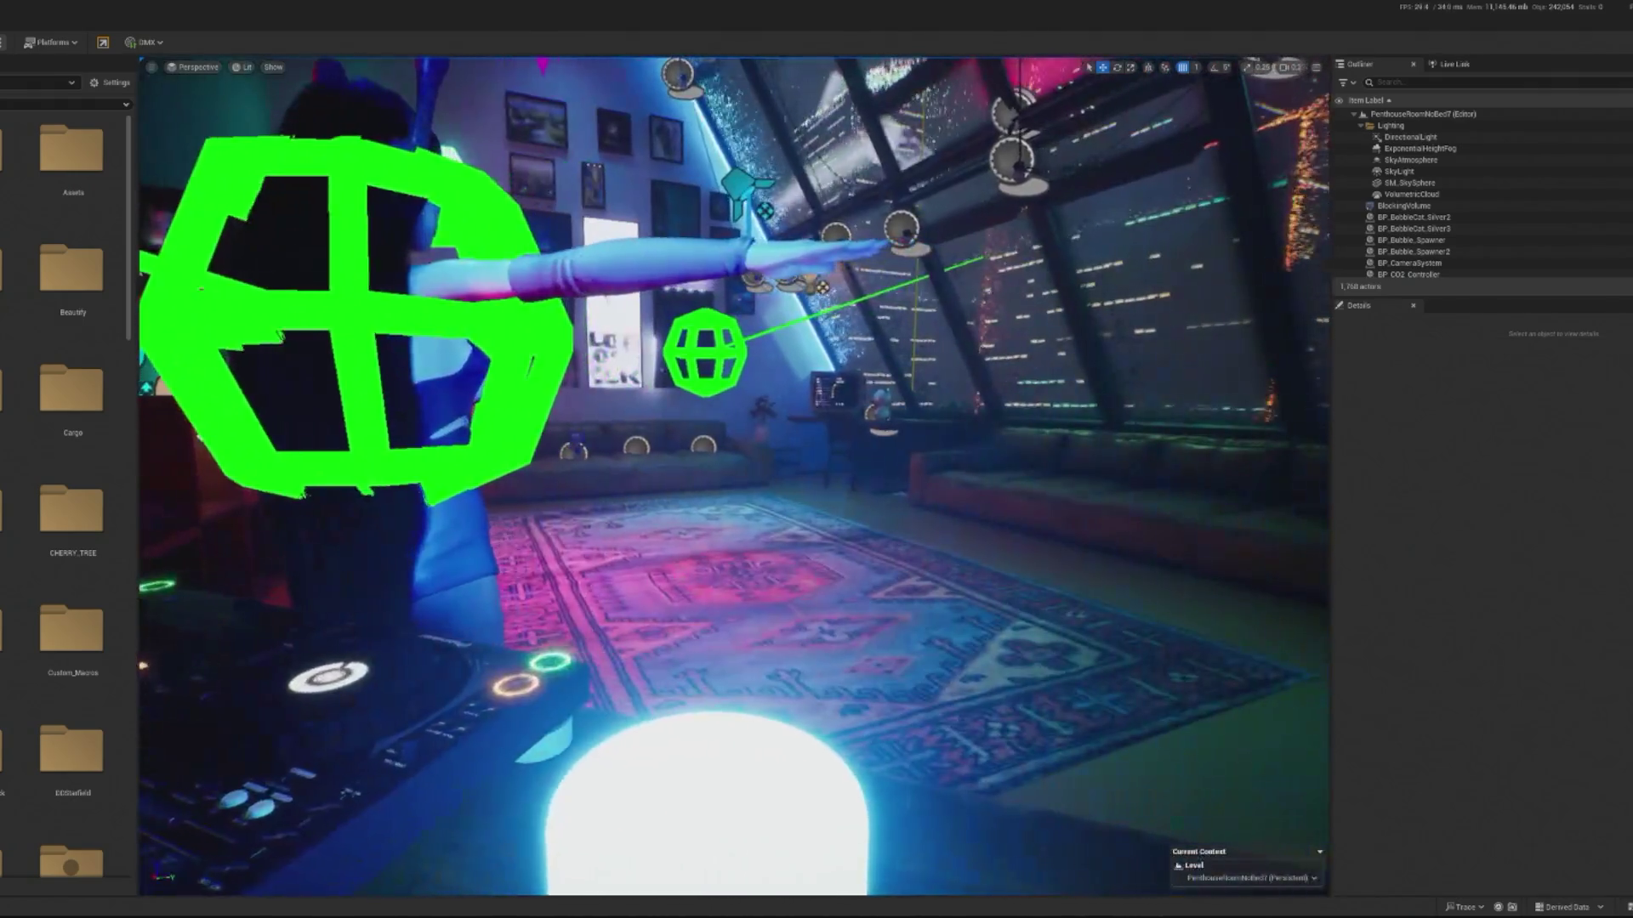
- Snap BP_Deckard_April25 to the current view behind the DJ deck
click(714, 563)
click(1295, 314)
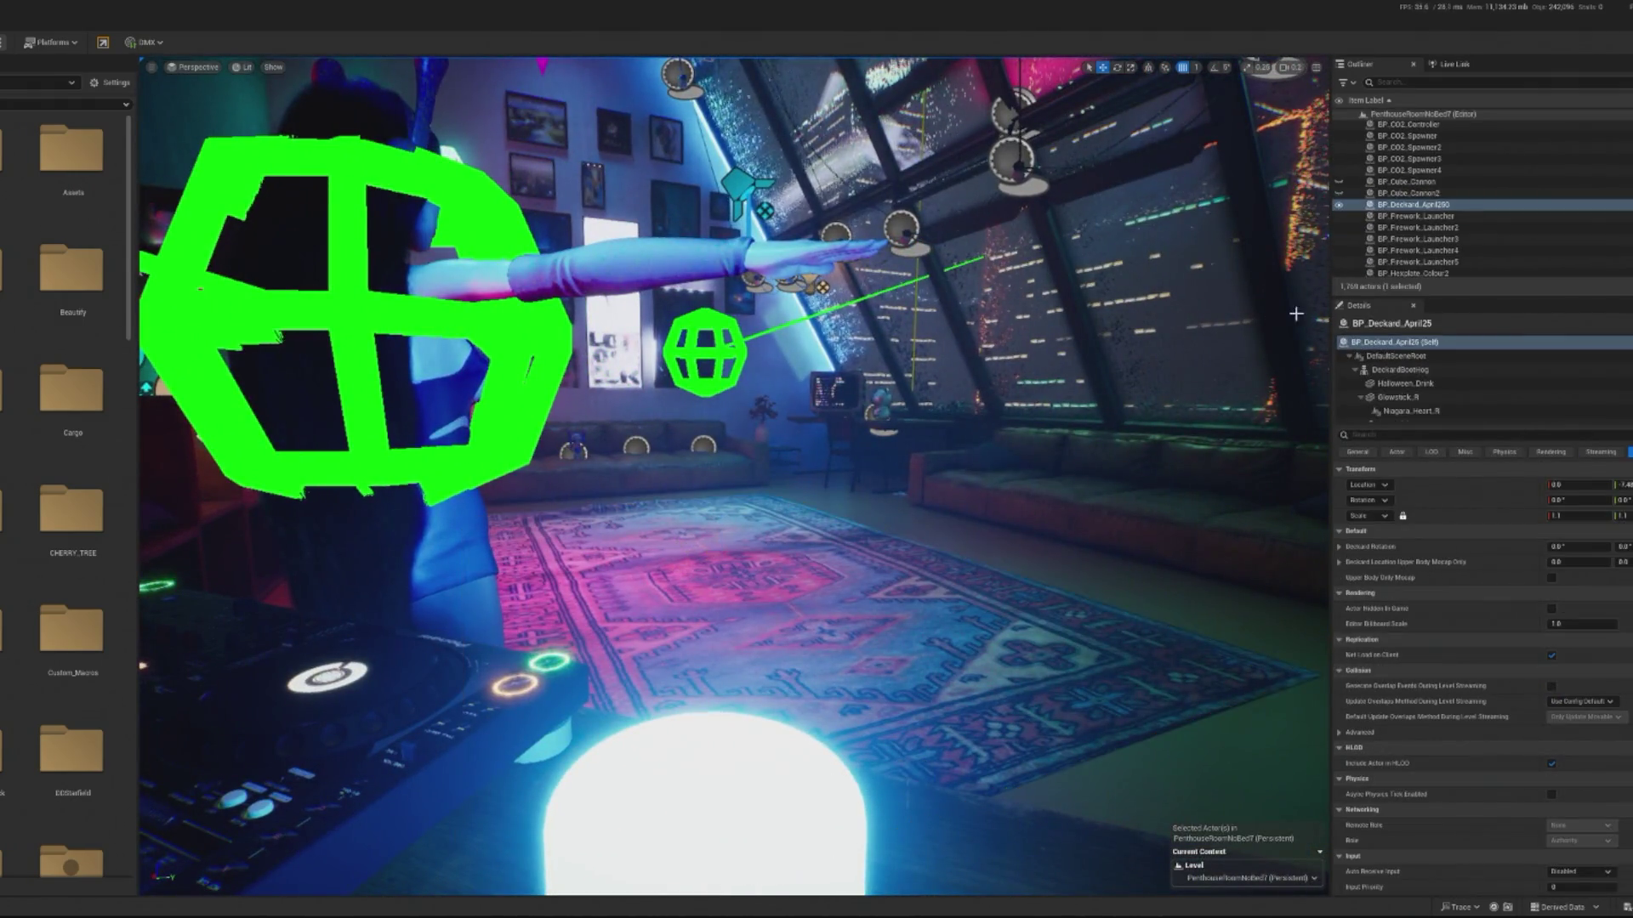
right_click(1403, 207)
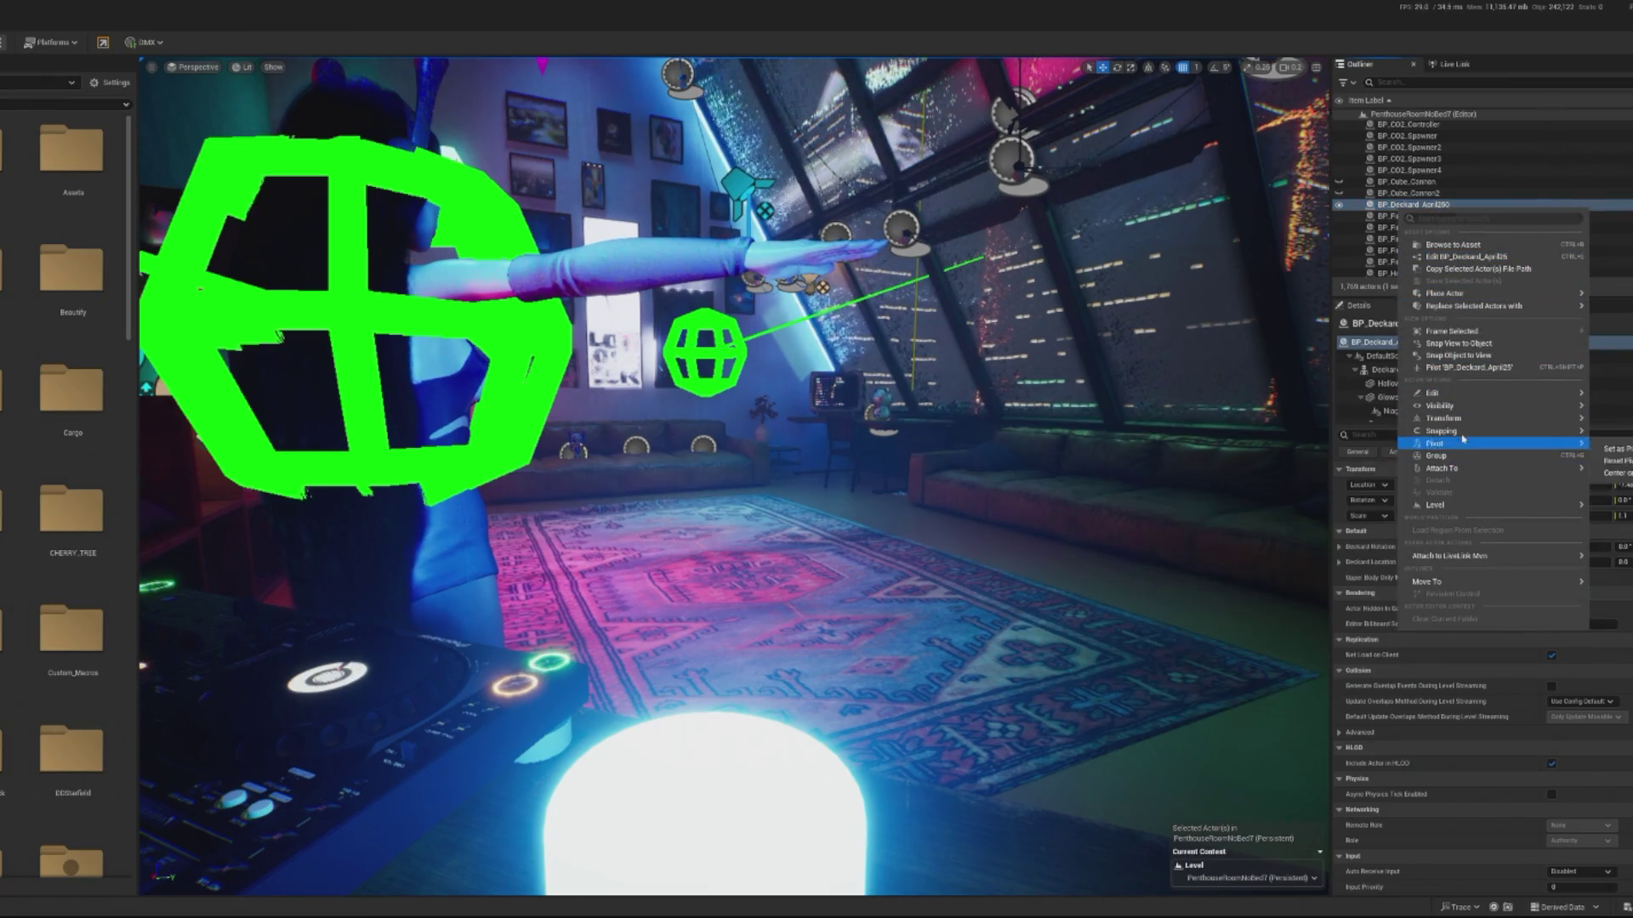
mouse_move(1463, 437)
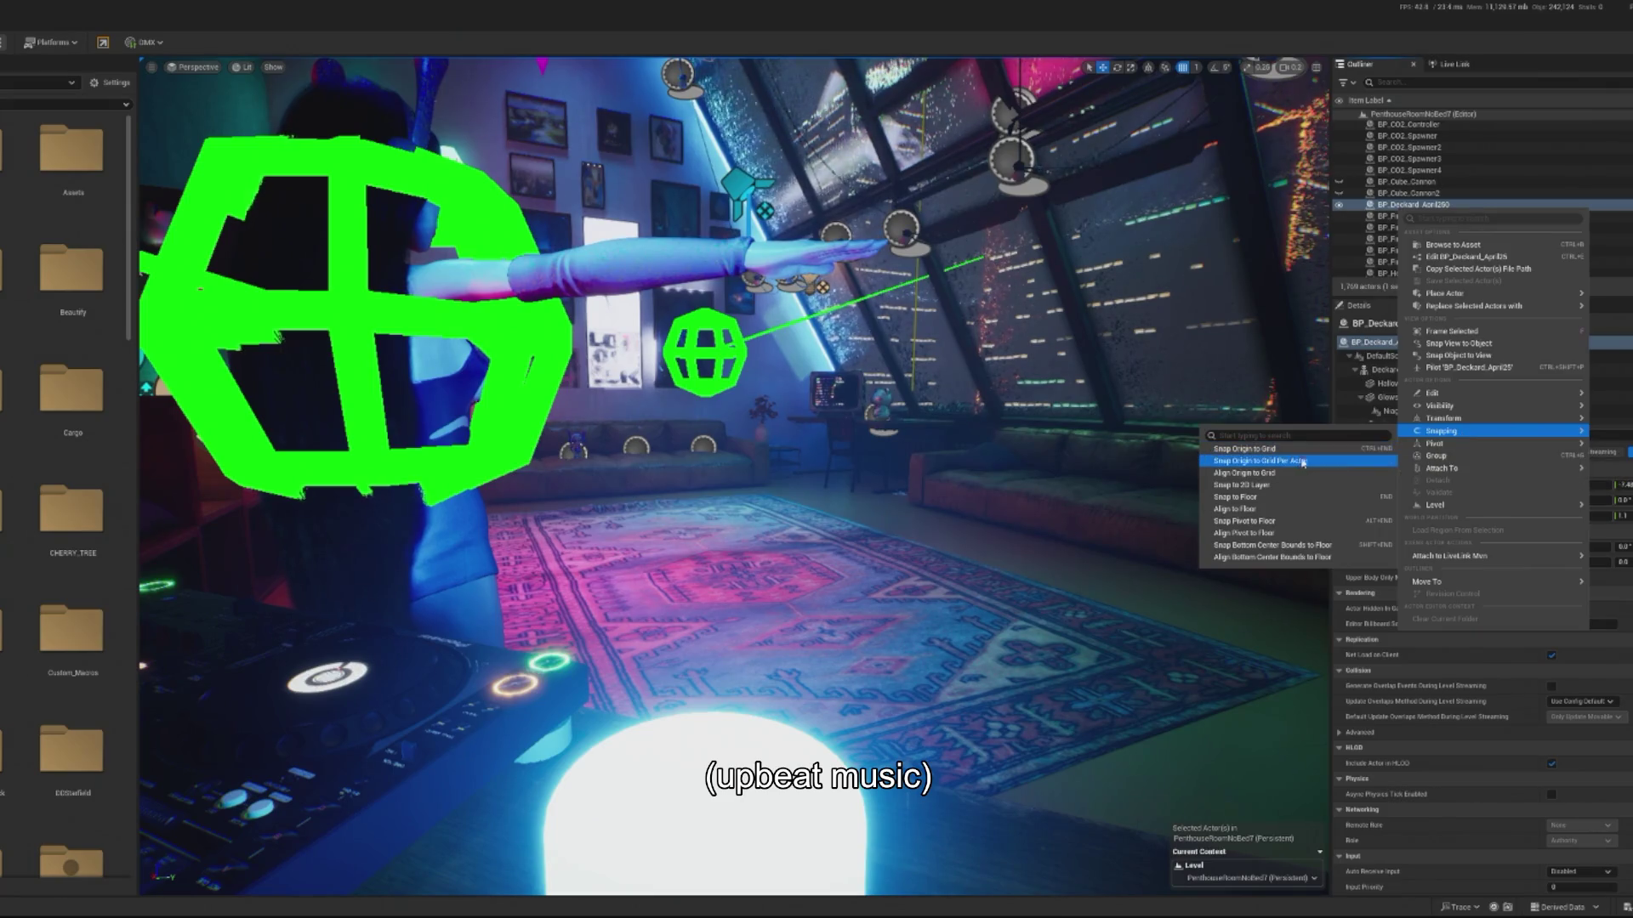
click(1468, 355)
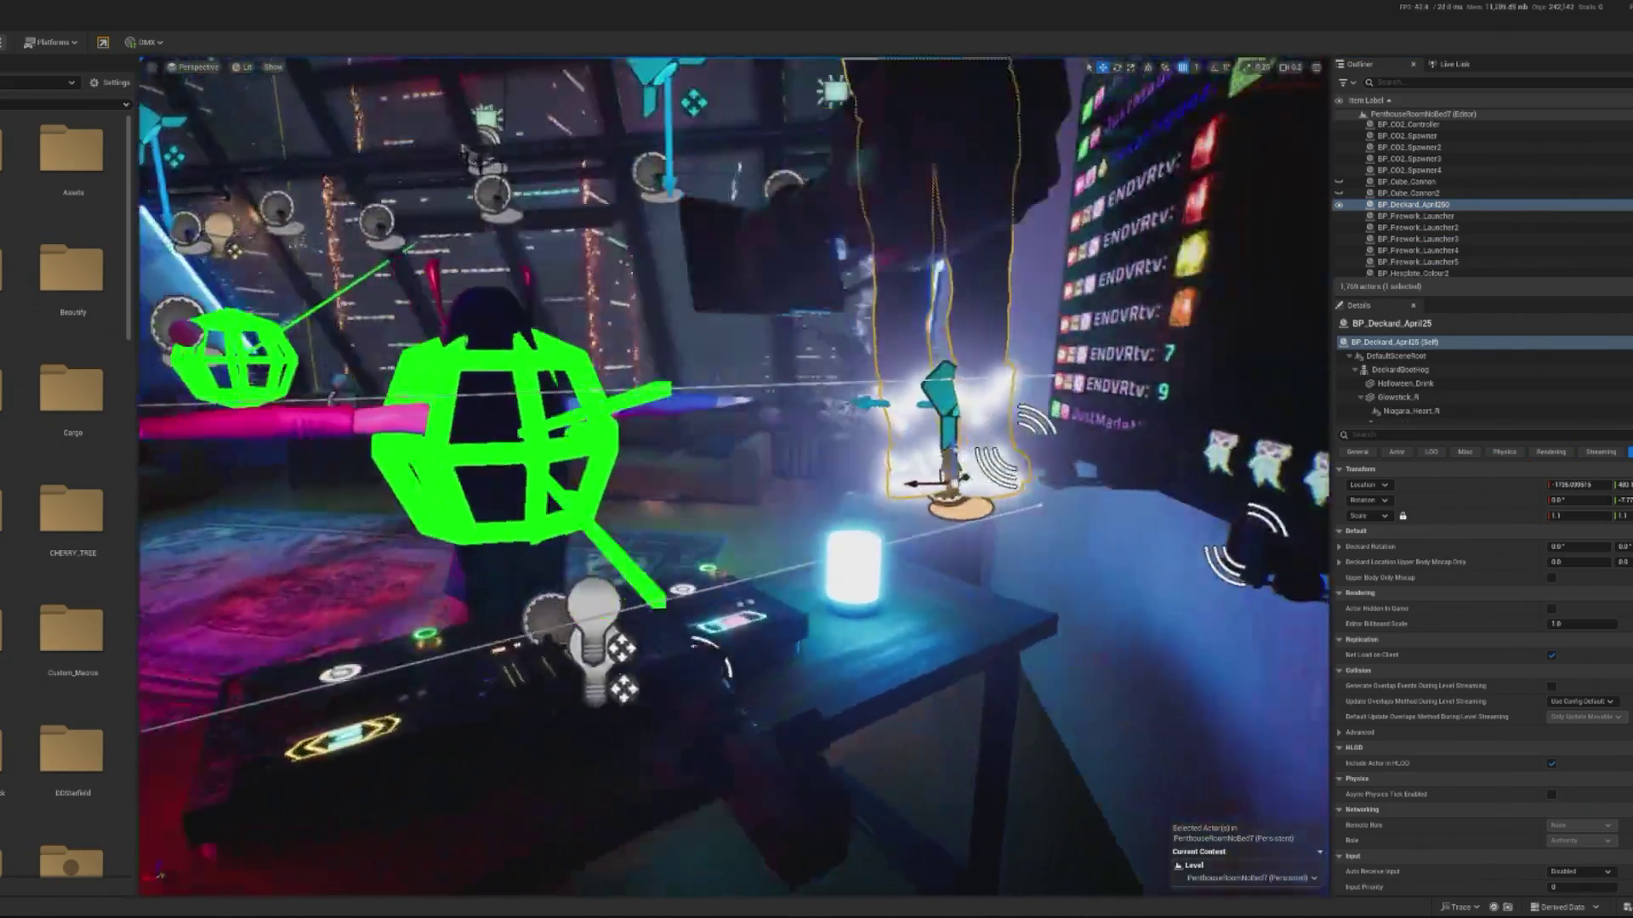
key(f)
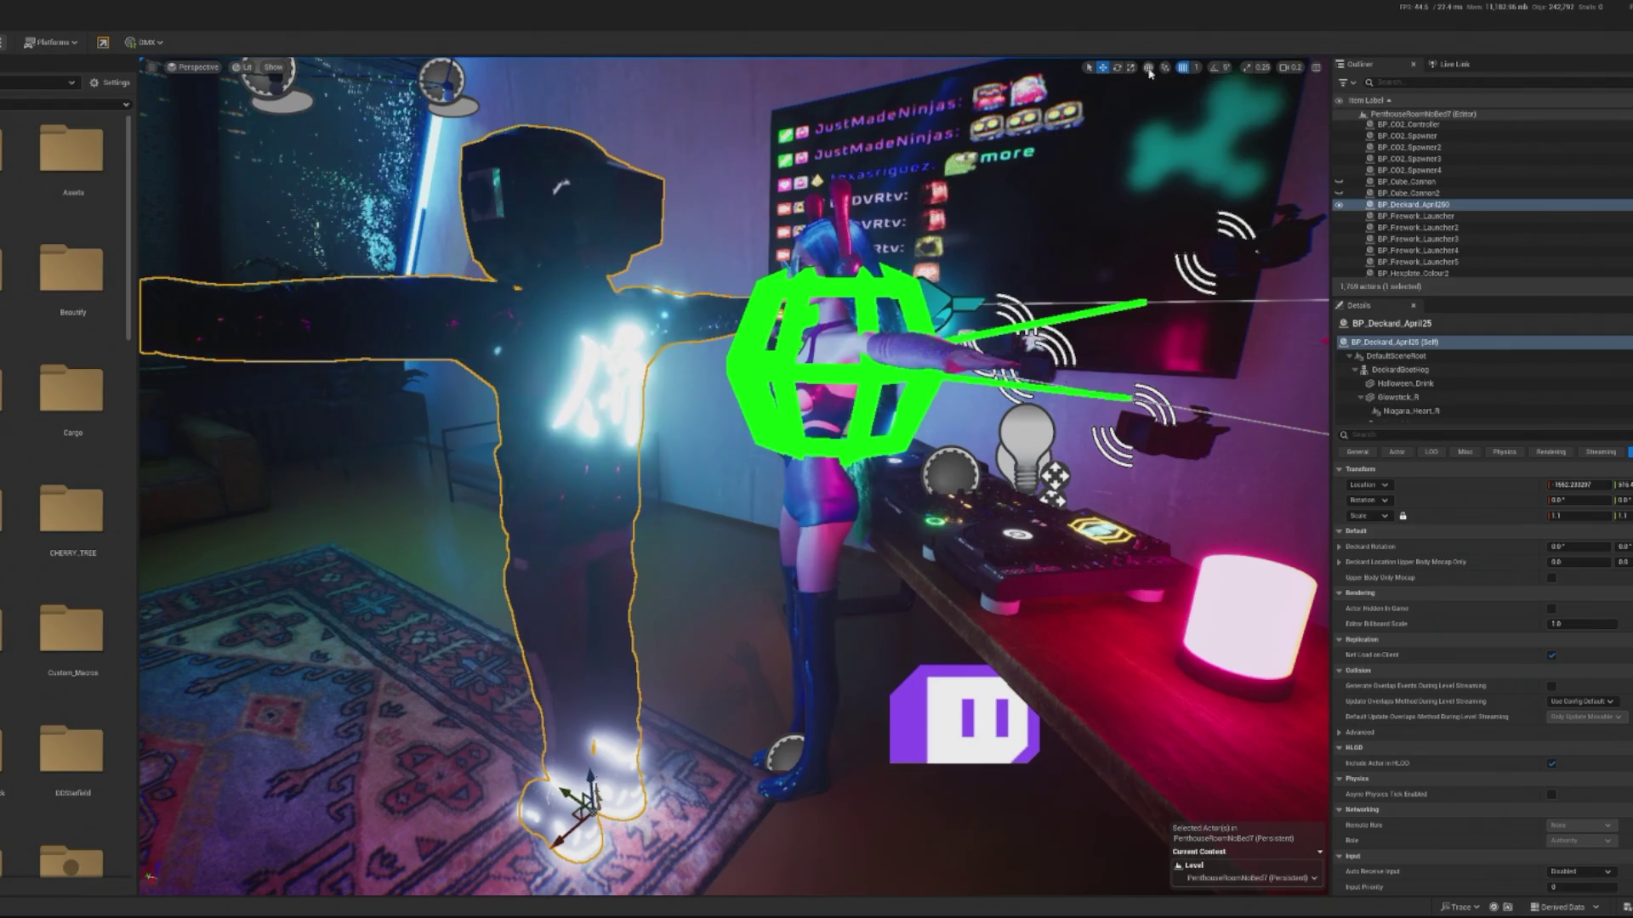
- Compare Deckard against Nova and set Deckard's uniform scale to 1.07
key(e)
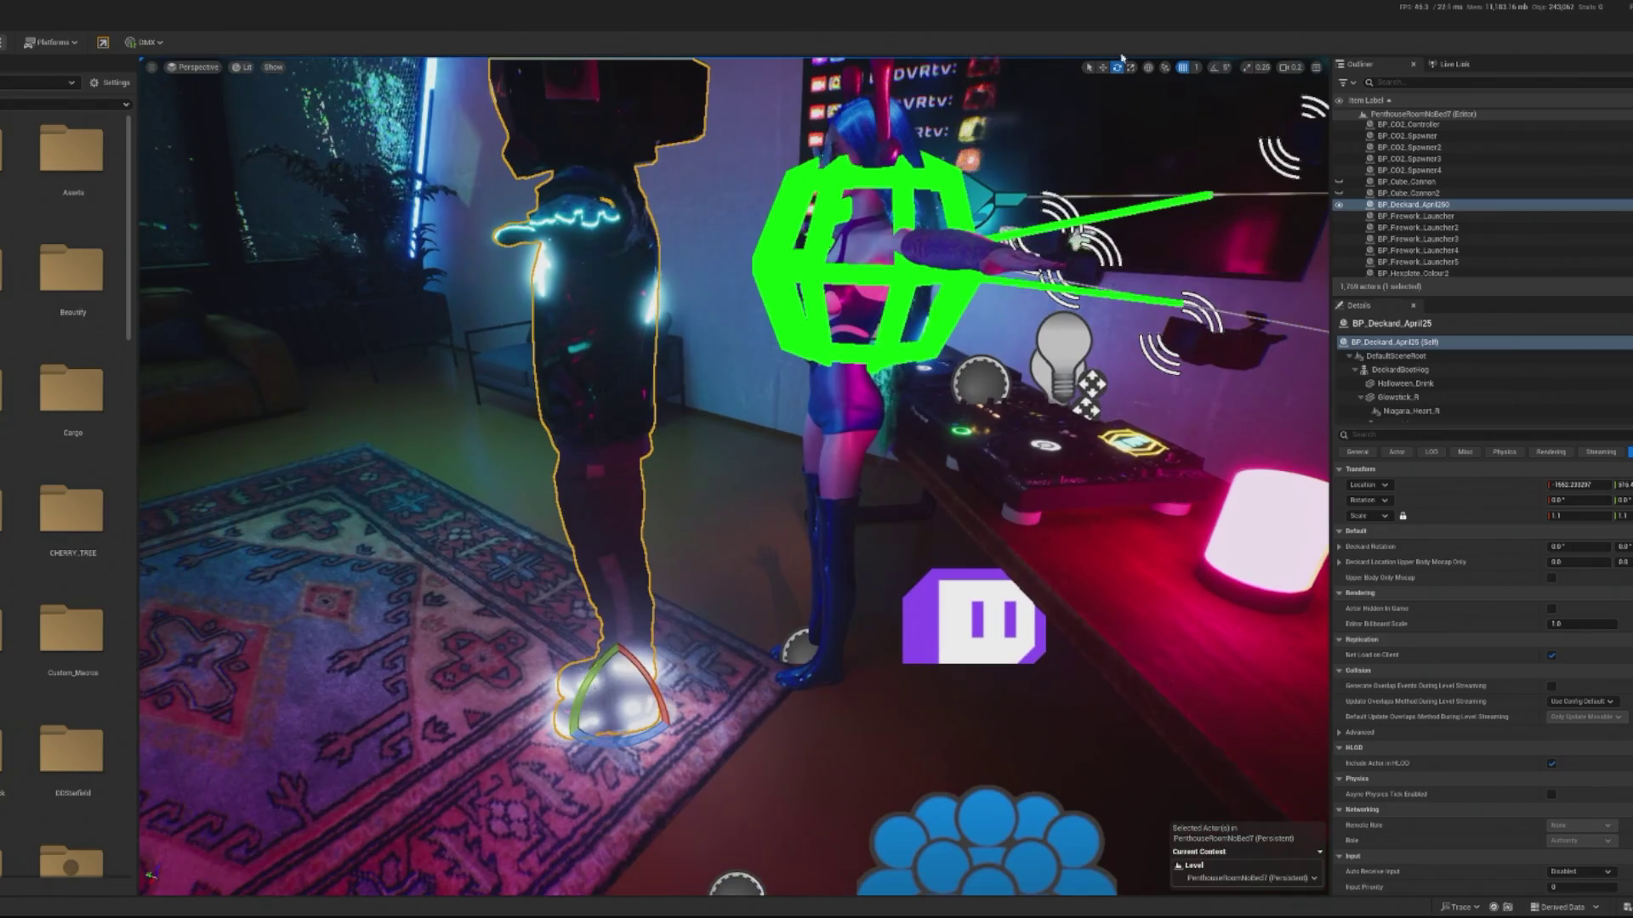
click(799, 648)
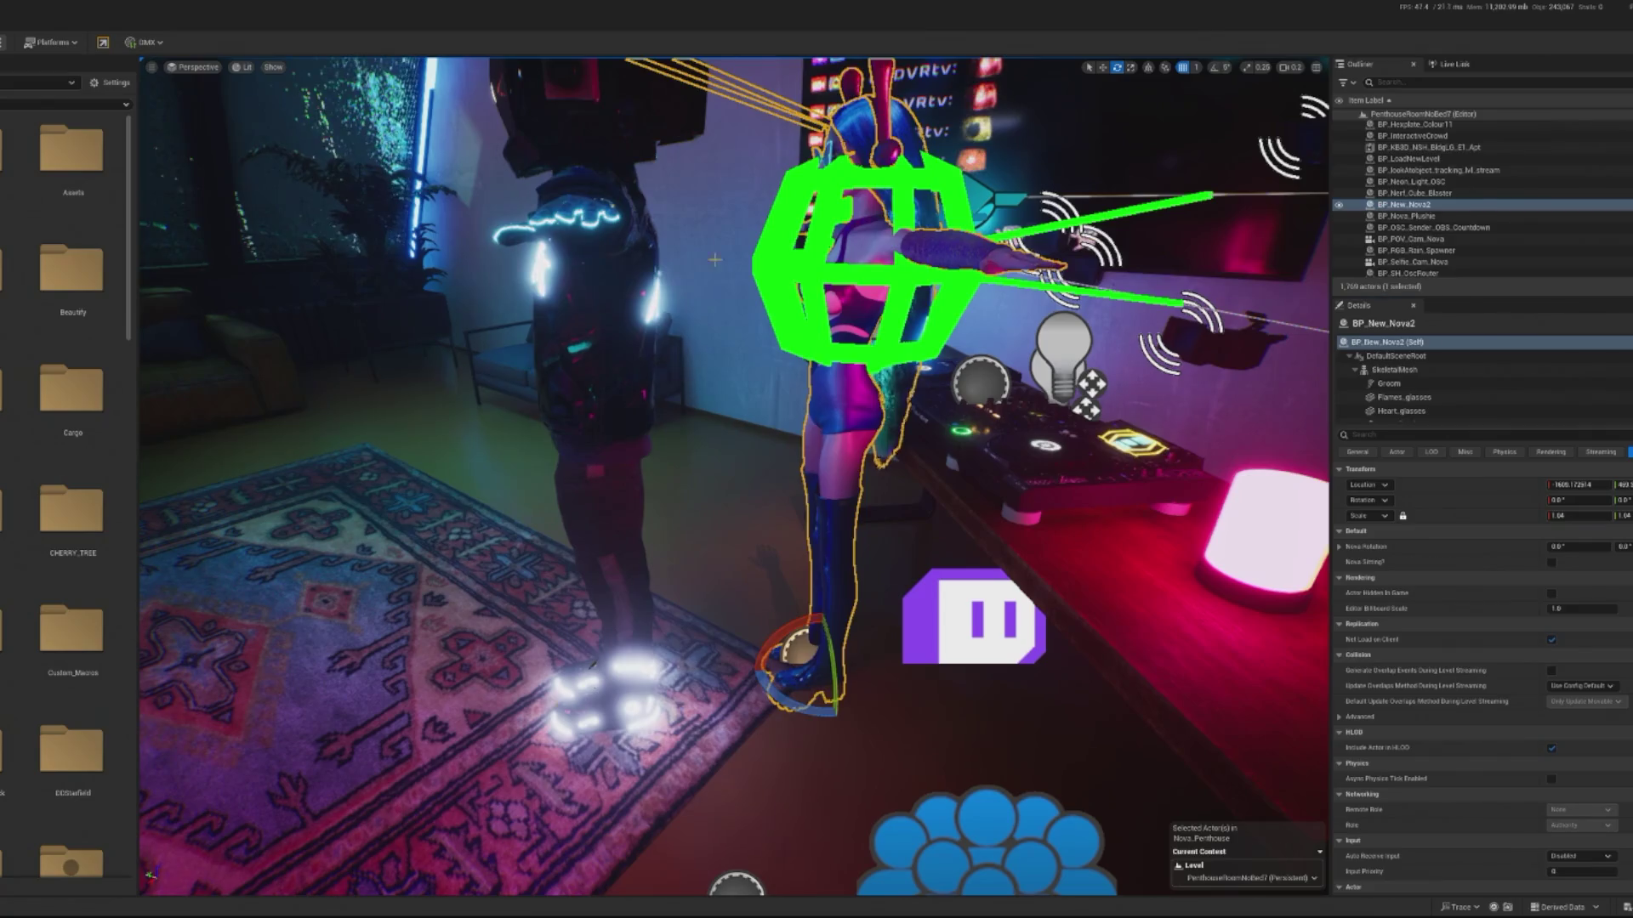
click(674, 251)
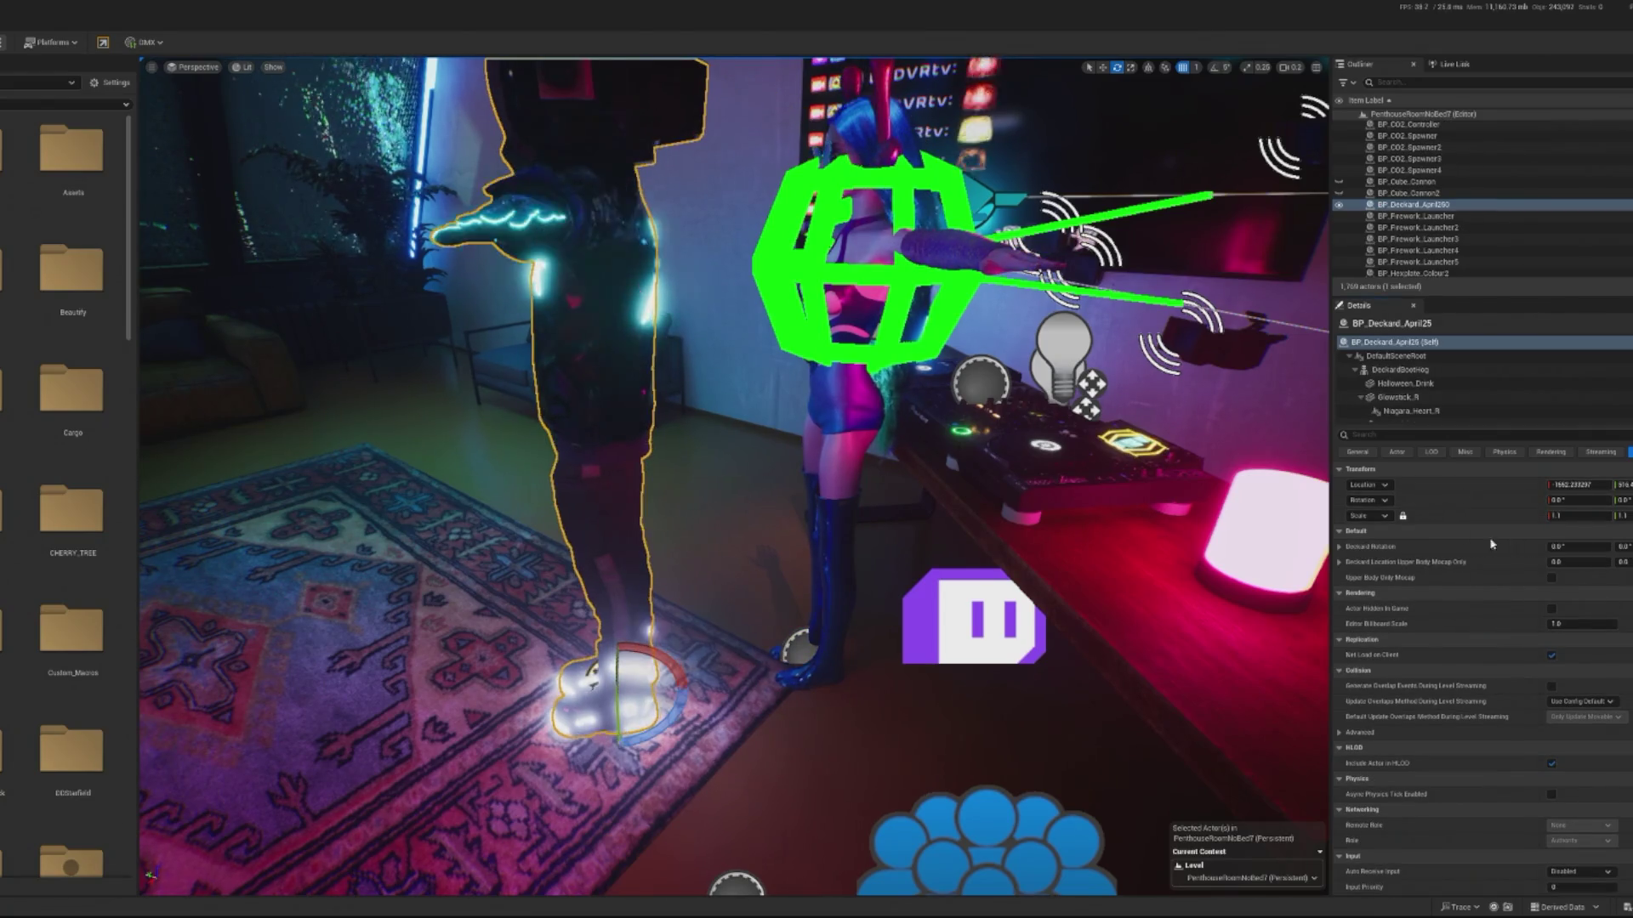
key(f)
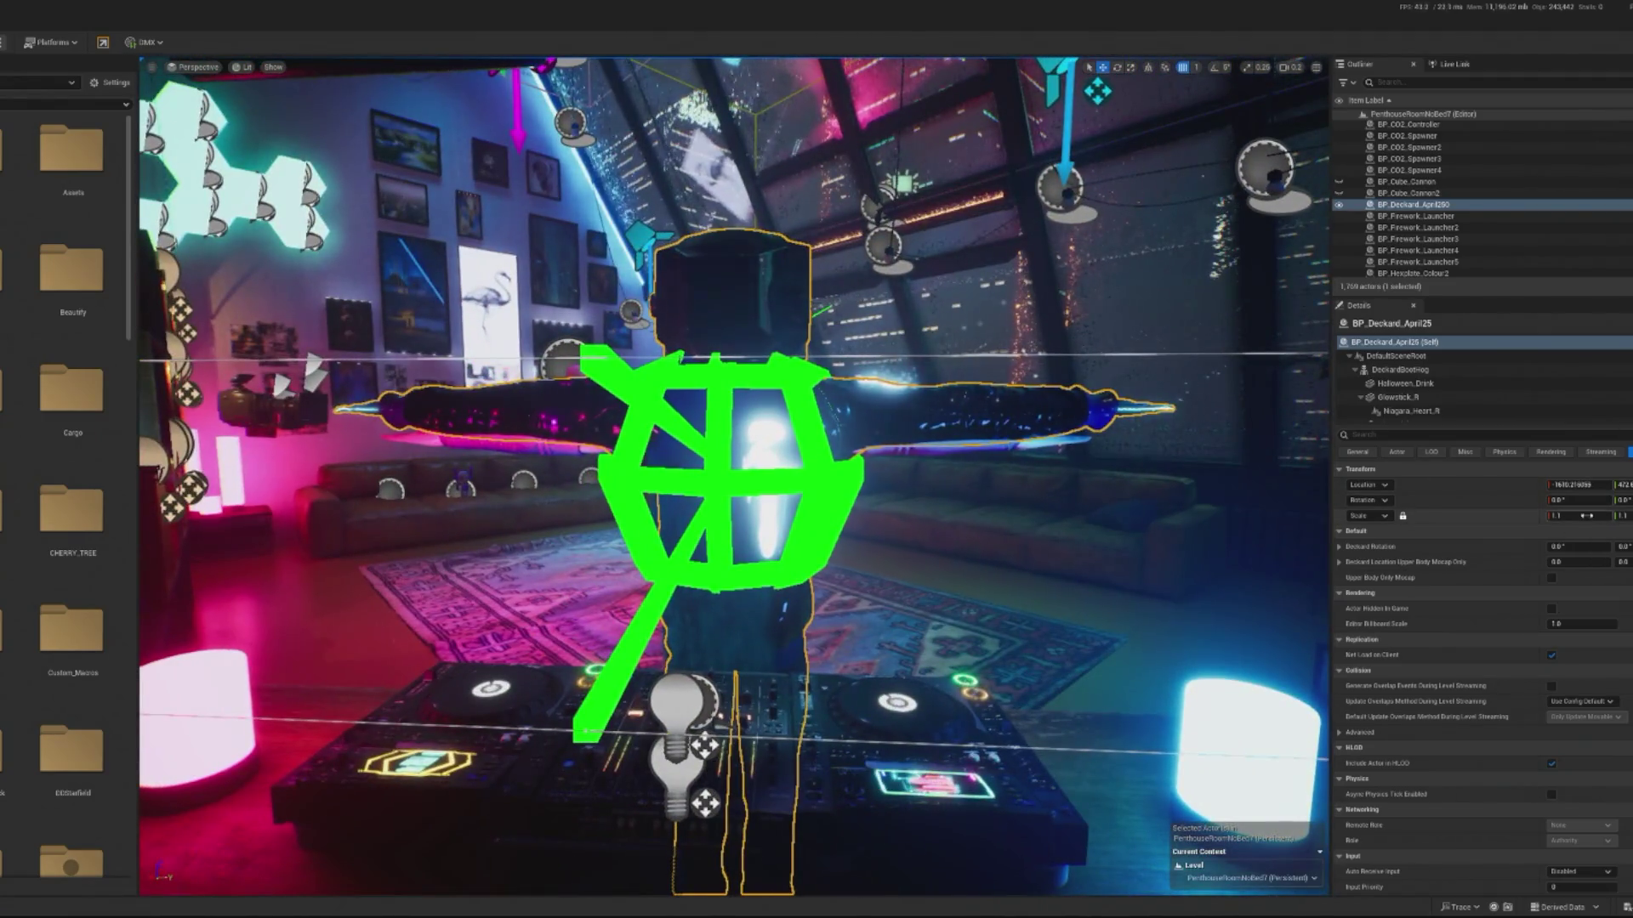
click(996, 459)
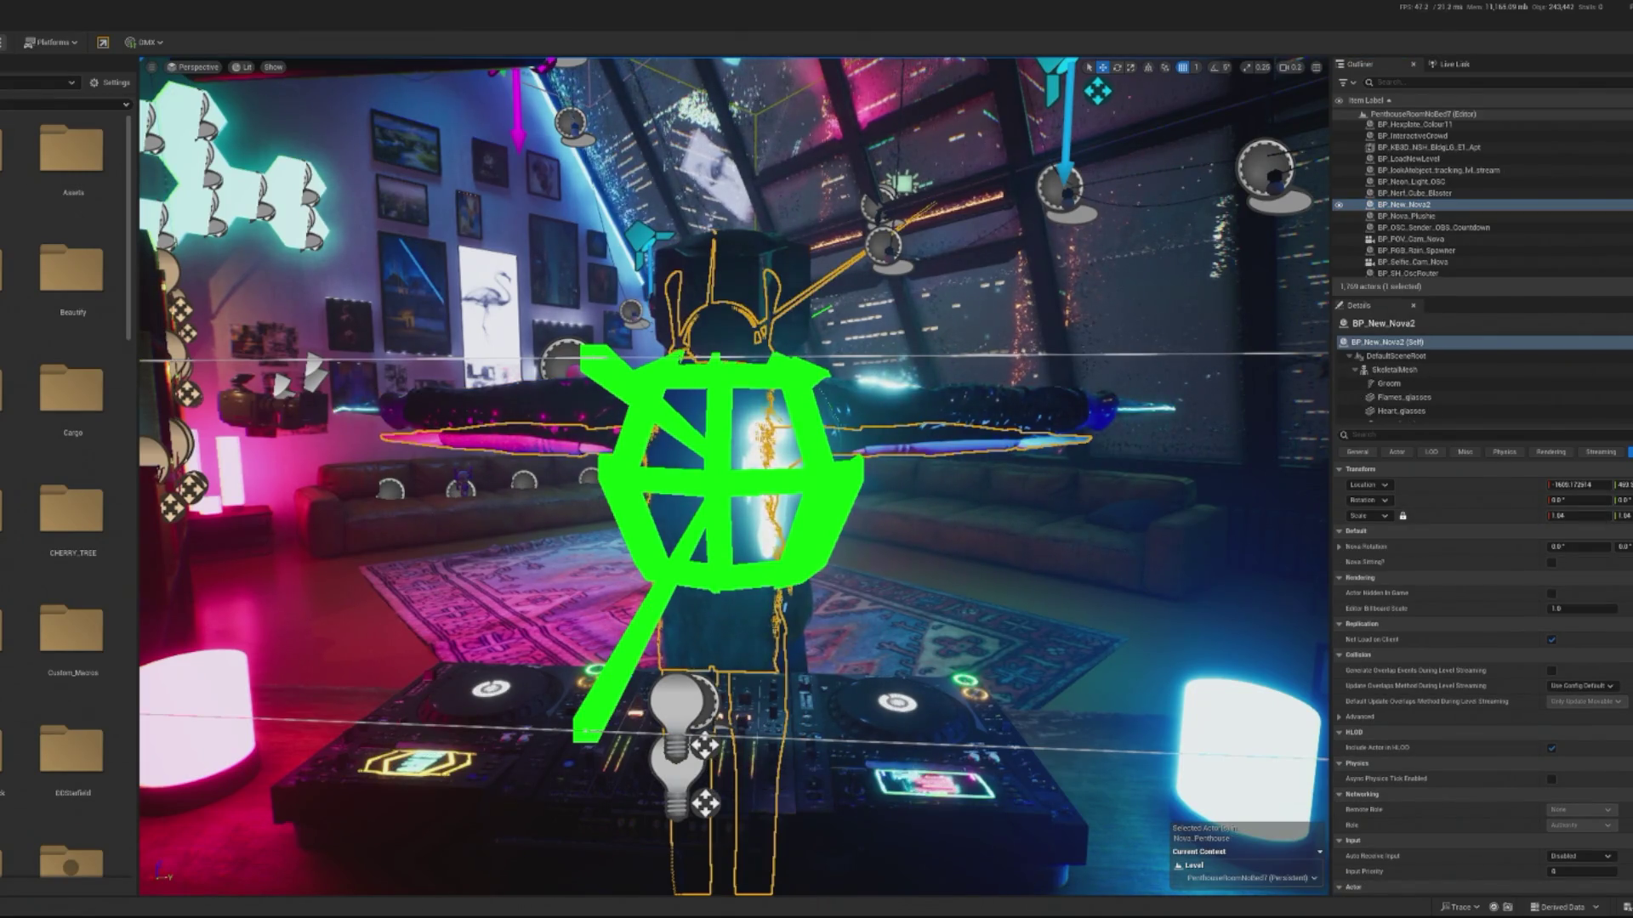
click(687, 295)
click(1593, 516)
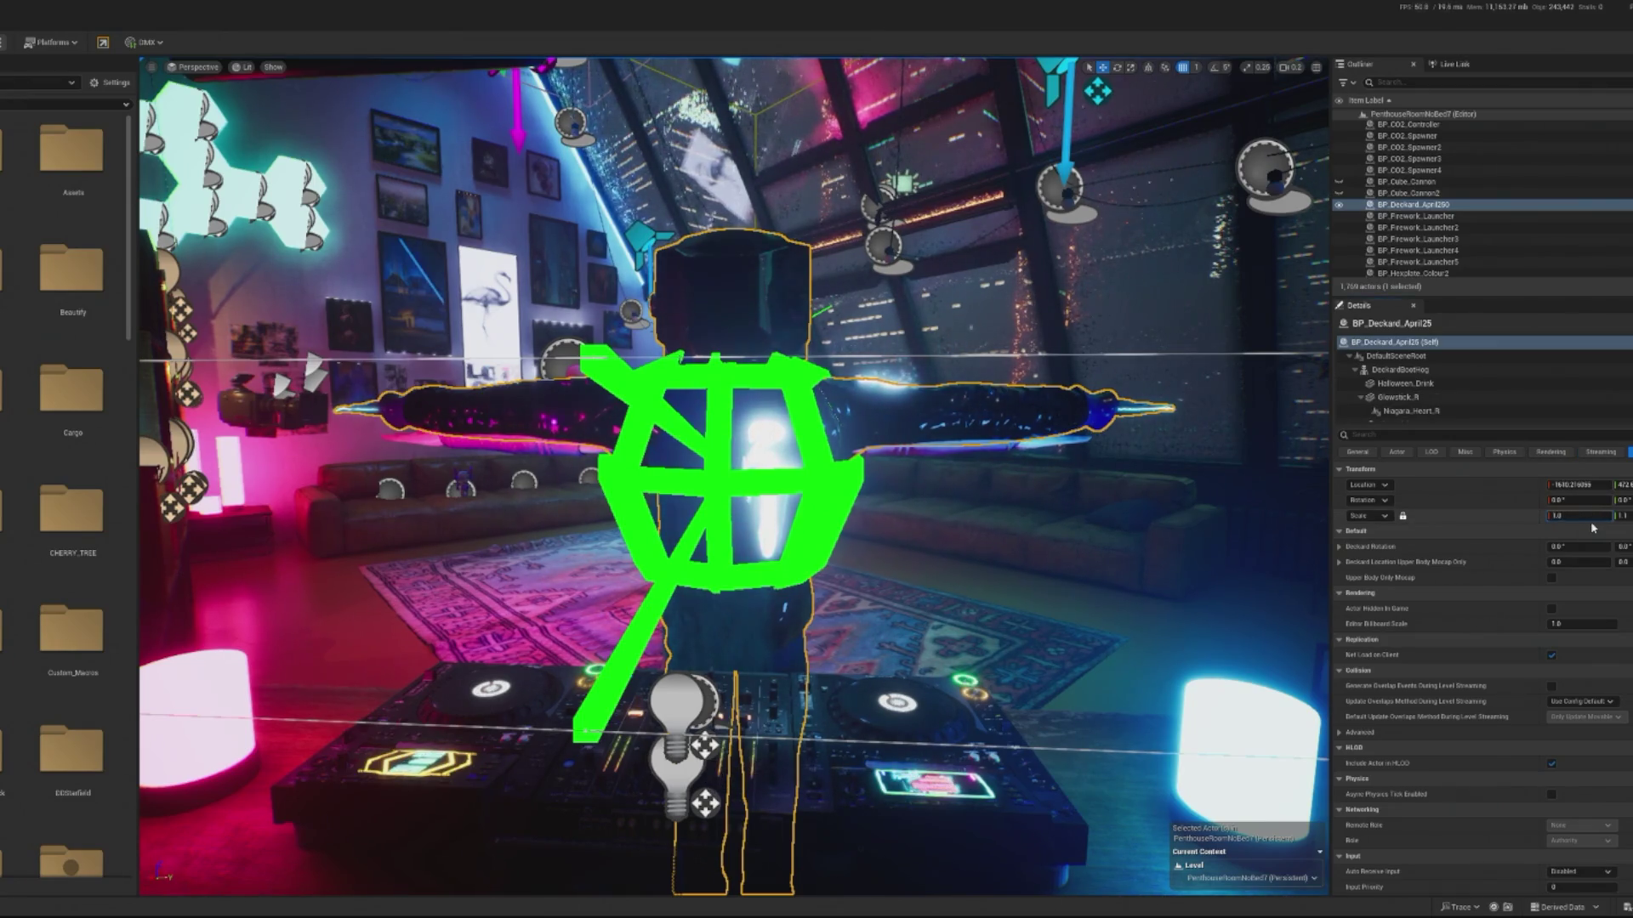
key(Return)
key(Return)
drag(1106, 511, 850, 510)
drag(661, 212, 717, 129)
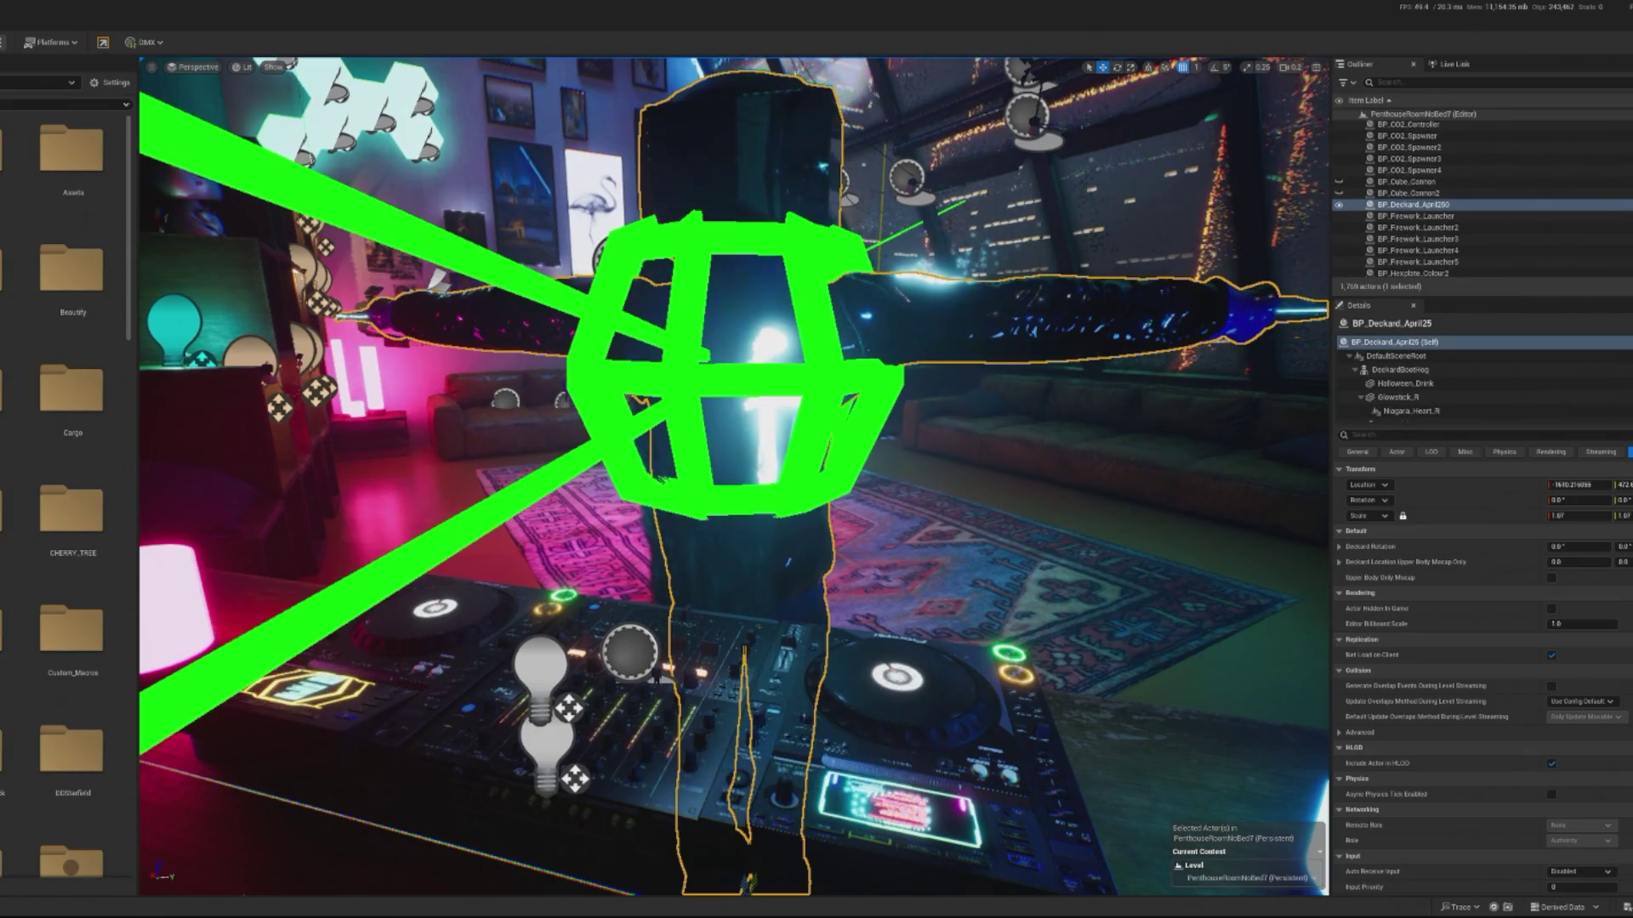
- Create a new level from the selected Deckard actor via the Levels dropdown
right_click(699, 130)
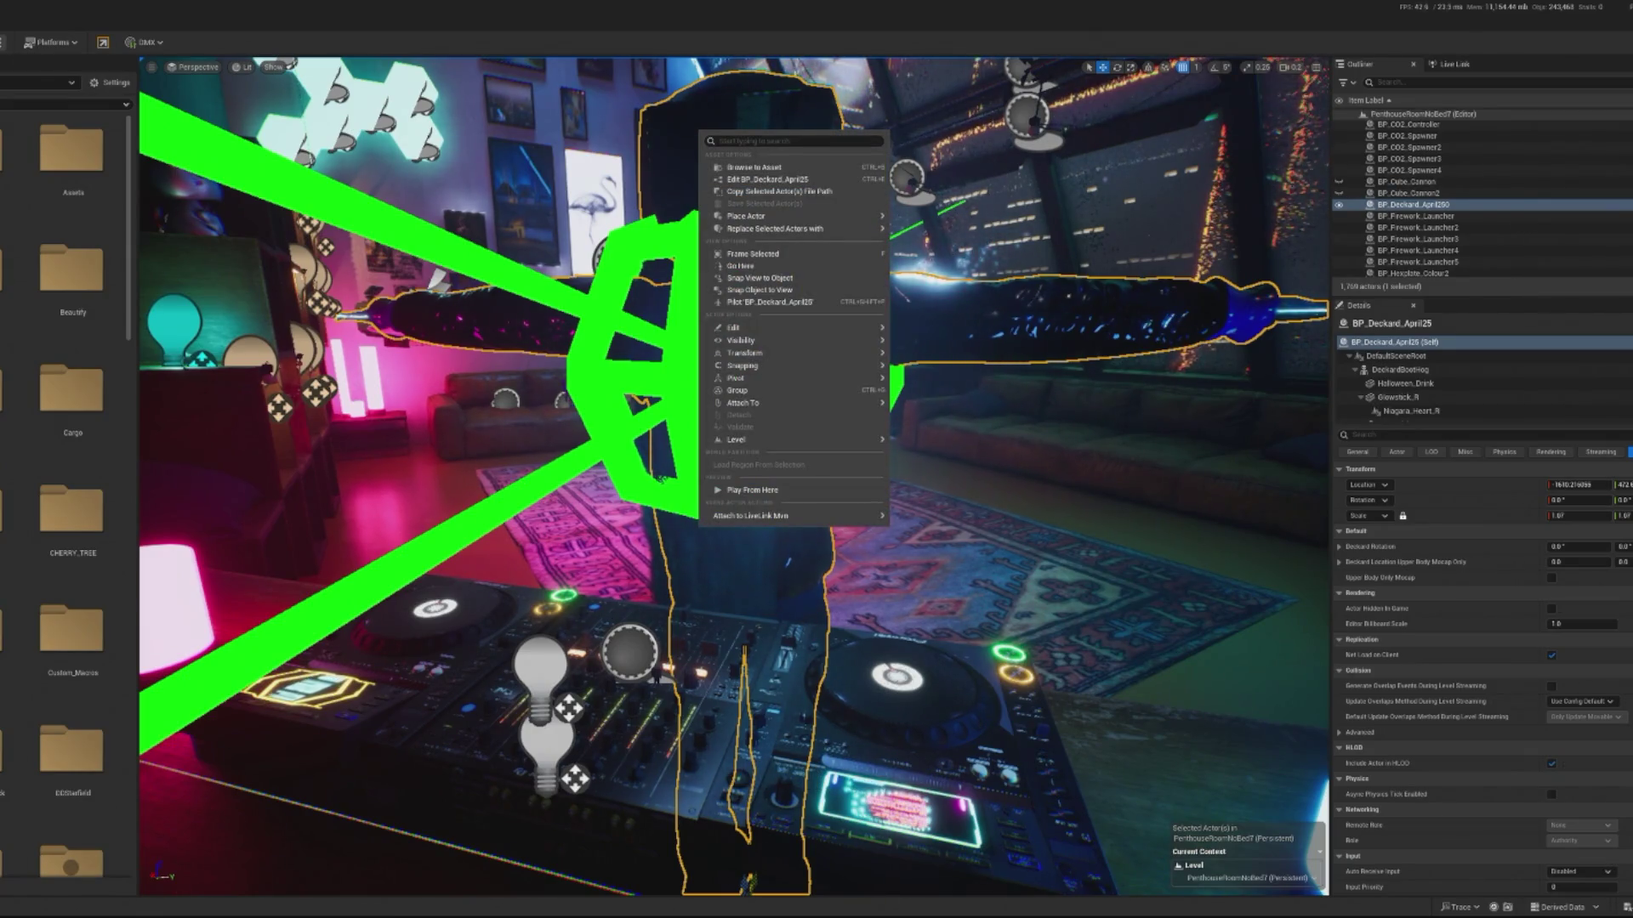
key(Escape)
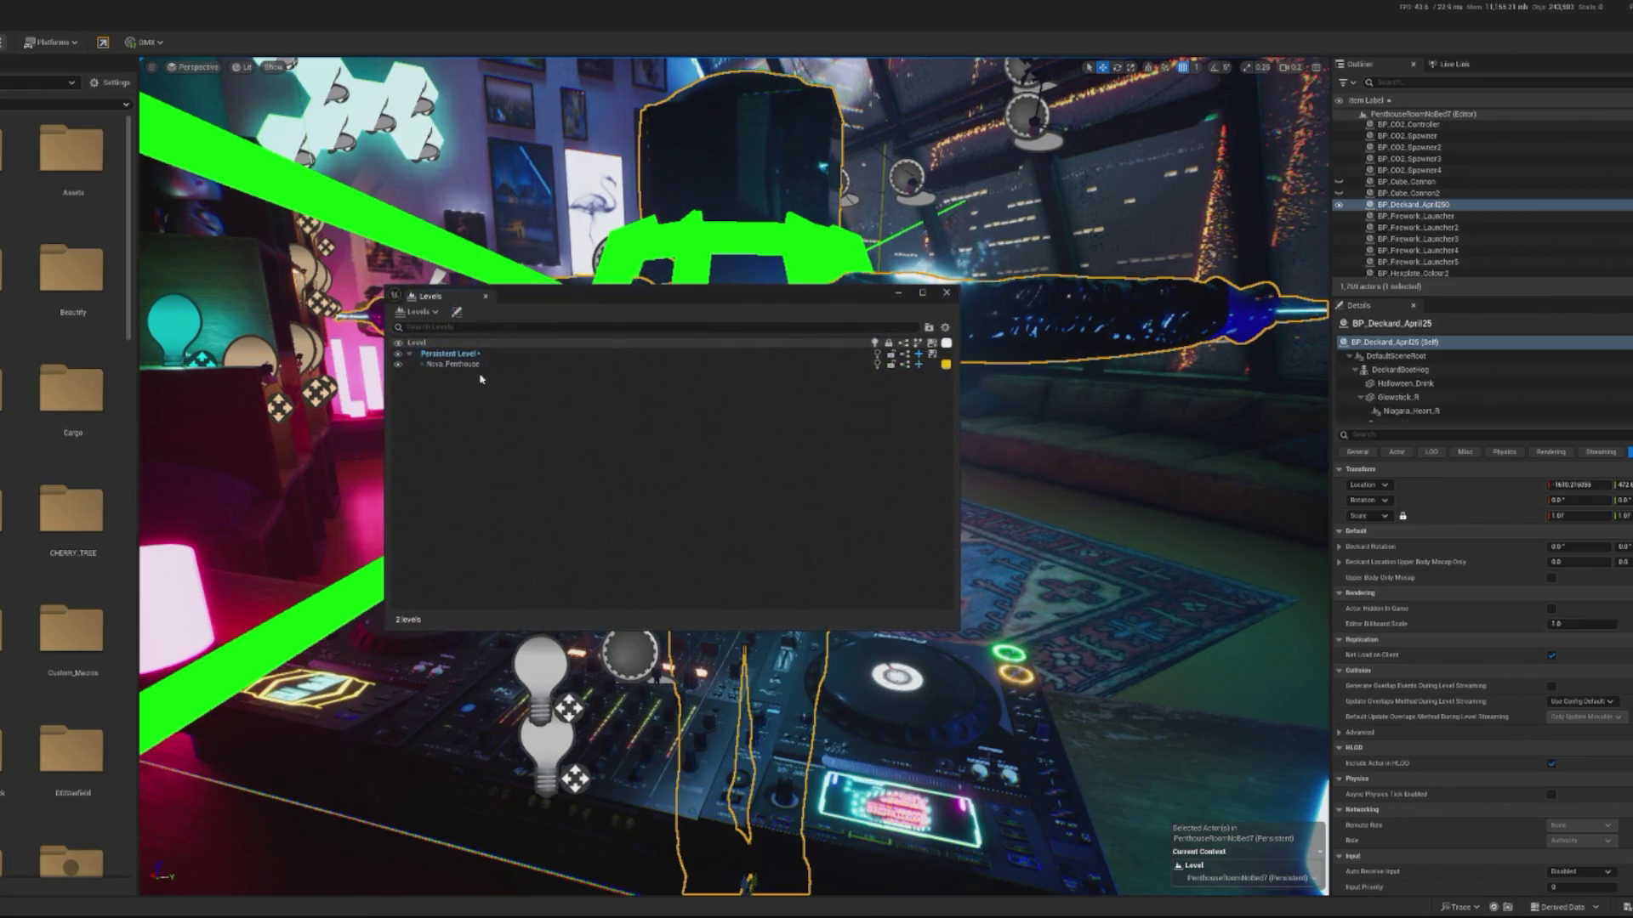
right_click(726, 157)
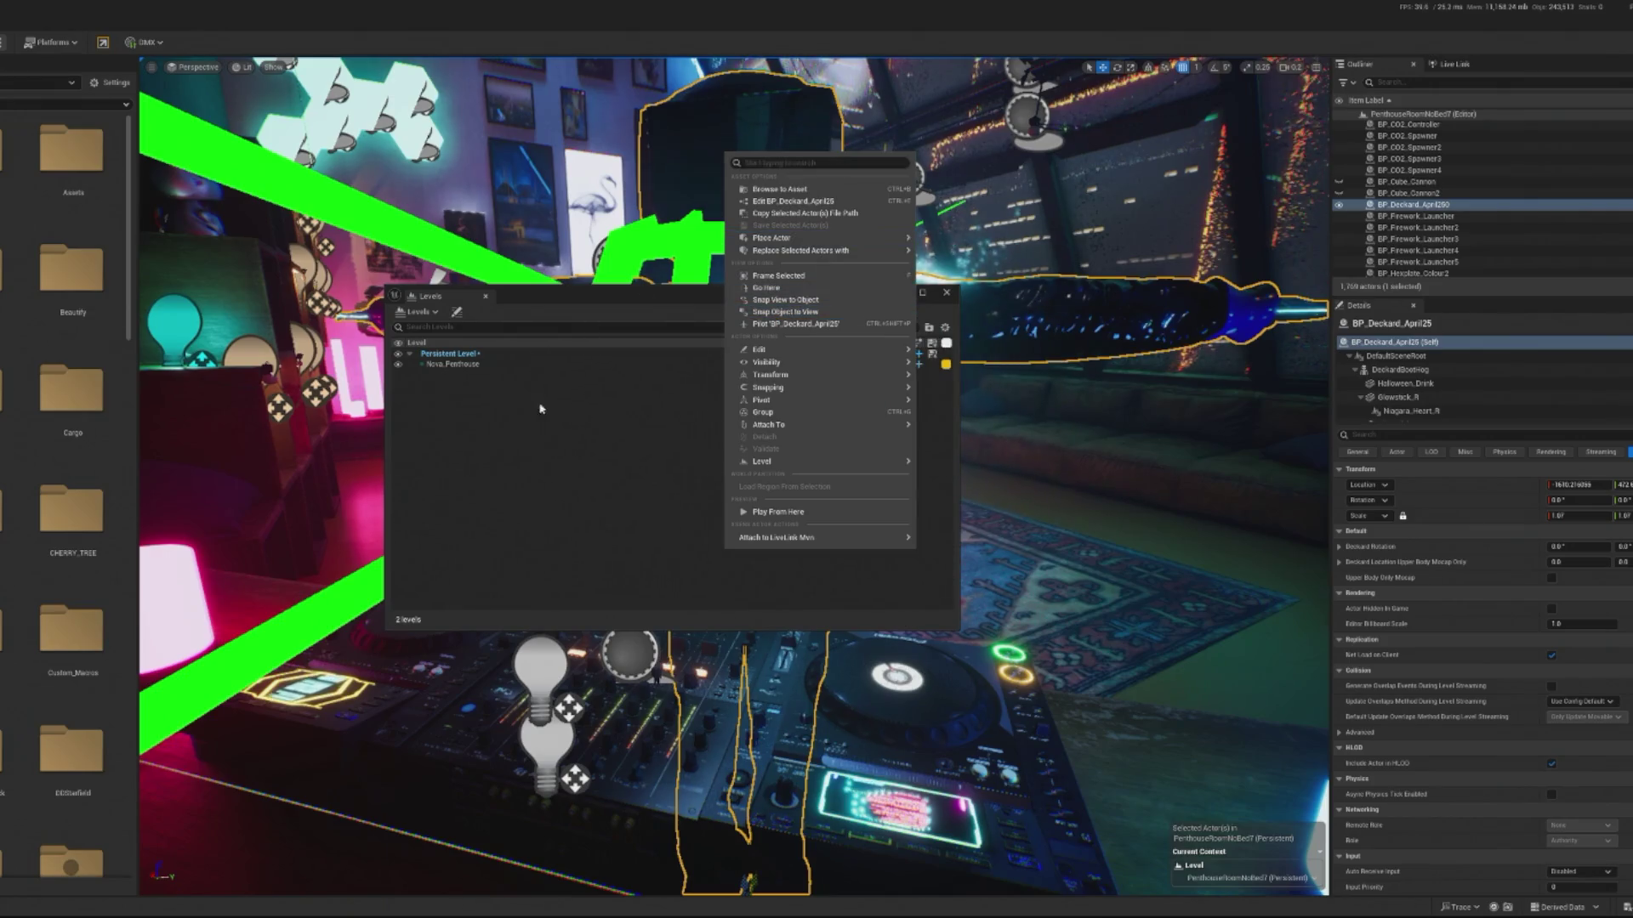
click(433, 319)
click(433, 318)
click(444, 362)
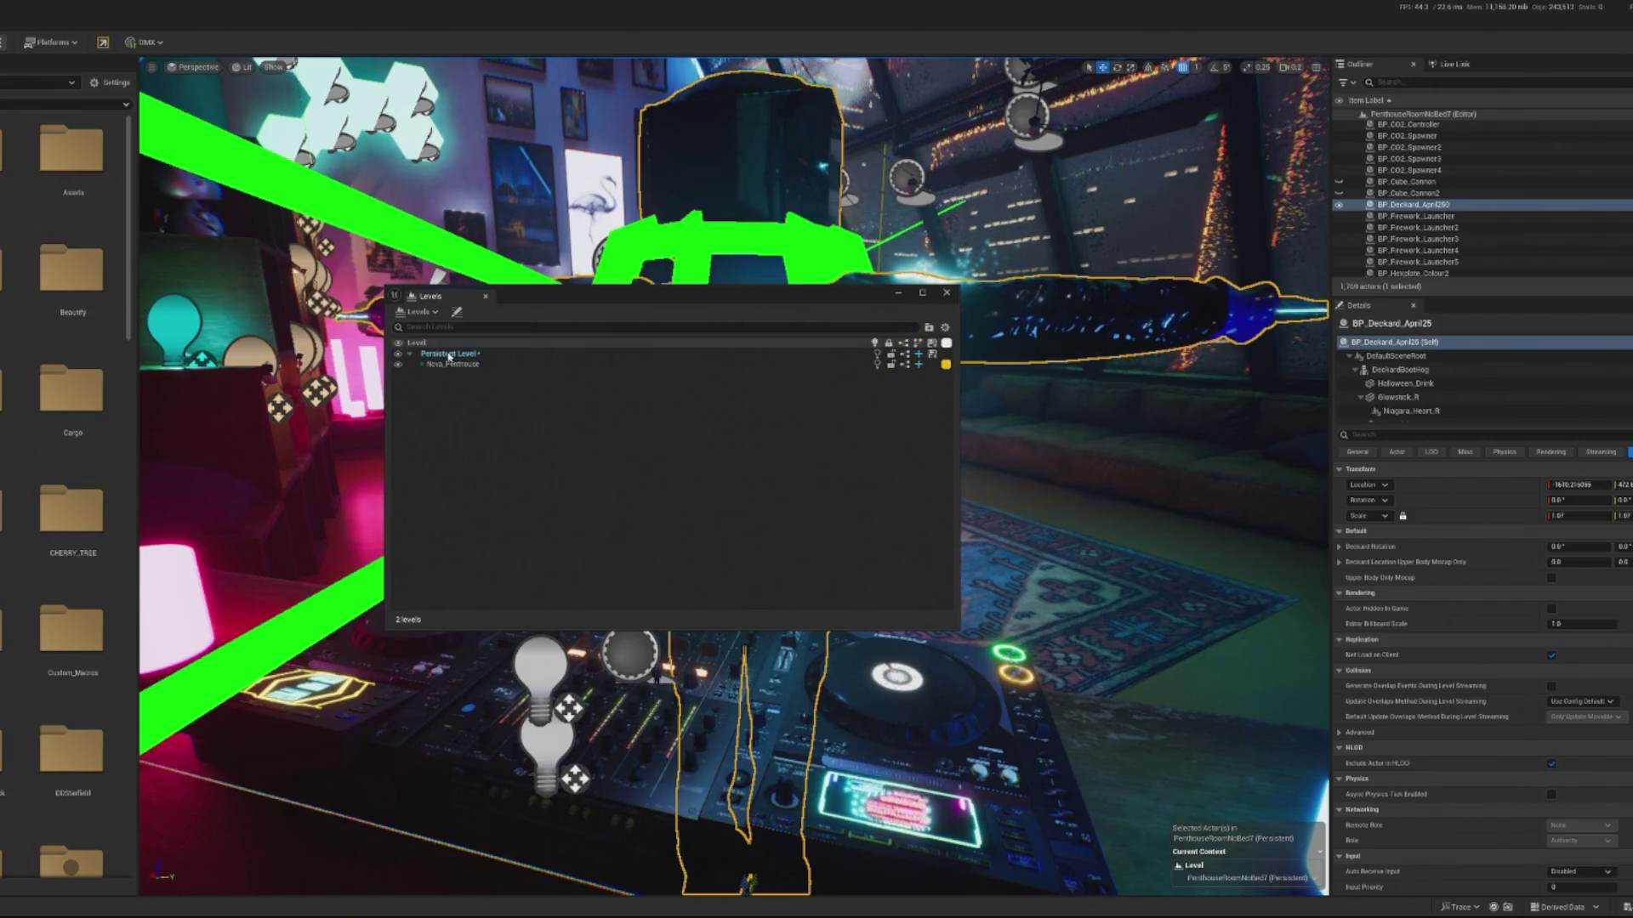
click(792, 572)
click(419, 312)
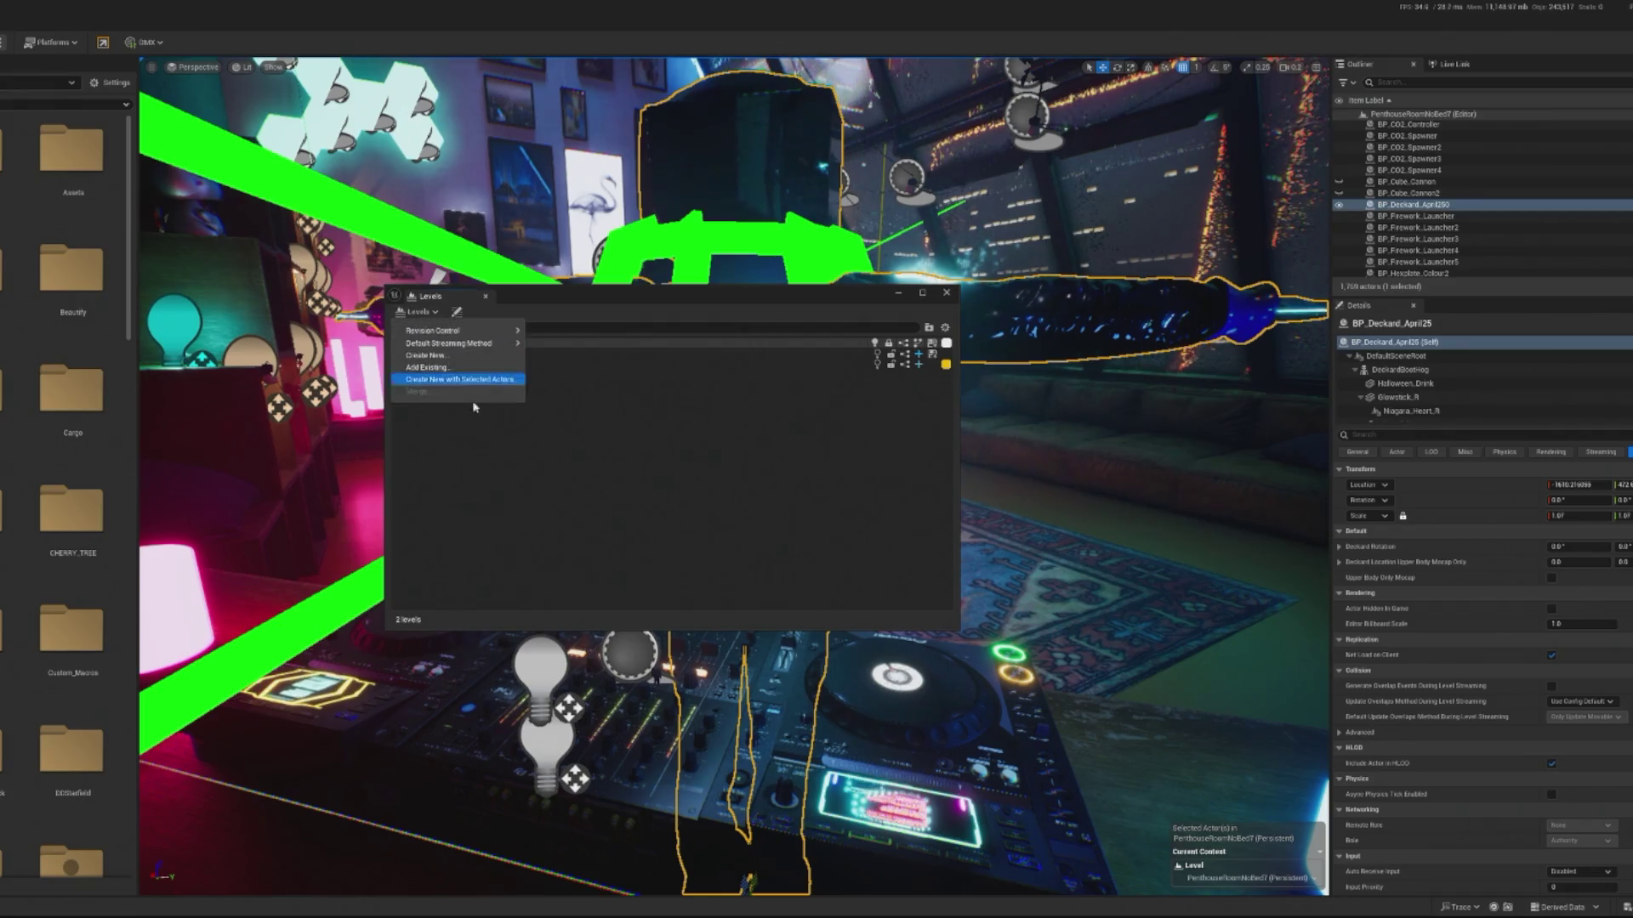
click(455, 383)
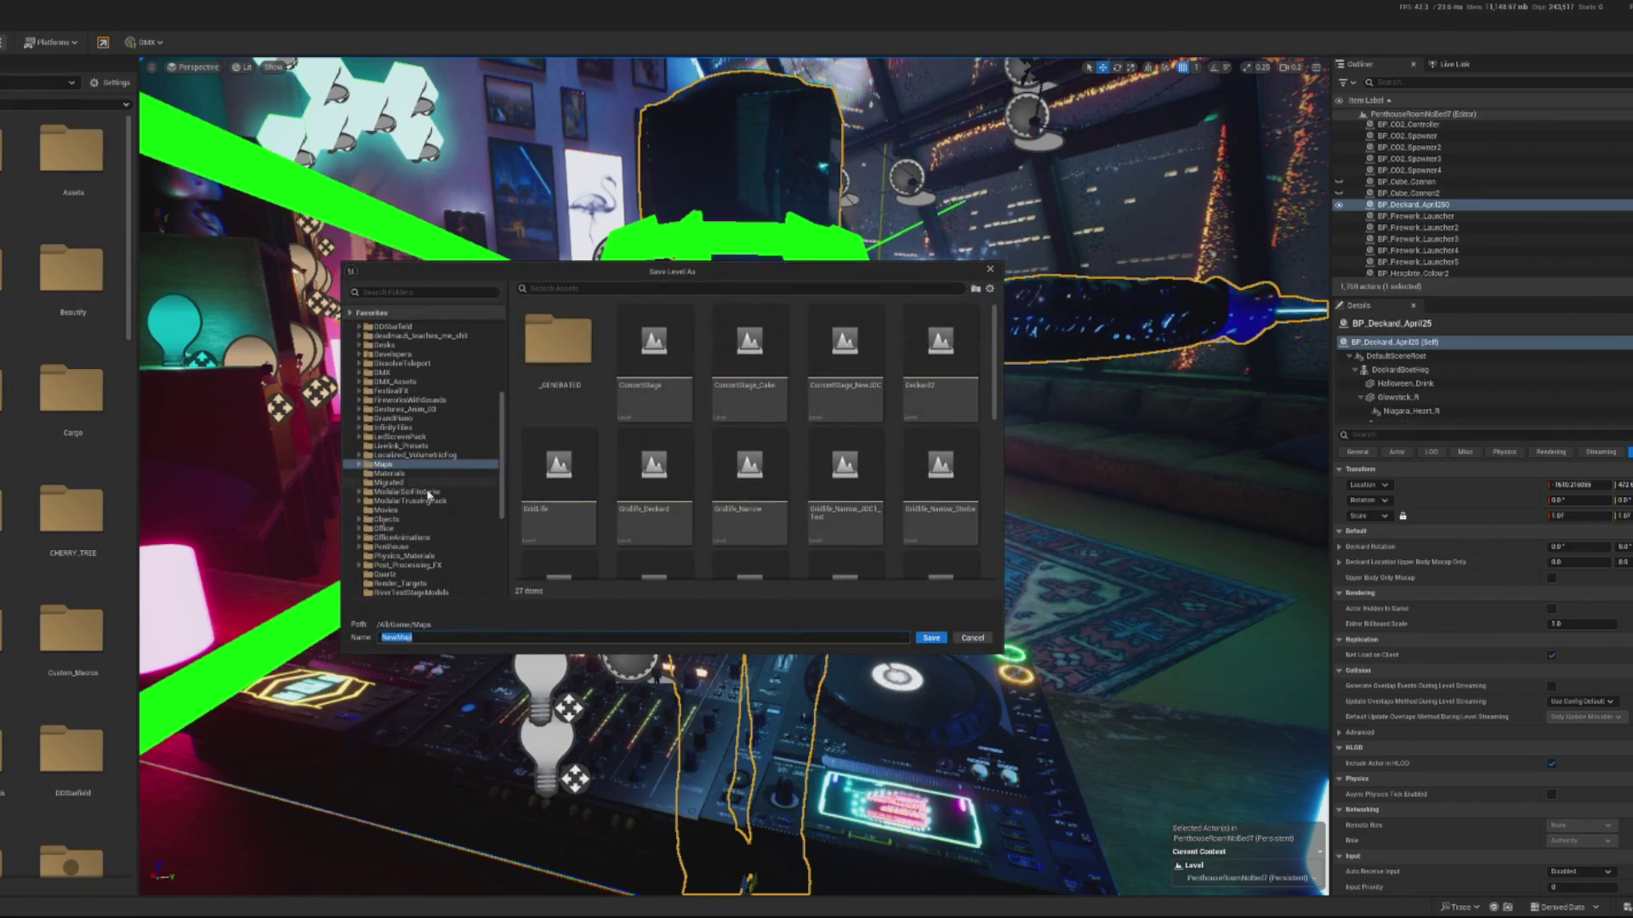
- Save the new level as Deckard_Penthouse in the PentHouse Levels folder
scroll(579, 442, down, 2)
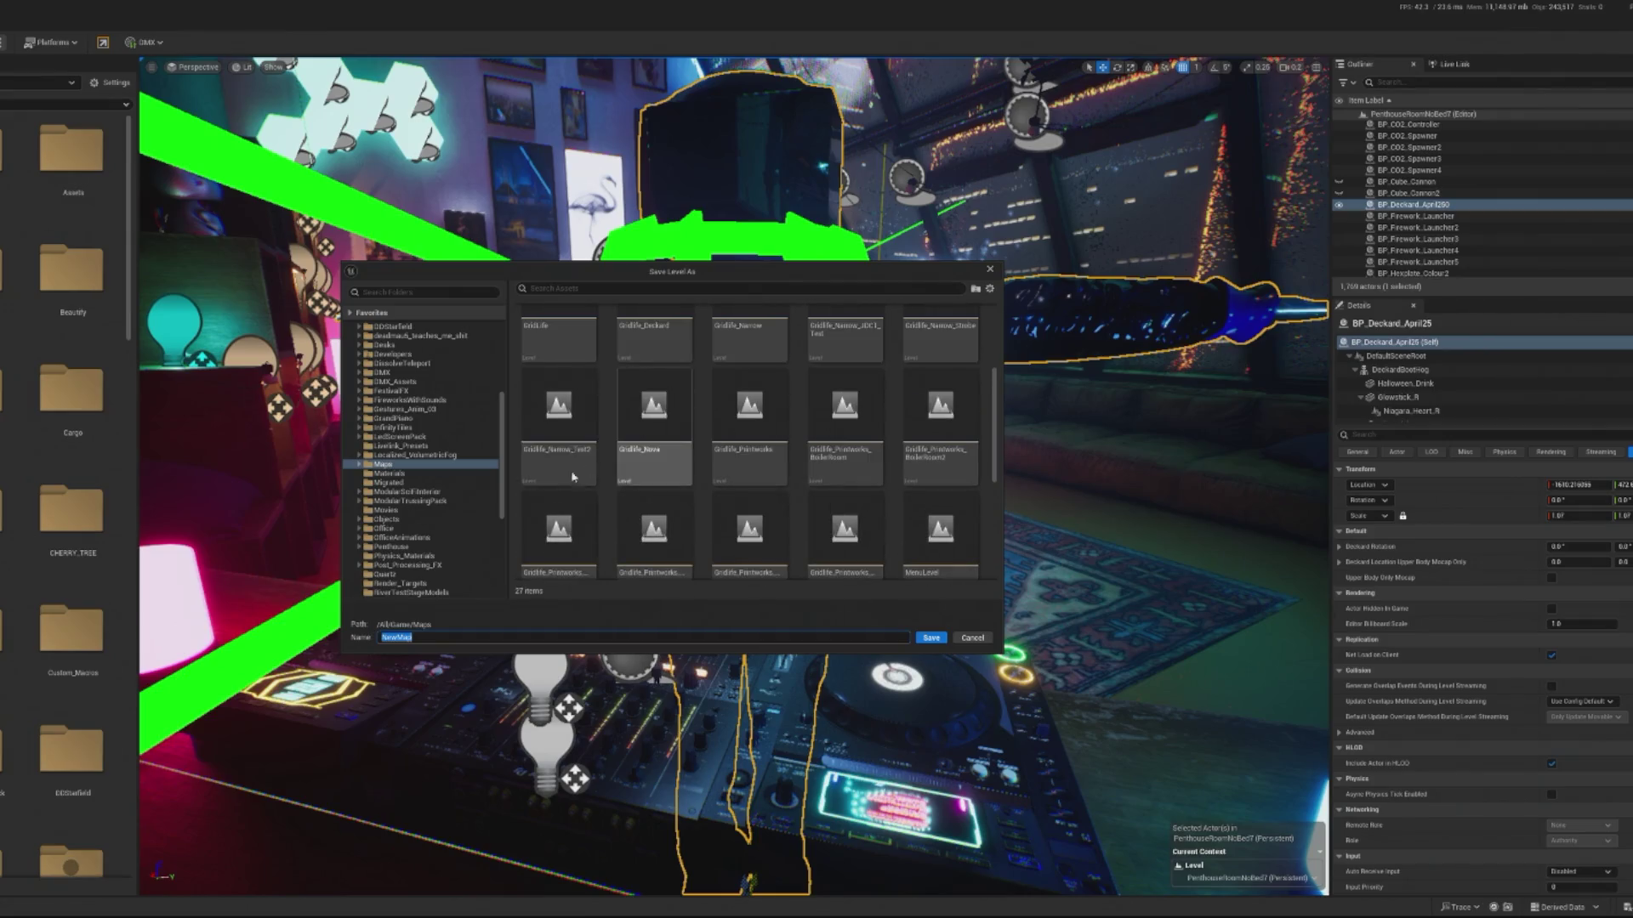
scroll(458, 475, down, 3)
click(394, 474)
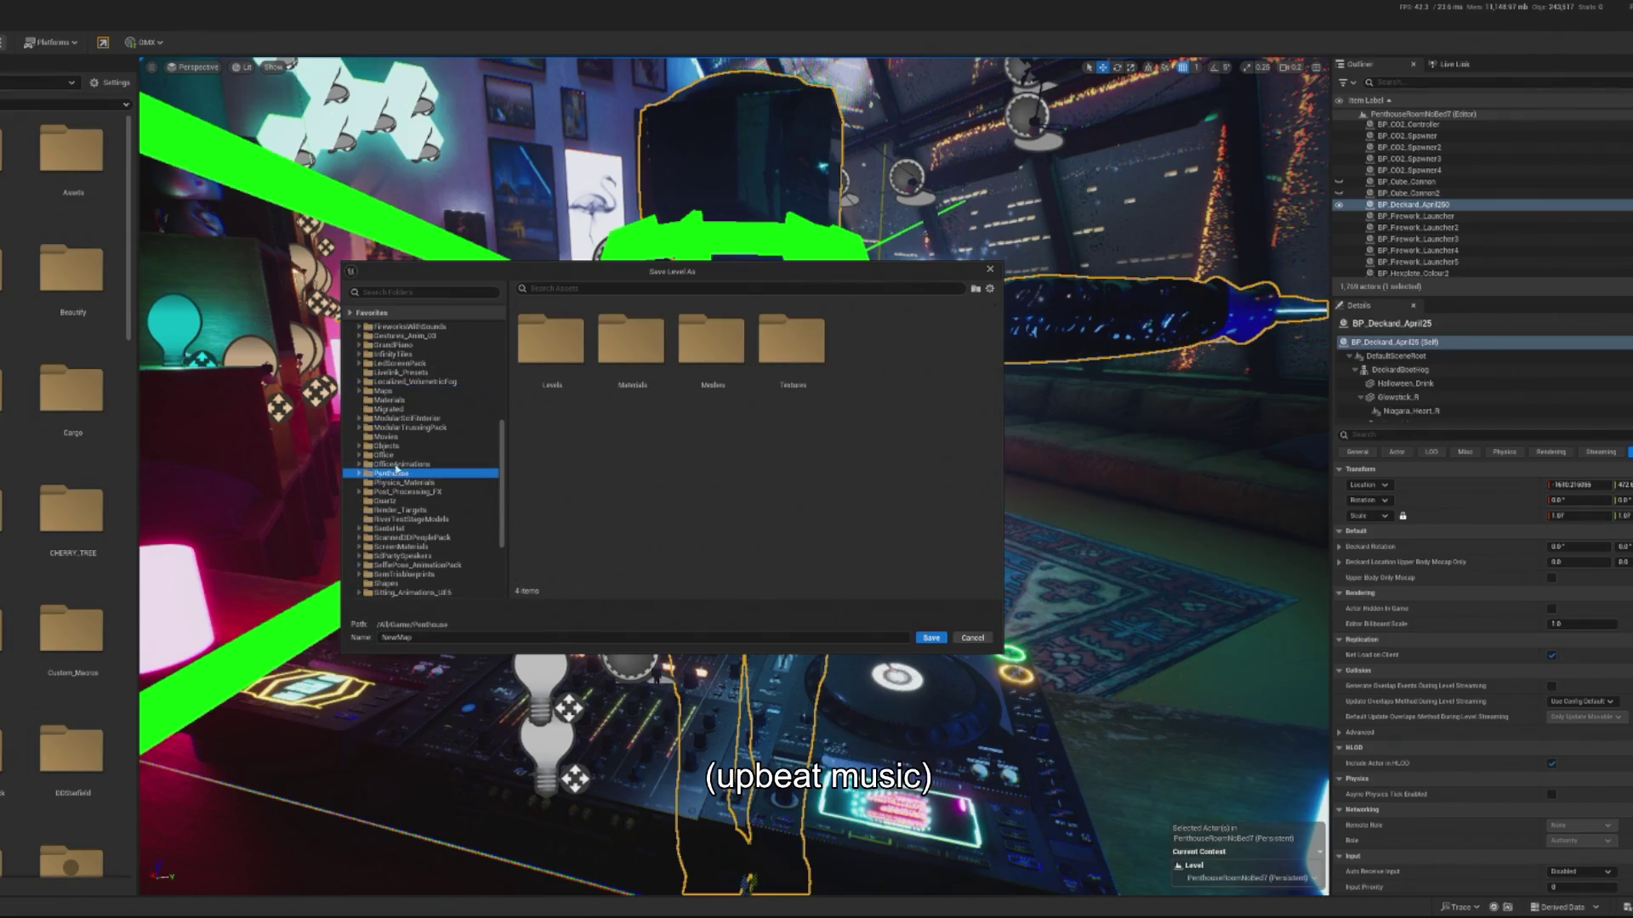
double_click(552, 353)
text(Deckard_Penthouse)
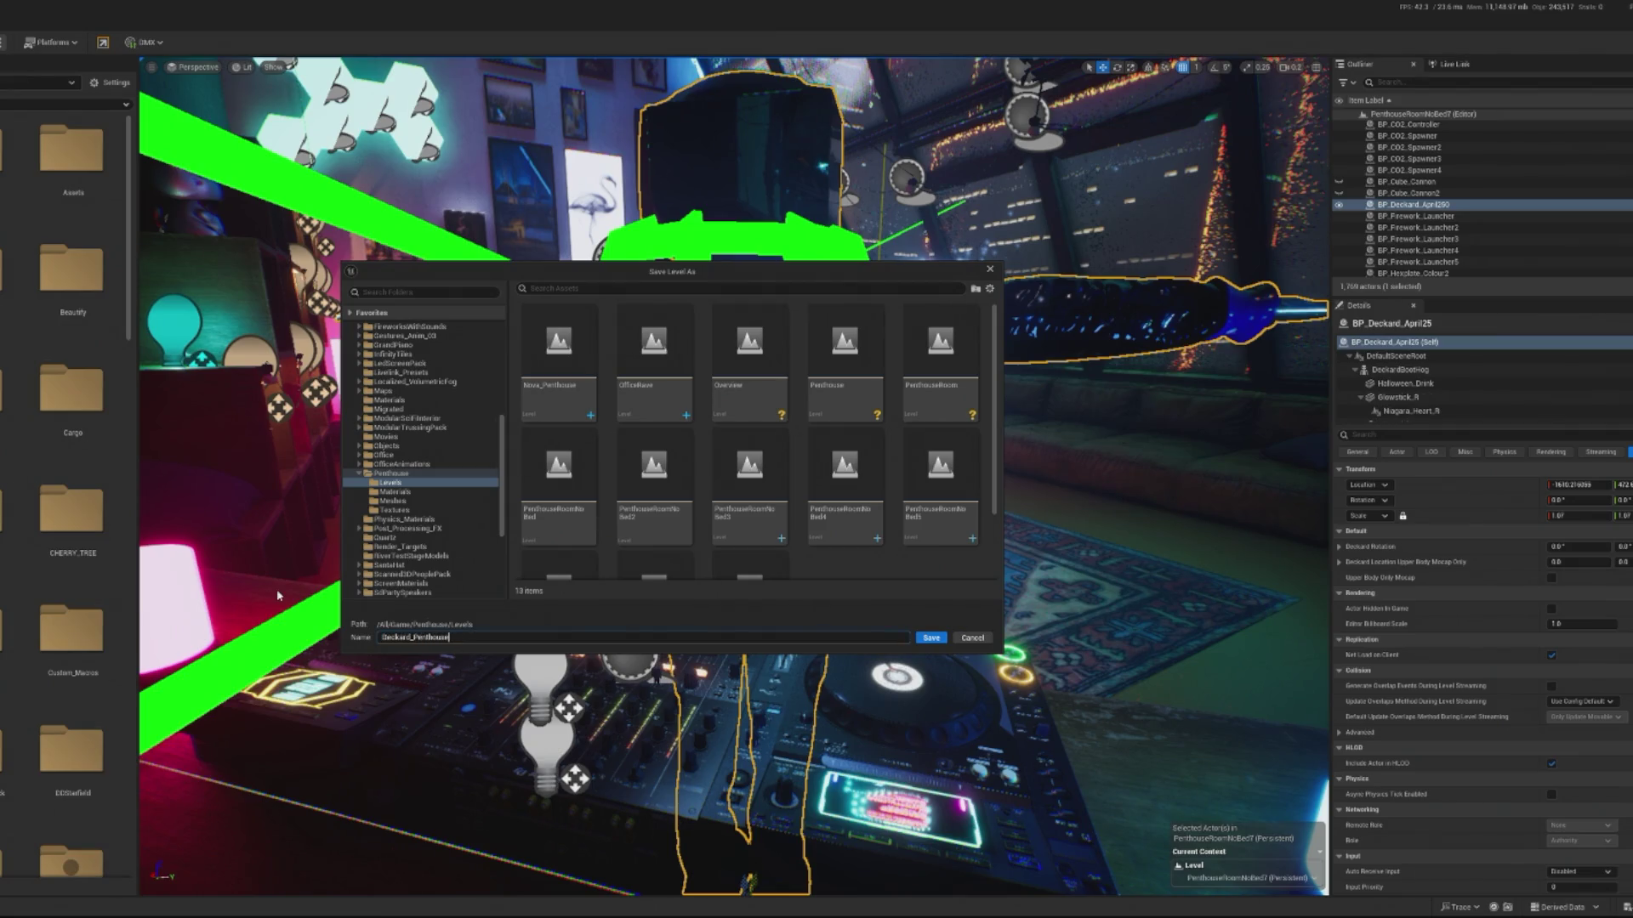
key(Return)
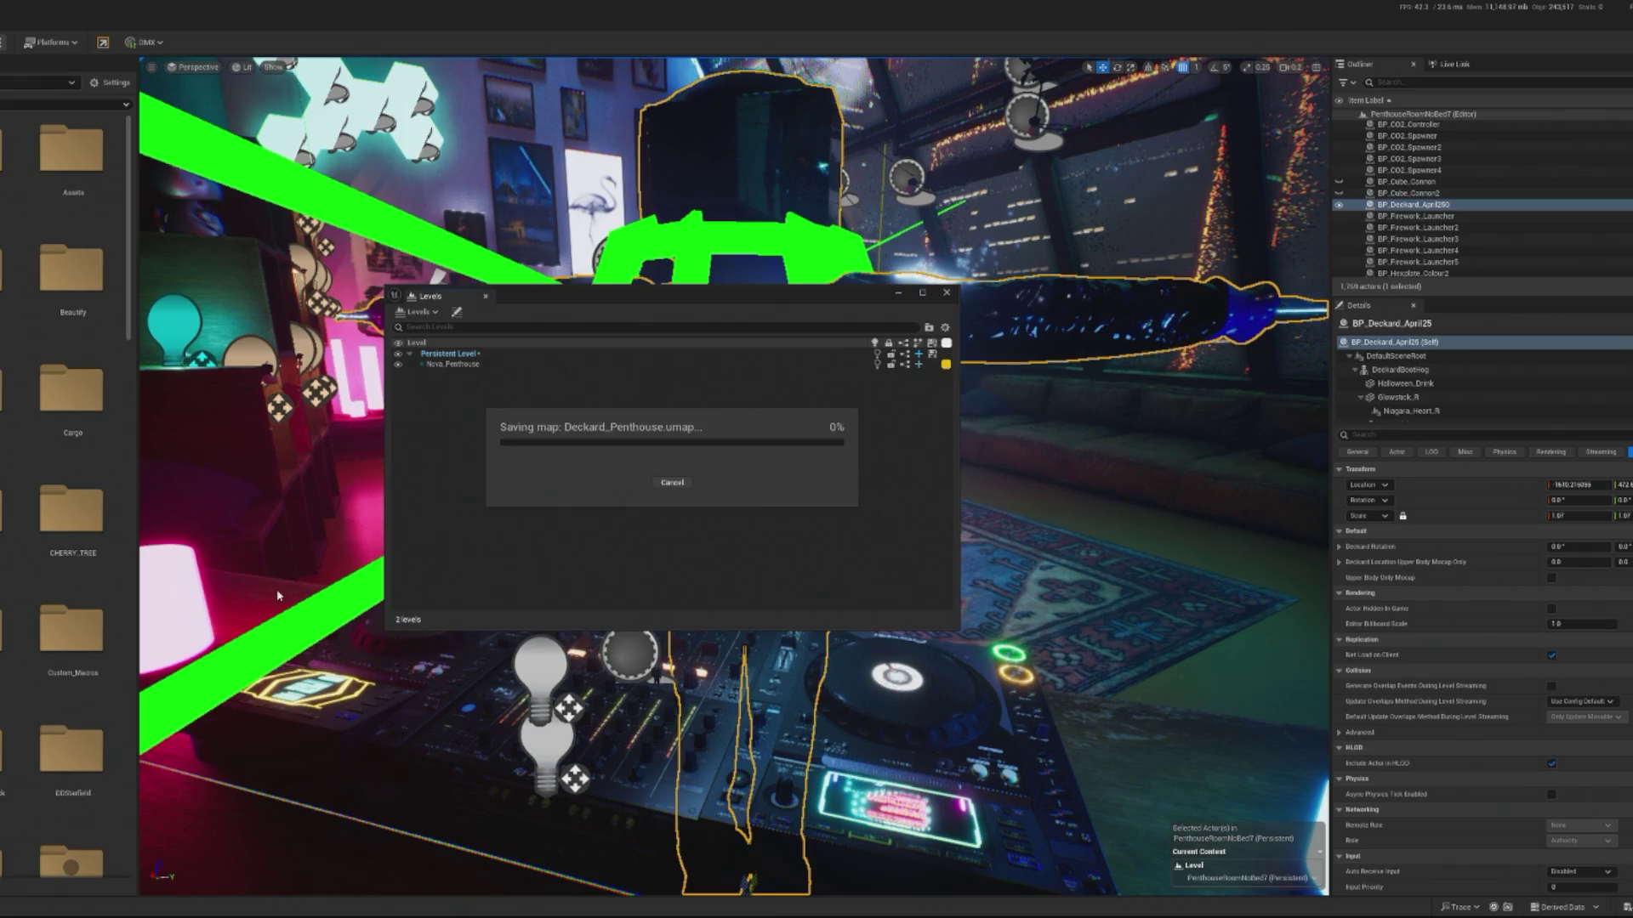
- Set BP_LoadNewLevel's Deckard Level to Deckard_Penthouse, found via an Outliner 'load' search, then play
click(909, 294)
click(1412, 83)
text(load)
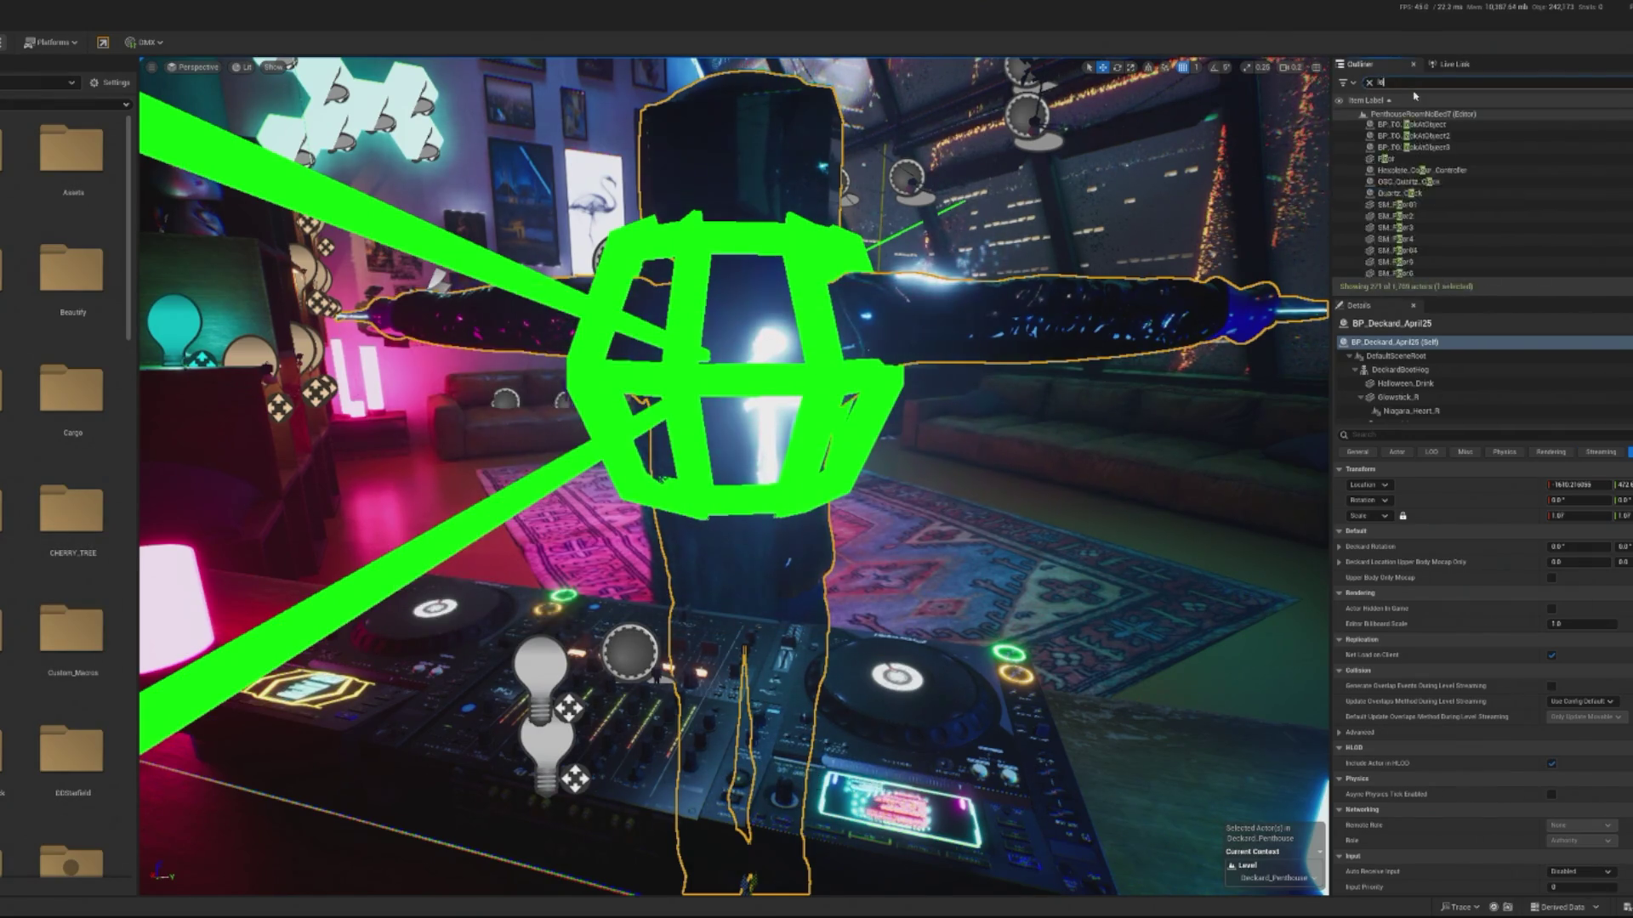
click(1412, 125)
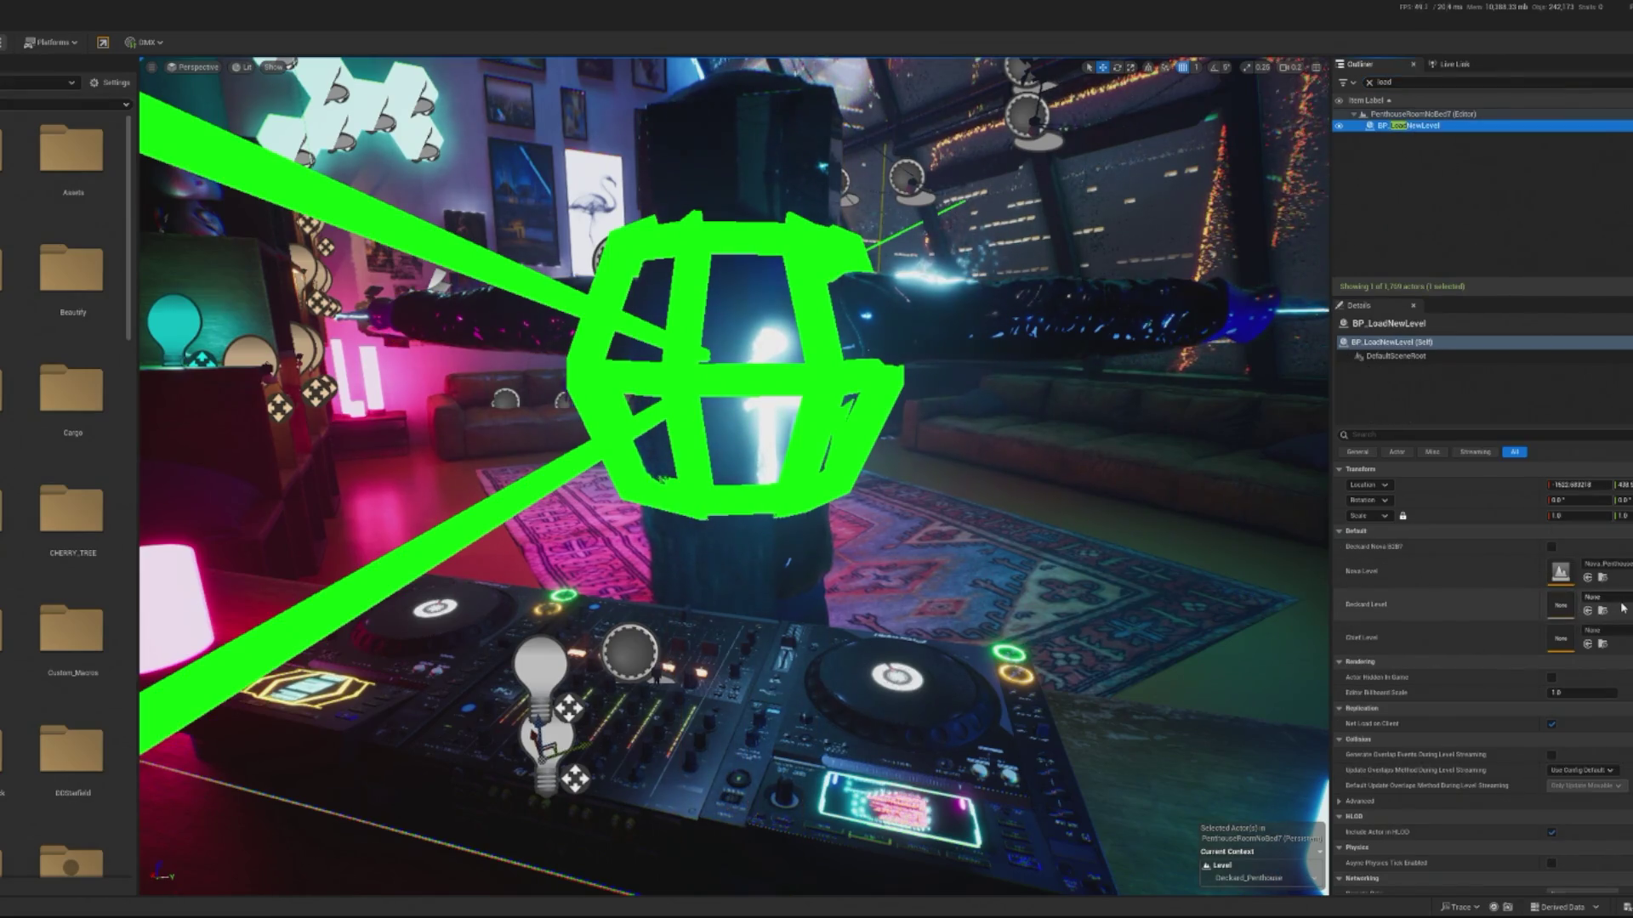
click(1603, 597)
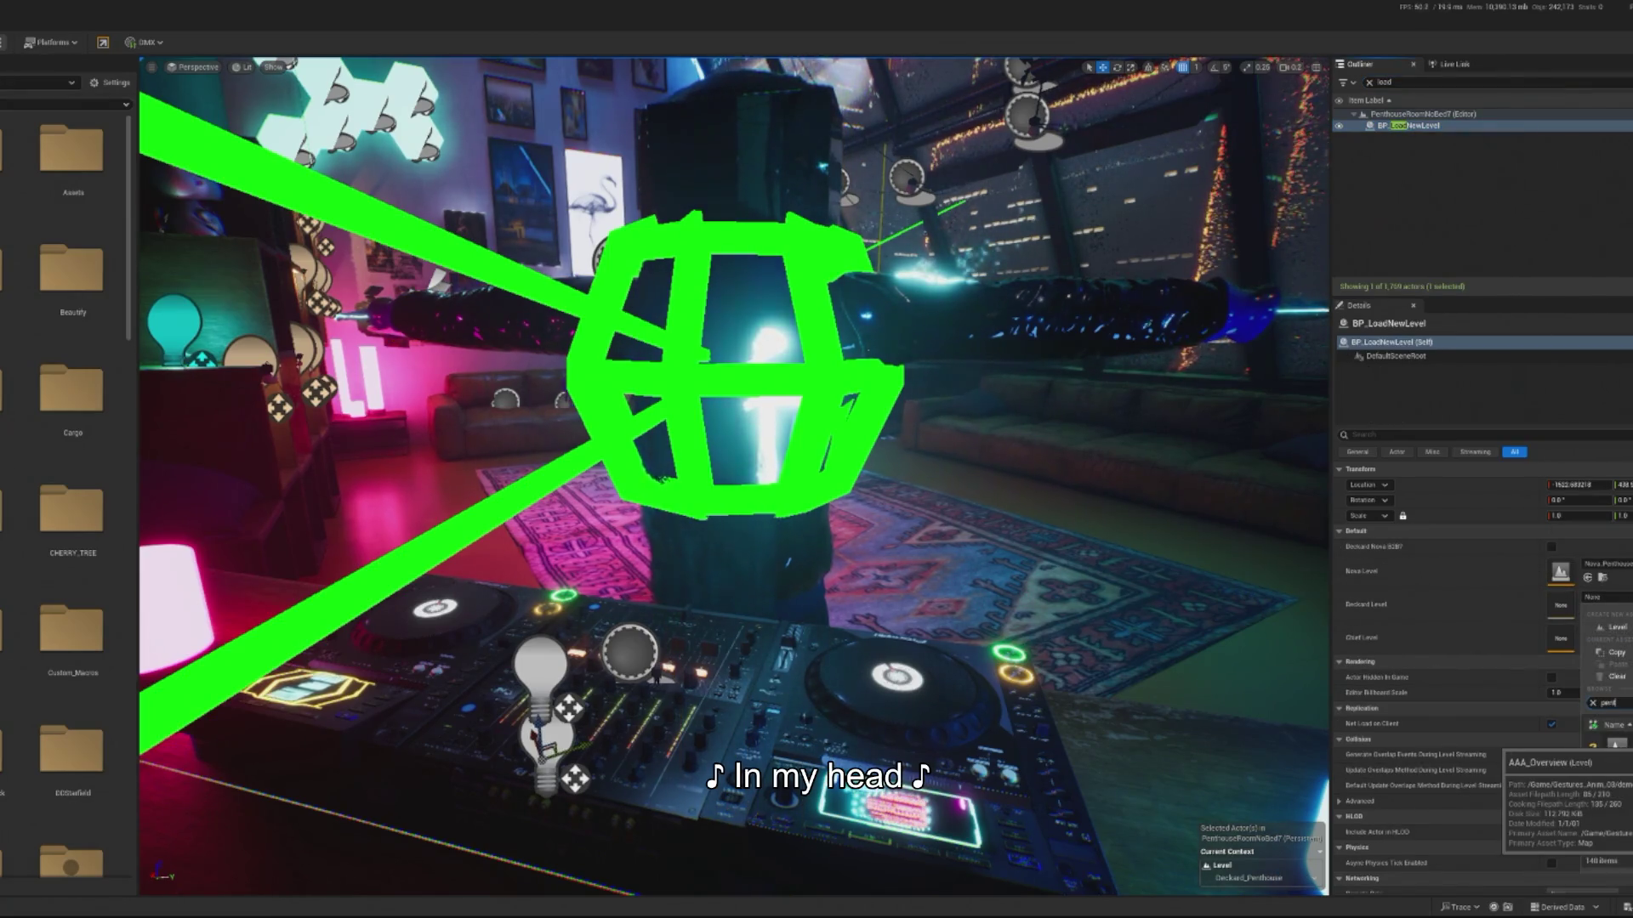
click(1611, 744)
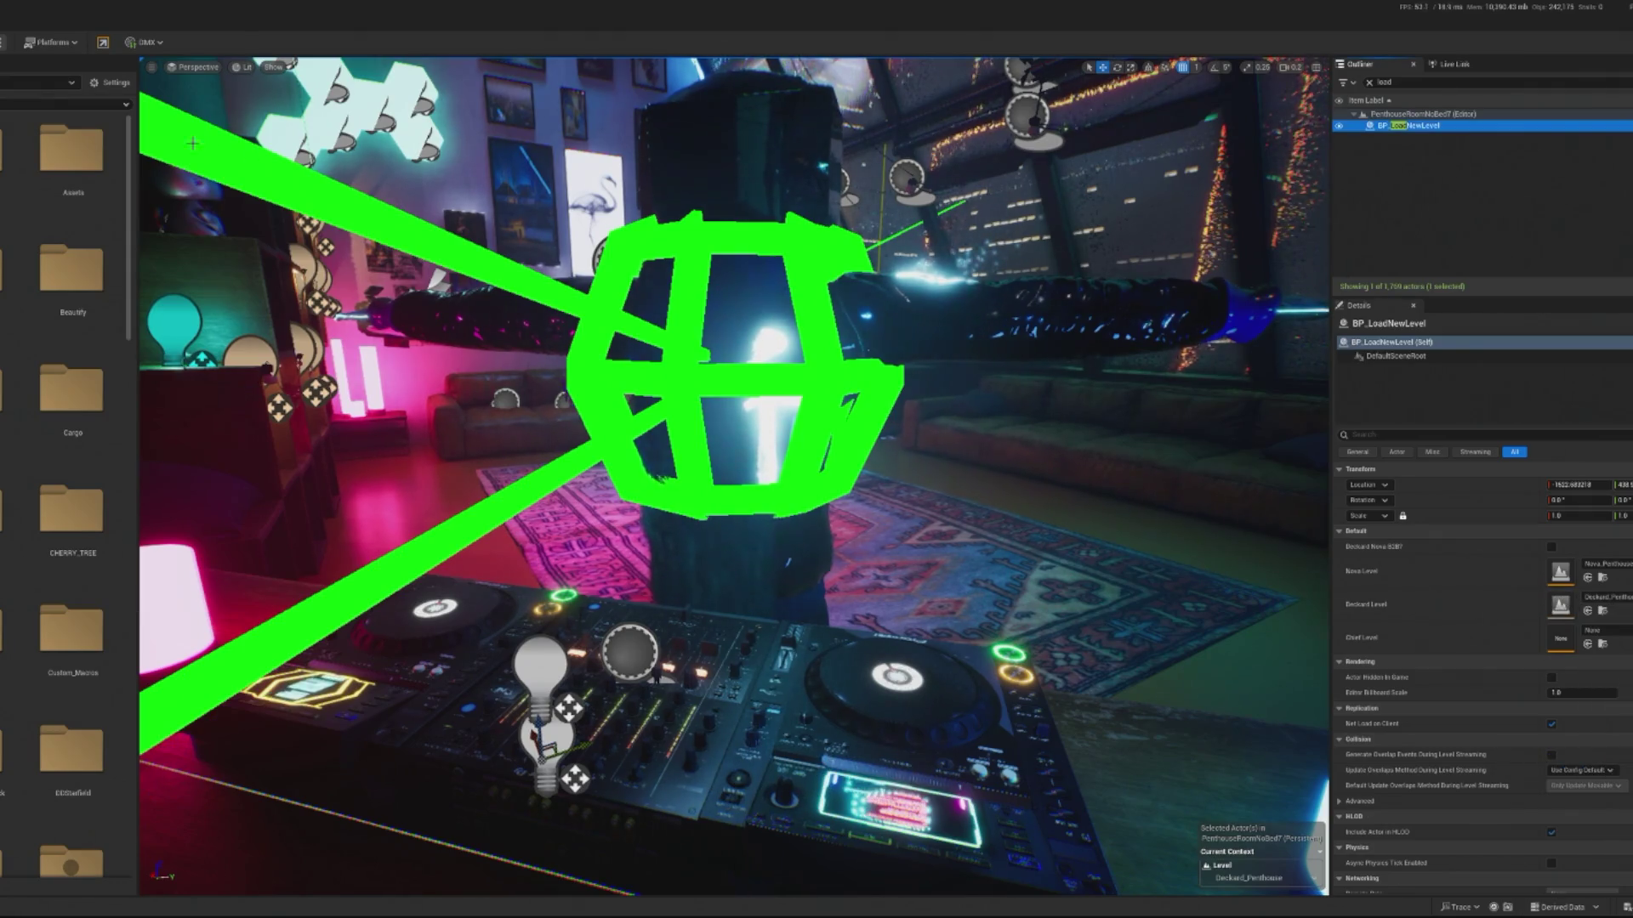
key(alt+p)
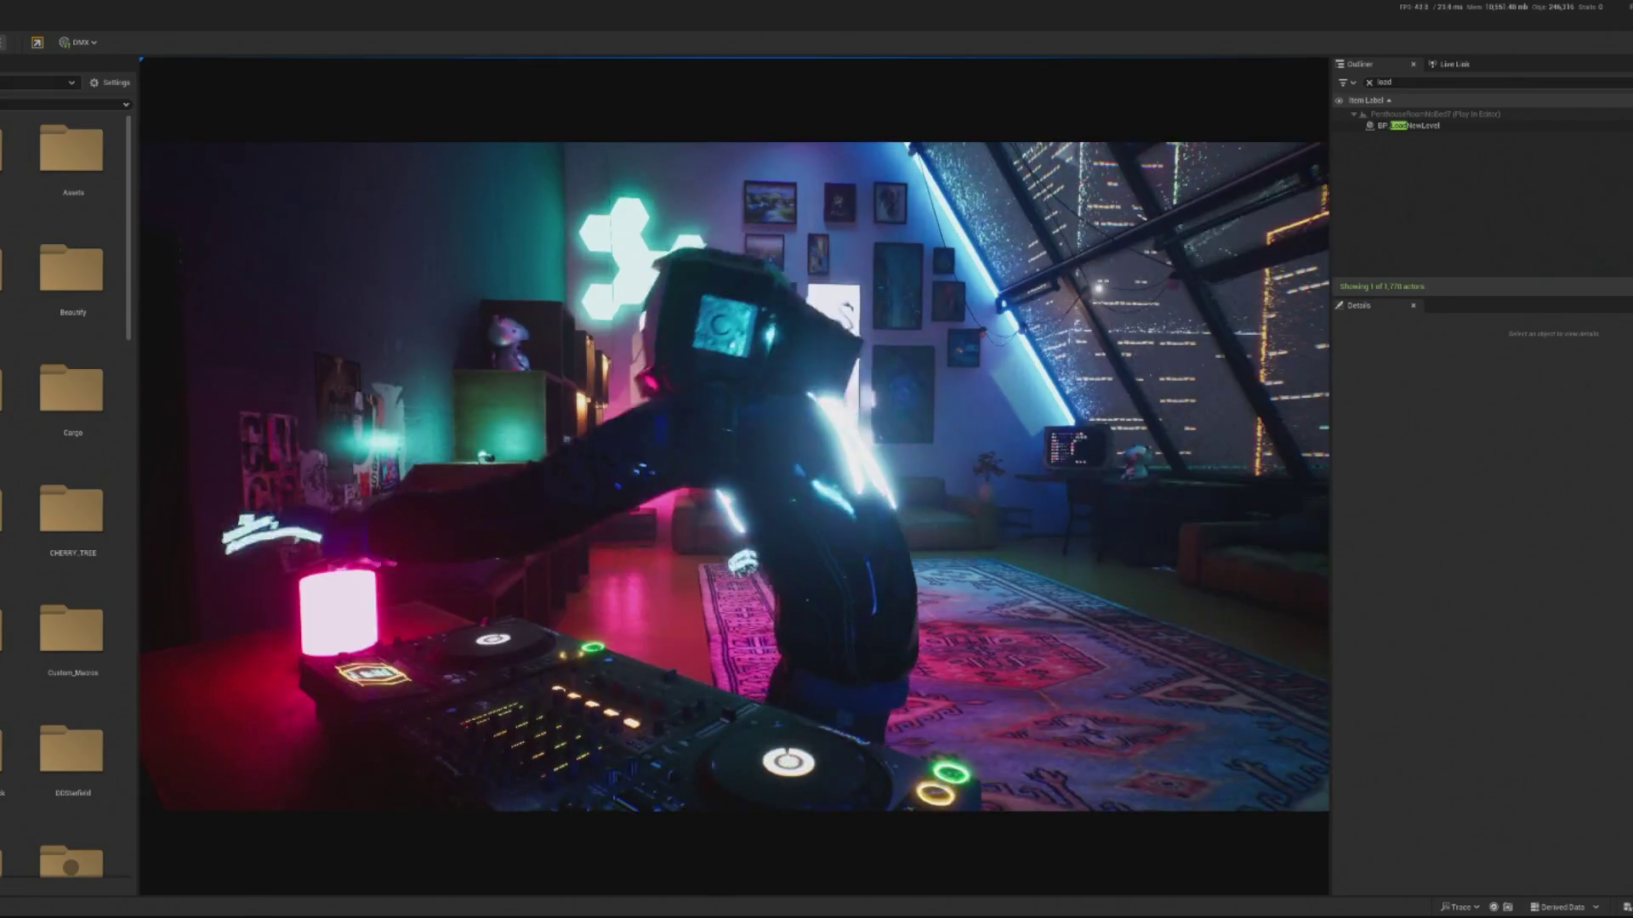
- Stop the play test and frame the Deckard DJ character
key(Escape)
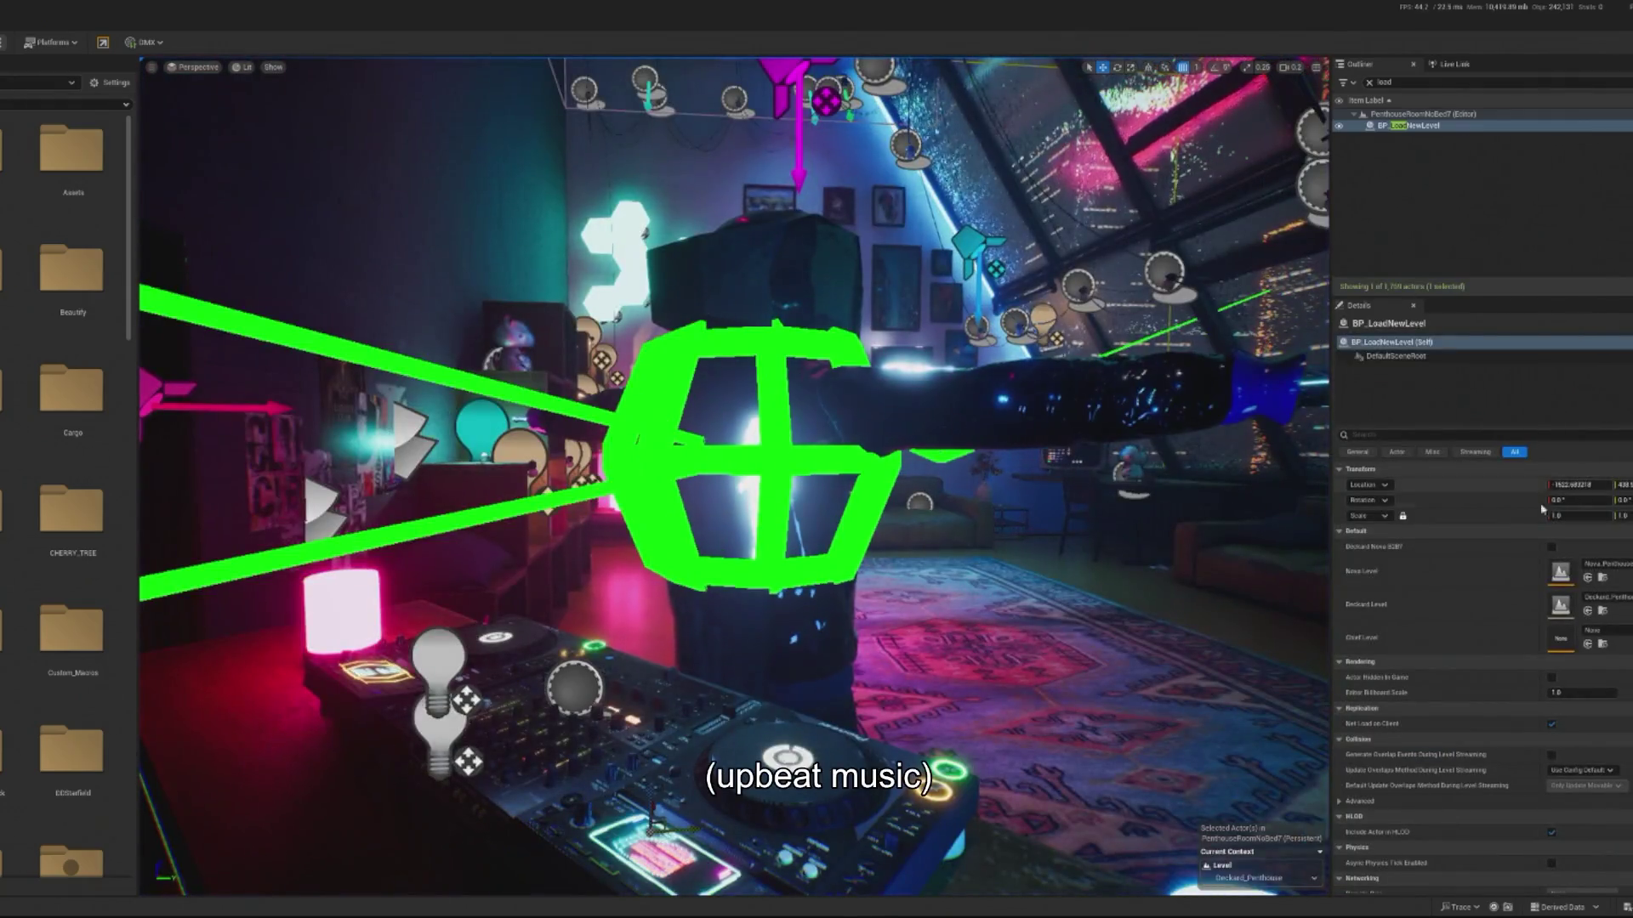
click(824, 283)
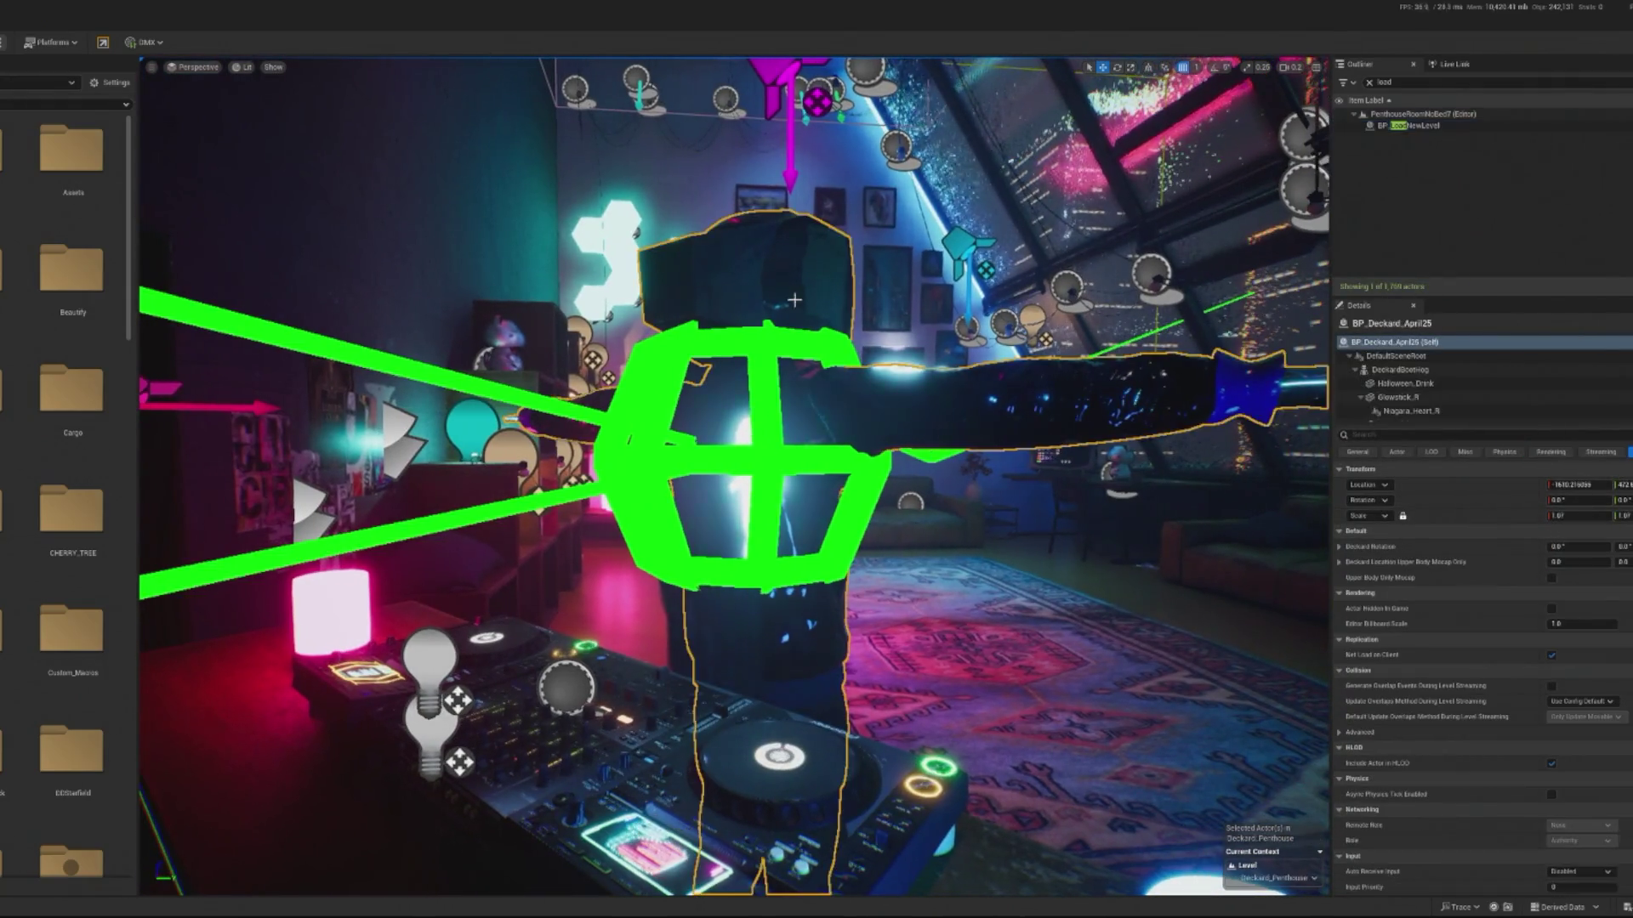
click(1370, 81)
key(f)
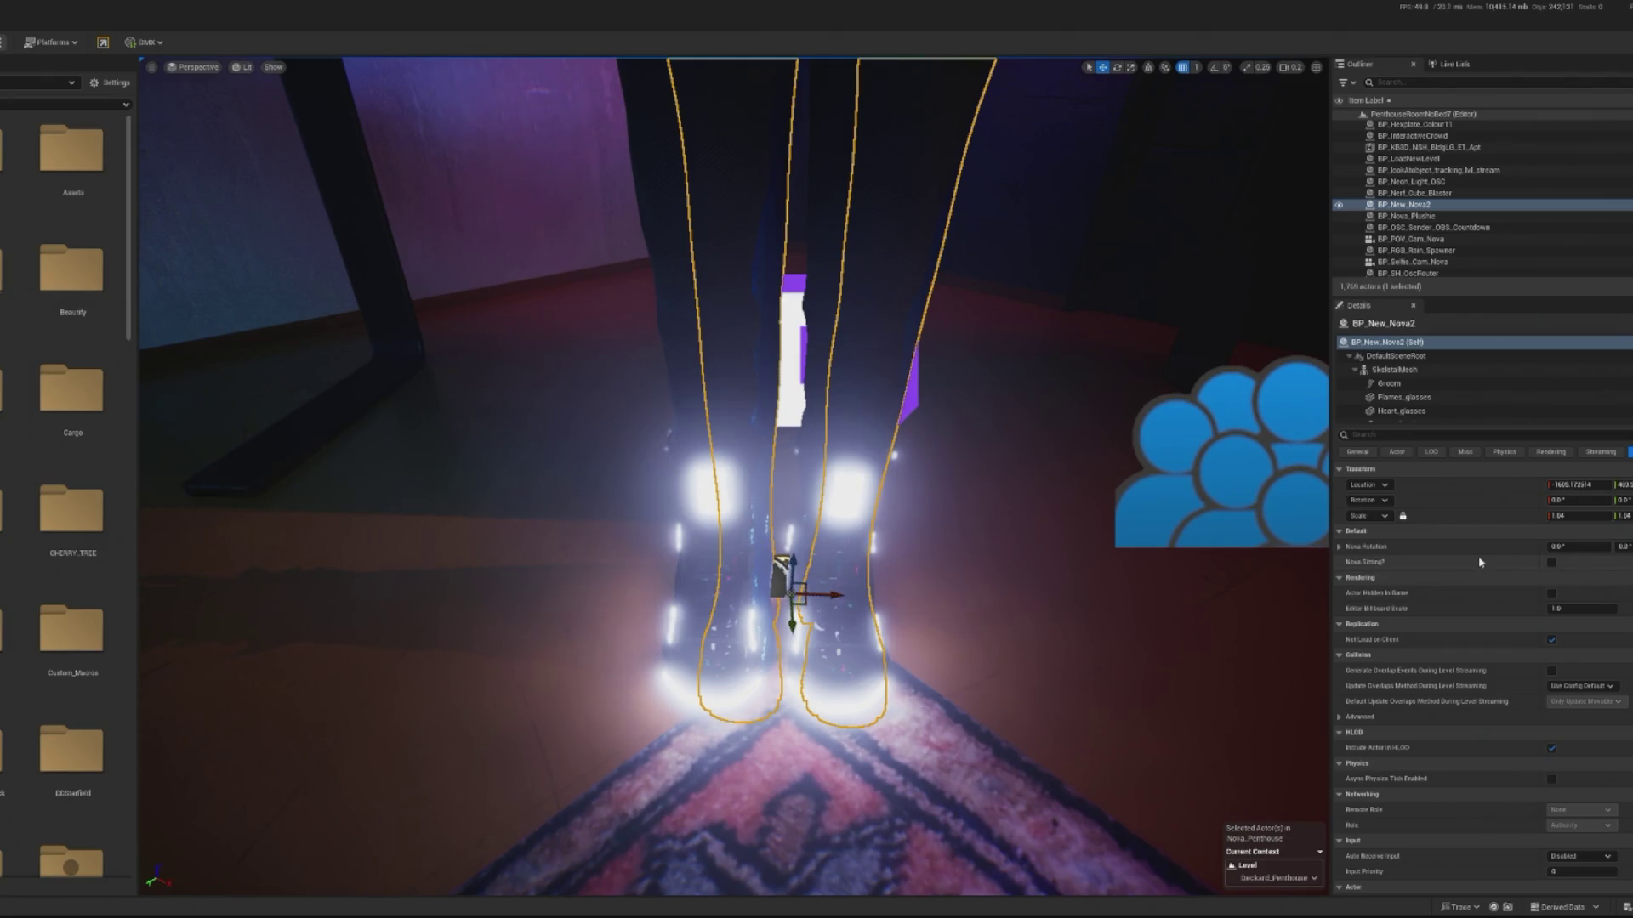
- Copy Nova's rotation onto Deckard, then start a fresh play test
right_click(1482, 551)
click(1517, 608)
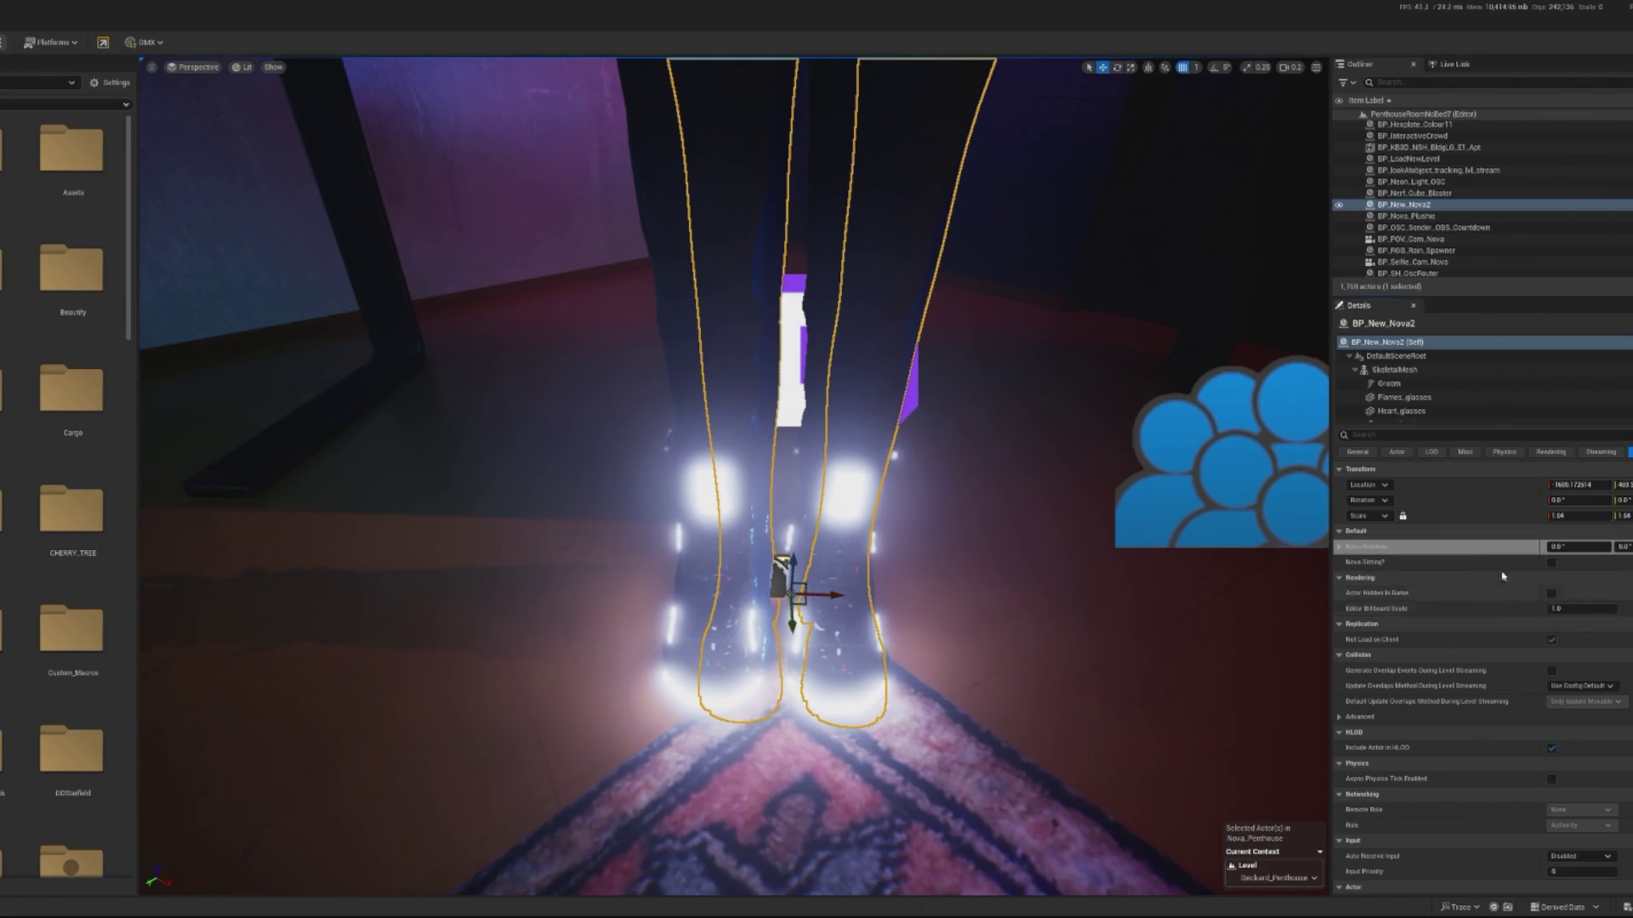
click(696, 219)
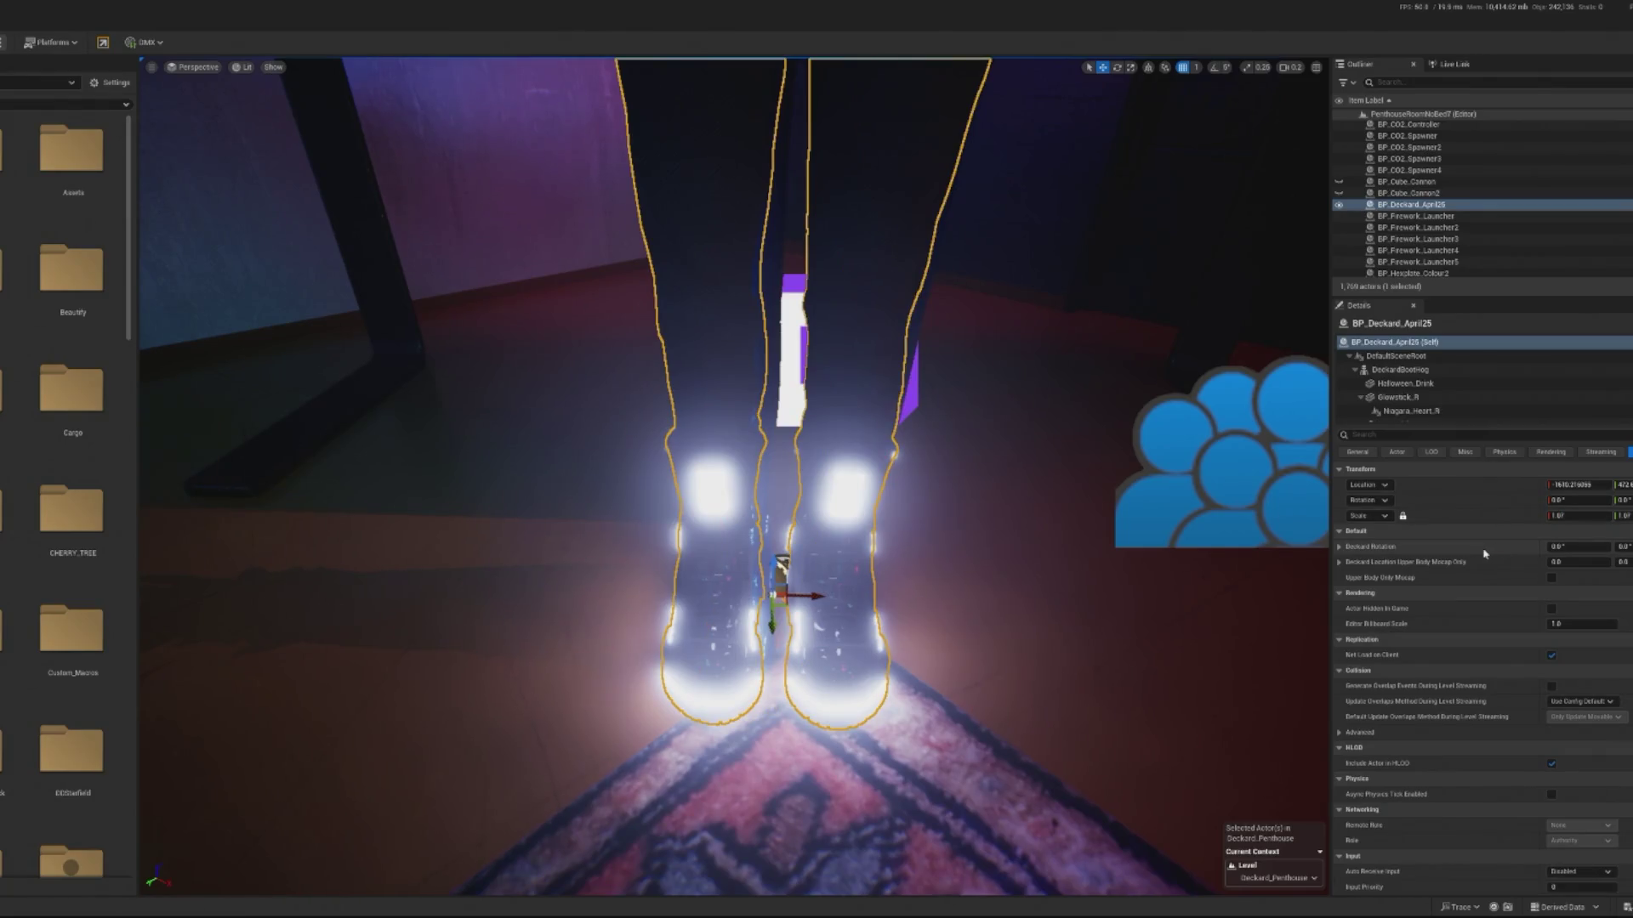
right_click(1548, 557)
click(1539, 614)
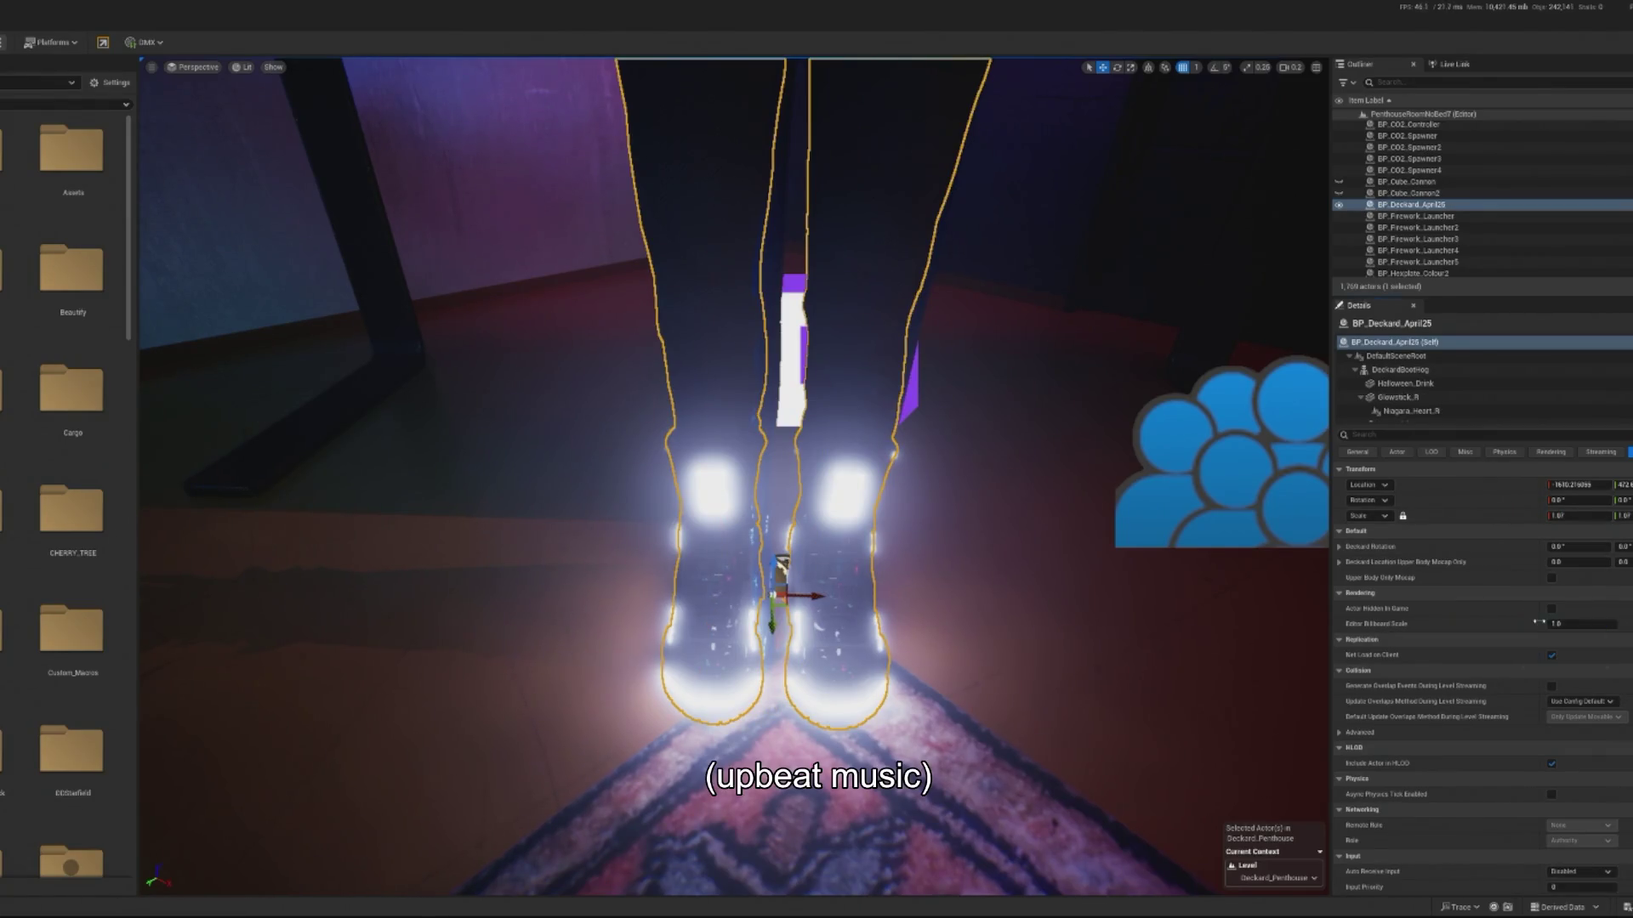
key(alt+p)
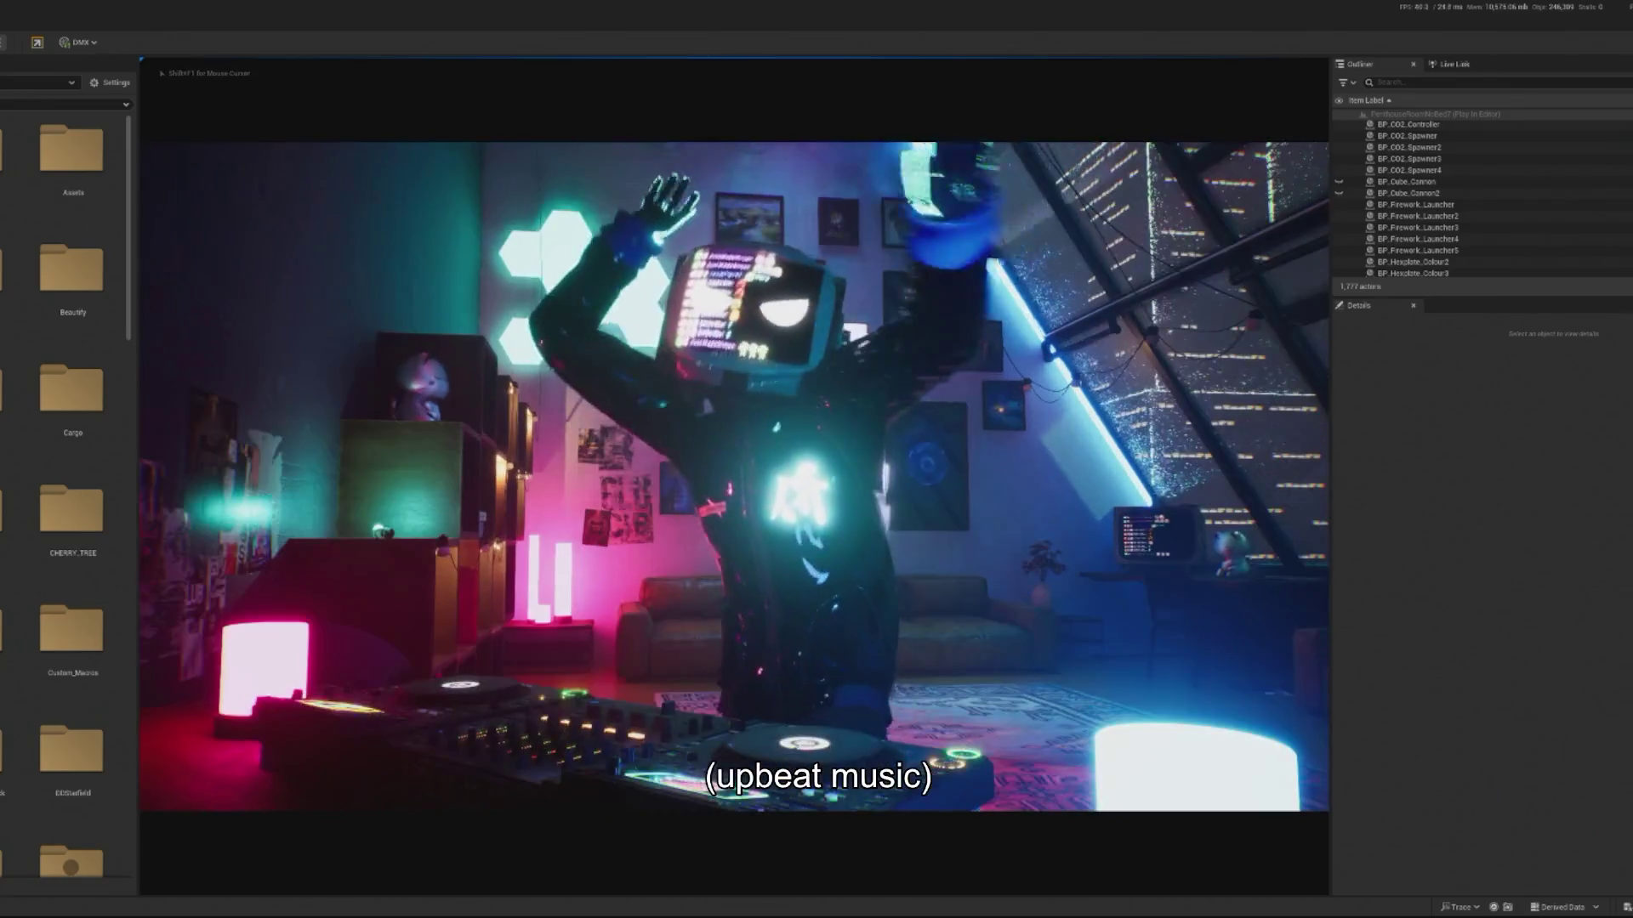
- Watch Deckard dance behind the decks, freeing the mouse with Shift+F1, then stop the session
key(shift+F1)
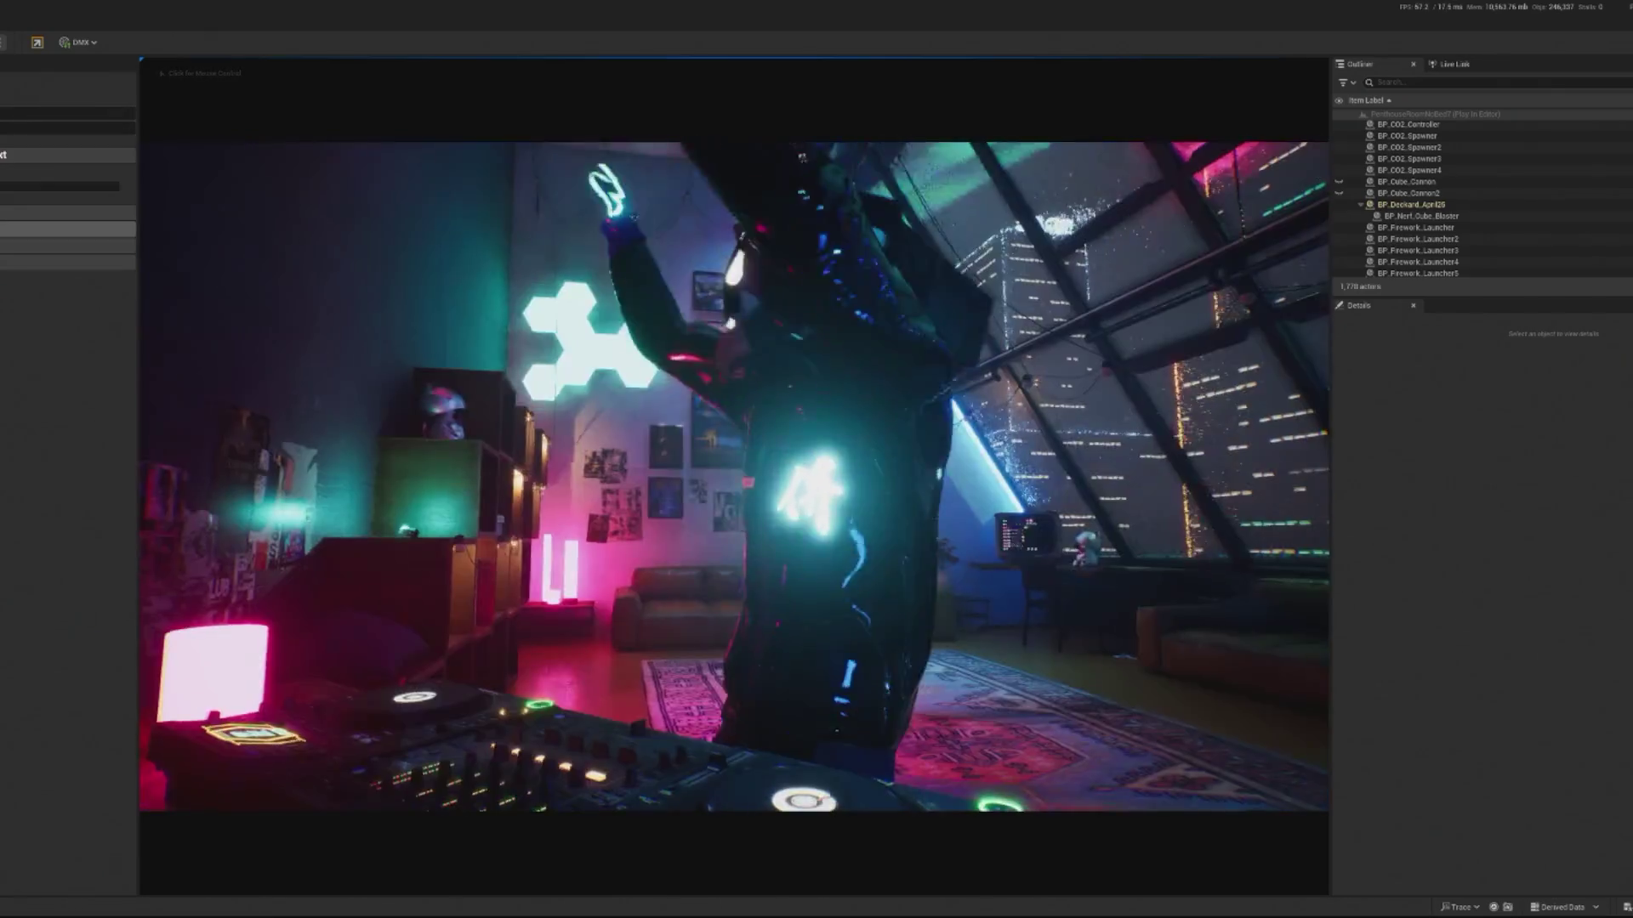
click(733, 477)
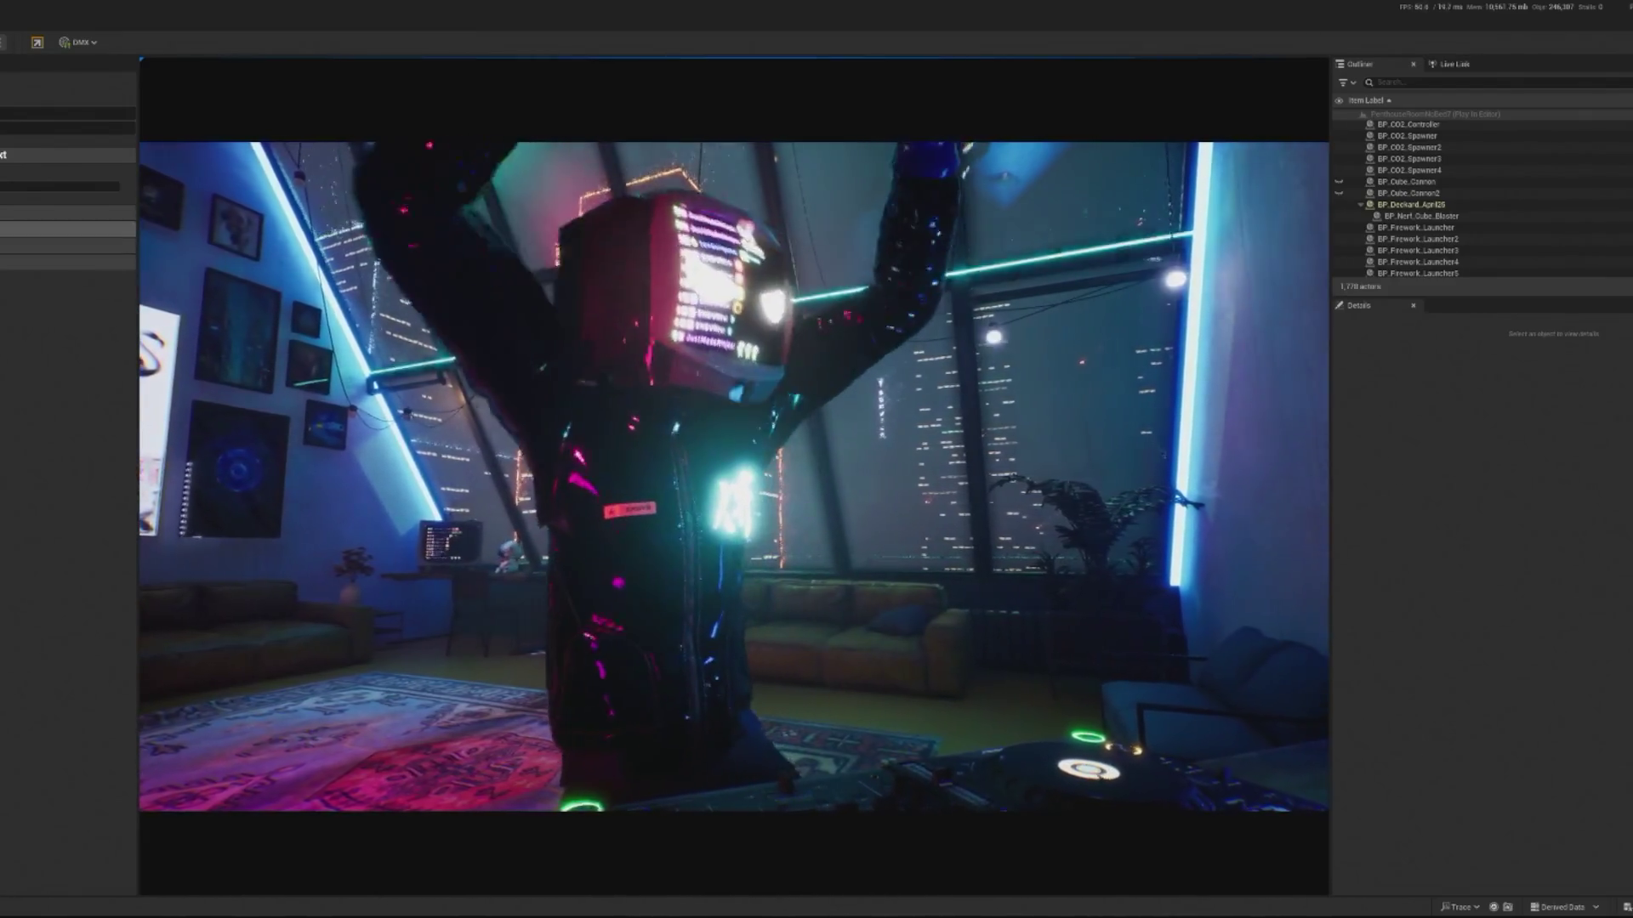
click(40, 40)
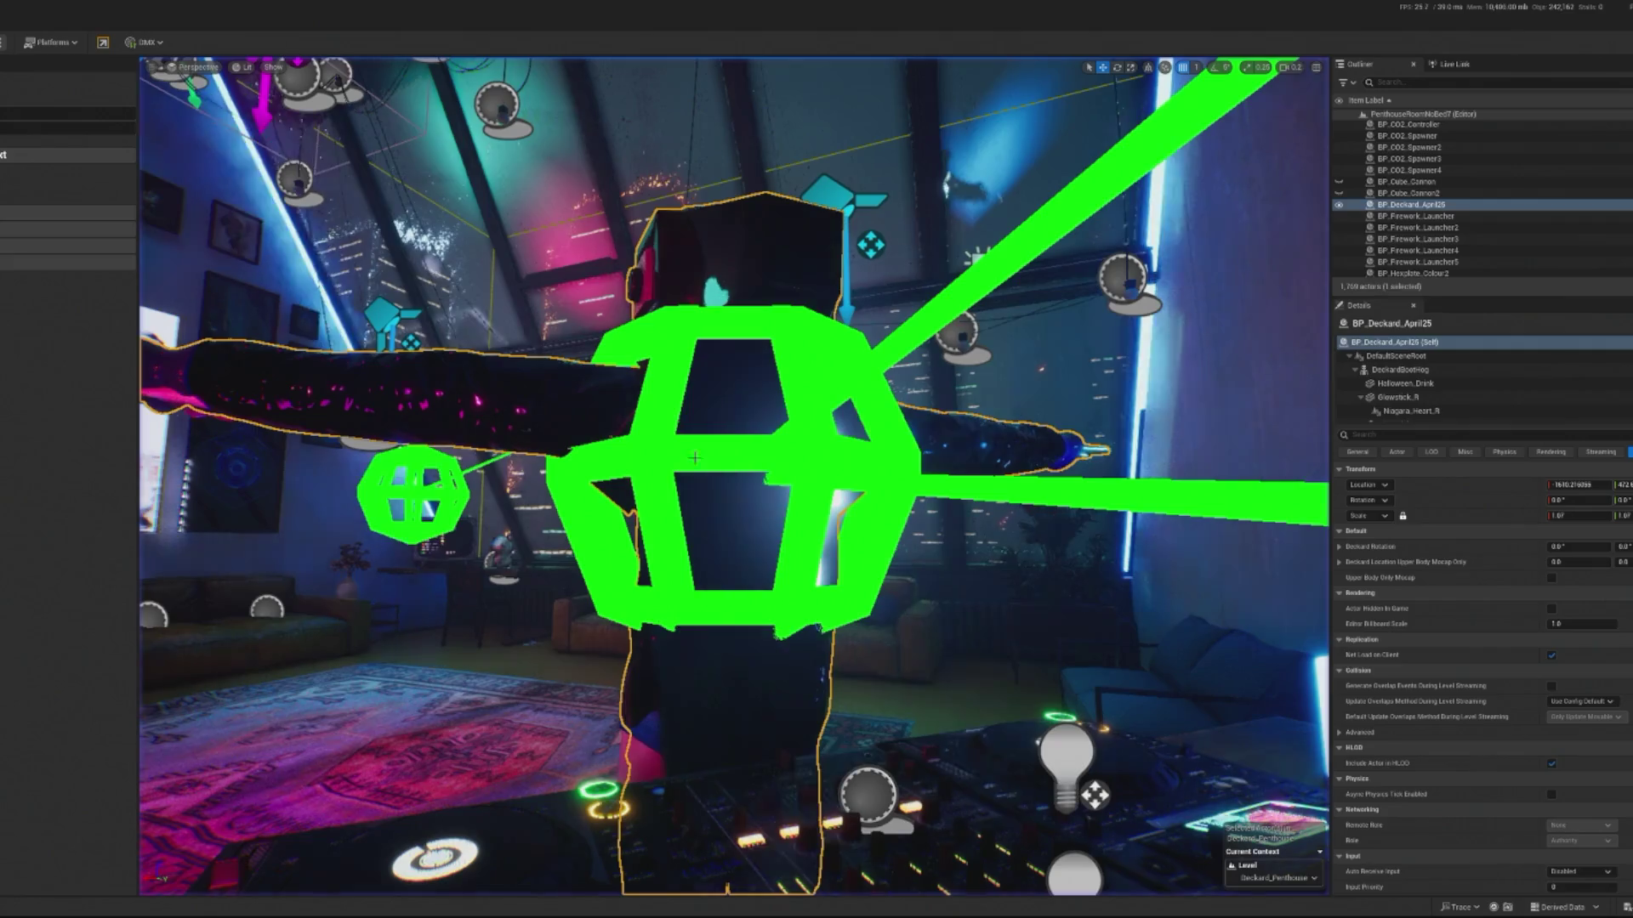
- Browse to DeckardBootHog's Element 15 material in the Content Browser
click(1400, 370)
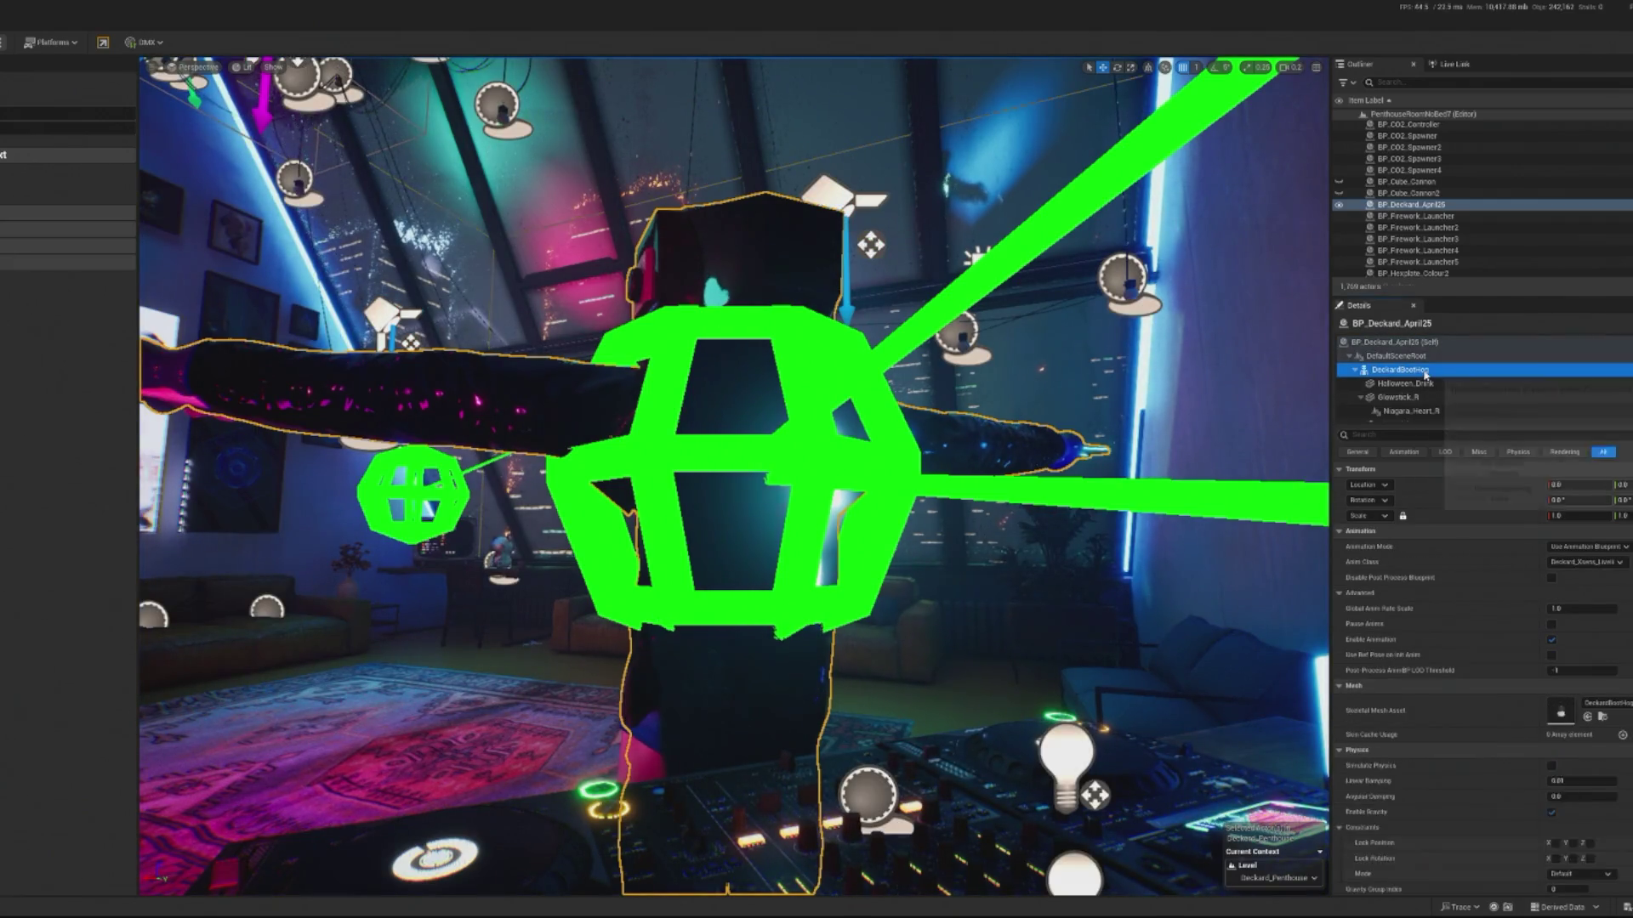
scroll(1543, 630, down, 10)
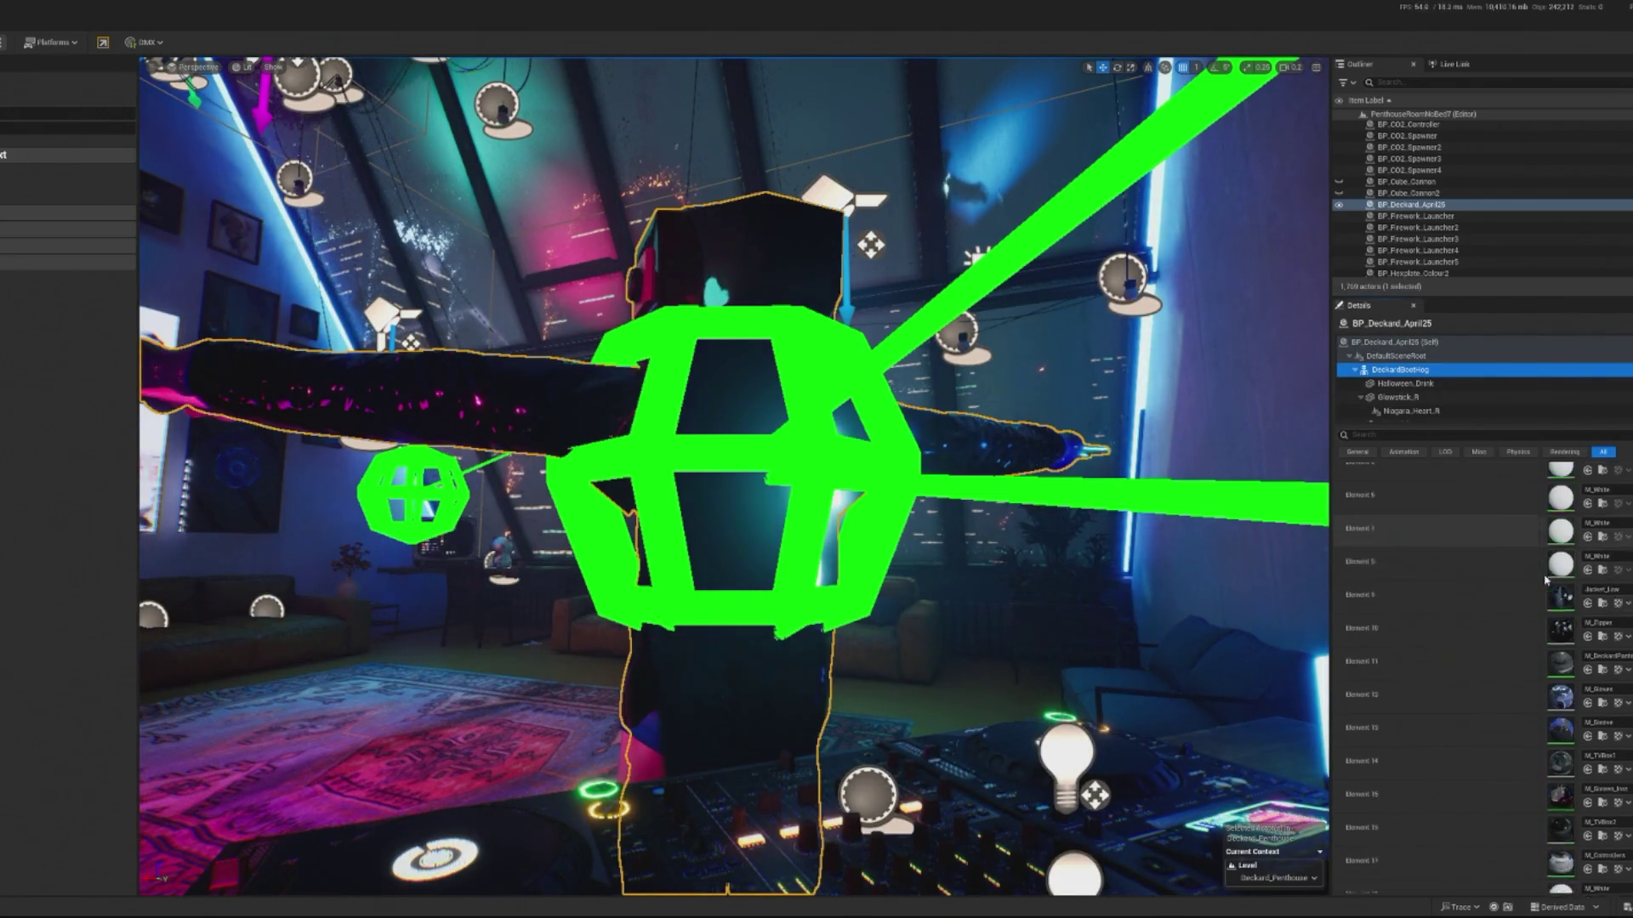
scroll(1549, 587, down, 2)
click(1603, 639)
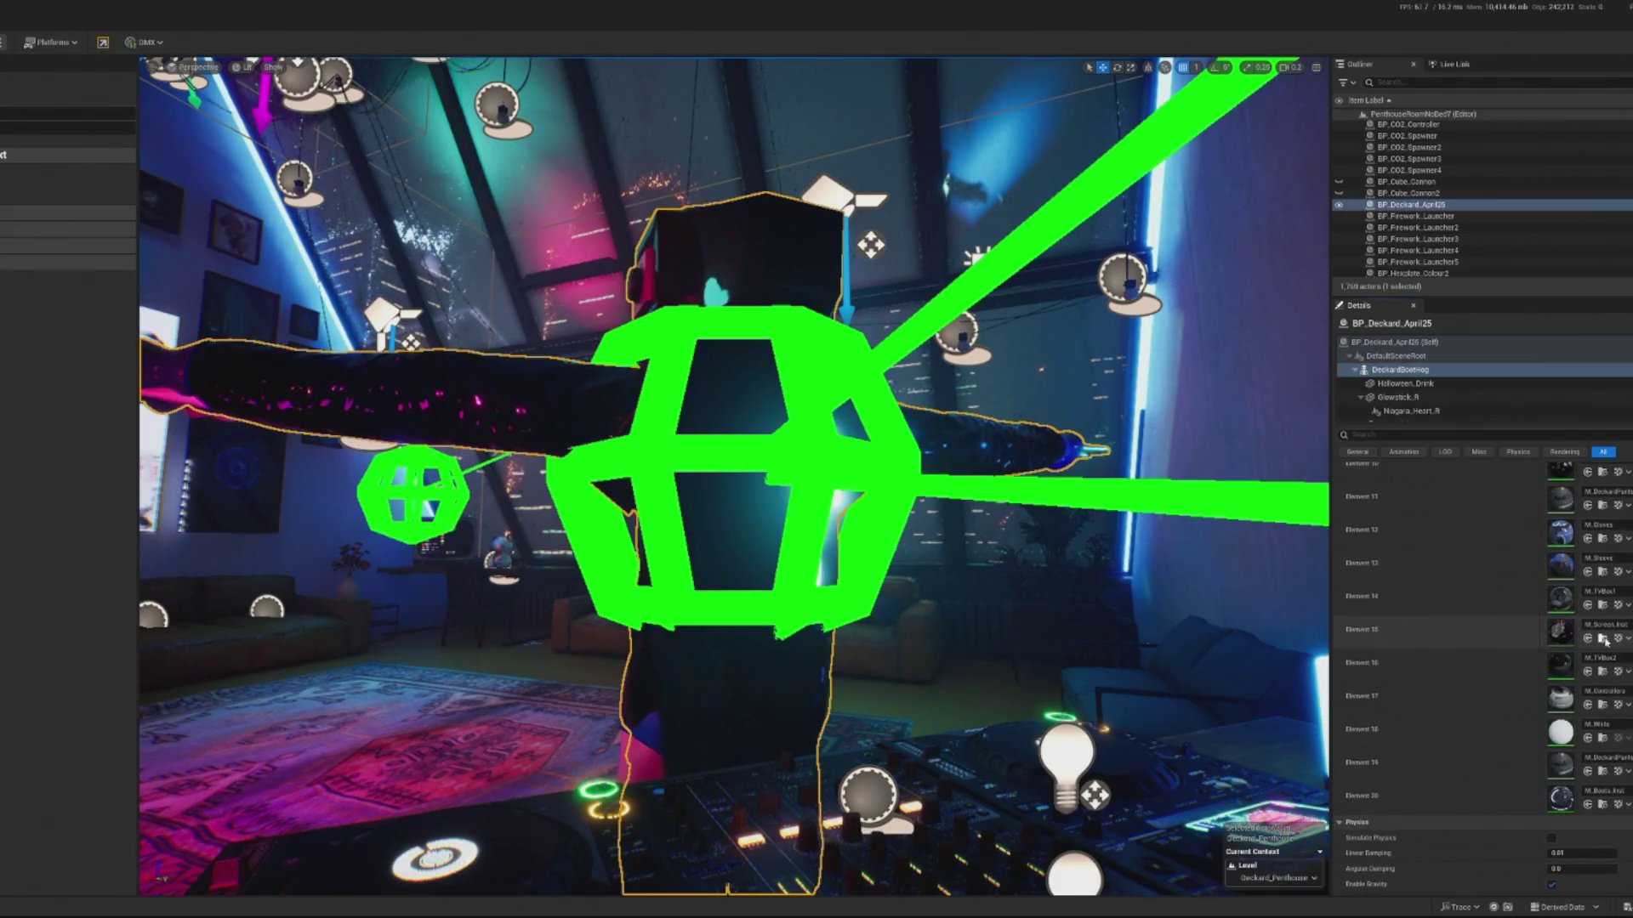
- Filter the Outliner with 'contr' to list the controller actors
scroll(20, 500, down, 1)
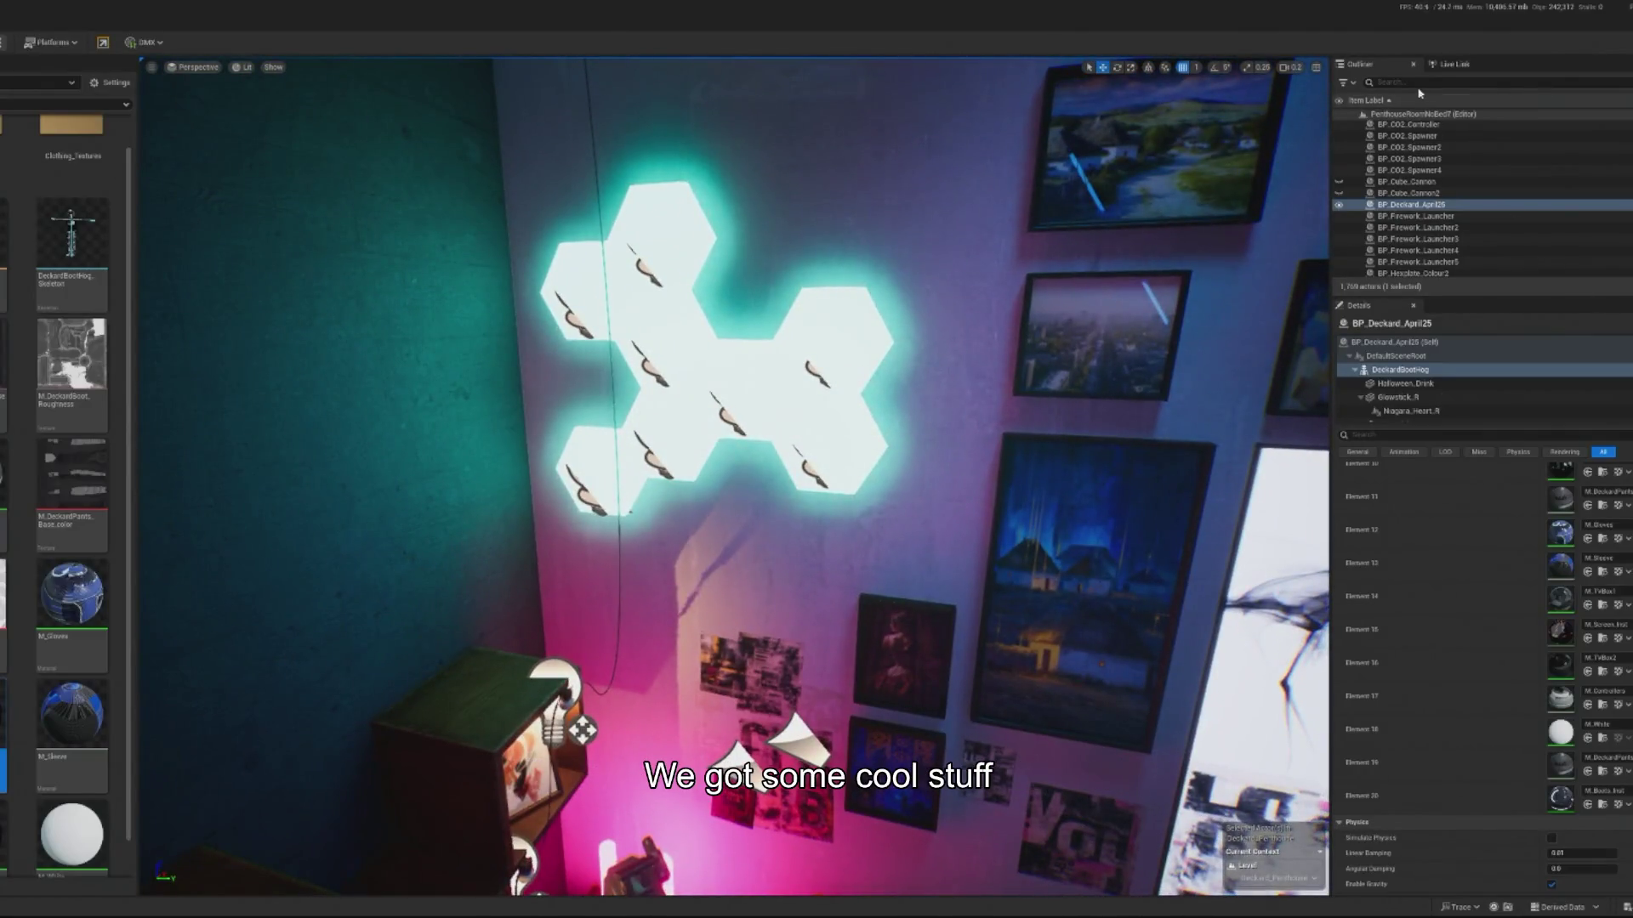
click(1442, 82)
text(contr)
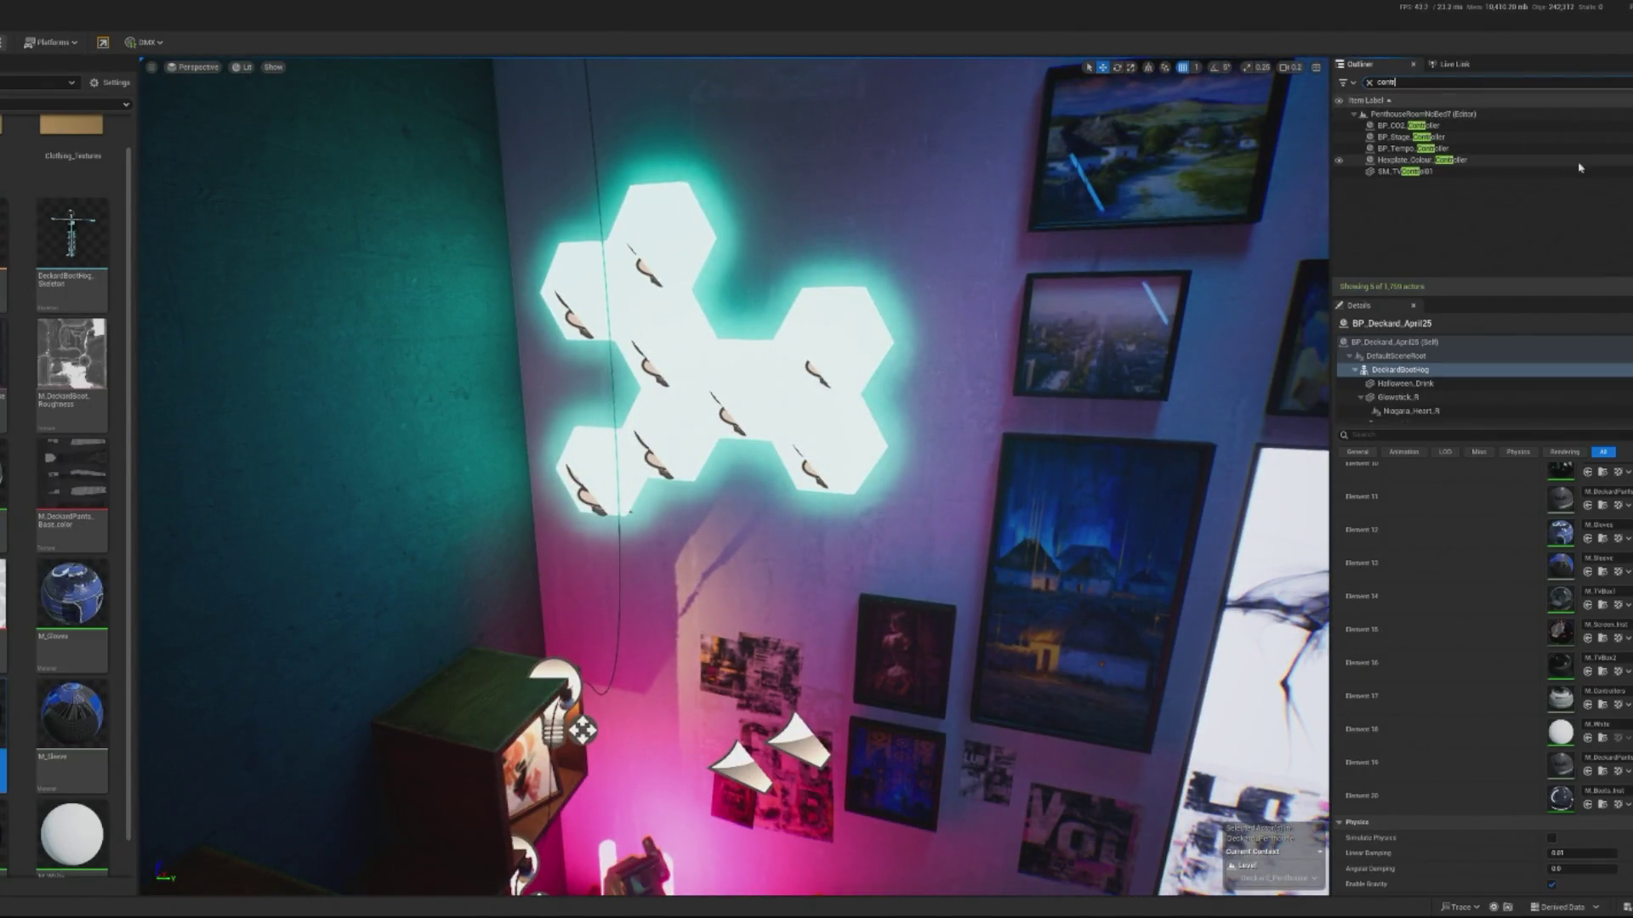